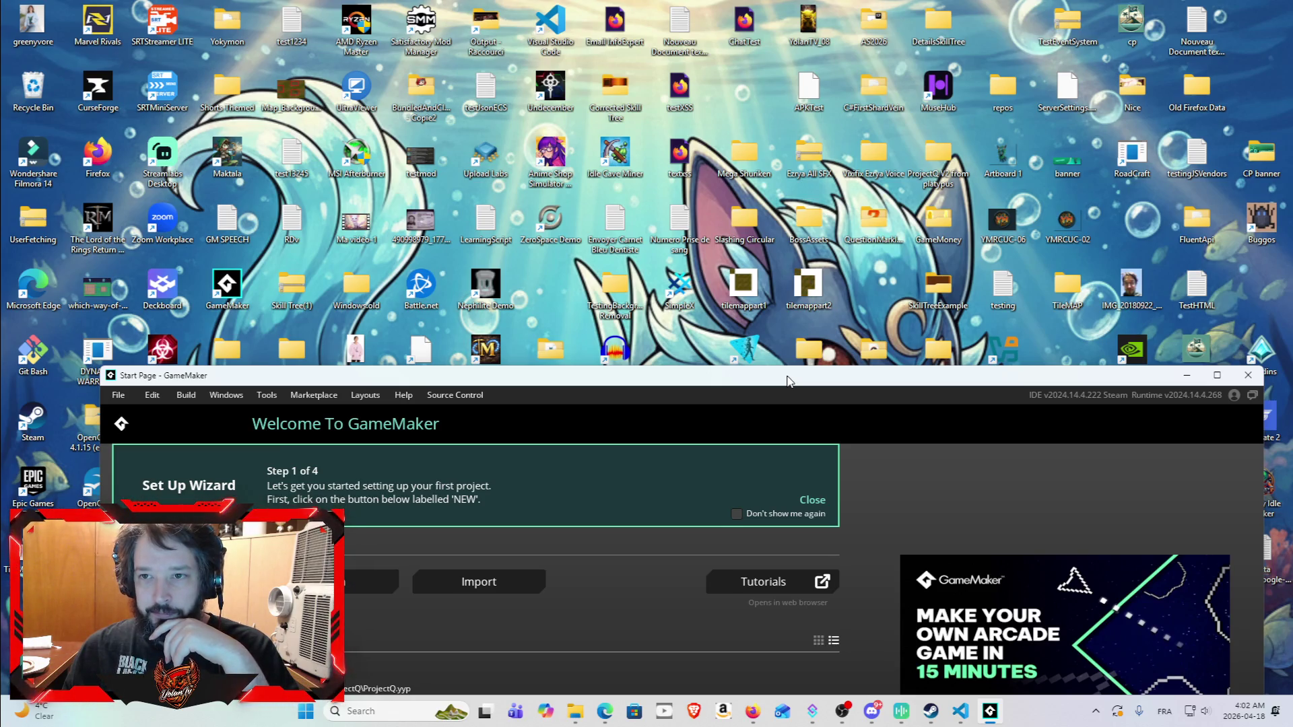
# Step: Move the start page window aside and launch the Open project dialog from Get Started
pyautogui.moveTo(788, 380)
pyautogui.mouseDown()
pyautogui.moveTo(761, 332)
pyautogui.moveTo(724, 3)
pyautogui.mouseUp()
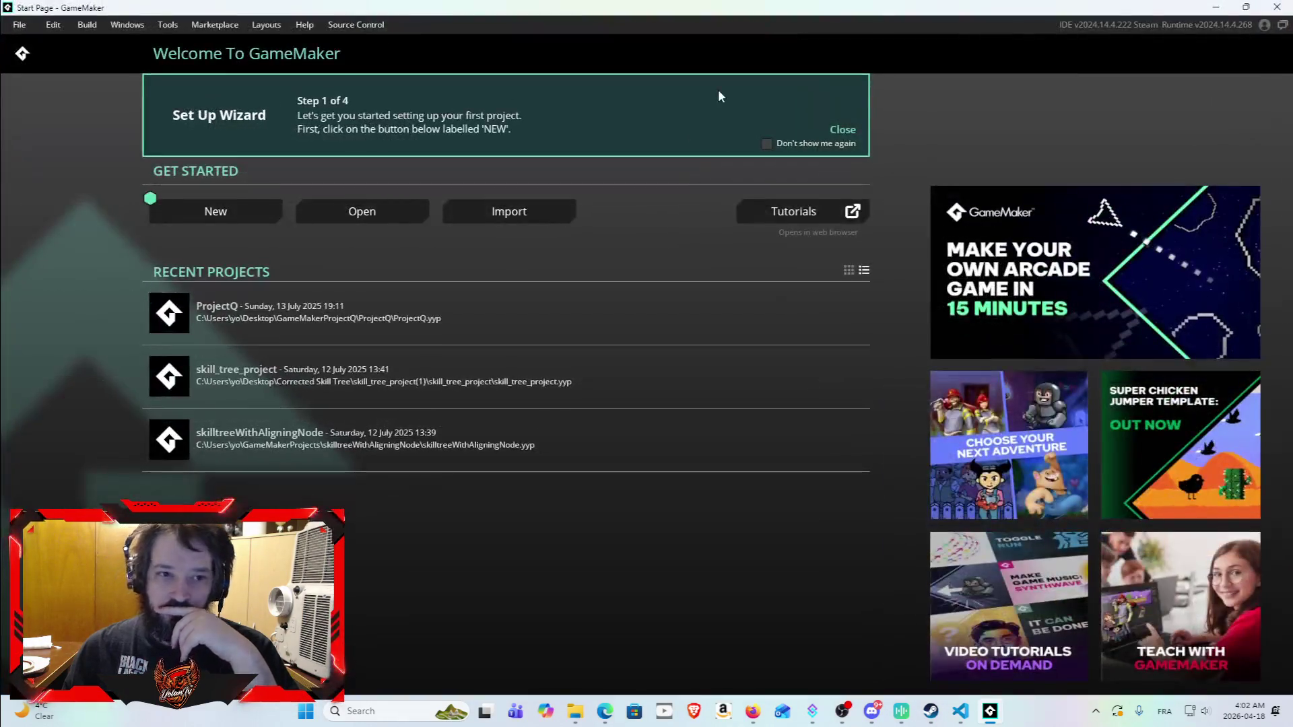
pyautogui.click(382, 211)
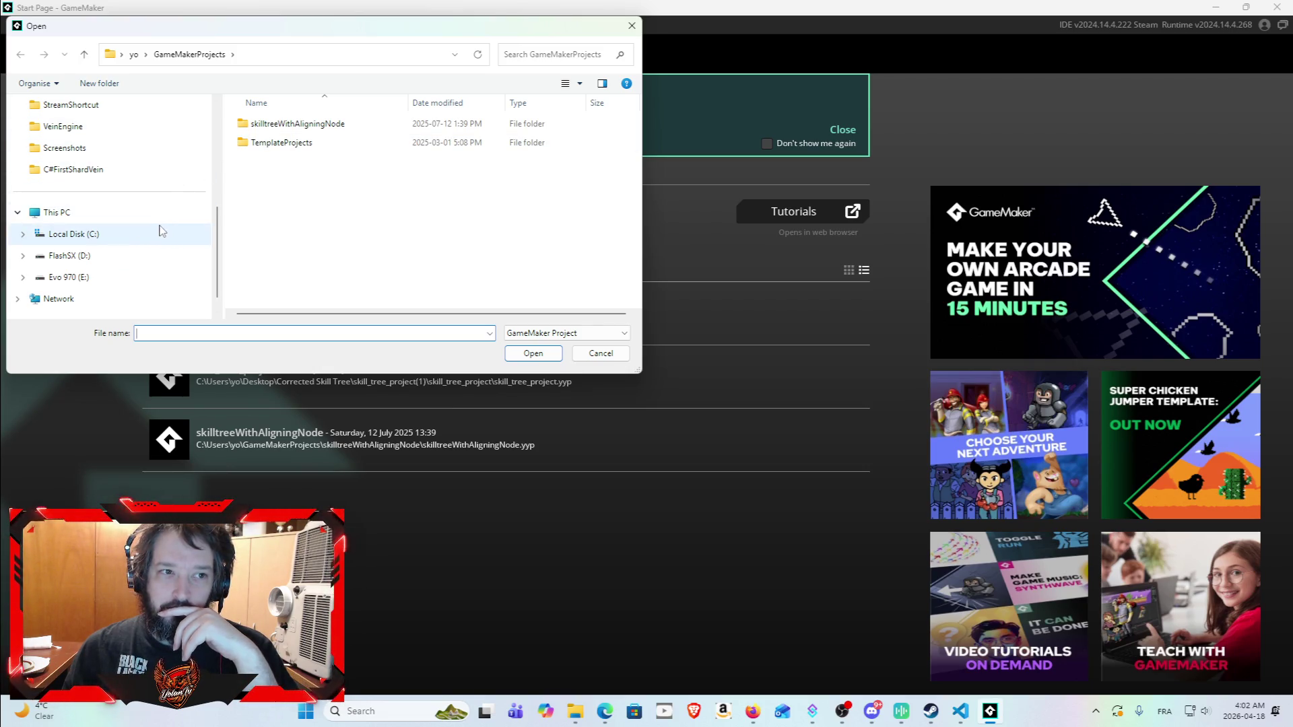
# Step: Browse to the Desktop and into the 'ProjectQ V2 from platypus' folder
pyautogui.scroll(2, 122, 171)
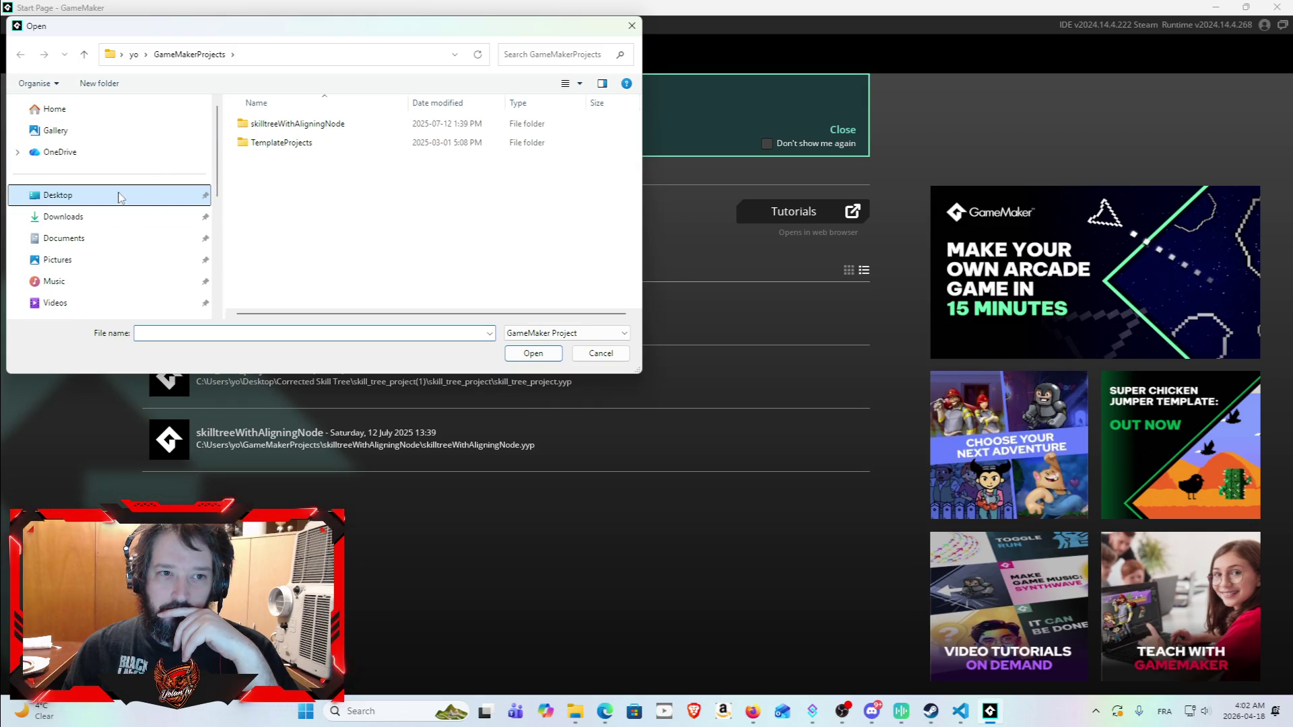
pyautogui.click(121, 195)
pyautogui.scroll(-1, 433, 261)
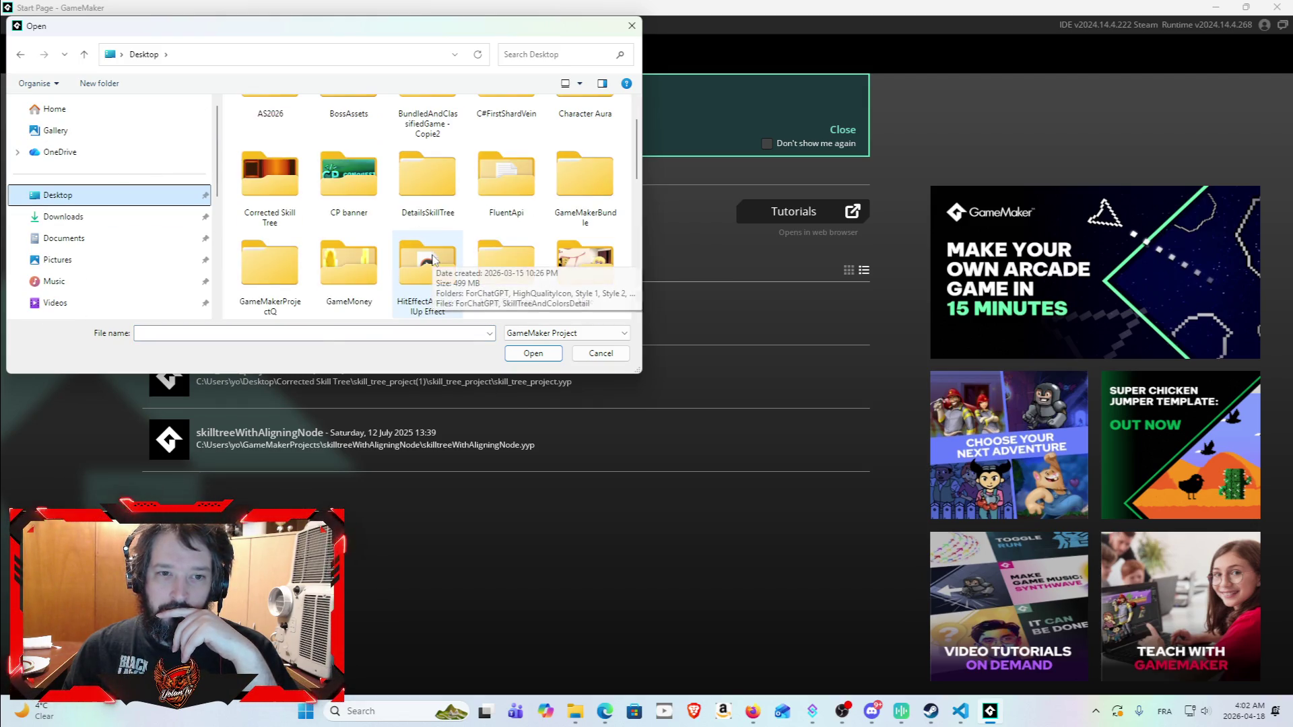
pyautogui.scroll(-1, 434, 259)
pyautogui.click(427, 263)
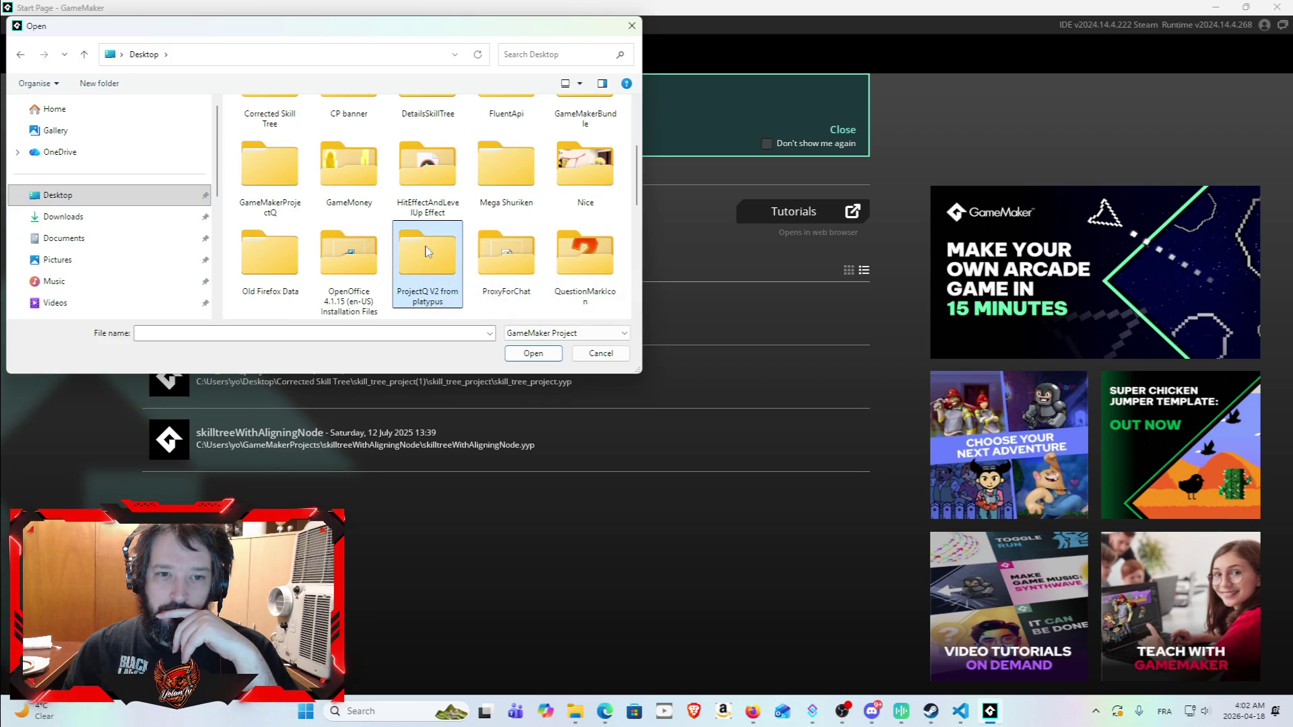
pyautogui.click(534, 354)
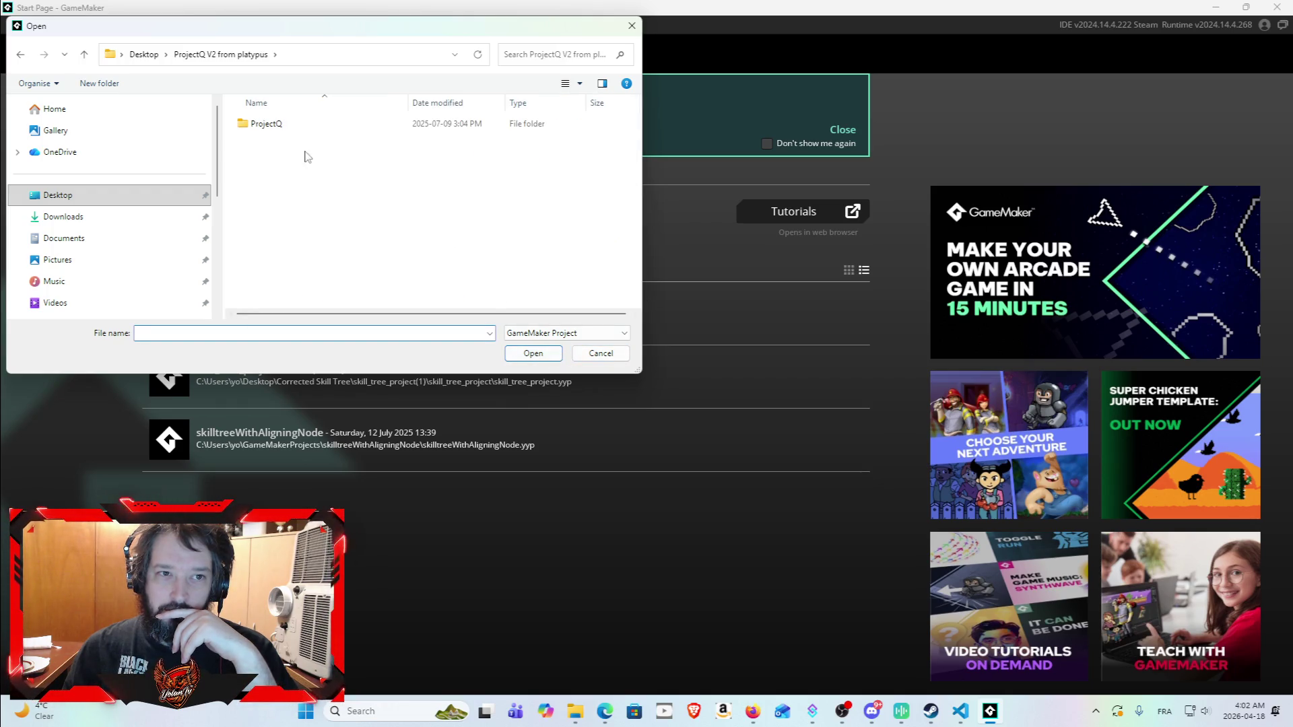
# Step: Go into ProjectQ > ProjectQ and open ProjectQ.yyp
pyautogui.click(296, 124)
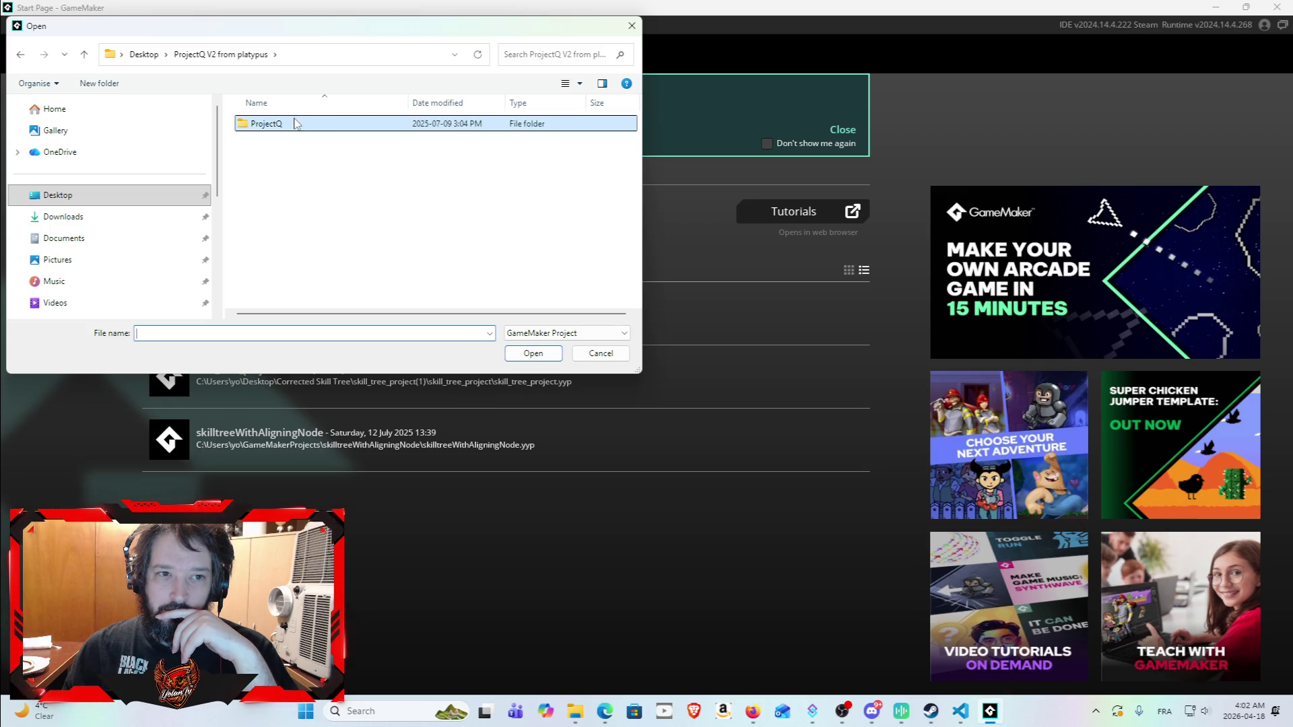
pyautogui.click(533, 354)
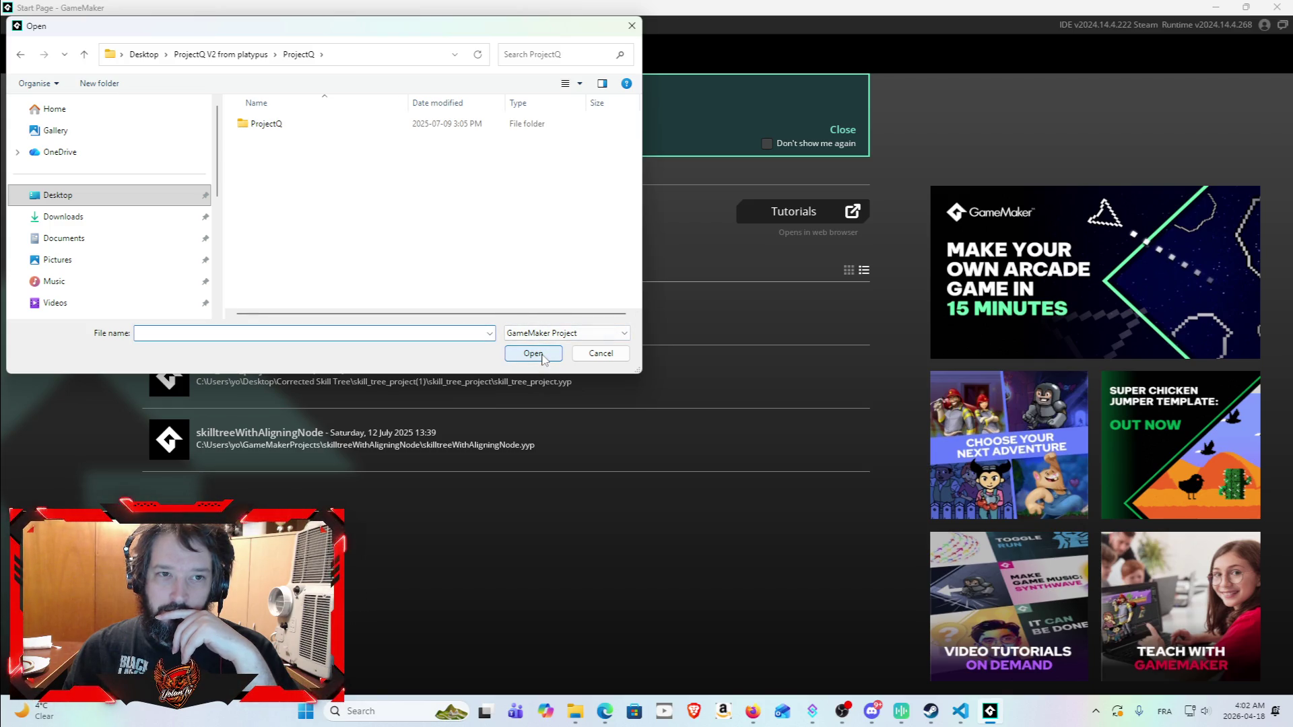
pyautogui.click(584, 352)
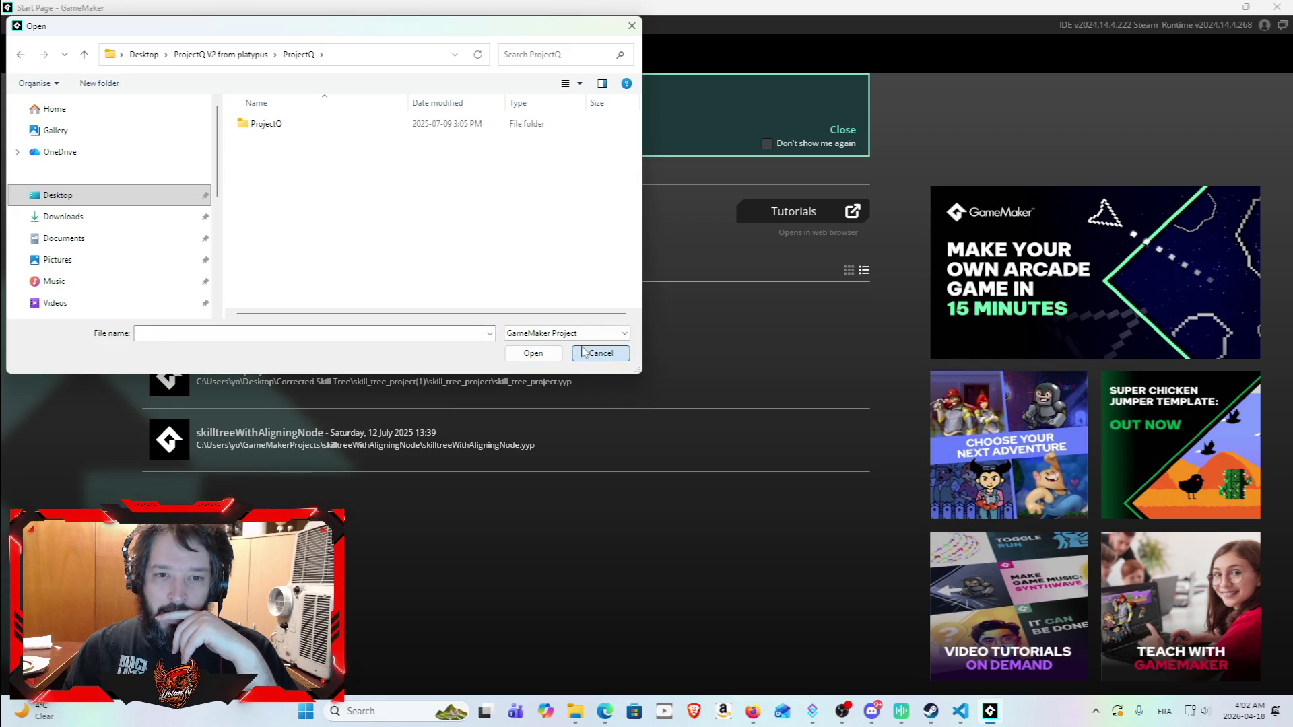
pyautogui.click(351, 129)
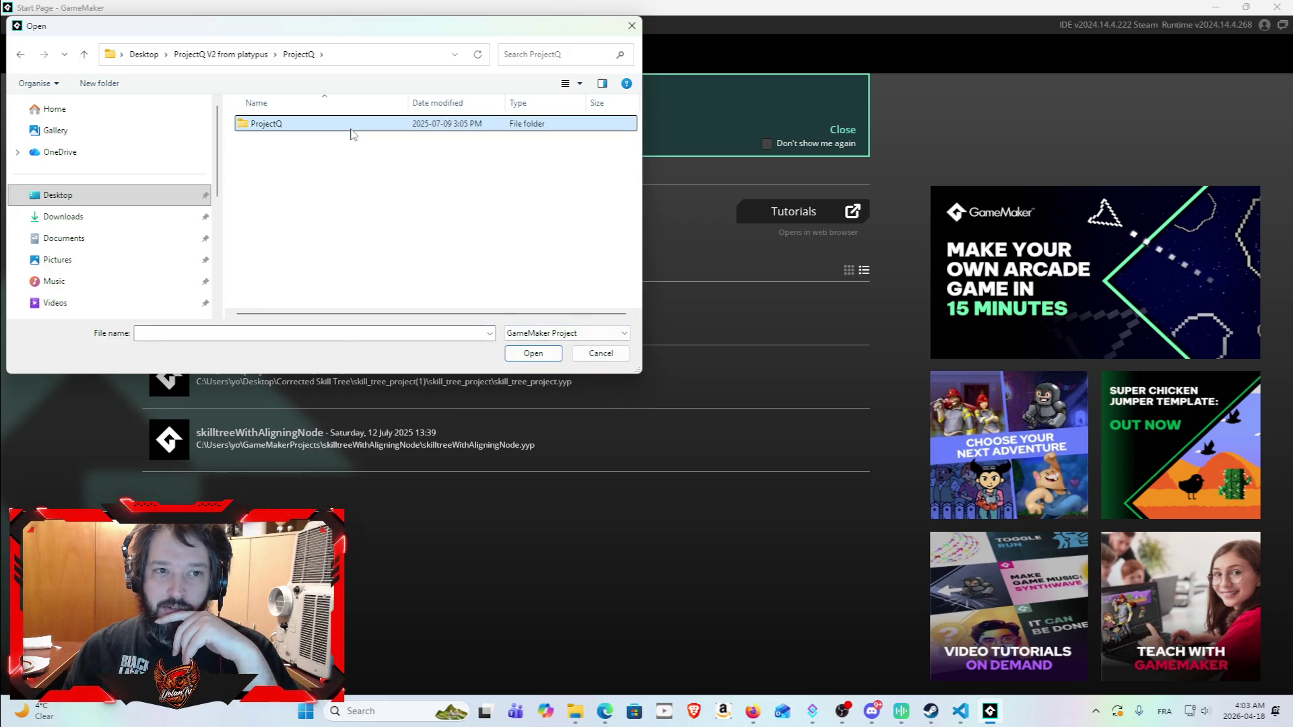
pyautogui.doubleClick(350, 131)
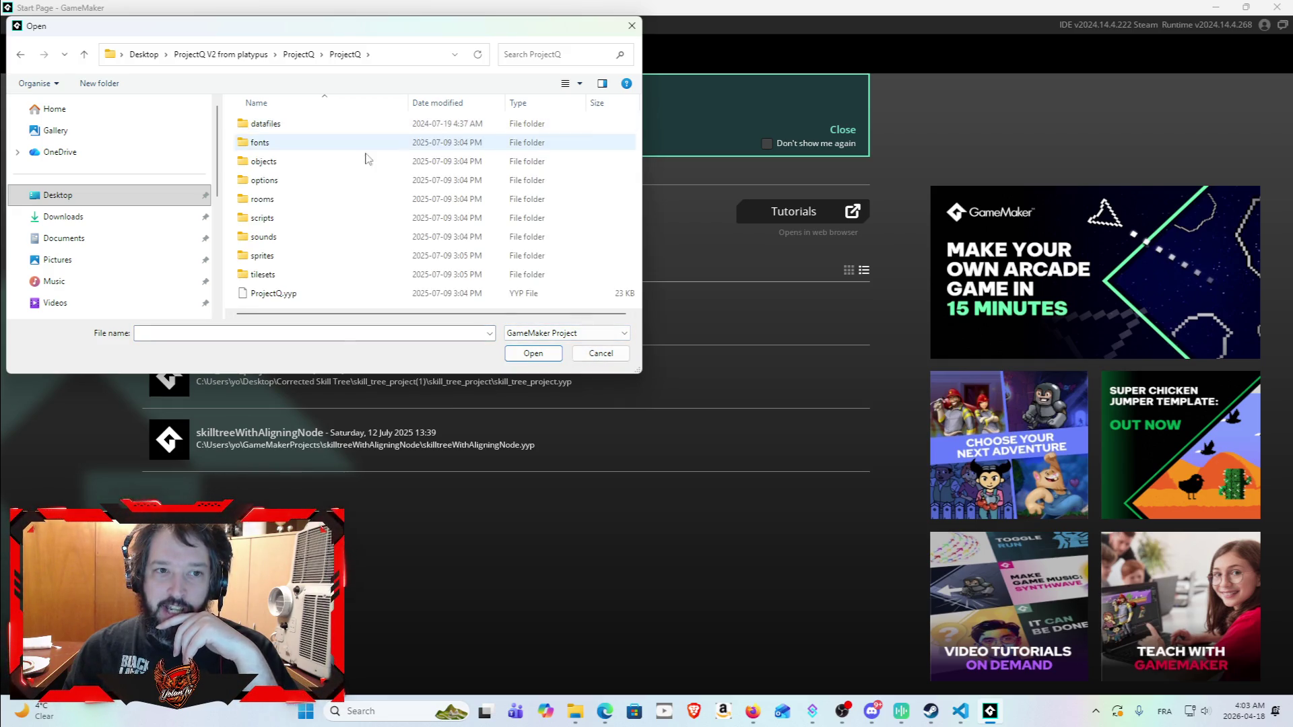
pyautogui.click(375, 295)
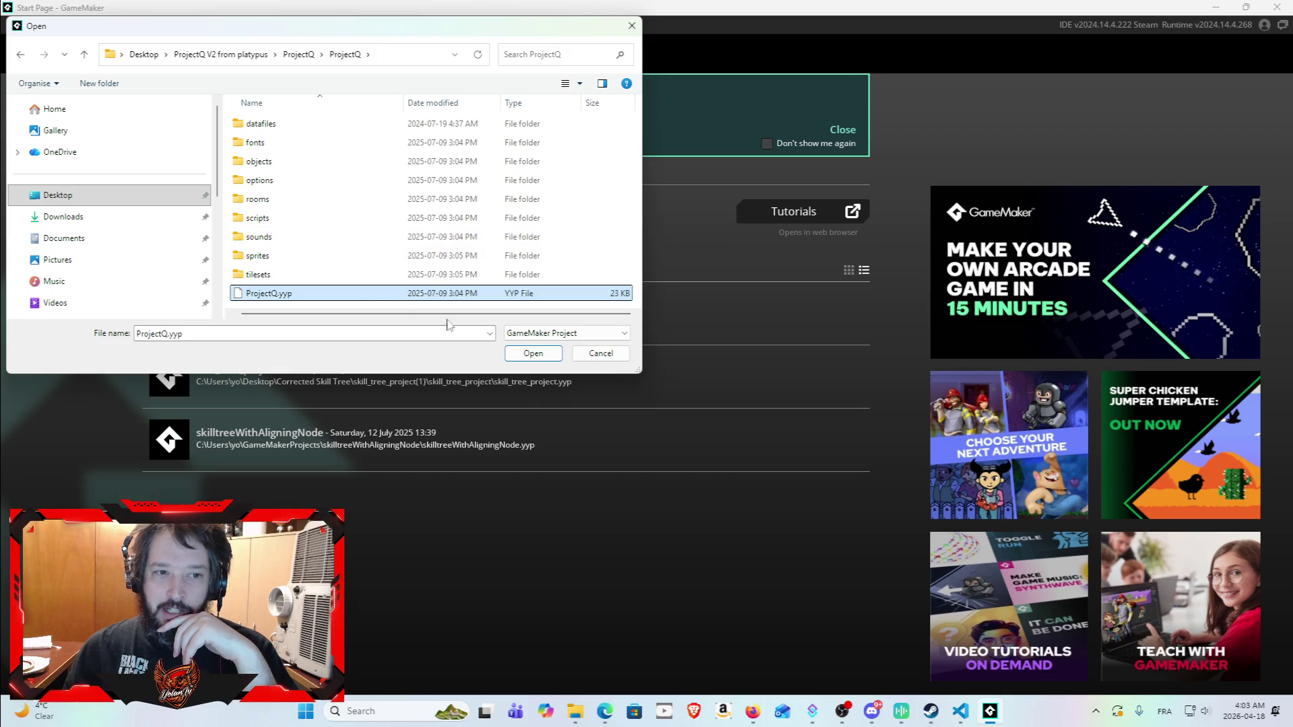
pyautogui.click(532, 354)
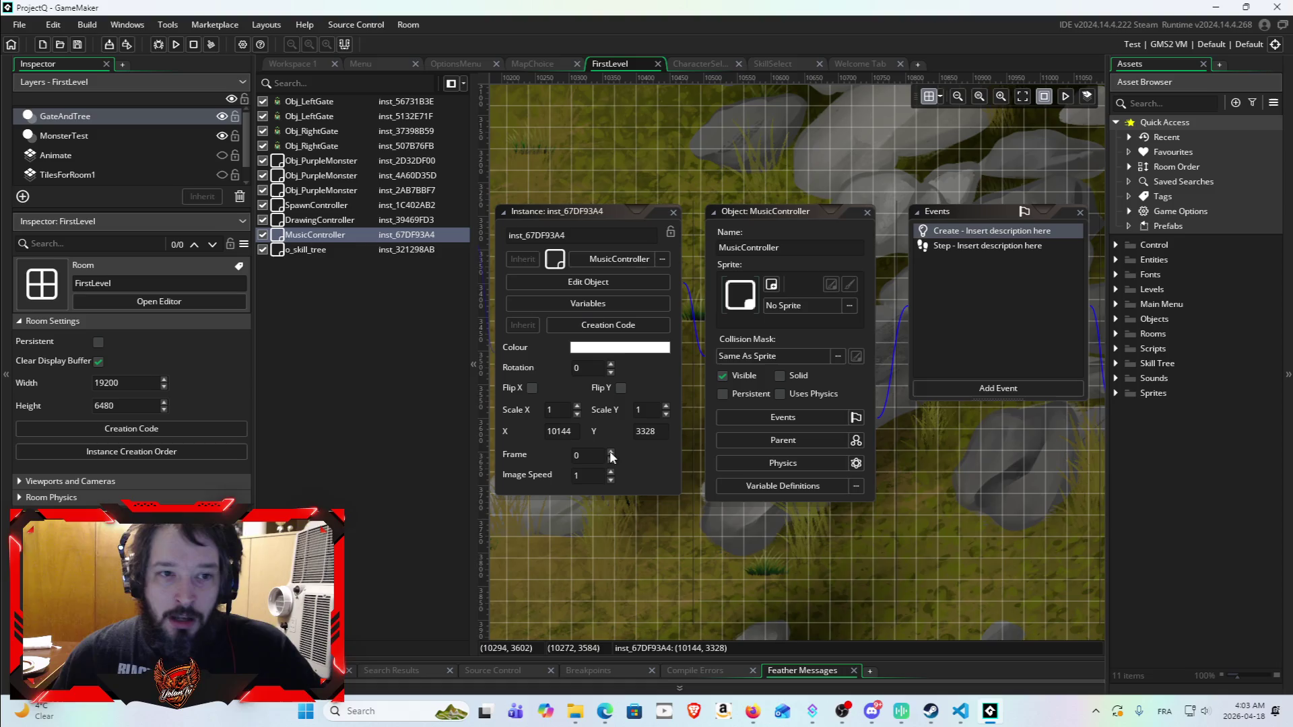
# Step: Zoom and scroll around the 19200 by 6480 FirstLevel room once ProjectQ has loaded
pyautogui.scroll(-3, 692, 540)
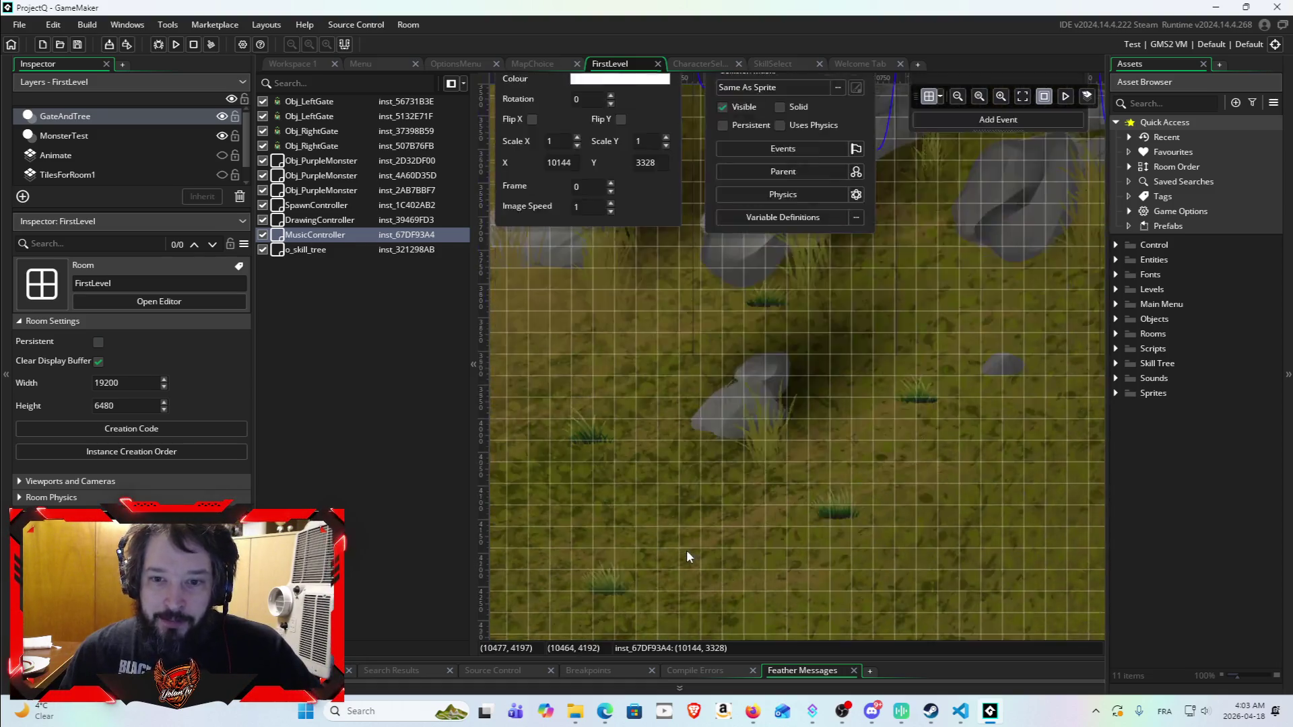
pyautogui.scroll(2, 689, 466)
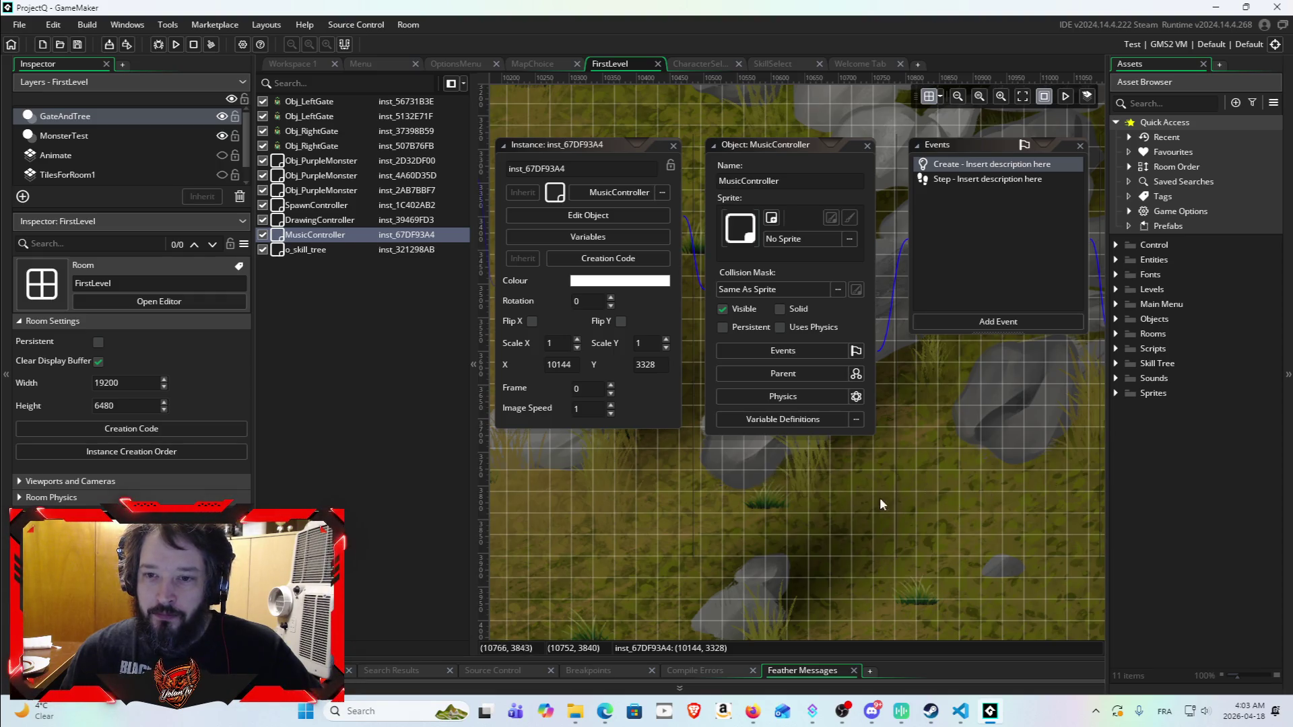
pyautogui.scroll(-2, 928, 450)
pyautogui.hscroll(2, 899, 365)
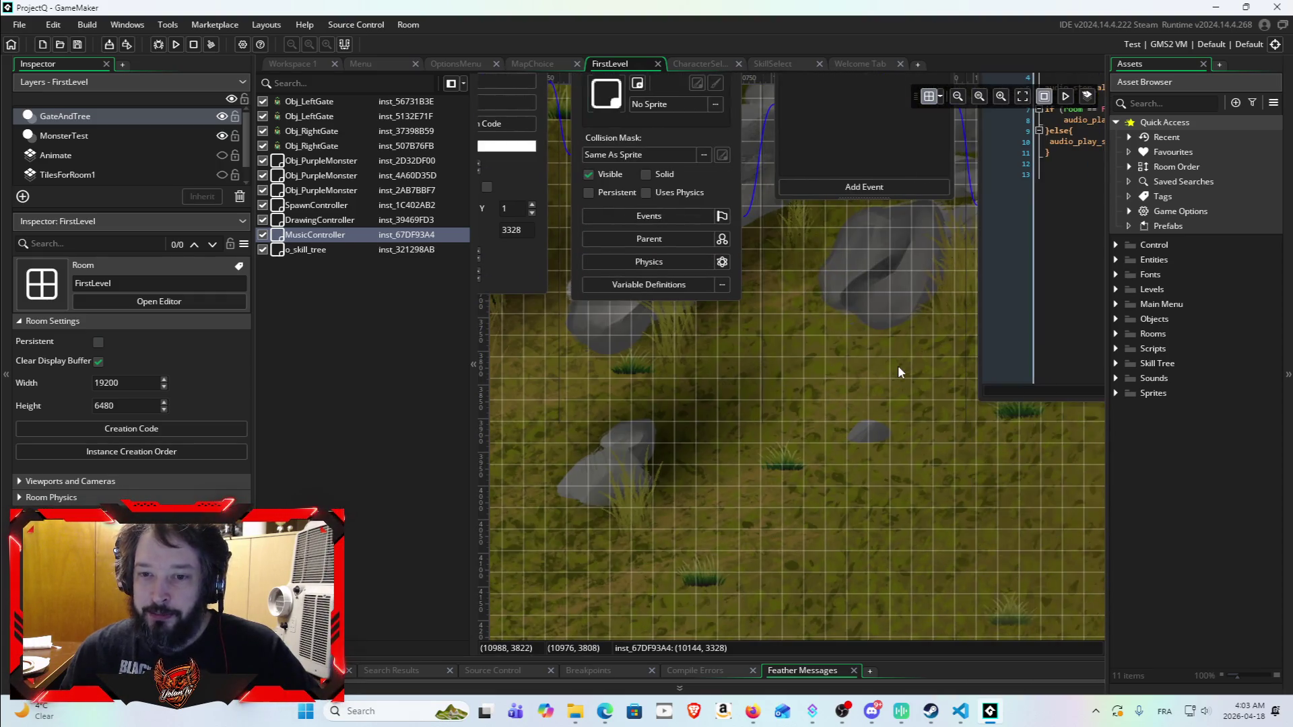
pyautogui.scroll(-3, 865, 381)
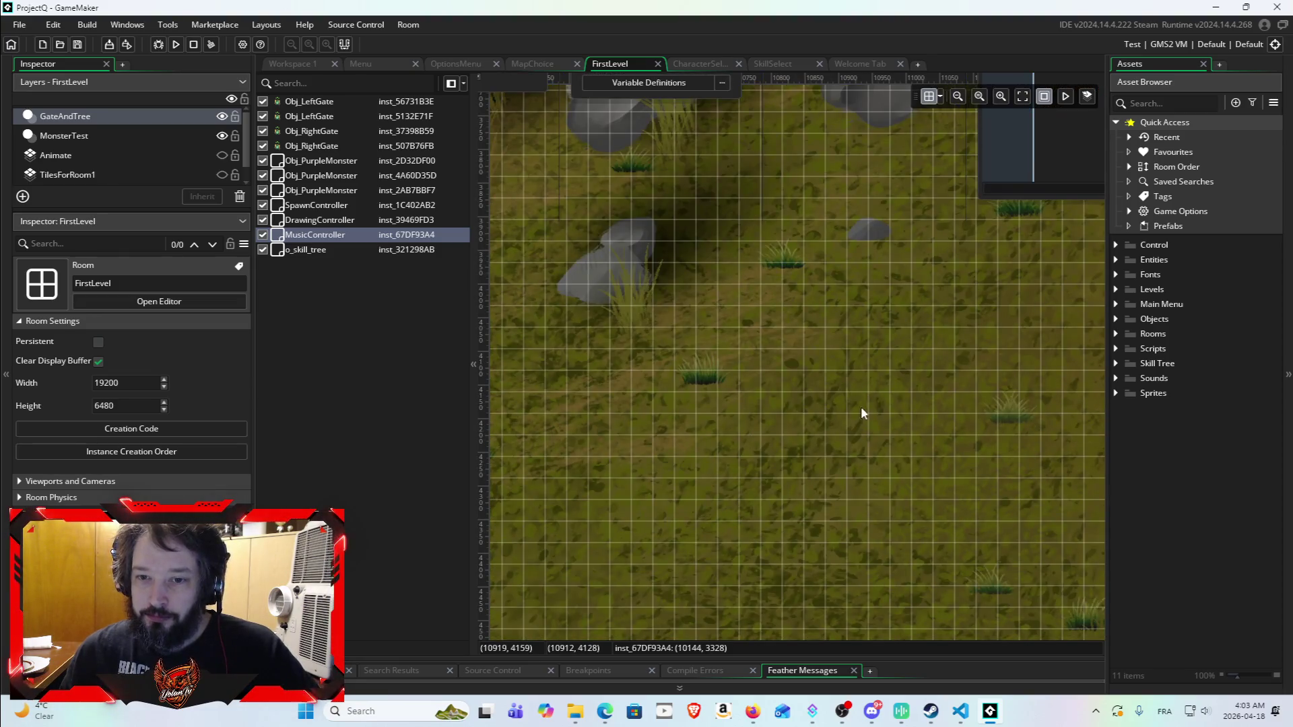
pyautogui.scroll(-2, 730, 367)
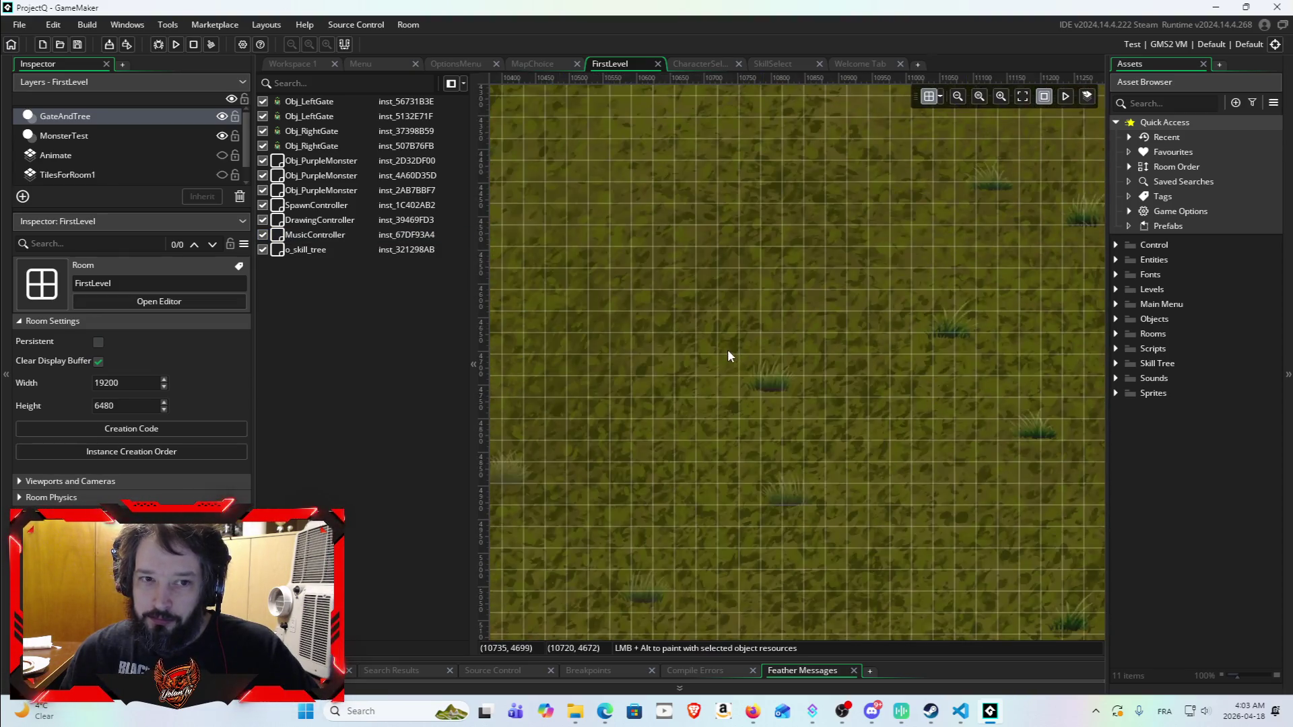
pyautogui.scroll(7, 774, 363)
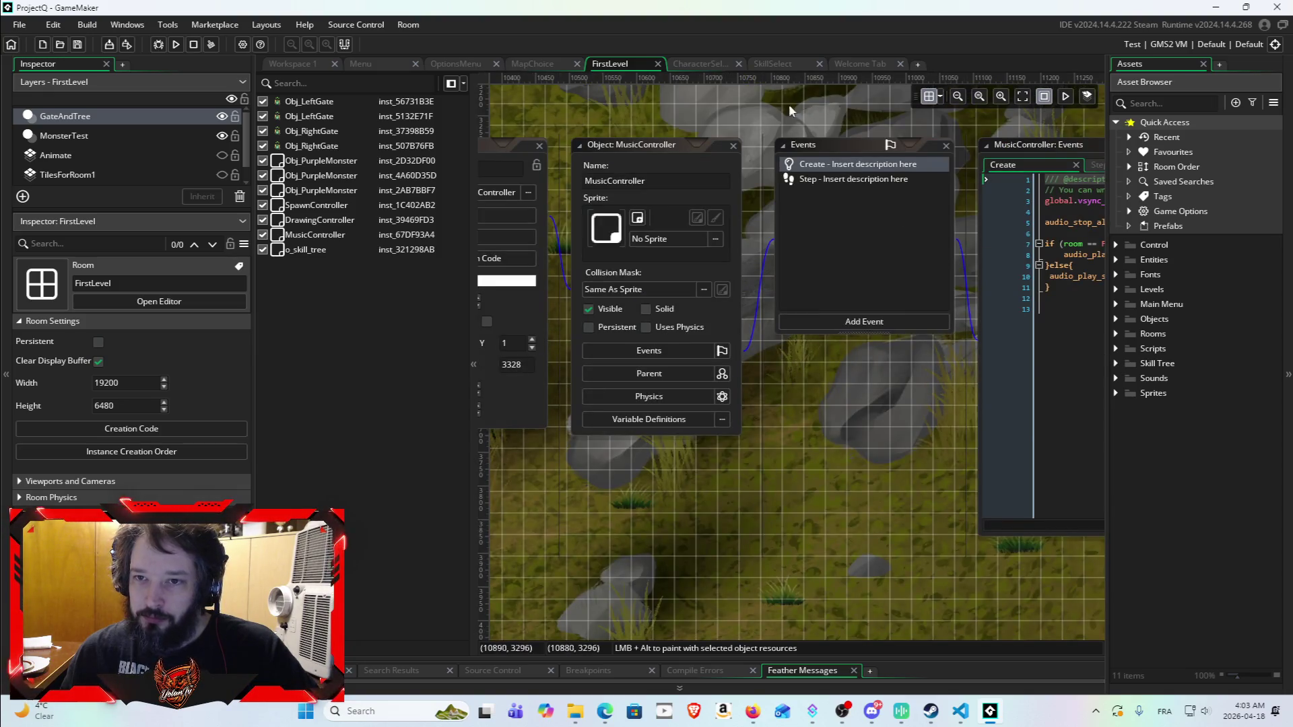
pyautogui.hscroll(2, 860, 237)
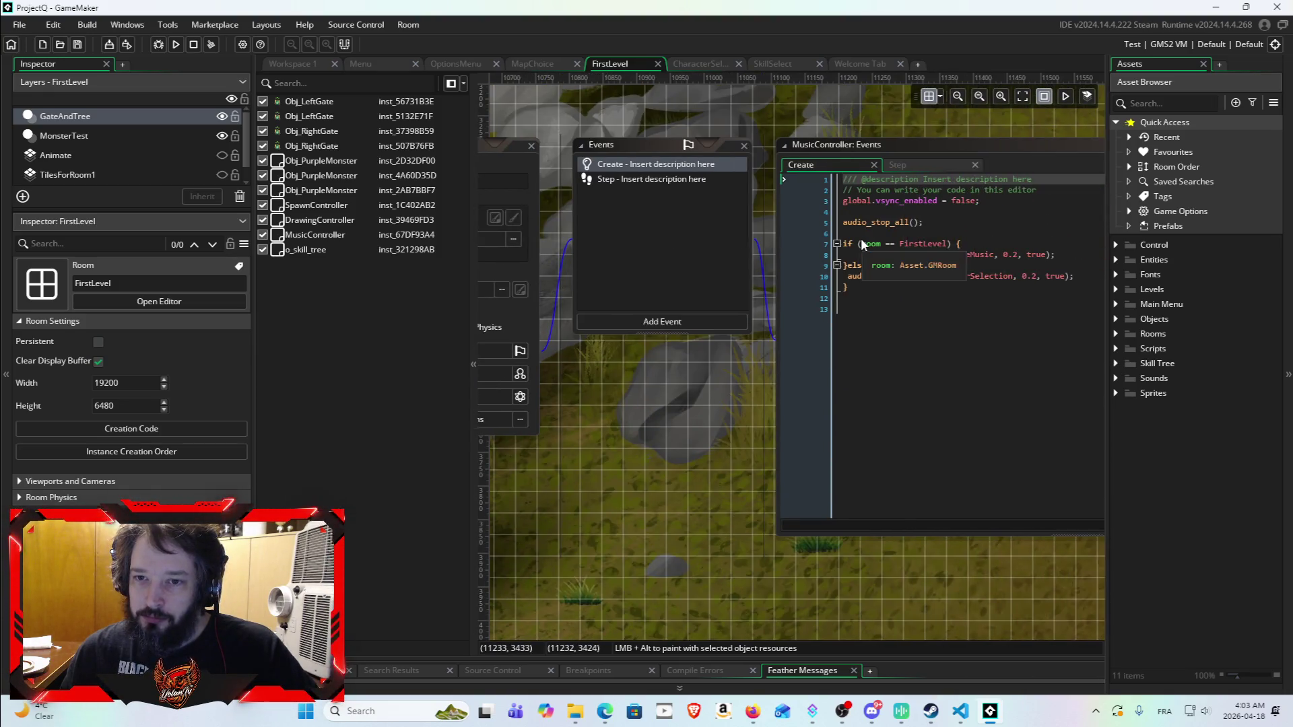
pyautogui.scroll(-5, 906, 338)
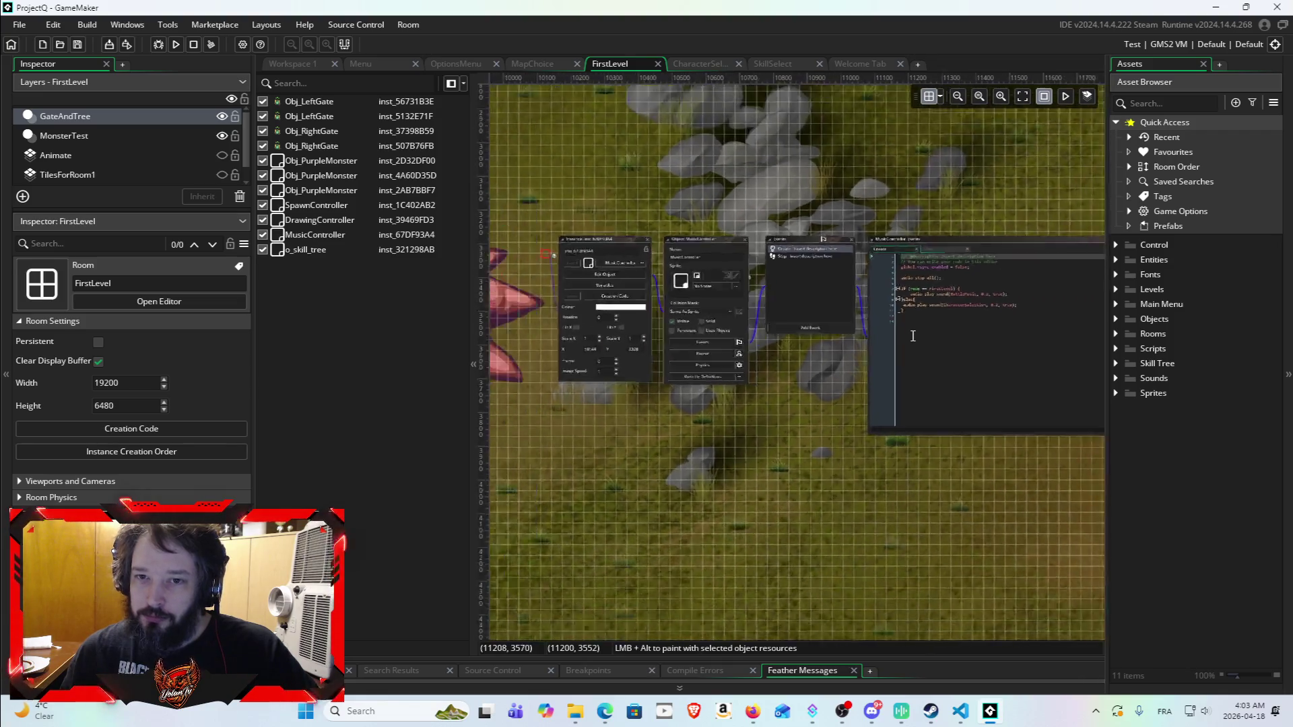
pyautogui.scroll(-4, 911, 334)
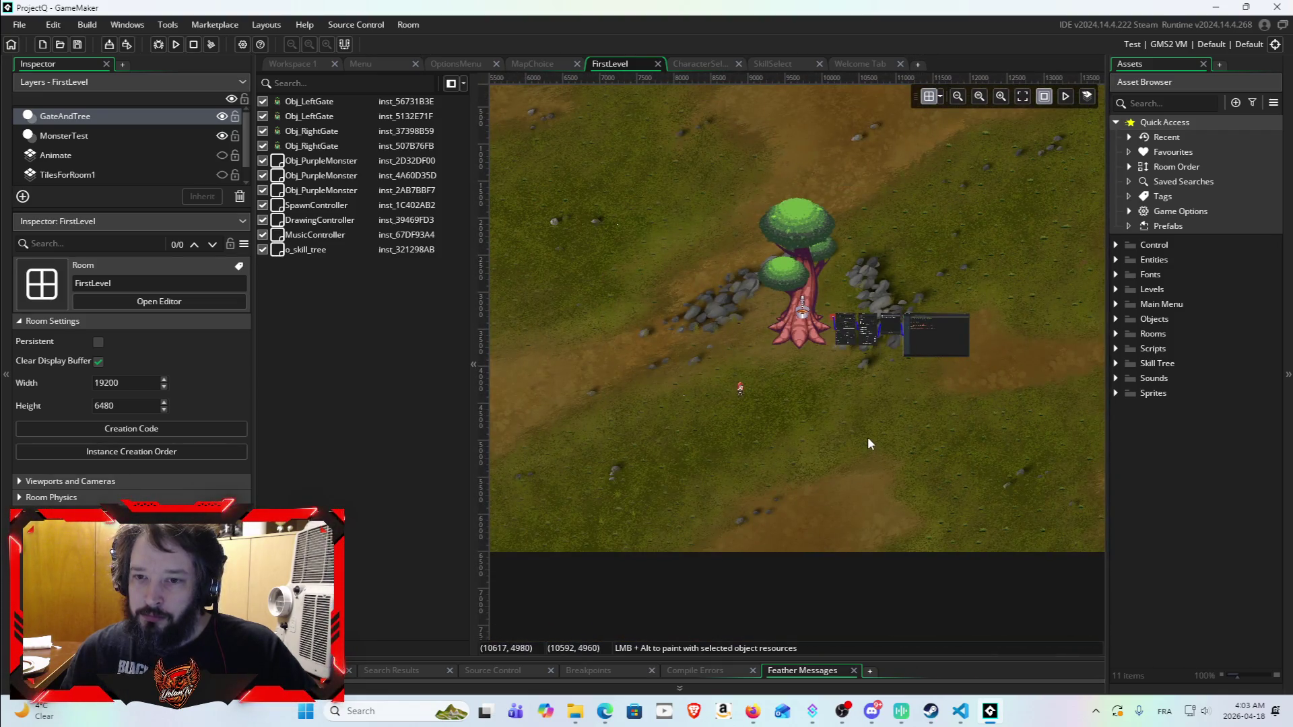
pyautogui.scroll(3, 789, 394)
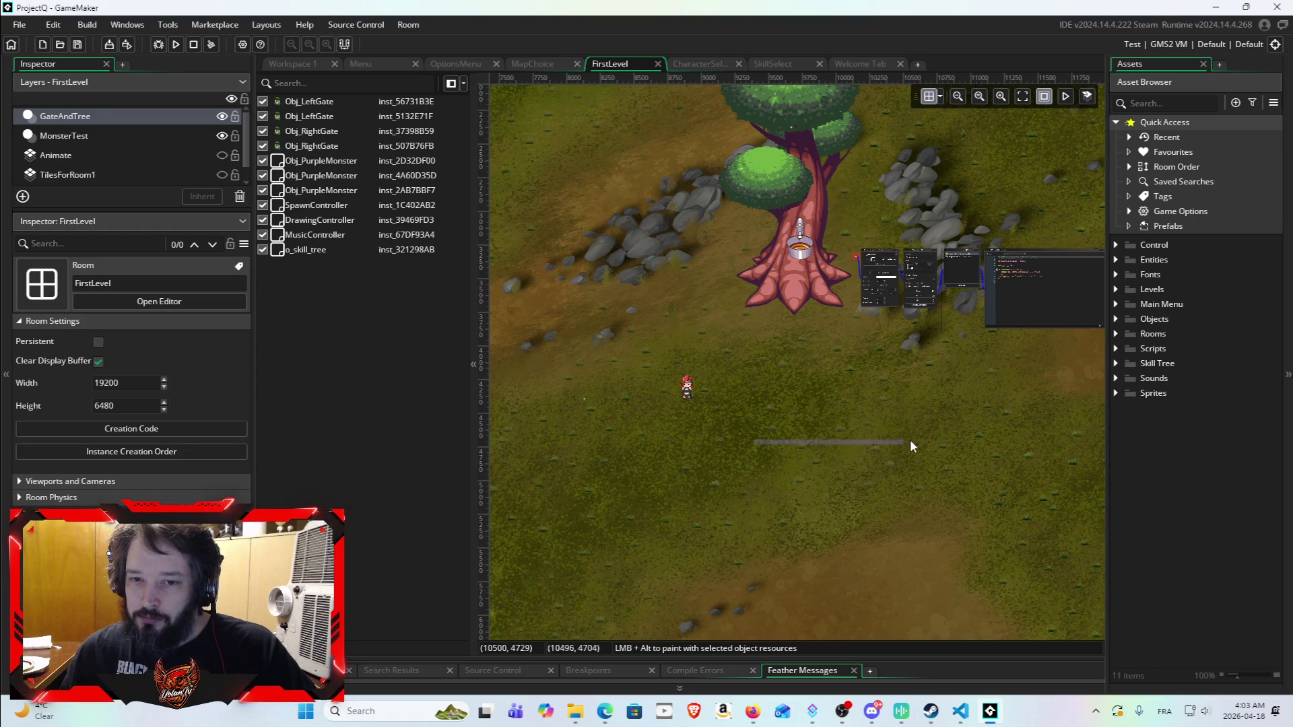
pyautogui.scroll(4, 873, 406)
pyautogui.scroll(-5, 835, 400)
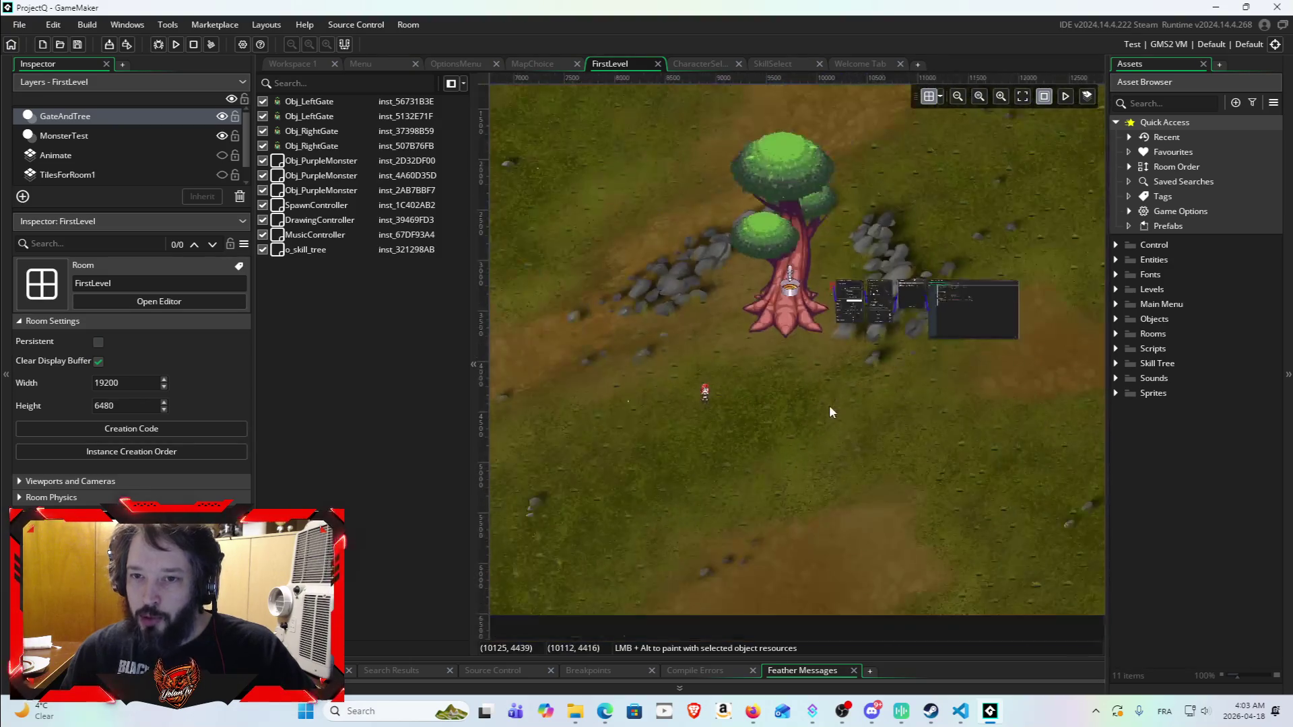
# Step: Pan the room view past the pink tree to frame the two gate ruins
pyautogui.moveTo(746, 377); pyautogui.dragTo(765, 278)
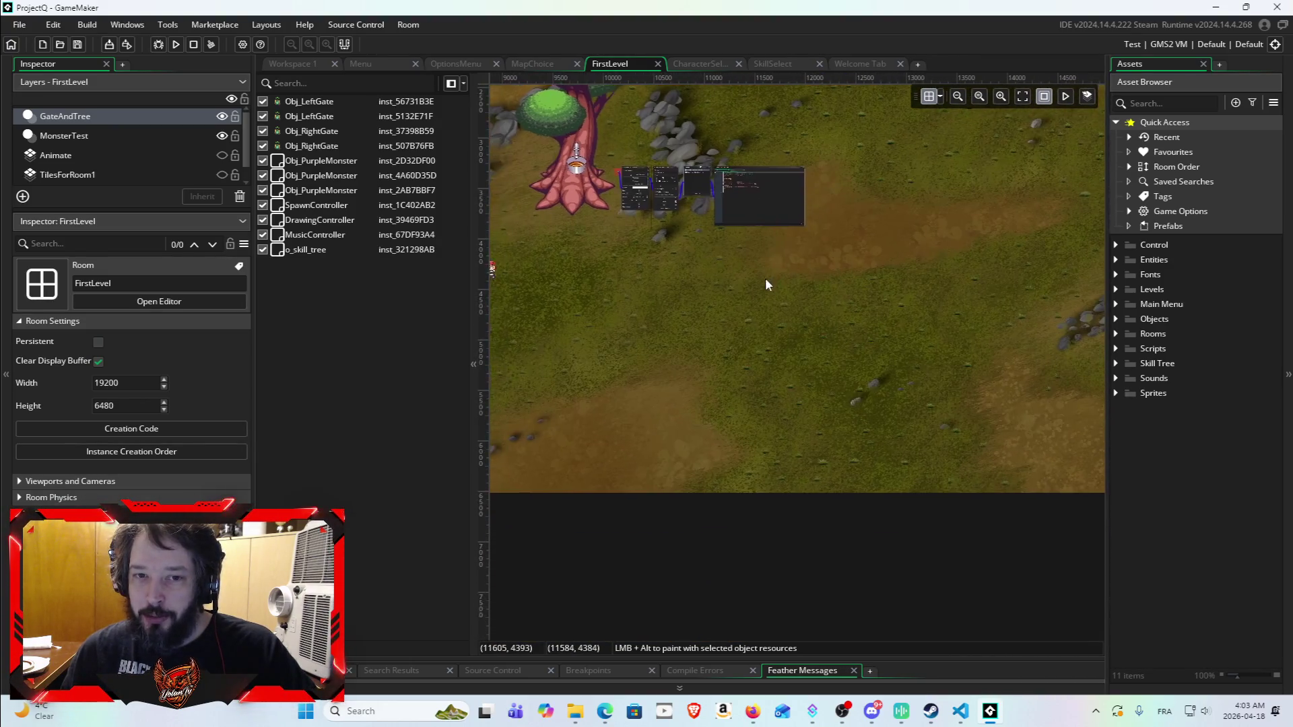
pyautogui.scroll(3, 773, 341)
pyautogui.scroll(-3, 778, 511)
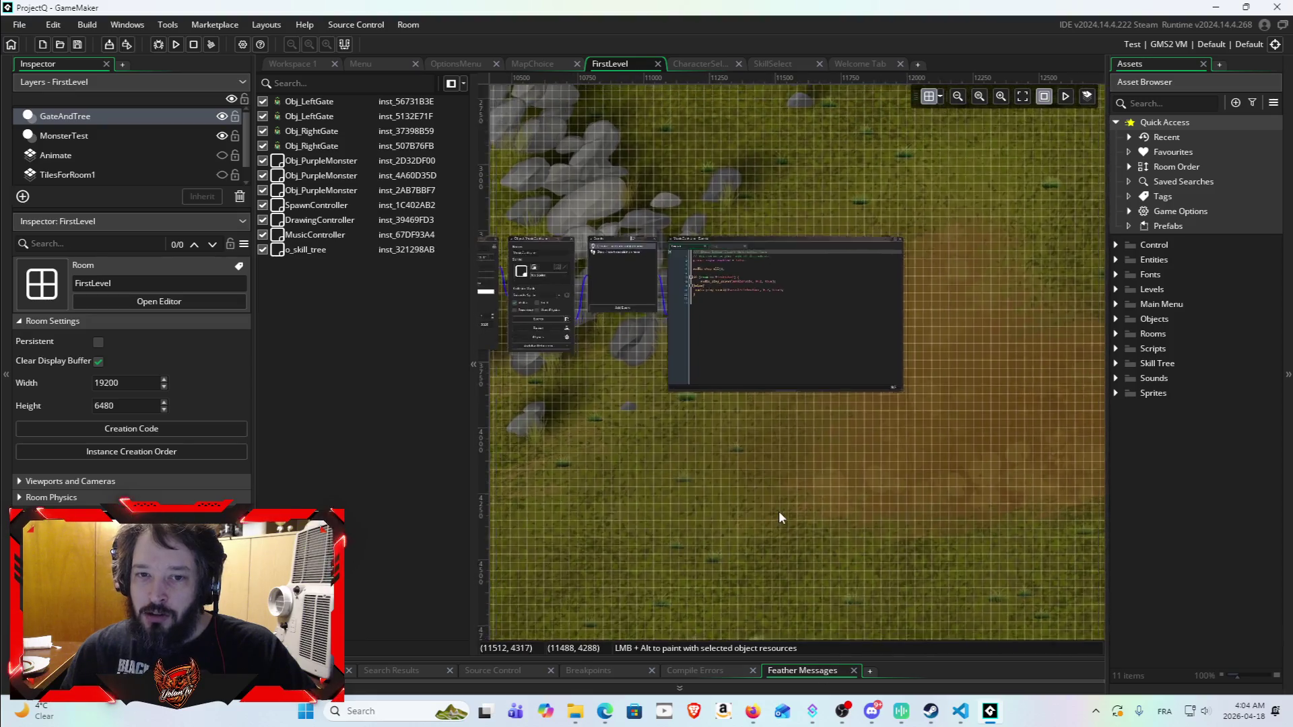
pyautogui.moveTo(889, 526)
pyautogui.mouseDown()
pyautogui.moveTo(874, 333)
pyautogui.moveTo(649, 471)
pyautogui.moveTo(601, 476)
pyautogui.moveTo(664, 466)
pyautogui.moveTo(707, 439)
pyautogui.moveTo(789, 459)
pyautogui.moveTo(672, 396)
pyautogui.moveTo(910, 469)
pyautogui.moveTo(772, 390)
pyautogui.moveTo(707, 393)
pyautogui.moveTo(691, 326)
pyautogui.moveTo(647, 410)
pyautogui.mouseUp()
pyautogui.scroll(3, 774, 408)
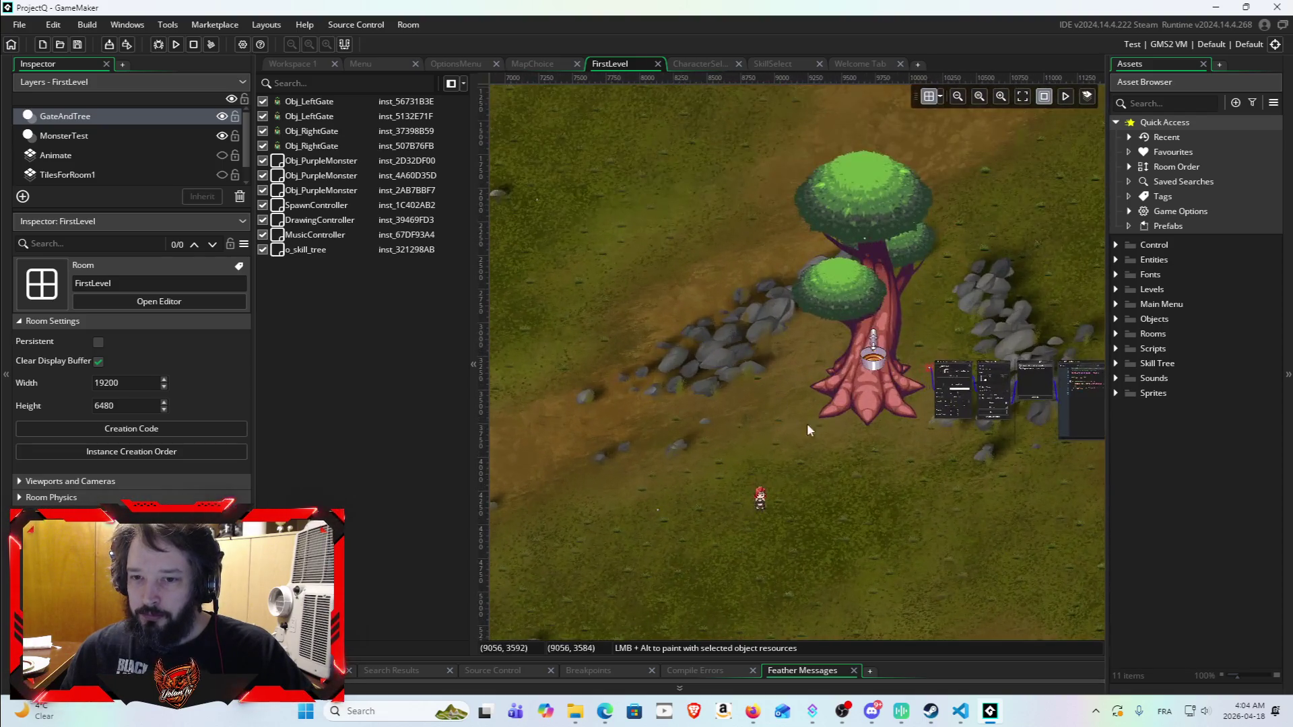
pyautogui.moveTo(916, 500); pyautogui.dragTo(918, 505)
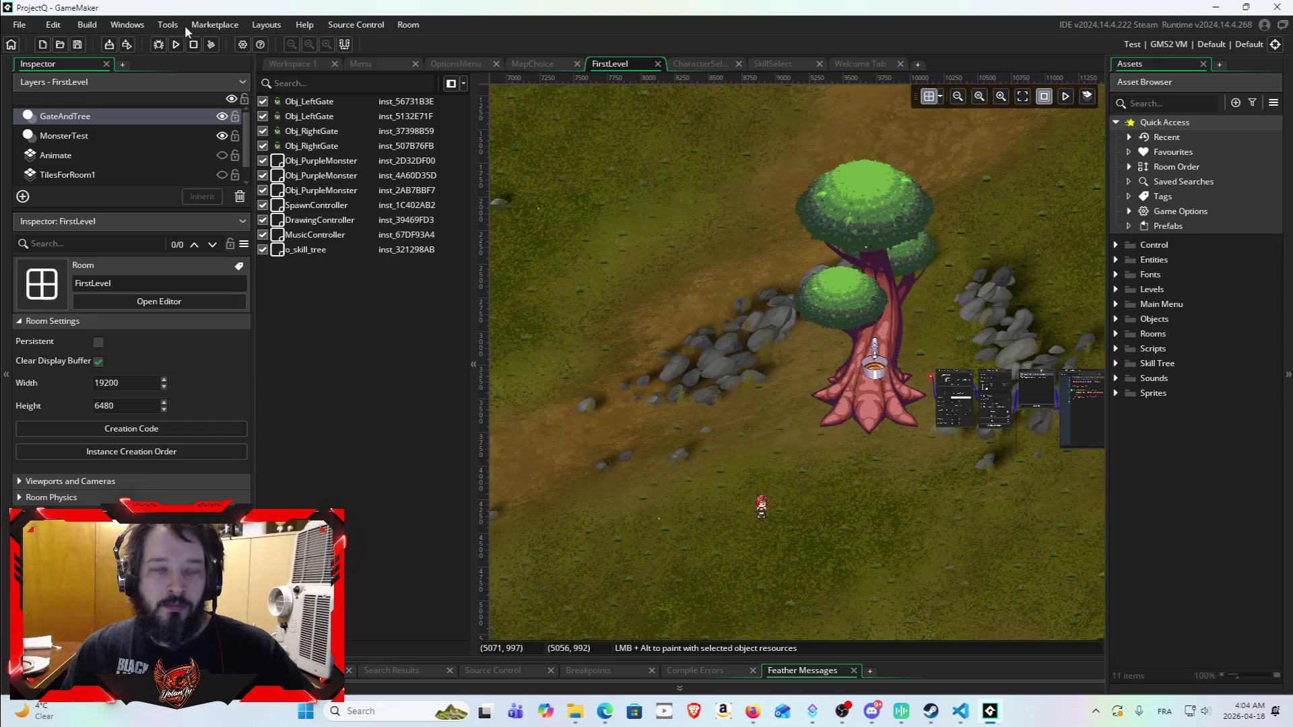
# Step: Start a build of ProjectQ, then minimize the VS Code window to return to GameMaker
pyautogui.click(179, 48)
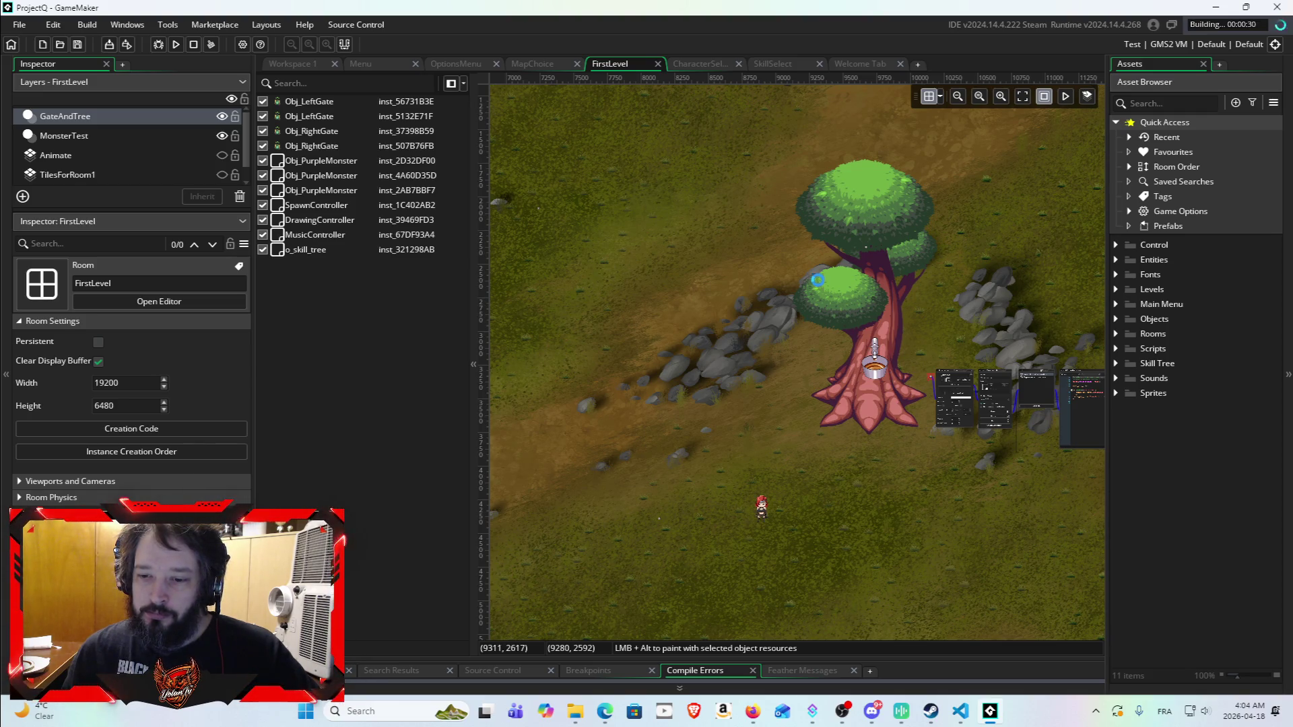
pyautogui.click(960, 711)
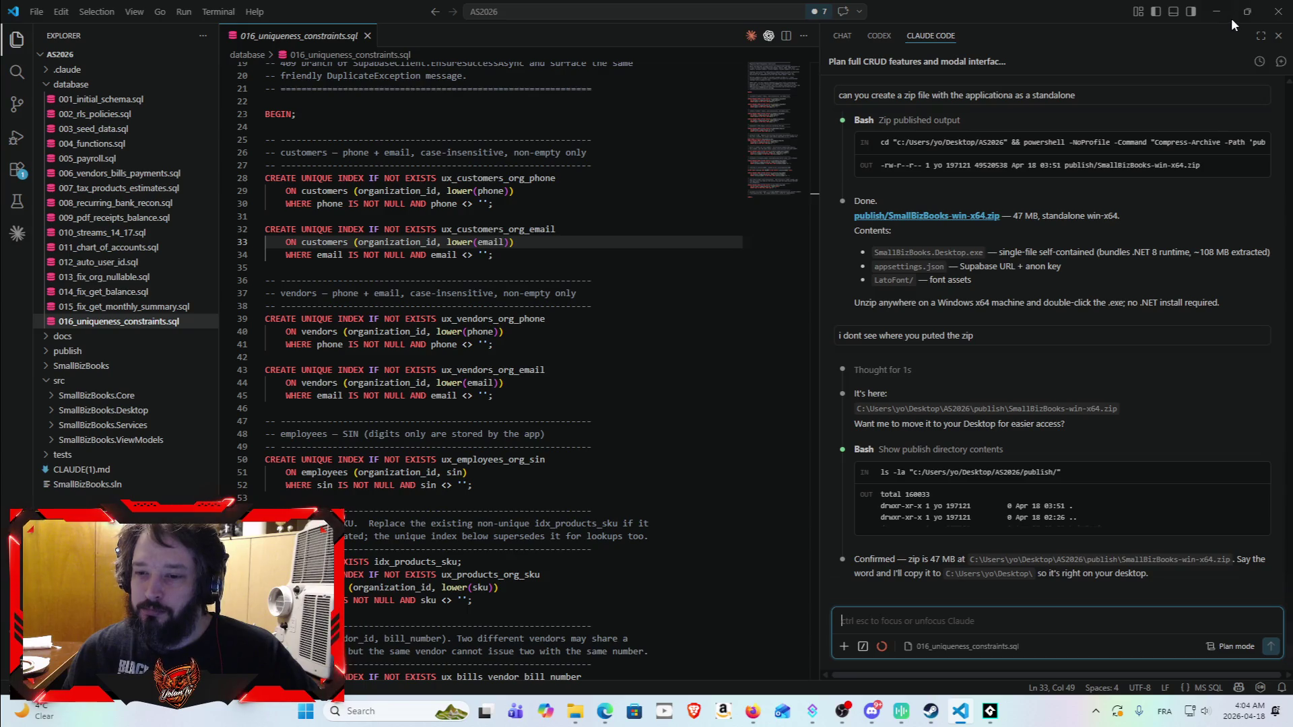
pyautogui.moveTo(1236, 17)
pyautogui.click(1216, 12)
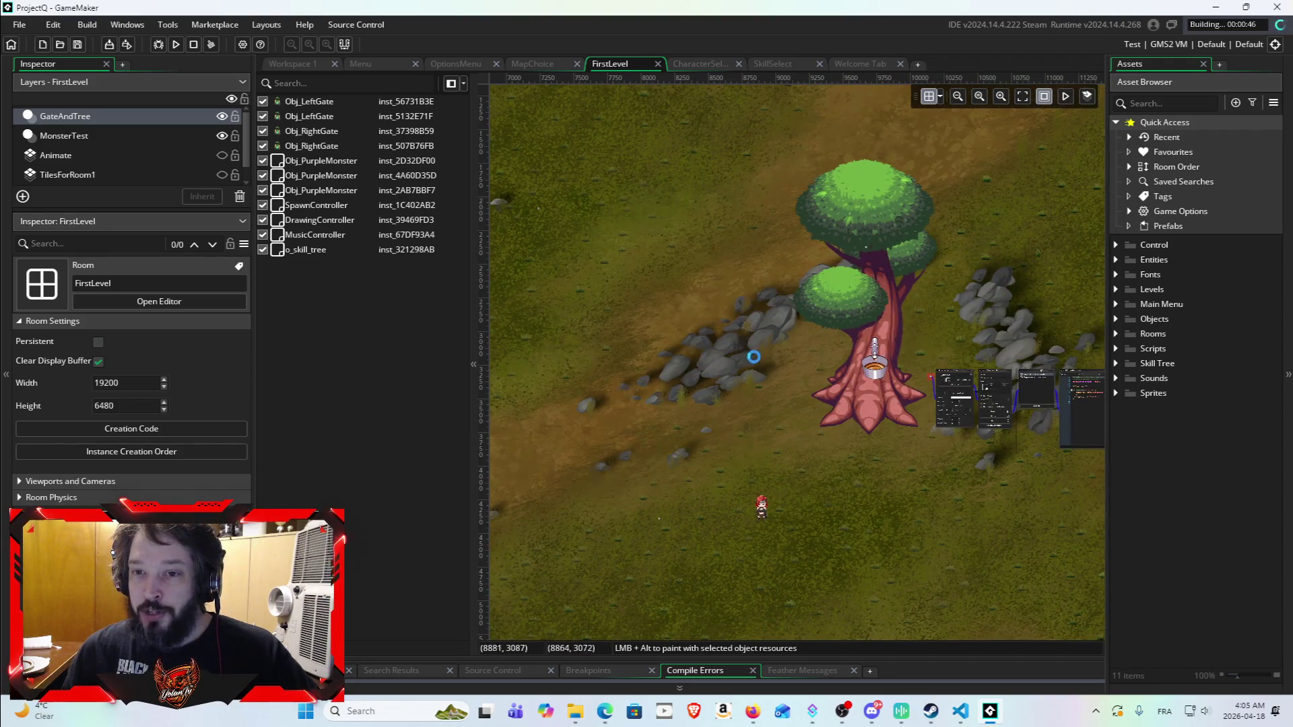
# Step: Survey the FirstLevel room's tree area and the two gates by zooming and panning
pyautogui.scroll(-2, 755, 347)
pyautogui.moveTo(934, 308)
pyautogui.mouseDown()
pyautogui.moveTo(728, 309)
pyautogui.moveTo(932, 251)
pyautogui.mouseUp()
pyautogui.scroll(3, 824, 276)
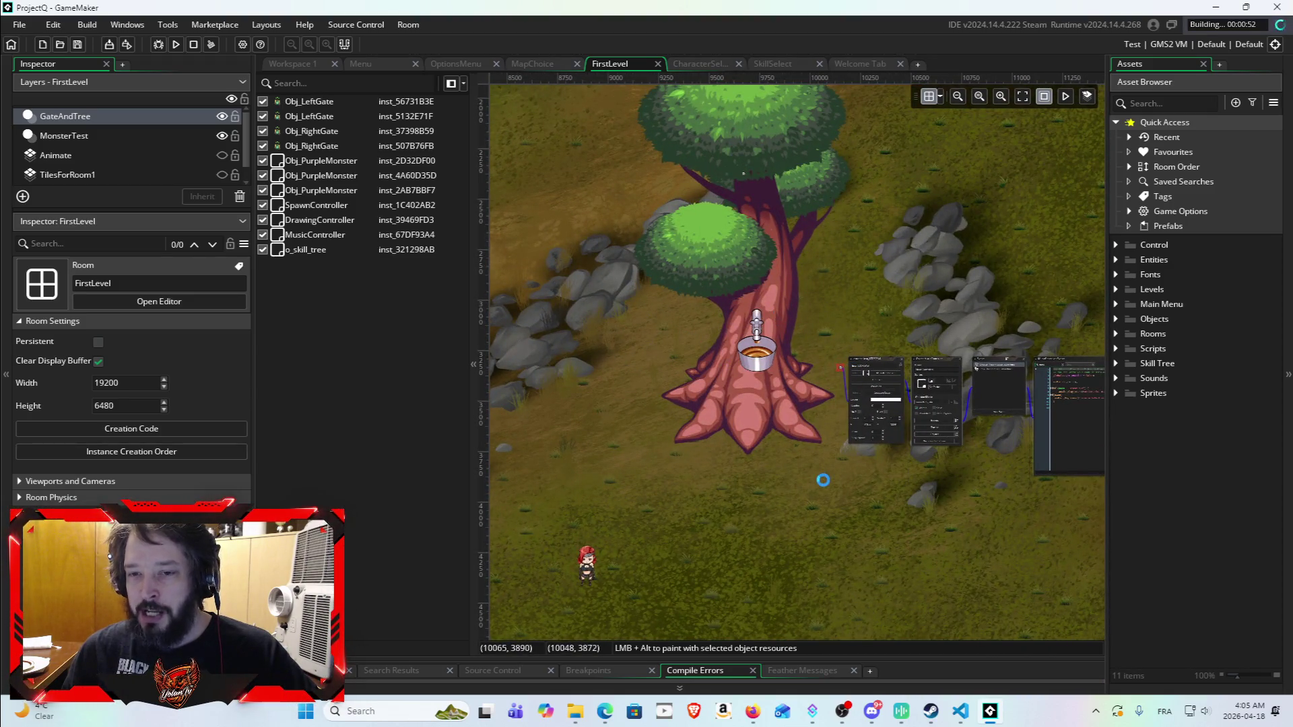
pyautogui.scroll(-1, 754, 402)
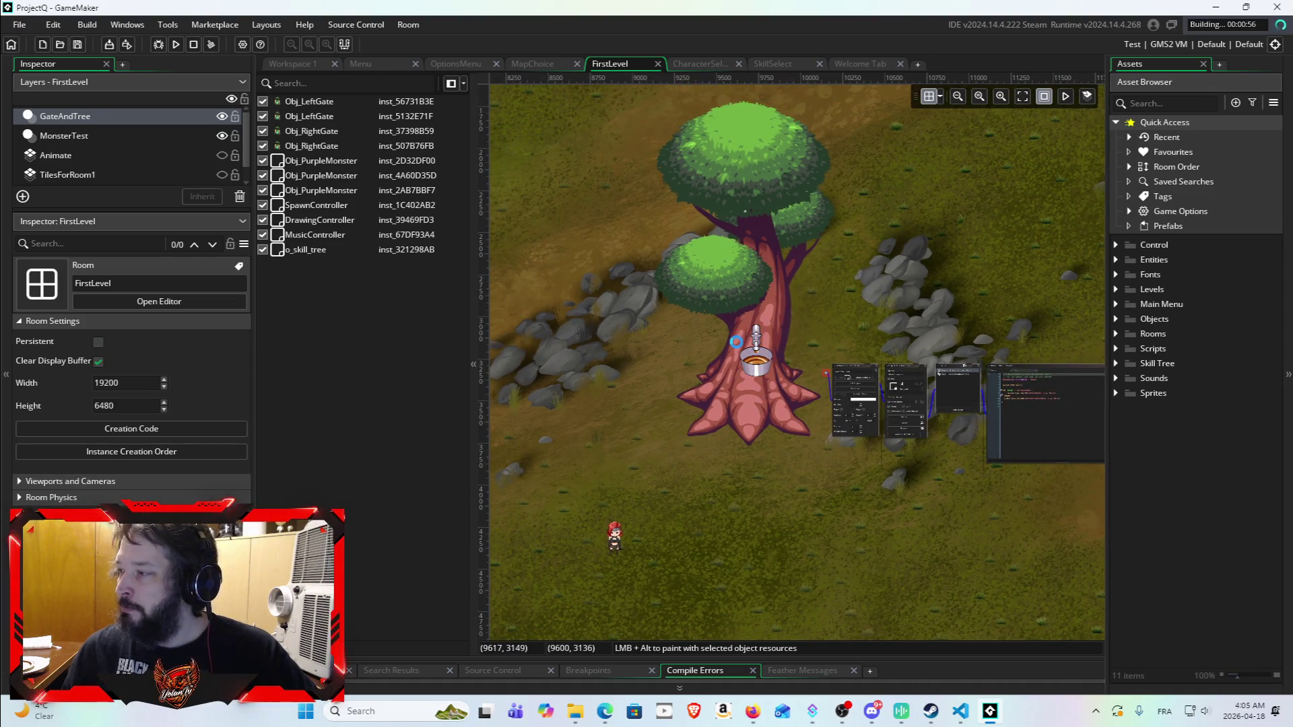
pyautogui.scroll(-1, 660, 380)
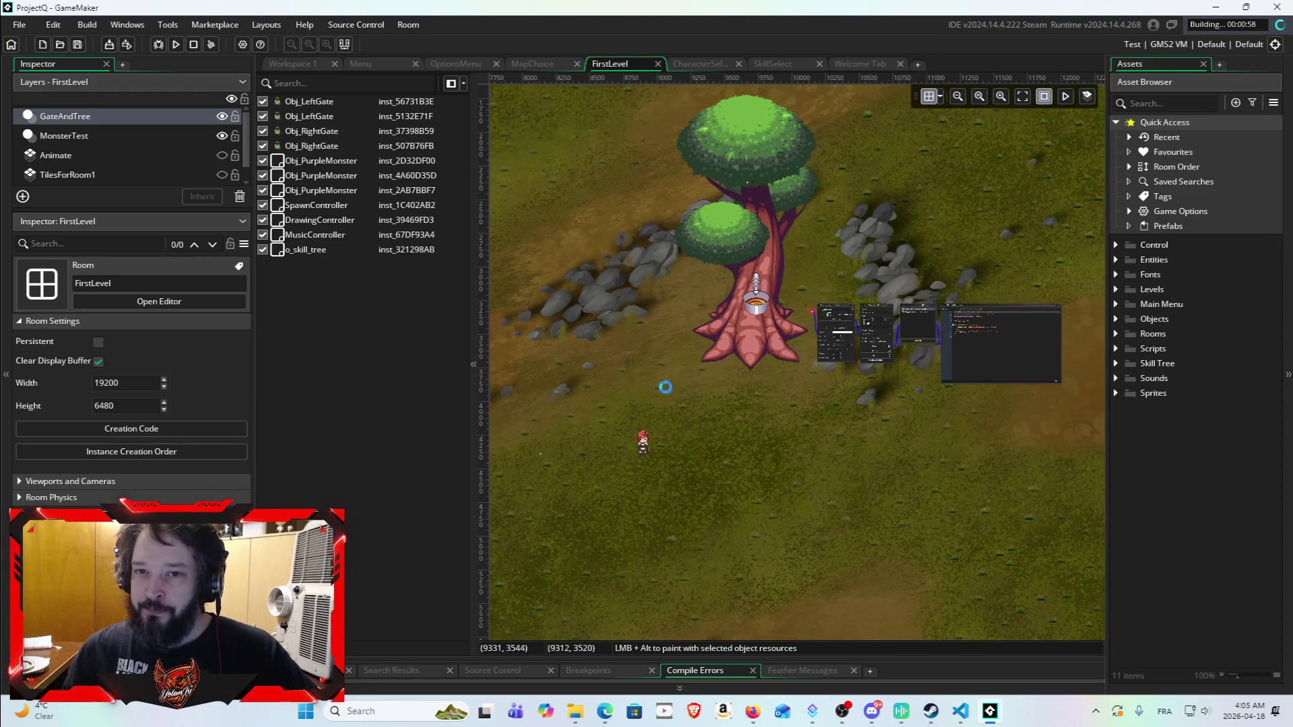
pyautogui.scroll(-1, 604, 456)
pyautogui.scroll(-1, 1019, 402)
pyautogui.scroll(-1, 1019, 402)
pyautogui.moveTo(1031, 329); pyautogui.dragTo(713, 428)
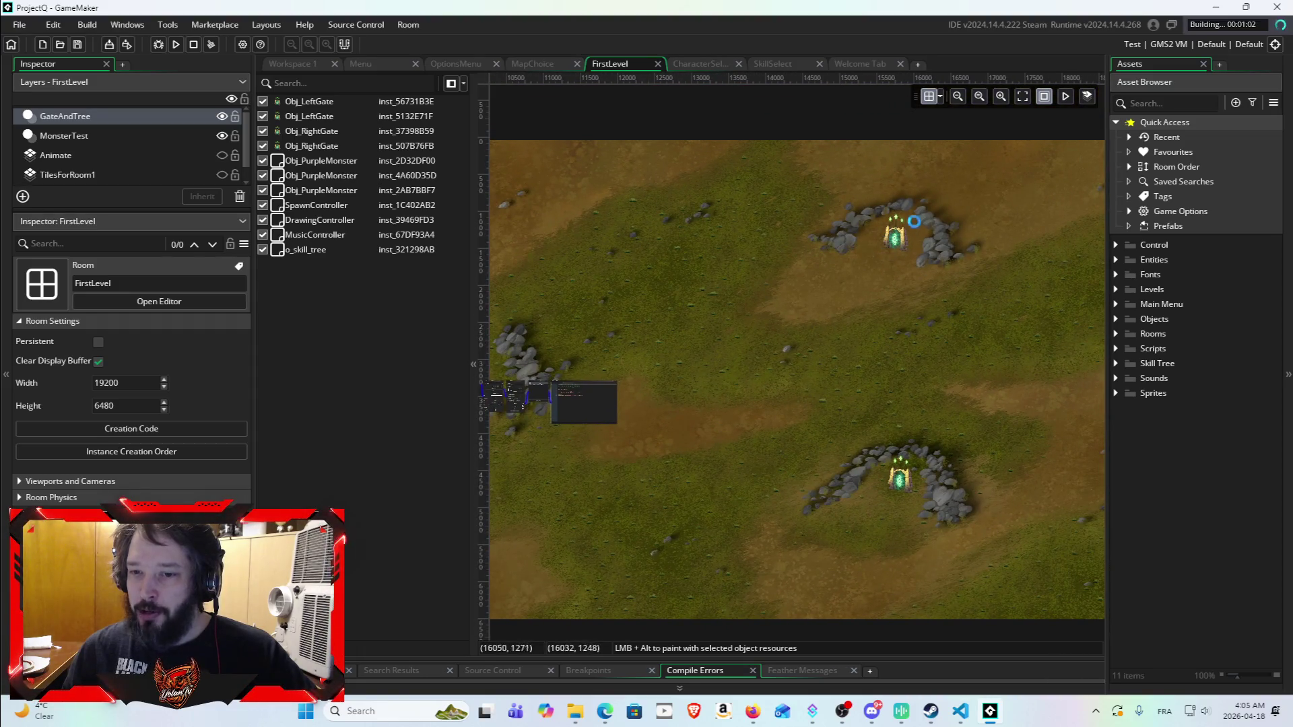
pyautogui.scroll(6, 909, 229)
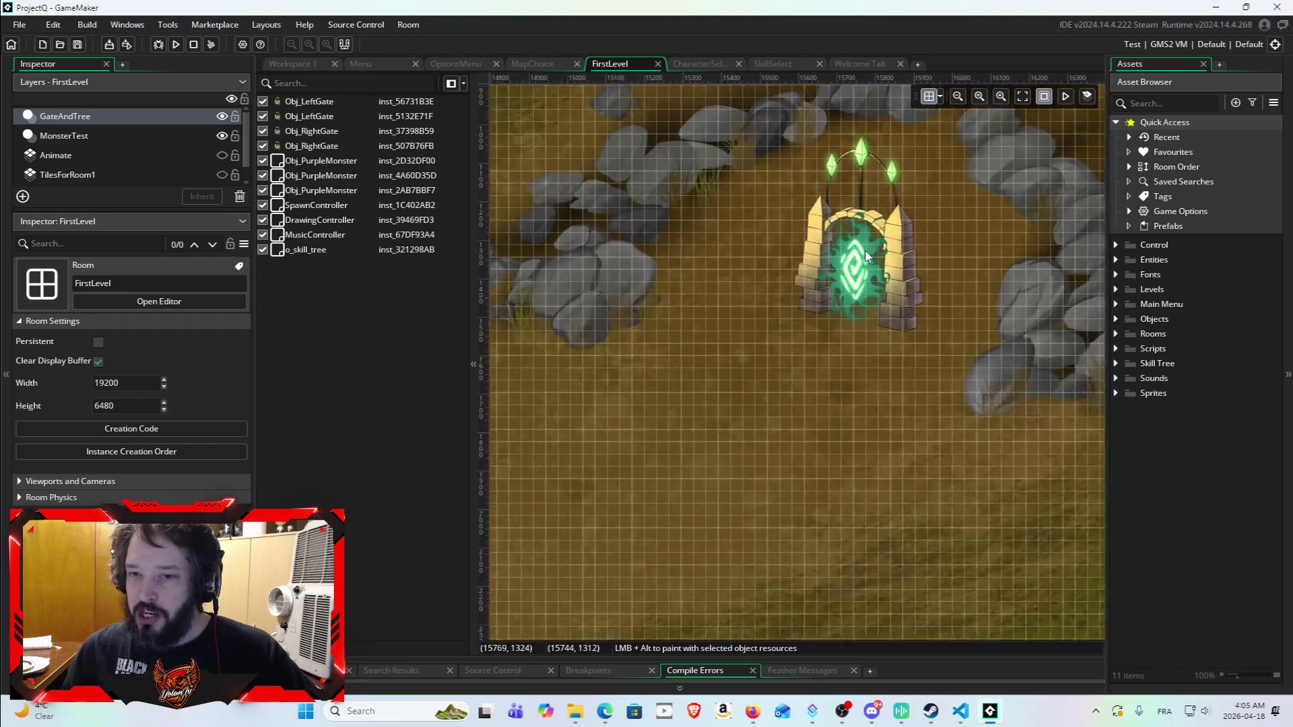
pyautogui.scroll(1, 864, 249)
pyautogui.scroll(1, 870, 277)
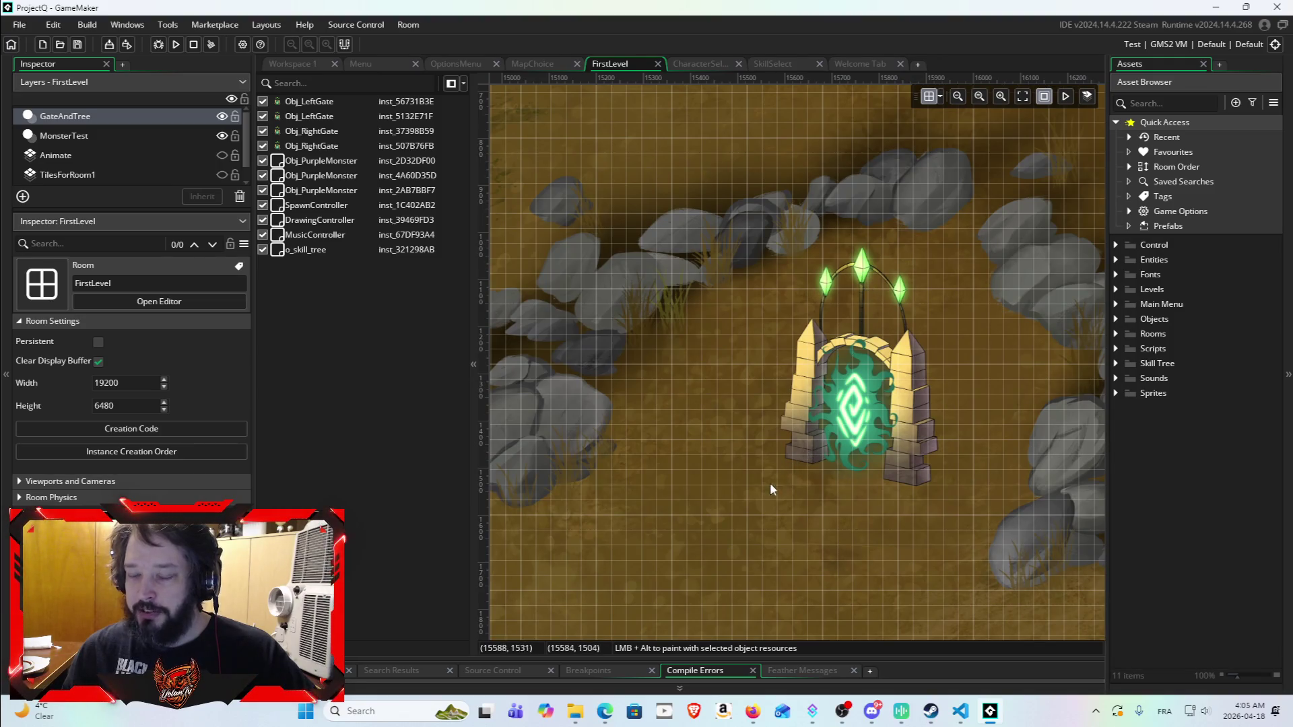
pyautogui.scroll(-2, 774, 464)
pyautogui.scroll(-1, 782, 443)
# Step: Recentre on the tree area and enlarge the Compile Errors panel to read both argument errors
pyautogui.moveTo(721, 535); pyautogui.dragTo(963, 247)
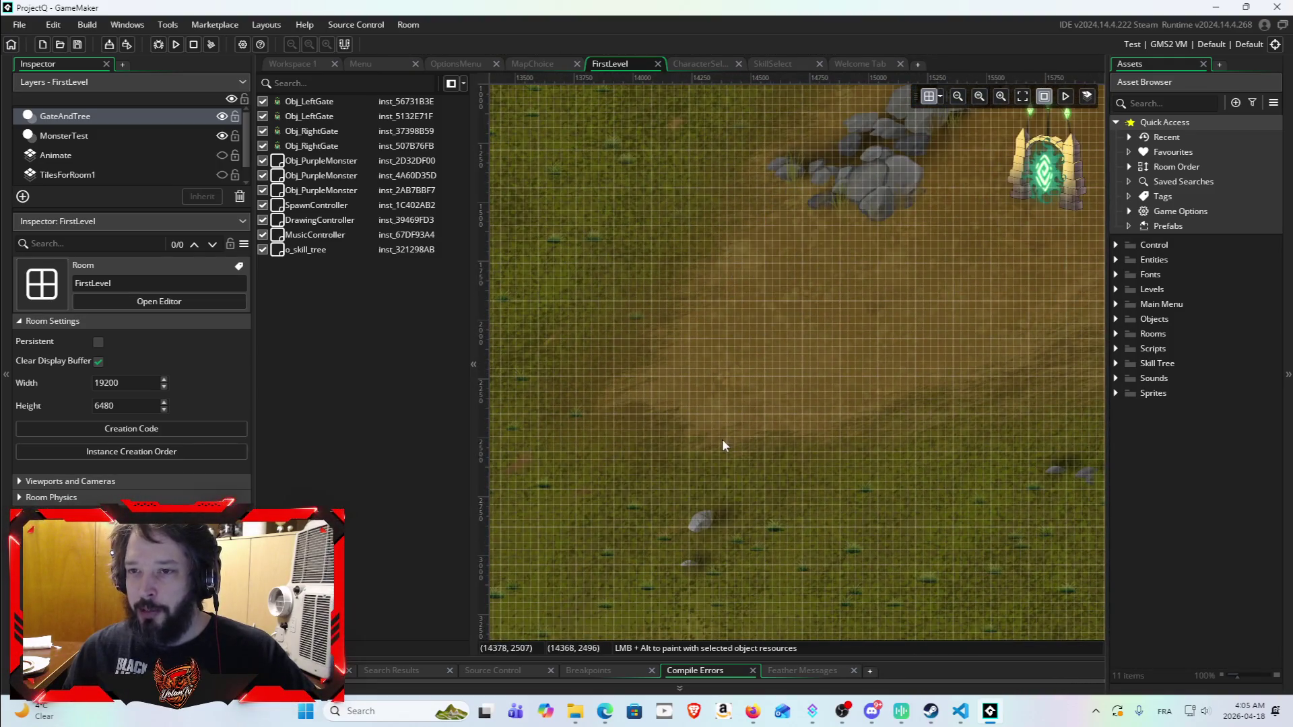
pyautogui.moveTo(724, 446); pyautogui.dragTo(958, 309)
pyautogui.scroll(-3, 860, 361)
pyautogui.moveTo(731, 357); pyautogui.dragTo(1026, 262)
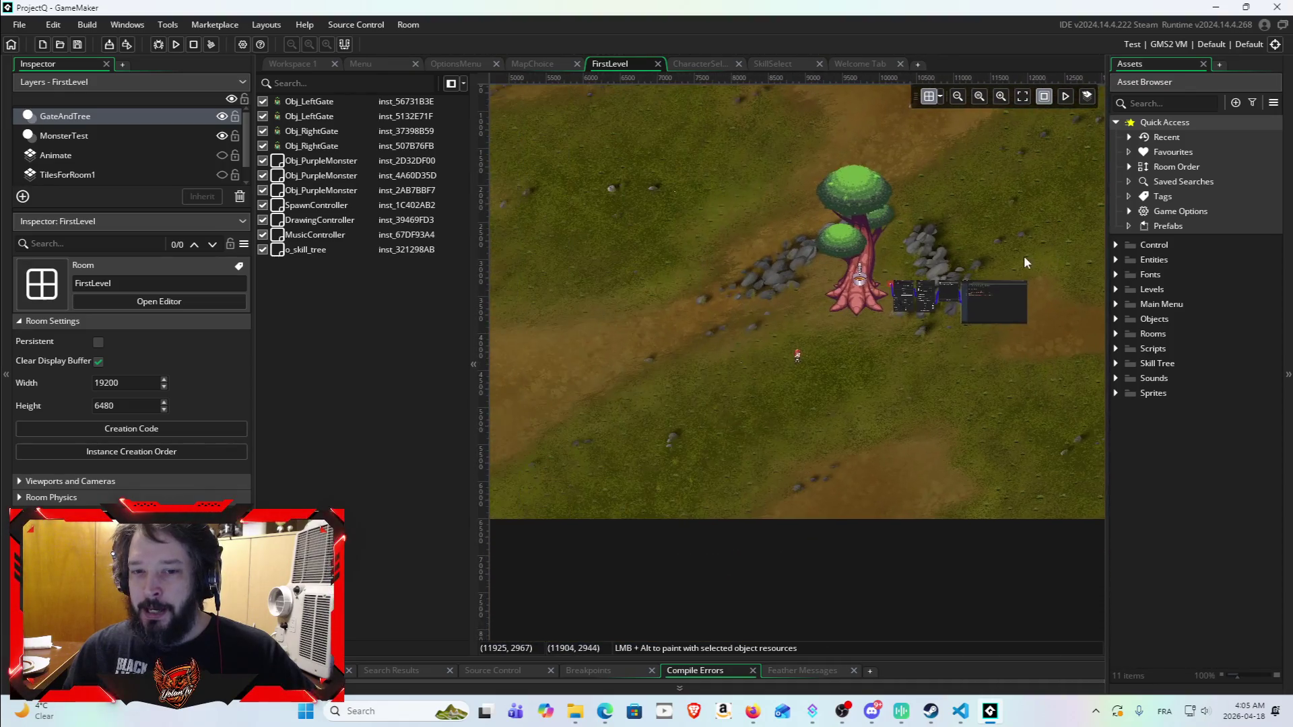
pyautogui.scroll(-2, 695, 405)
pyautogui.scroll(2, 883, 394)
pyautogui.moveTo(883, 393); pyautogui.dragTo(911, 390)
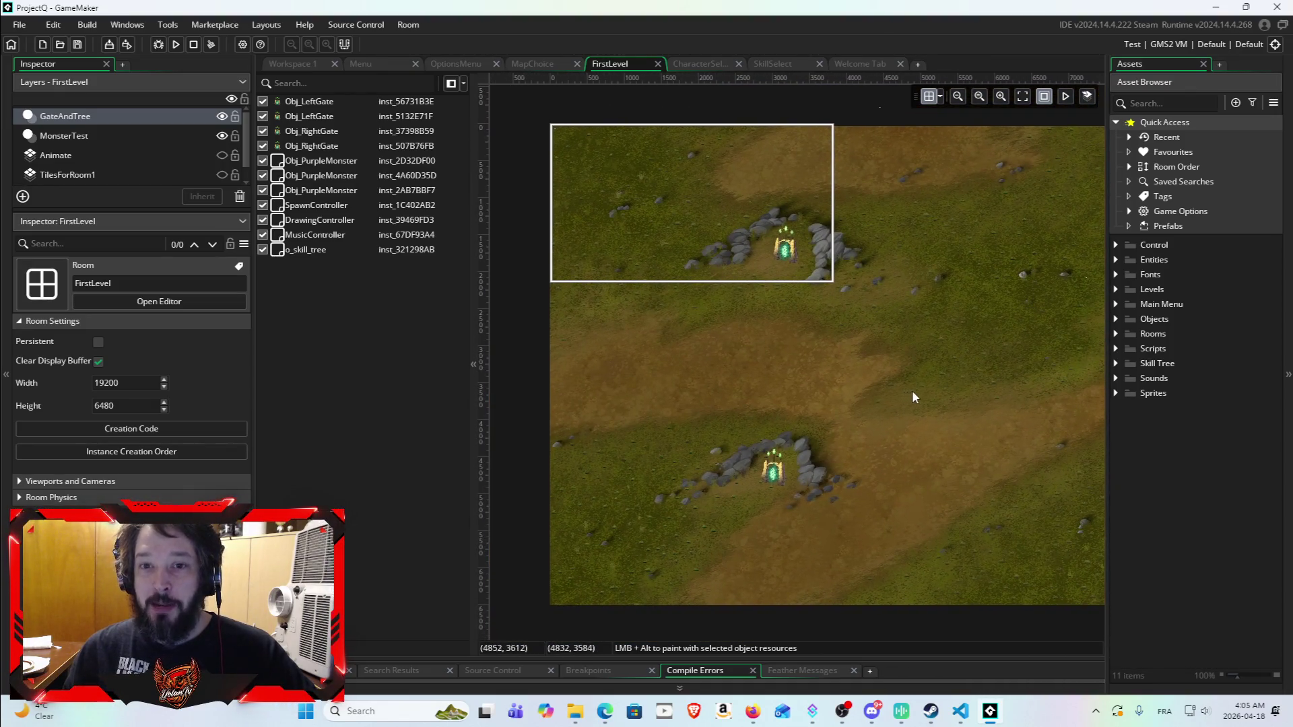
pyautogui.moveTo(987, 372)
pyautogui.mouseDown()
pyautogui.moveTo(827, 346)
pyautogui.moveTo(730, 362)
pyautogui.moveTo(901, 385)
pyautogui.moveTo(774, 389)
pyautogui.moveTo(744, 374)
pyautogui.mouseUp()
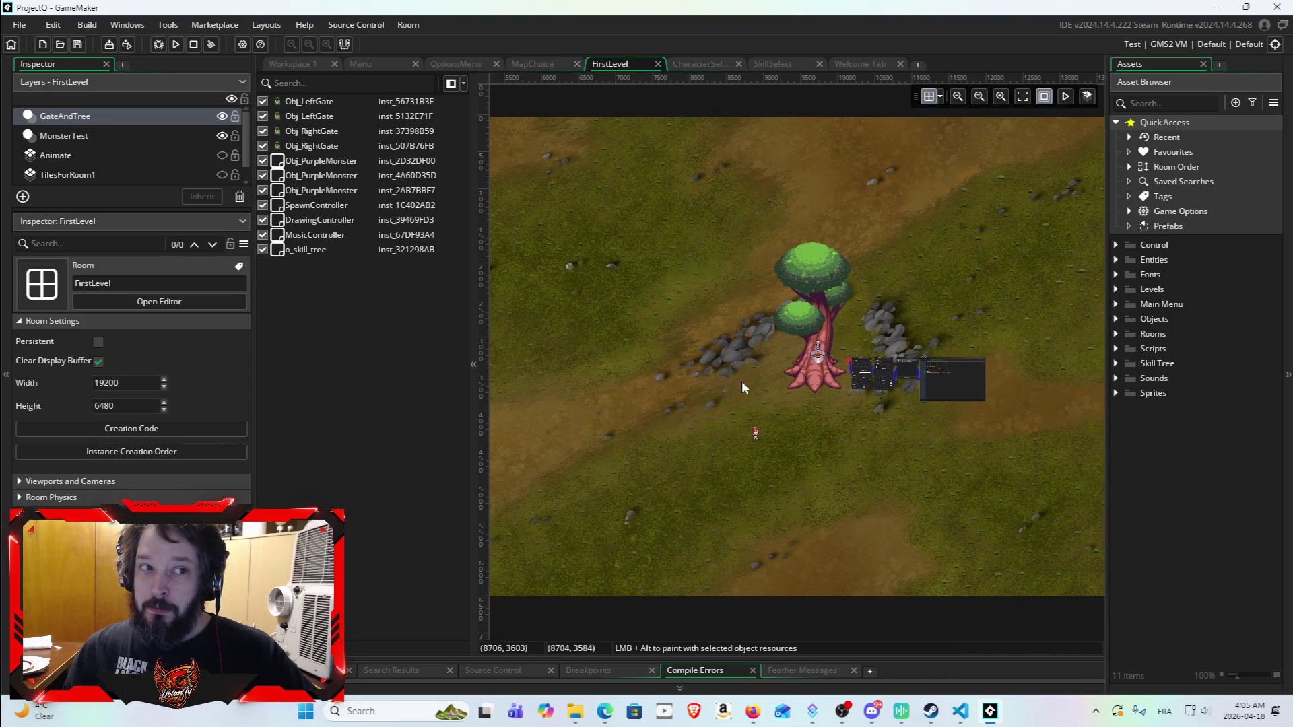
pyautogui.scroll(2, 746, 361)
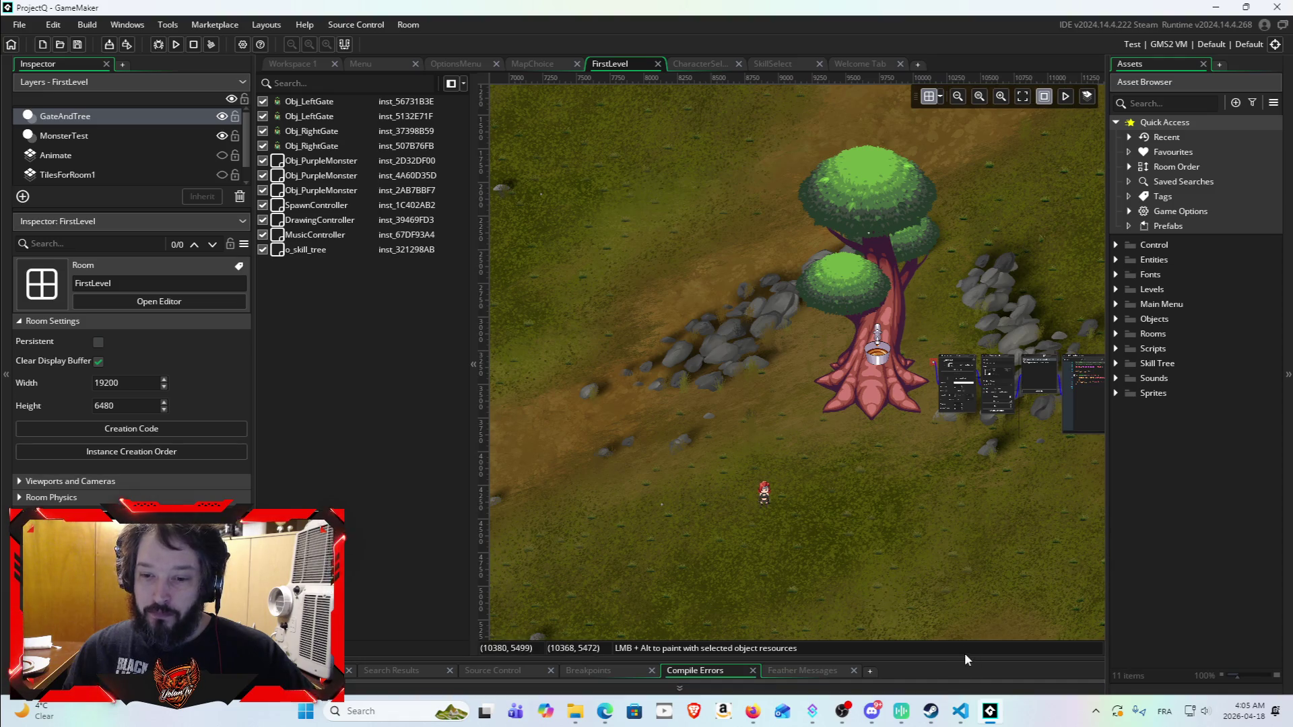
pyautogui.moveTo(972, 660)
pyautogui.mouseDown()
pyautogui.moveTo(984, 619)
pyautogui.moveTo(975, 424)
pyautogui.mouseUp()
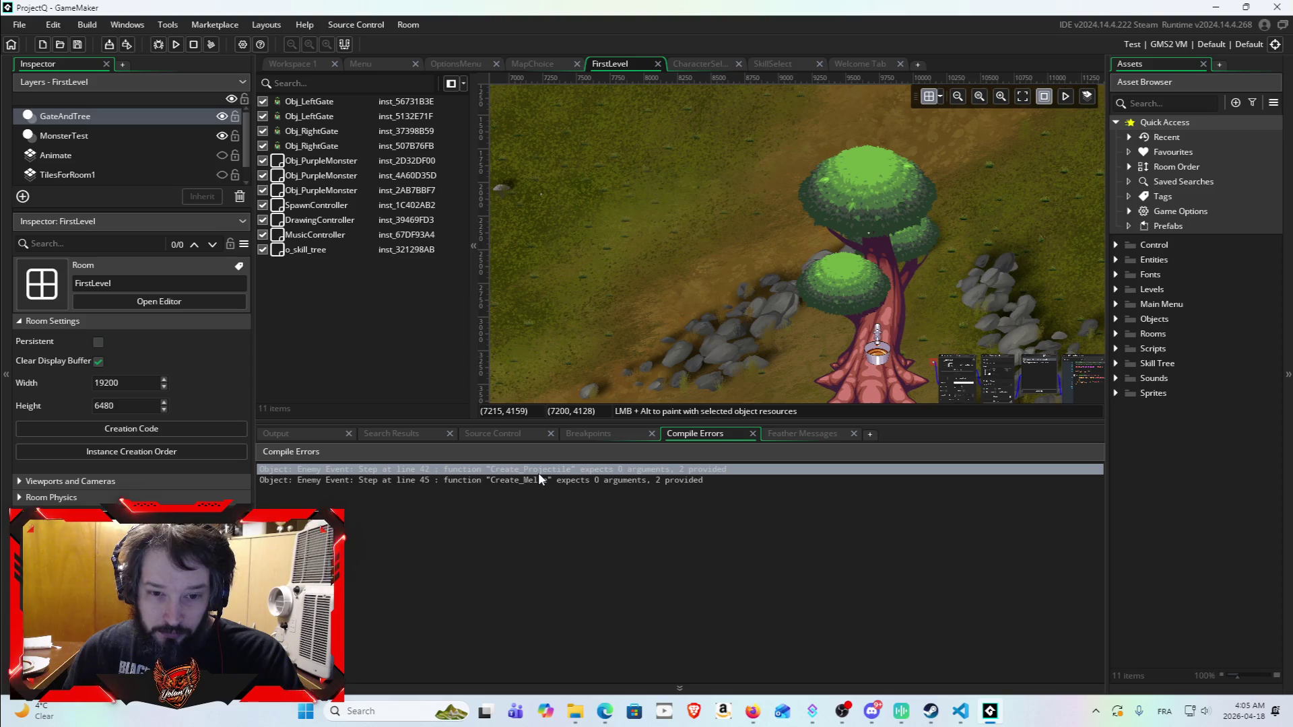
# Step: Comment out the Create_Projectile and Create_Melee calls on lines 42 and 45, then run the game
pyautogui.doubleClick(540, 478)
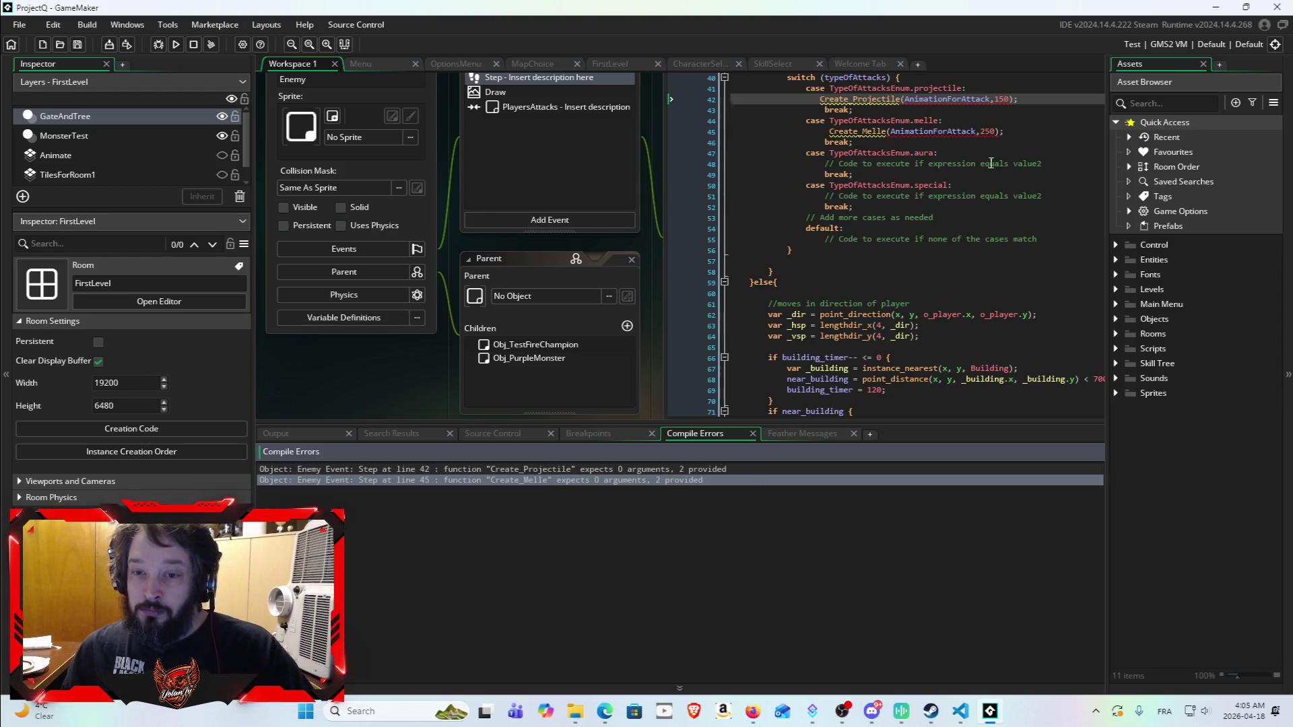
pyautogui.scroll(3, 1008, 180)
pyautogui.scroll(2, 1012, 266)
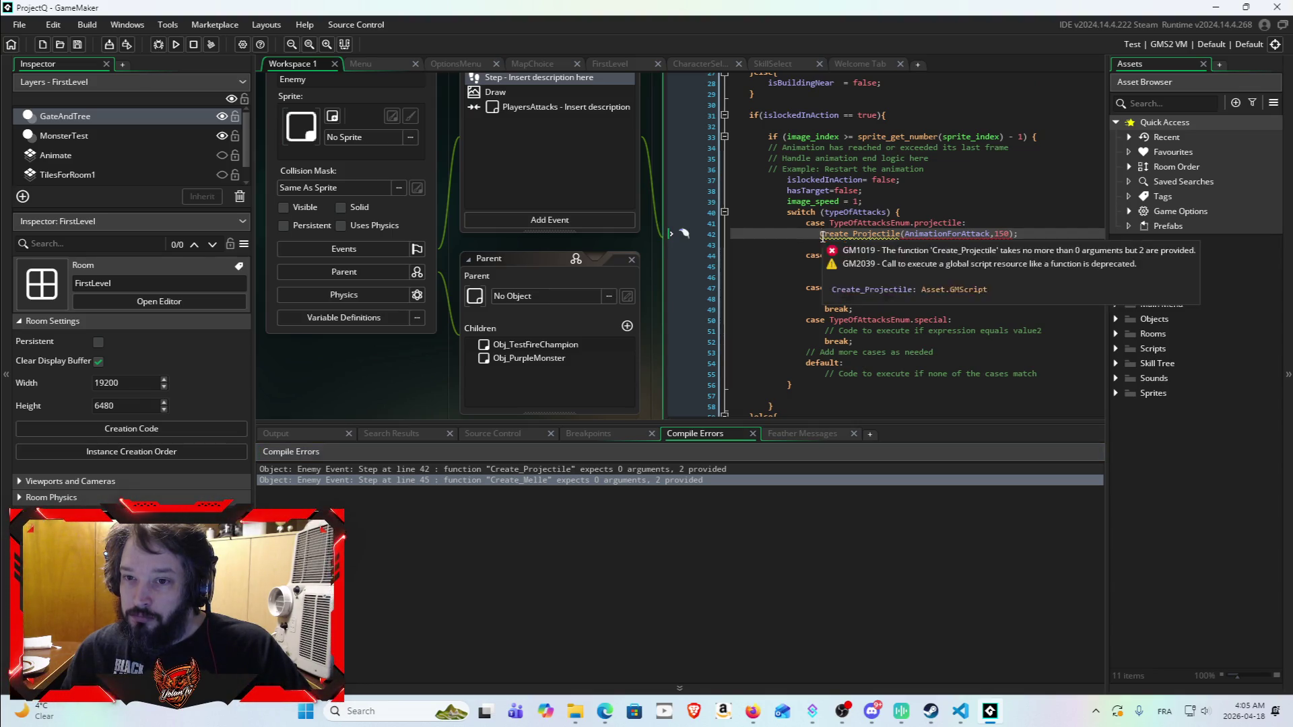
pyautogui.click(824, 237)
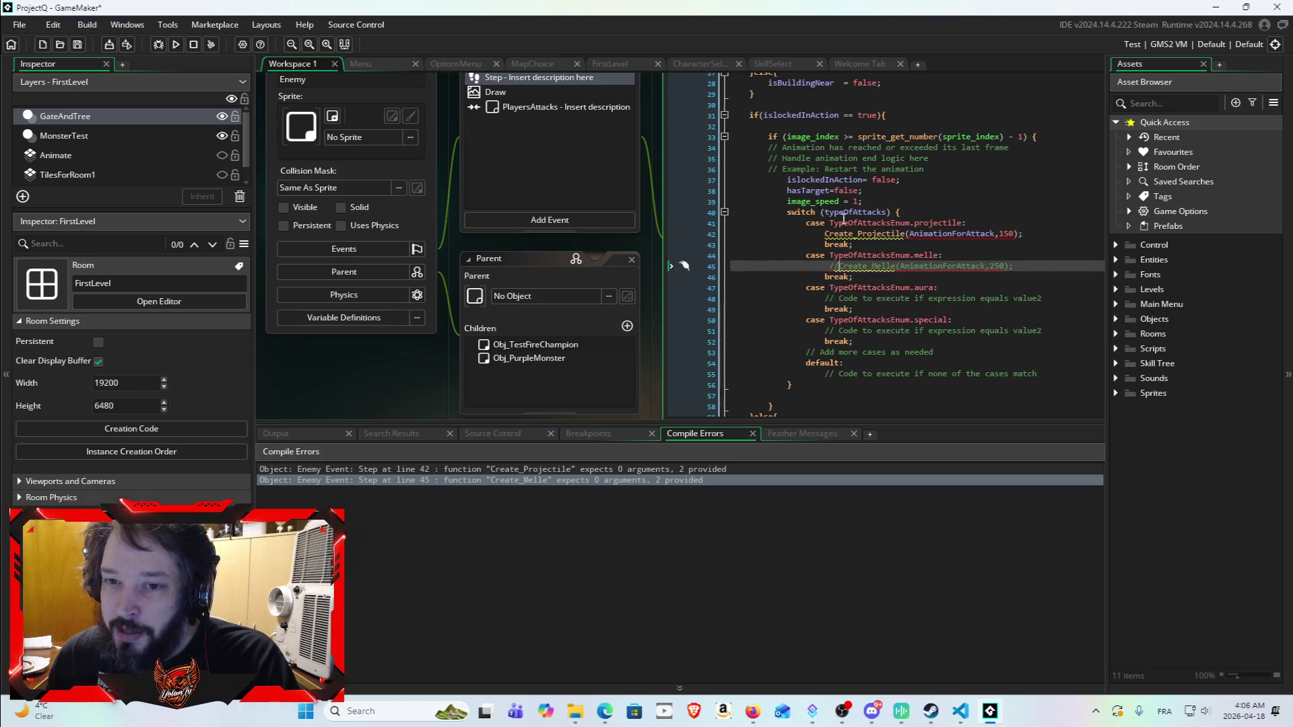
pyautogui.click(824, 235)
pyautogui.write('//')
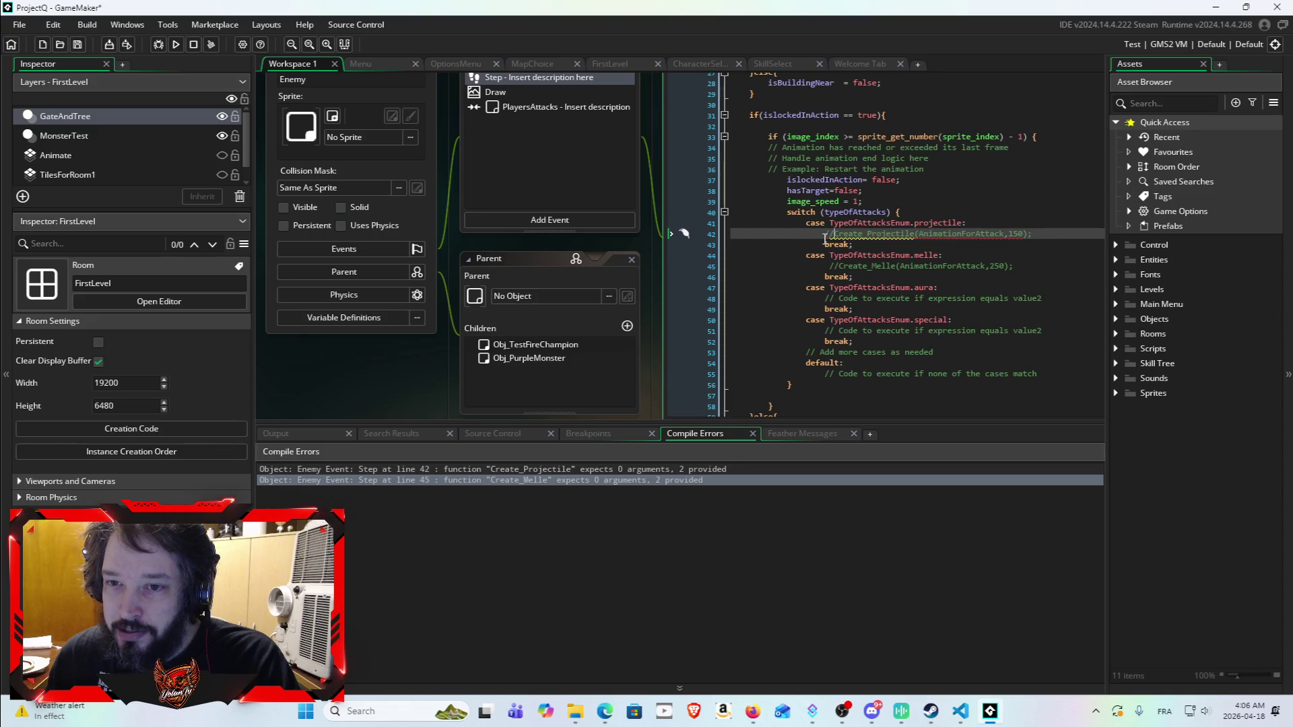
pyautogui.click(172, 45)
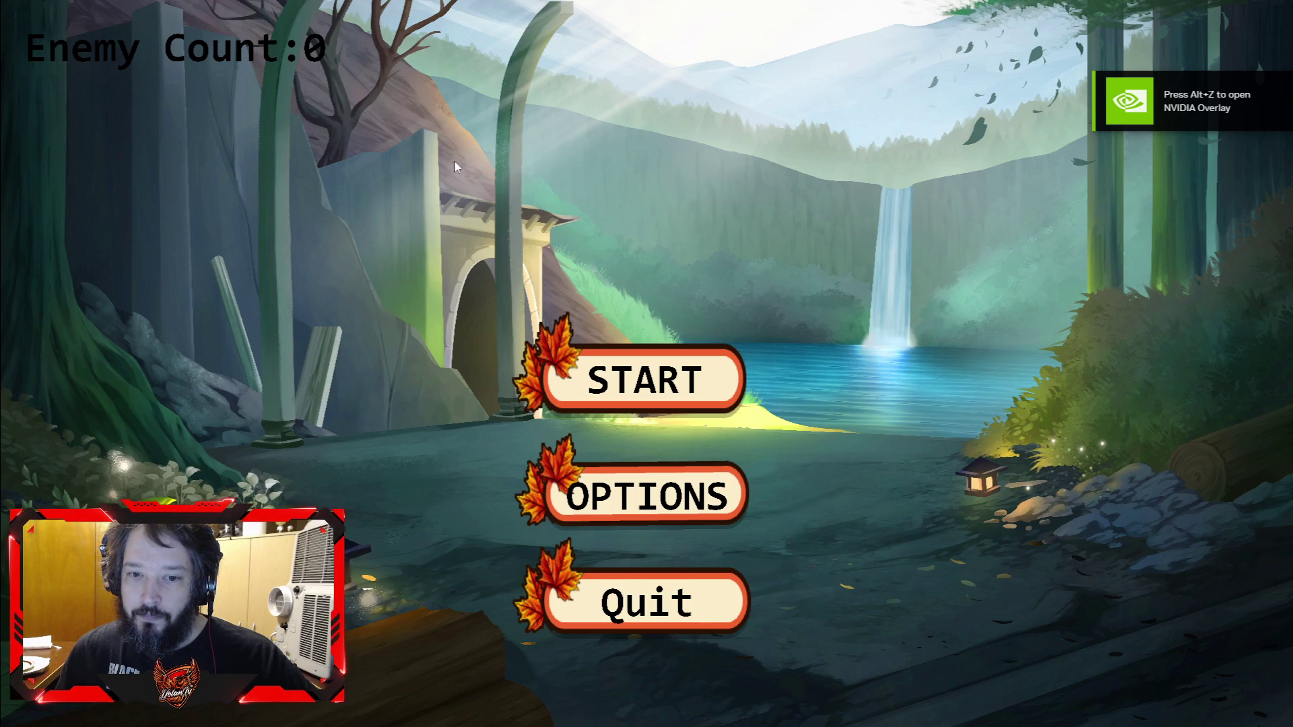
# Step: Choose START on the ProjectQ main menu to enter the grassy first level
pyautogui.click(624, 375)
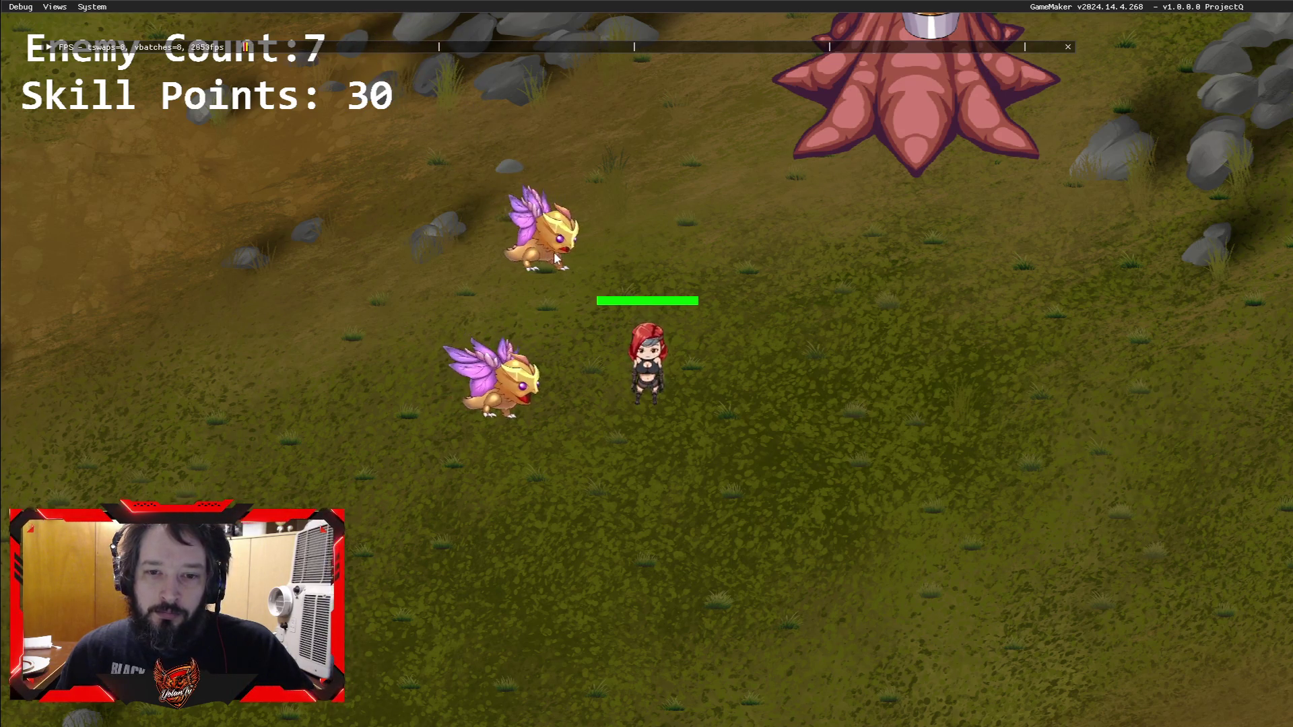
# Step: Walk the heroine up toward the tree, down onto the grass, then up-left with WASD
pyautogui.press('w')
pyautogui.press('d')
pyautogui.press('a')
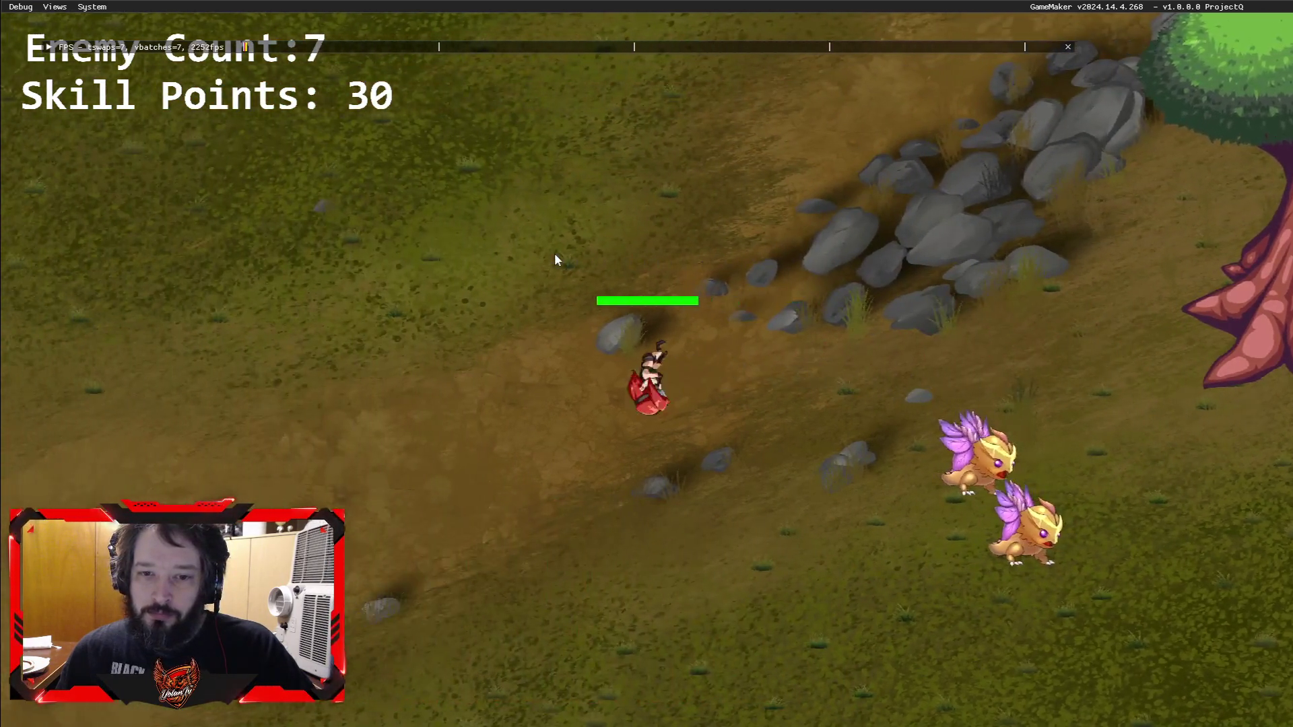
pyautogui.press('s')
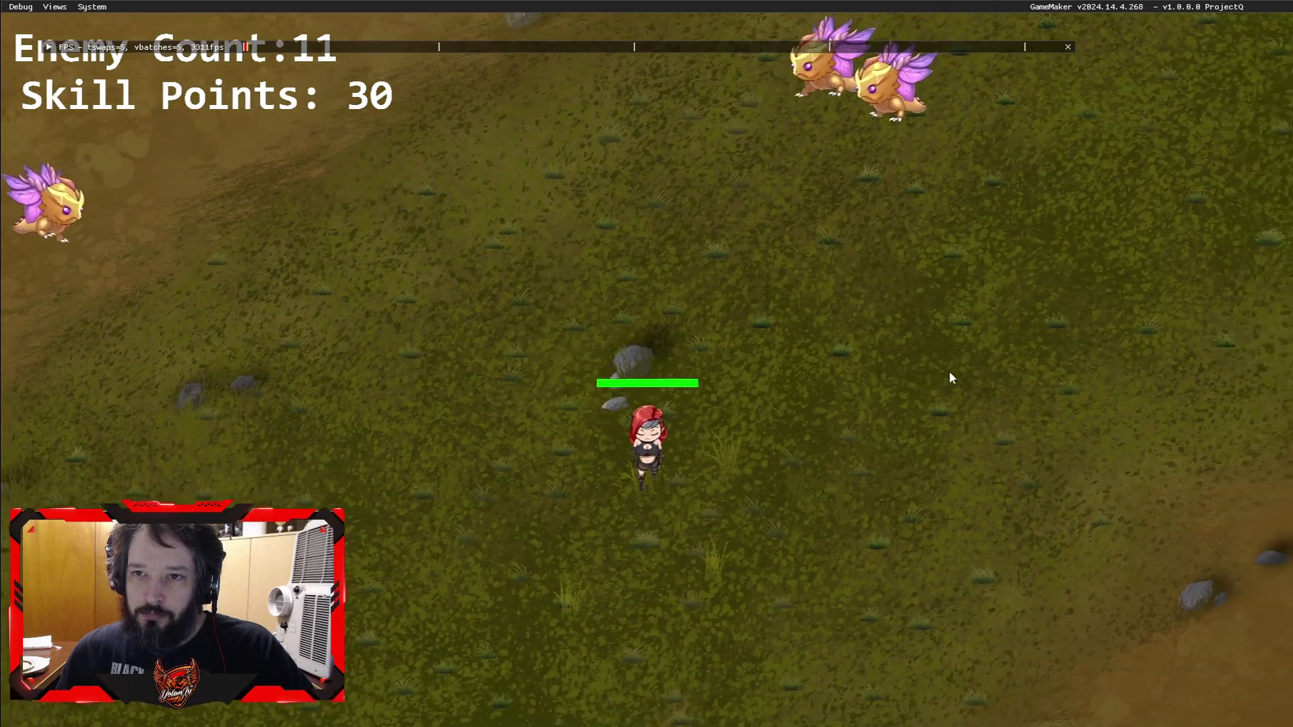
pyautogui.press('d')
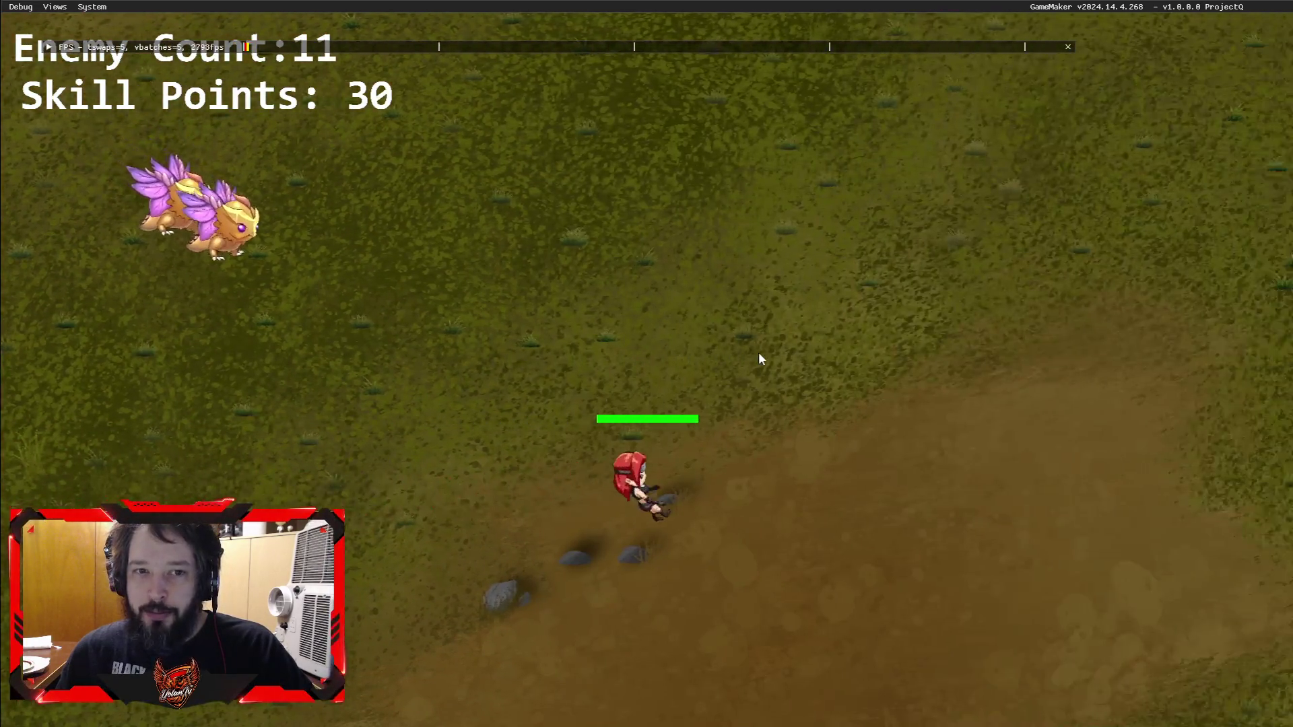
pyautogui.press('d')
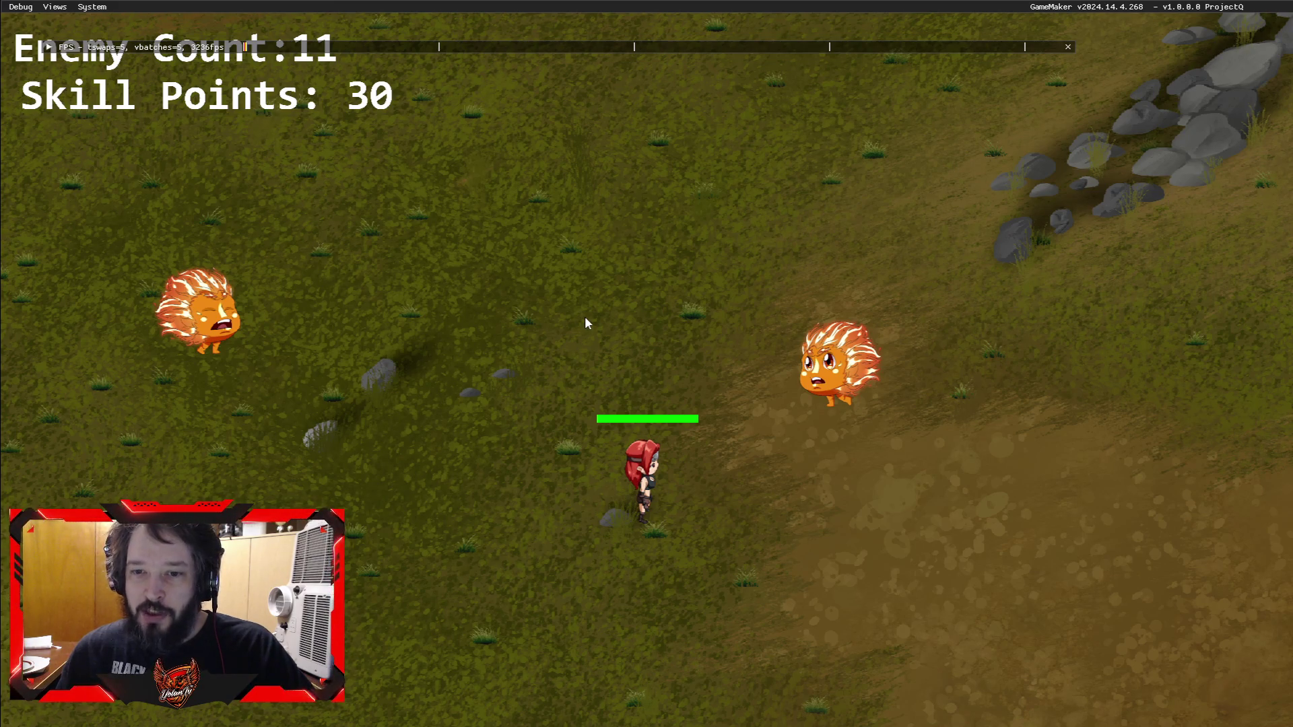
pyautogui.press('w')
pyautogui.press('a')
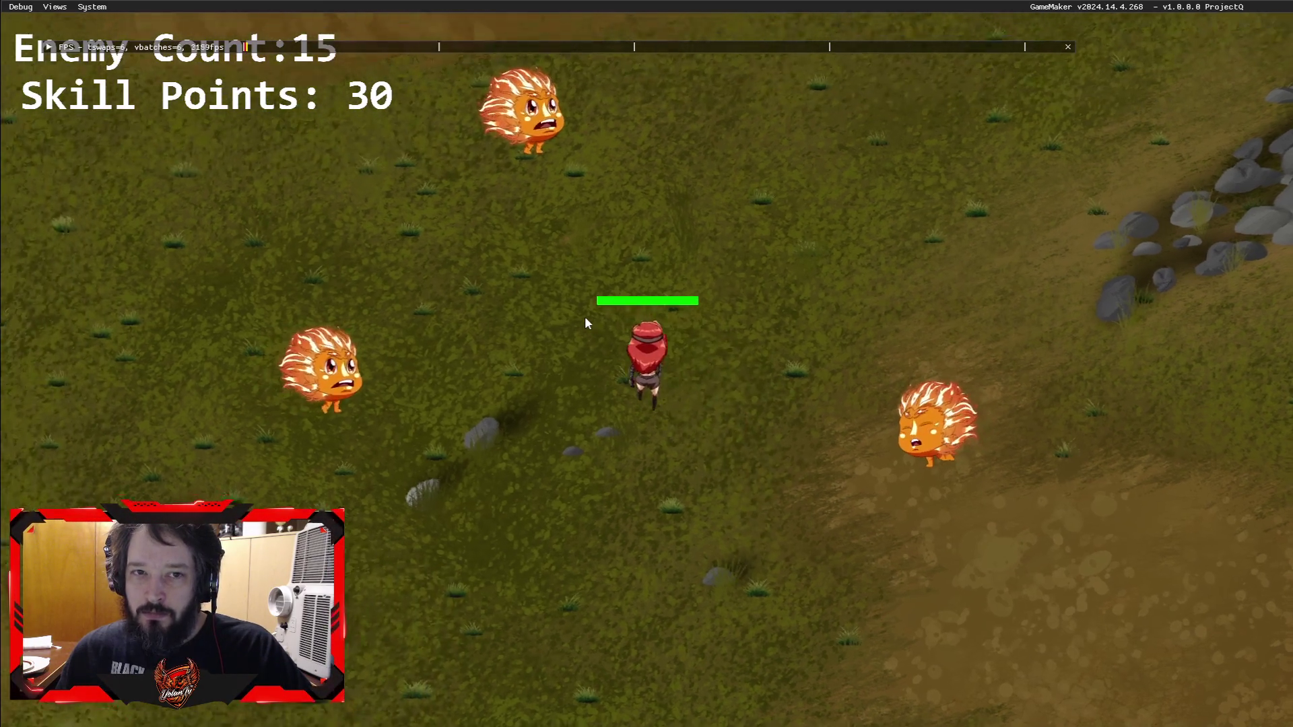
pyautogui.press('w')
pyautogui.press('a')
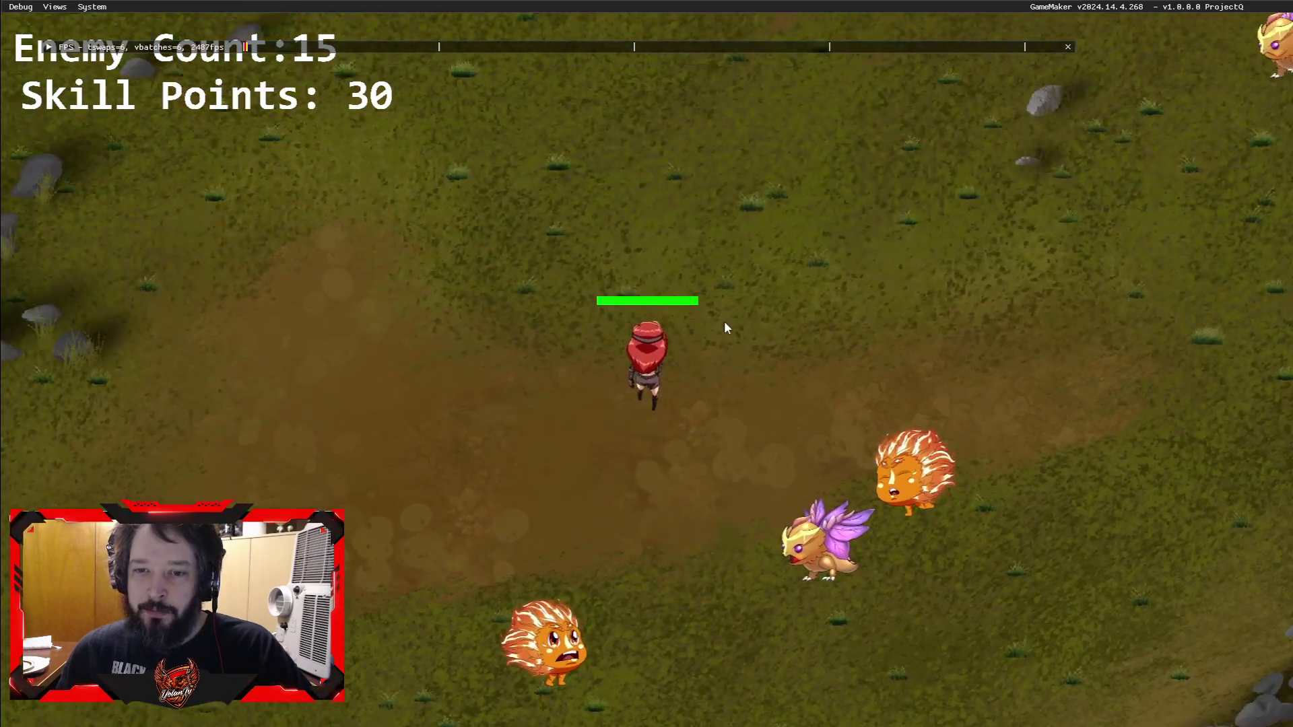
# Step: Steer the heroine down-right past the portal, then back up-left toward the enemies
pyautogui.press('s')
pyautogui.press('d')
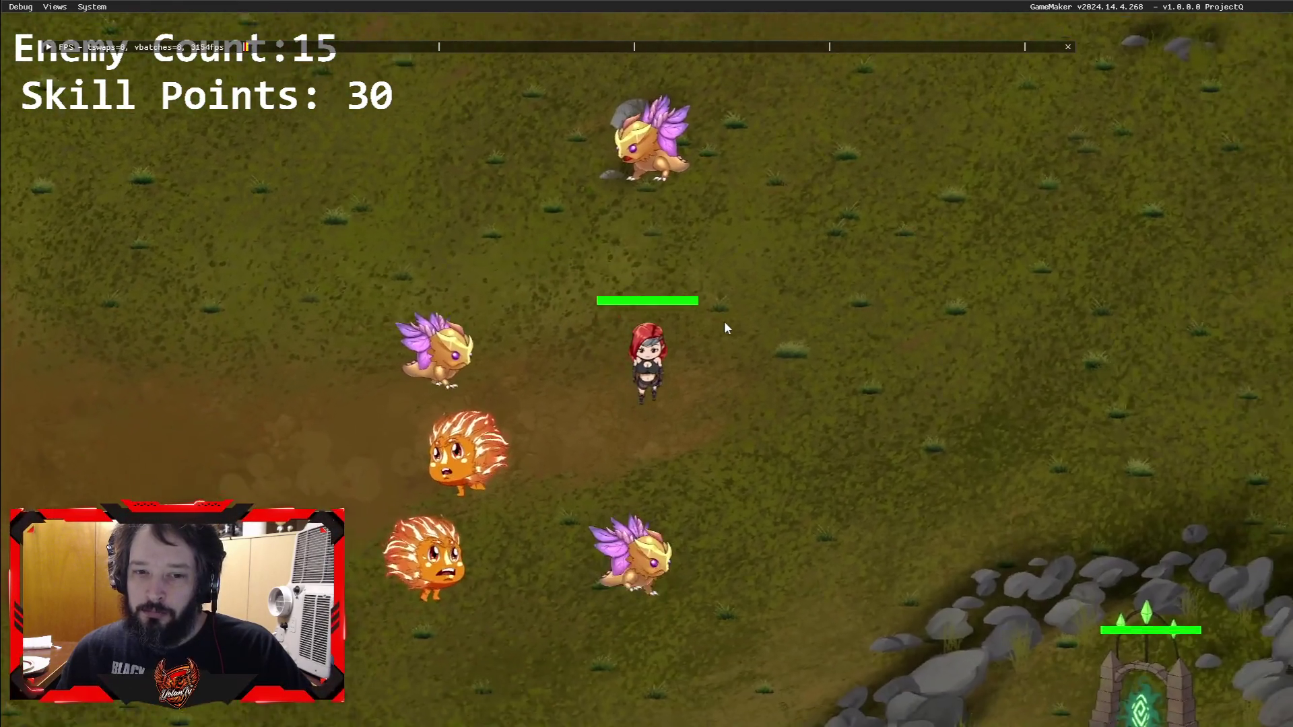
pyautogui.press('s')
pyautogui.press('d')
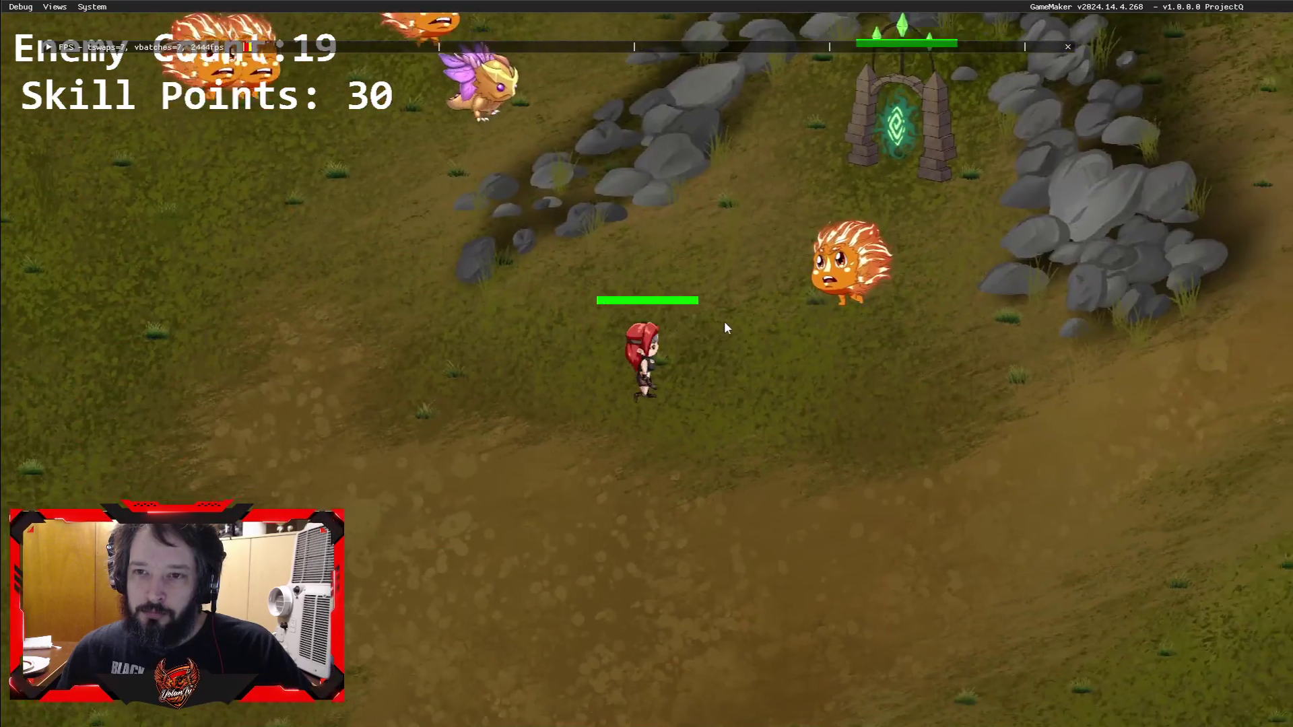
pyautogui.press('w')
pyautogui.press('d')
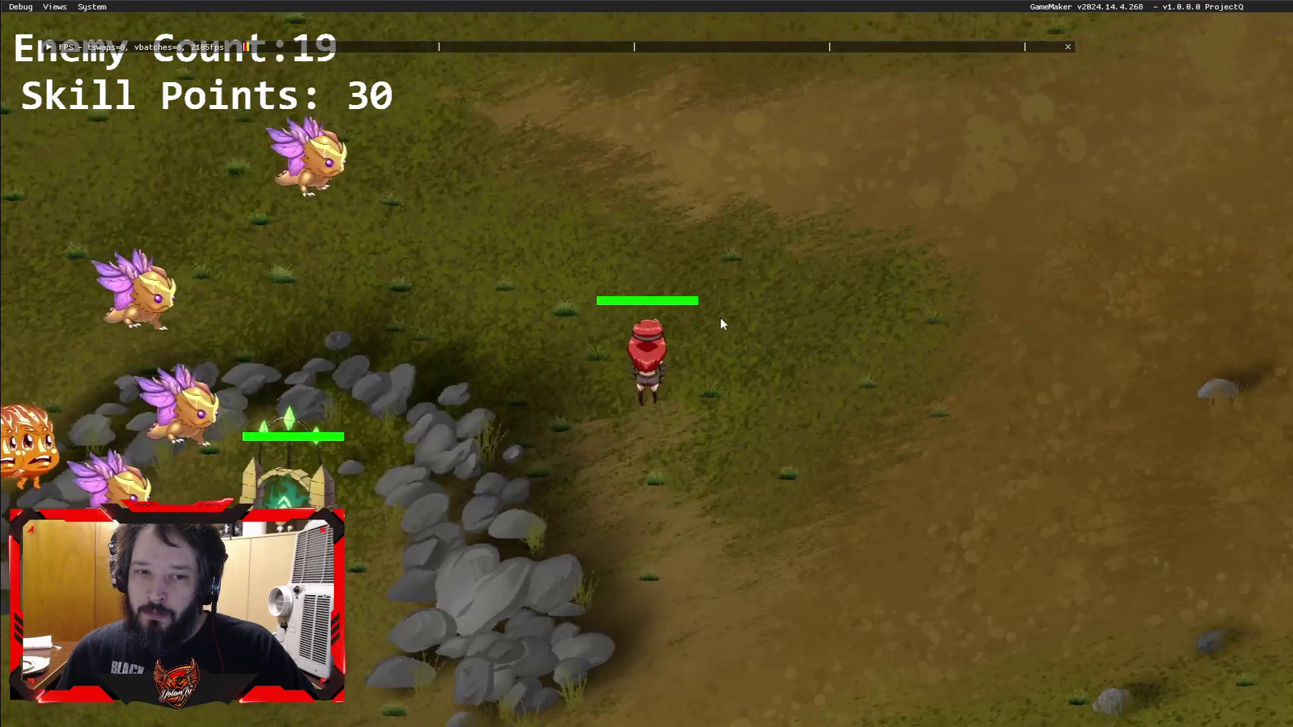
pyautogui.press('a')
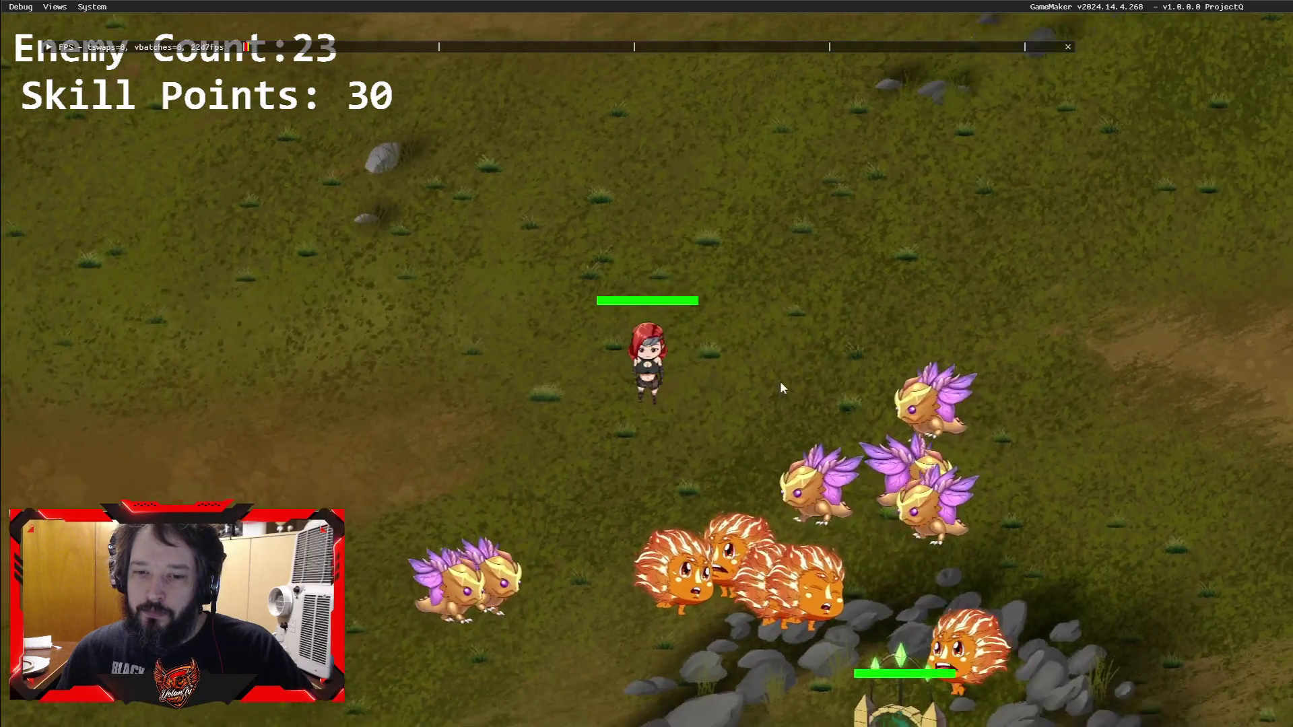
pyautogui.press('s')
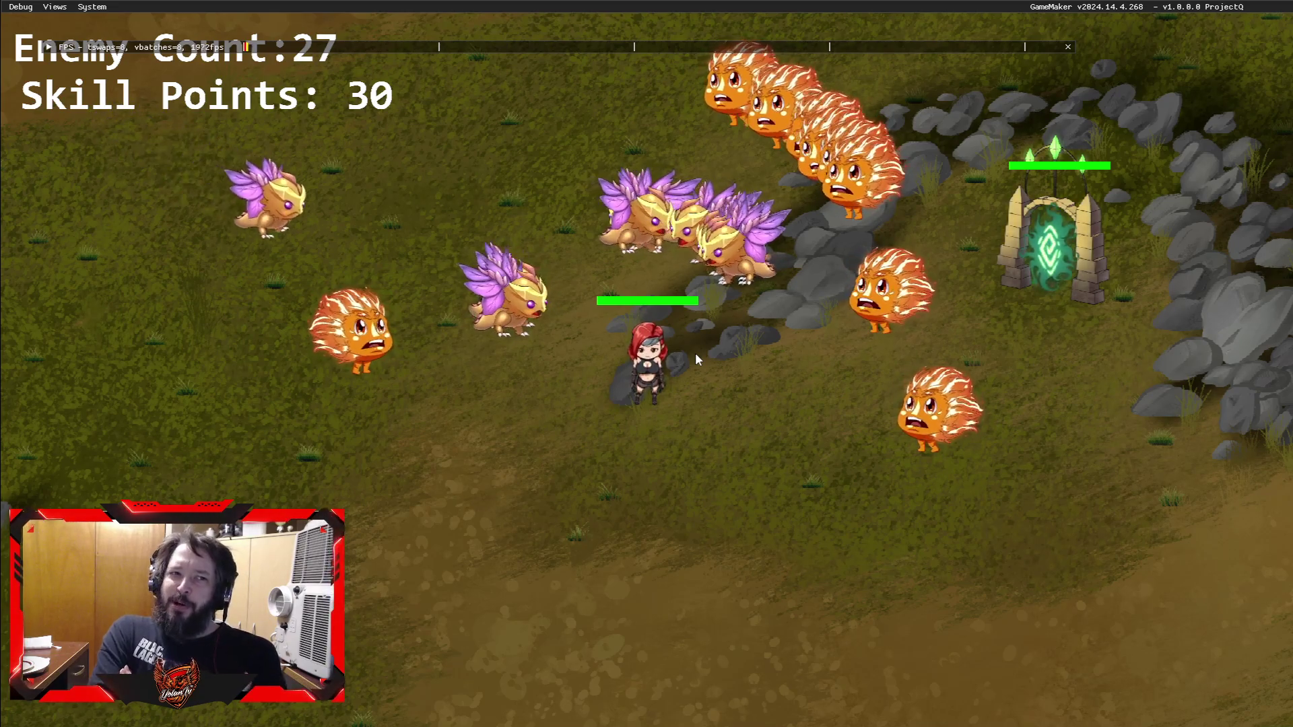
# Step: Walk the heroine north and south through the enemies, then right toward the rocks and portal
pyautogui.press('a')
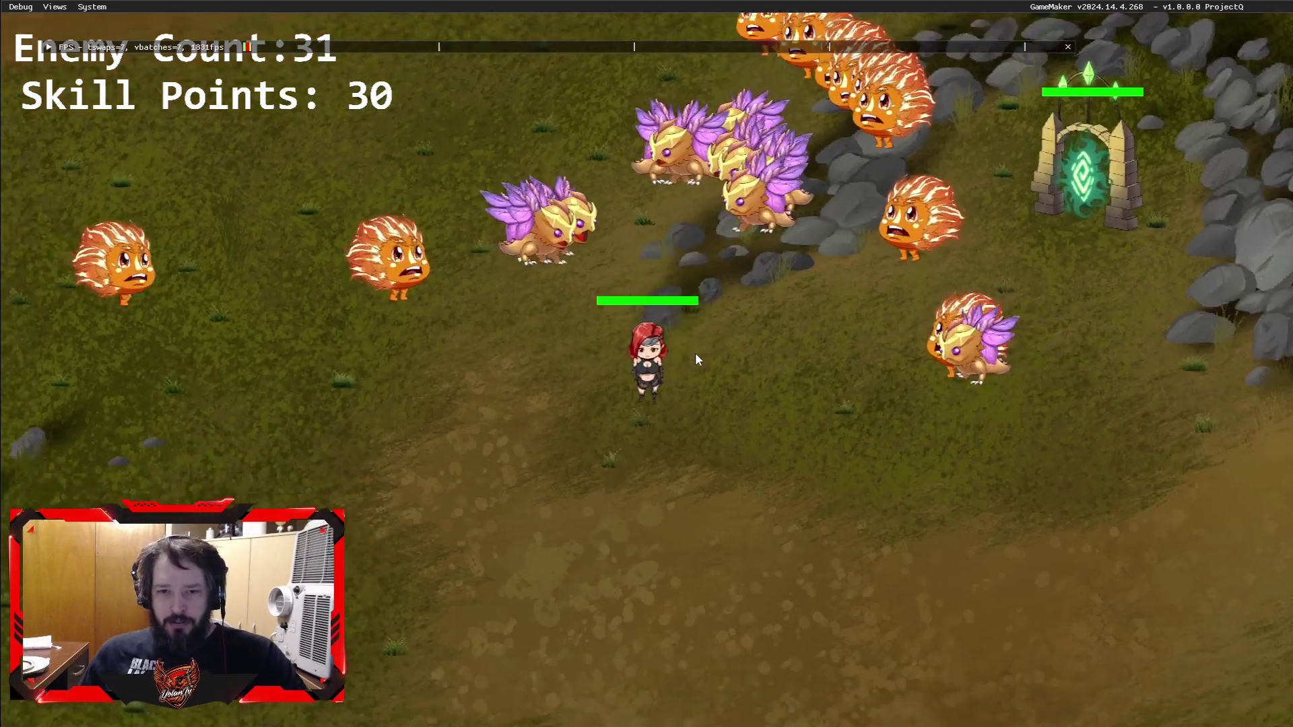
pyautogui.press('w')
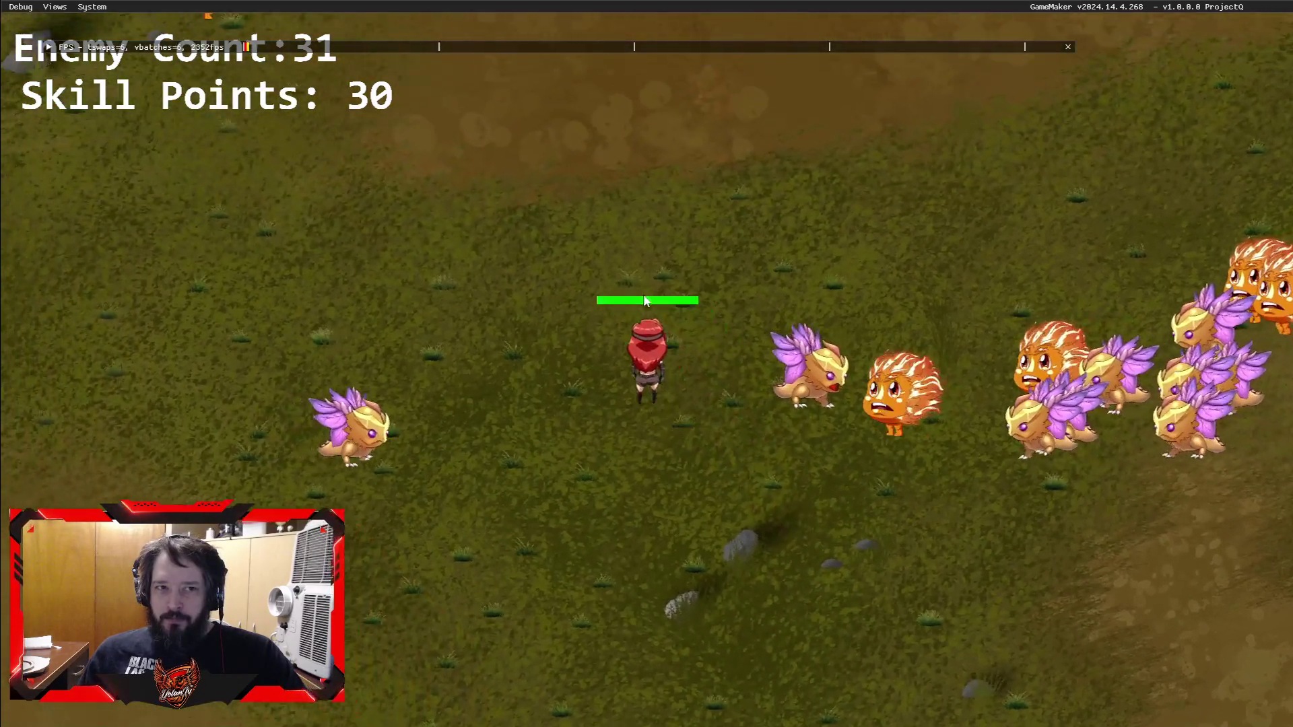
pyautogui.press('s')
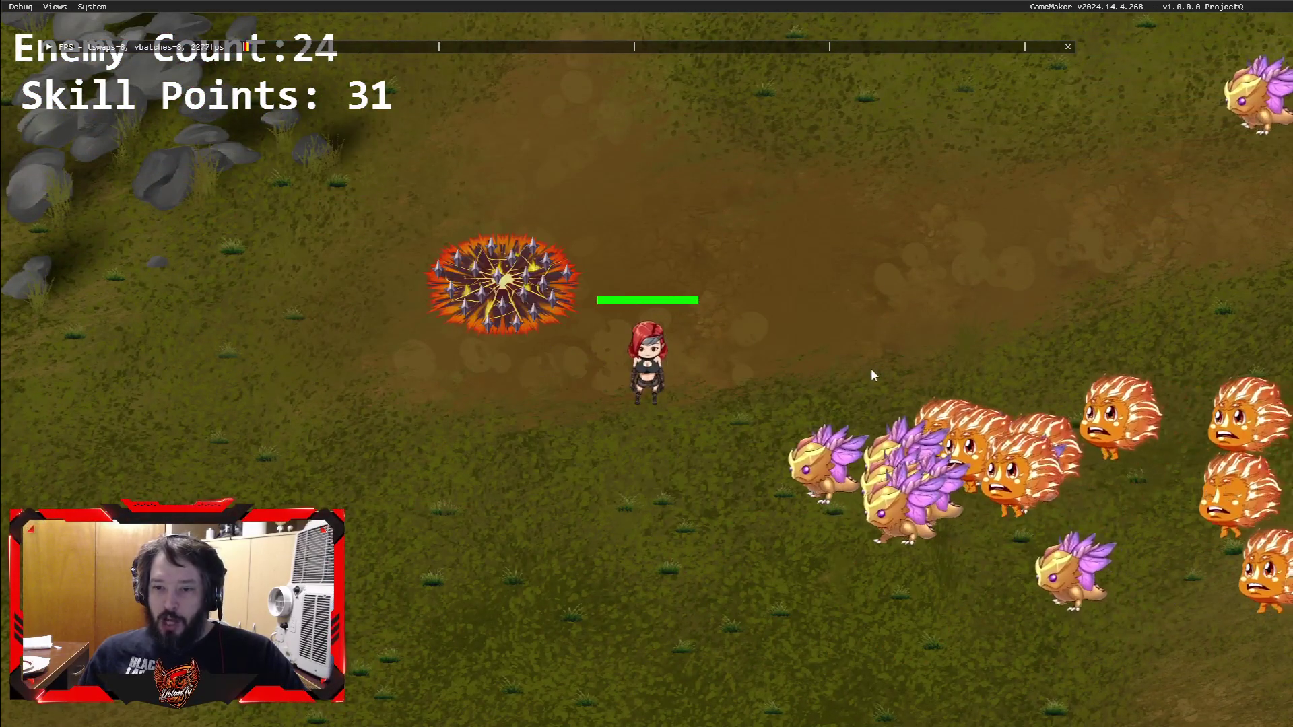
pyautogui.press('d')
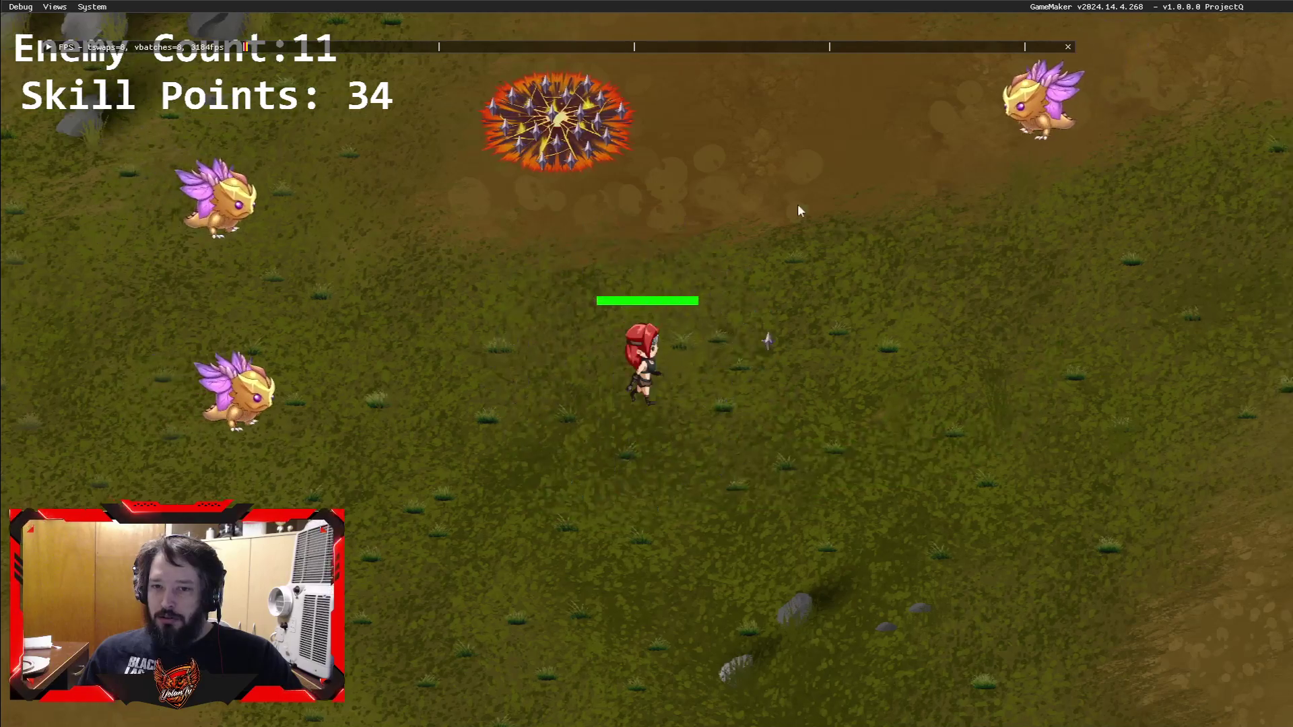
pyautogui.press('d')
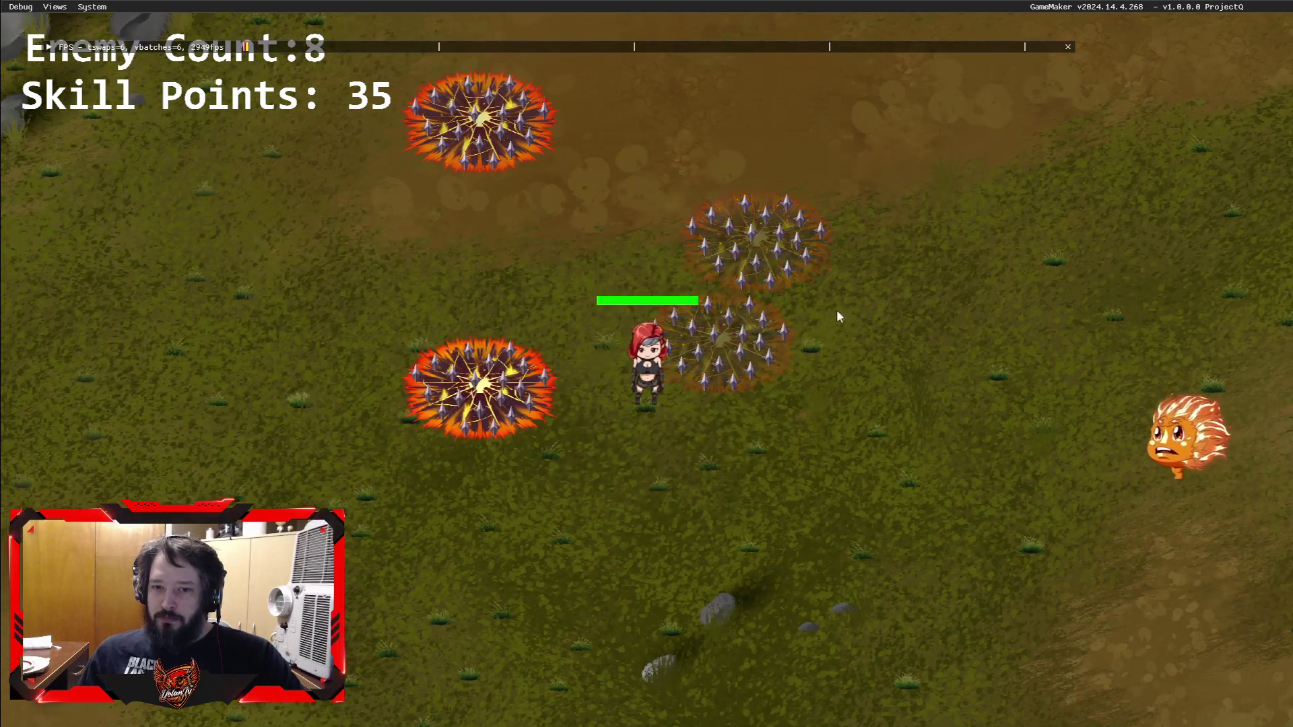
pyautogui.press('s')
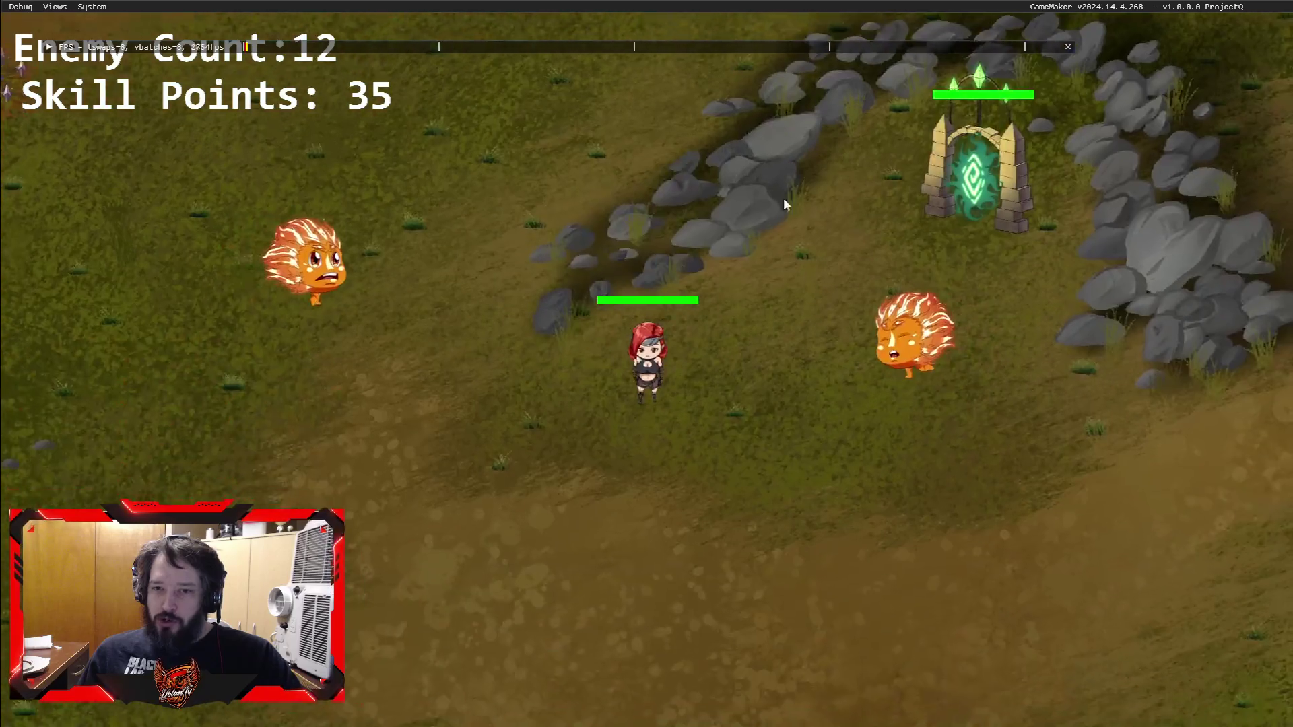
pyautogui.press('w')
pyautogui.press('w')
pyautogui.press('d')
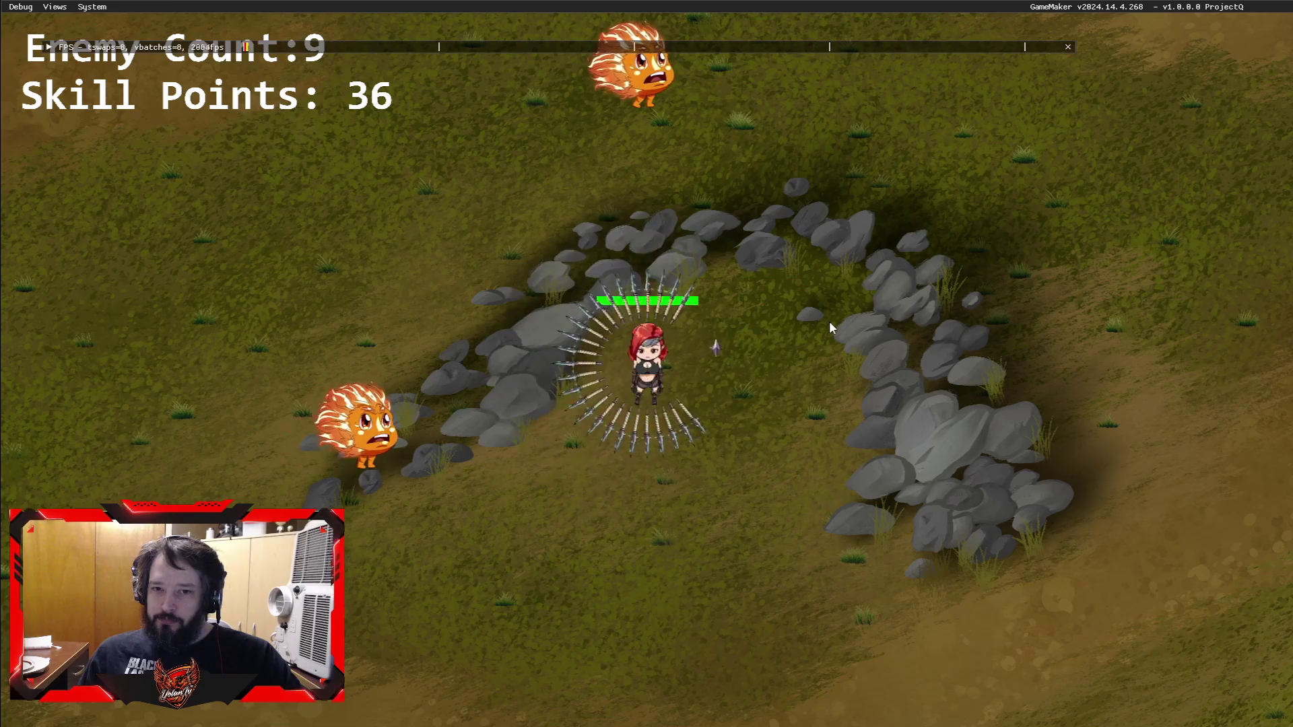
pyautogui.press('a')
# Step: Move the heroine left across the field past the tree, circling beside it
pyautogui.press('w')
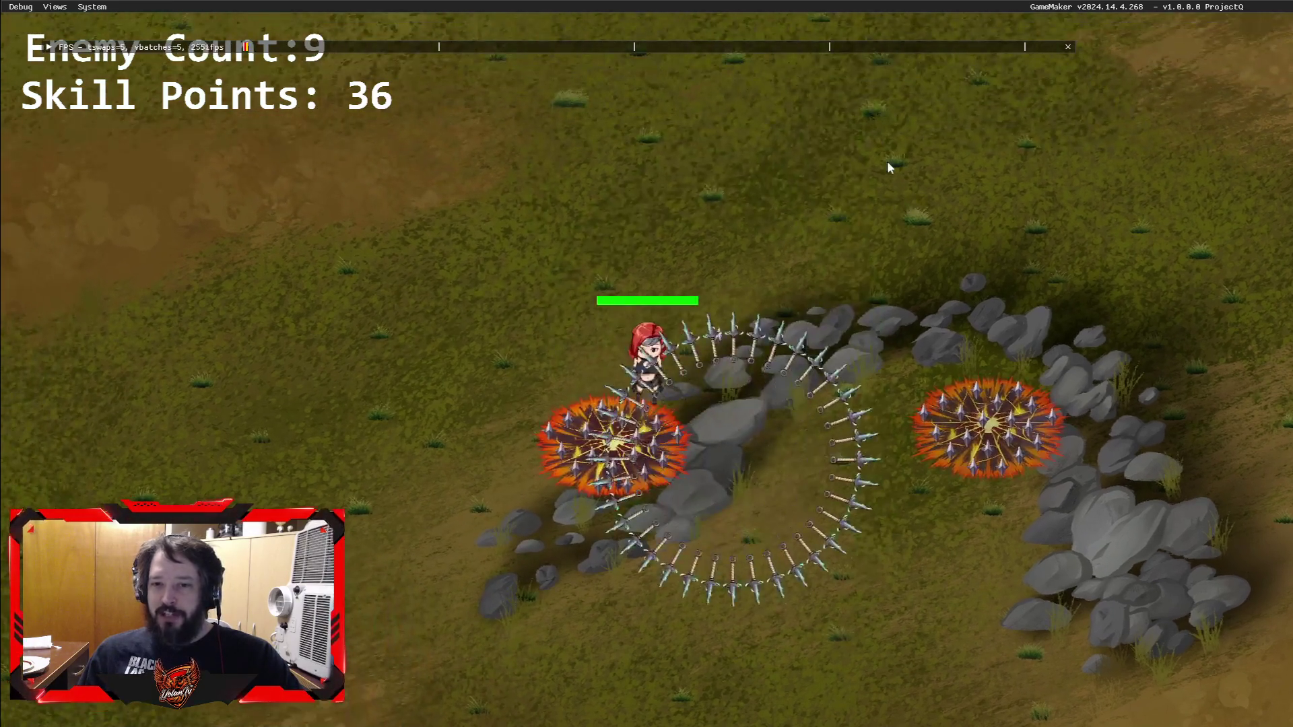
pyautogui.press('a')
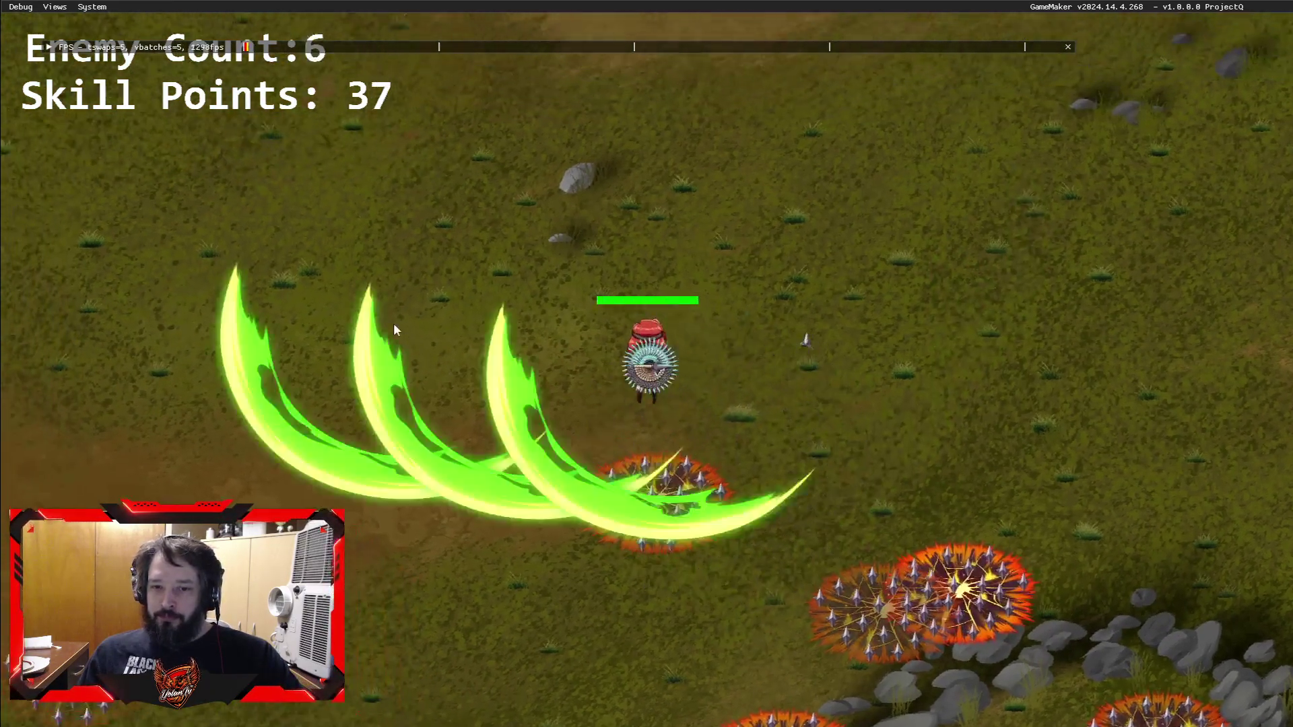
pyautogui.press('a')
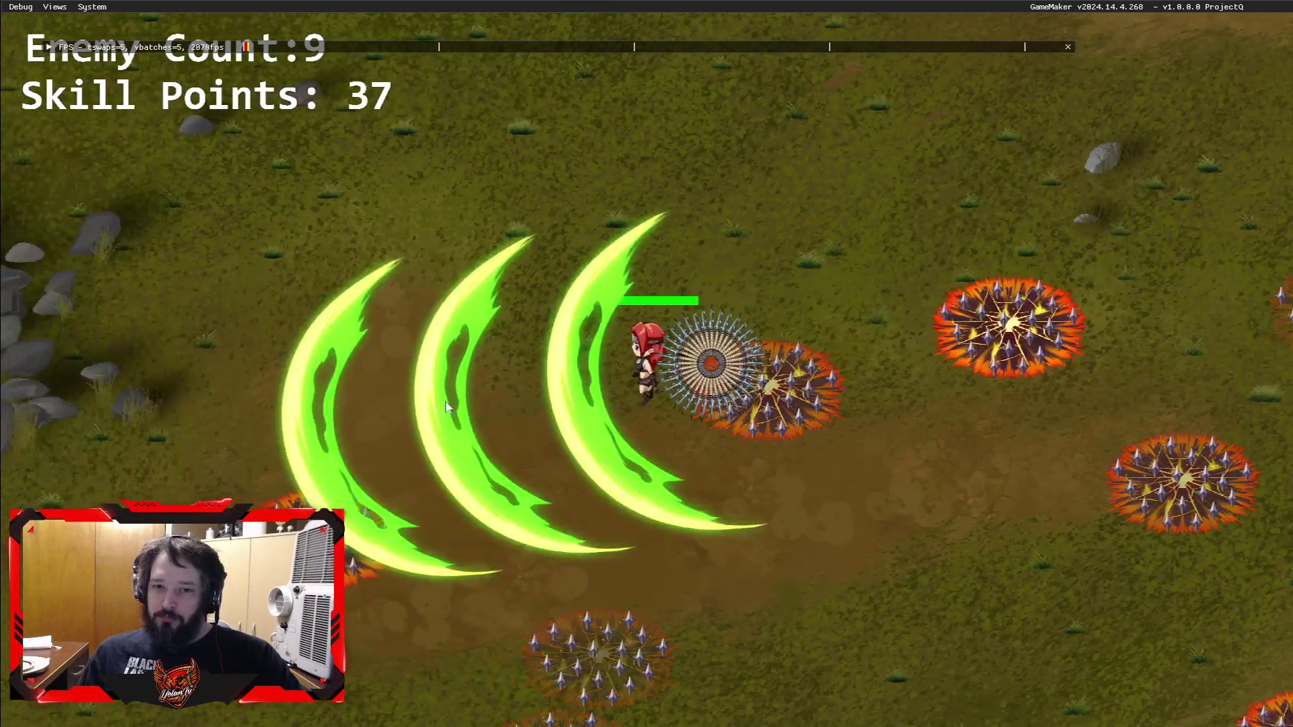
pyautogui.press('a')
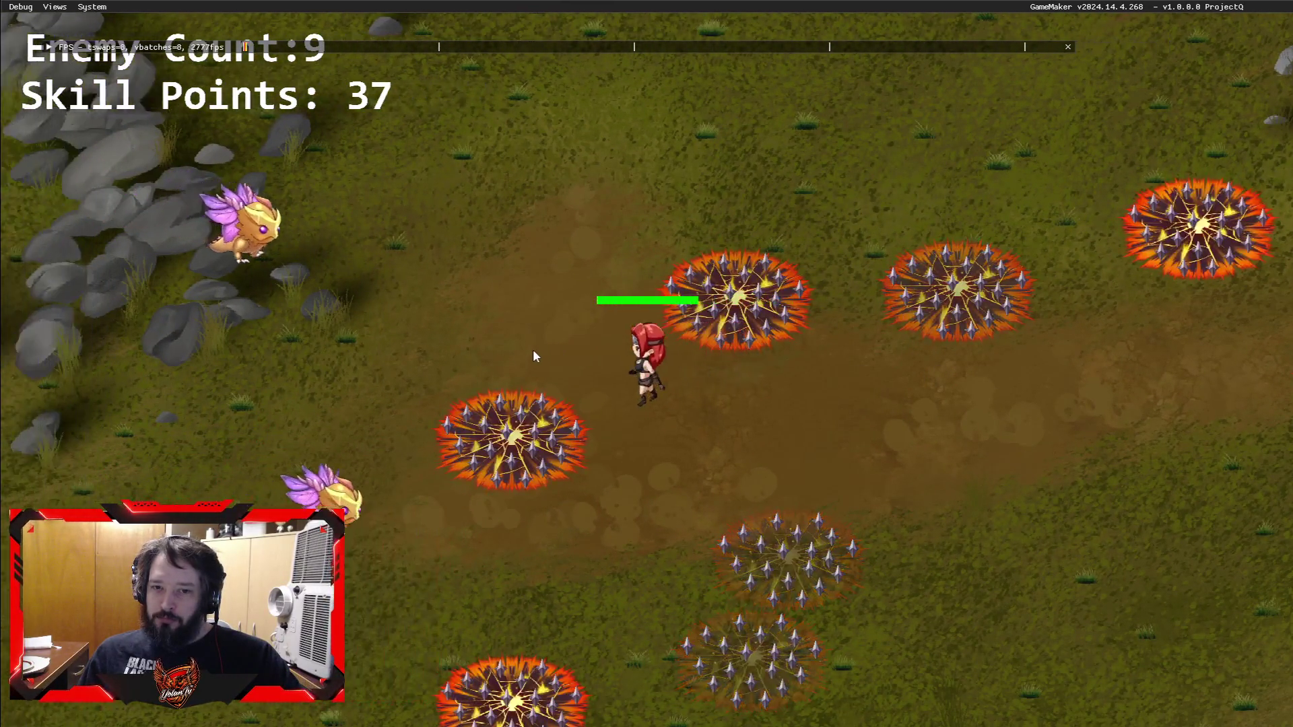
pyautogui.press('w')
pyautogui.press('a')
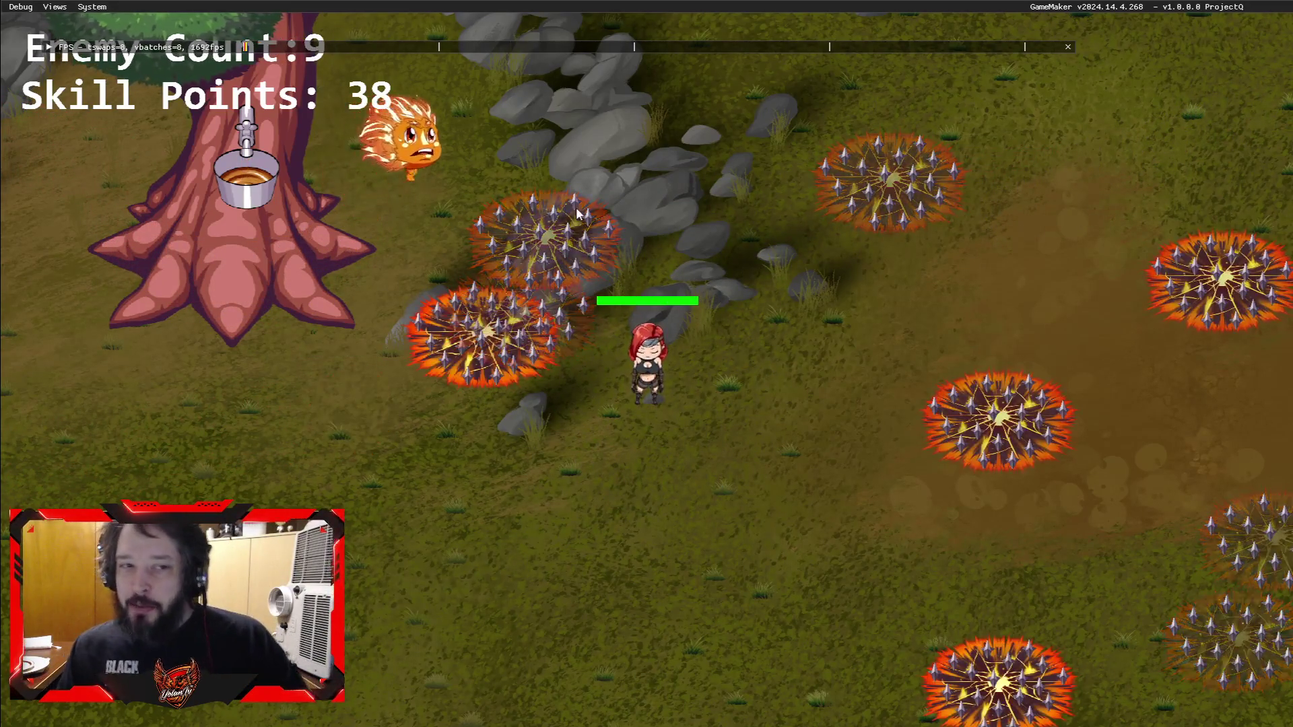
pyautogui.press('a')
pyautogui.press('a')
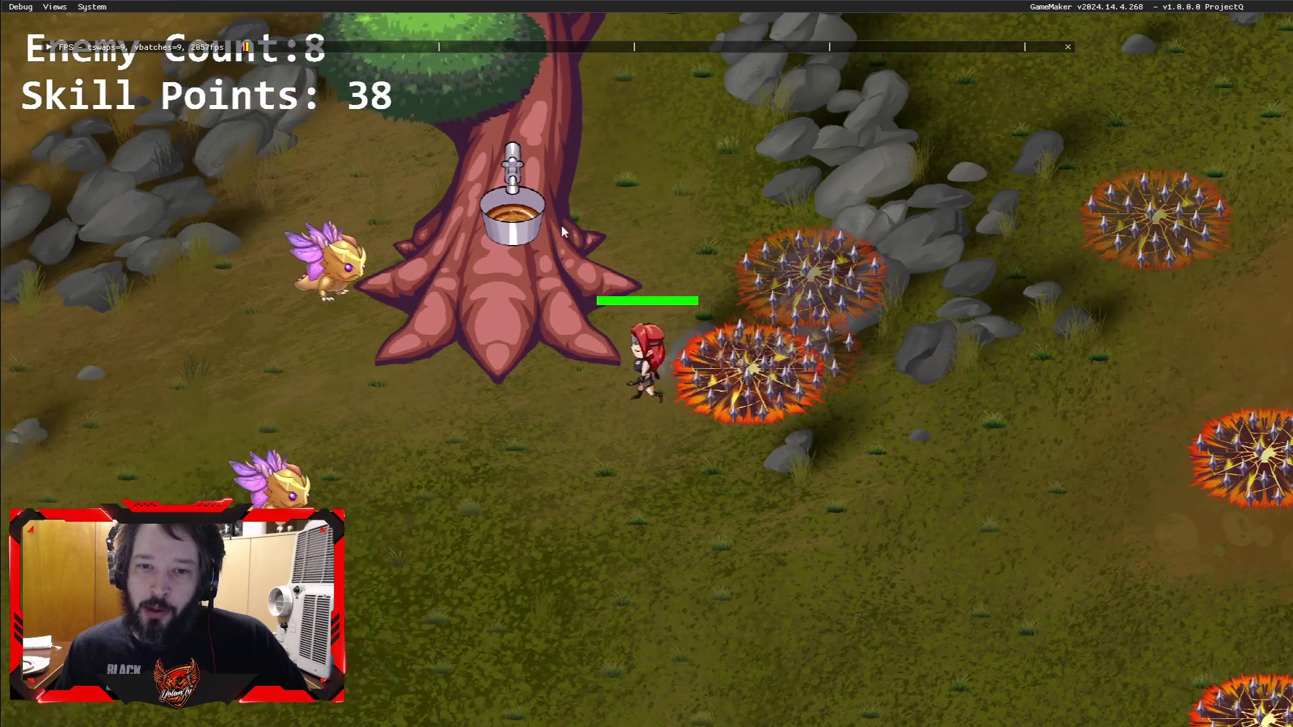
pyautogui.press('w')
pyautogui.press('d')
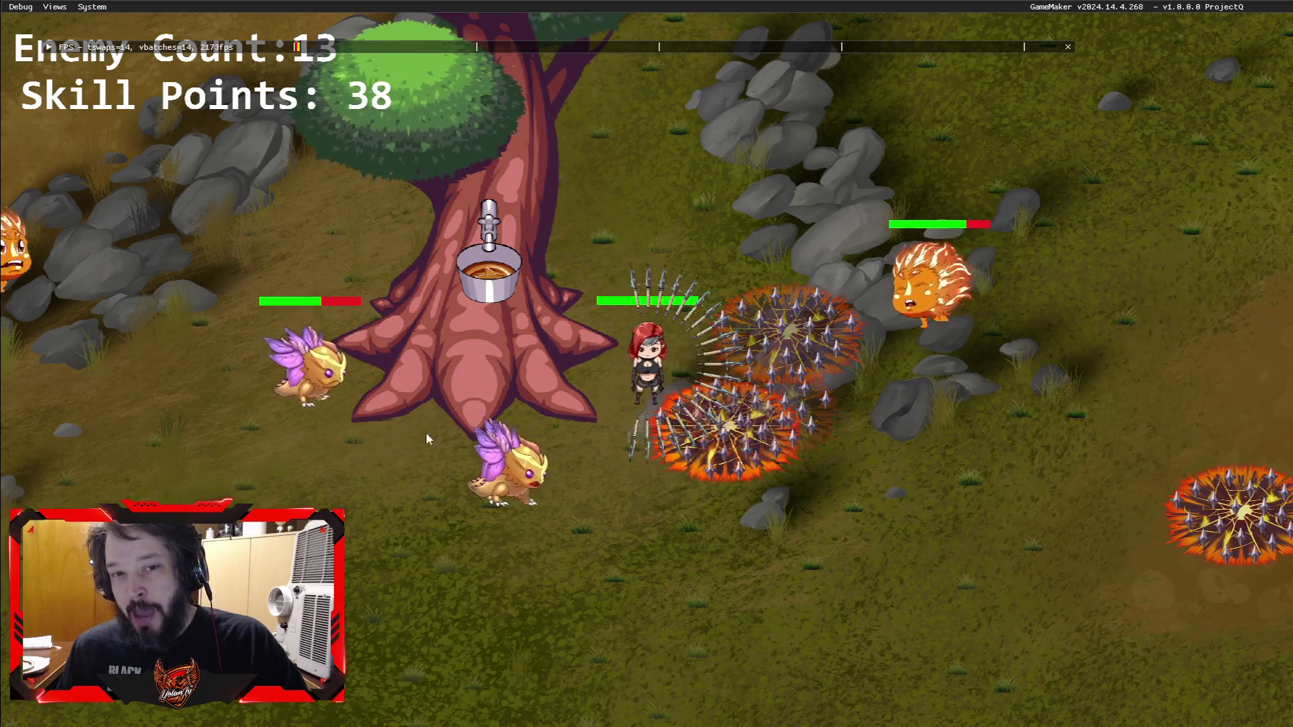
pyautogui.press('s')
pyautogui.press('a')
pyautogui.press('w')
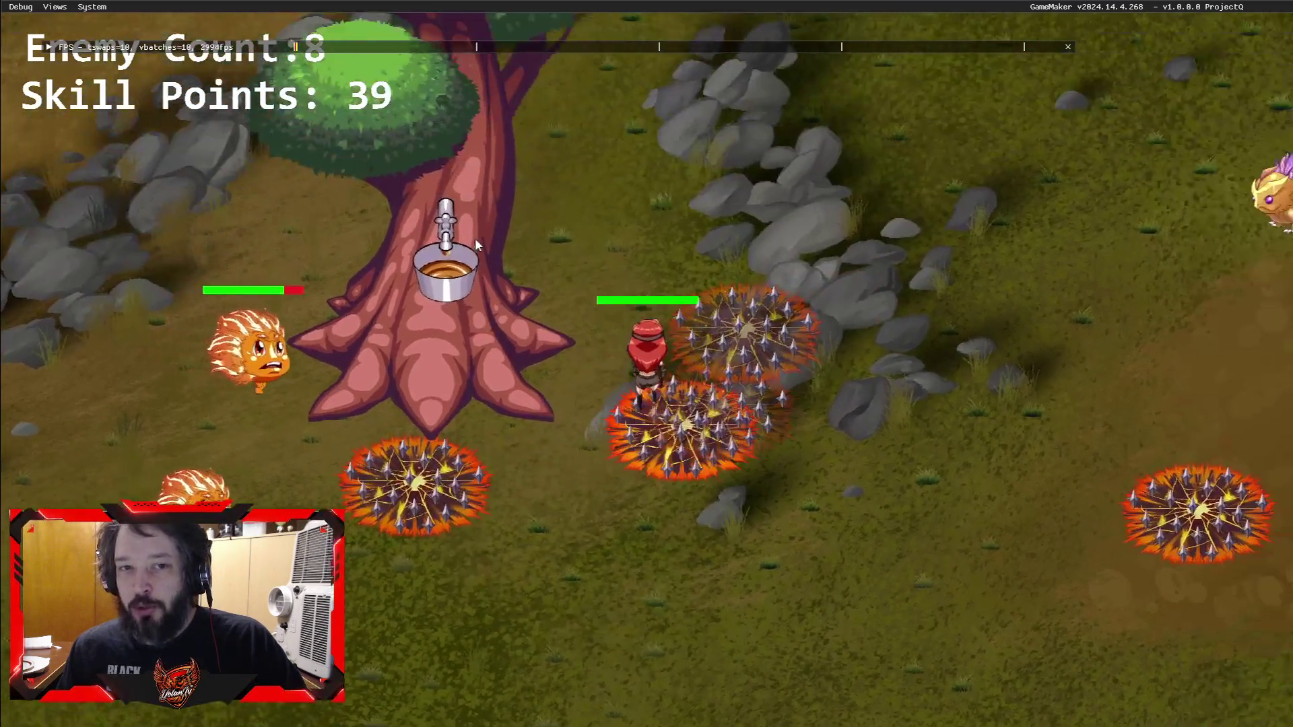
pyautogui.press('a')
# Step: Weave the heroine down, right and up, then left into nearby enemies firing projectiles
pyautogui.press('s')
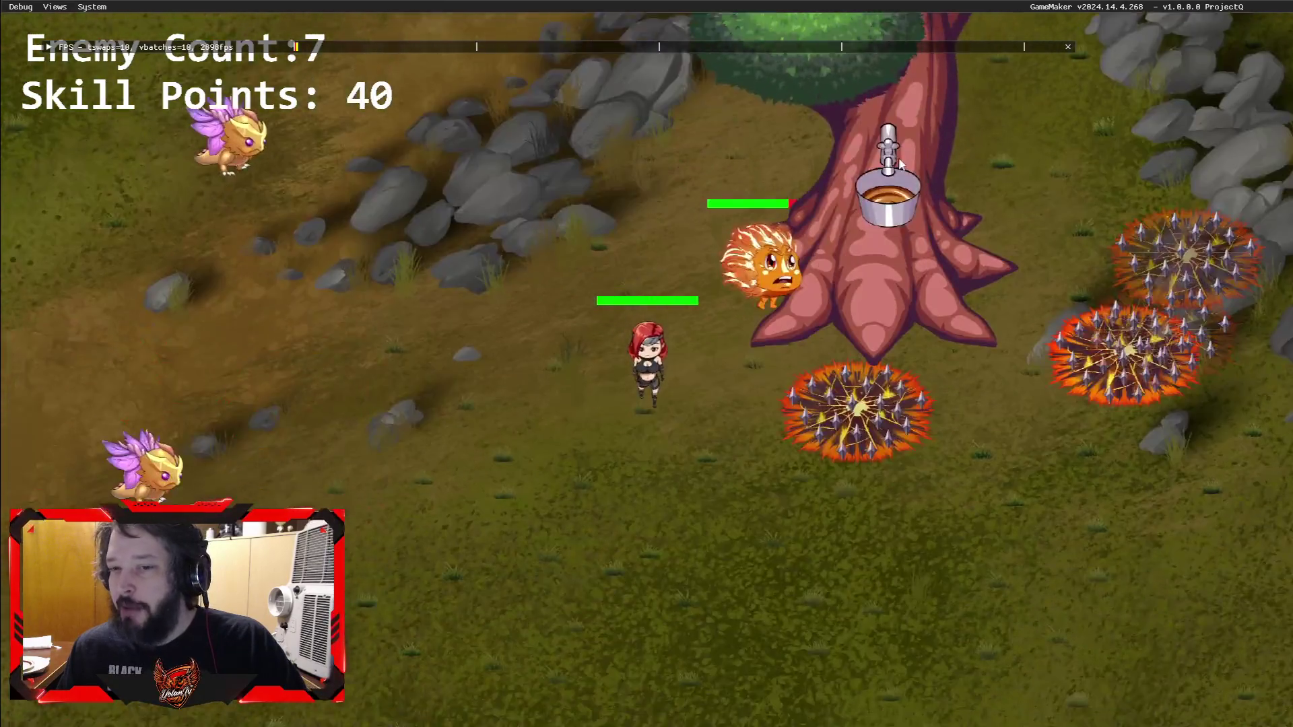
pyautogui.press('d')
pyautogui.press('w')
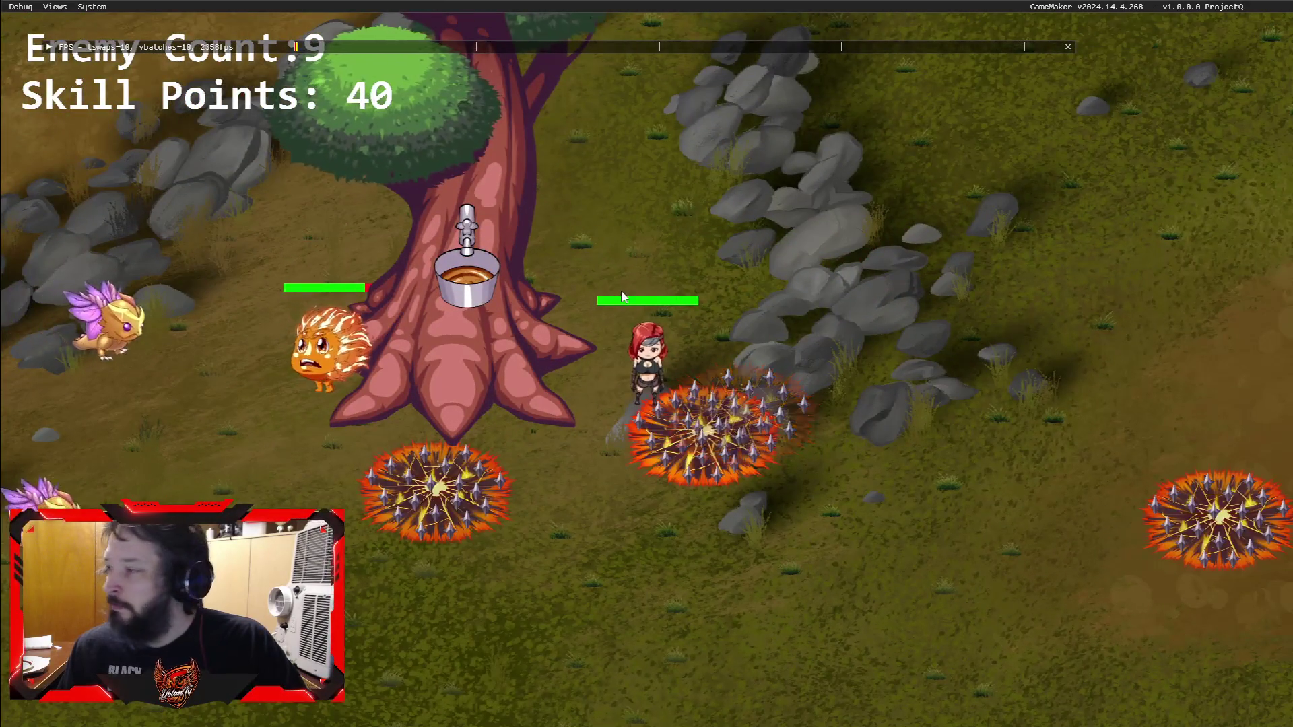
pyautogui.press('d')
pyautogui.press('d')
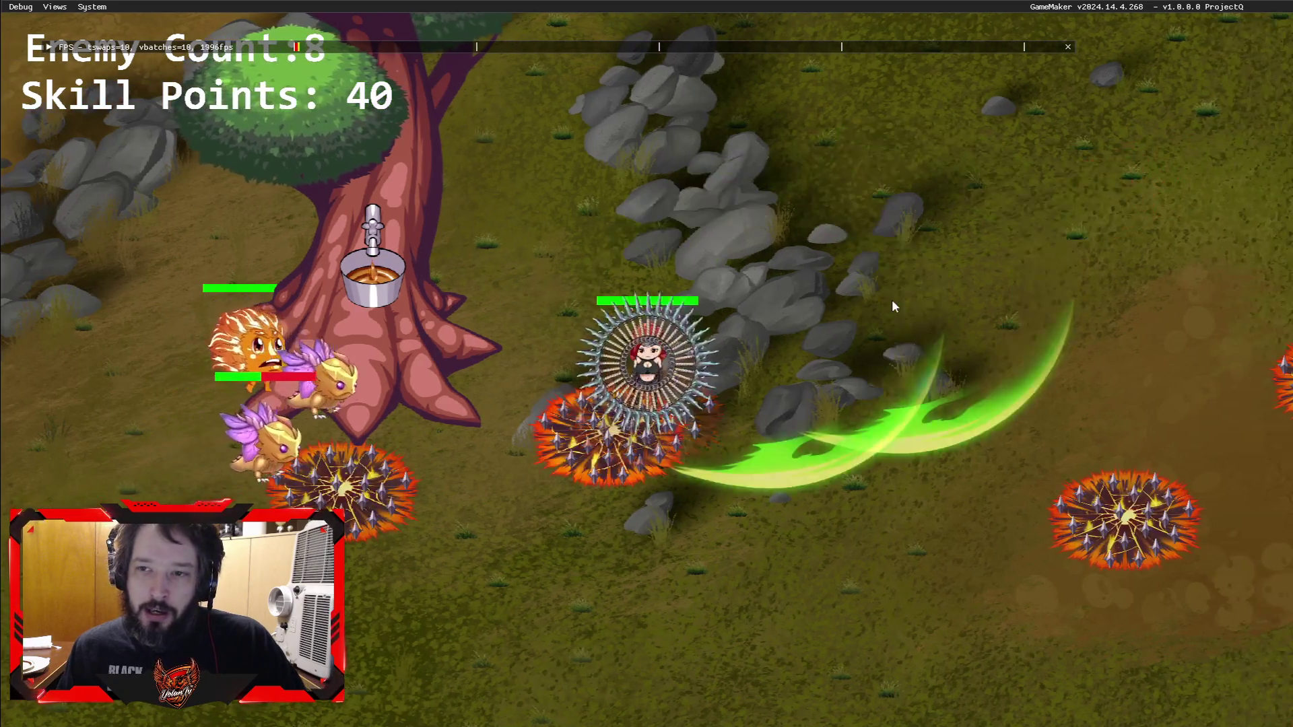
pyautogui.press('s')
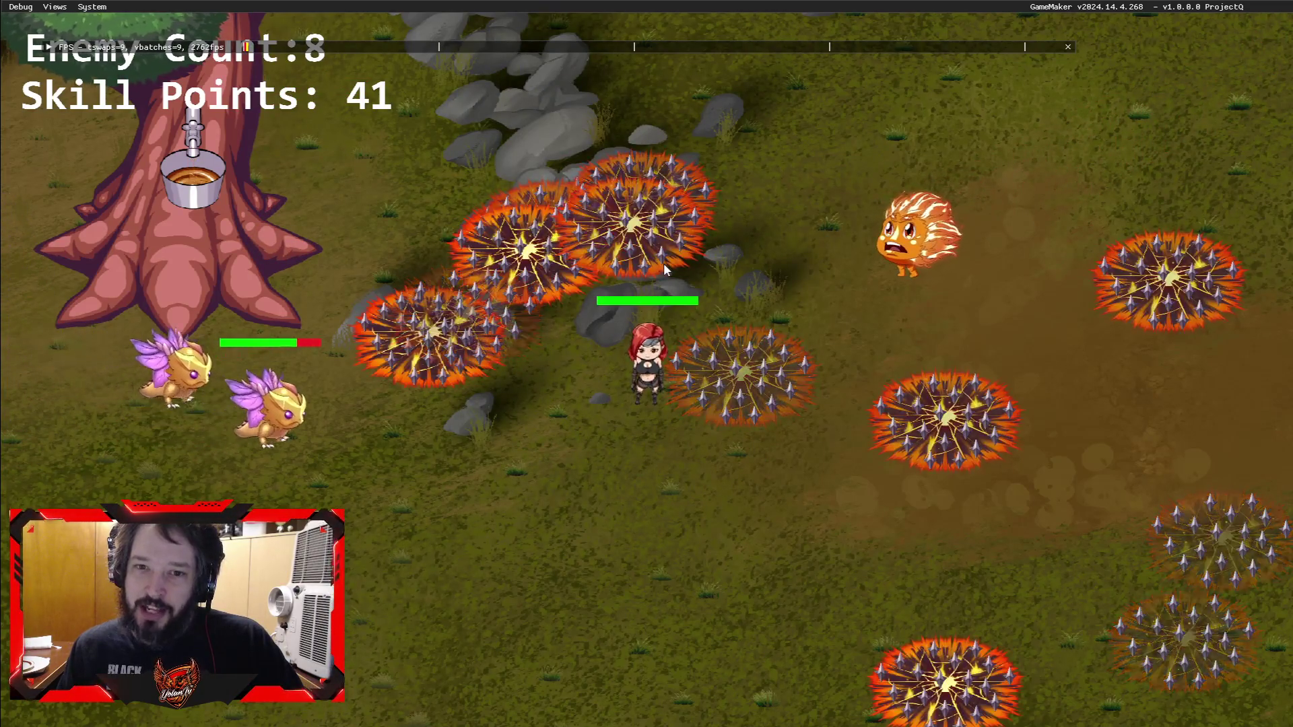
pyautogui.press('w')
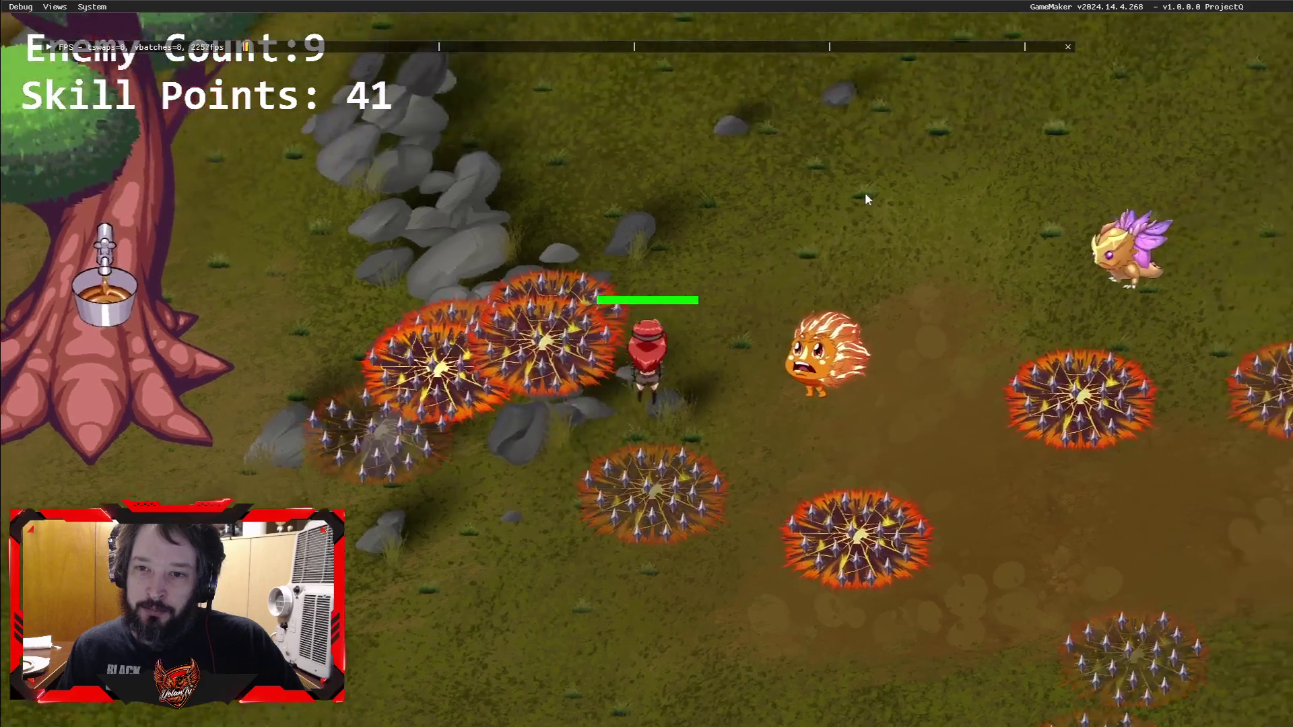
pyautogui.press('d')
pyautogui.press('s')
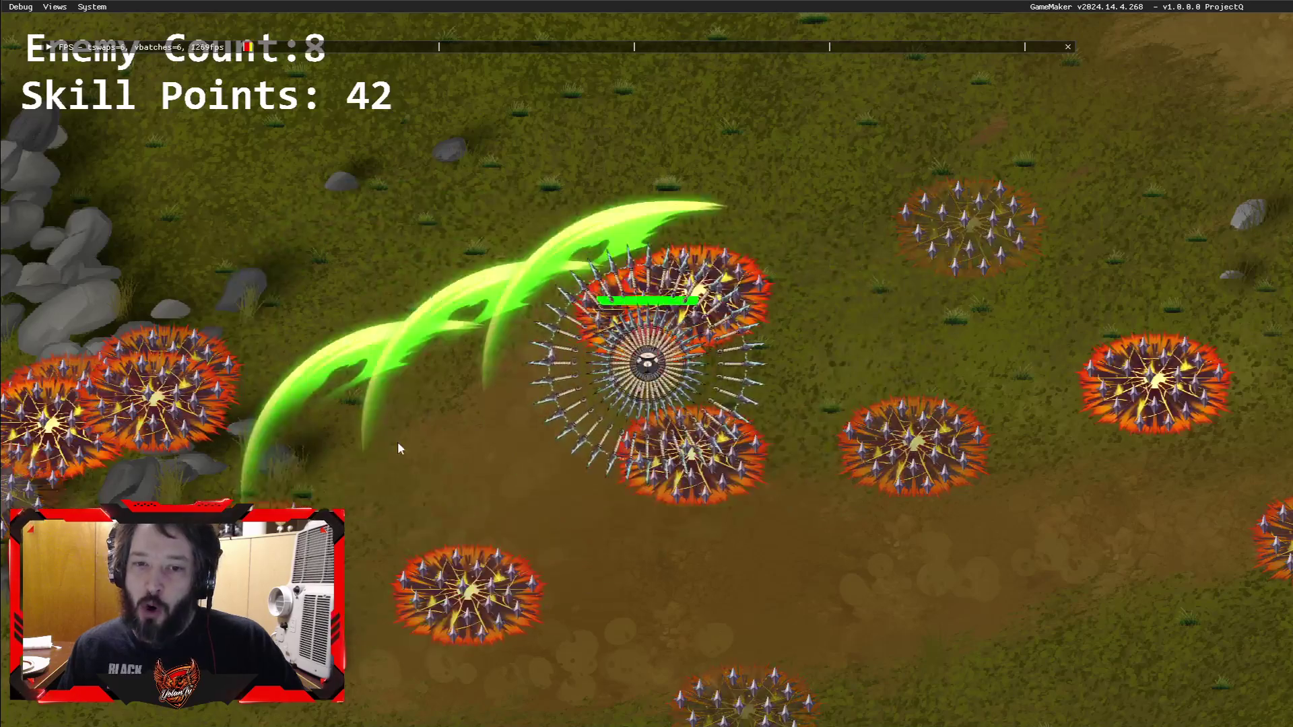
pyautogui.press('a')
pyautogui.press('a')
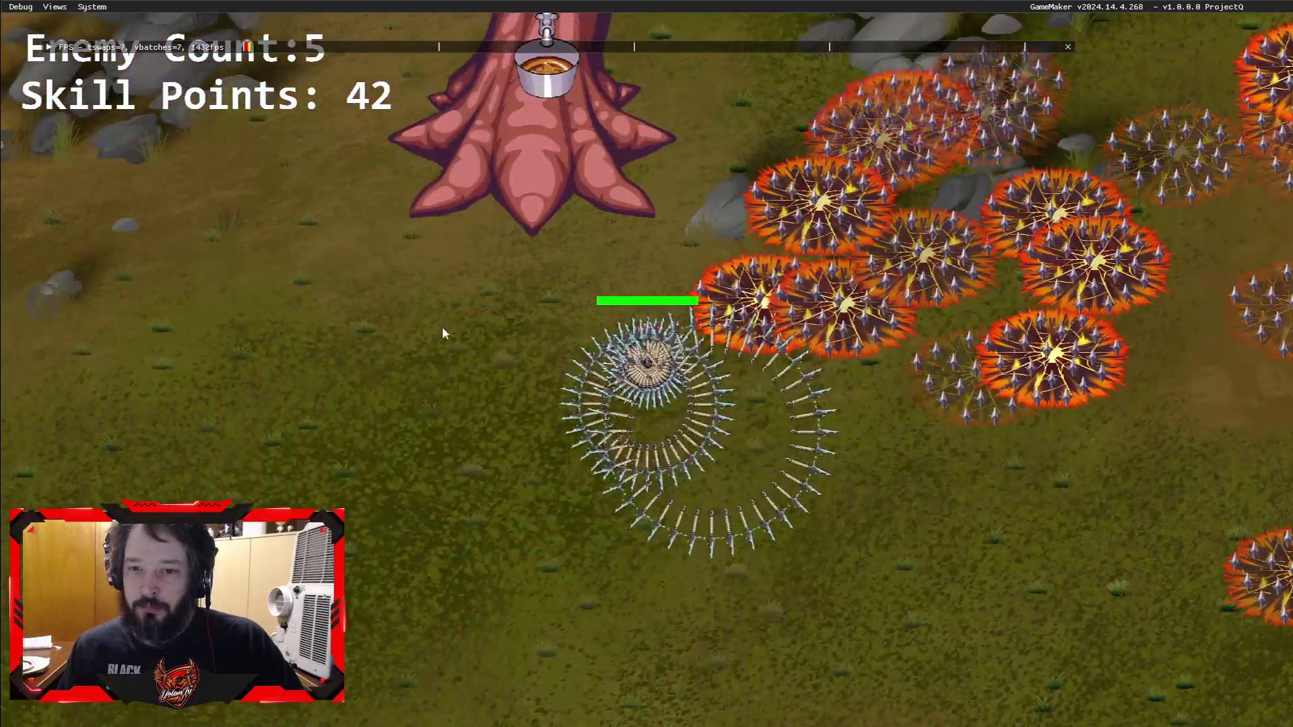
pyautogui.press('a')
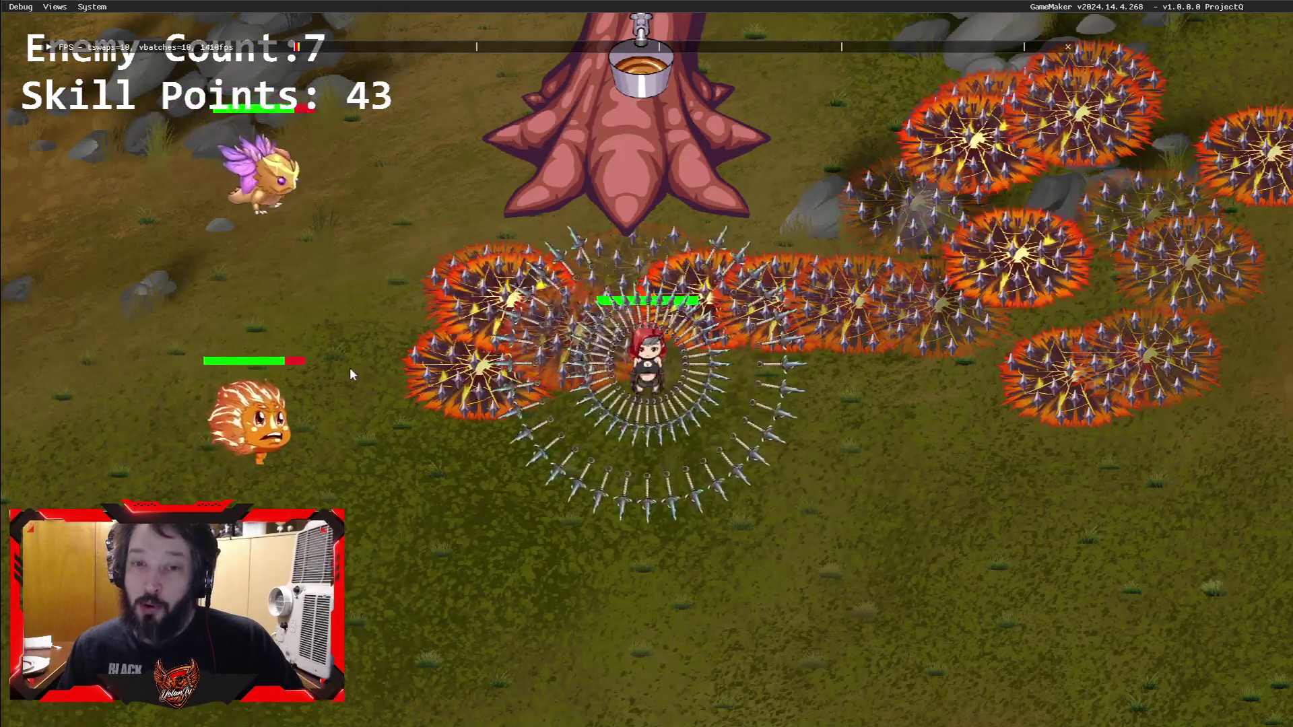
pyautogui.press('s')
pyautogui.press('a')
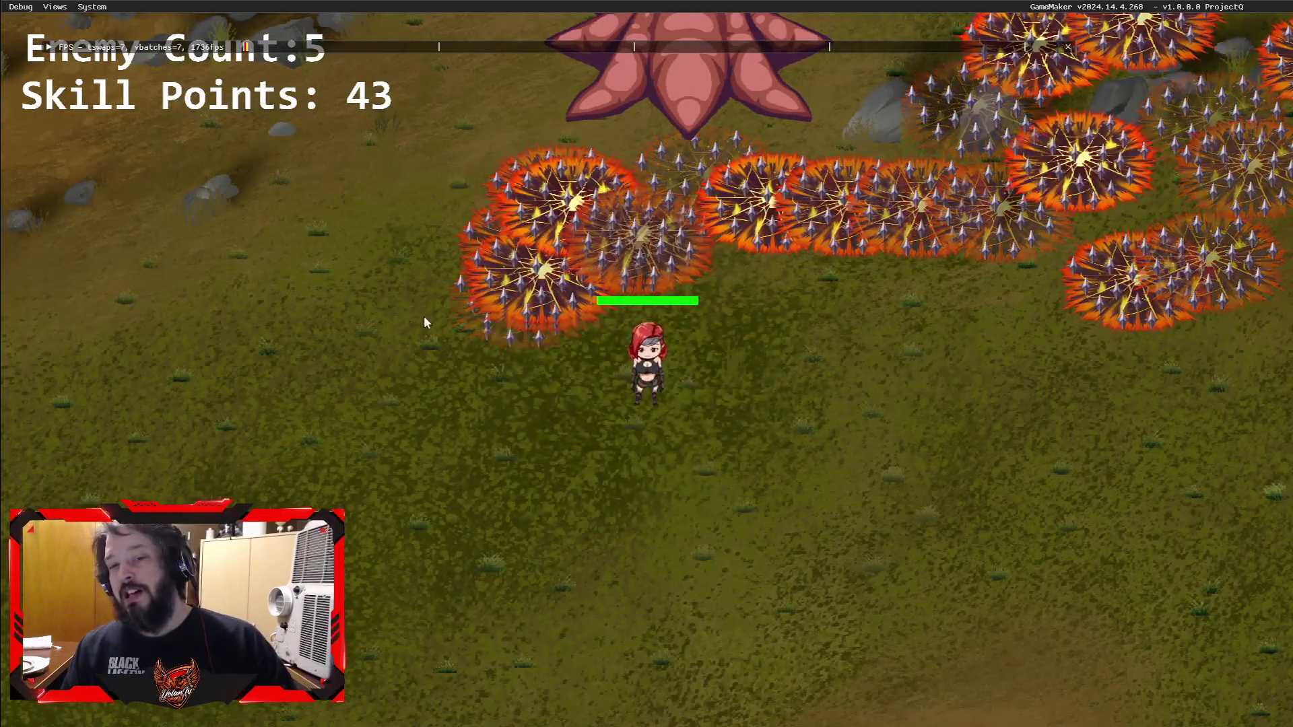
# Step: Walk the heroine up-left over the rocks, then back up-right until Skill Points reach 45
pyautogui.press('w')
pyautogui.press('a')
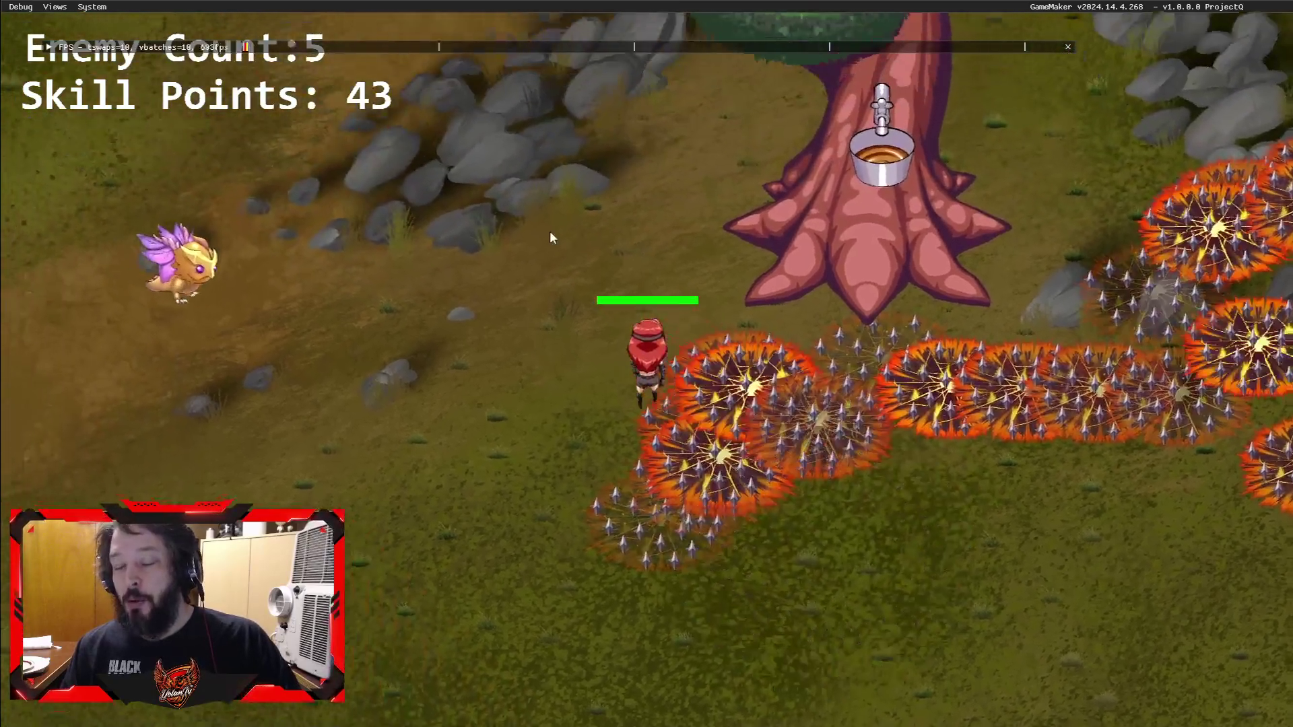
pyautogui.press('w')
pyautogui.press('a')
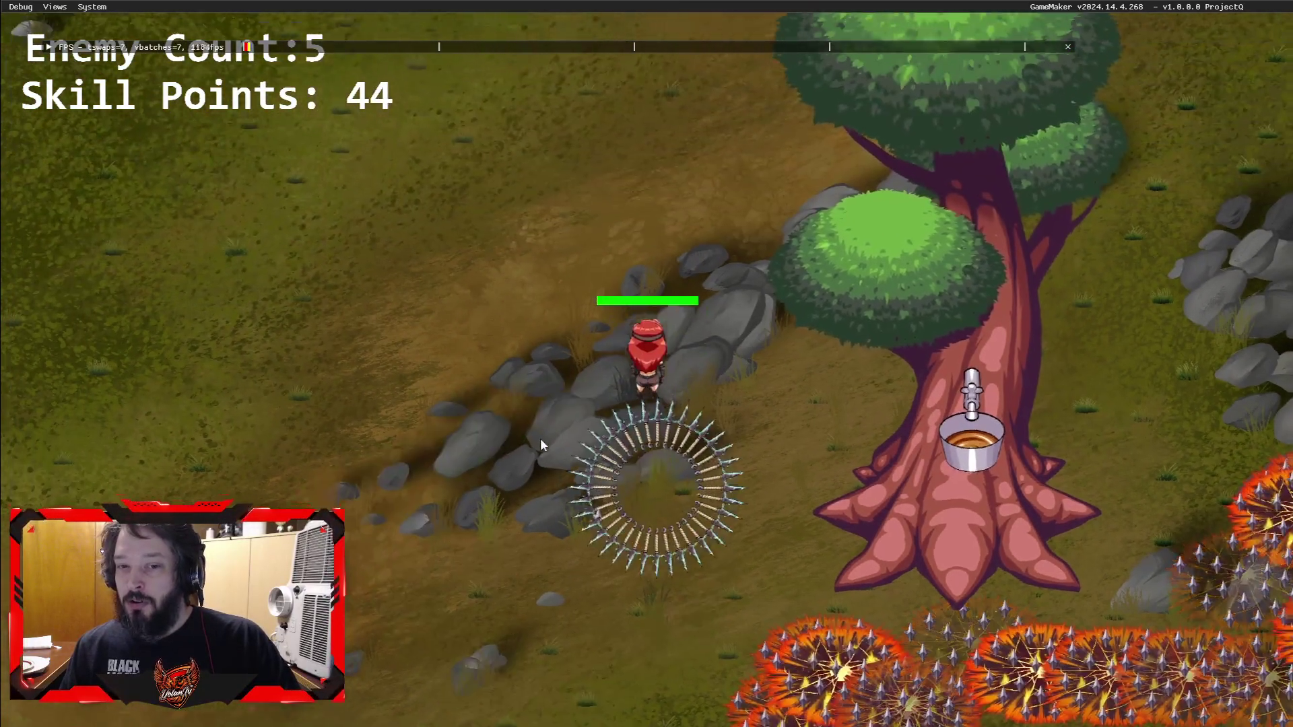
pyautogui.press('w')
pyautogui.press('a')
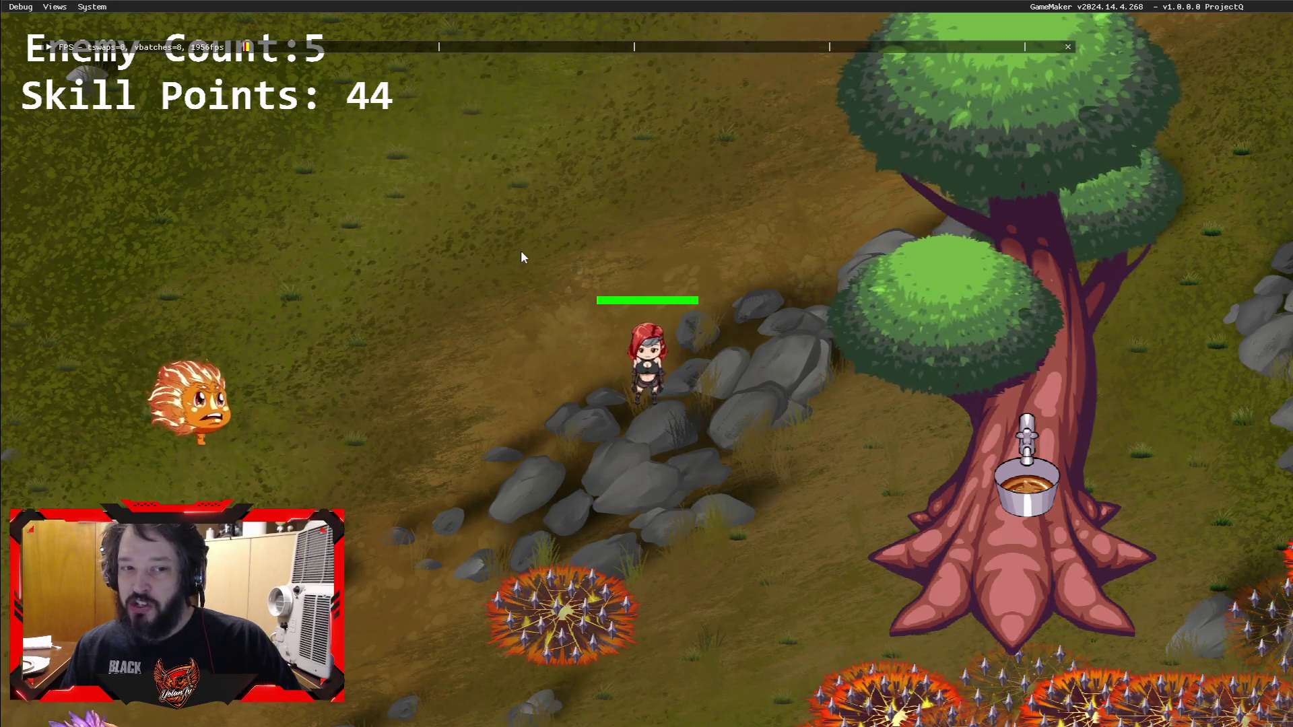
pyautogui.press('w')
pyautogui.press('a')
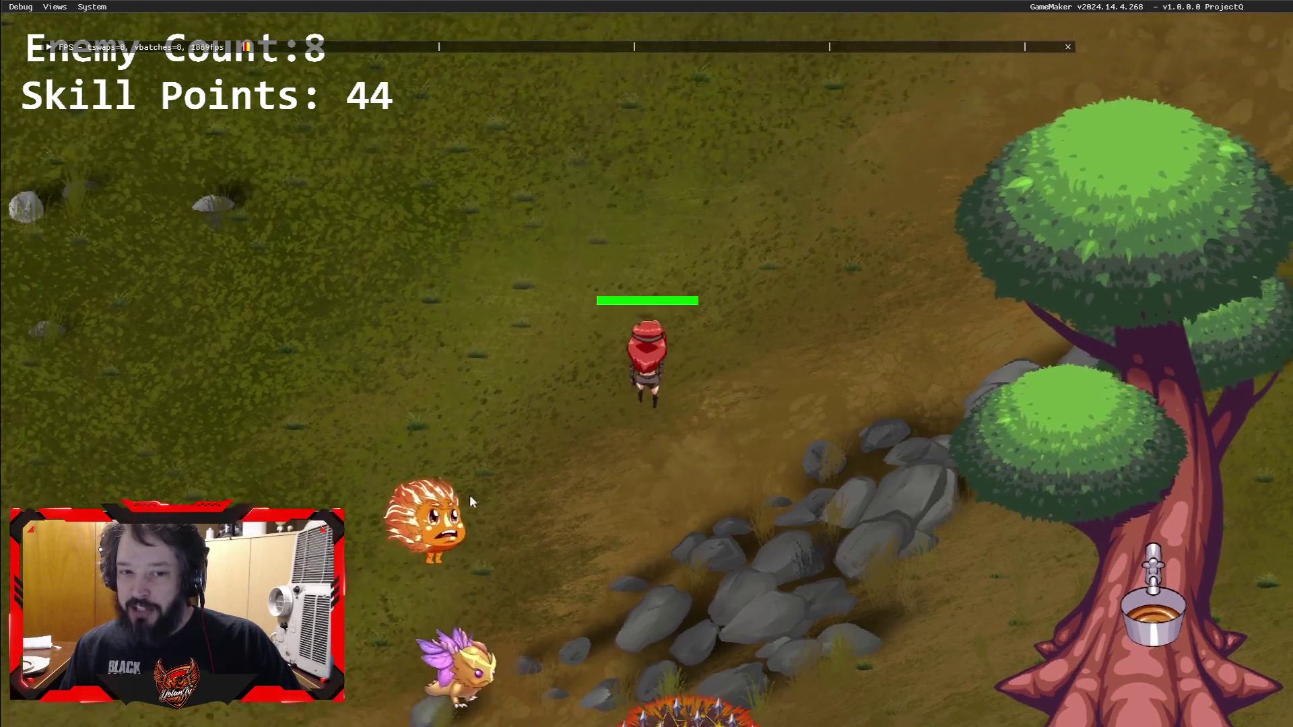
pyautogui.press('s')
pyautogui.press('a')
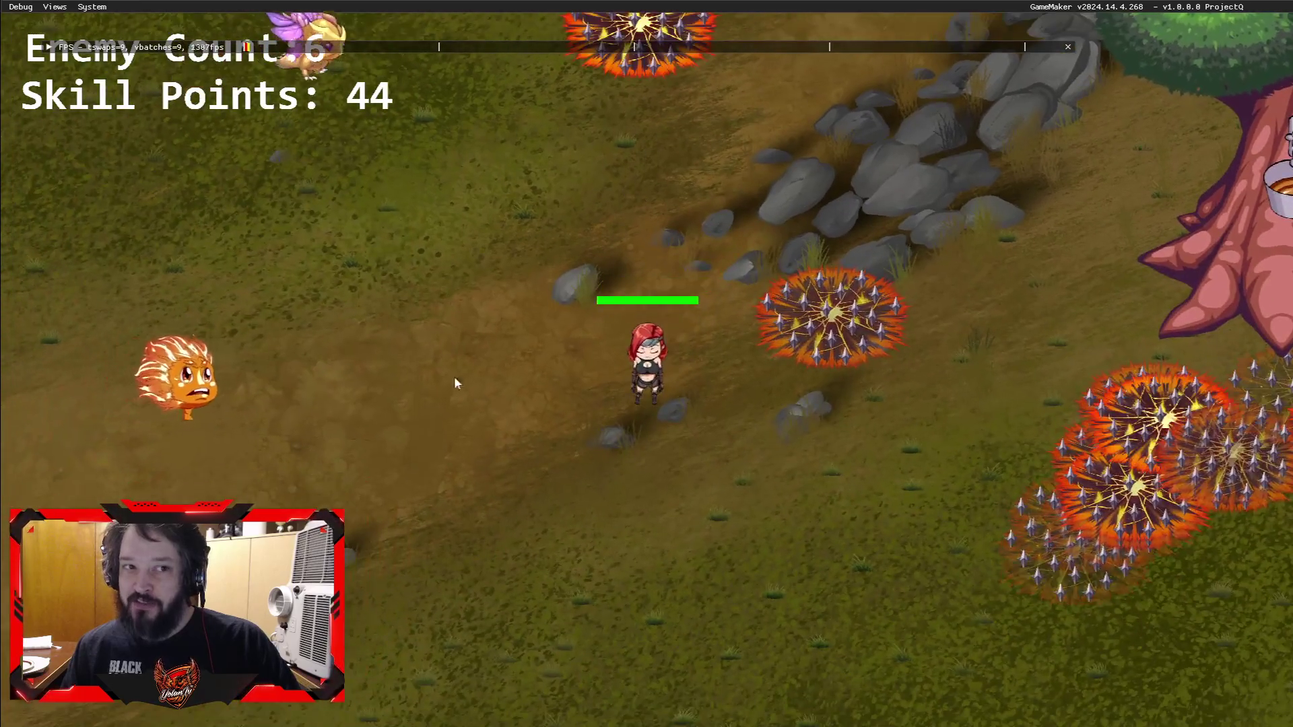
pyautogui.press('w')
pyautogui.press('d')
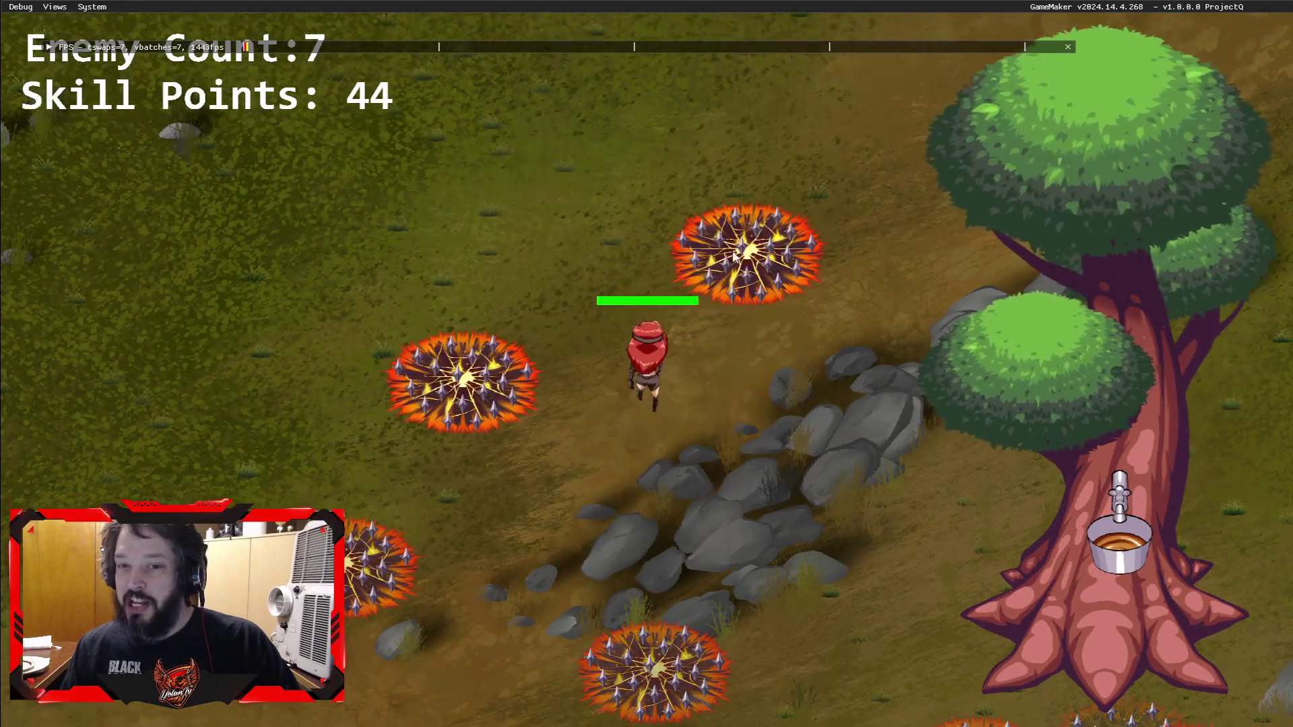
pyautogui.press('w')
pyautogui.press('d')
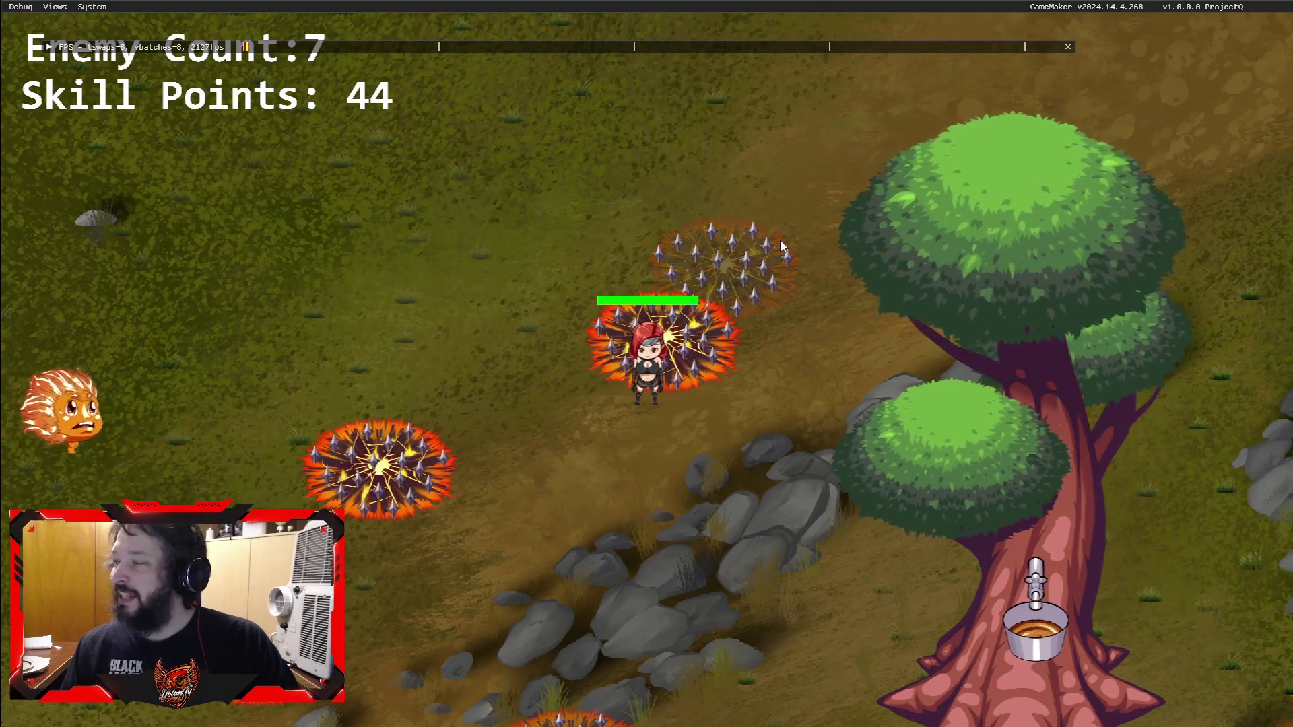
# Step: Walk the player among the enemies' fire bursts and onto the new rocky terrain
pyautogui.press('w')
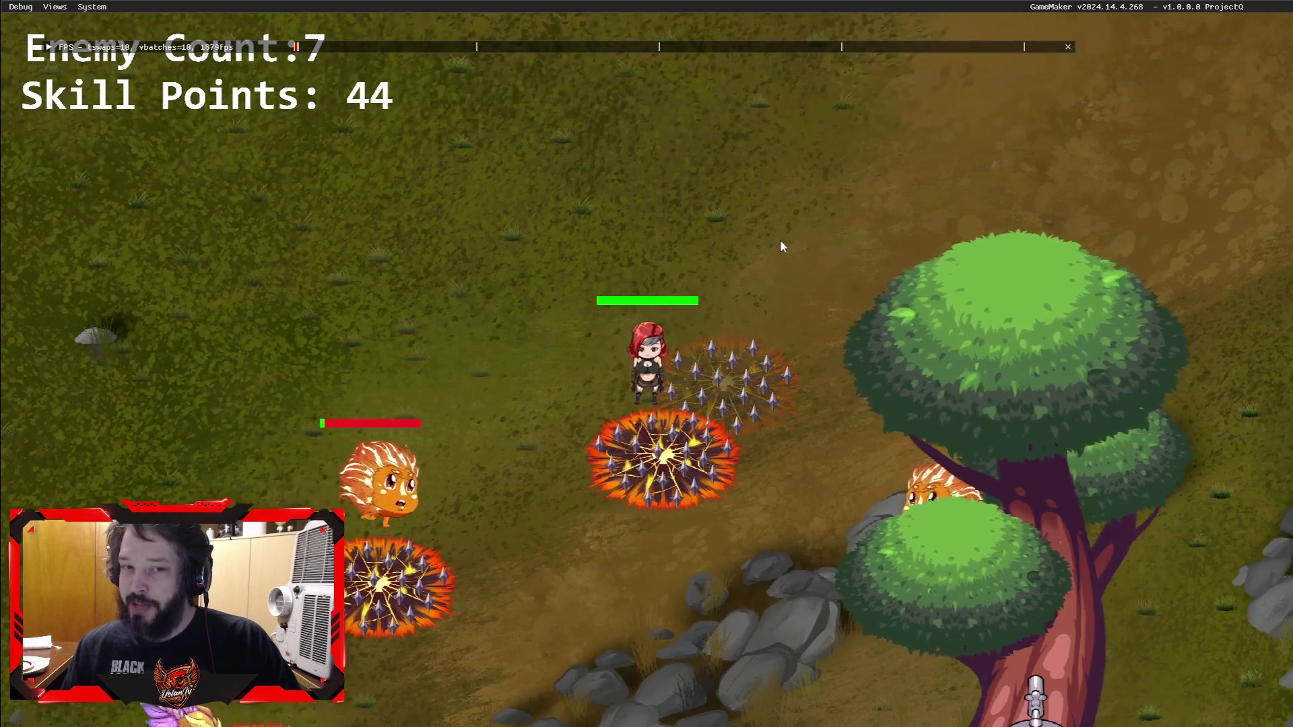
pyautogui.press('d')
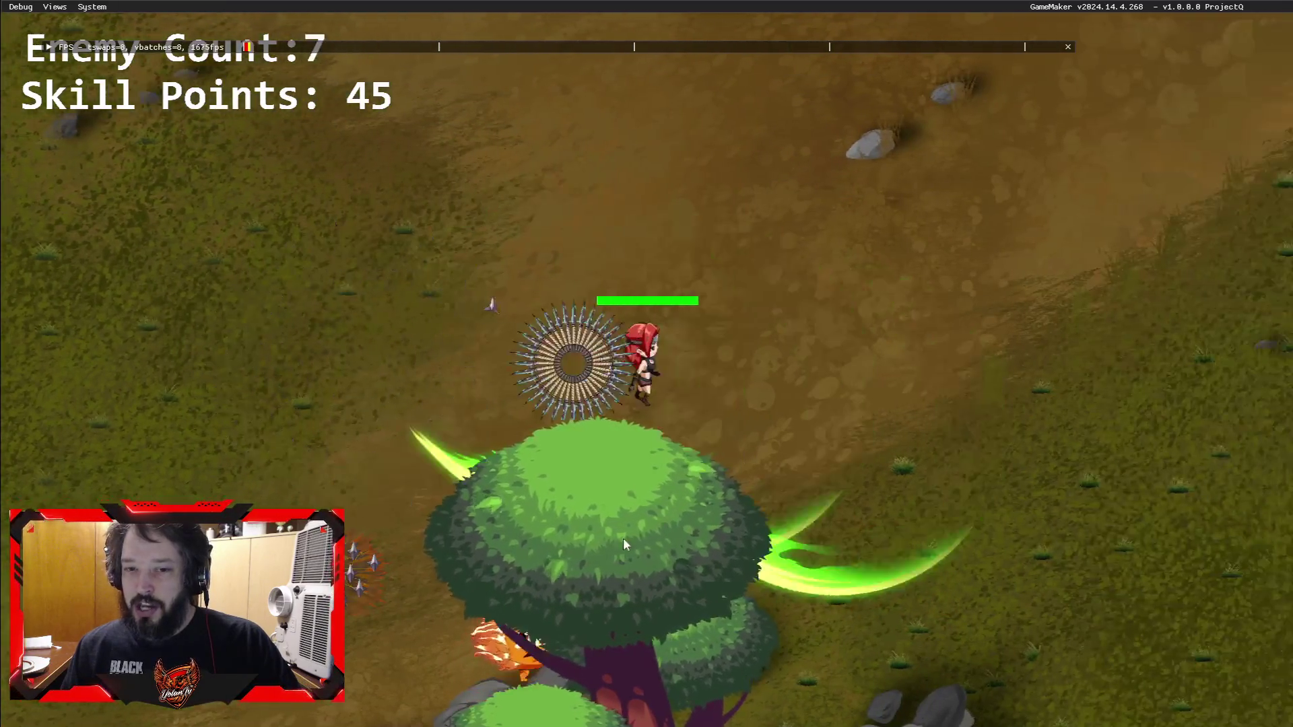
pyautogui.press('w')
pyautogui.press('s')
pyautogui.press('d')
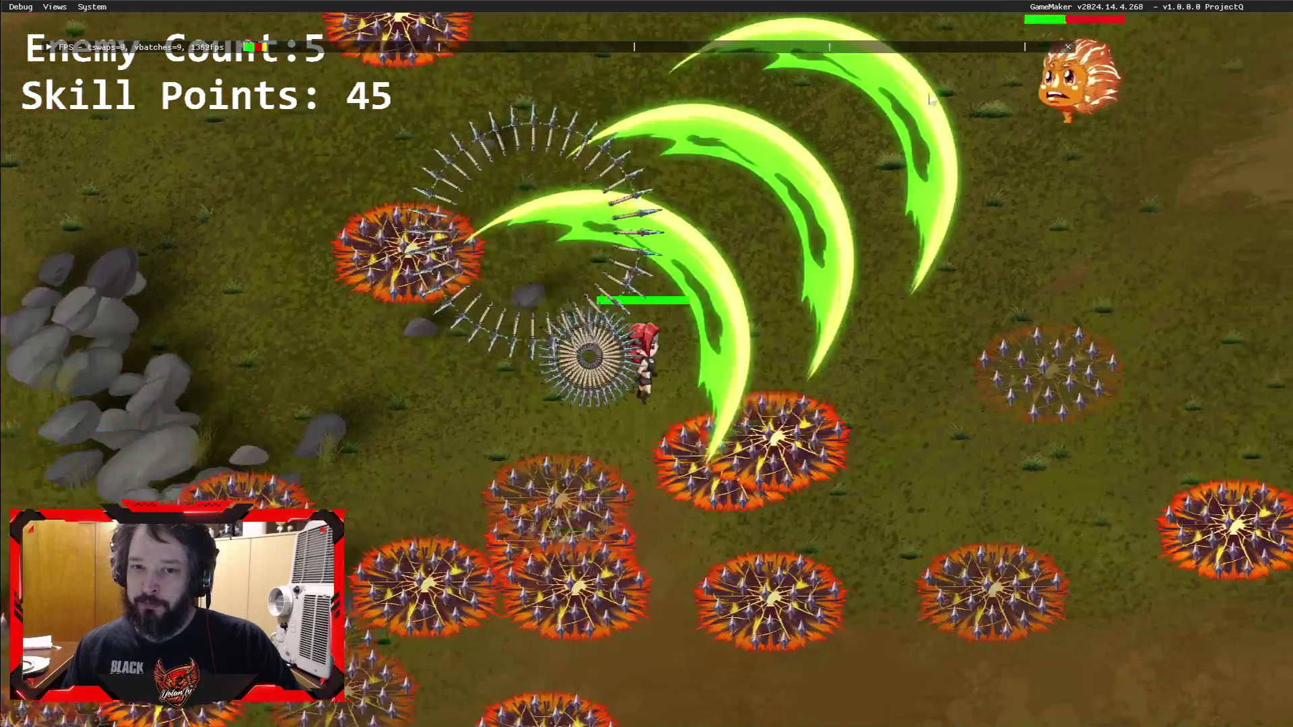
pyautogui.press('d')
pyautogui.press('w')
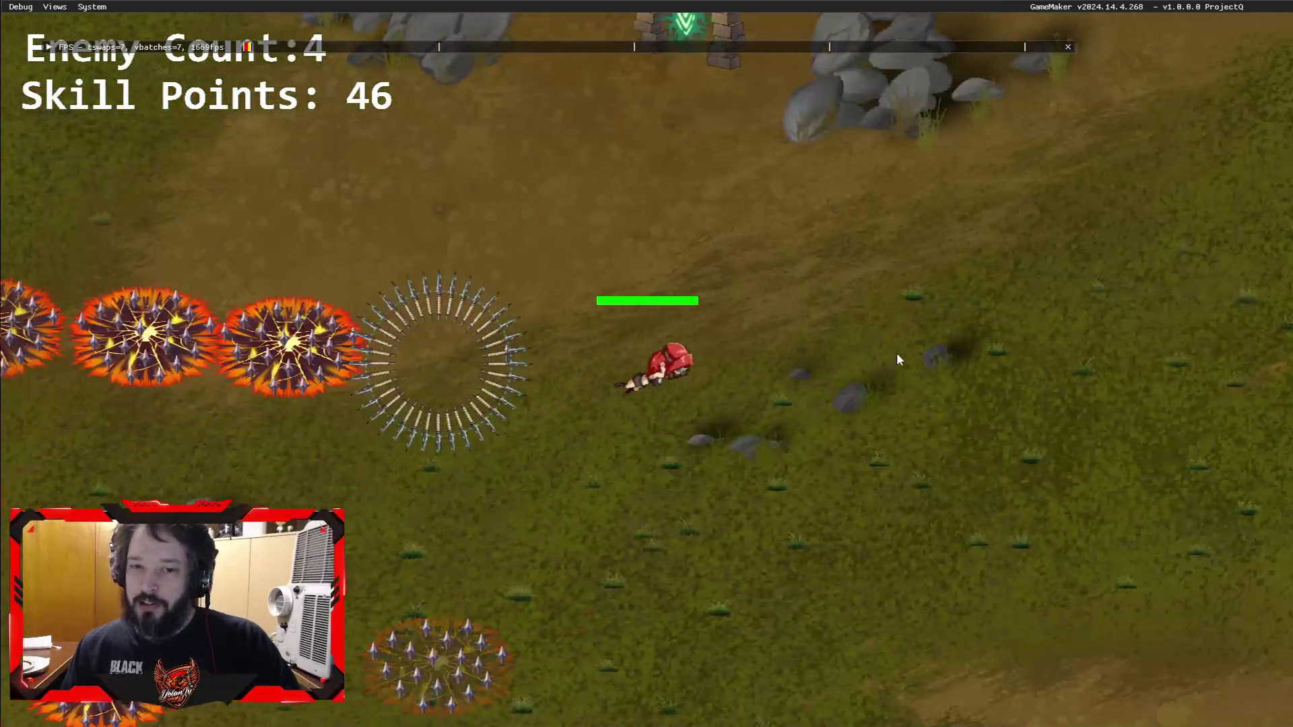
pyautogui.press('d')
pyautogui.press('s')
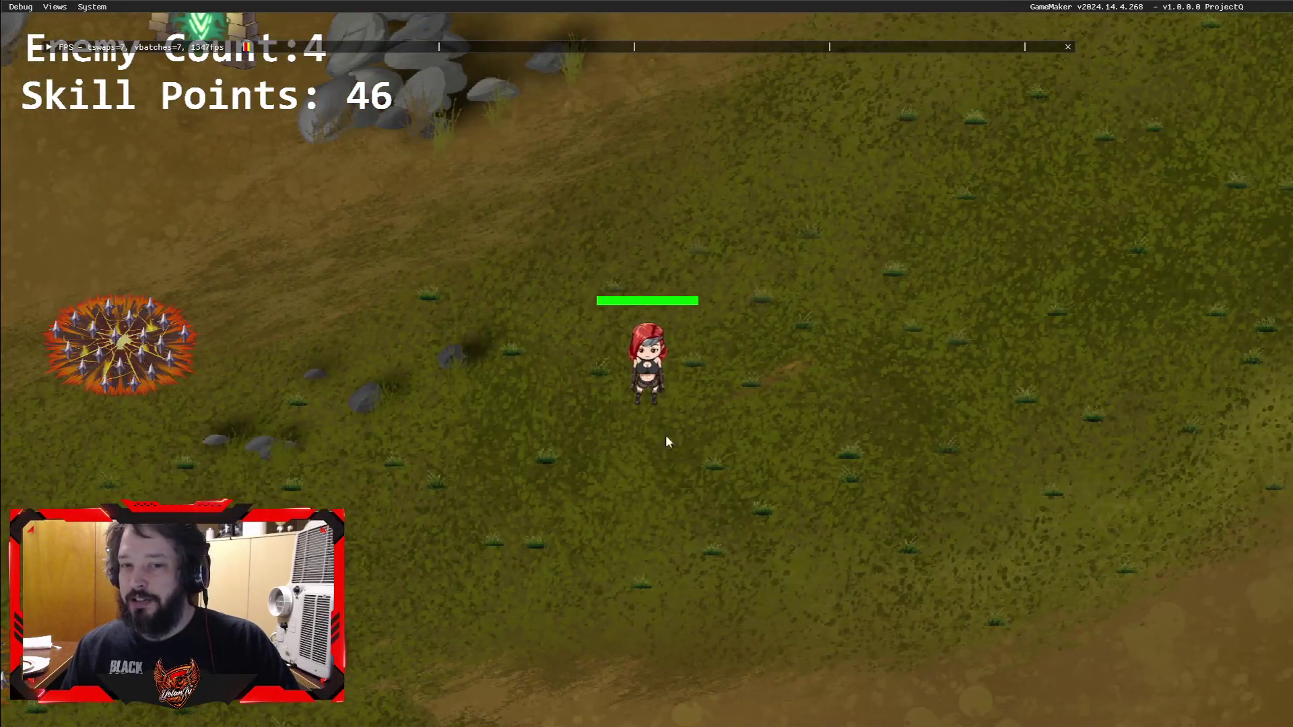
pyautogui.press('a')
pyautogui.press('s')
pyautogui.press('s')
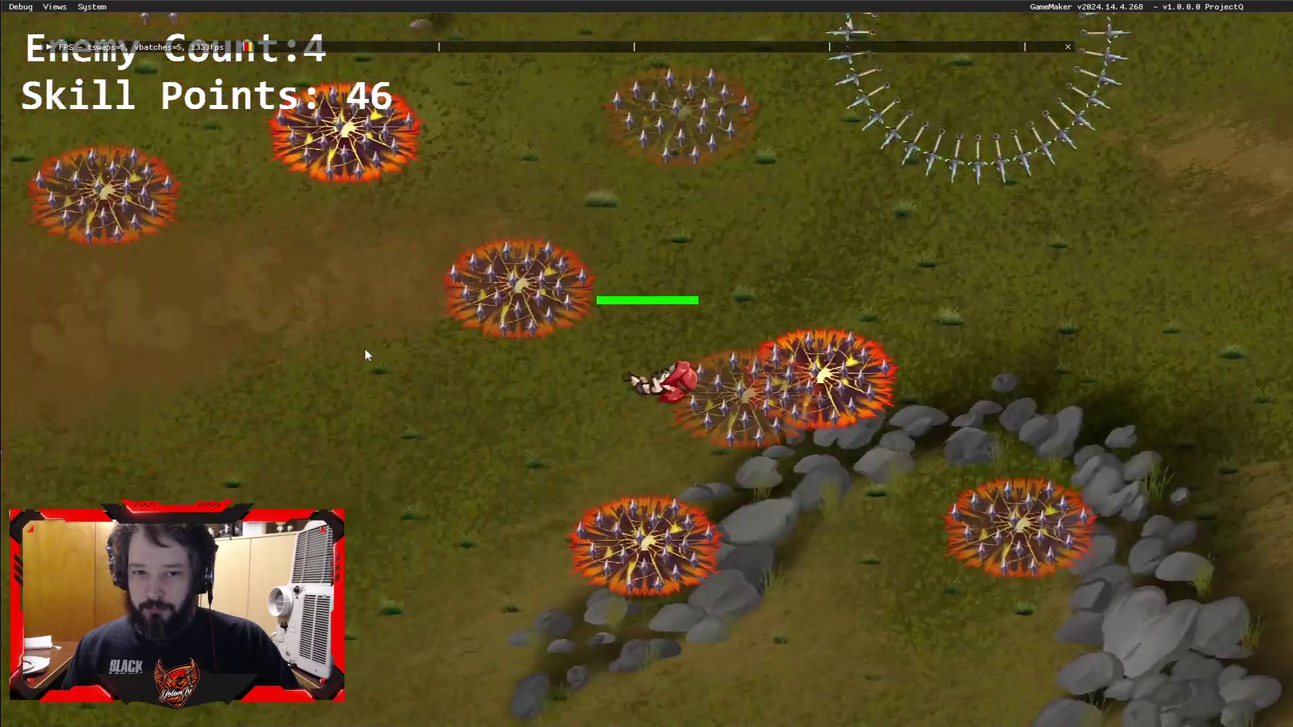
pyautogui.press('a')
pyautogui.press('w')
pyautogui.press('s')
pyautogui.press('d')
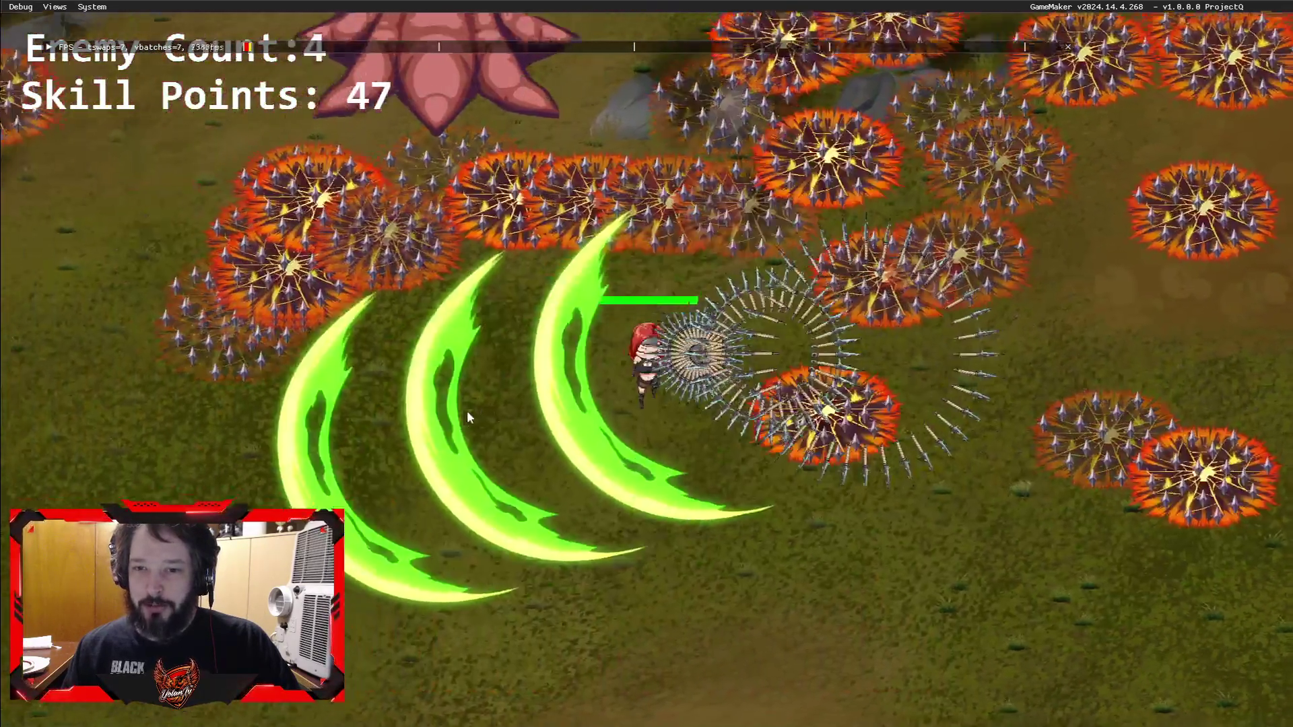
pyautogui.press('a')
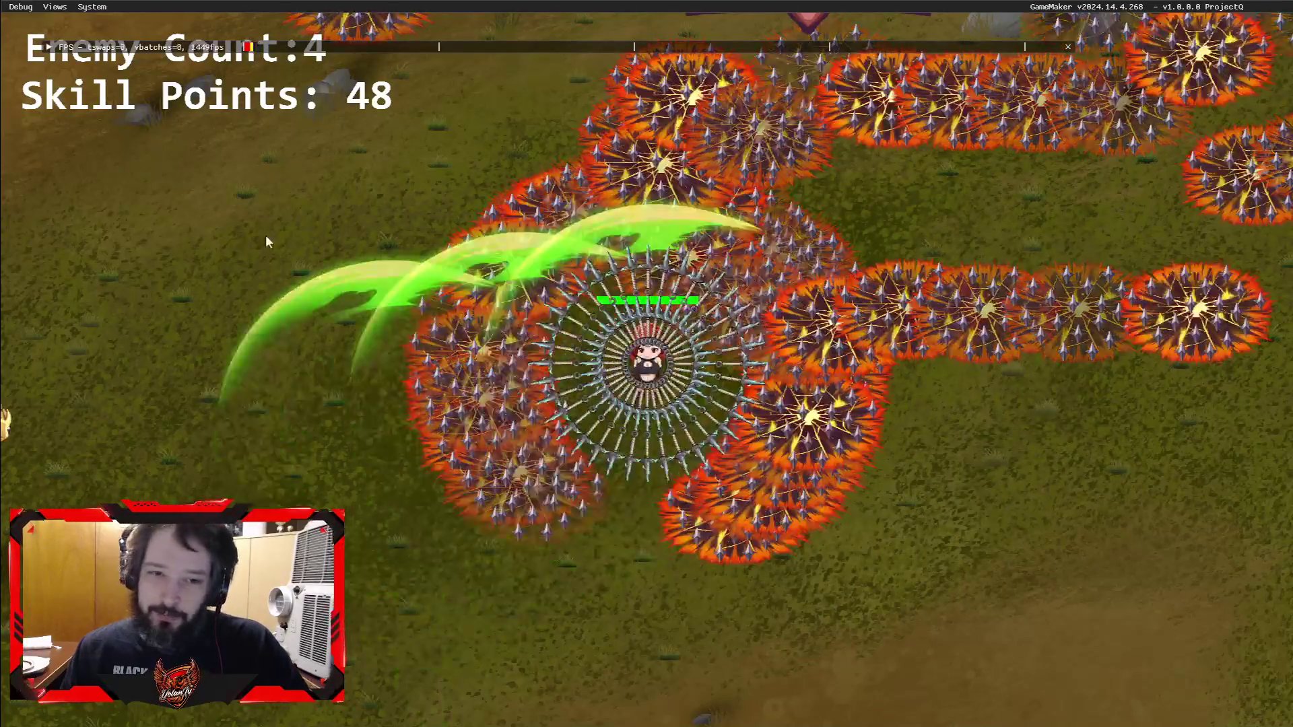
# Step: Keep moving past the swarm until Skill Points reach 52 with 4 enemies
pyautogui.press('a')
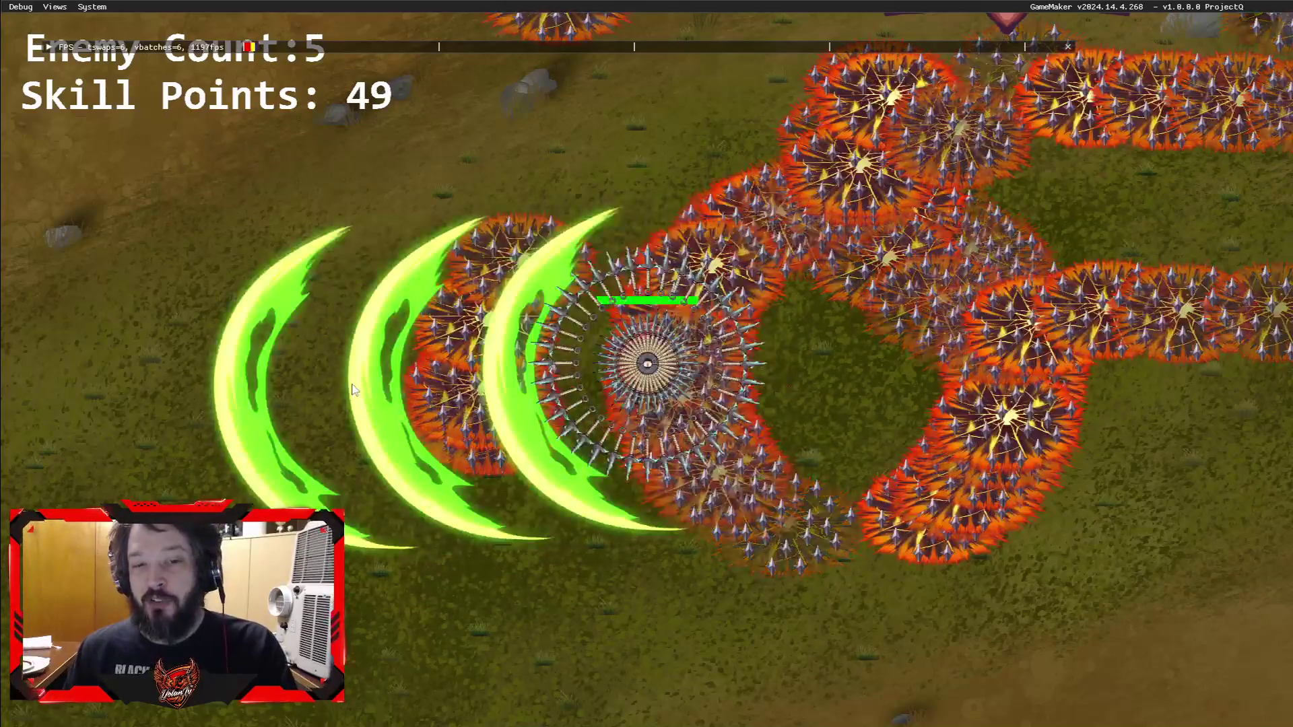
pyautogui.press('d')
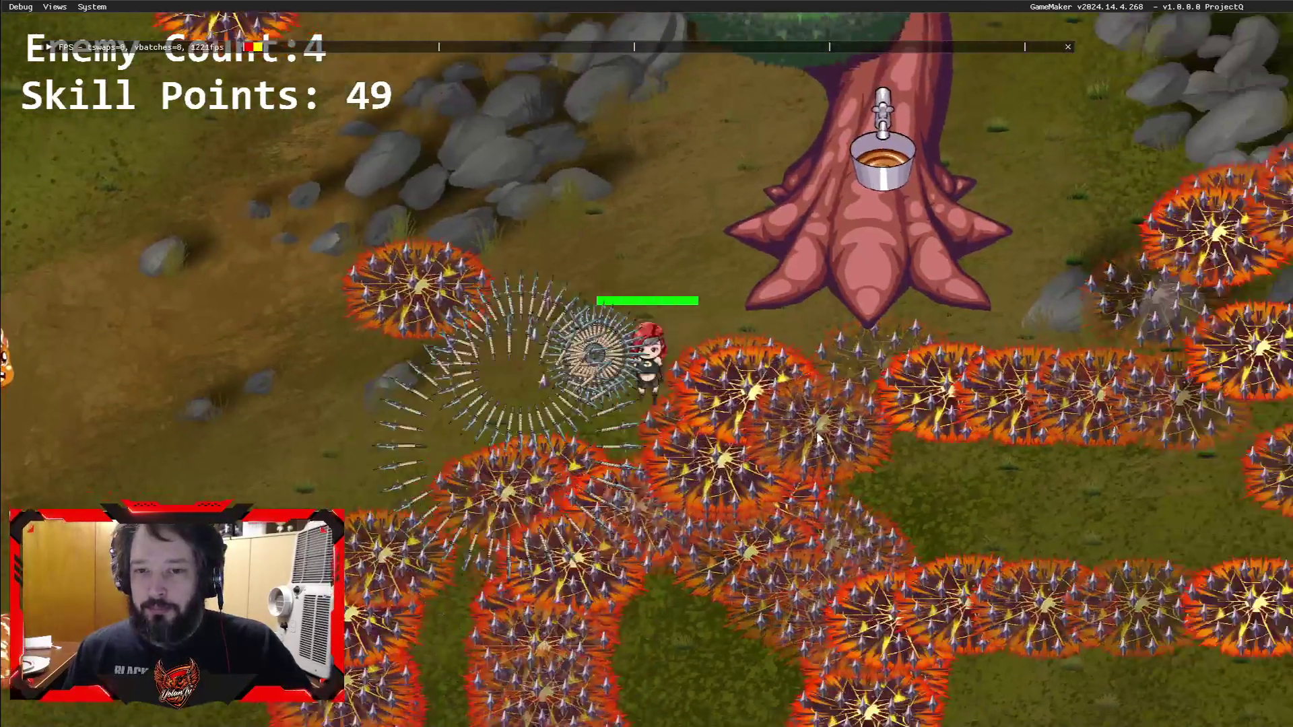
pyautogui.press('d')
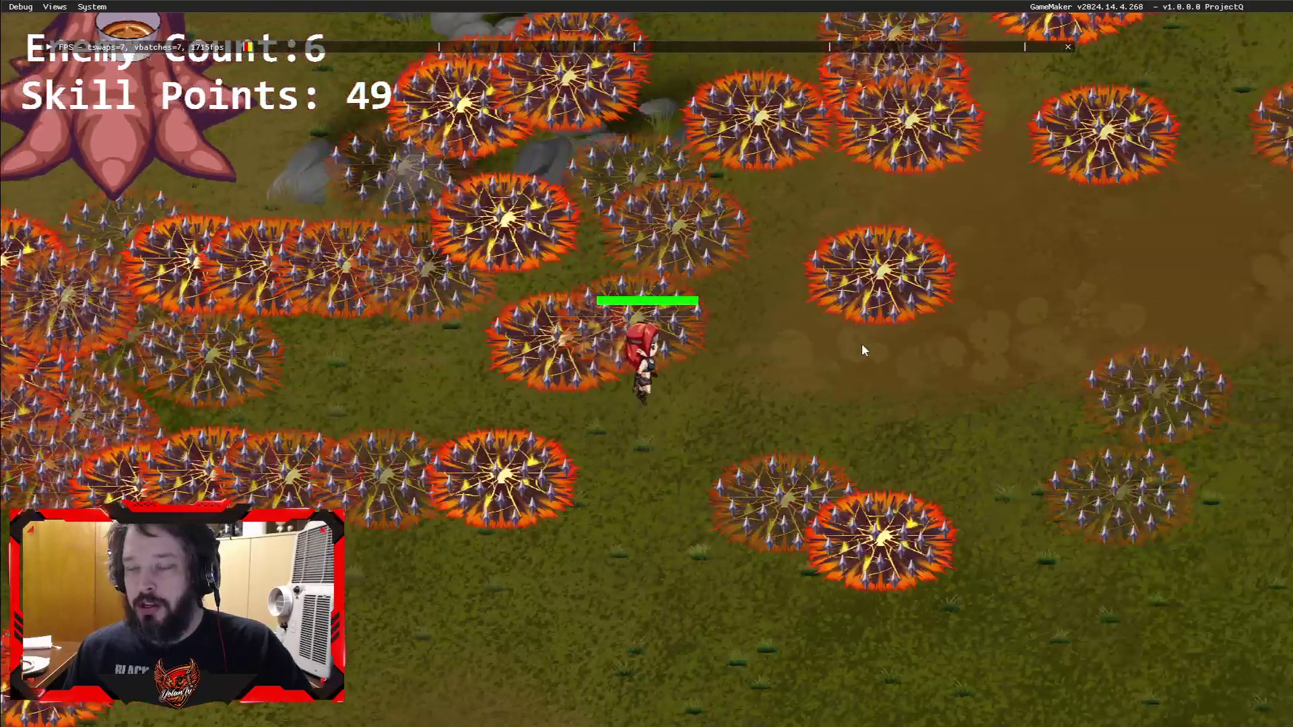
pyautogui.press('d')
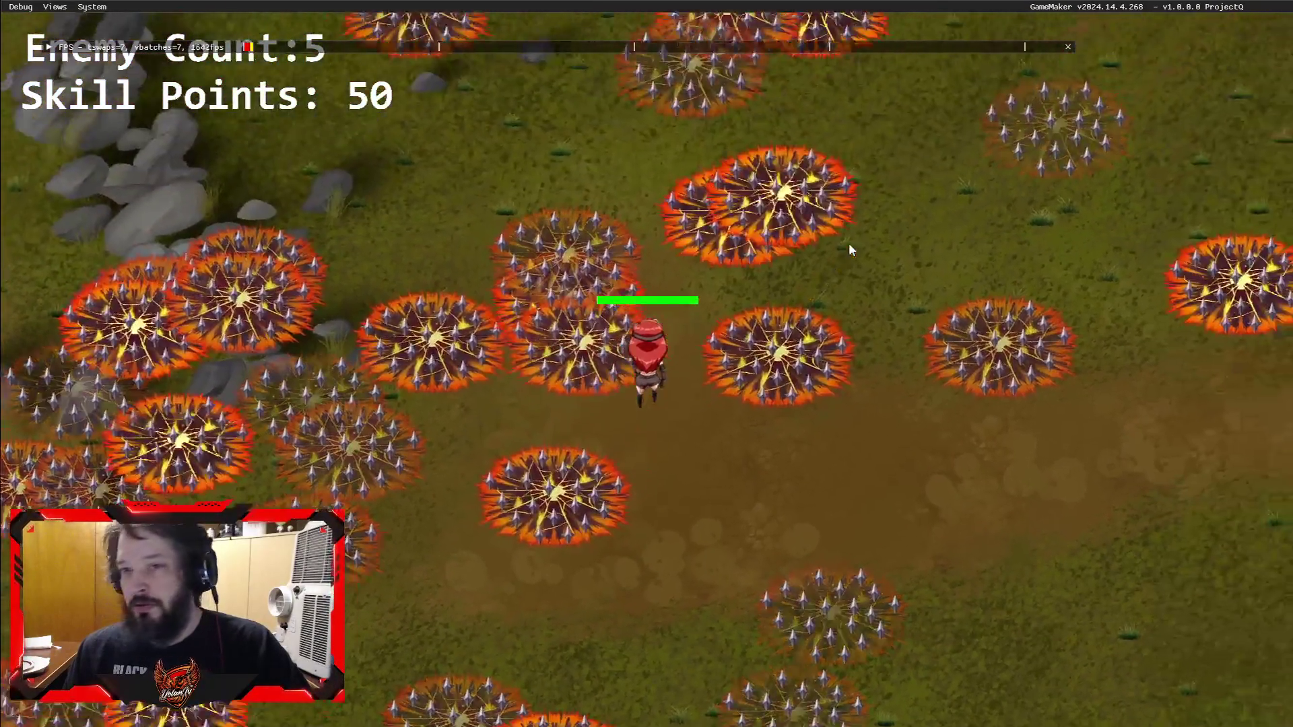
pyautogui.press('d')
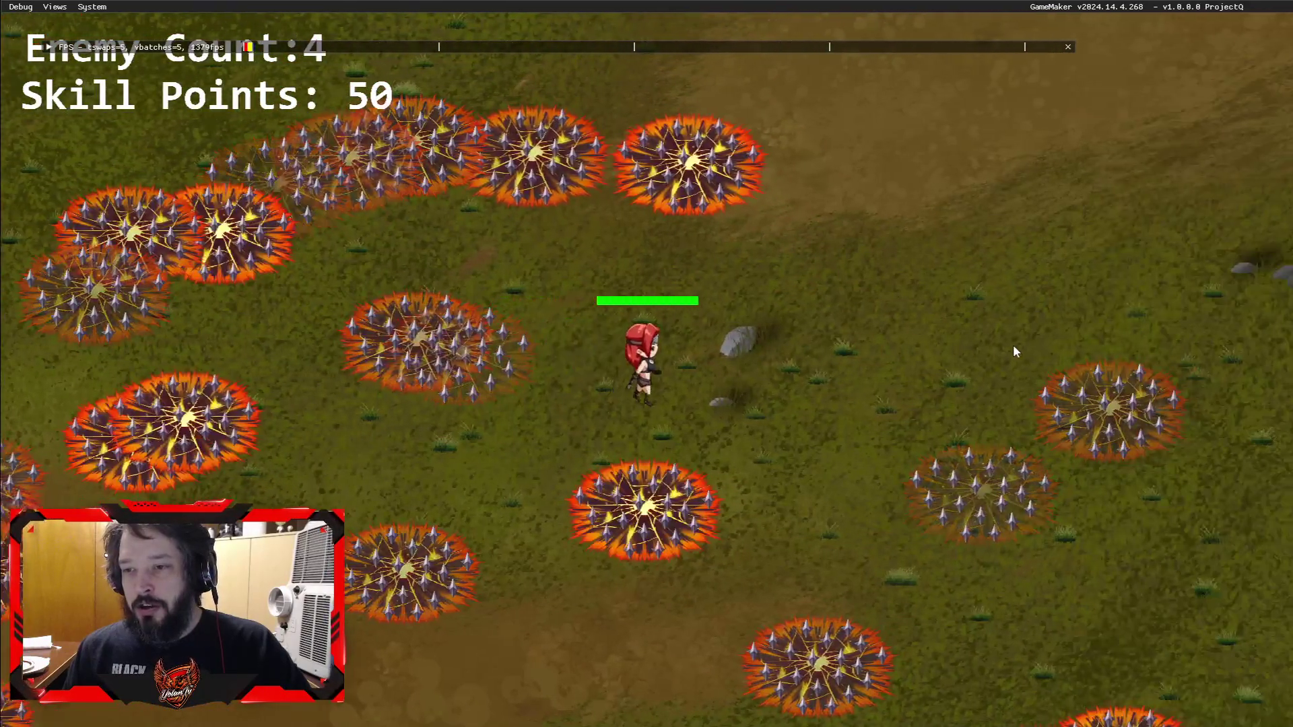
pyautogui.press('d')
pyautogui.press('w')
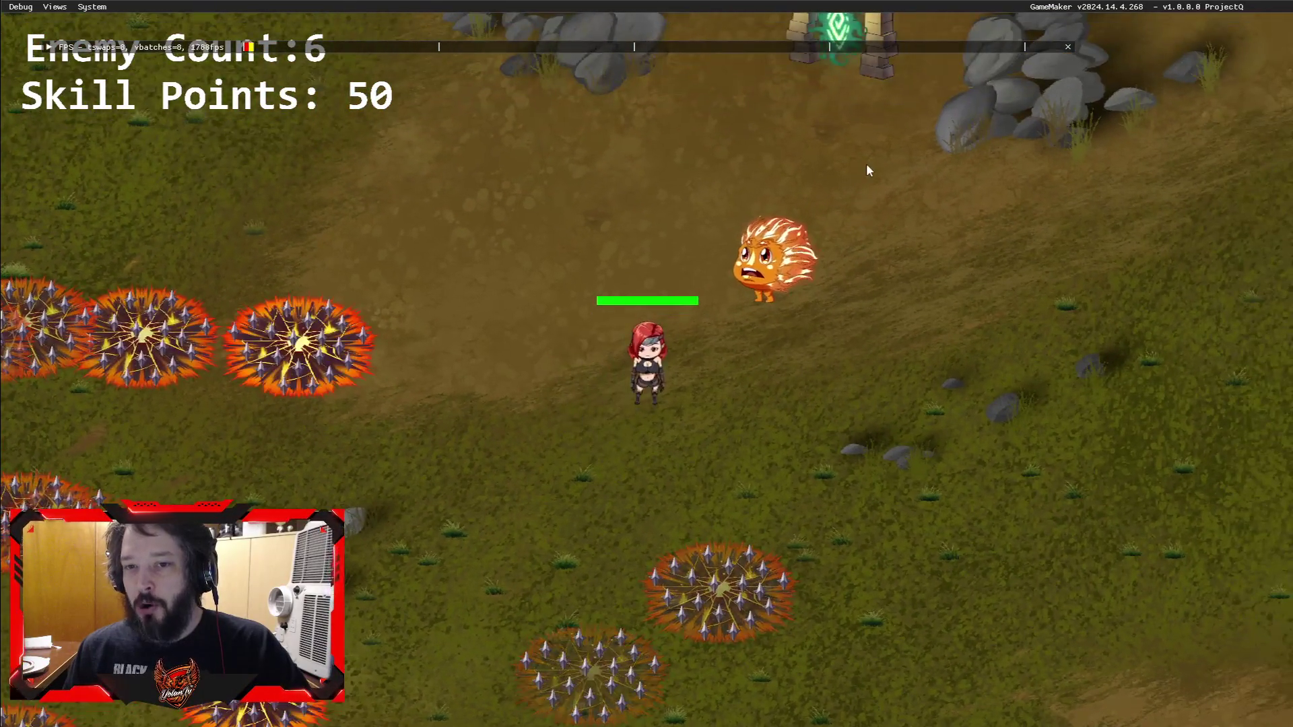
pyautogui.press('a')
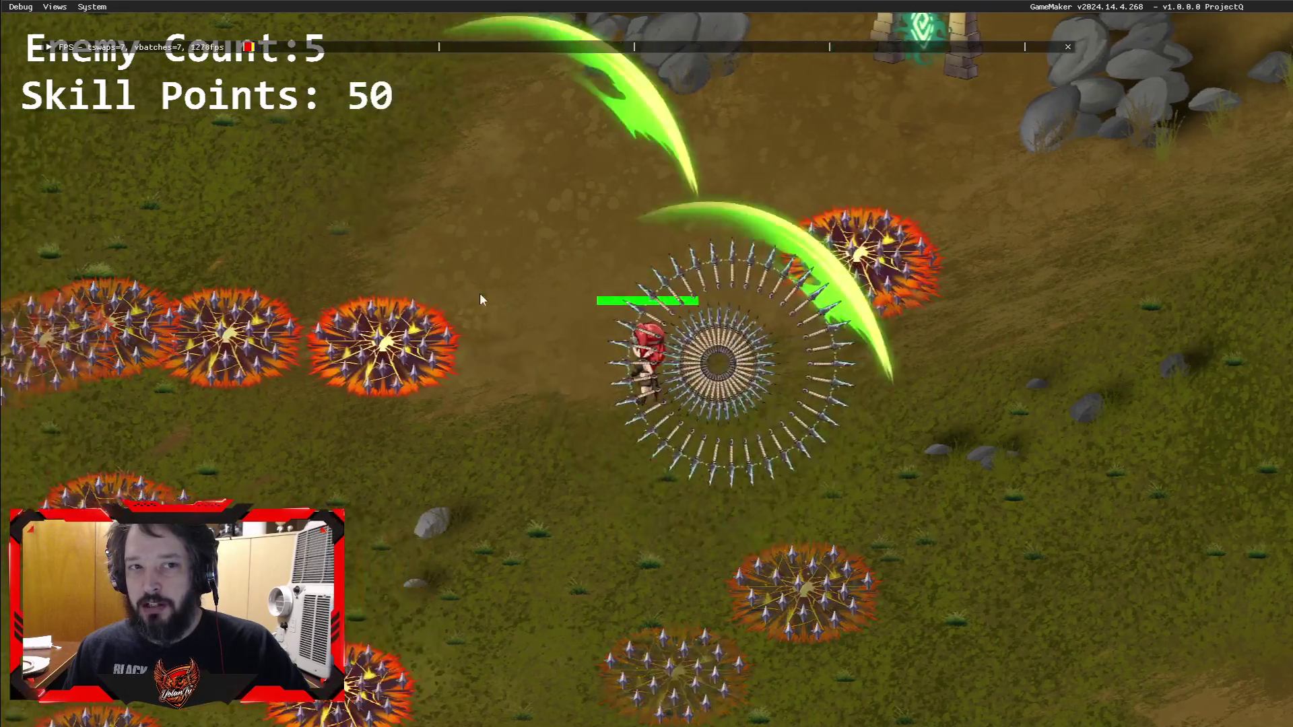
pyautogui.press('d')
pyautogui.press('s')
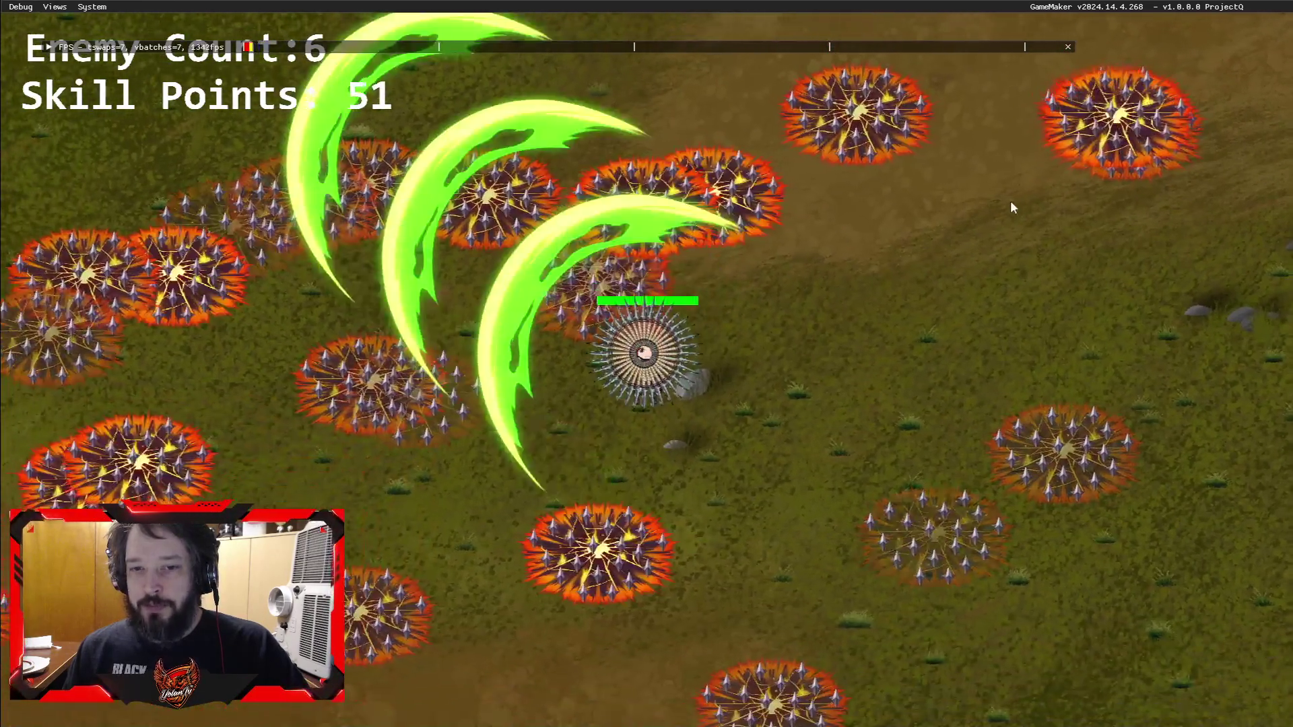
pyautogui.press('w')
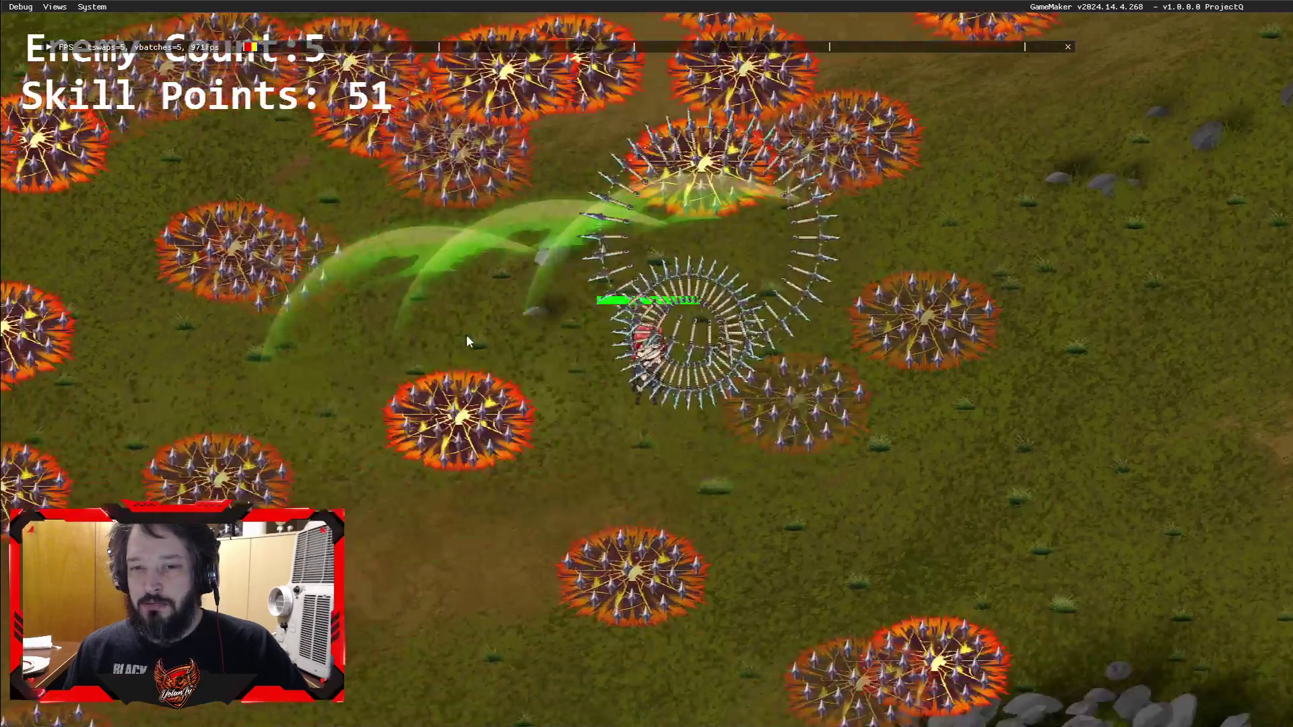
pyautogui.press('s')
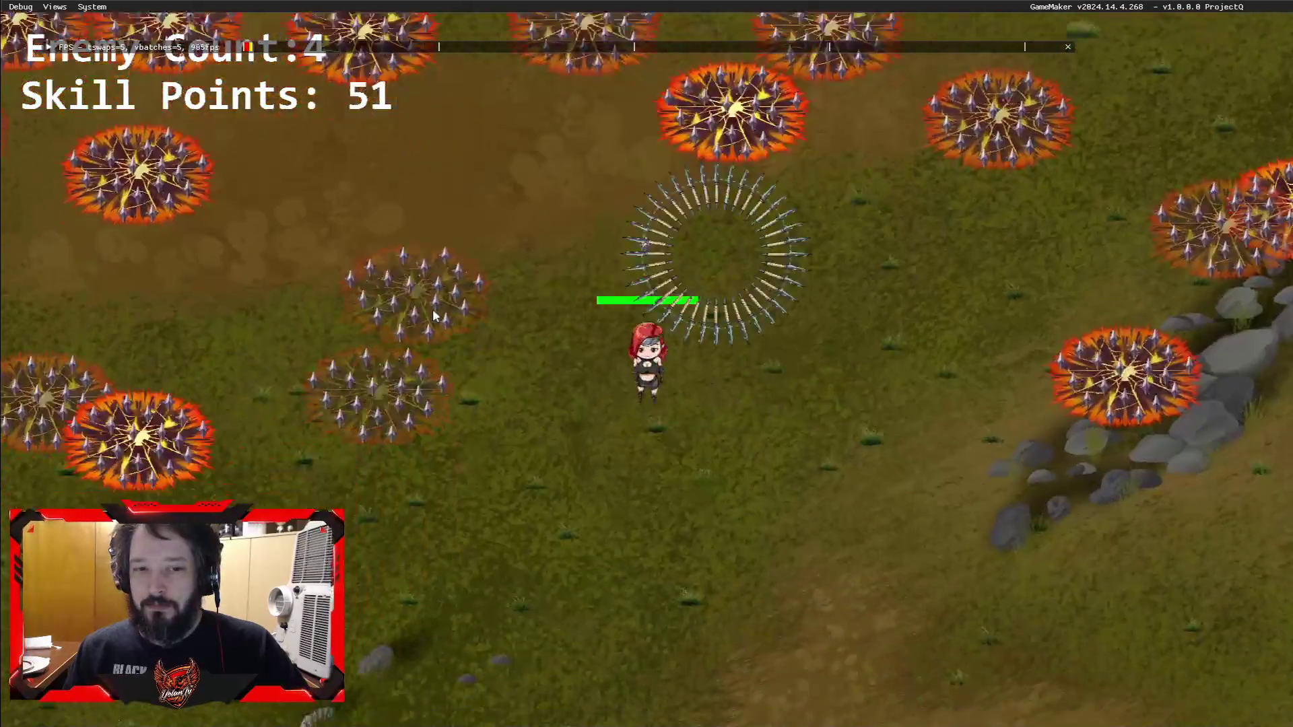
pyautogui.press('a')
pyautogui.press('a')
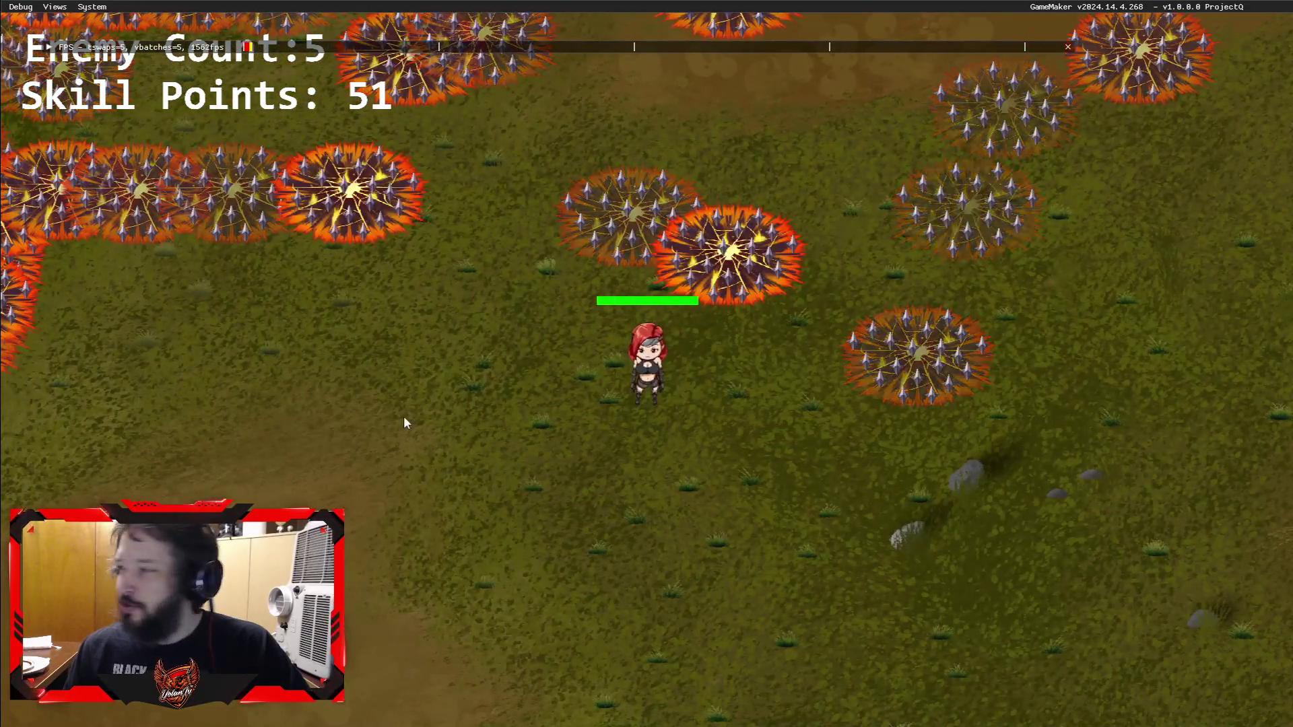
# Step: Walk the player back and forth through the enemies' fire-spike rings
pyautogui.press('w')
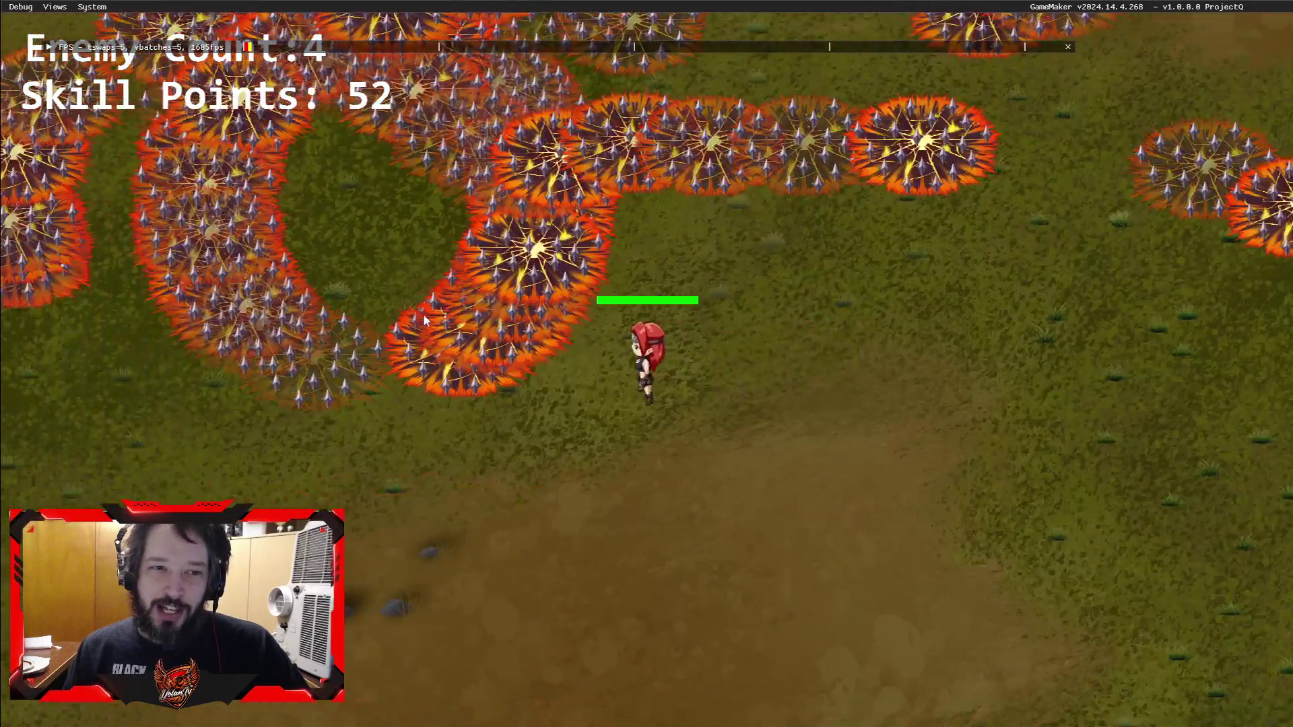
pyautogui.press('w')
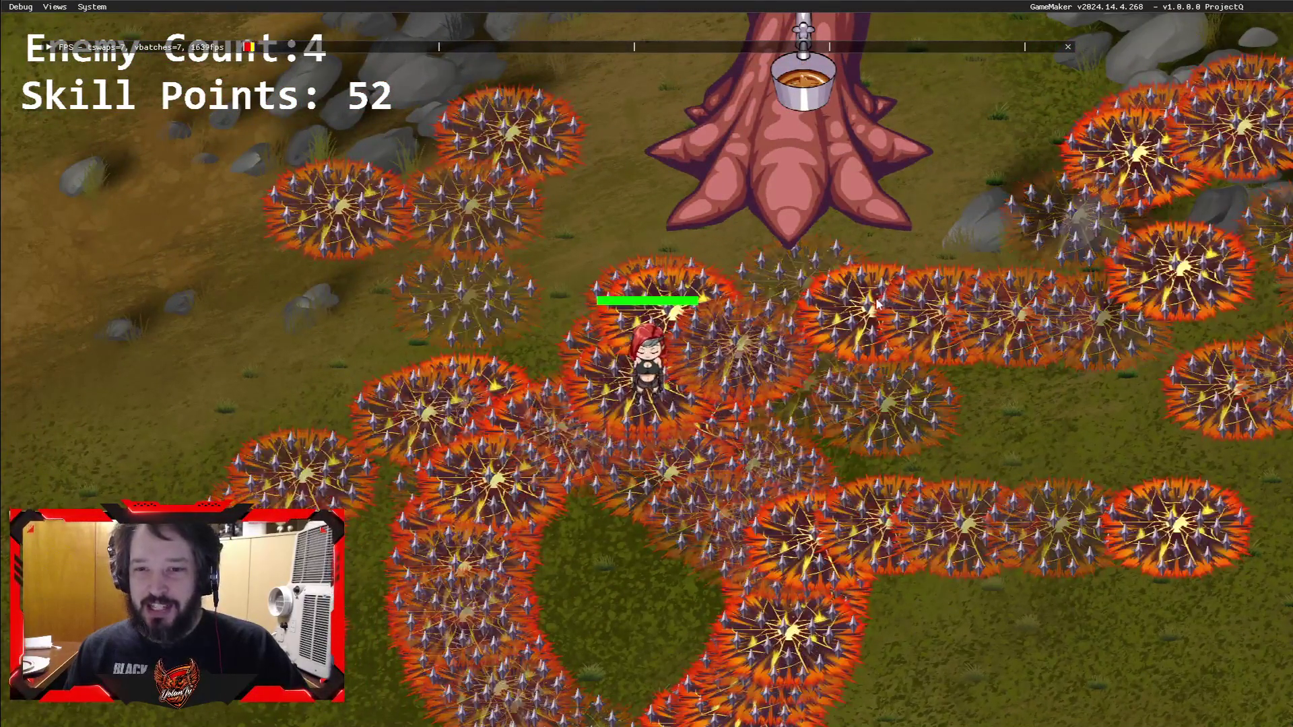
pyautogui.press('s')
pyautogui.press('d')
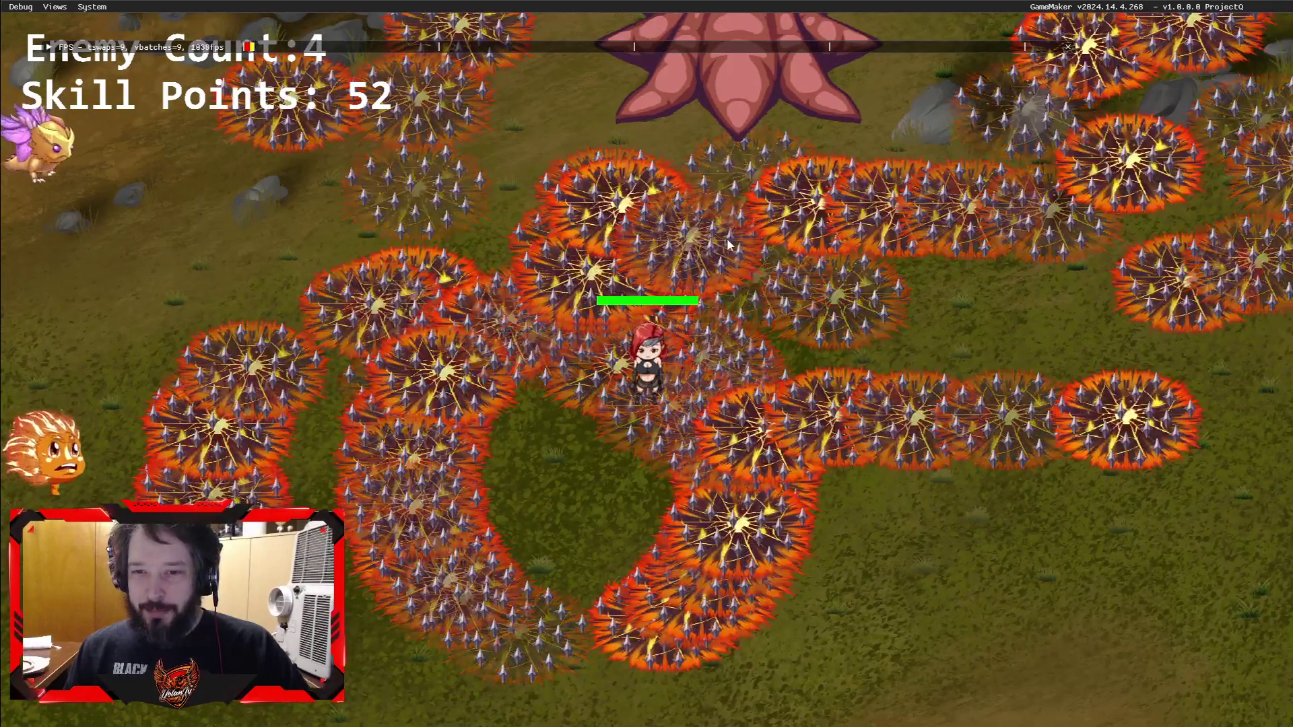
pyautogui.press('w')
pyautogui.press('a')
pyautogui.press('s')
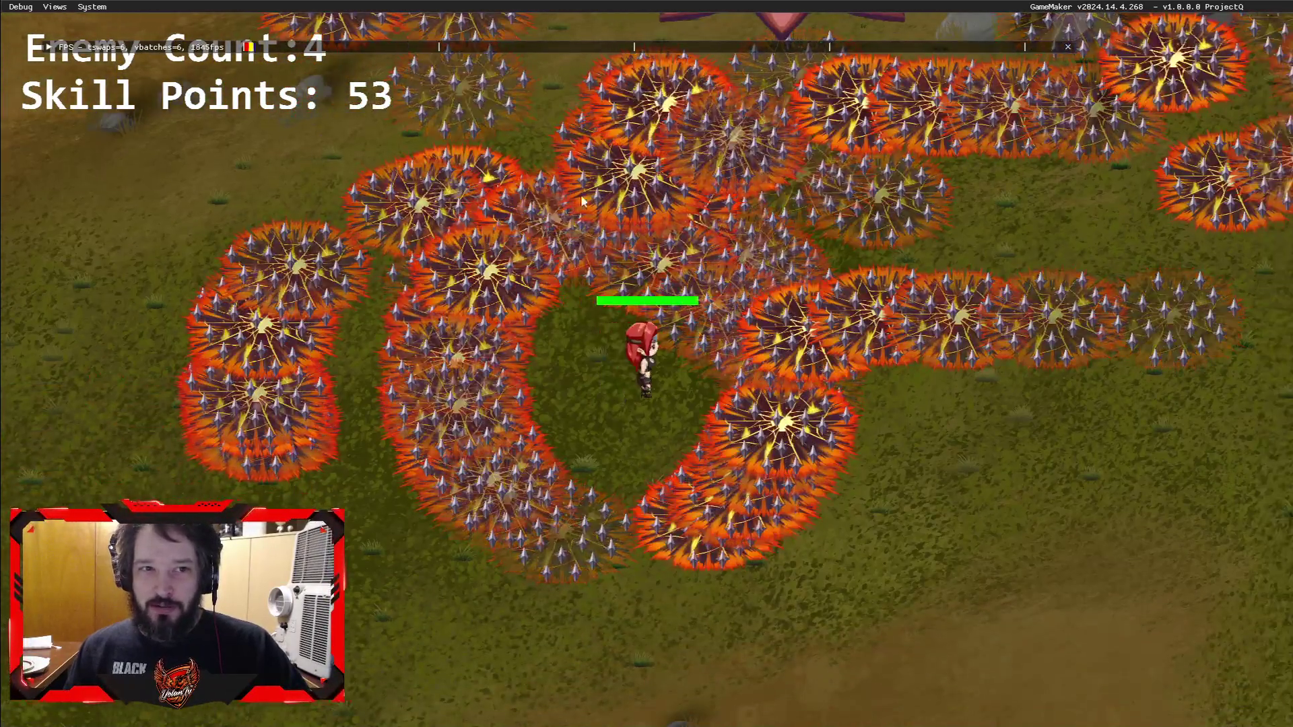
pyautogui.press('d')
pyautogui.press('w')
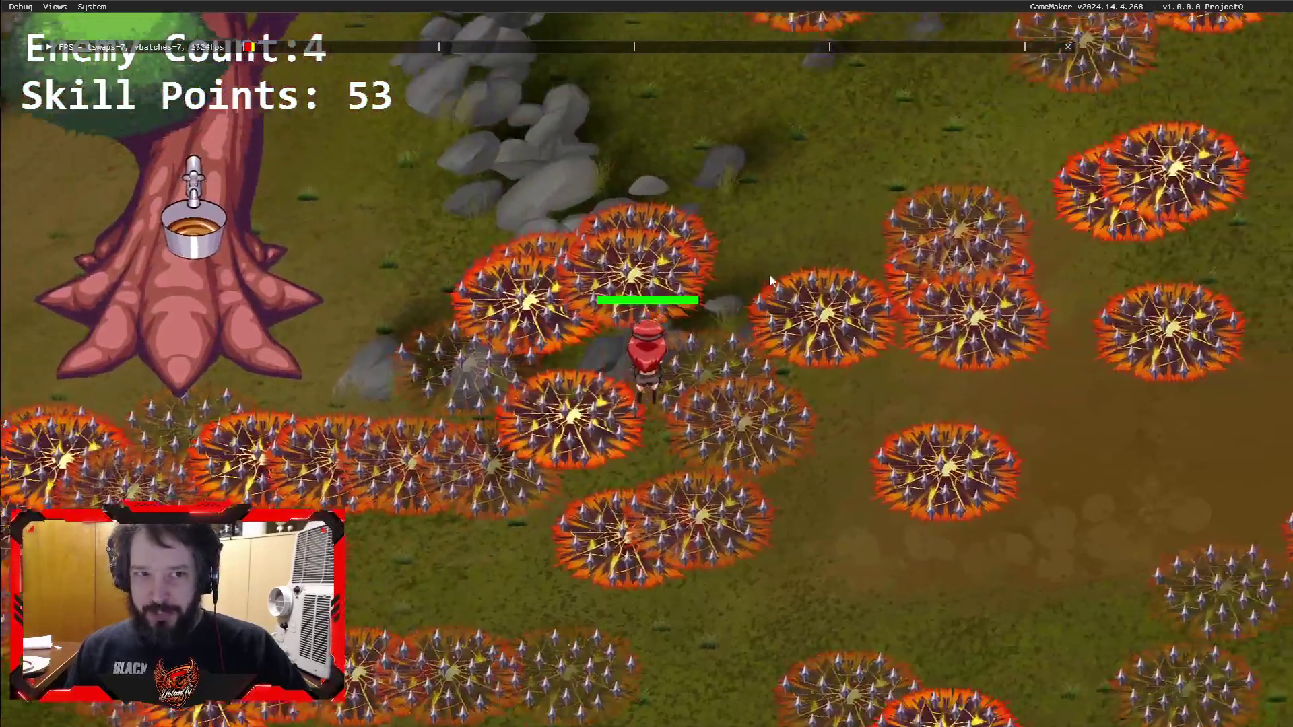
pyautogui.press('d')
pyautogui.press('s')
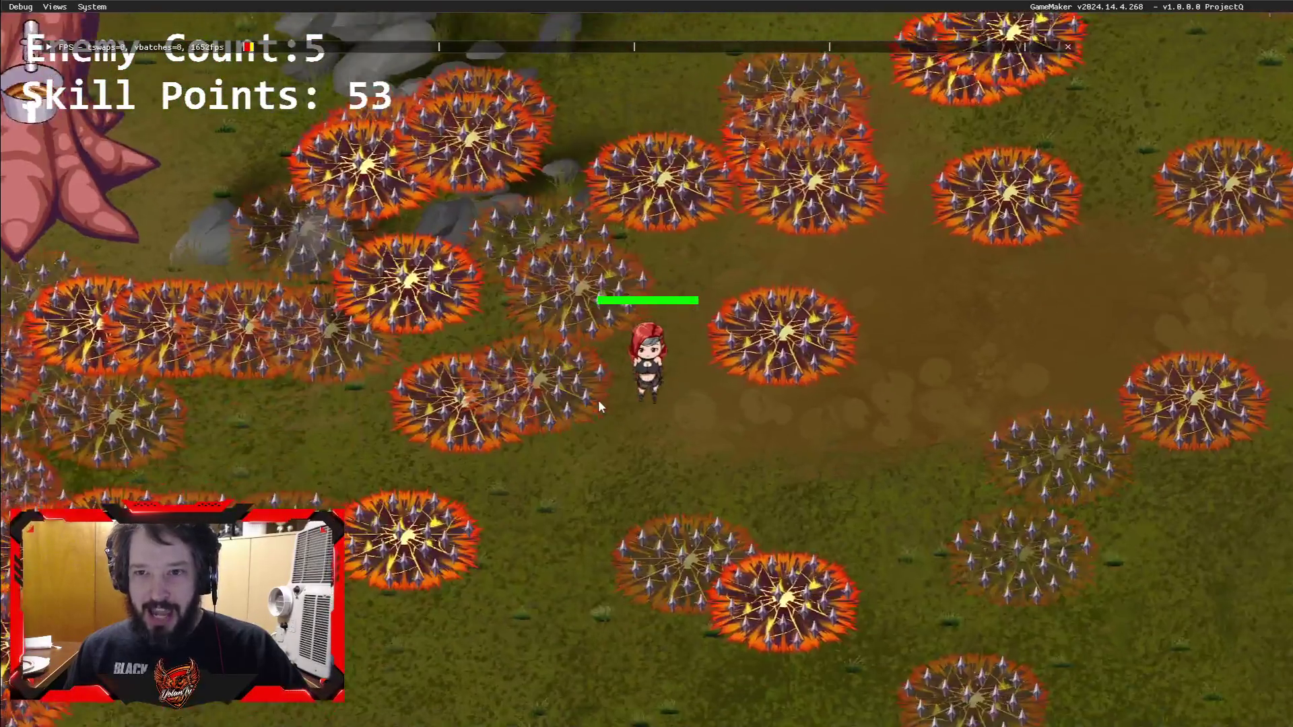
pyautogui.press('a')
pyautogui.press('a')
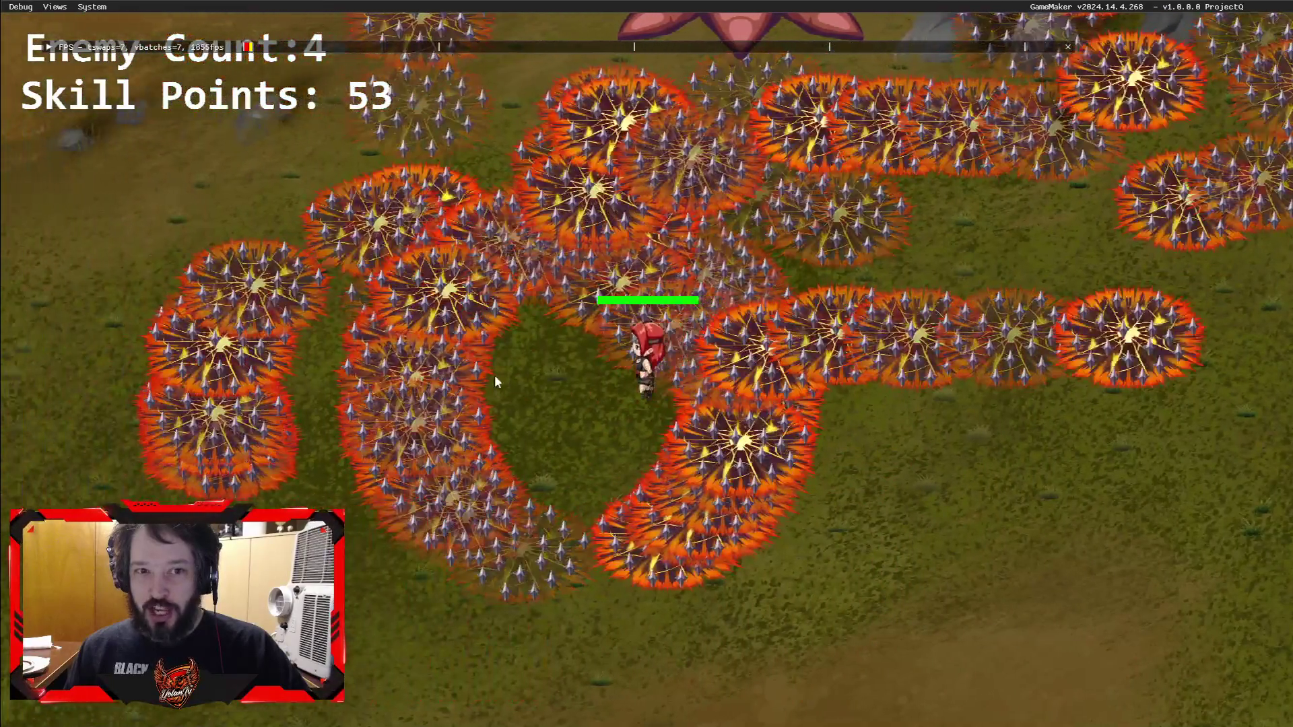
pyautogui.press('w')
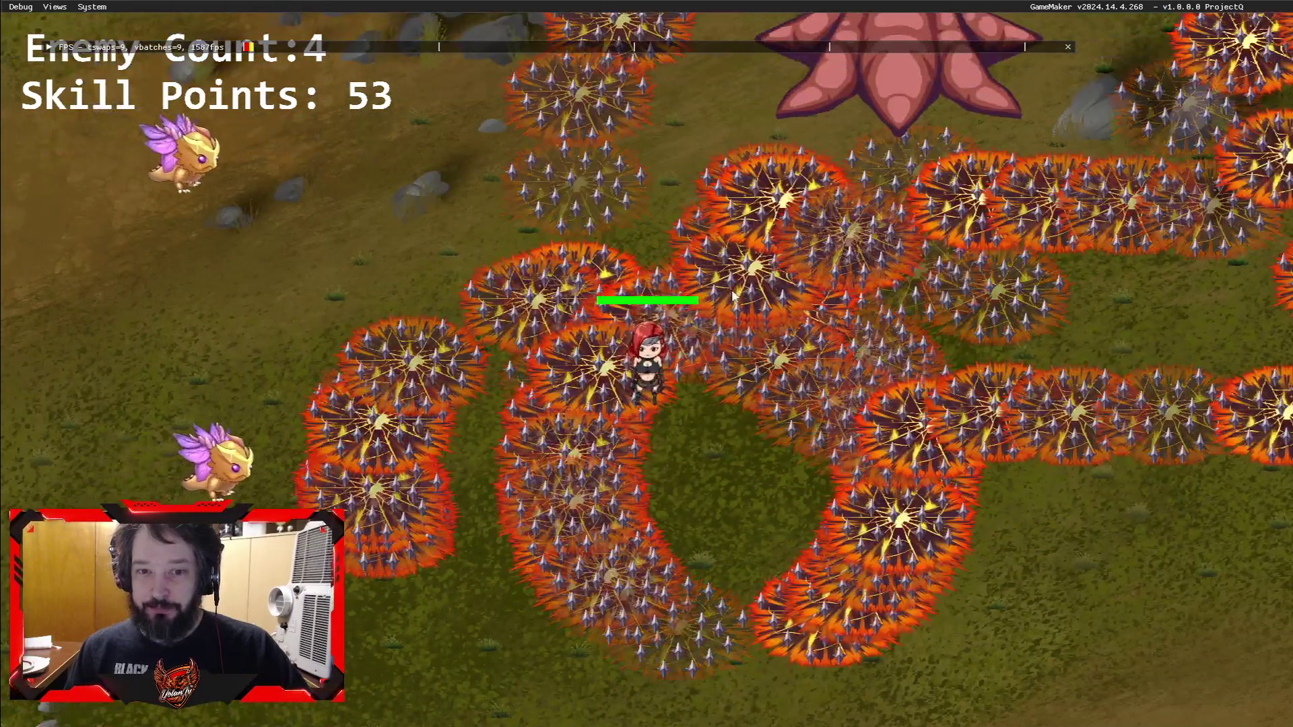
pyautogui.press('w')
pyautogui.press('a')
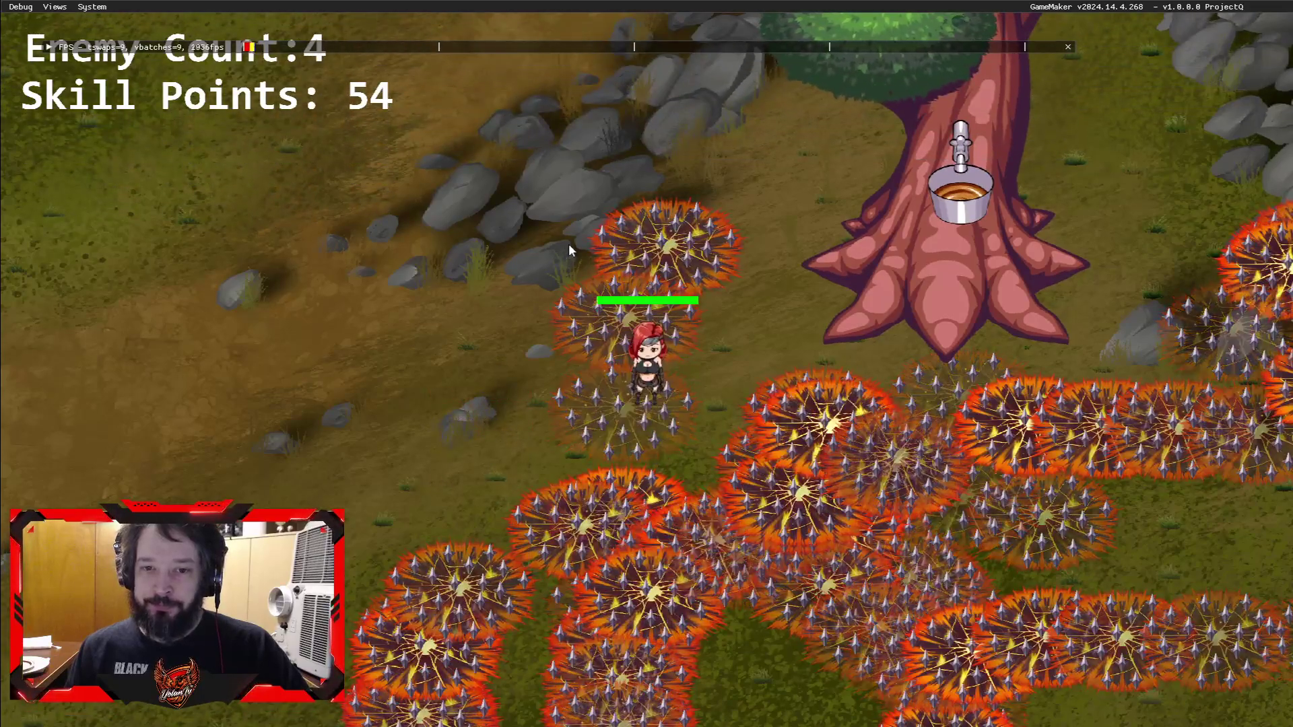
pyautogui.press('a')
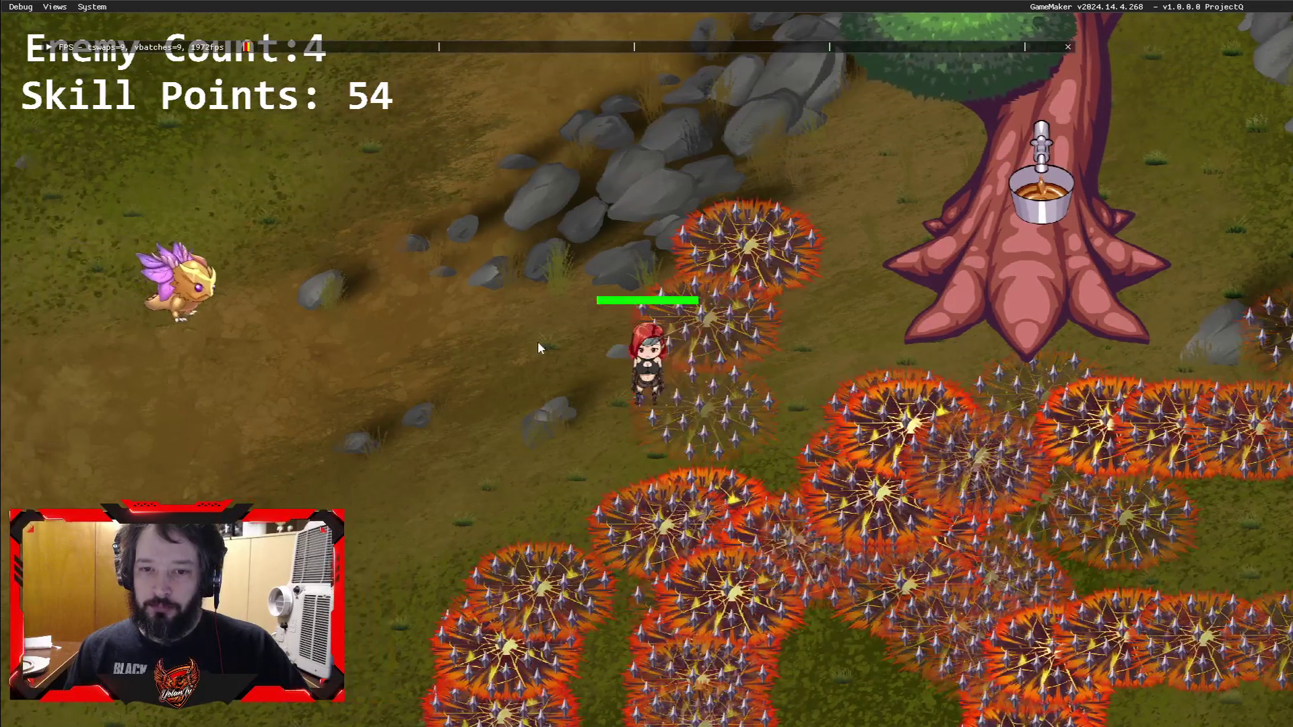
pyautogui.press('s')
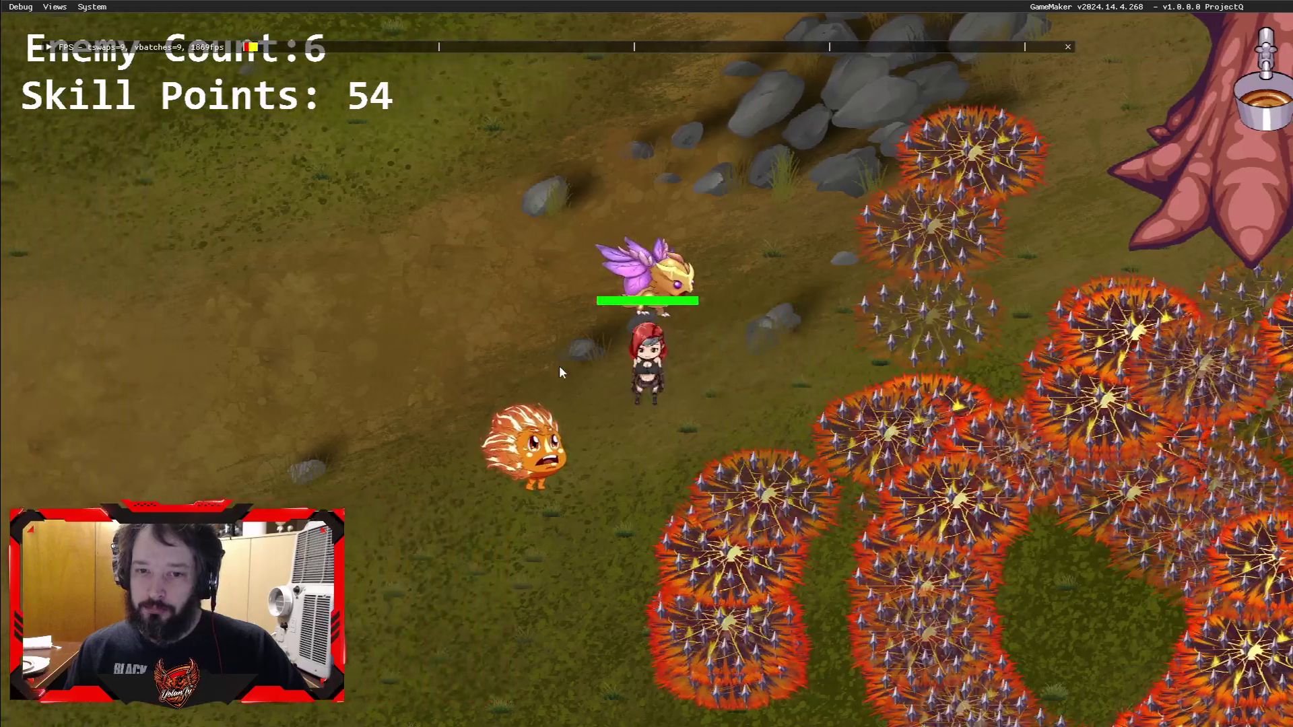
pyautogui.press('d')
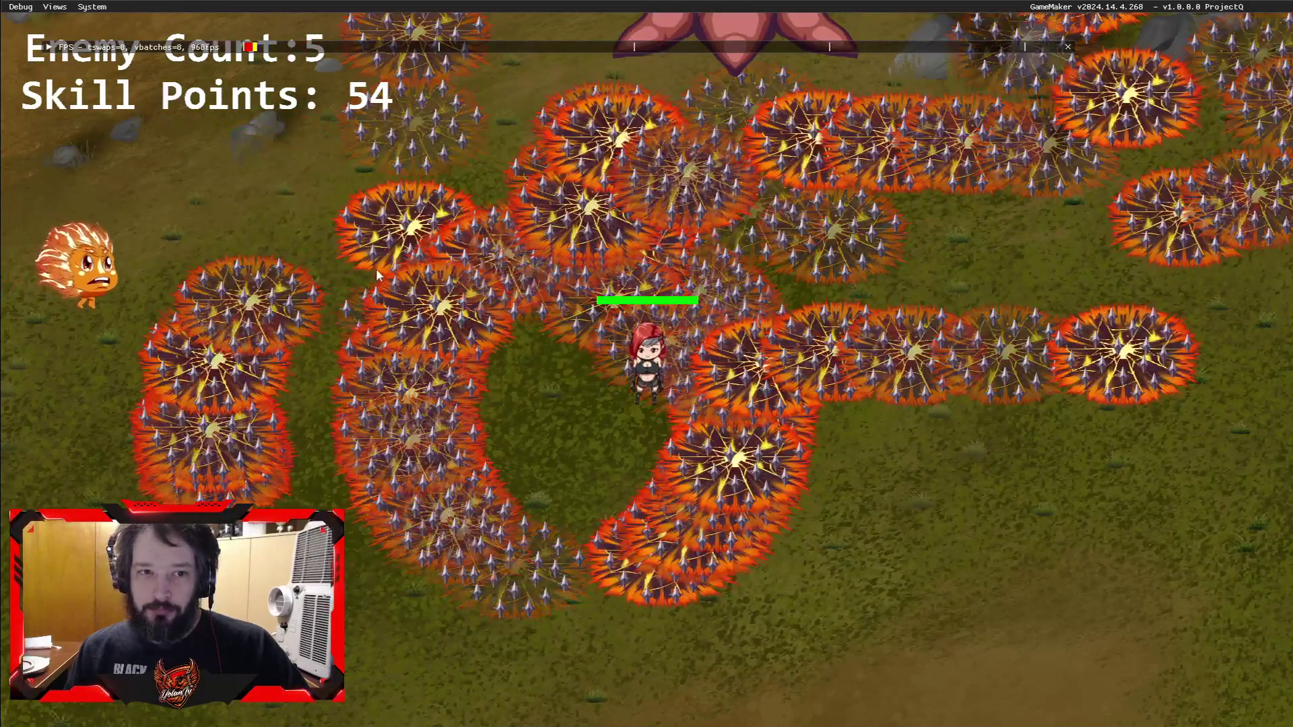
pyautogui.press('d')
pyautogui.press('w')
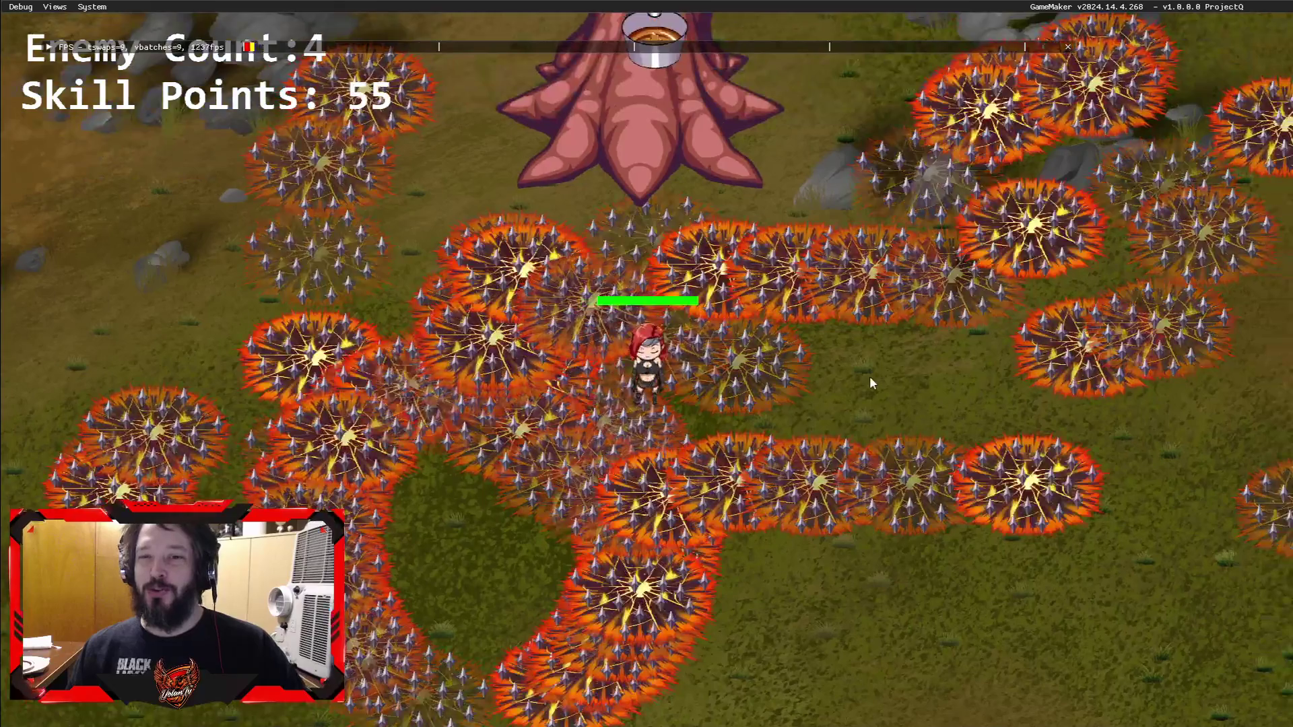
pyautogui.press('s')
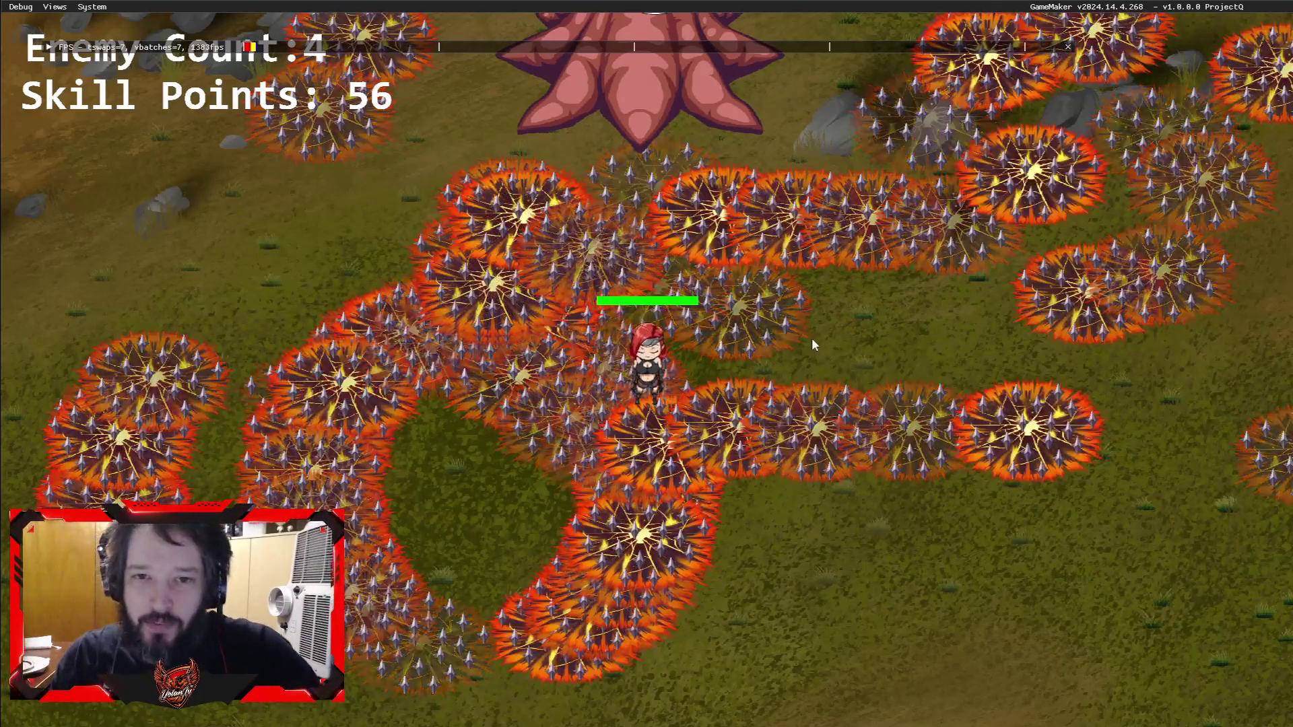
# Step: Walk around the tree, then open the skill page showing the dagger skills
pyautogui.hotkey('w', 'd')
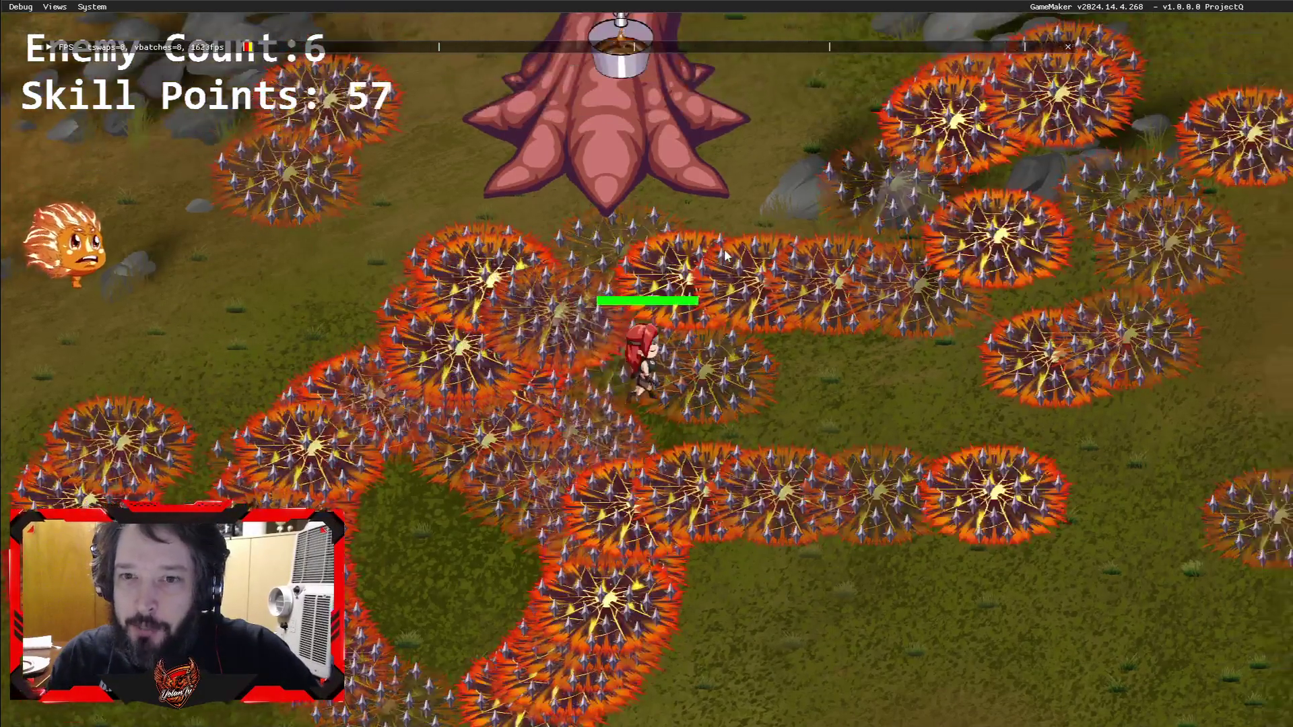
pyautogui.press('w')
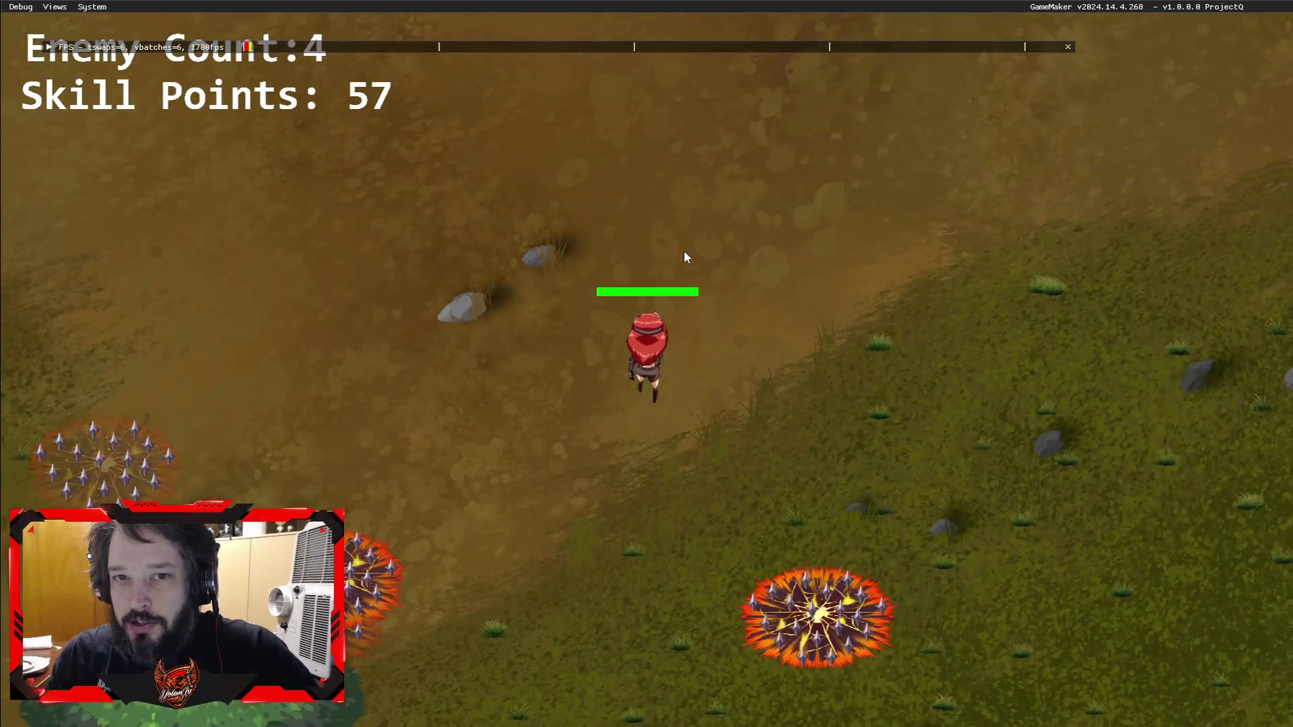
pyautogui.hotkey('s', 'a')
pyautogui.press('s')
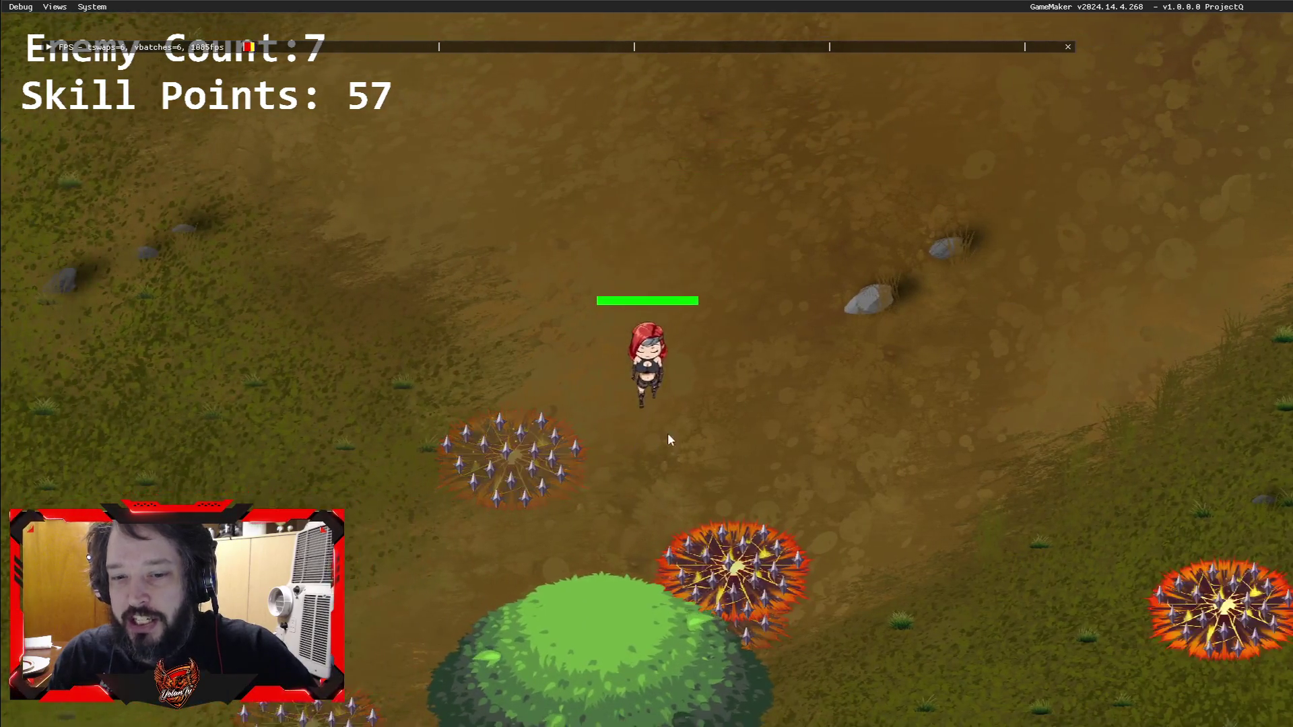
pyautogui.hotkey('s', 'a')
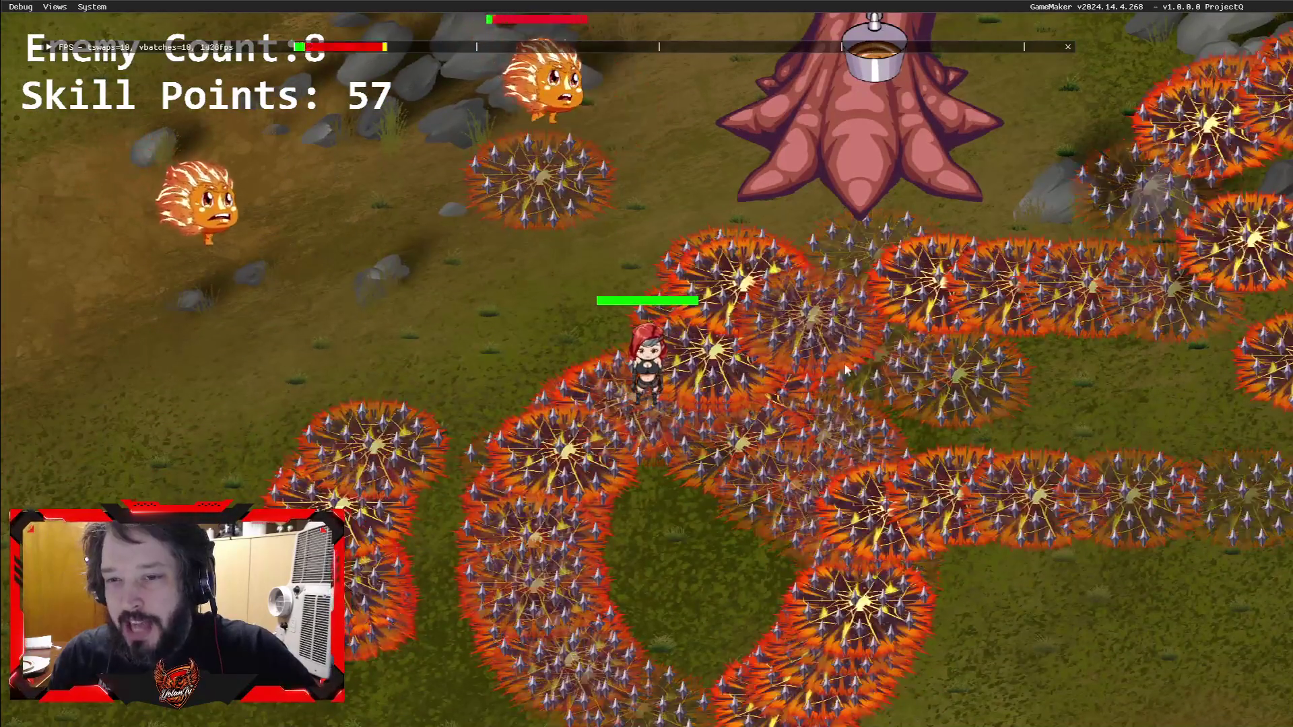
pyautogui.press('d')
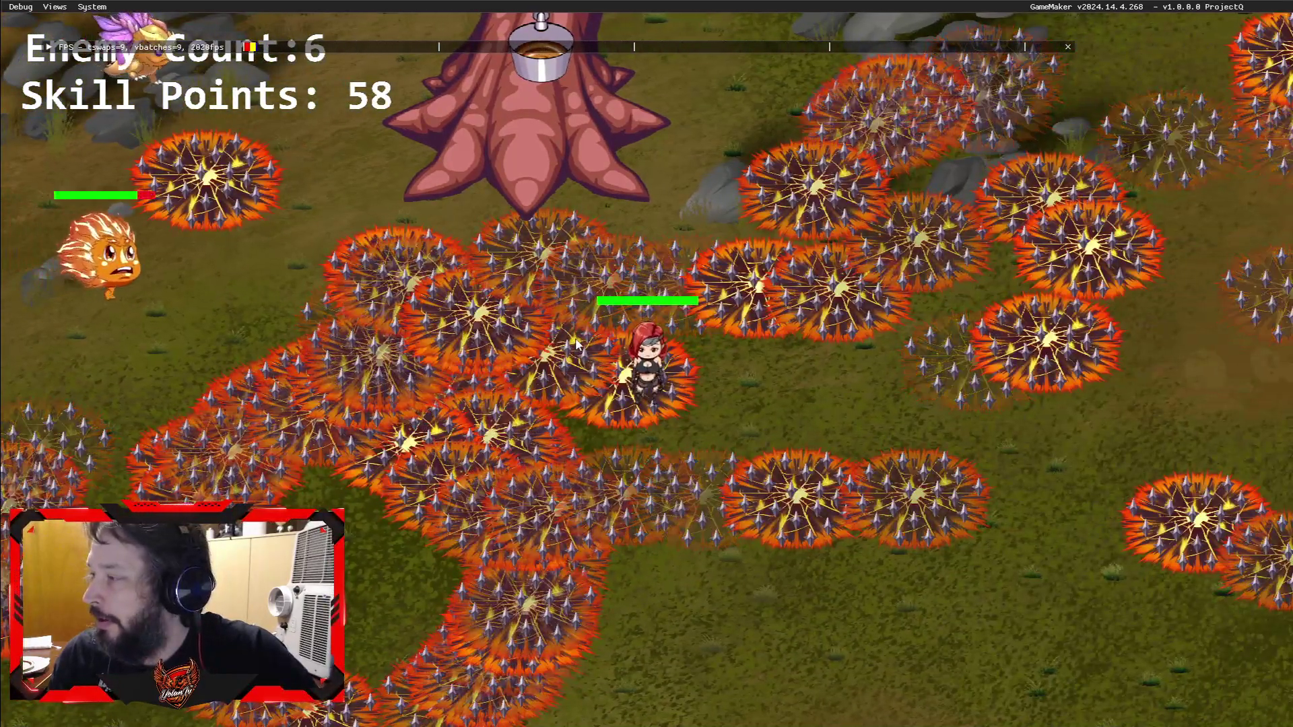
pyautogui.press('d')
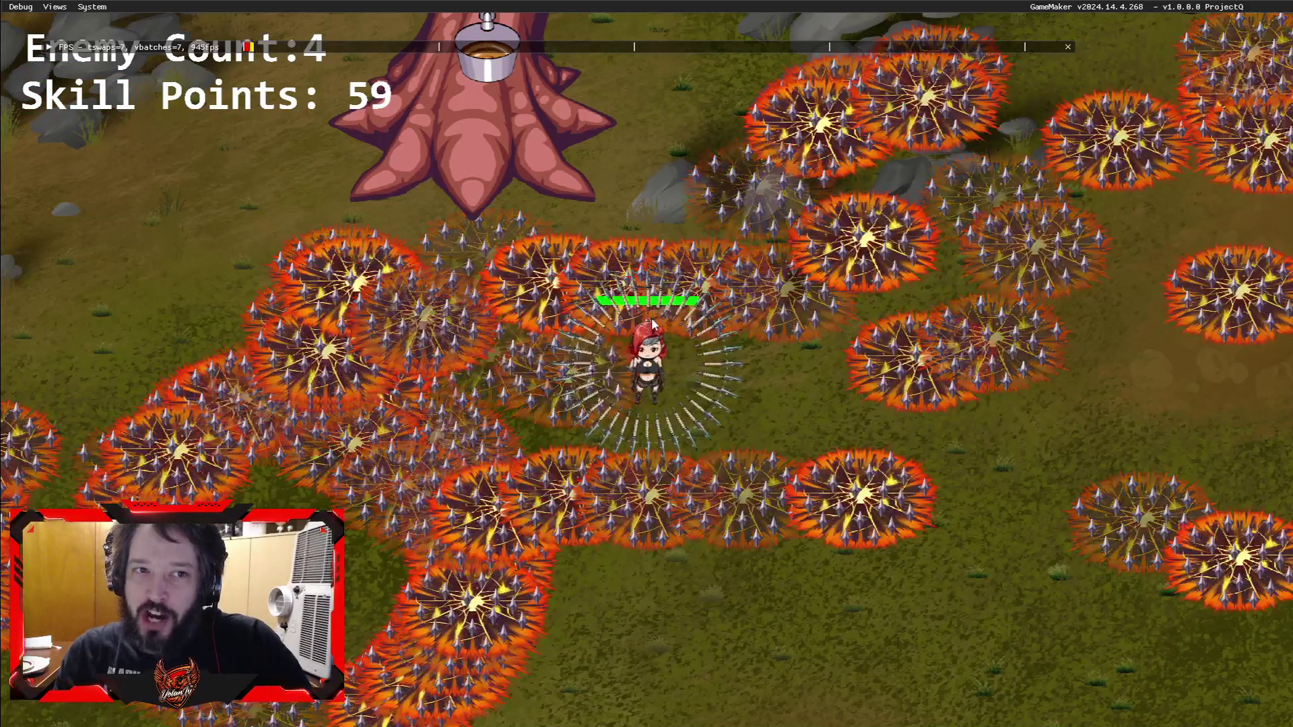
pyautogui.press('w')
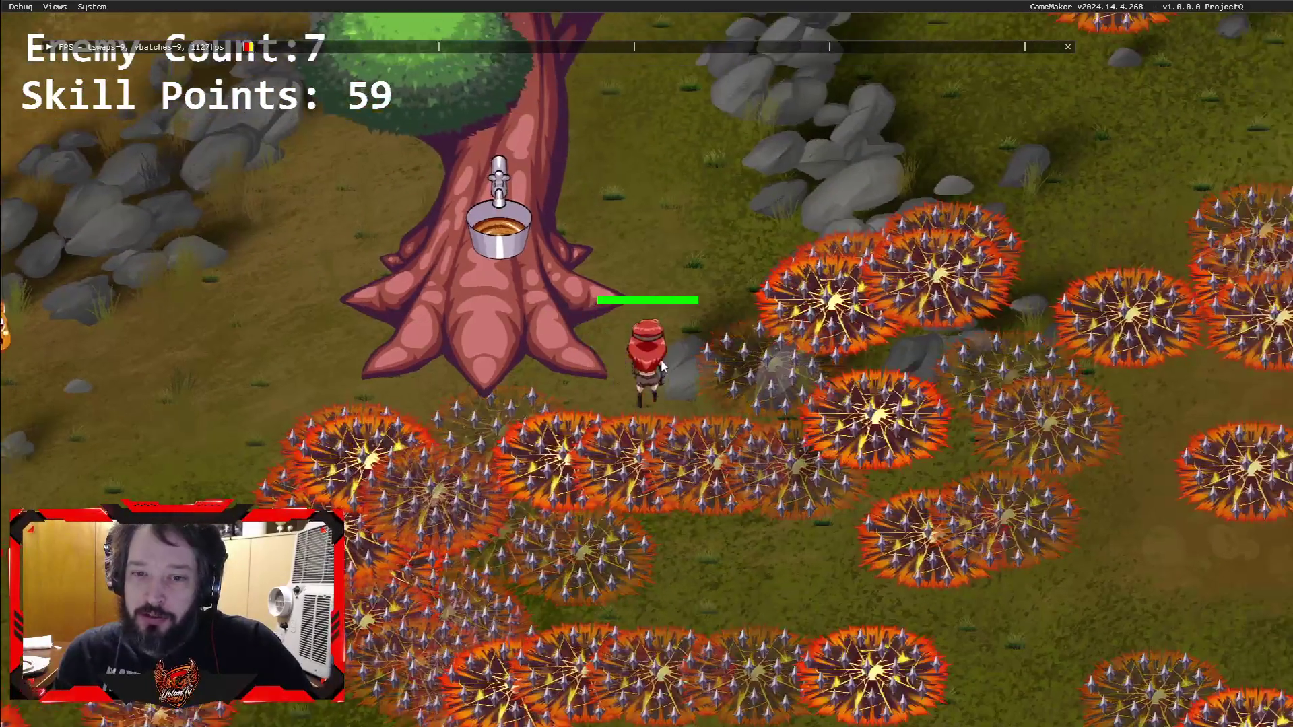
pyautogui.press('w')
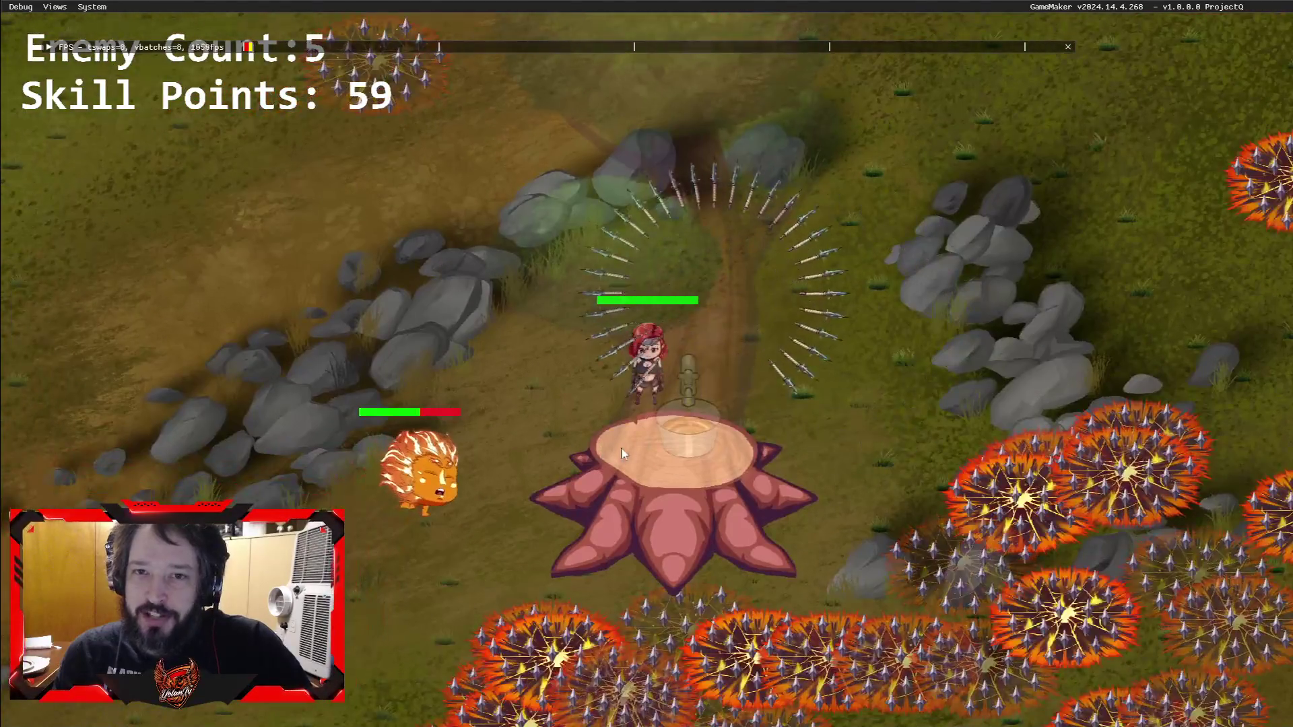
pyautogui.press('Tab')
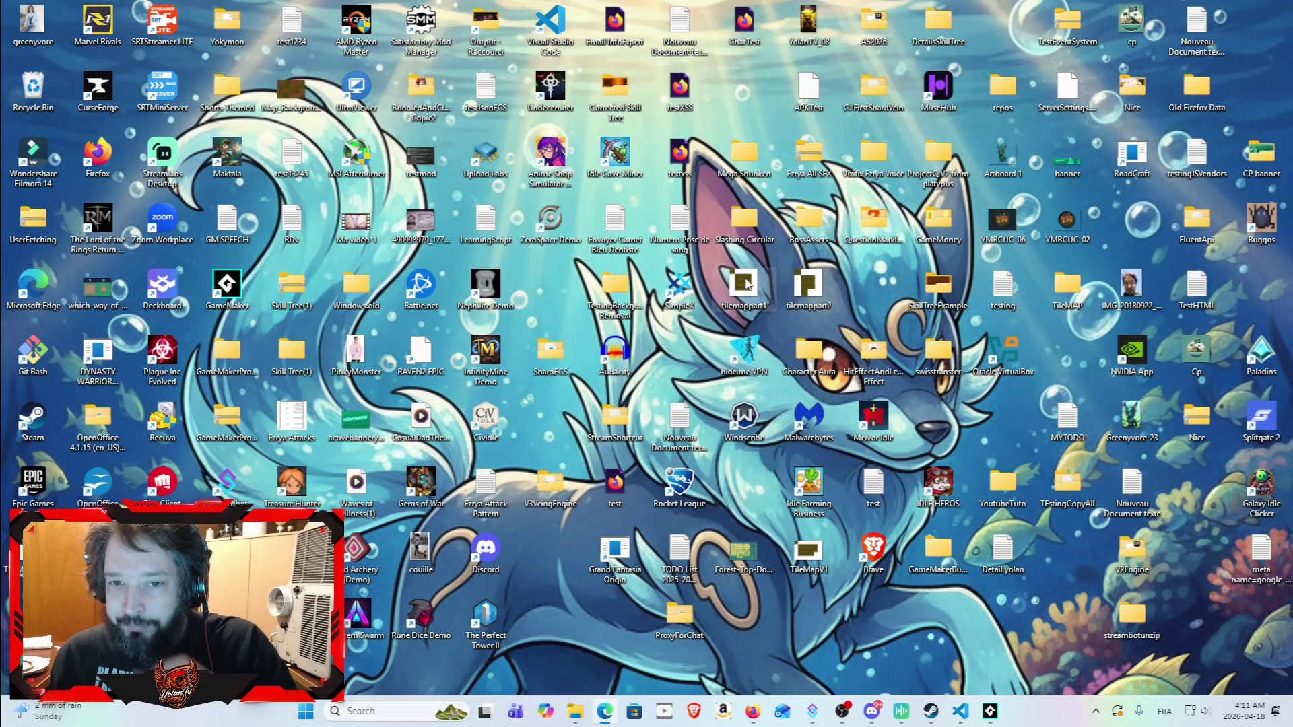
# Step: Open tilemappart2.png and arrange its Photos window beside tilemappart1.png
pyautogui.doubleClick(811, 286)
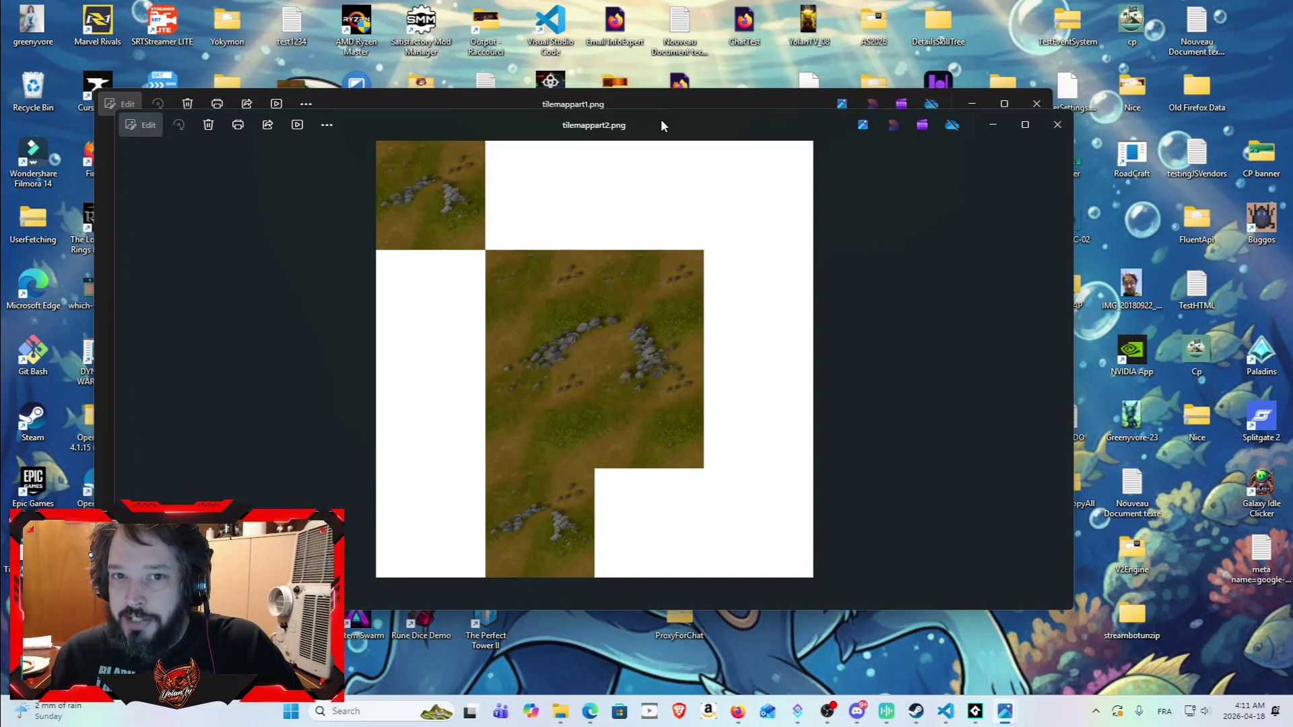
pyautogui.moveTo(661, 119); pyautogui.dragTo(940, 172)
pyautogui.click(752, 101)
pyautogui.moveTo(720, 100)
pyautogui.mouseDown()
pyautogui.moveTo(674, 106)
pyautogui.moveTo(614, 43)
pyautogui.moveTo(499, 31)
pyautogui.mouseUp()
pyautogui.moveTo(964, 193)
pyautogui.mouseDown()
pyautogui.moveTo(981, 173)
pyautogui.moveTo(1064, 191)
pyautogui.mouseUp()
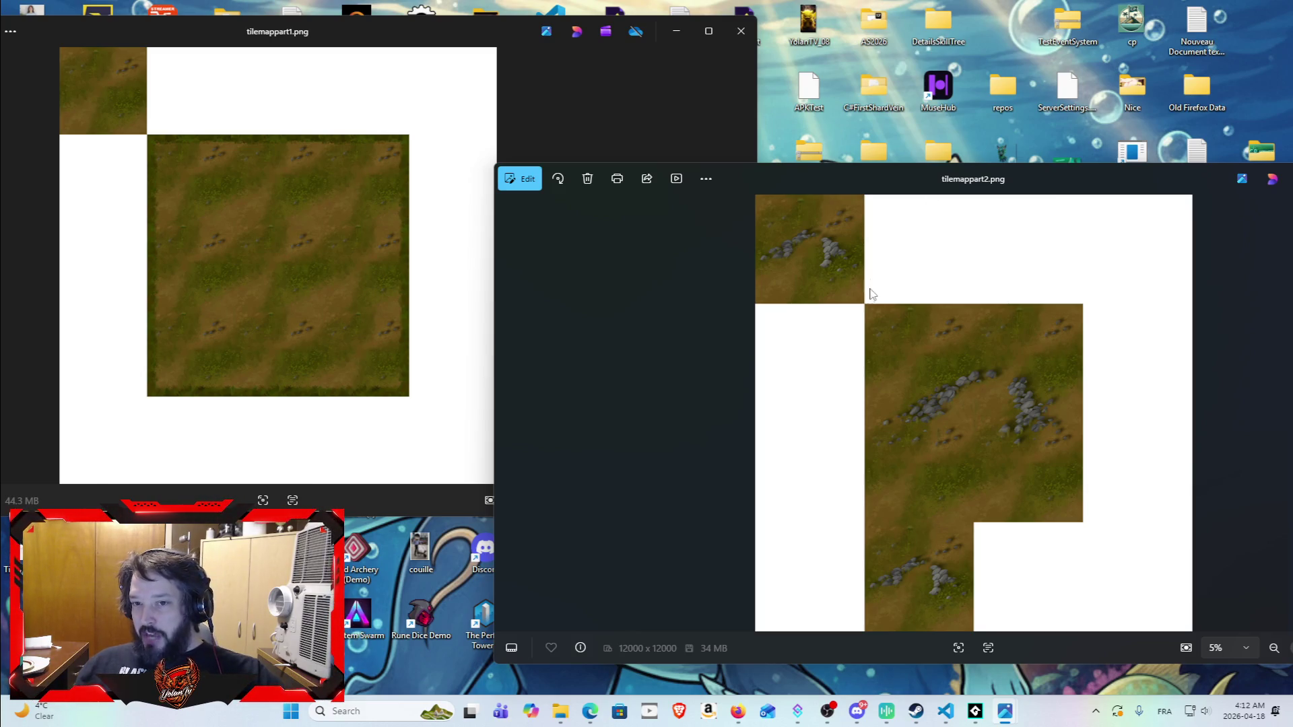
# Step: Maximize and zoom into tilemappart2.png, then close both images and return to GameMaker
pyautogui.doubleClick(1070, 180)
pyautogui.scroll(5, 474, 164)
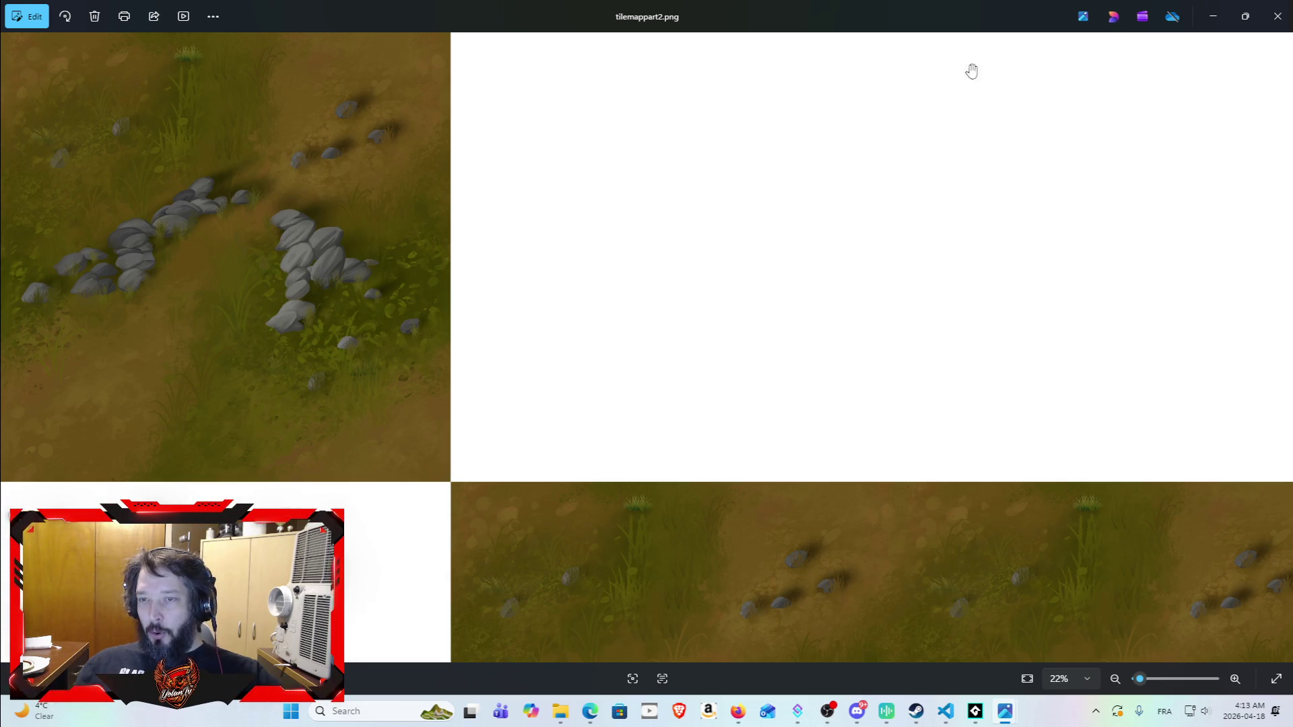
pyautogui.click(1276, 20)
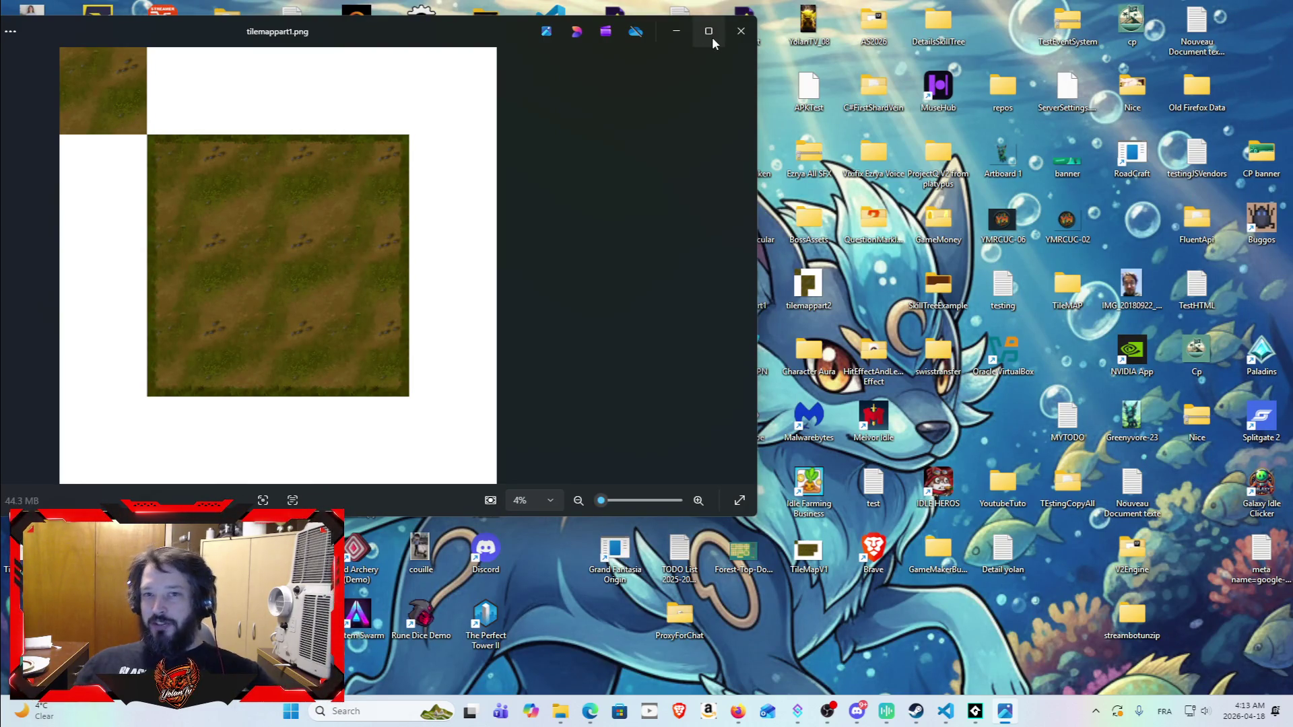
pyautogui.click(745, 39)
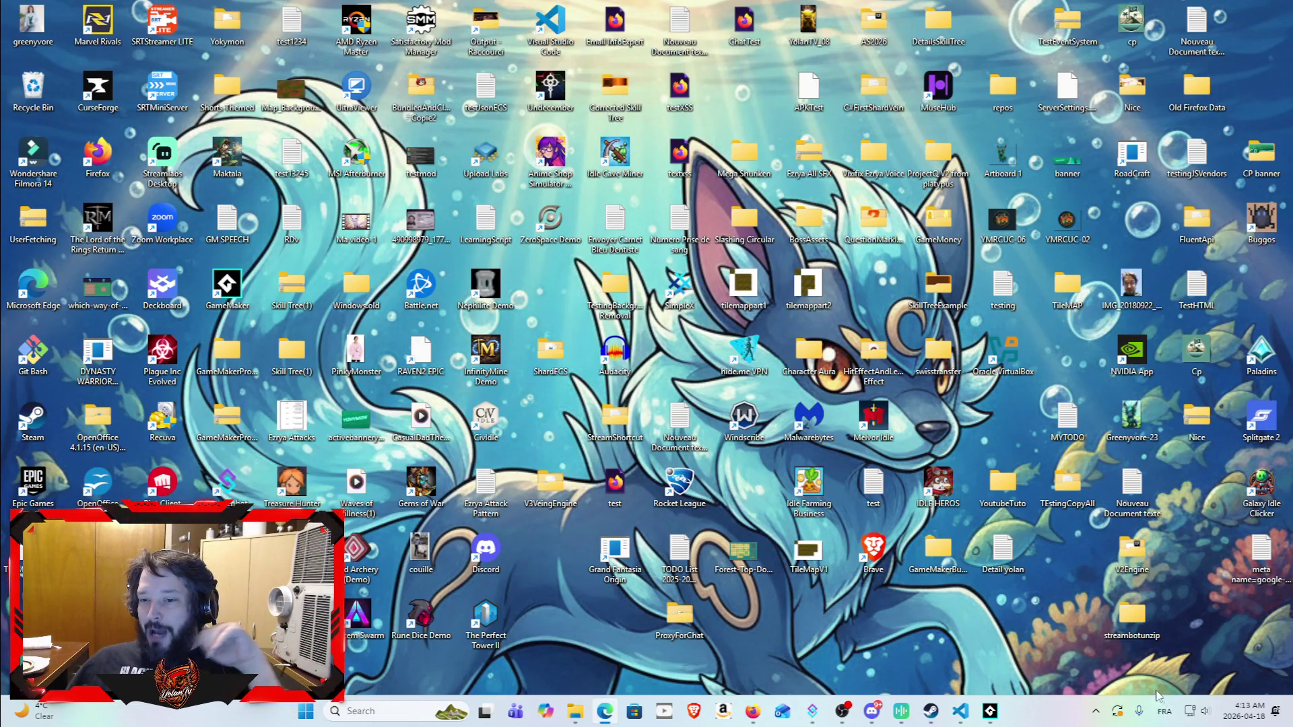
pyautogui.click(993, 712)
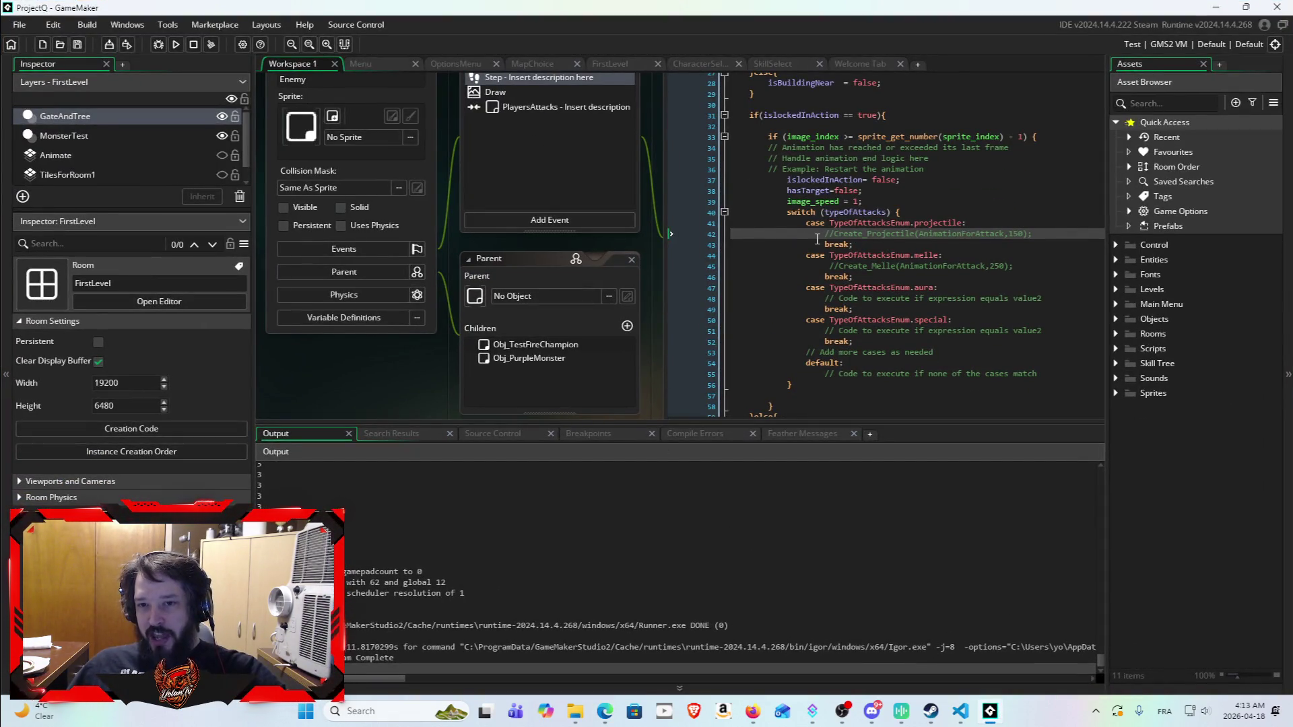
# Step: Select and scroll through the commented Create_Projectile and Create_Melle calls on lines 42-45
pyautogui.moveTo(824, 239); pyautogui.dragTo(1061, 237)
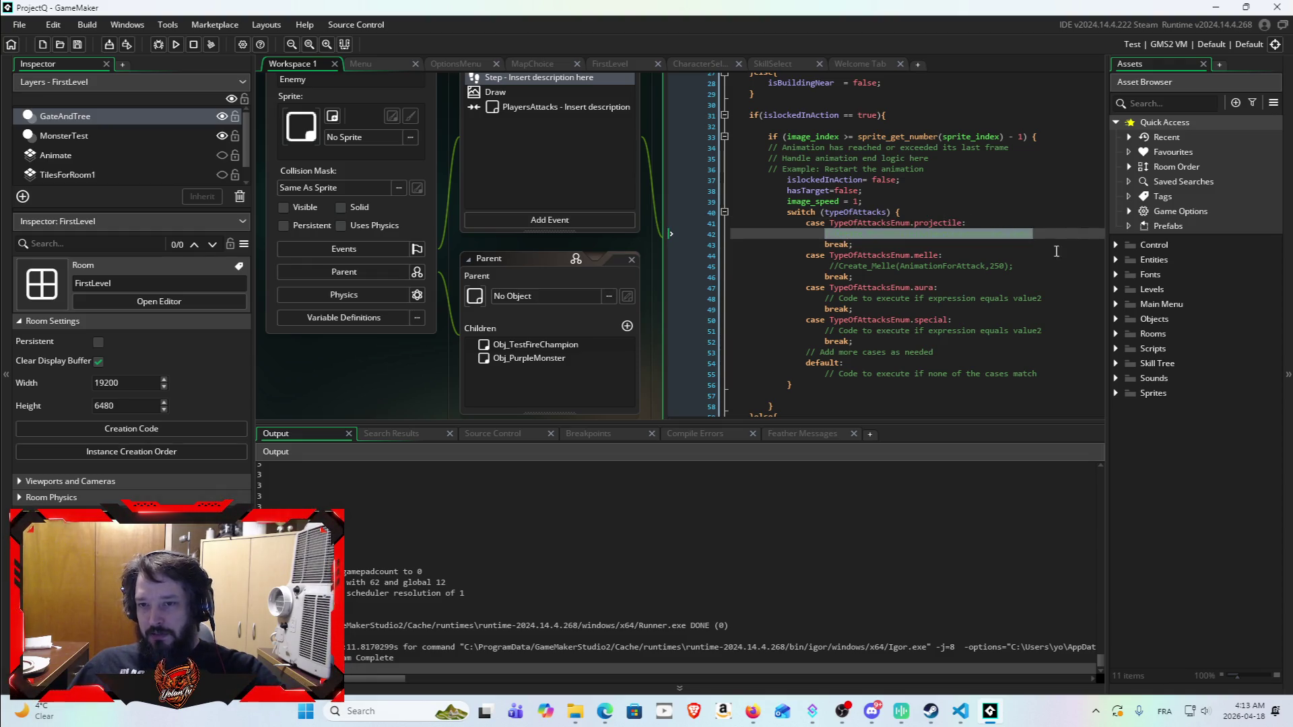
pyautogui.click(825, 266)
pyautogui.moveTo(826, 267)
pyautogui.mouseDown()
pyautogui.moveTo(956, 256)
pyautogui.moveTo(914, 255)
pyautogui.mouseUp()
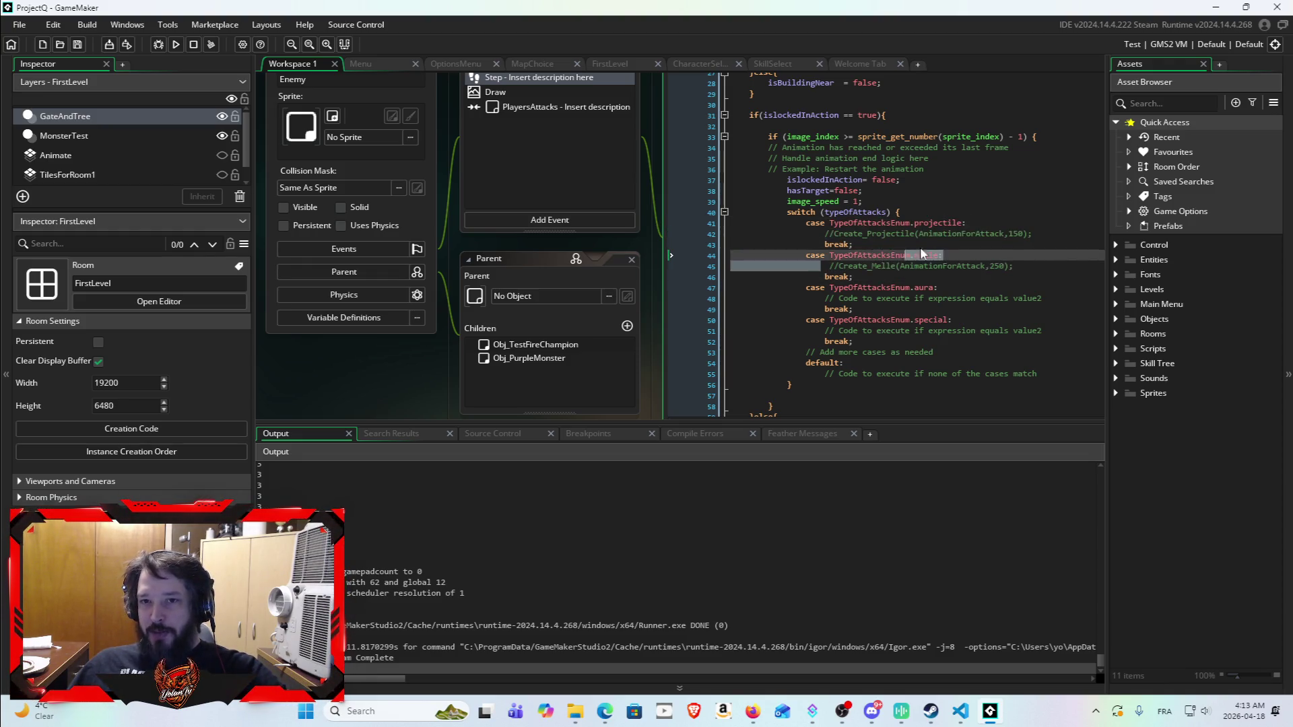
pyautogui.click(1010, 265)
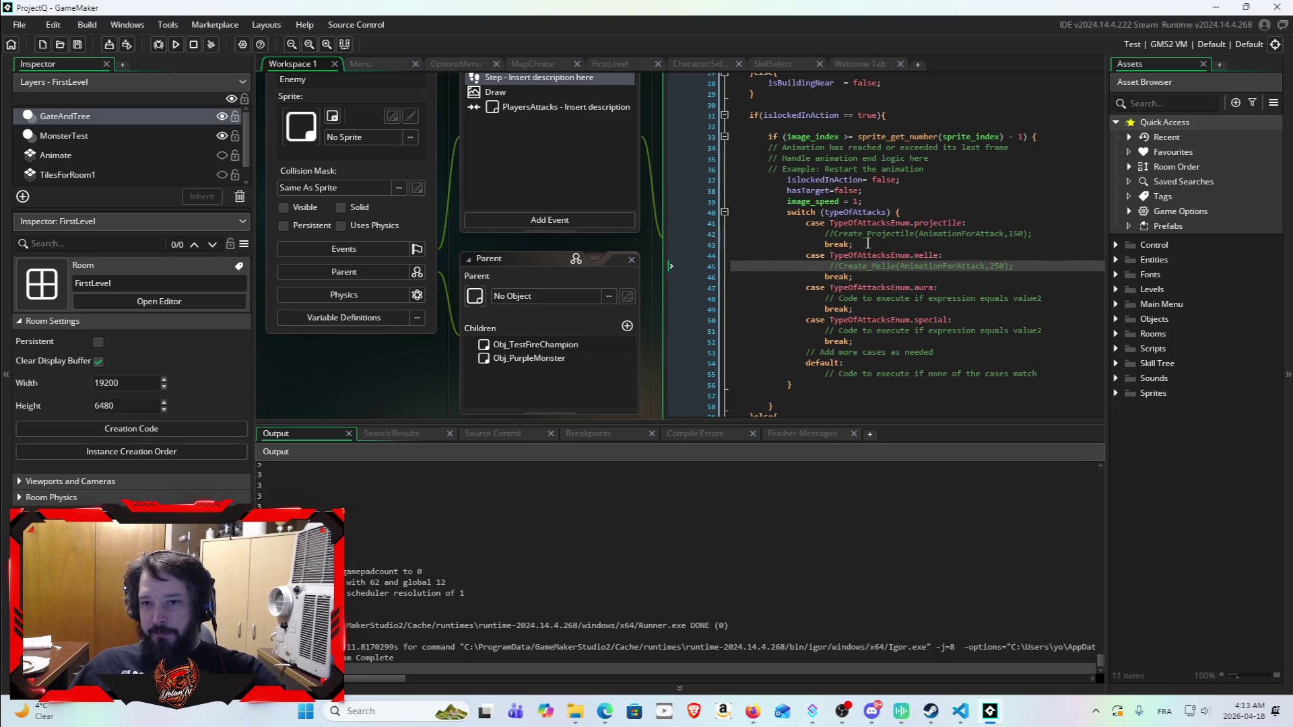
pyautogui.scroll(7, 868, 276)
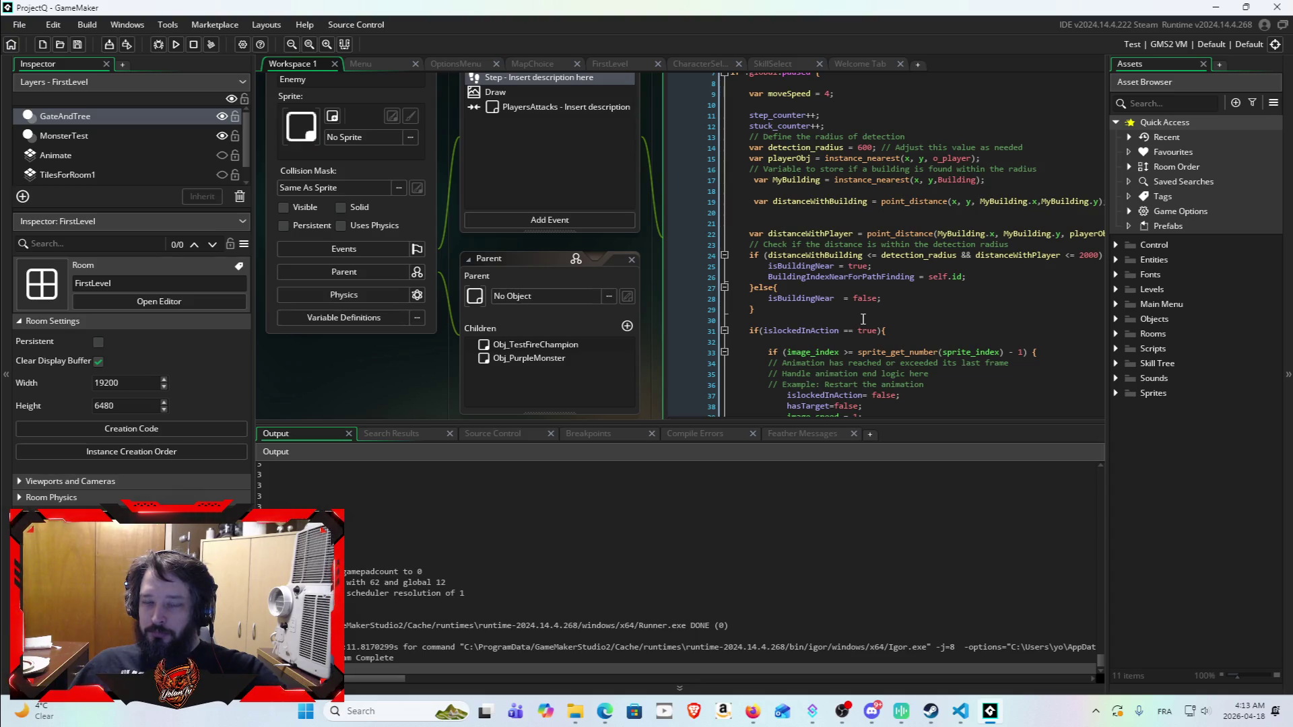
pyautogui.scroll(-7, 869, 309)
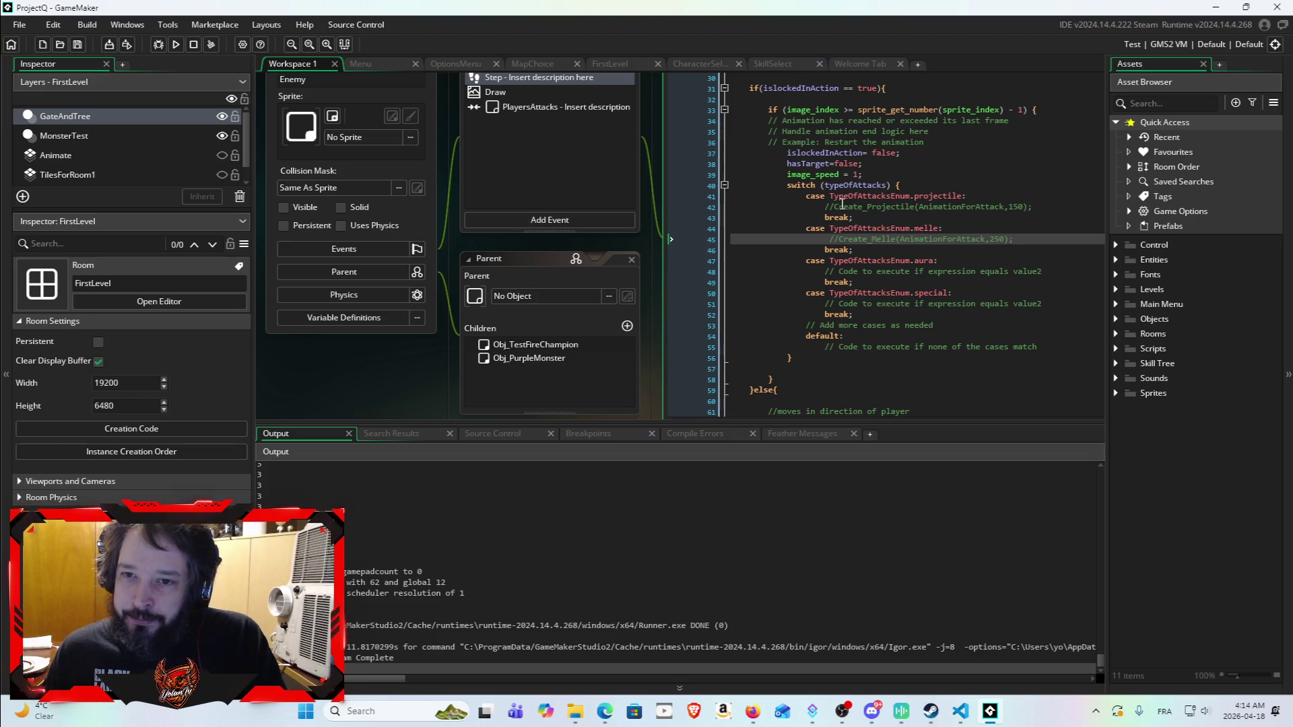
pyautogui.click(835, 206)
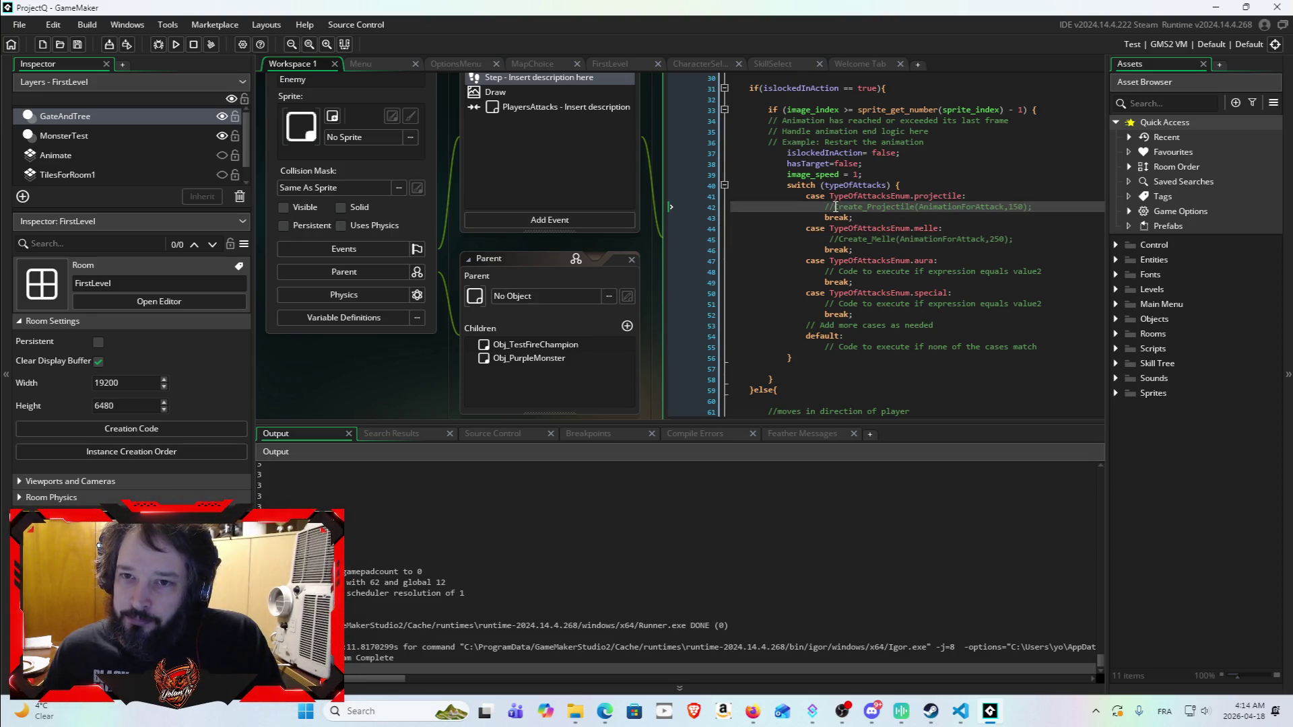
pyautogui.scroll(5, 1029, 188)
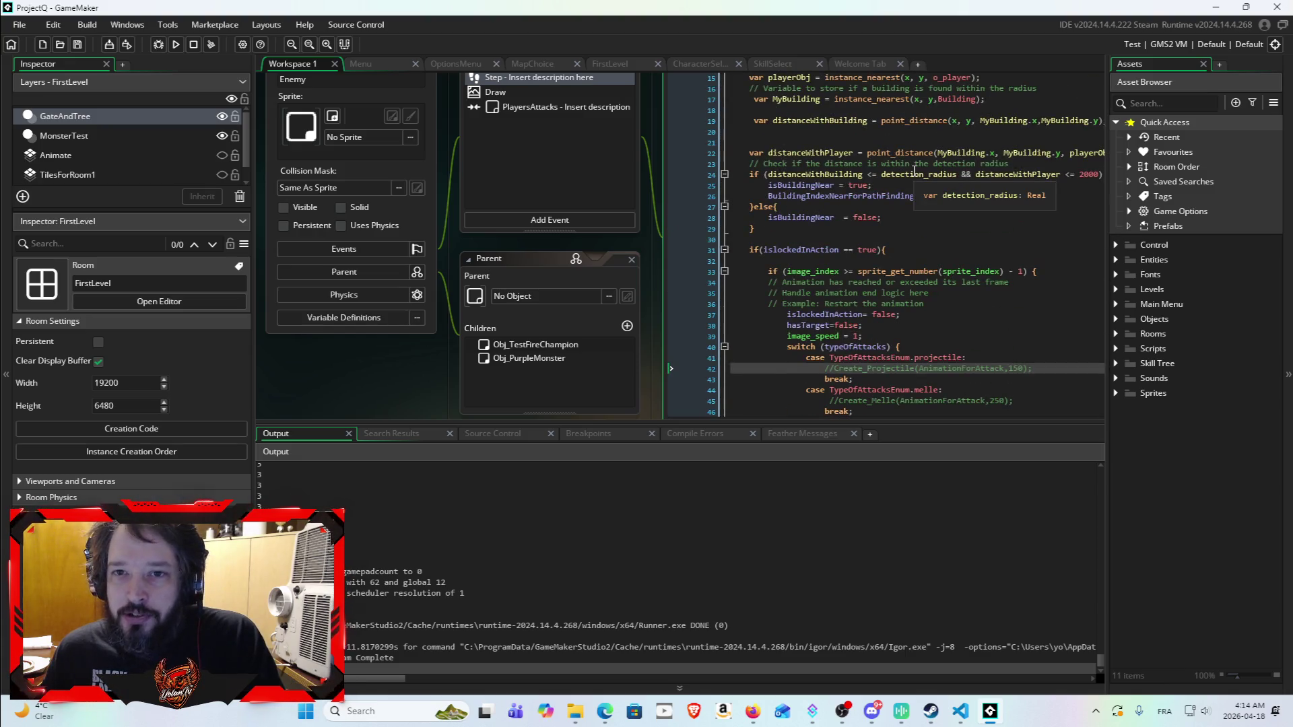
pyautogui.scroll(5, 958, 178)
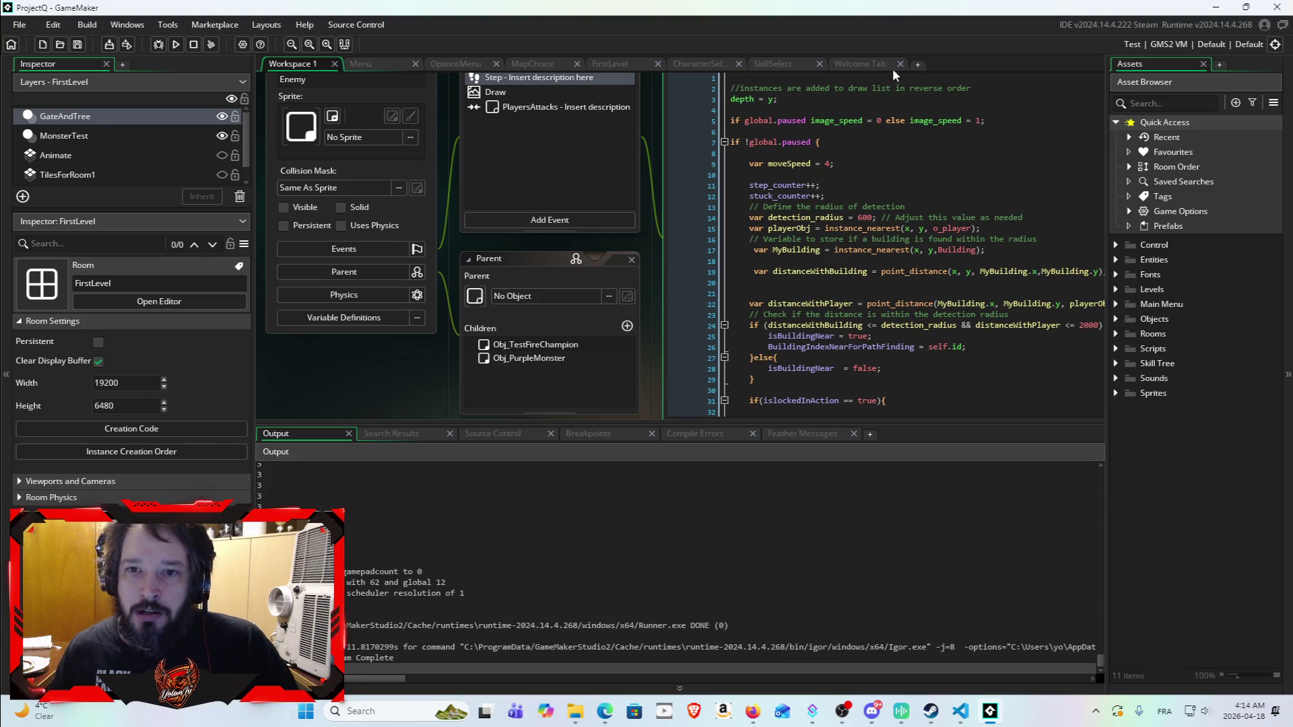
pyautogui.scroll(-2, 896, 231)
pyautogui.scroll(-3, 896, 230)
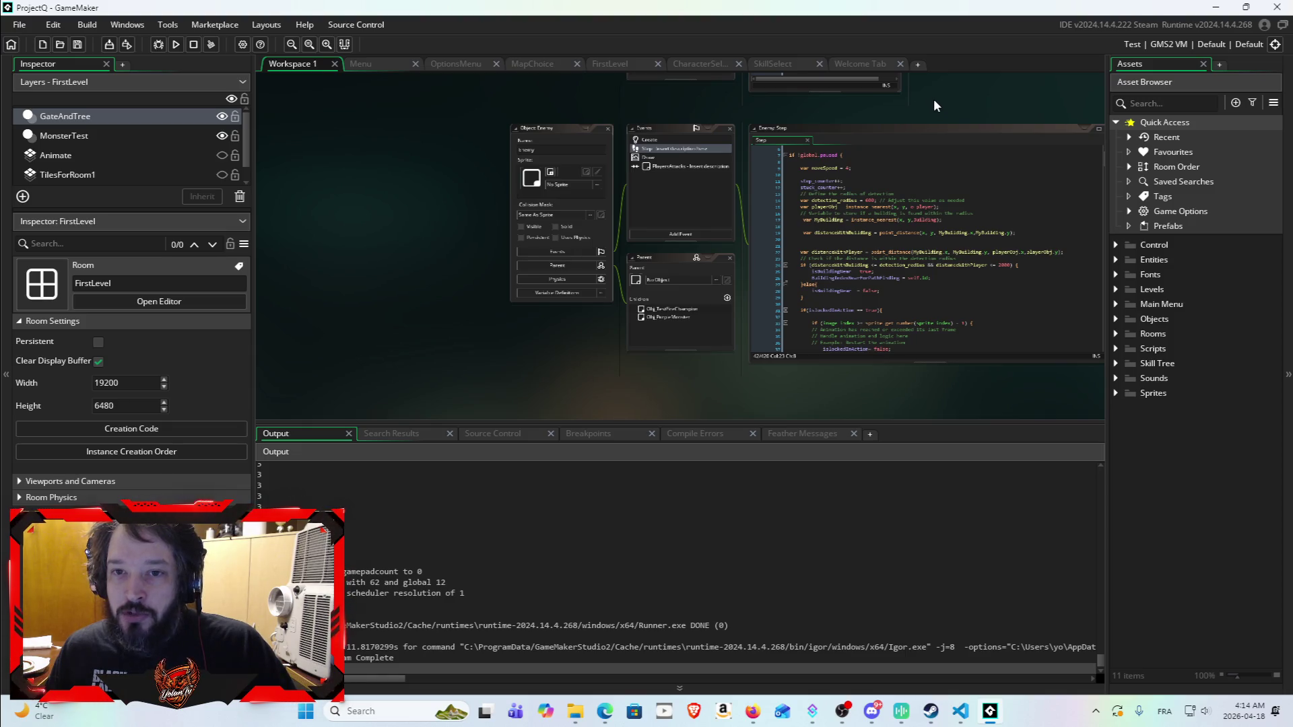
pyautogui.scroll(3, 898, 122)
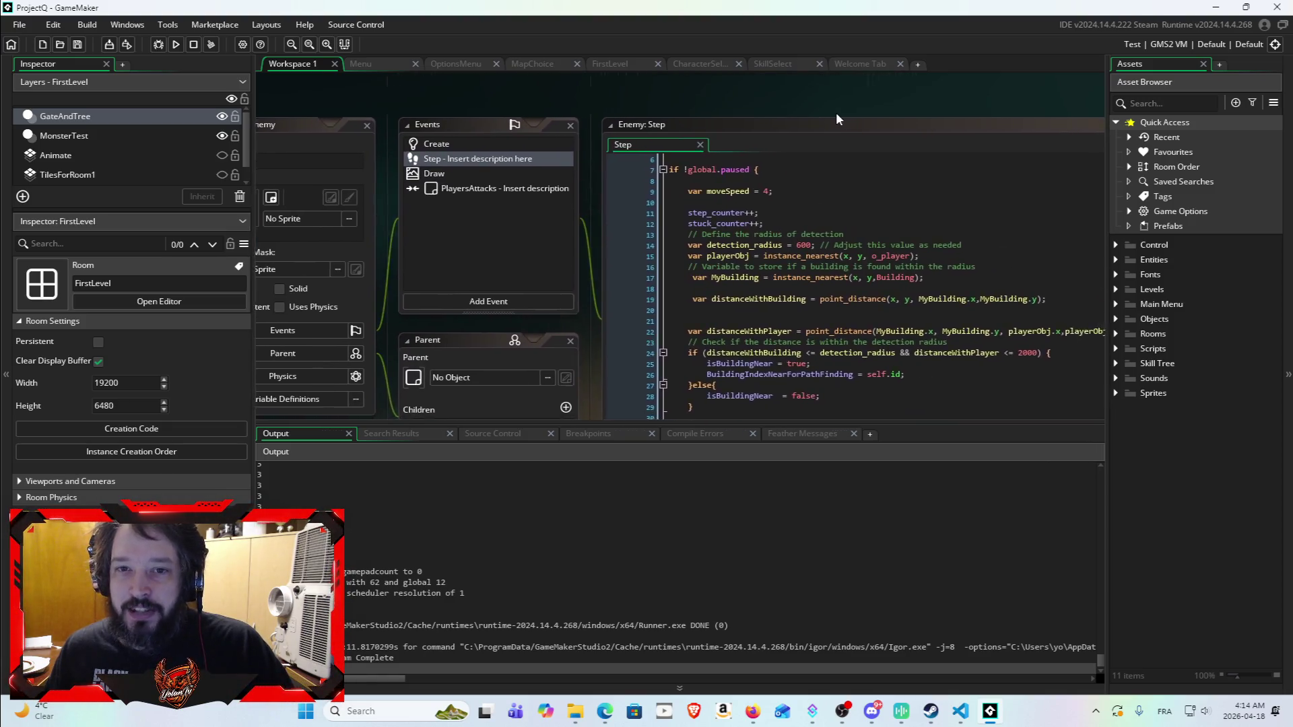
pyautogui.moveTo(708, 149)
pyautogui.mouseDown()
pyautogui.moveTo(684, 146)
pyautogui.moveTo(680, 126)
pyautogui.mouseUp()
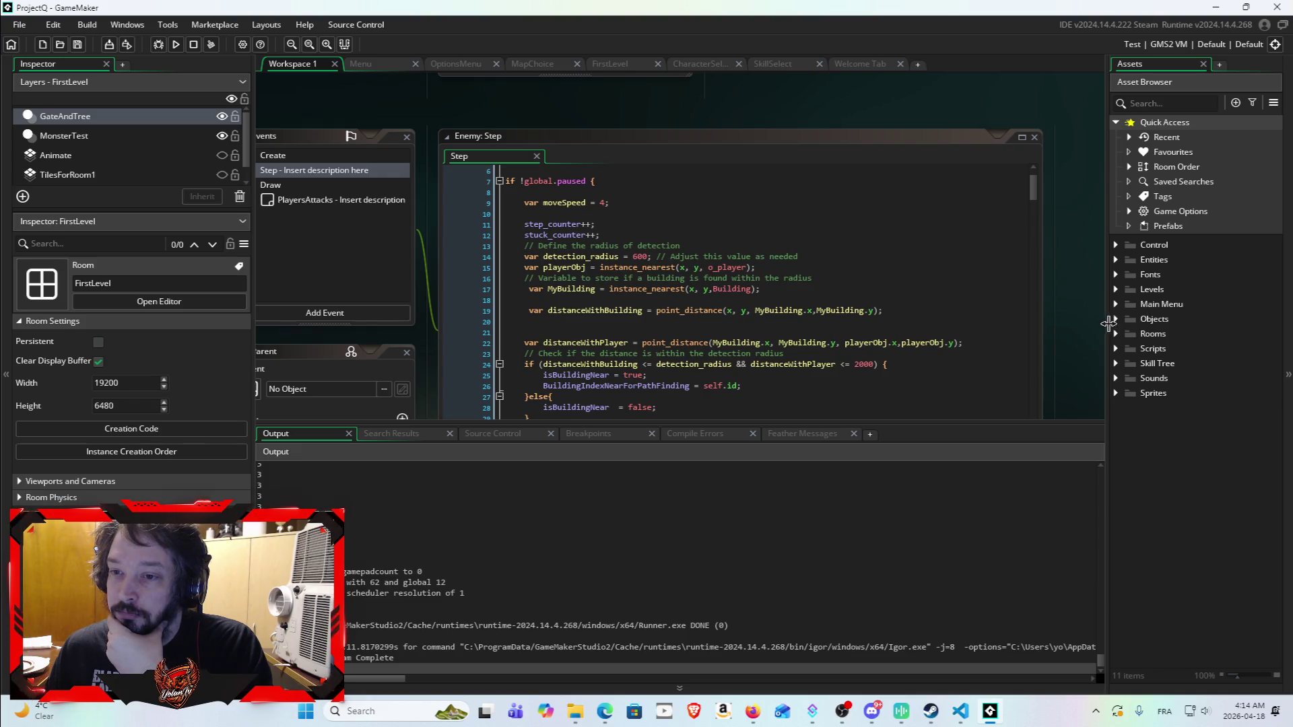
pyautogui.click(1117, 349)
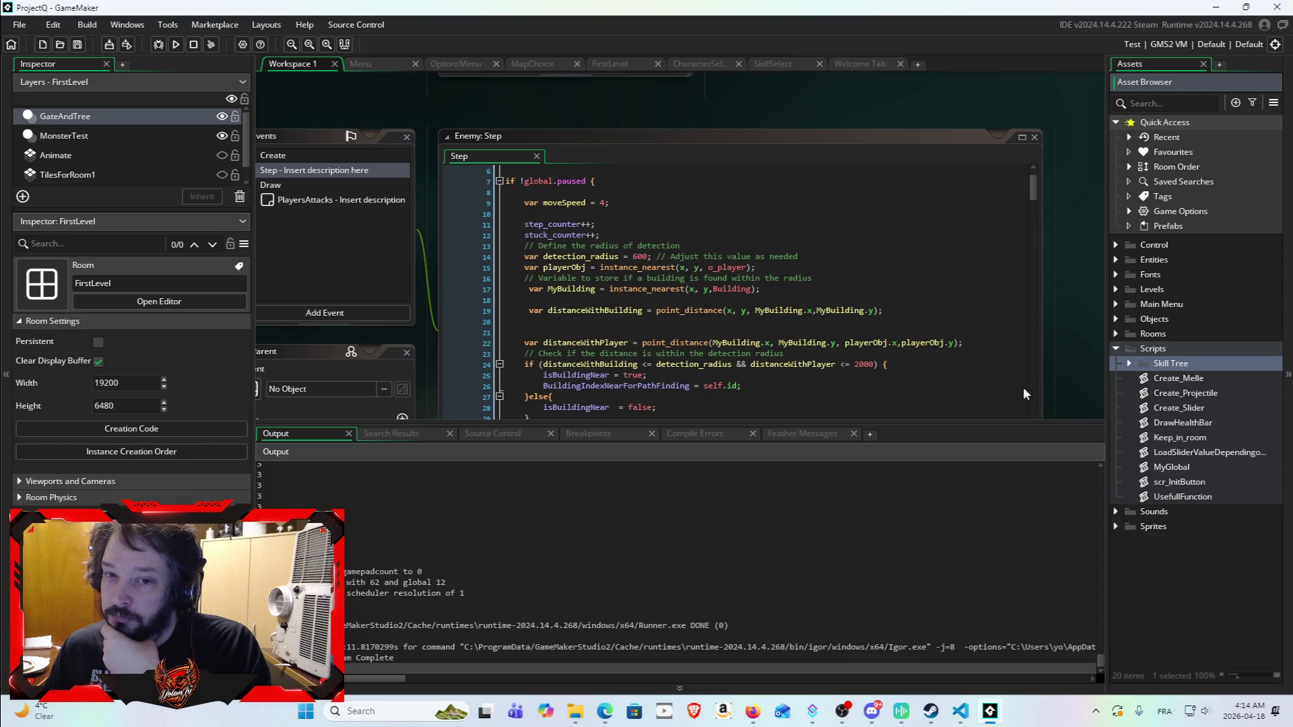
pyautogui.scroll(-3, 891, 348)
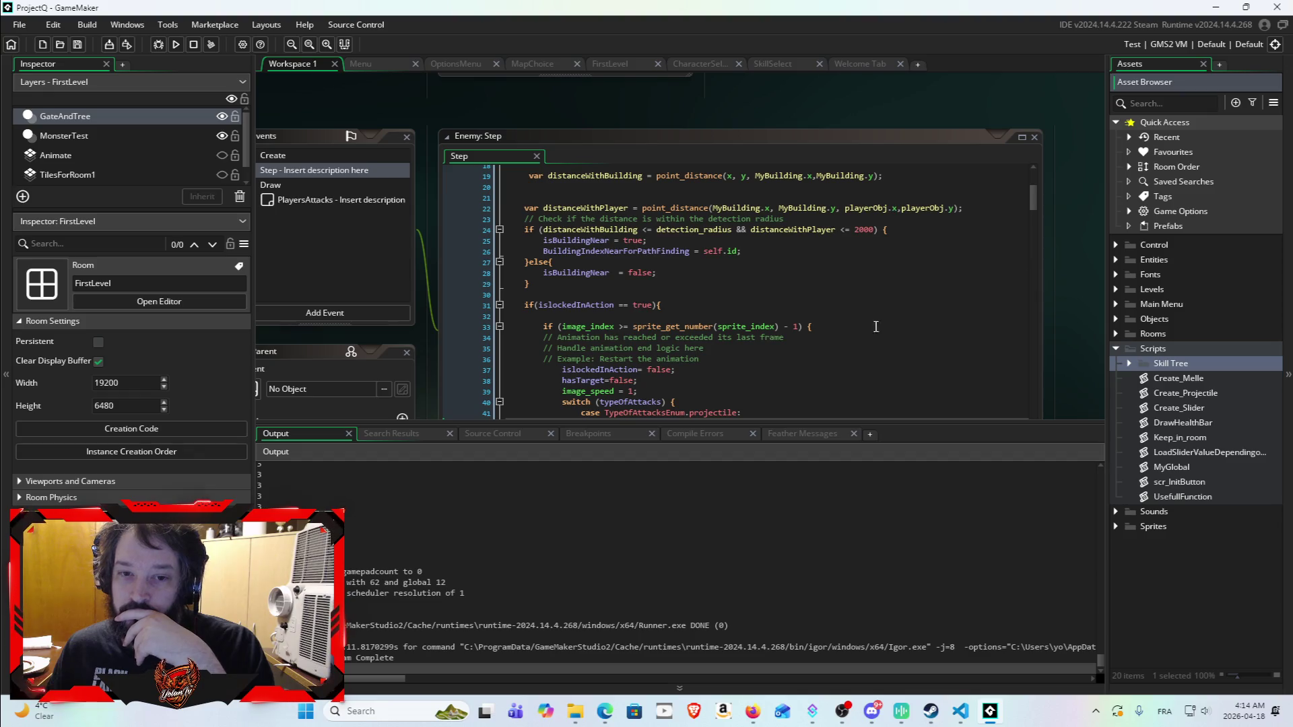
pyautogui.scroll(3, 891, 332)
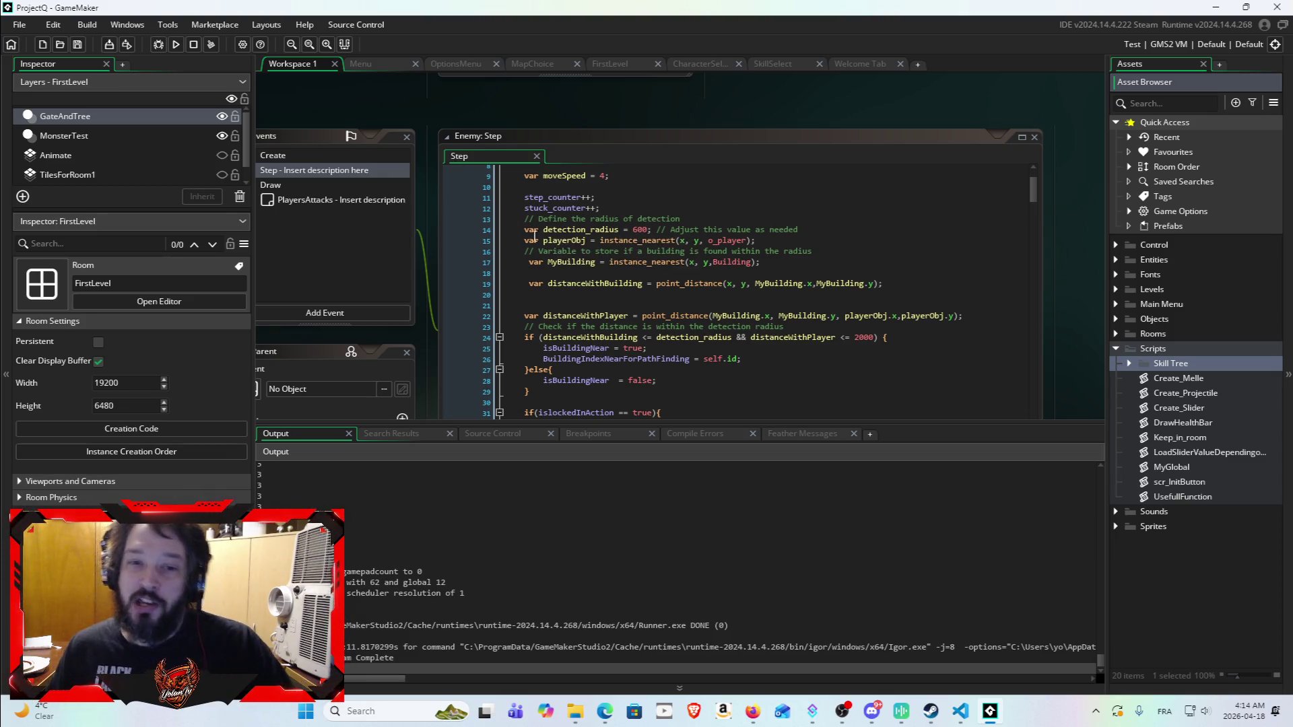
pyautogui.click(523, 335)
pyautogui.moveTo(522, 334)
pyautogui.mouseDown()
pyautogui.moveTo(518, 283)
pyautogui.moveTo(804, 348)
pyautogui.moveTo(779, 291)
pyautogui.moveTo(790, 293)
pyautogui.mouseUp()
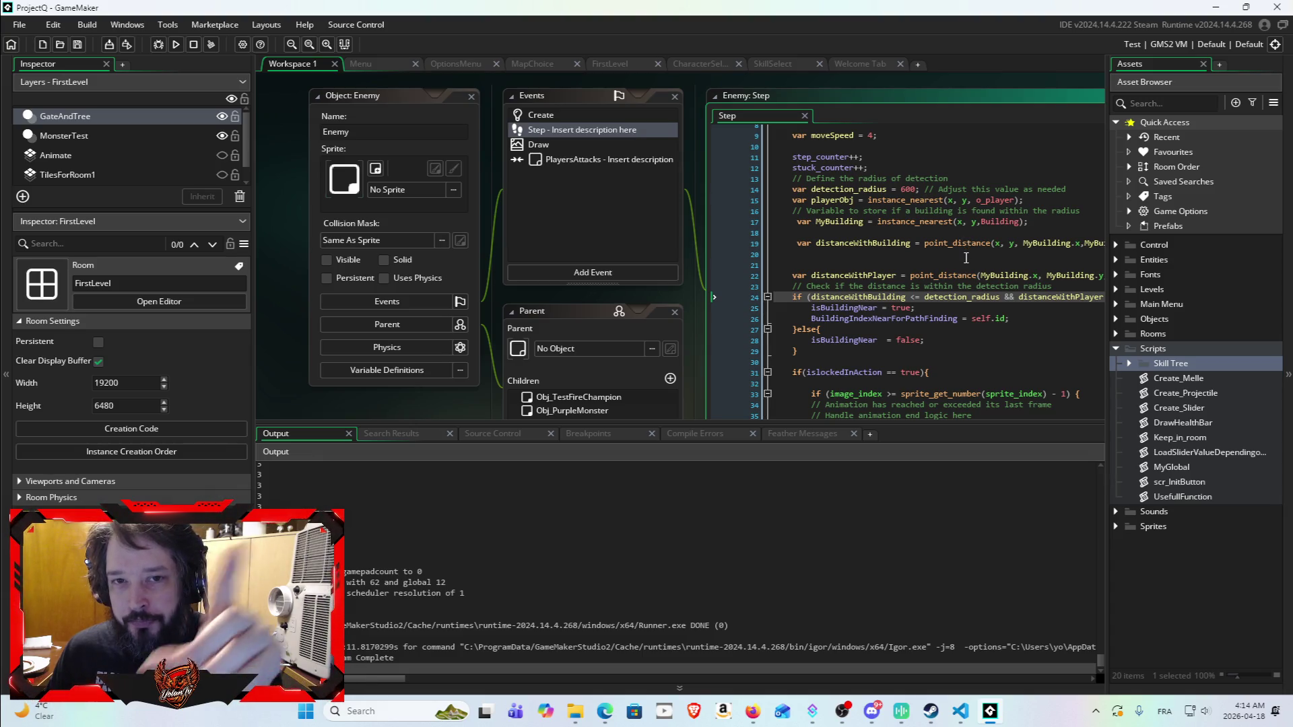
pyautogui.click(1007, 336)
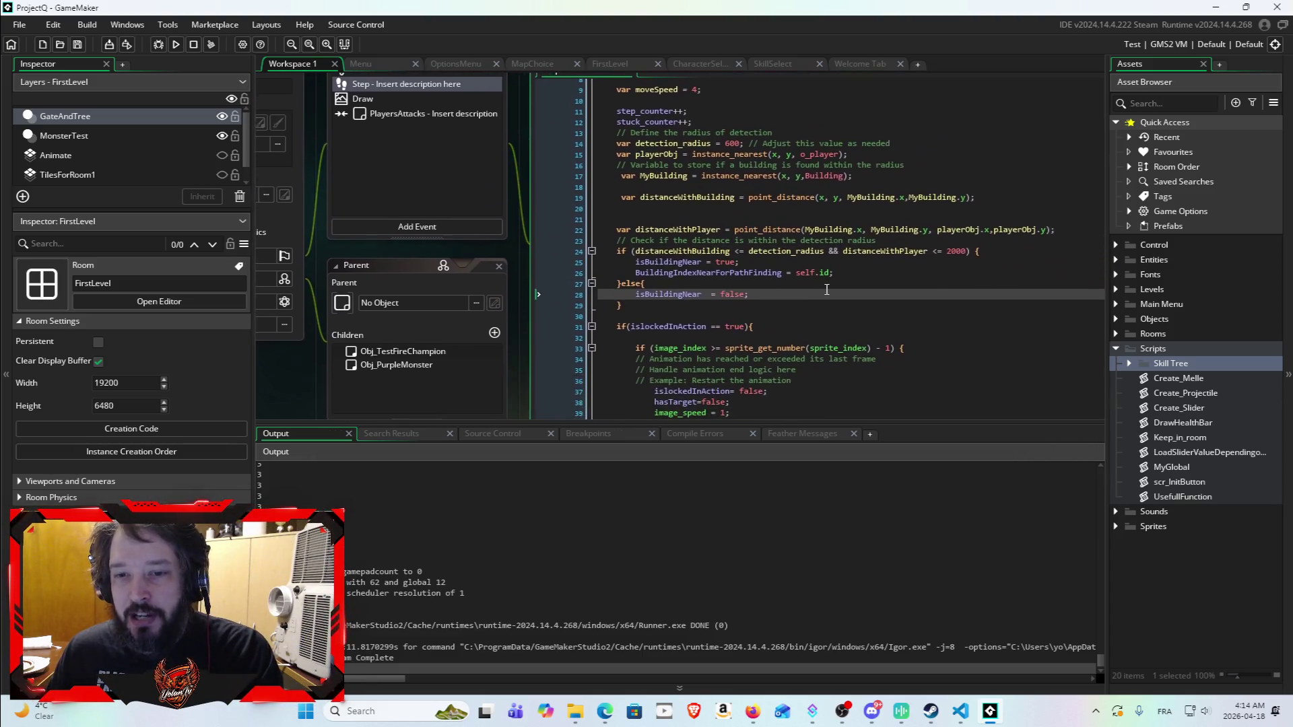
pyautogui.moveTo(796, 228); pyautogui.dragTo(827, 347)
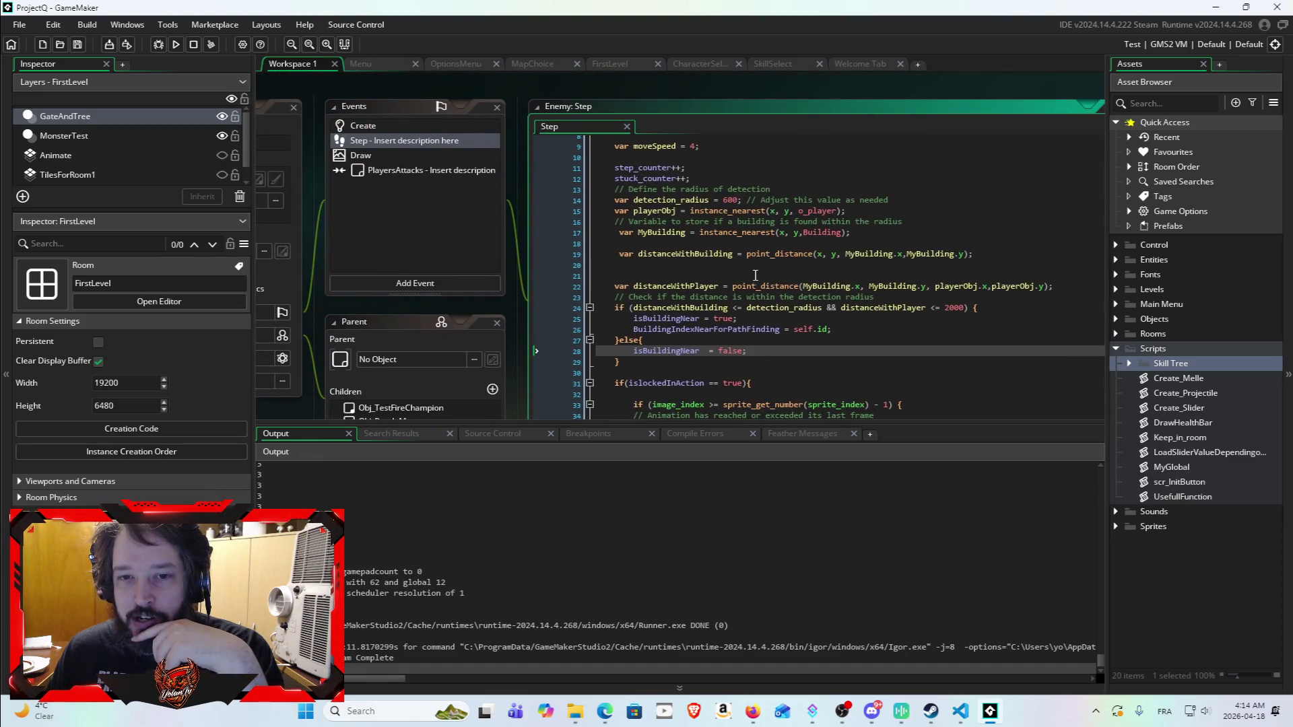
pyautogui.scroll(-7, 757, 272)
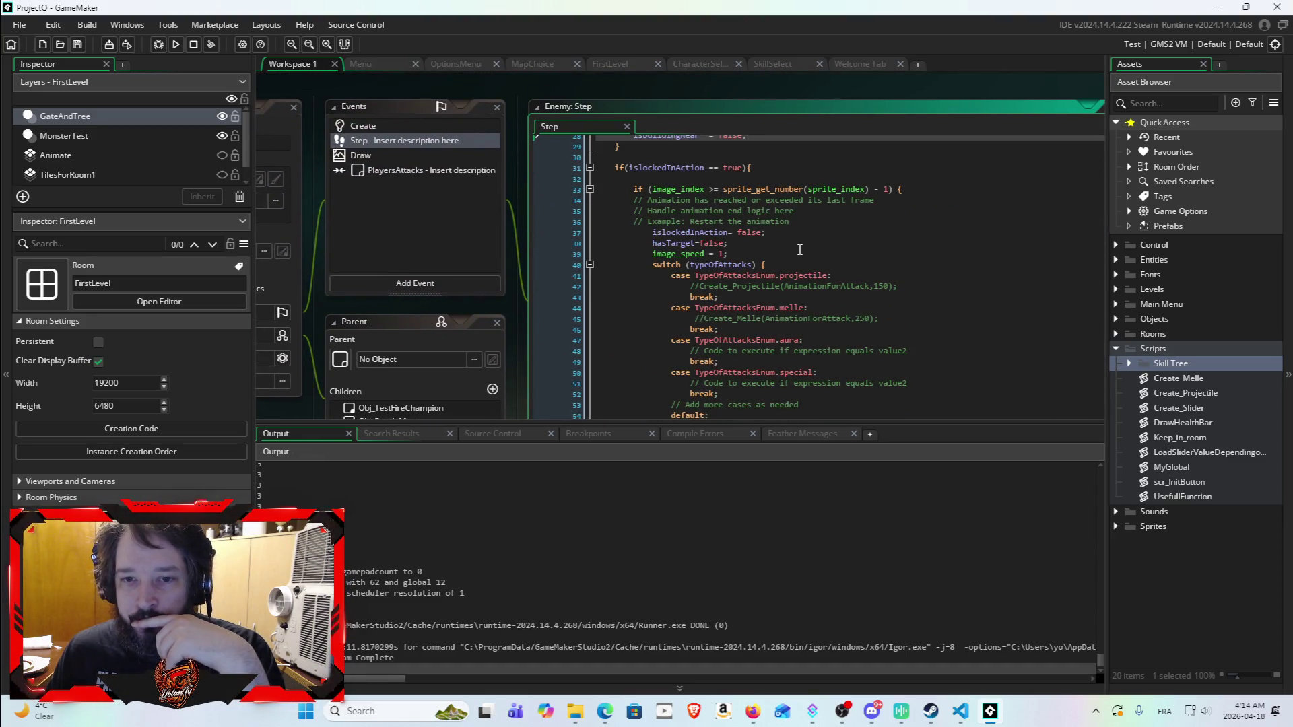
pyautogui.scroll(-1, 800, 249)
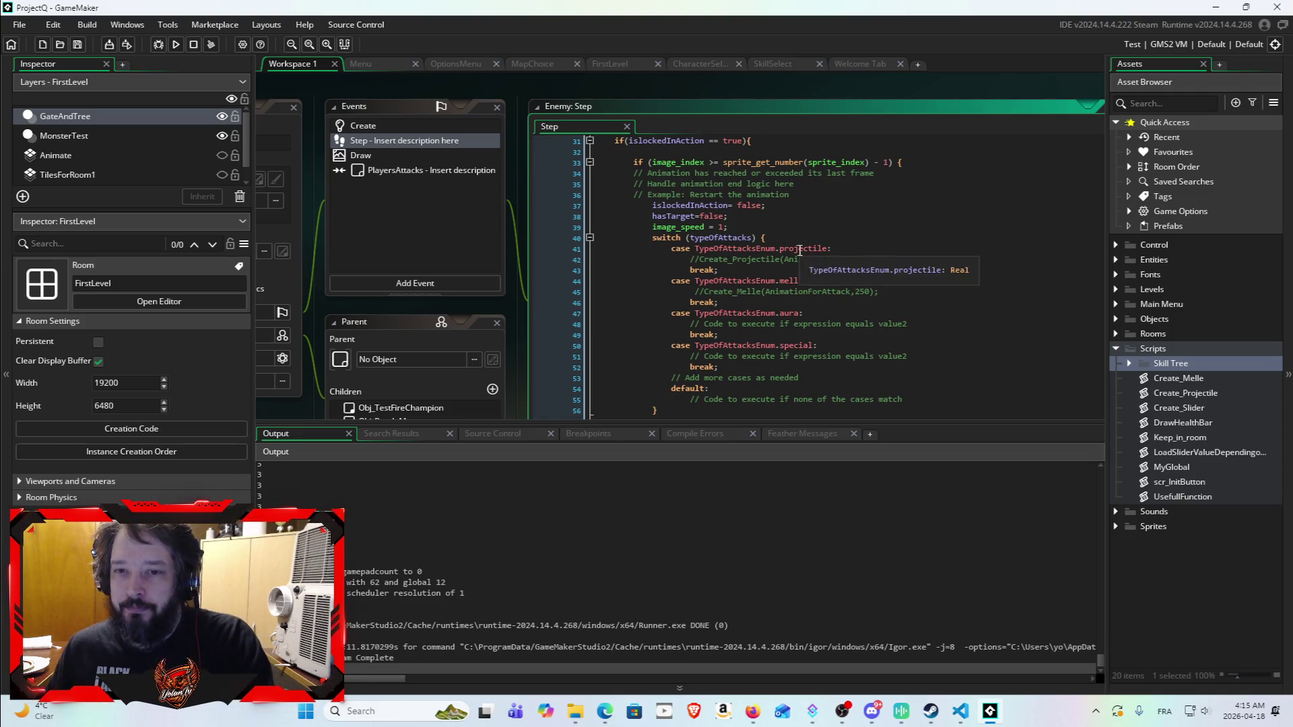
# Step: Remove the // before Create_Projectile on line 42 and open the Create_Projectile script
pyautogui.click(698, 259)
pyautogui.press('BackSpace')
pyautogui.press('BackSpace')
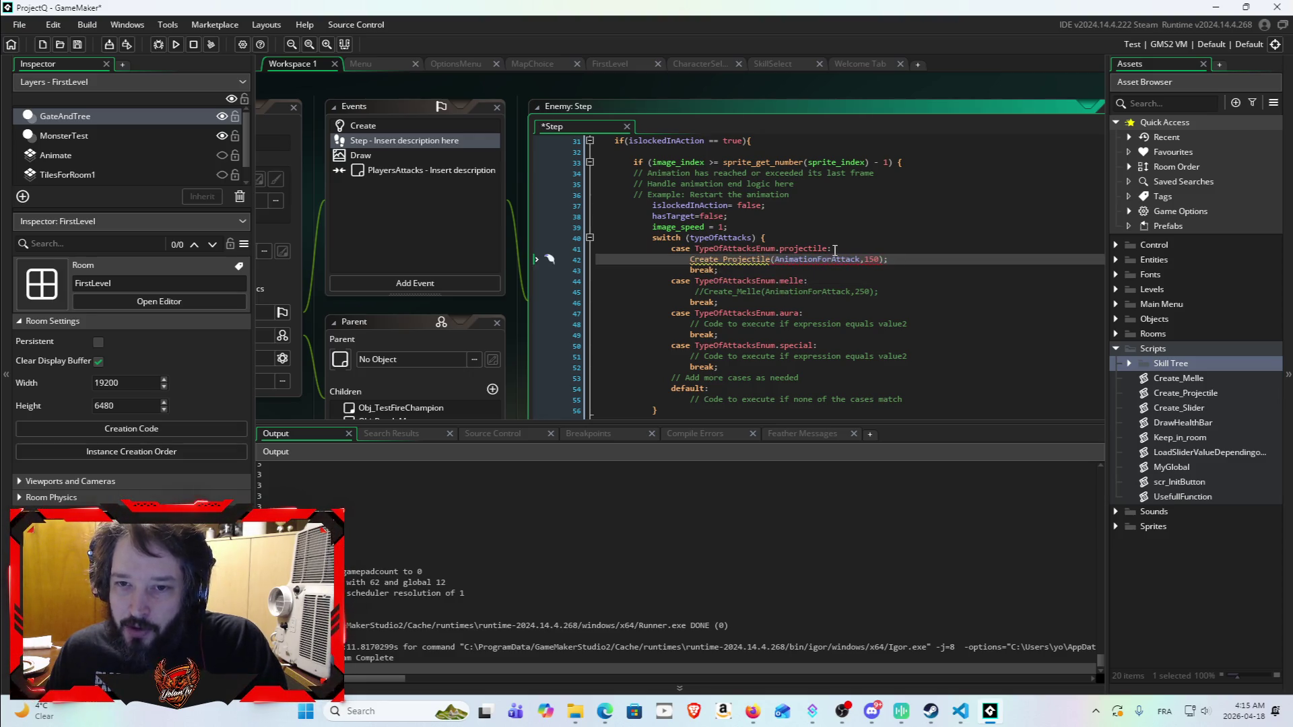
pyautogui.moveTo(743, 261)
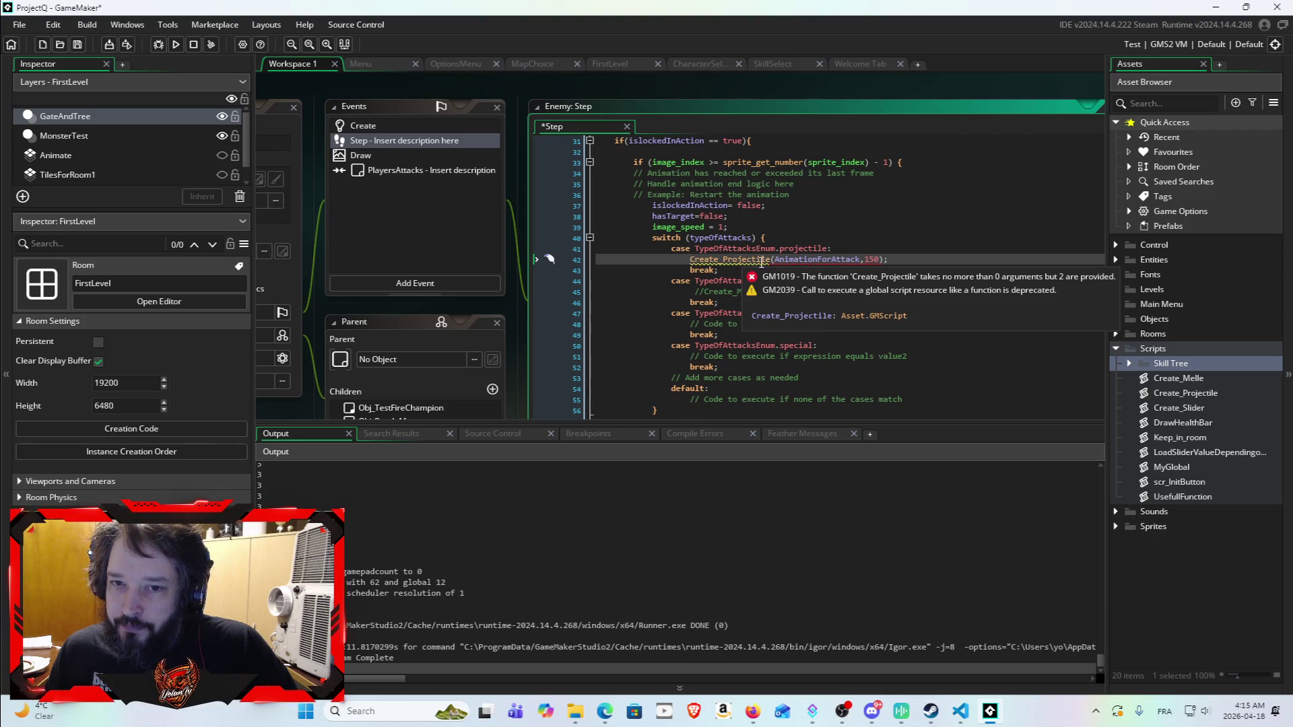
pyautogui.doubleClick(756, 261)
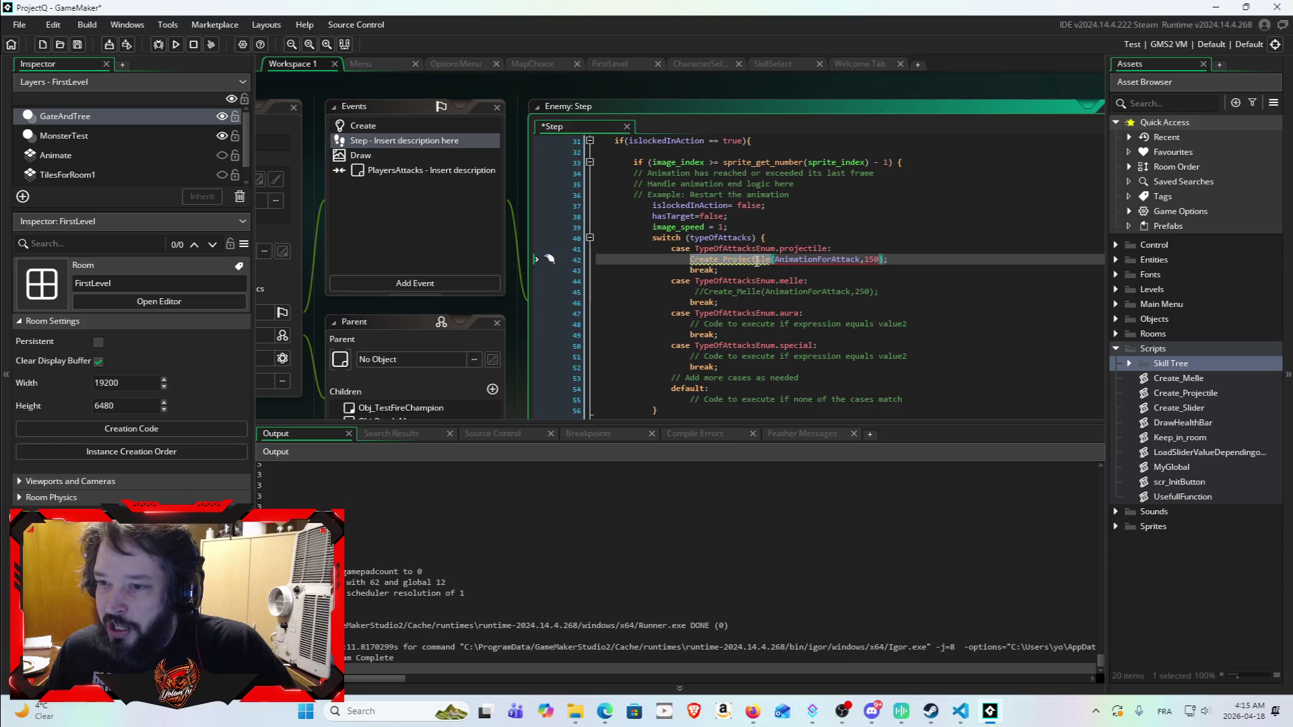
pyautogui.doubleClick(1179, 392)
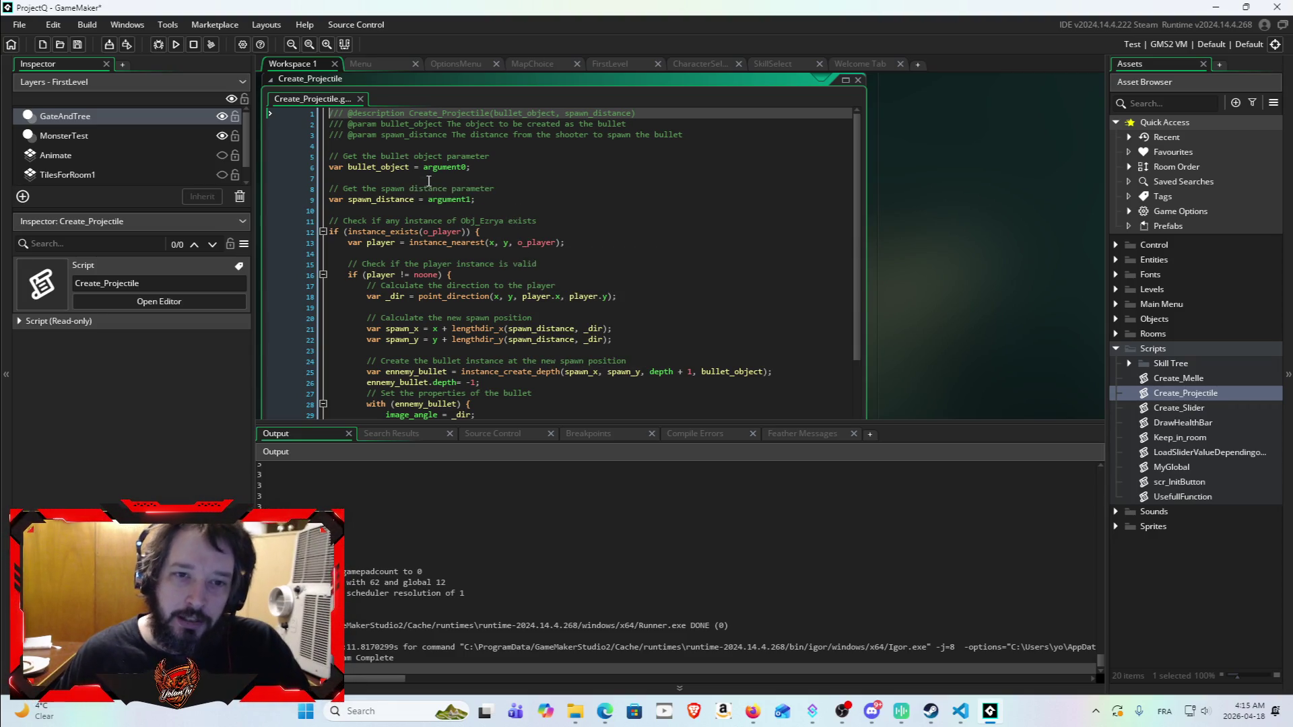
# Step: Pan the workspace to look over the Create_Projectile and Create_Melle script windows
pyautogui.moveTo(397, 163)
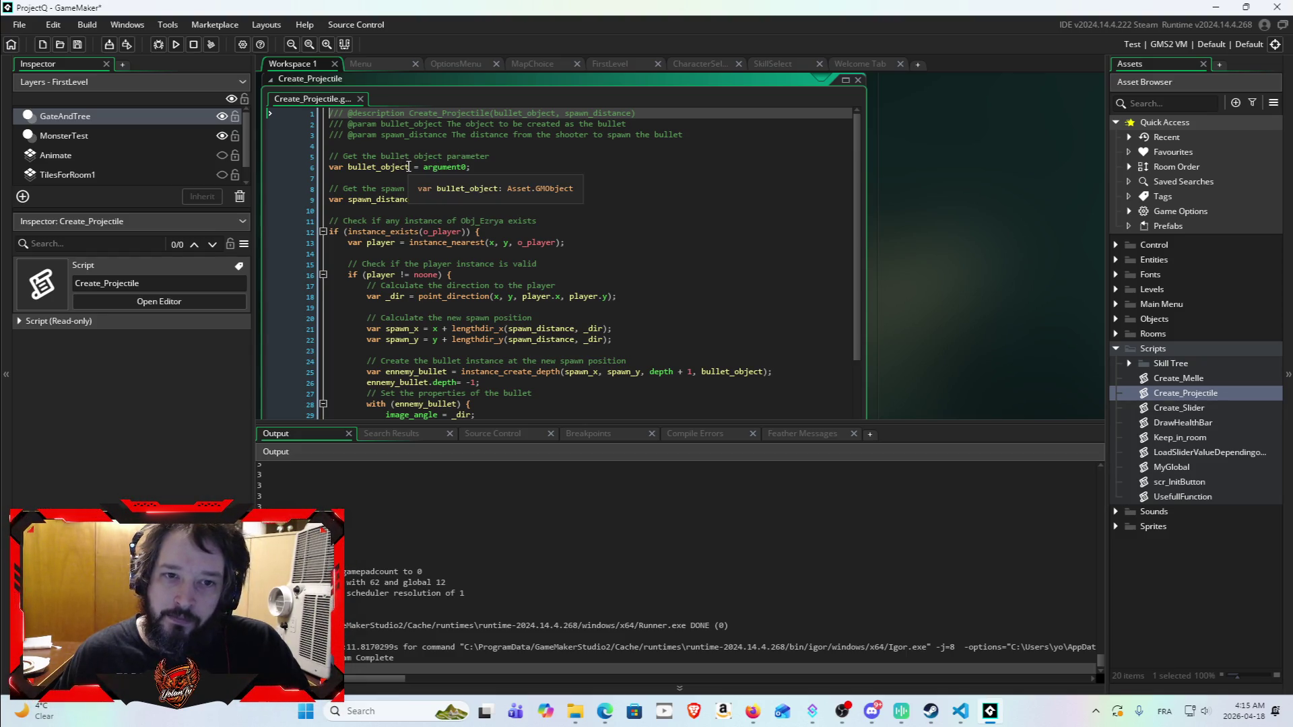
pyautogui.scroll(-1, 550, 546)
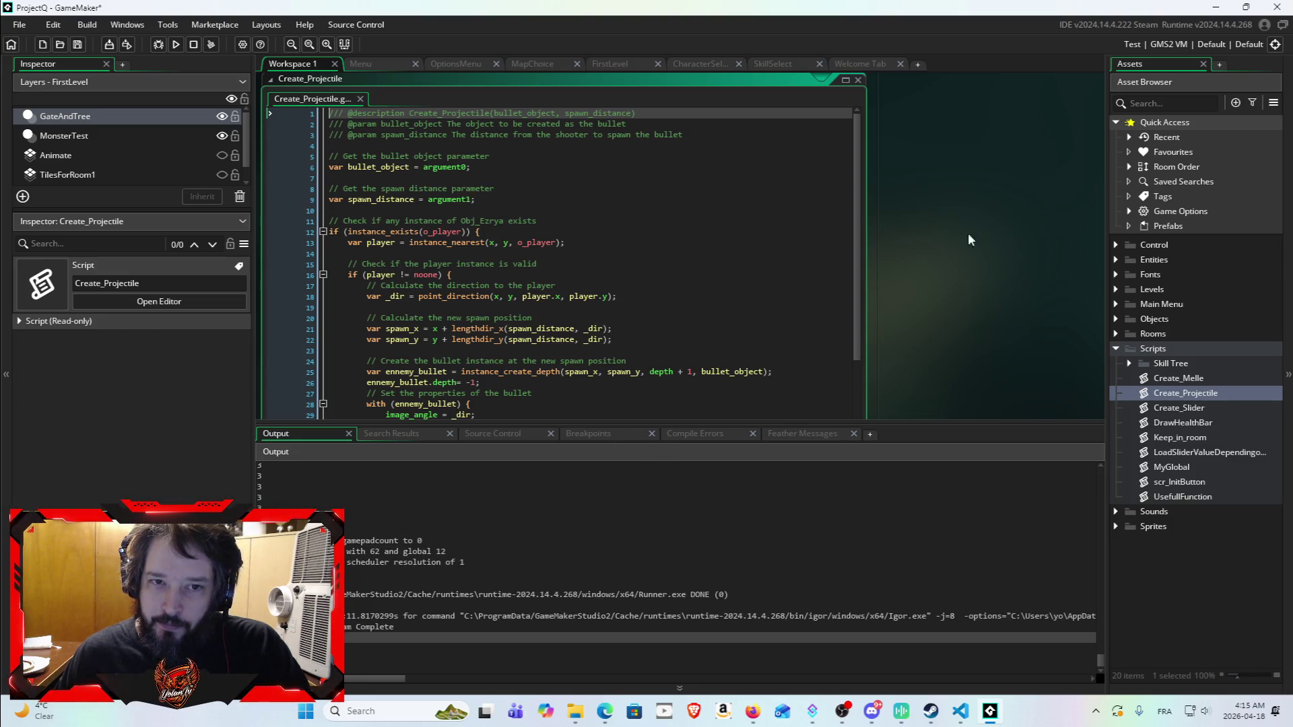
pyautogui.scroll(-3, 887, 192)
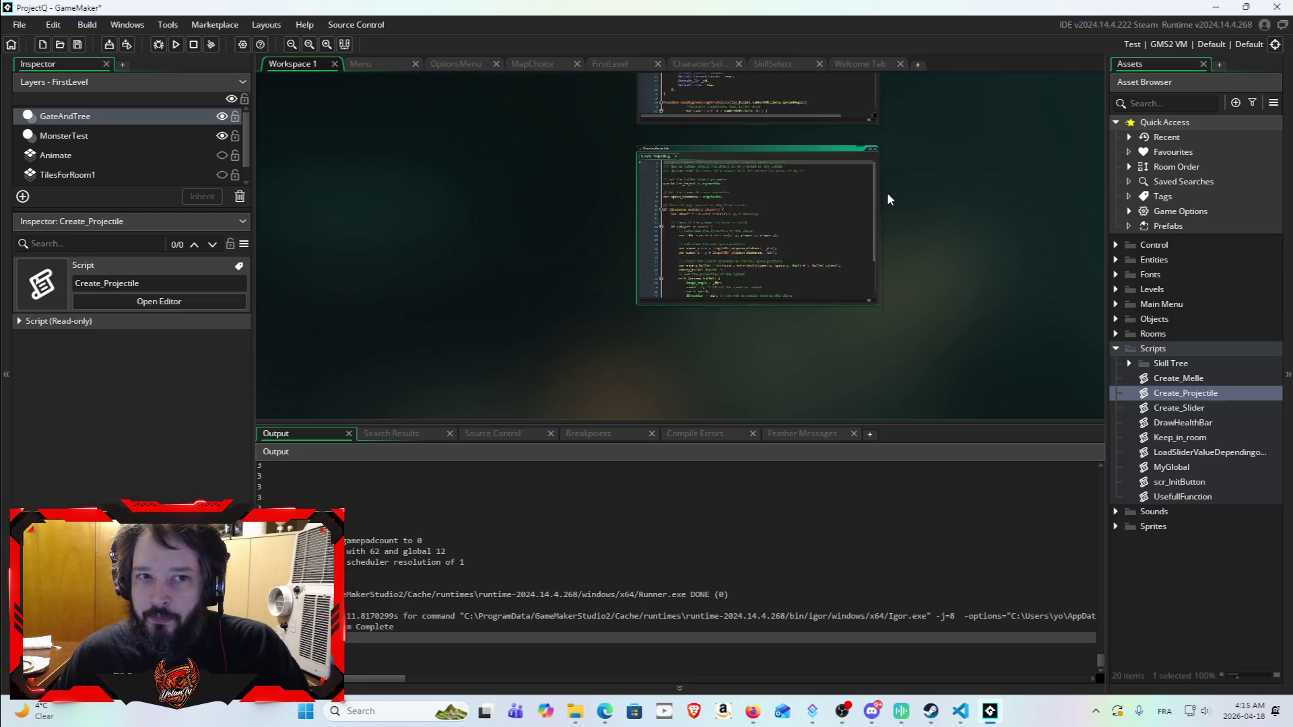
pyautogui.scroll(5, 905, 200)
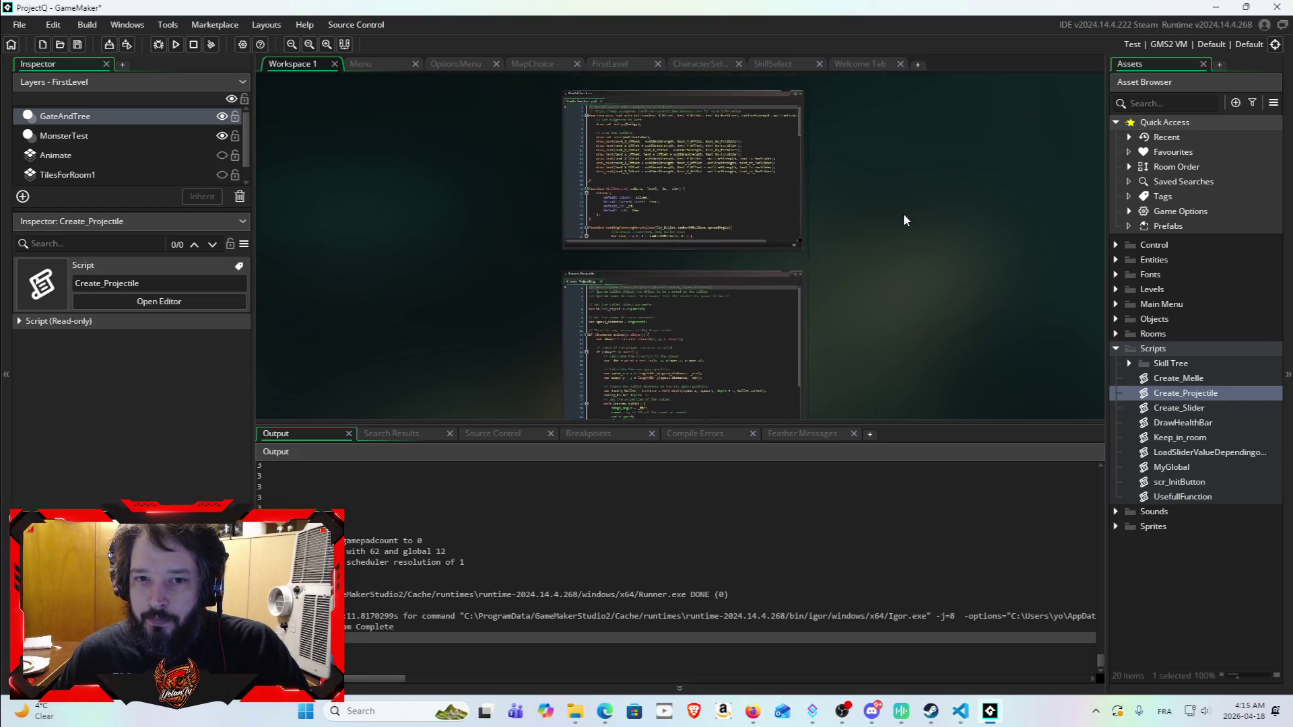
pyautogui.moveTo(766, 253)
pyautogui.mouseDown()
pyautogui.moveTo(931, 233)
pyautogui.moveTo(914, 278)
pyautogui.mouseUp()
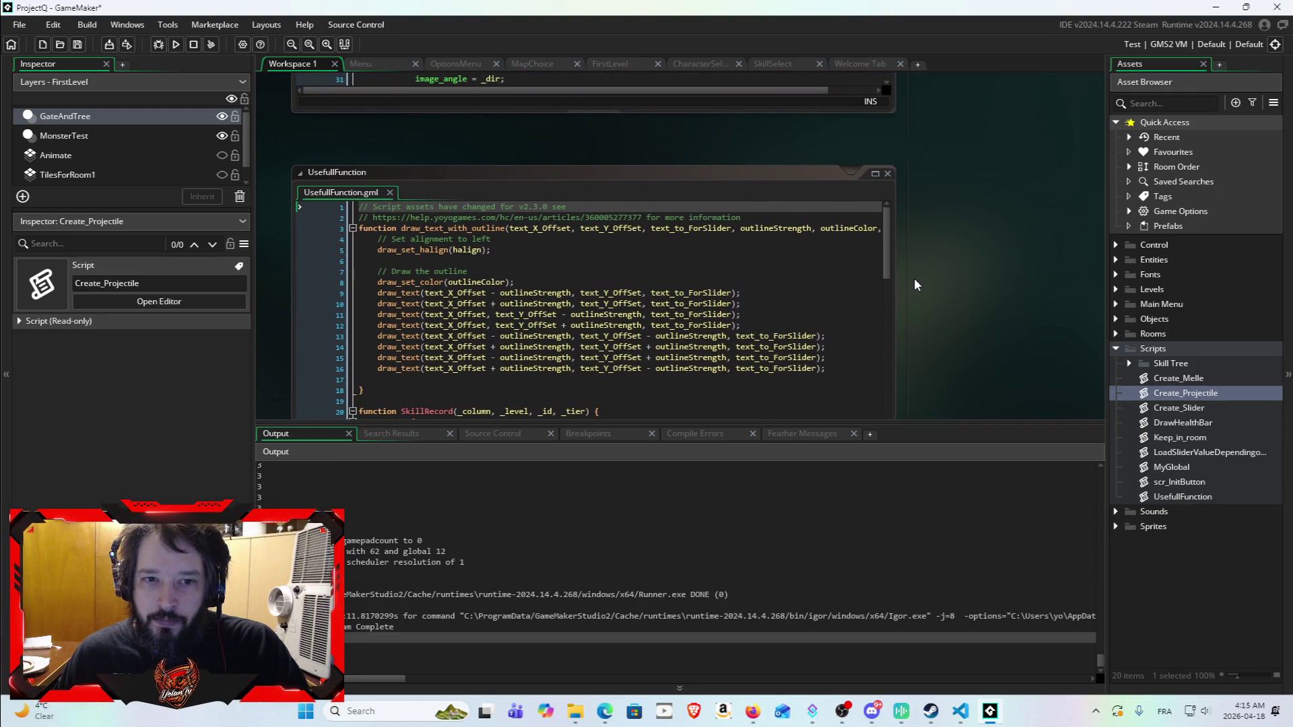
pyautogui.scroll(5, 875, 301)
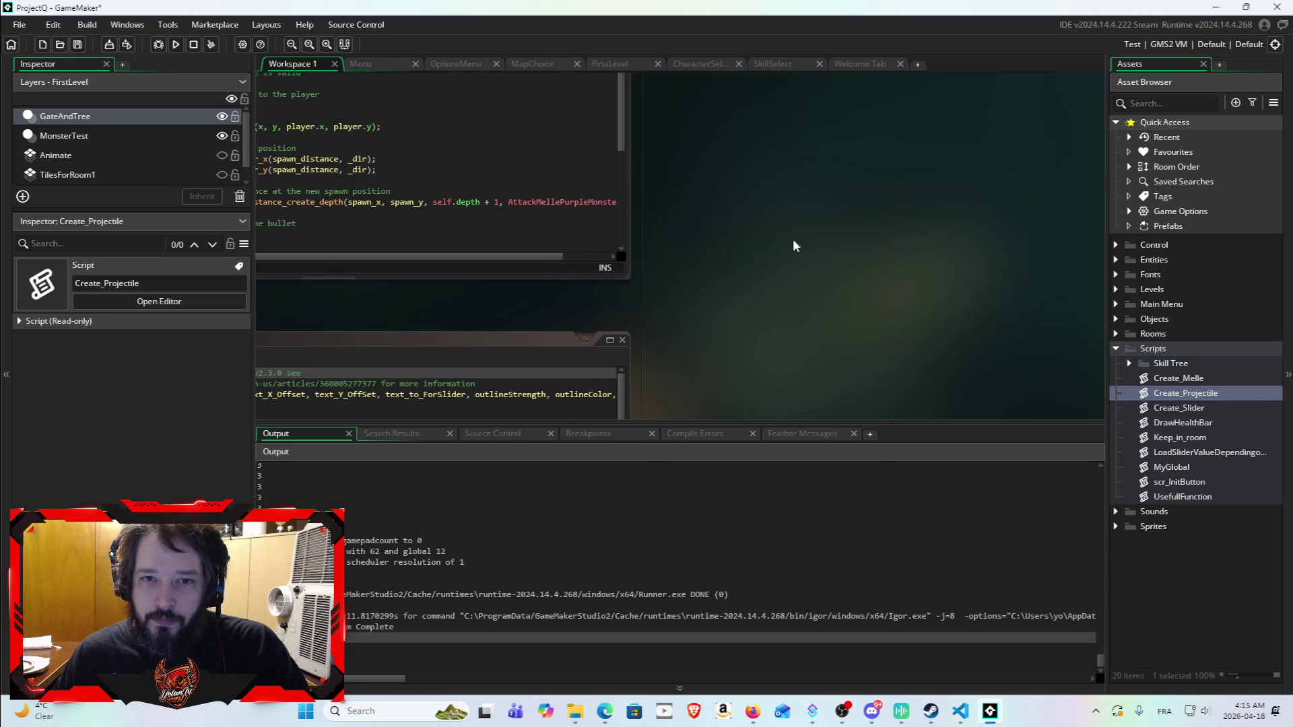
pyautogui.scroll(-5, 898, 408)
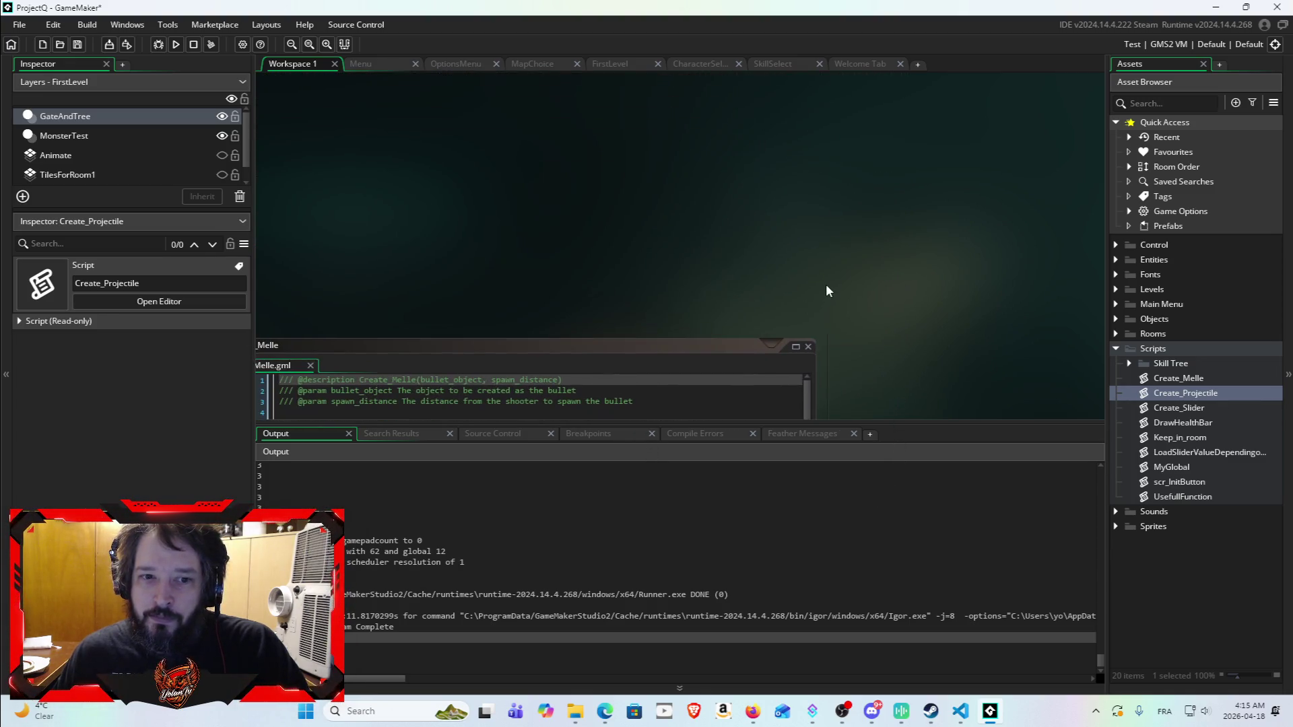
pyautogui.moveTo(926, 265)
pyautogui.mouseDown()
pyautogui.moveTo(848, 412)
pyautogui.moveTo(773, 86)
pyautogui.mouseUp()
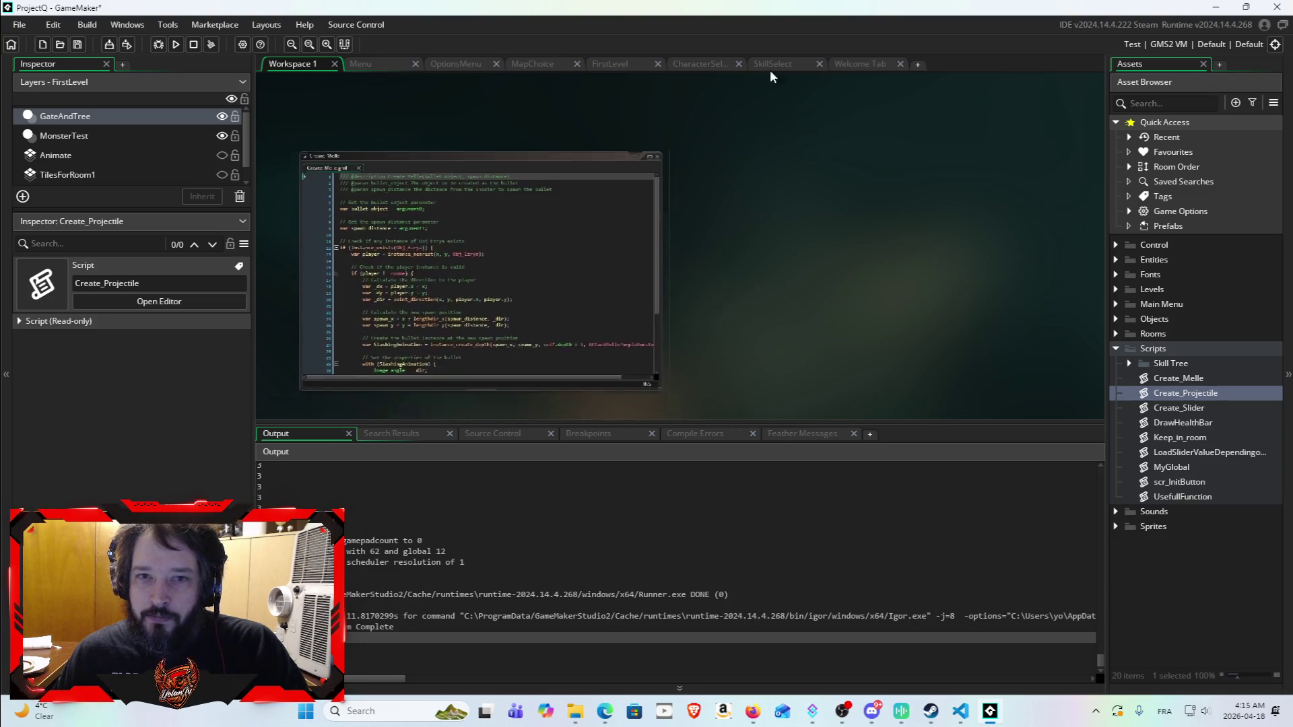
# Step: Browse the Objects folders and reopen the Enemy object from Entities > Enemies
pyautogui.click(1117, 319)
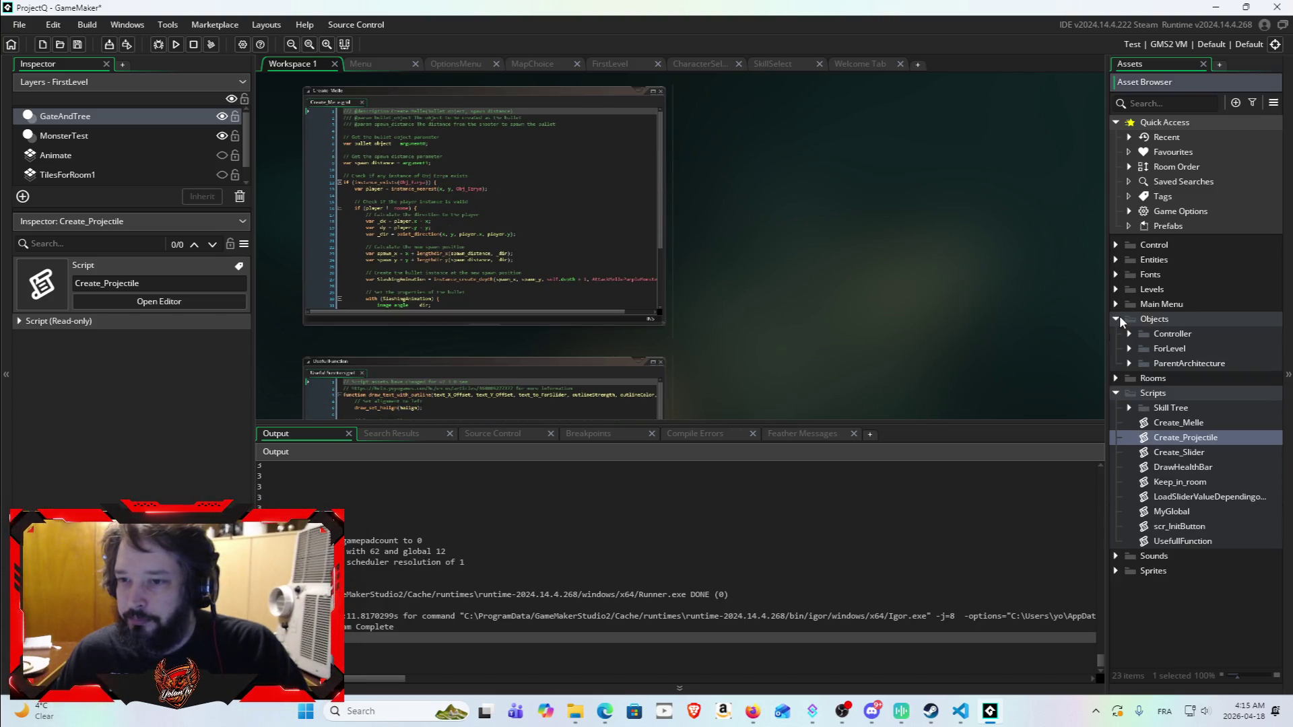
pyautogui.click(1129, 365)
pyautogui.click(1142, 393)
pyautogui.click(1142, 393)
pyautogui.click(1142, 378)
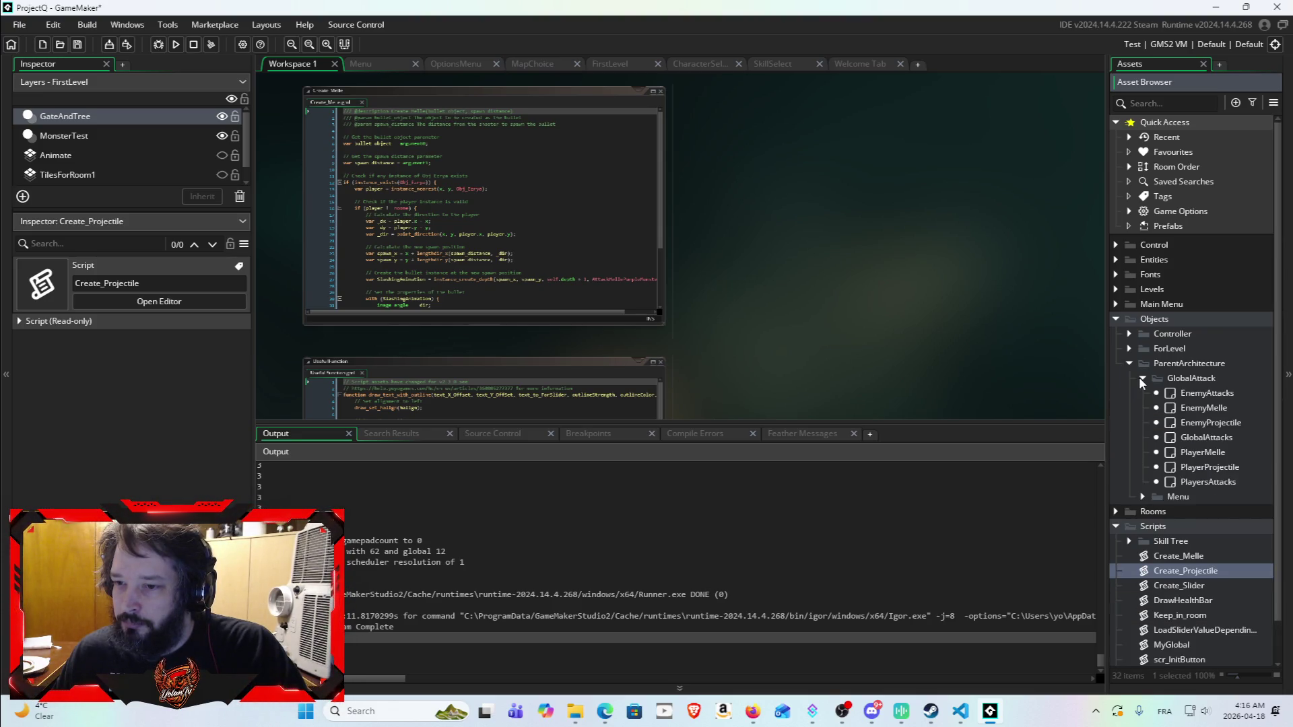
pyautogui.click(1142, 379)
pyautogui.click(1128, 364)
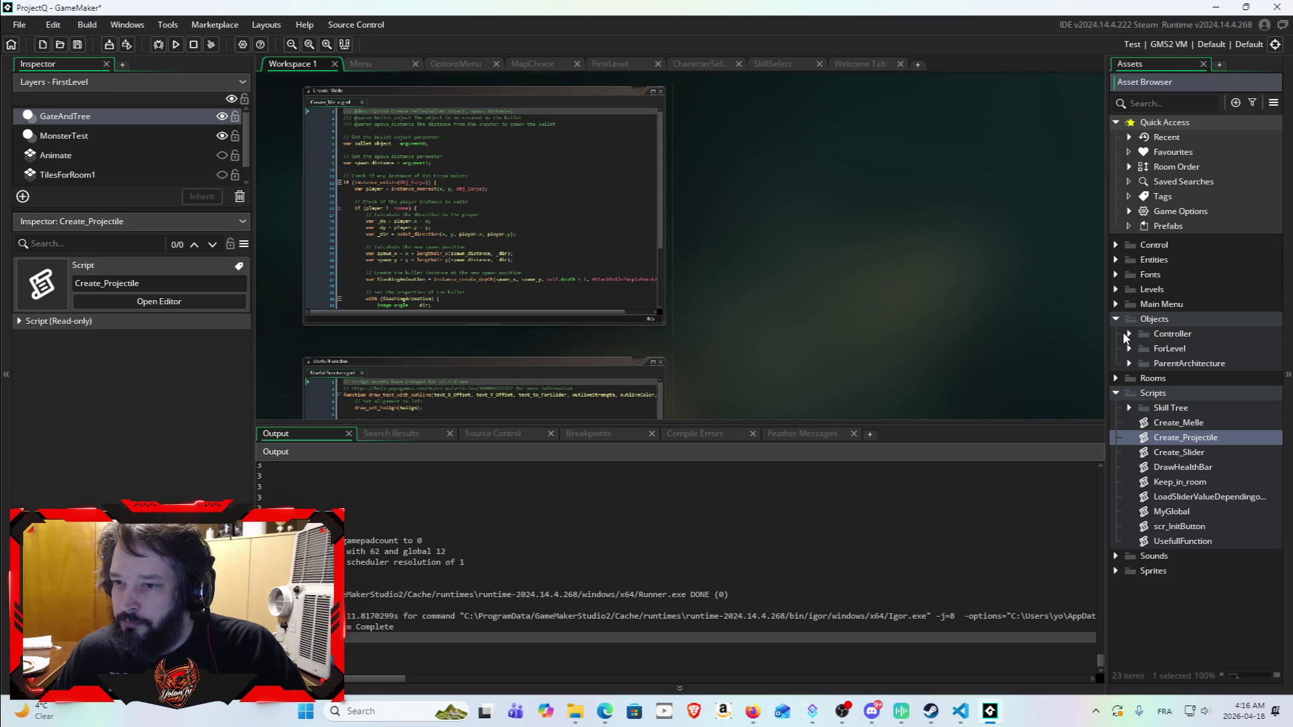
pyautogui.click(1128, 334)
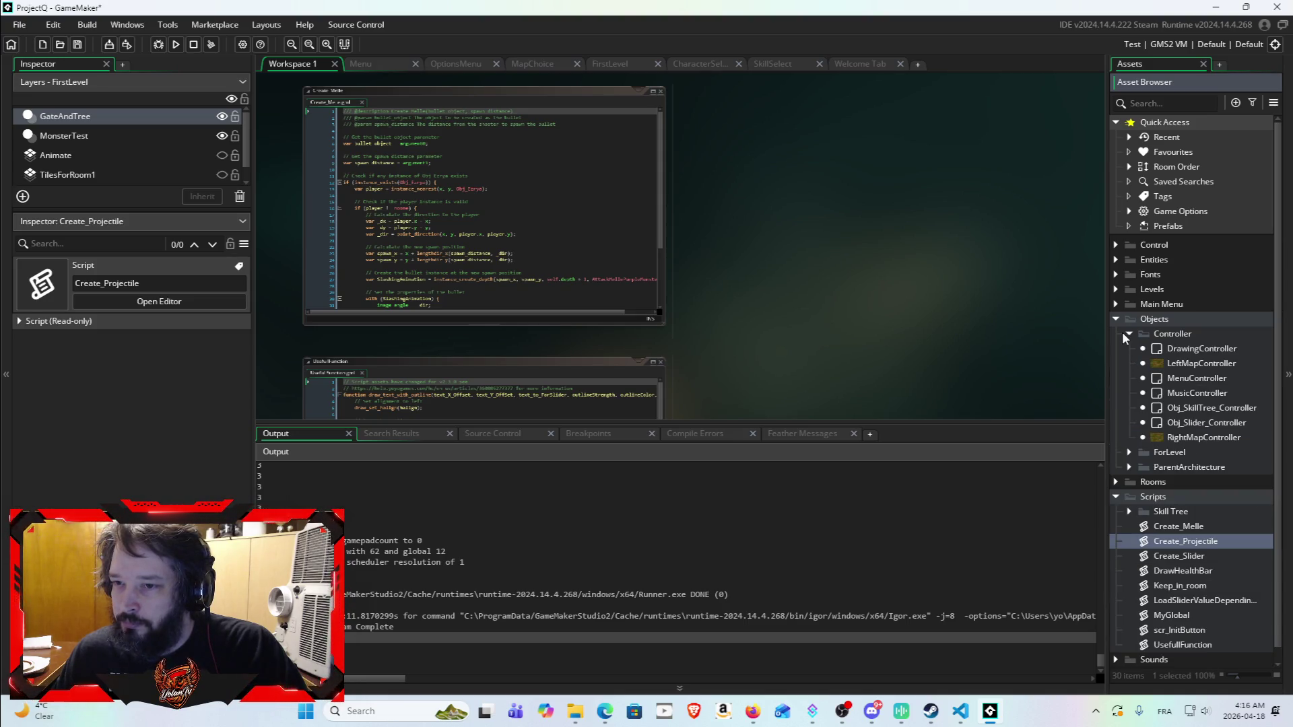
pyautogui.click(1116, 259)
pyautogui.click(1130, 288)
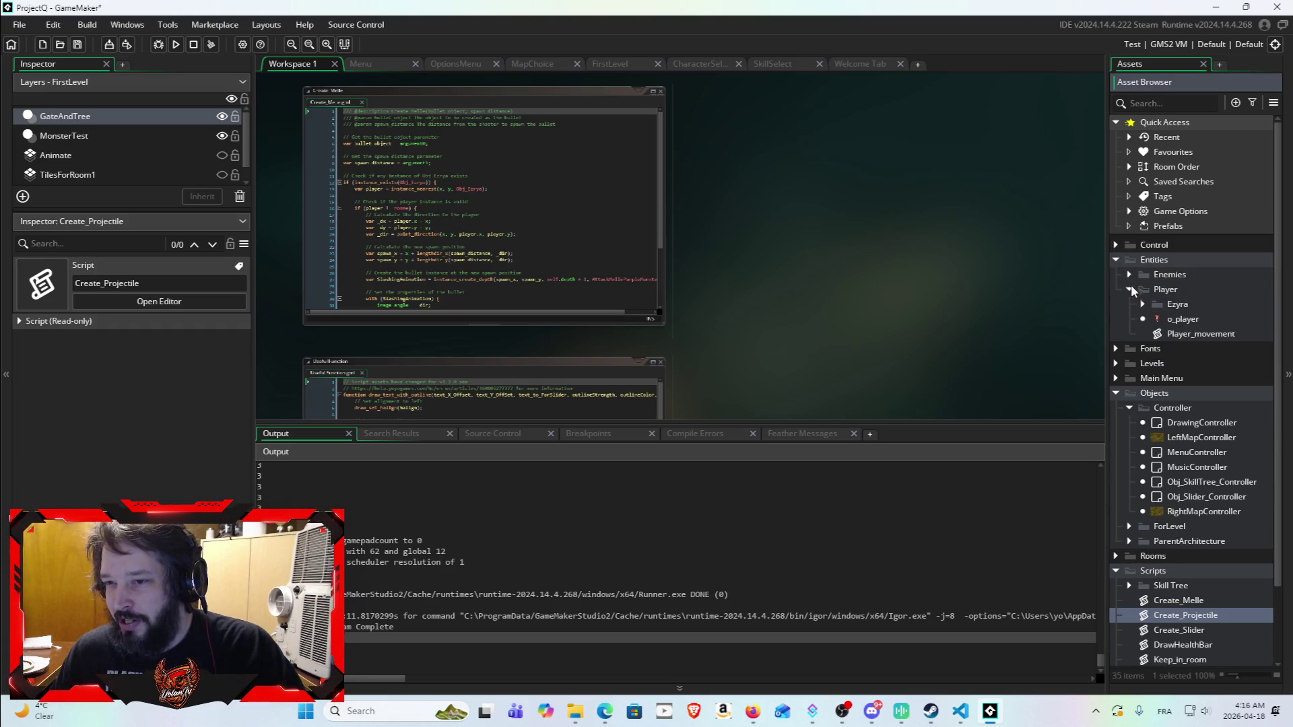
pyautogui.click(1130, 276)
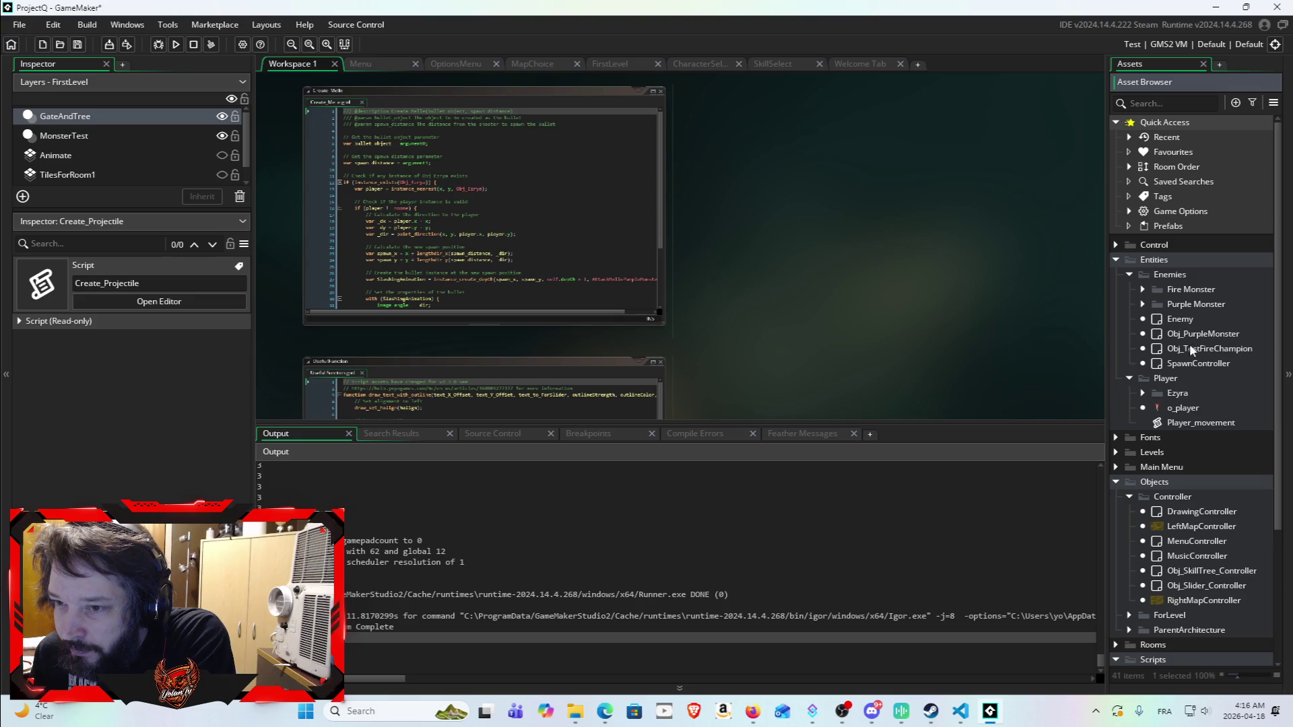
pyautogui.doubleClick(1189, 320)
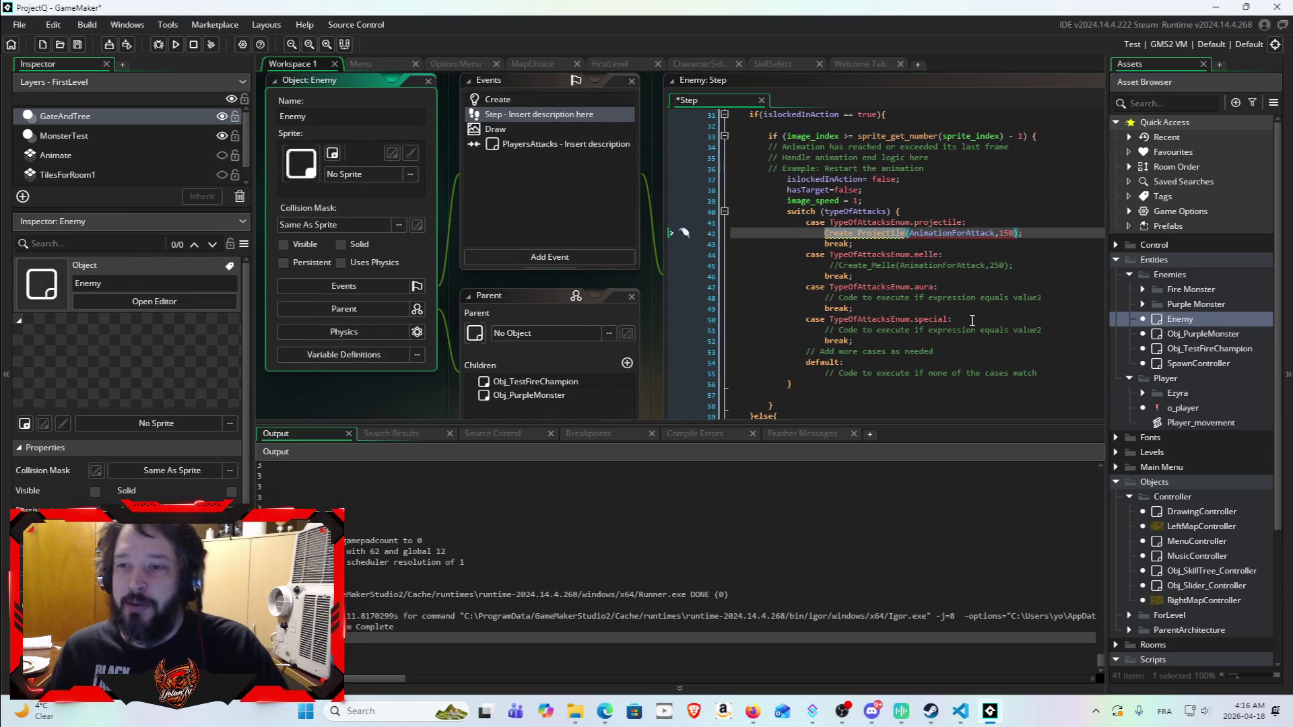
pyautogui.click(1003, 353)
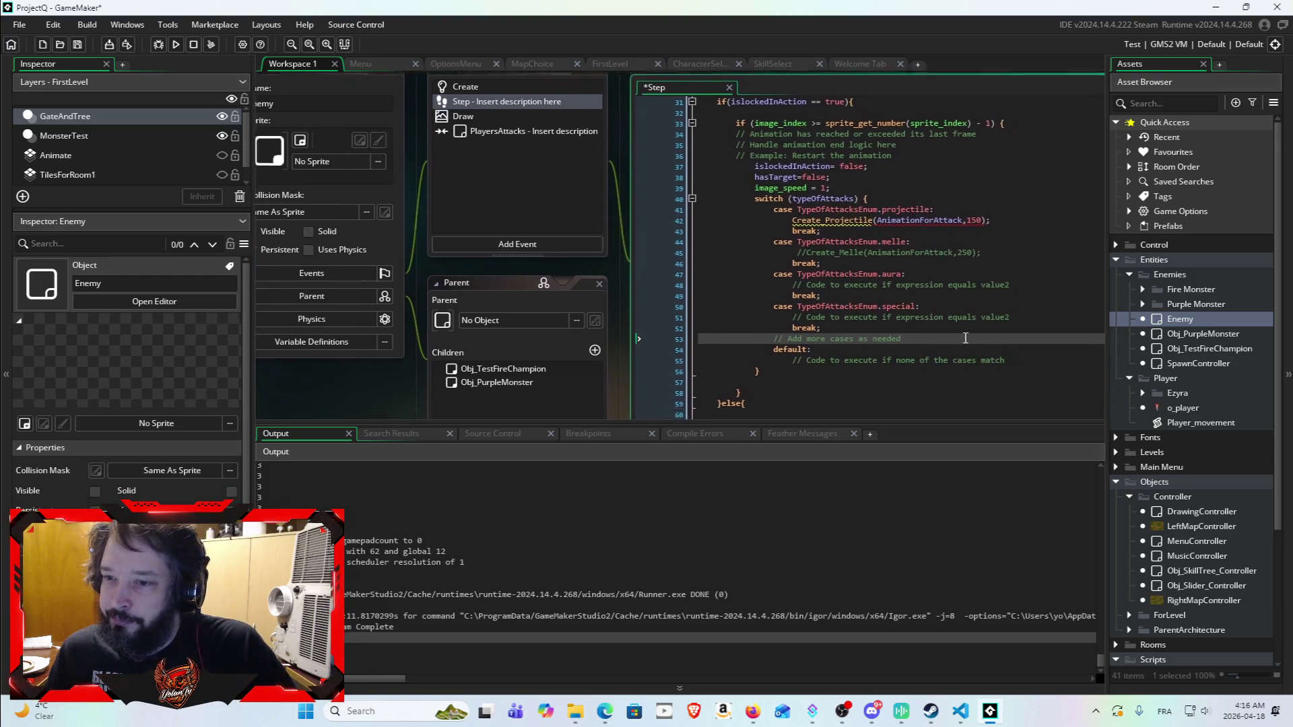
pyautogui.moveTo(905, 296); pyautogui.dragTo(821, 340)
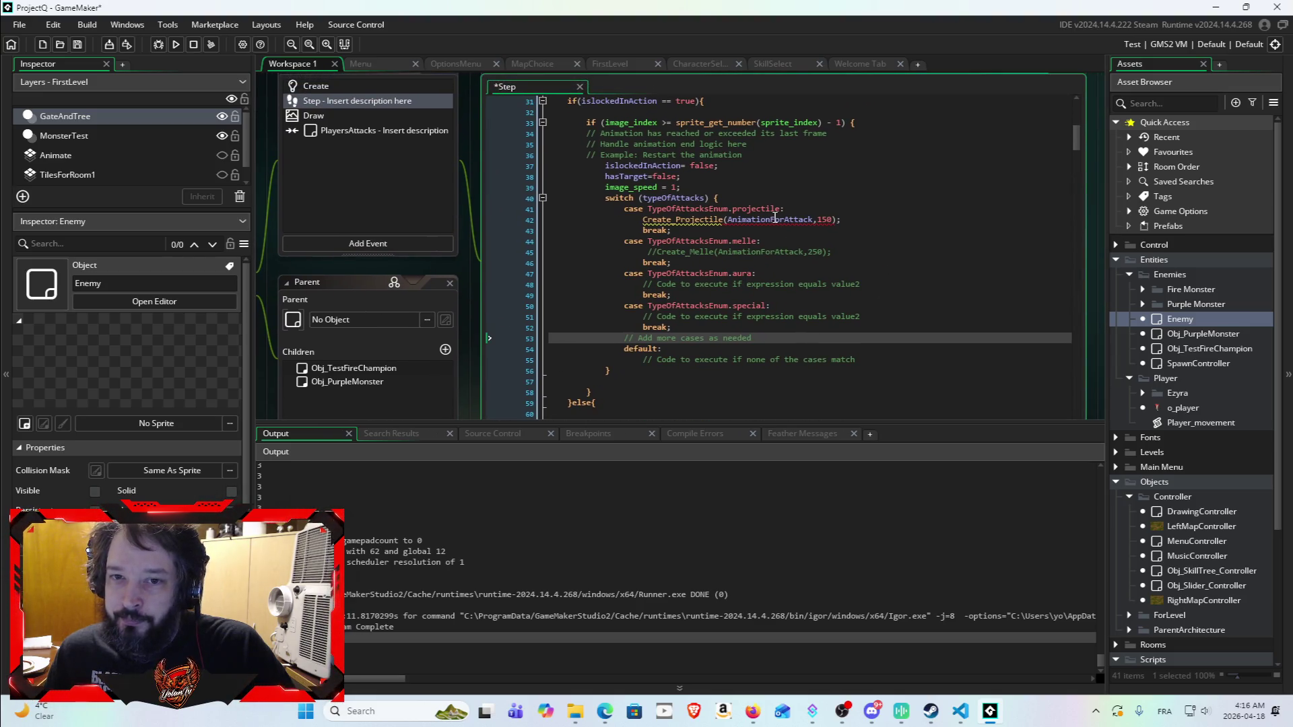
pyautogui.moveTo(774, 219)
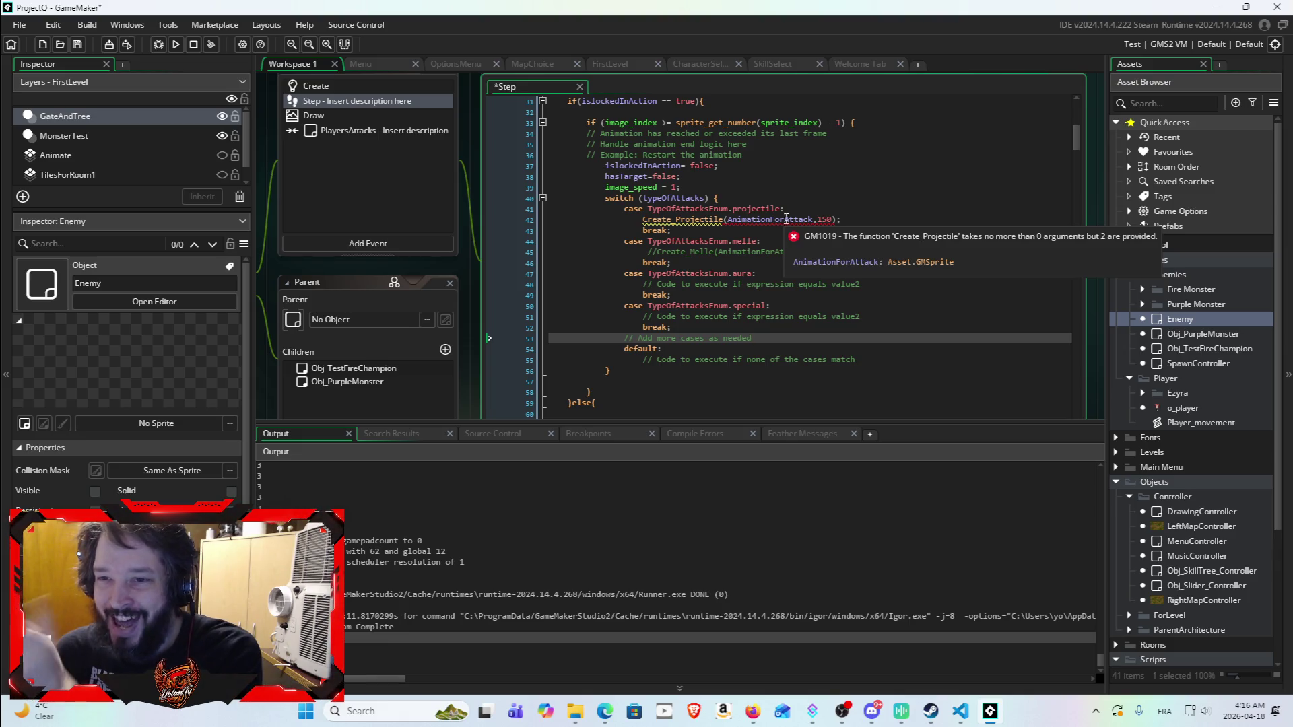
pyautogui.moveTo(643, 219); pyautogui.dragTo(890, 218)
pyautogui.click(889, 218)
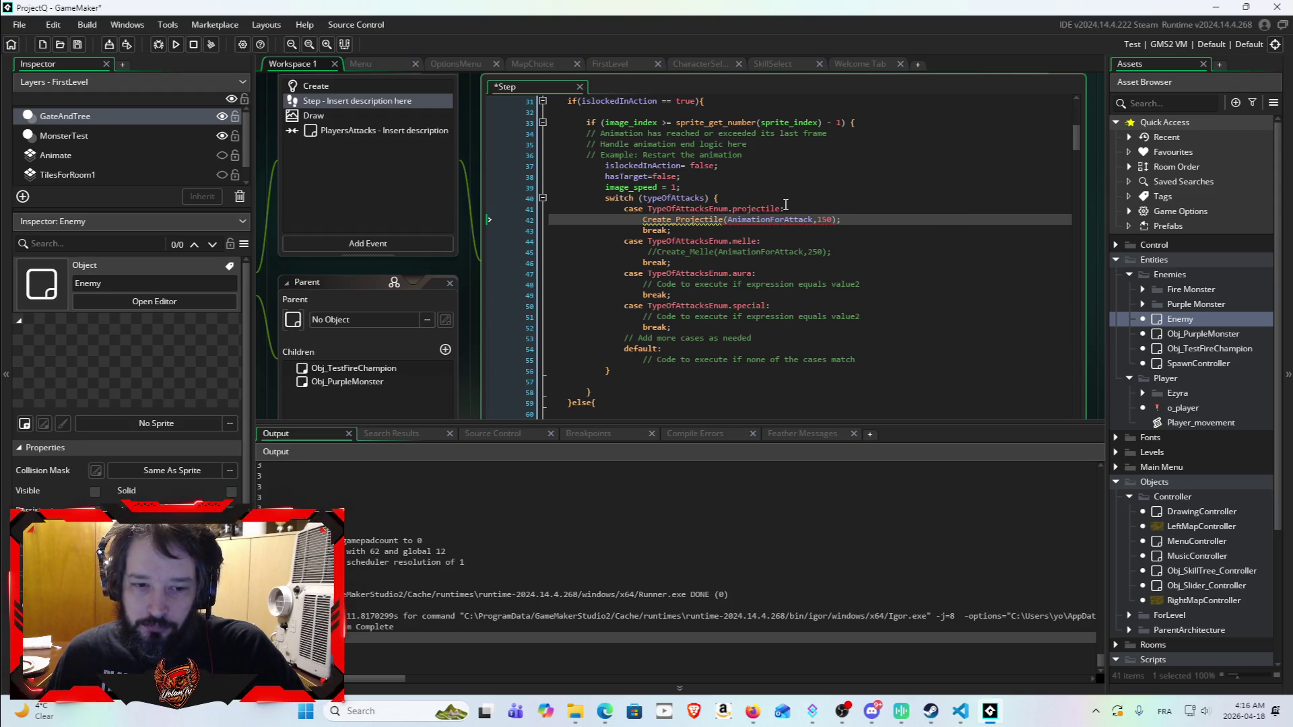
pyautogui.moveTo(715, 219)
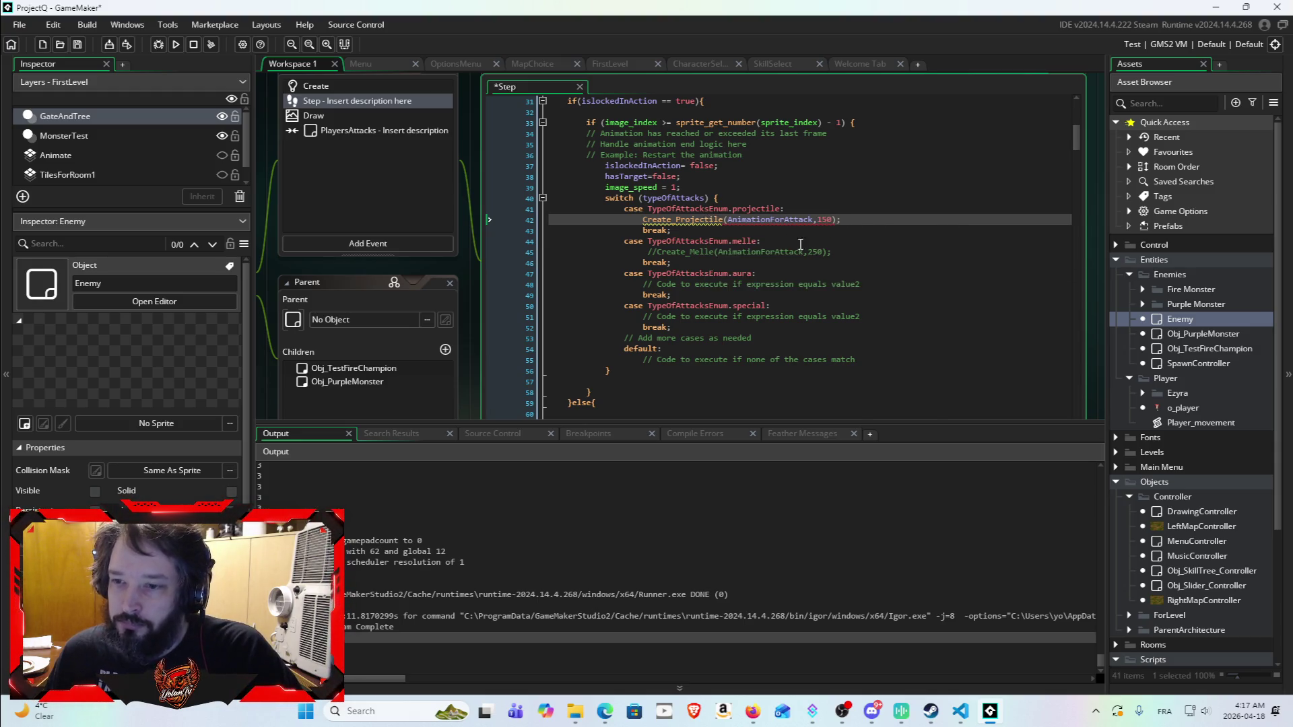
pyautogui.scroll(-5, 1192, 434)
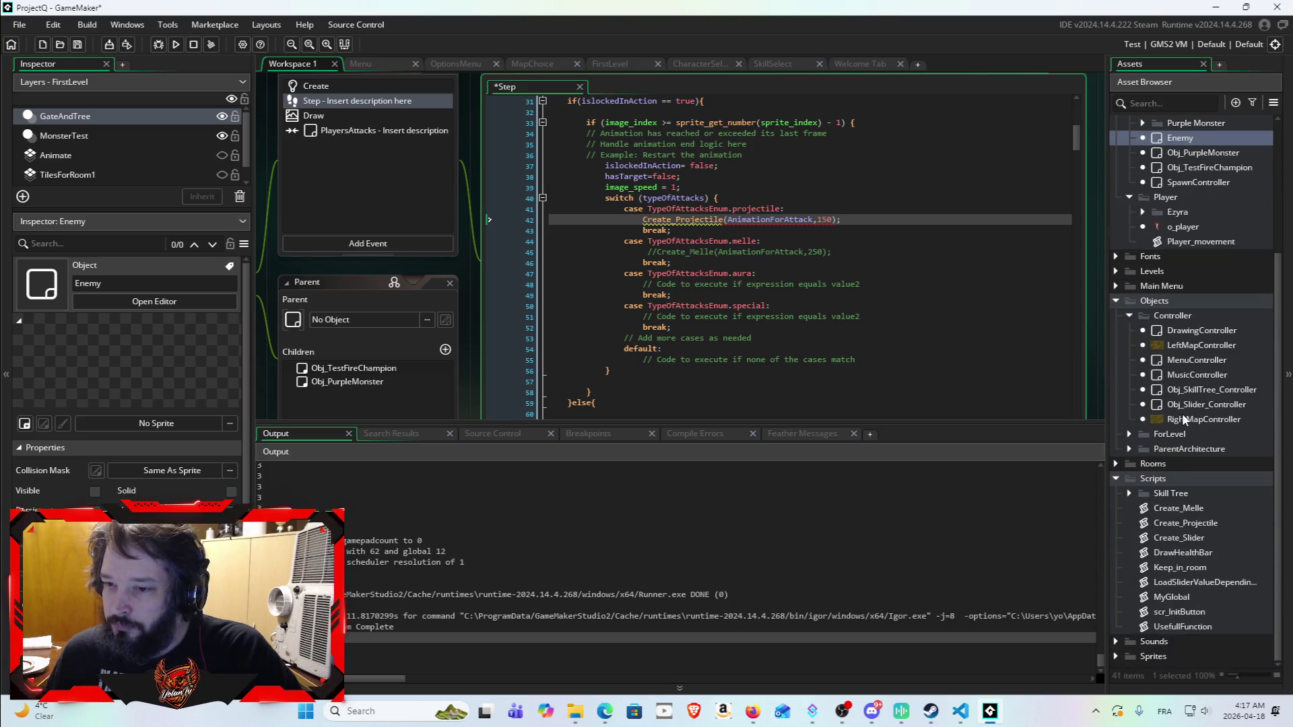
pyautogui.doubleClick(1198, 523)
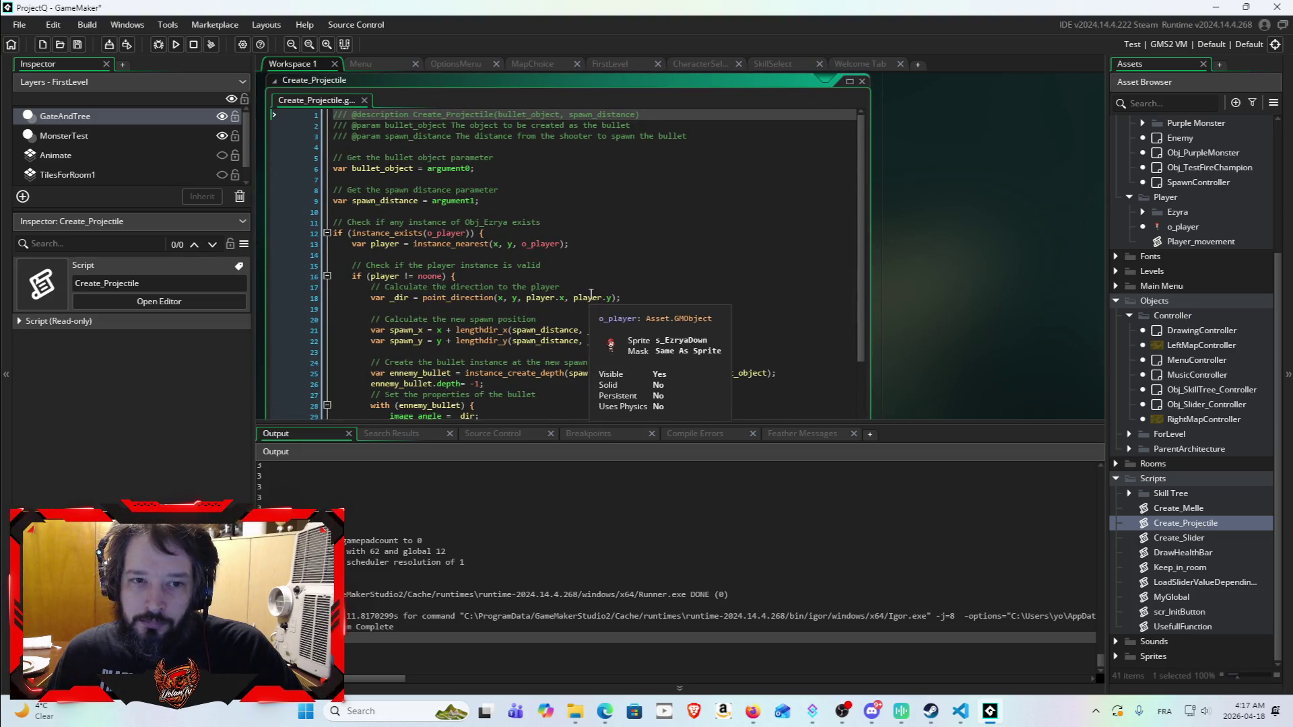
pyautogui.scroll(-1, 591, 301)
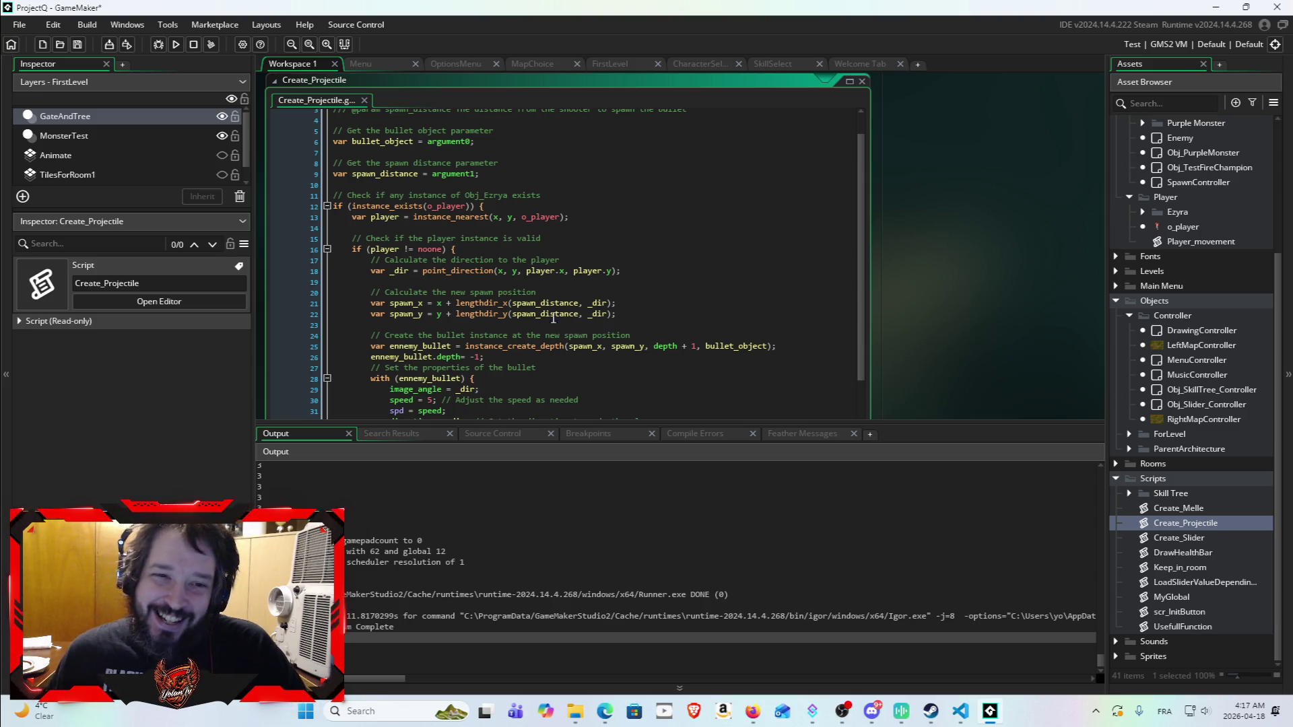
pyautogui.scroll(-3, 499, 304)
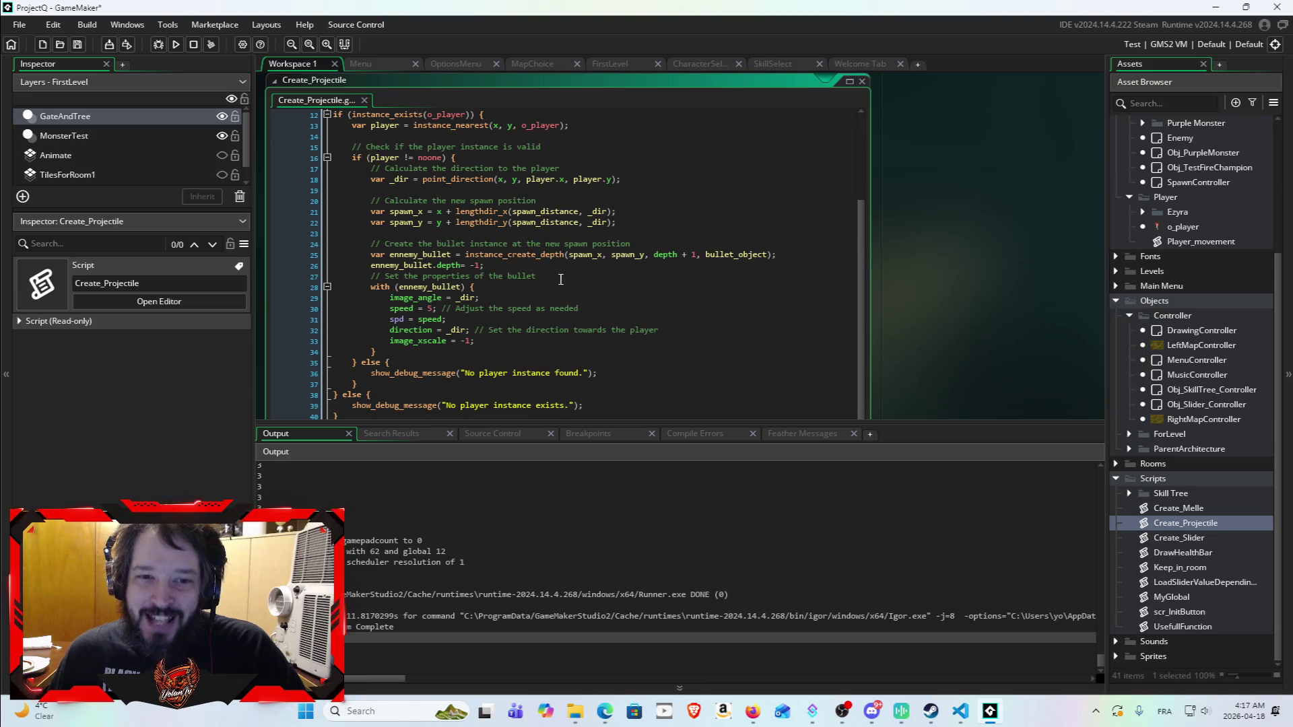
pyautogui.scroll(1, 499, 289)
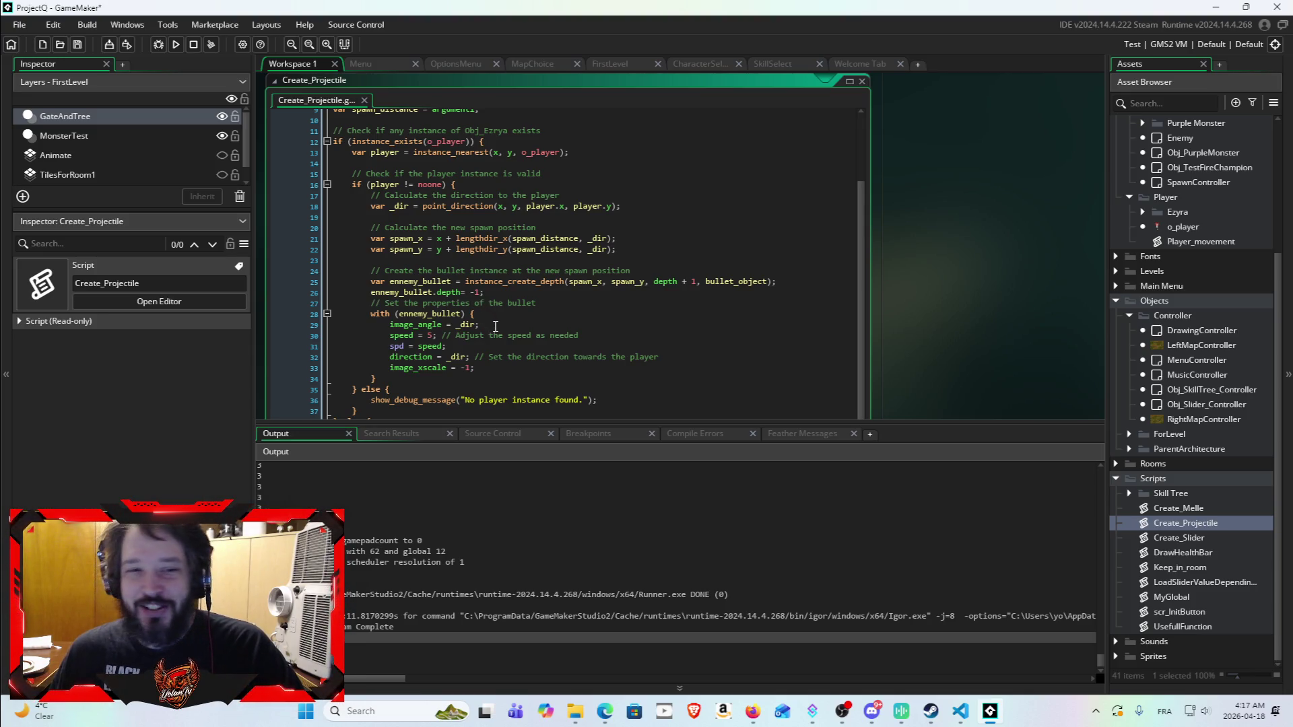
pyautogui.scroll(-1, 476, 369)
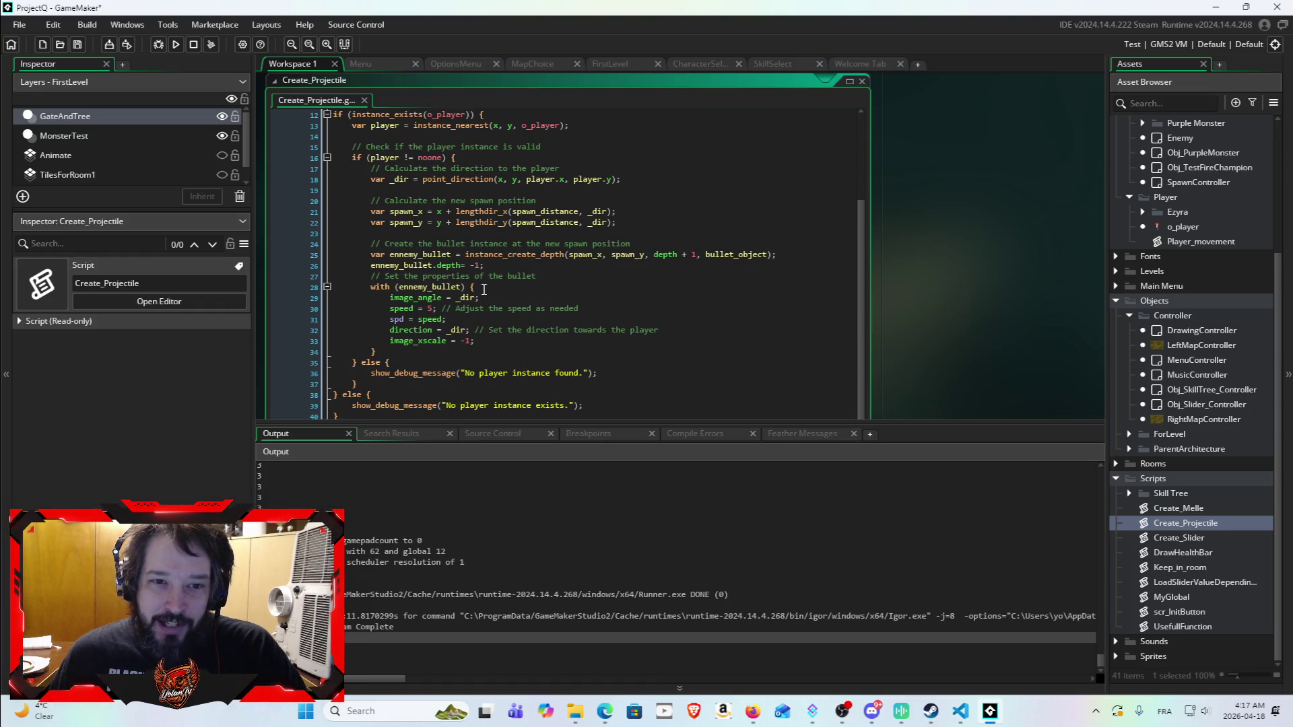
pyautogui.scroll(3, 484, 281)
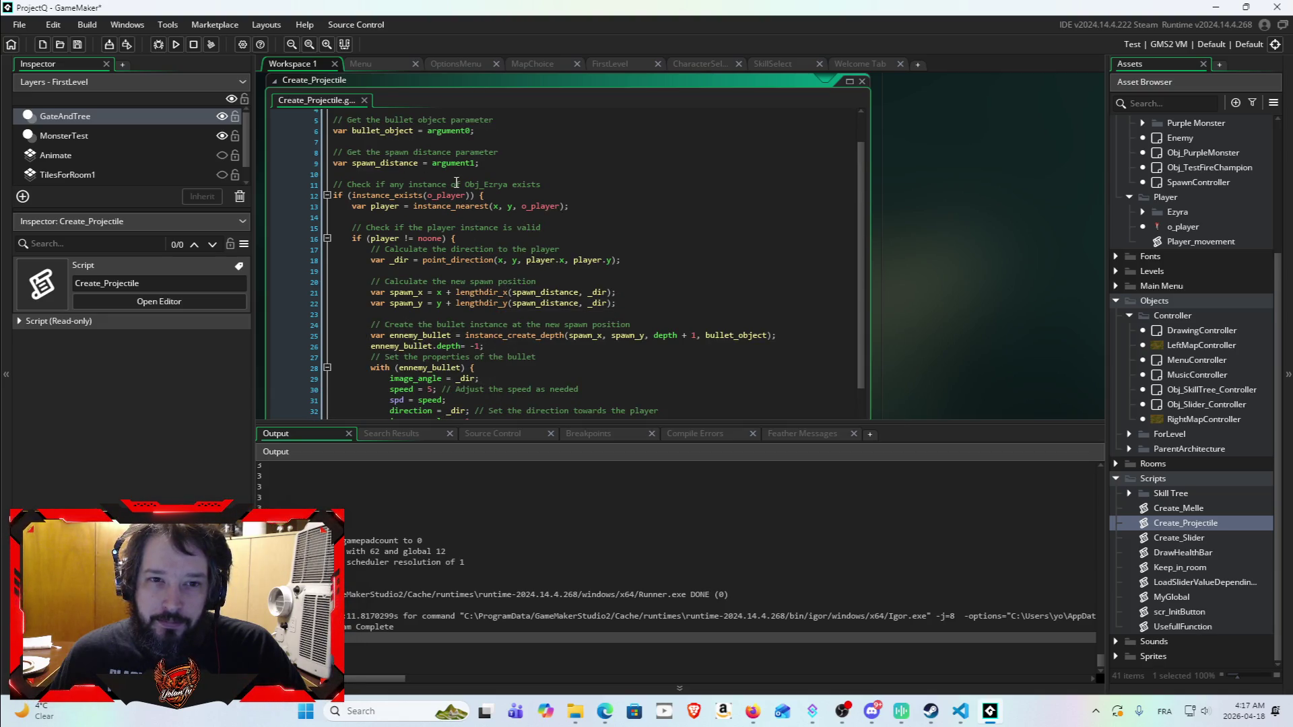
pyautogui.scroll(2, 456, 183)
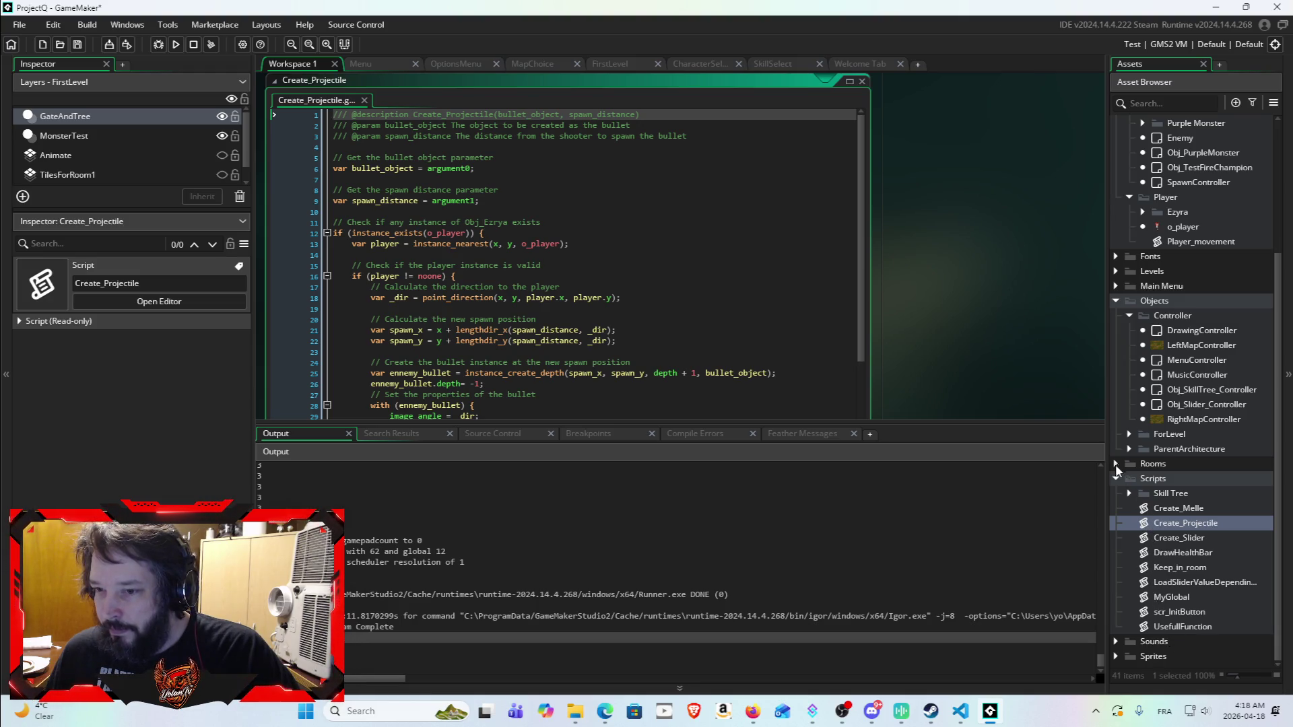
# Step: Expand Sprites > Attacks > Projectiles and Melle, then reopen the Enemy object
pyautogui.click(1117, 656)
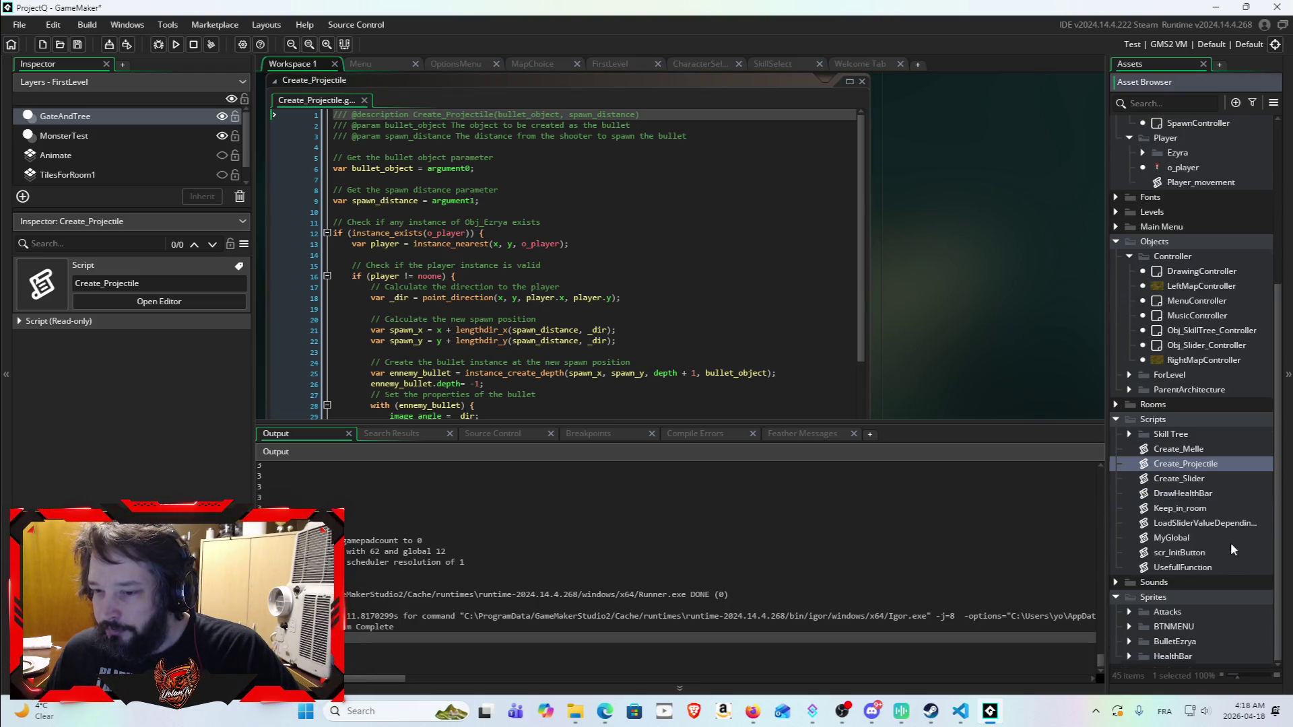
pyautogui.click(1130, 611)
pyautogui.click(1142, 610)
pyautogui.click(1141, 567)
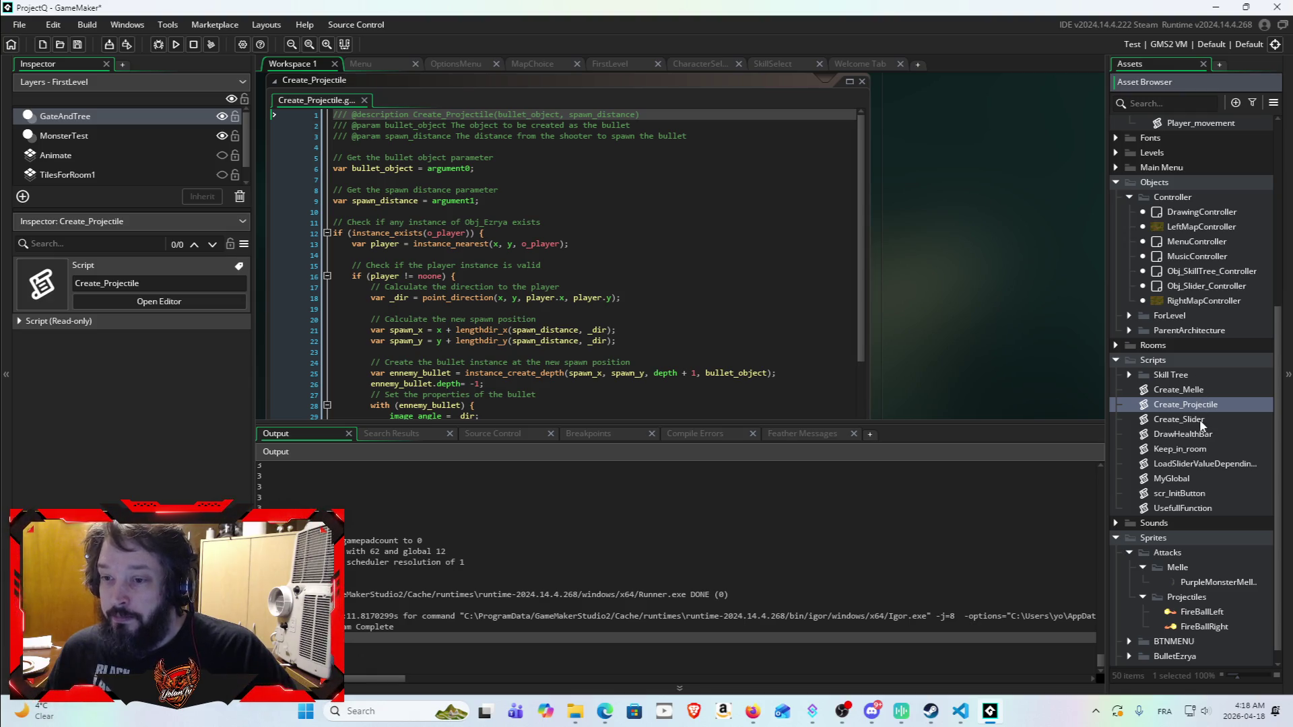
pyautogui.scroll(5, 1191, 400)
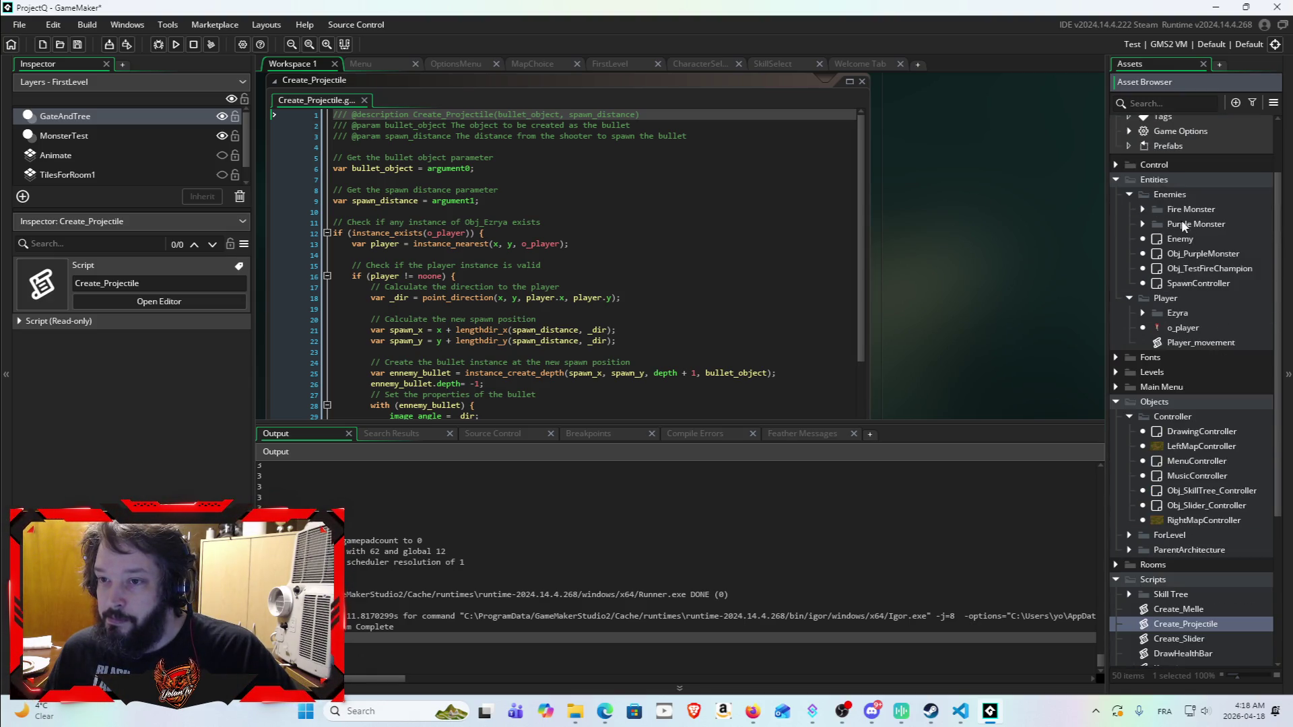
pyautogui.doubleClick(1184, 239)
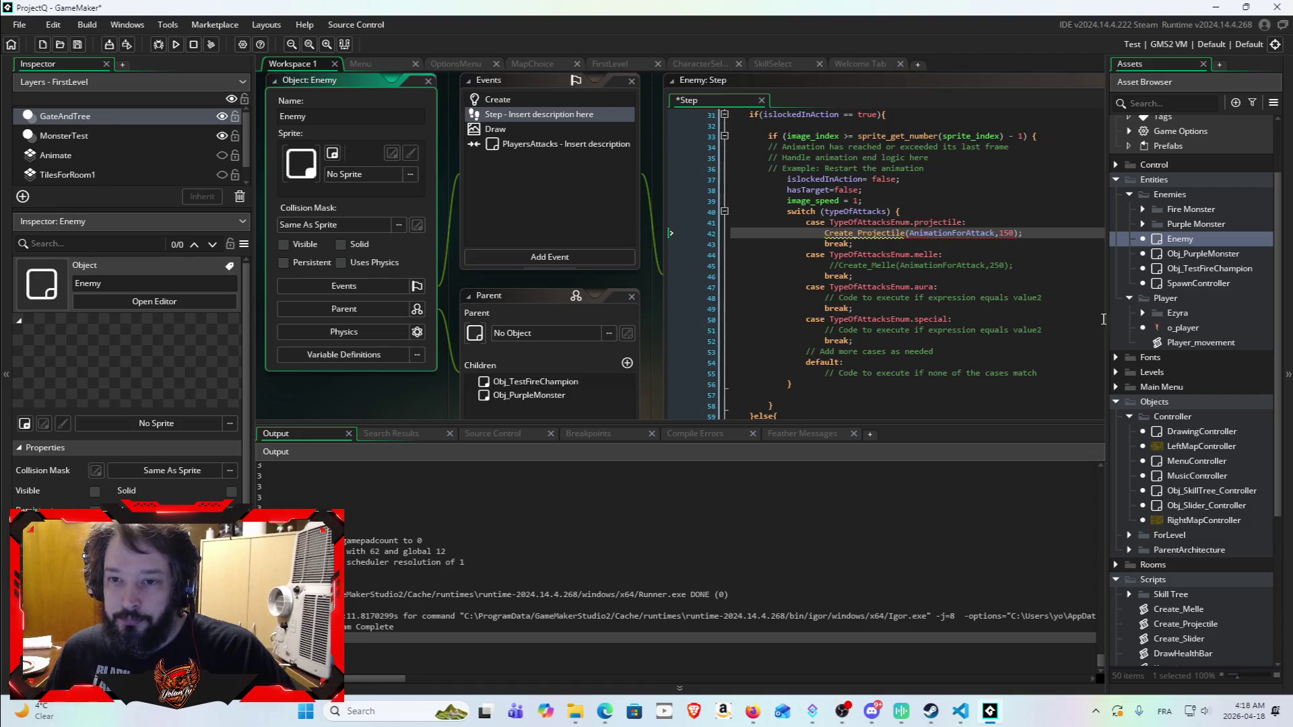
# Step: Replace AnimationForAttack with FireBallRight in the line 42 Create_Projectile call
pyautogui.scroll(-5, 1211, 628)
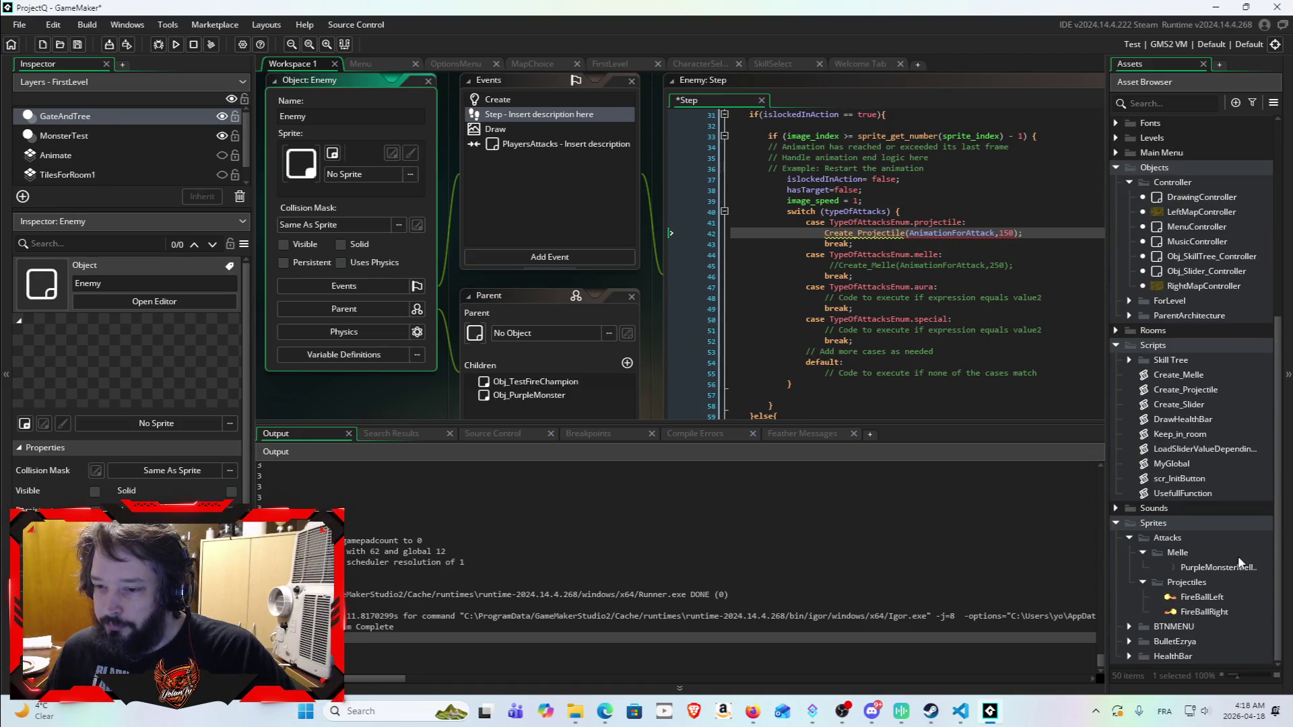
pyautogui.click(958, 236)
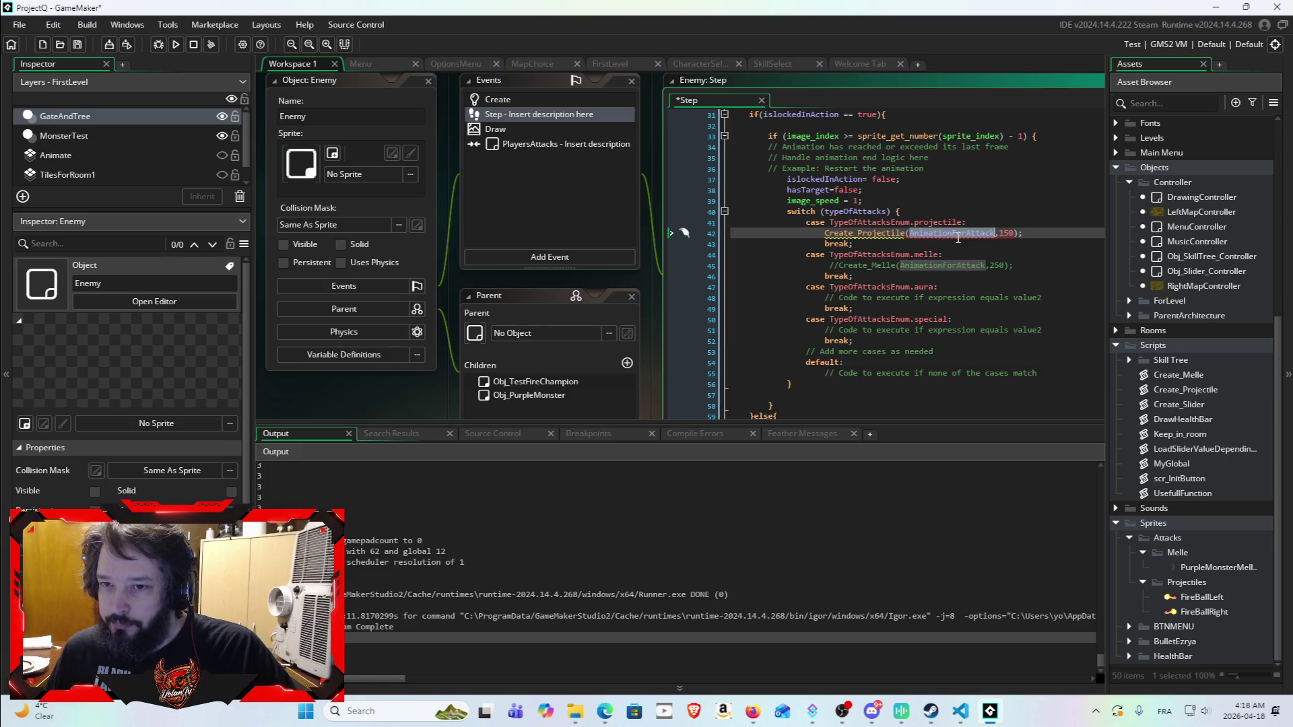
pyautogui.doubleClick(939, 223)
pyautogui.doubleClick(960, 234)
pyautogui.hotkey('ctrl', 'c')
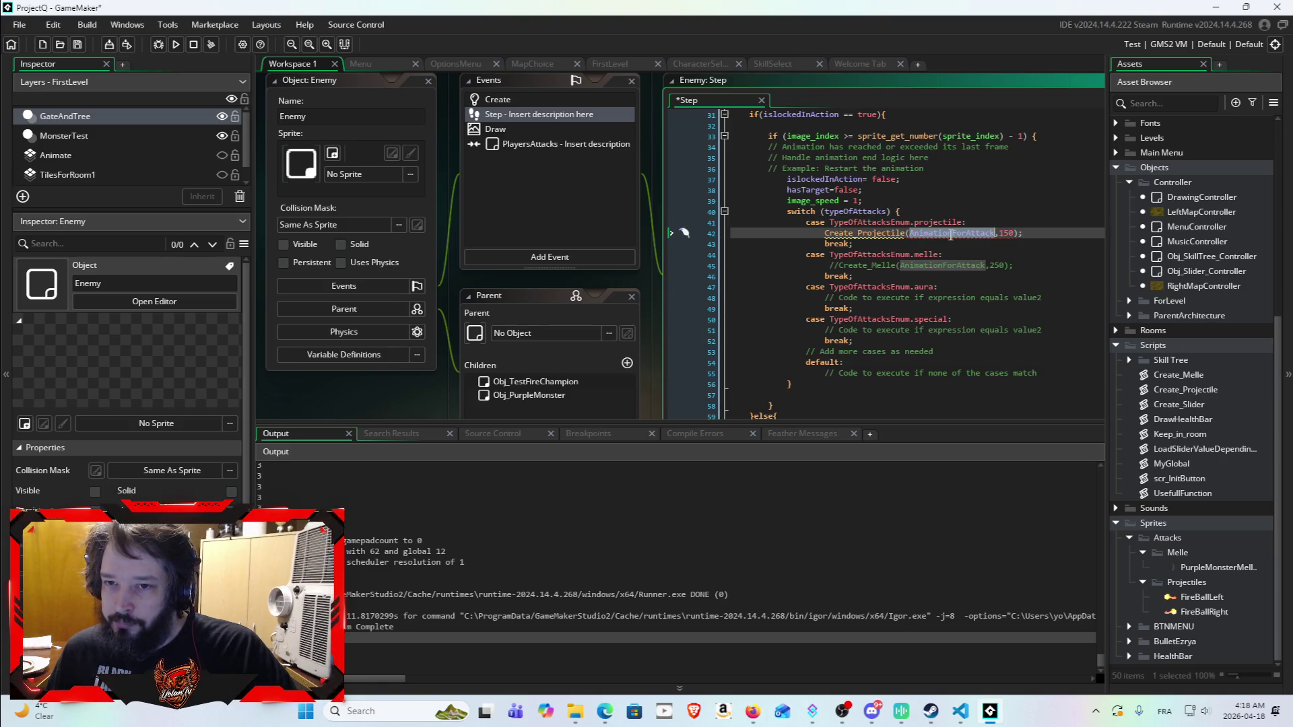
pyautogui.write('Fire')
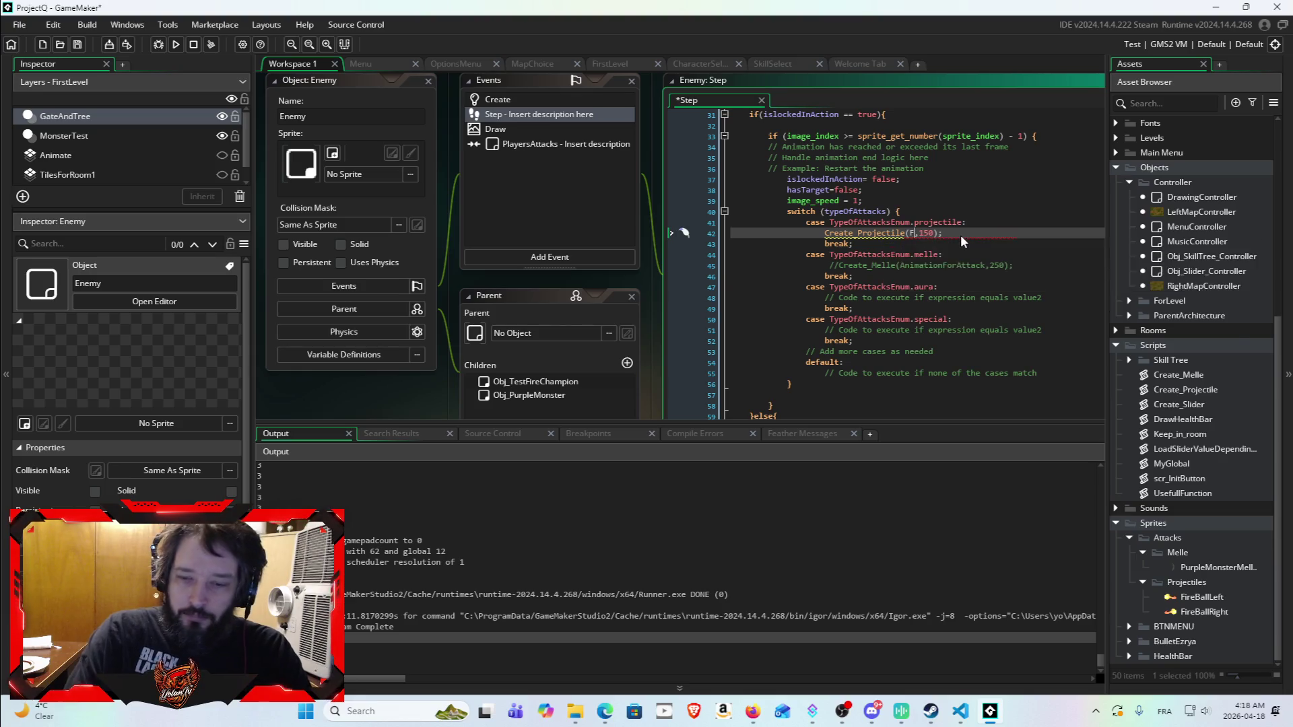
pyautogui.press('Down')
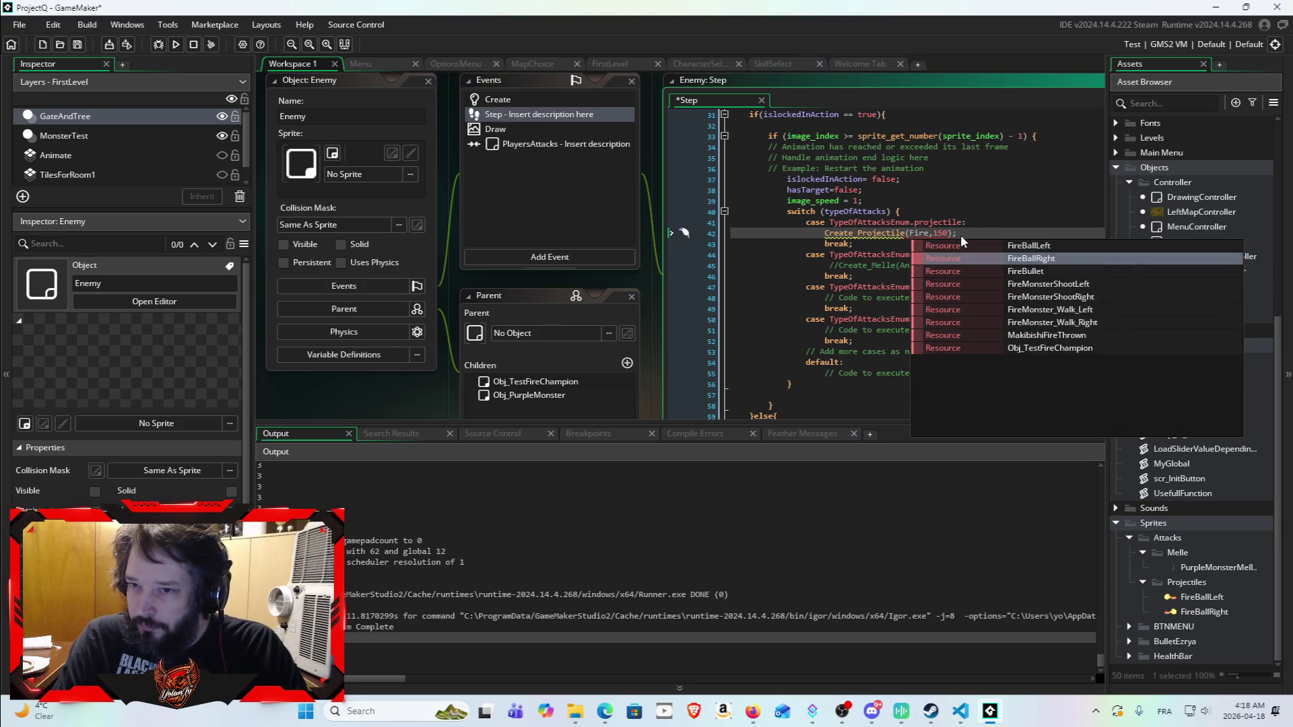
pyautogui.press('Return')
# Step: Paste AnimationForAttack back as the argument and select the full Create_Projectile call
pyautogui.click(961, 265)
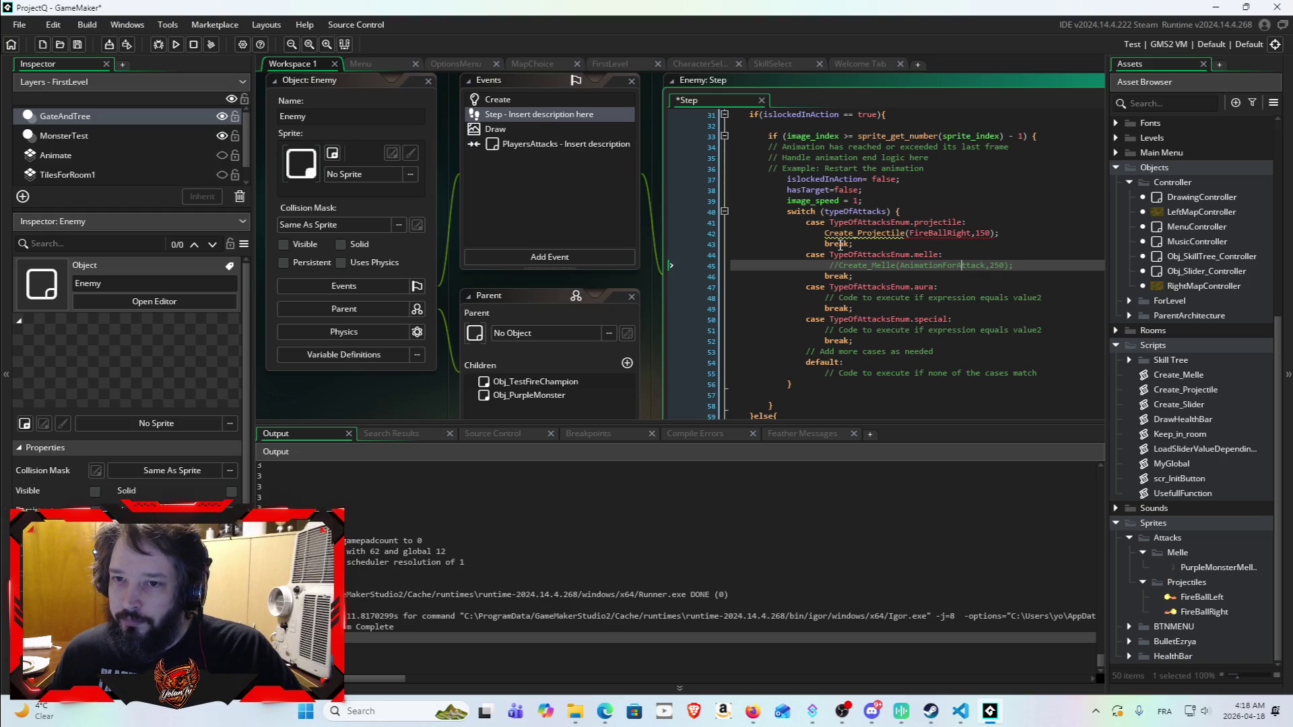
pyautogui.moveTo(827, 235)
pyautogui.moveTo(827, 233); pyautogui.dragTo(1068, 227)
pyautogui.doubleClick(940, 233)
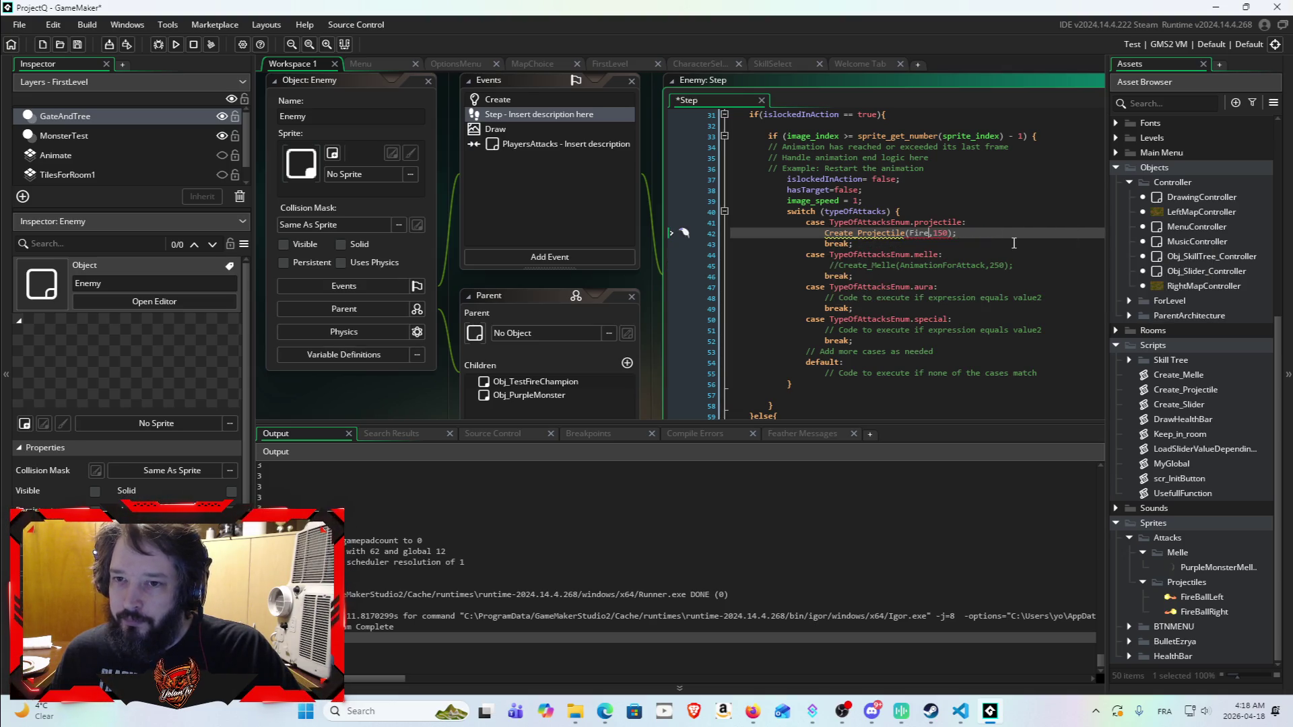
pyautogui.hotkey('ctrl', 'v')
pyautogui.click(900, 243)
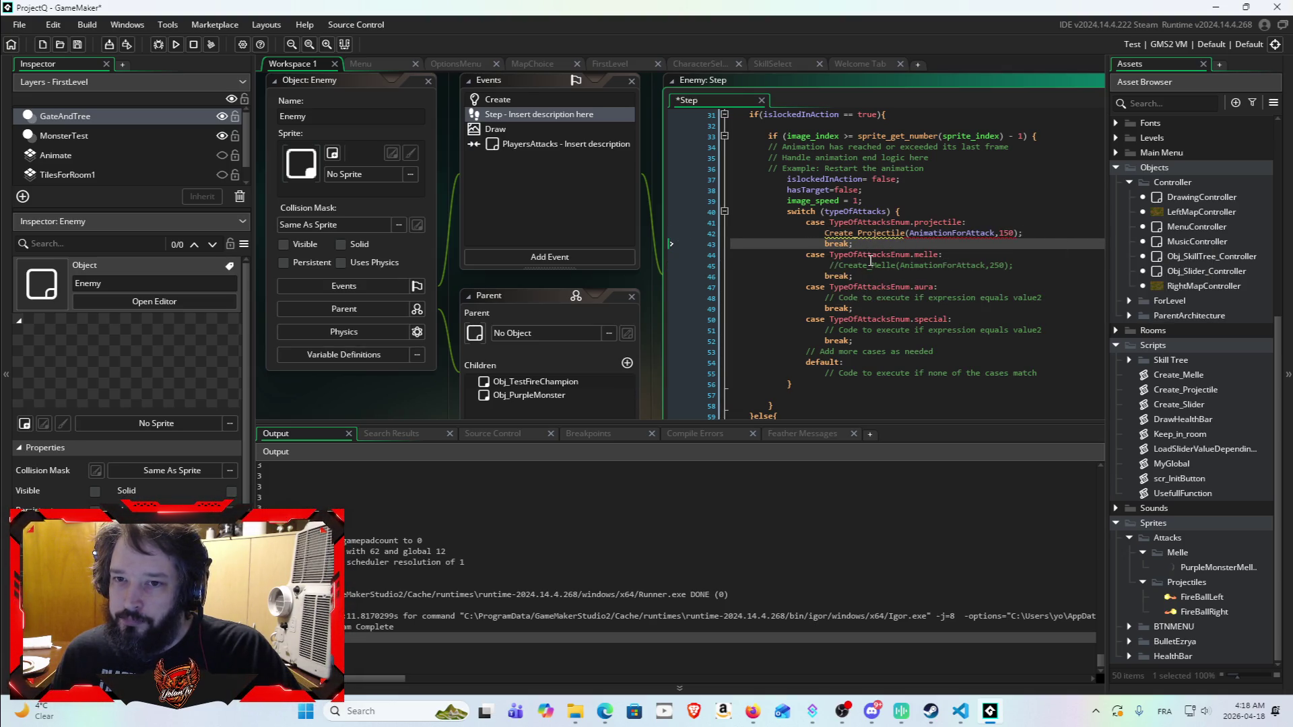
pyautogui.moveTo(823, 232)
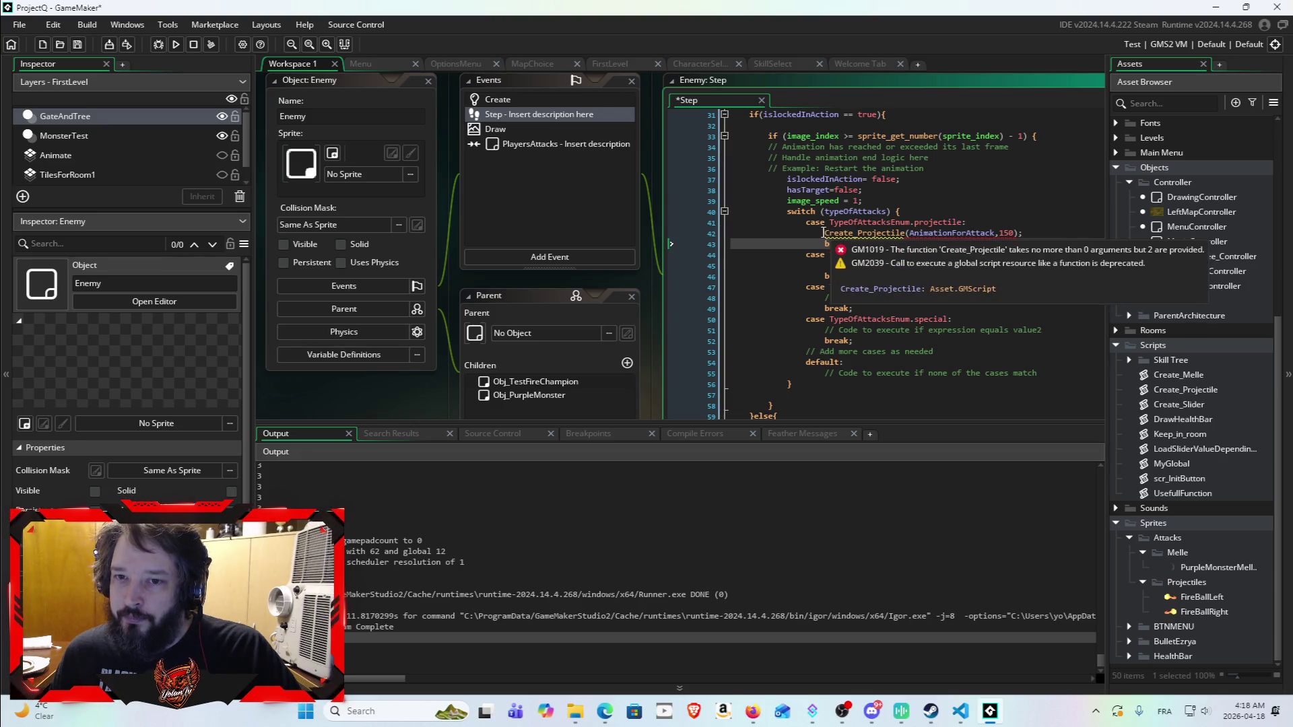
pyautogui.moveTo(822, 232); pyautogui.dragTo(1045, 230)
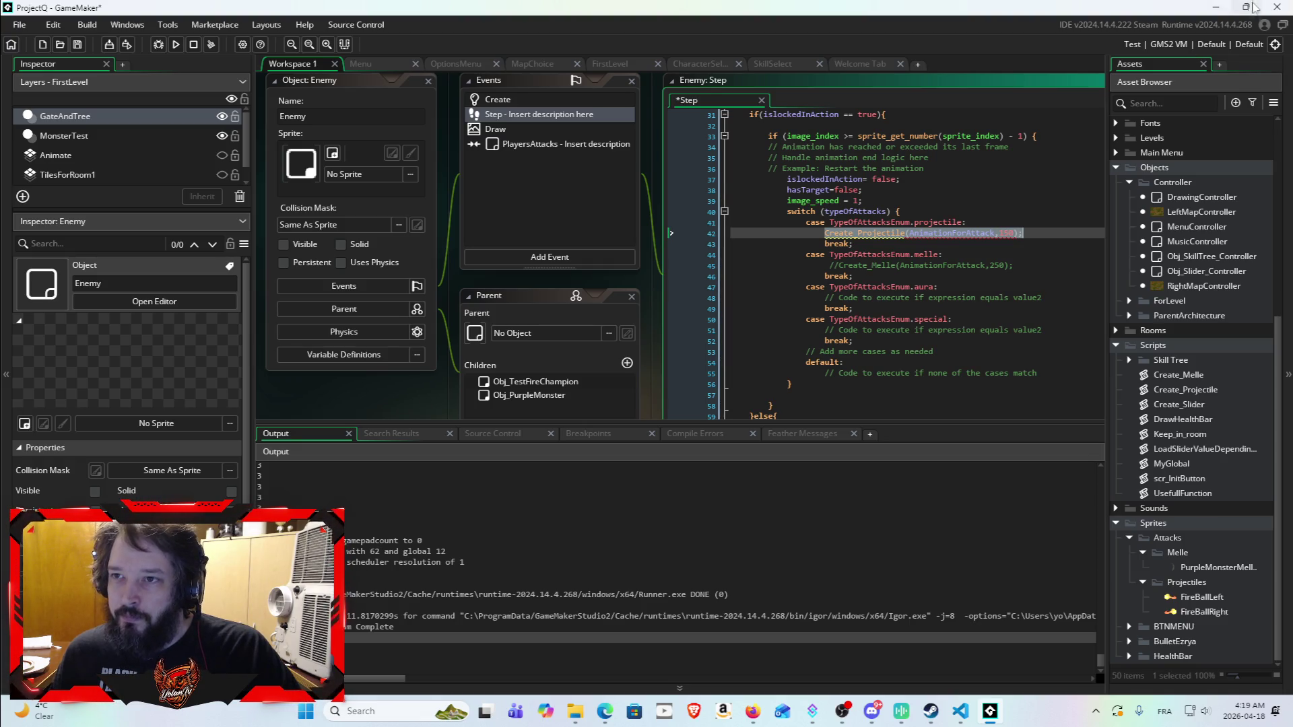
# Step: Minimize GameMaker and load claude.ai in a new Firefox tab
pyautogui.click(1210, 10)
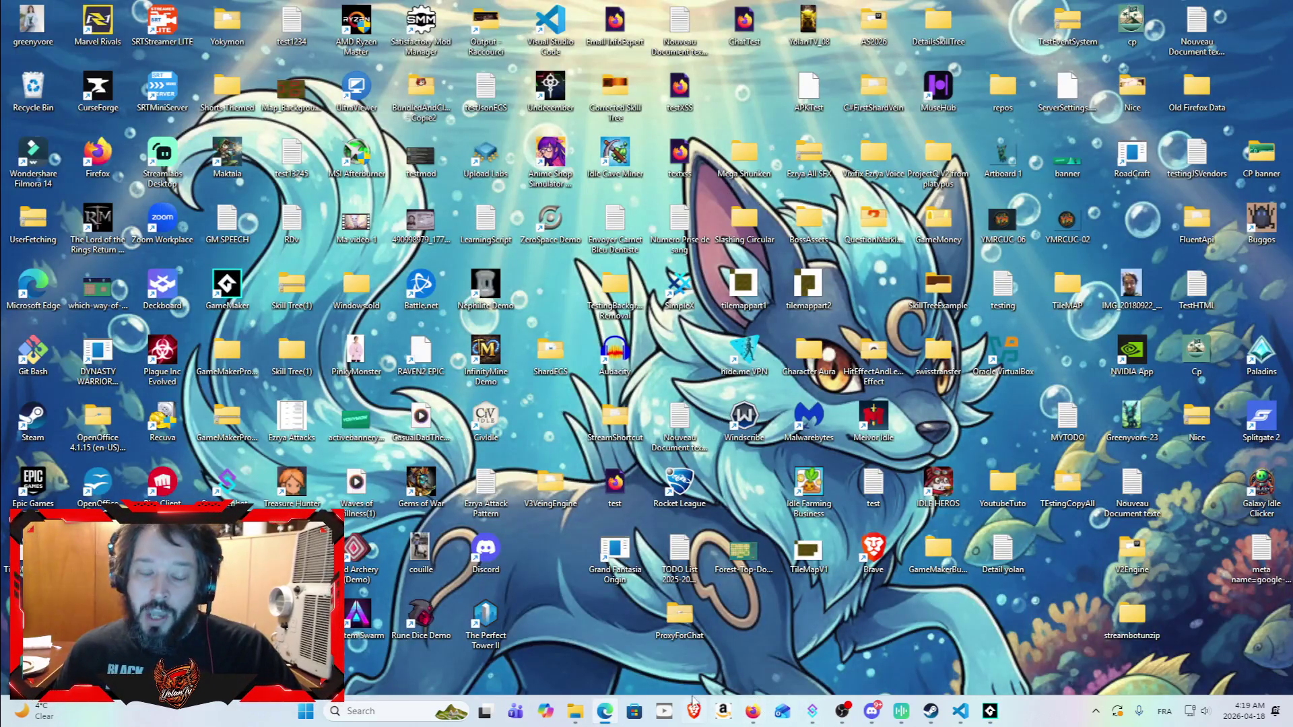
pyautogui.click(753, 720)
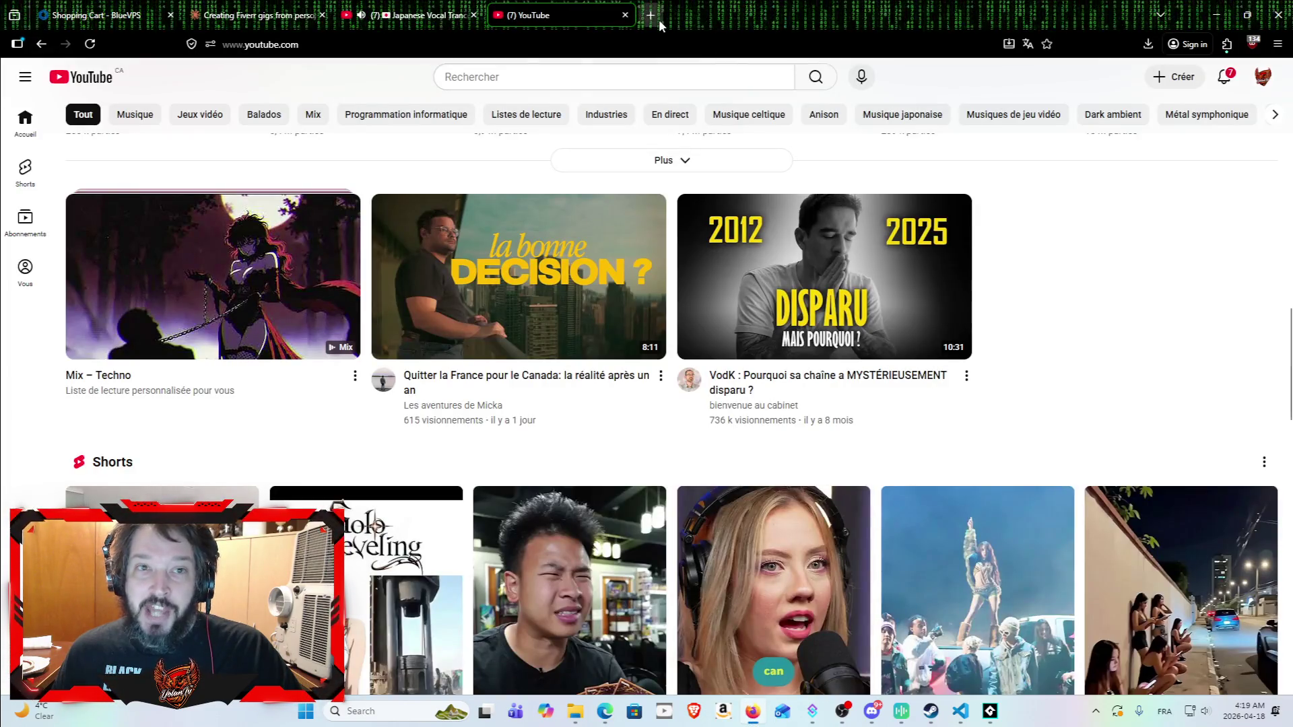
pyautogui.click(659, 19)
pyautogui.write('claude.ai/')
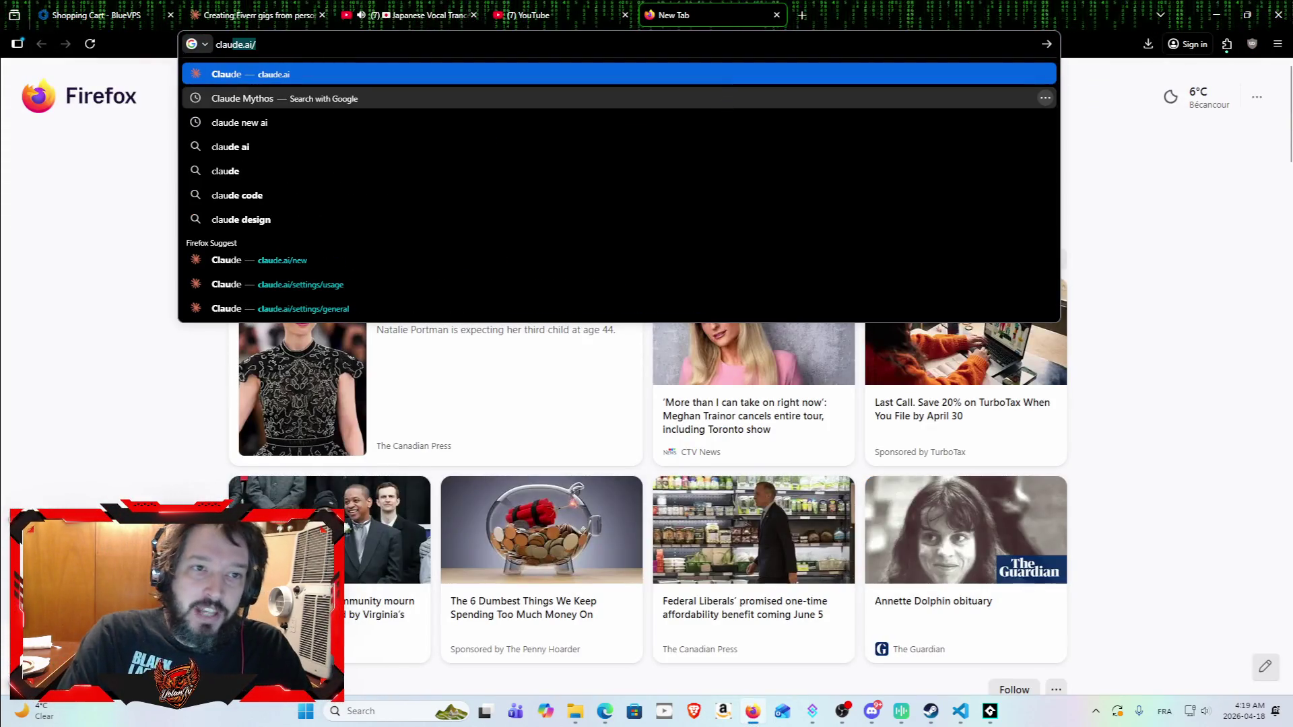
pyautogui.press('Return')
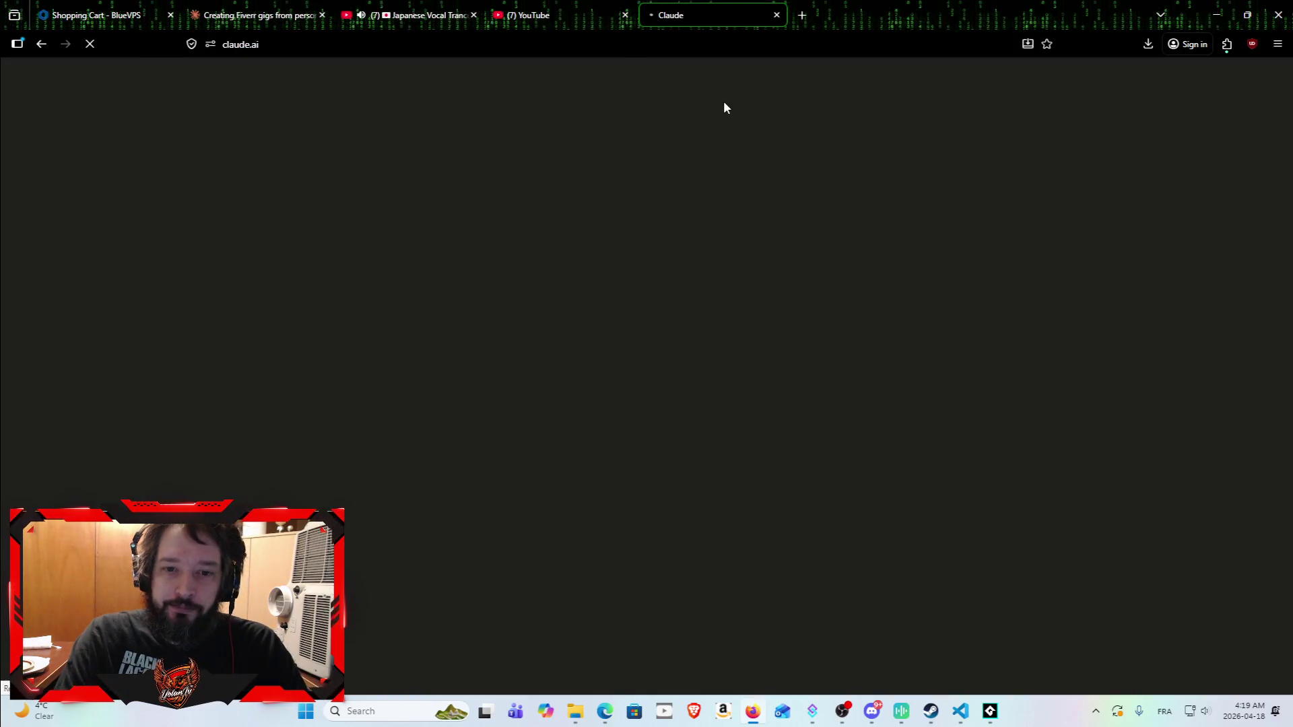
# Step: Type 'in gamemaker i try to call a script :: Create_Projectile(AnimationForAttack,150);' then 'the create projectile file look like this ::'
pyautogui.write('in gaema')
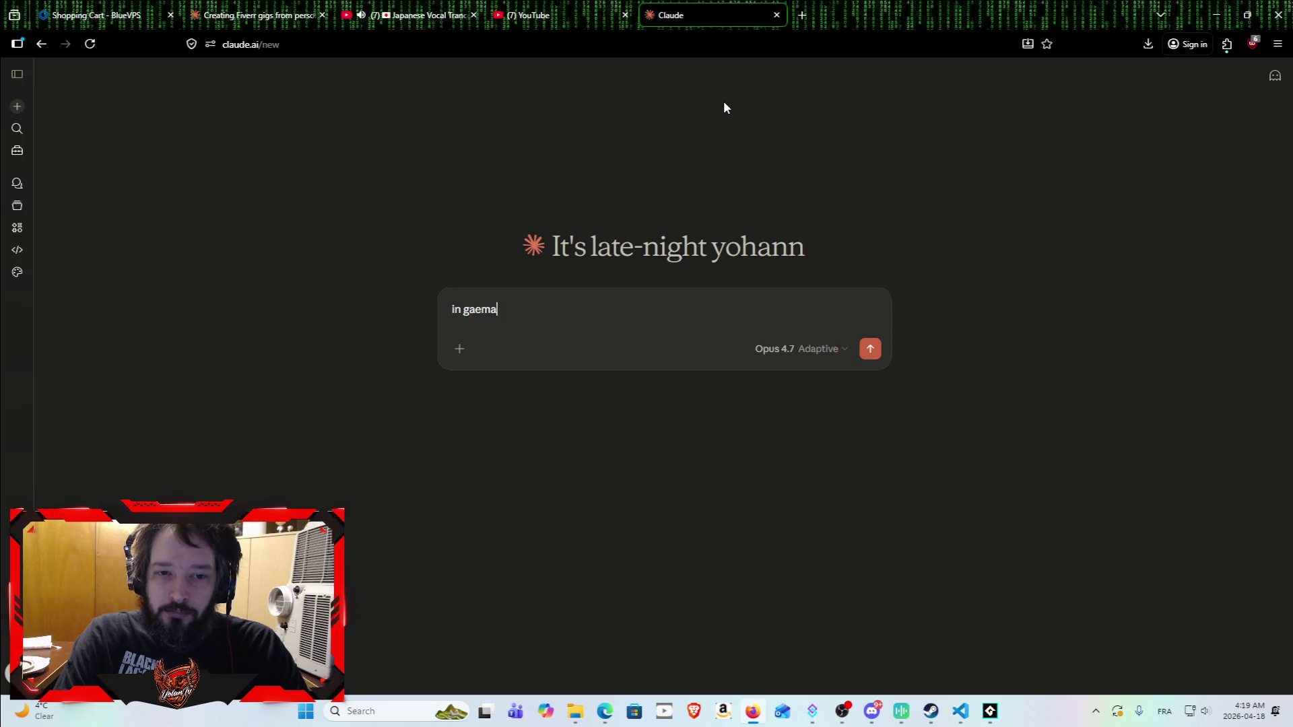
pyautogui.write('mem')
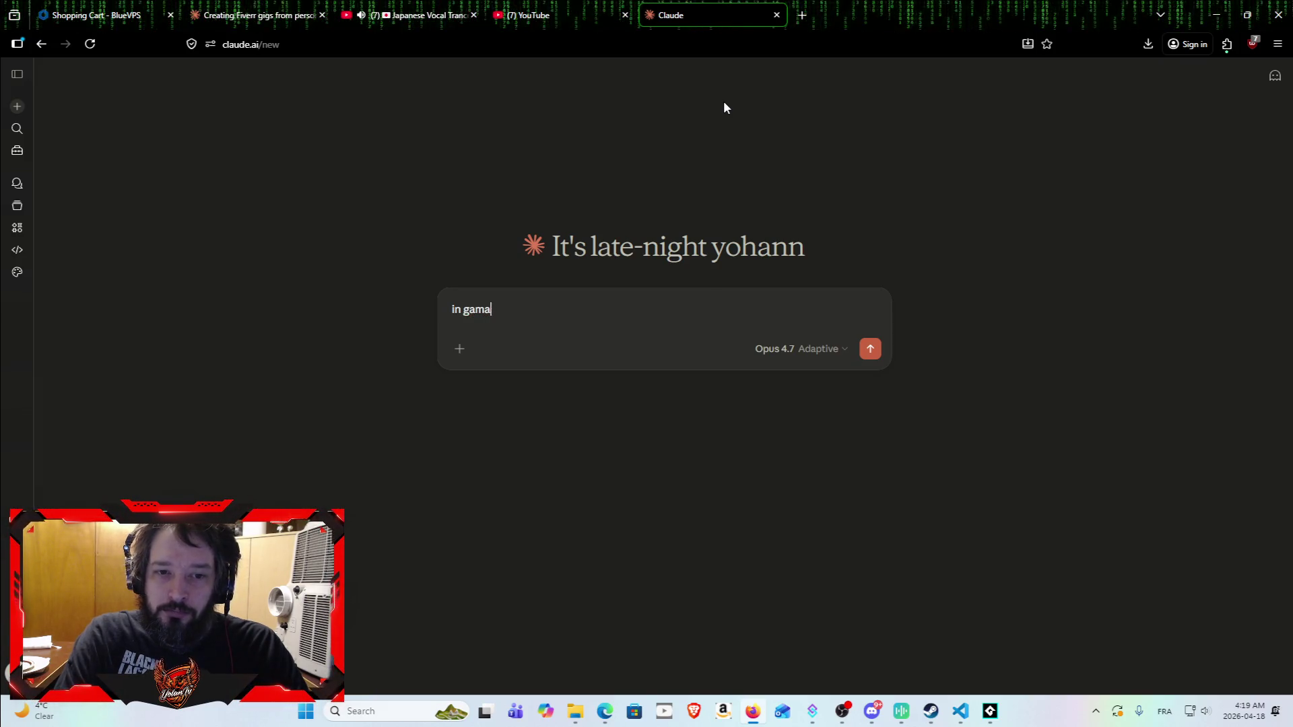
pyautogui.write('aker i tr')
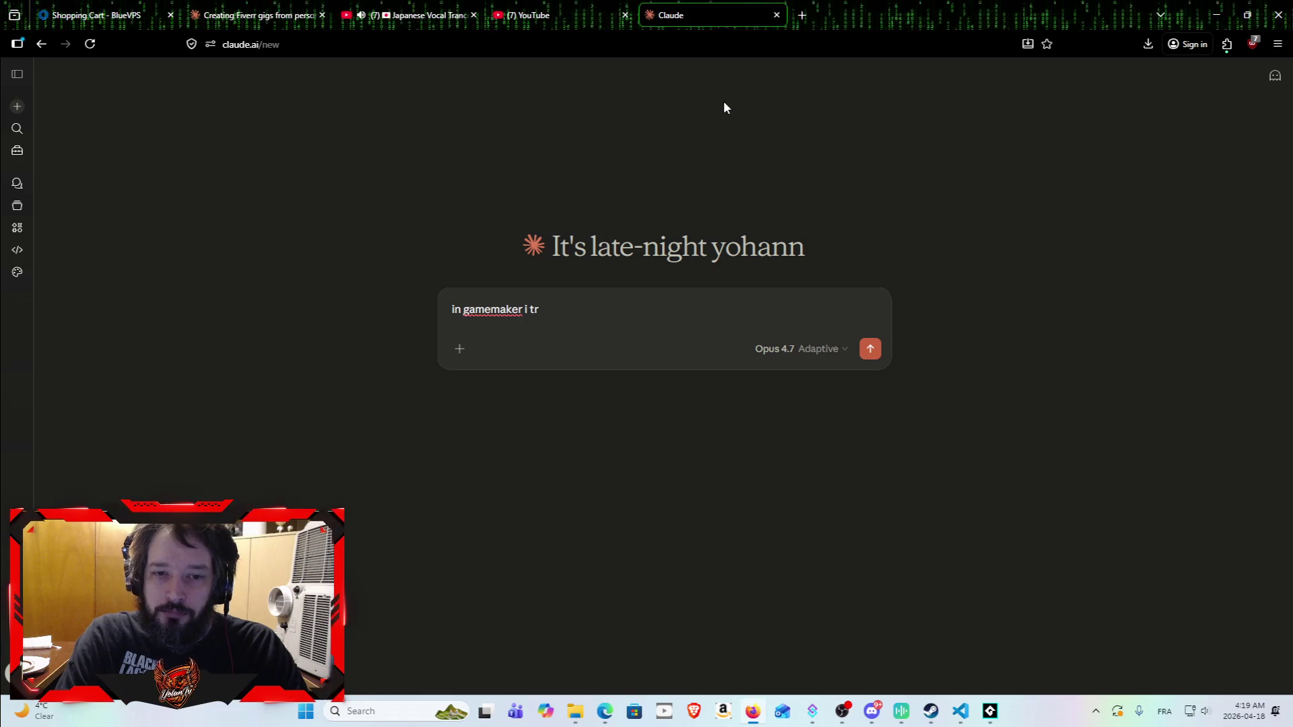
pyautogui.write('y to c')
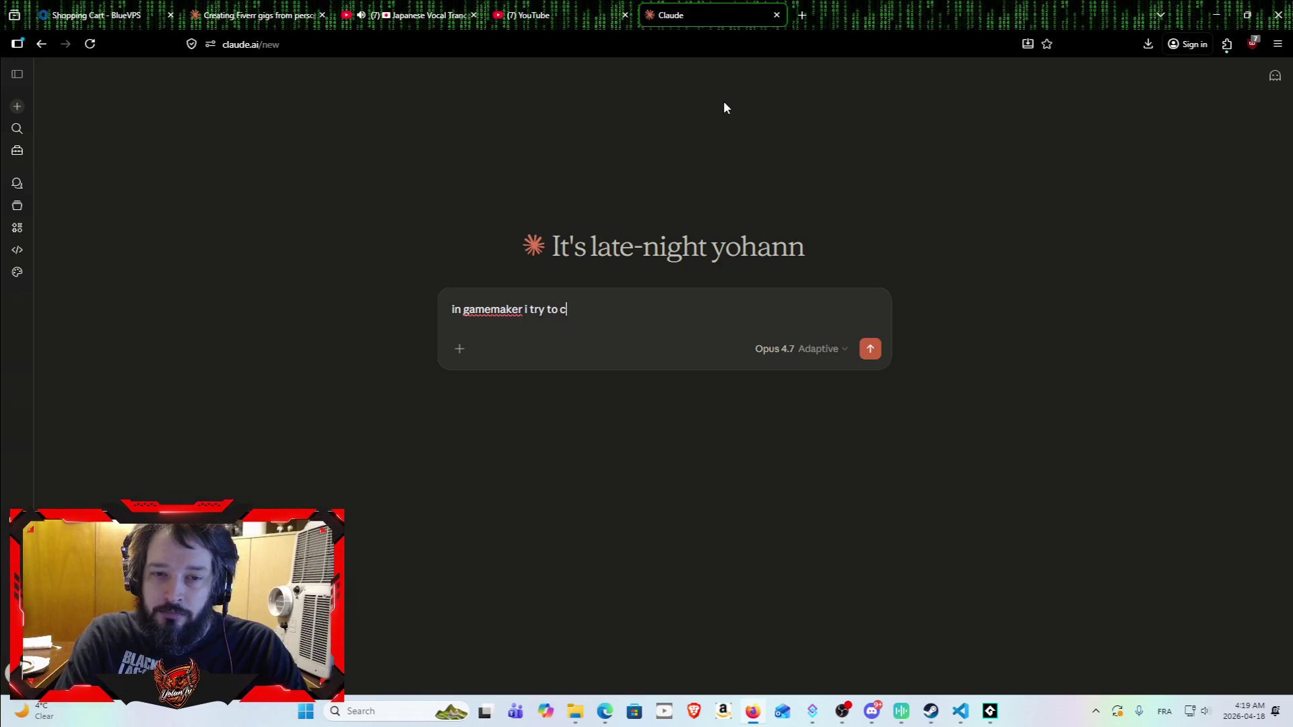
pyautogui.write('all a script ')
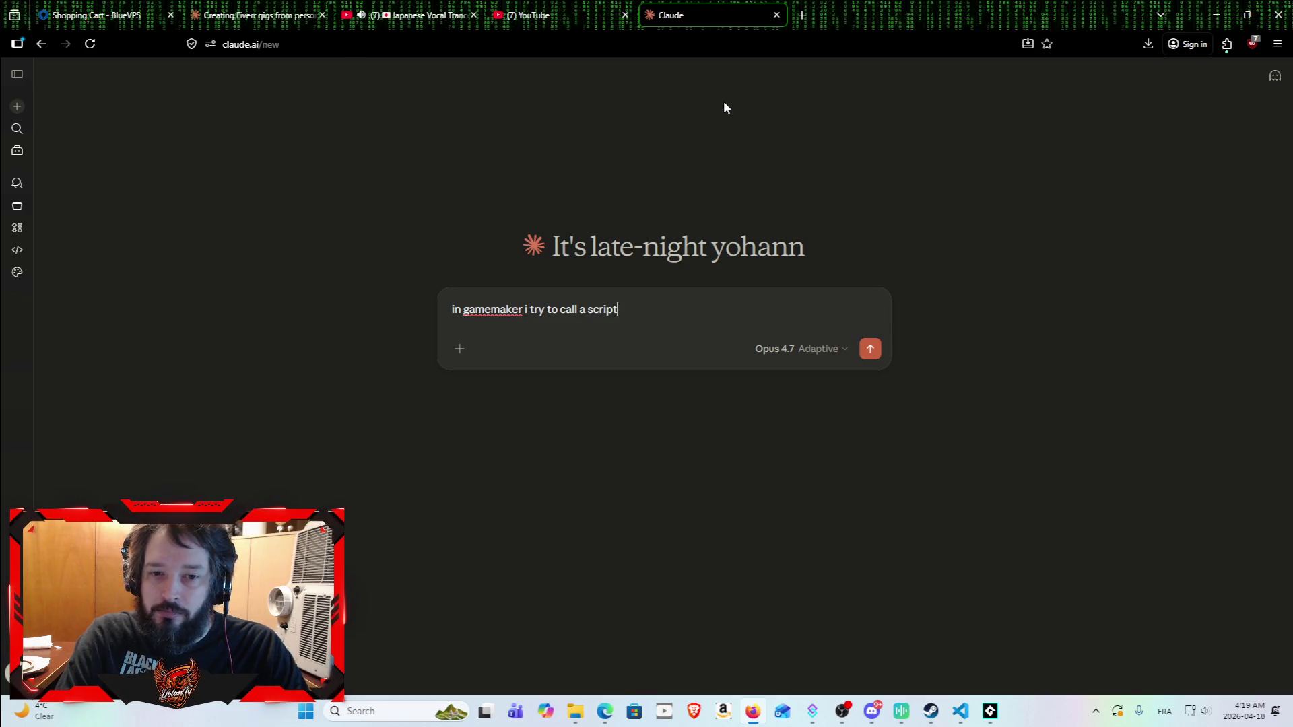
pyautogui.write(':: Create_Projectile(AnimationForAttack,150);')
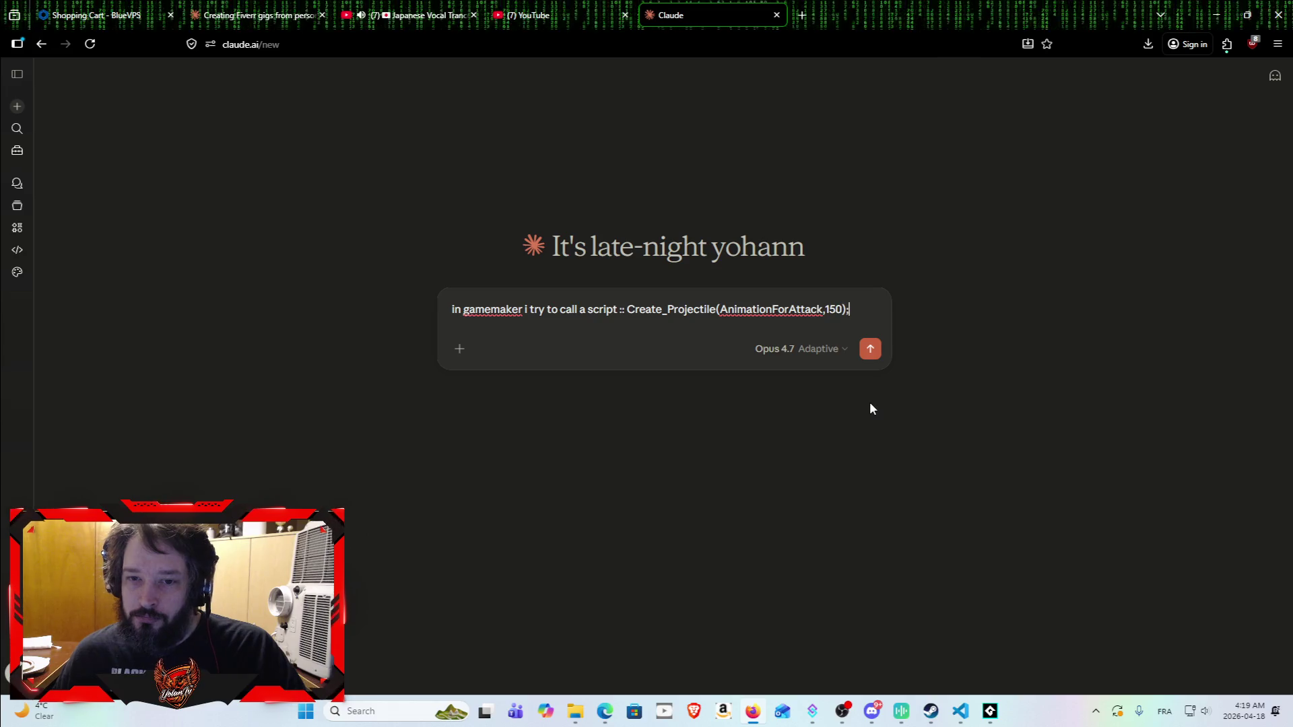
pyautogui.hotkey('shift', 'Return')
pyautogui.hotkey('shift', 'Return')
pyautogui.write('t')
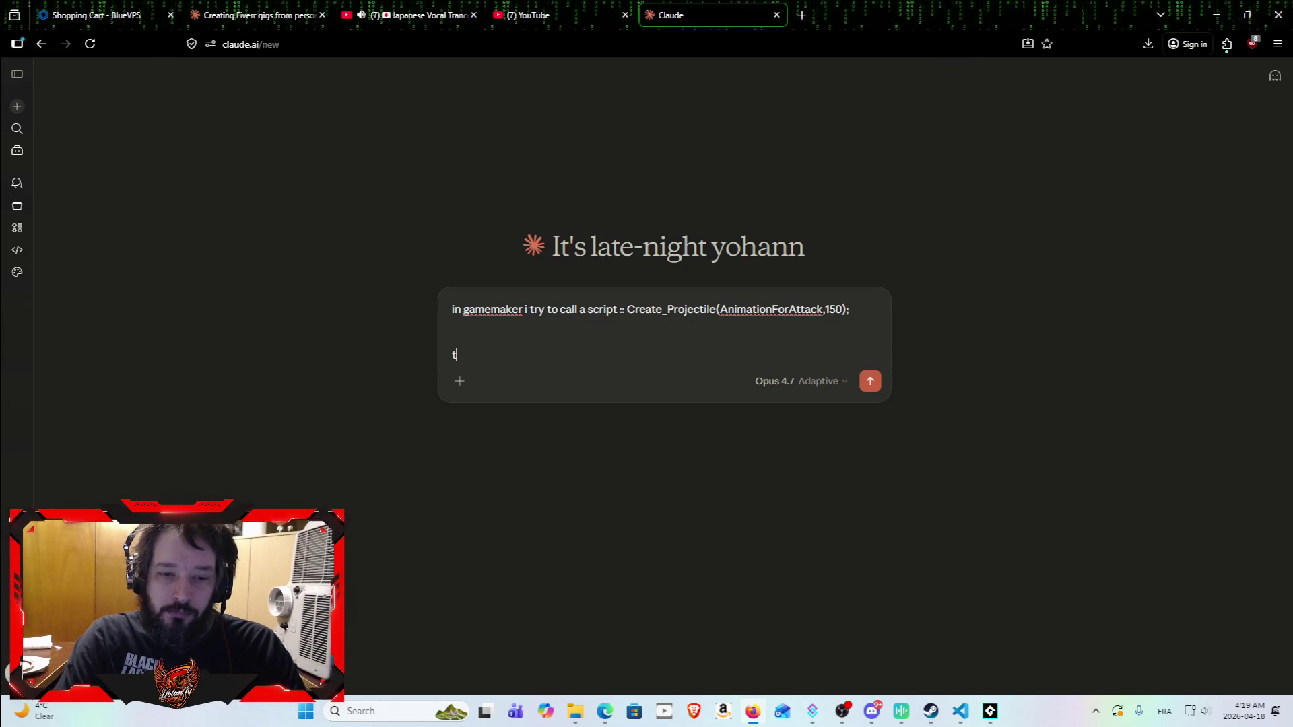
pyautogui.write('he creat')
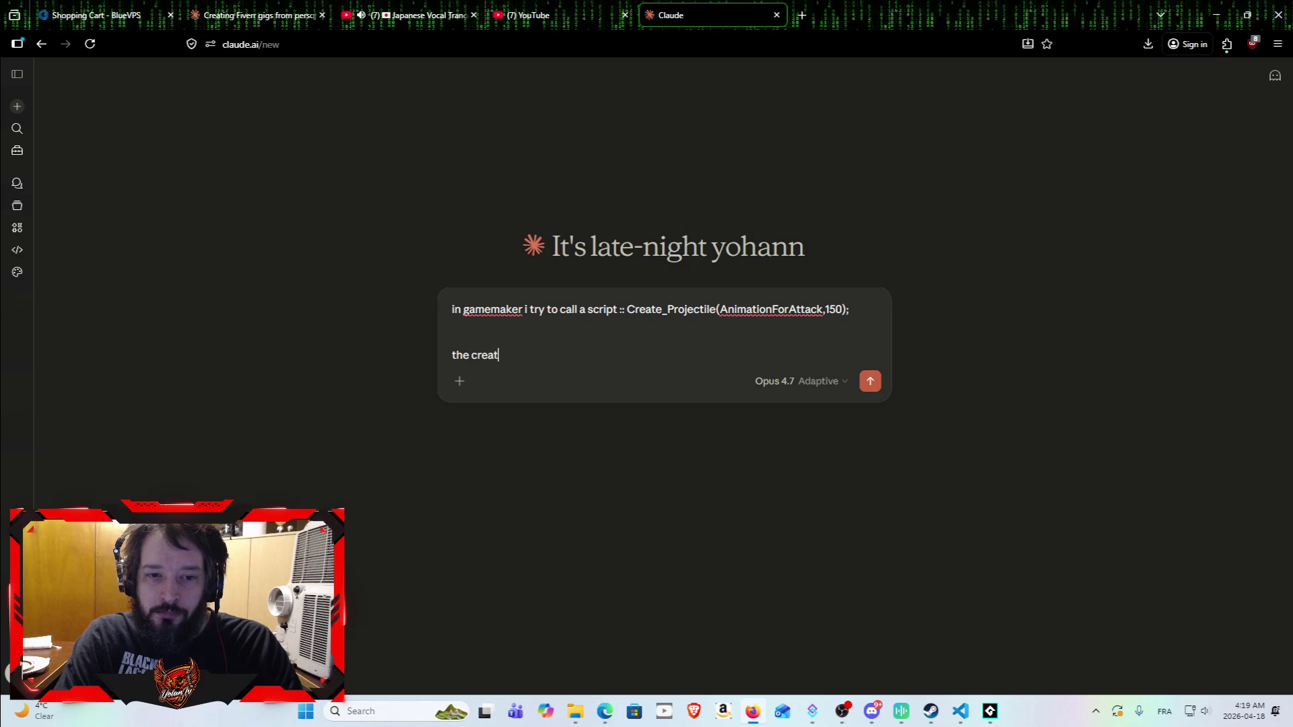
pyautogui.write('e proj')
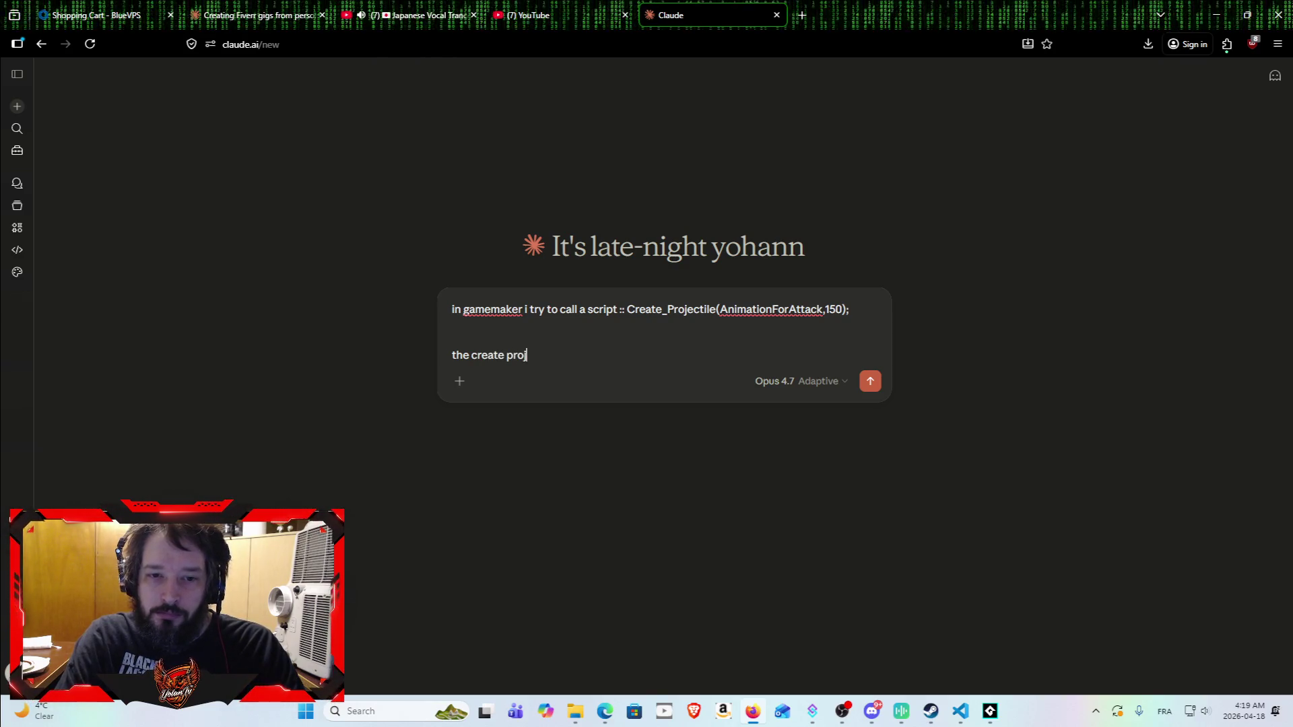
pyautogui.write('ectile file l')
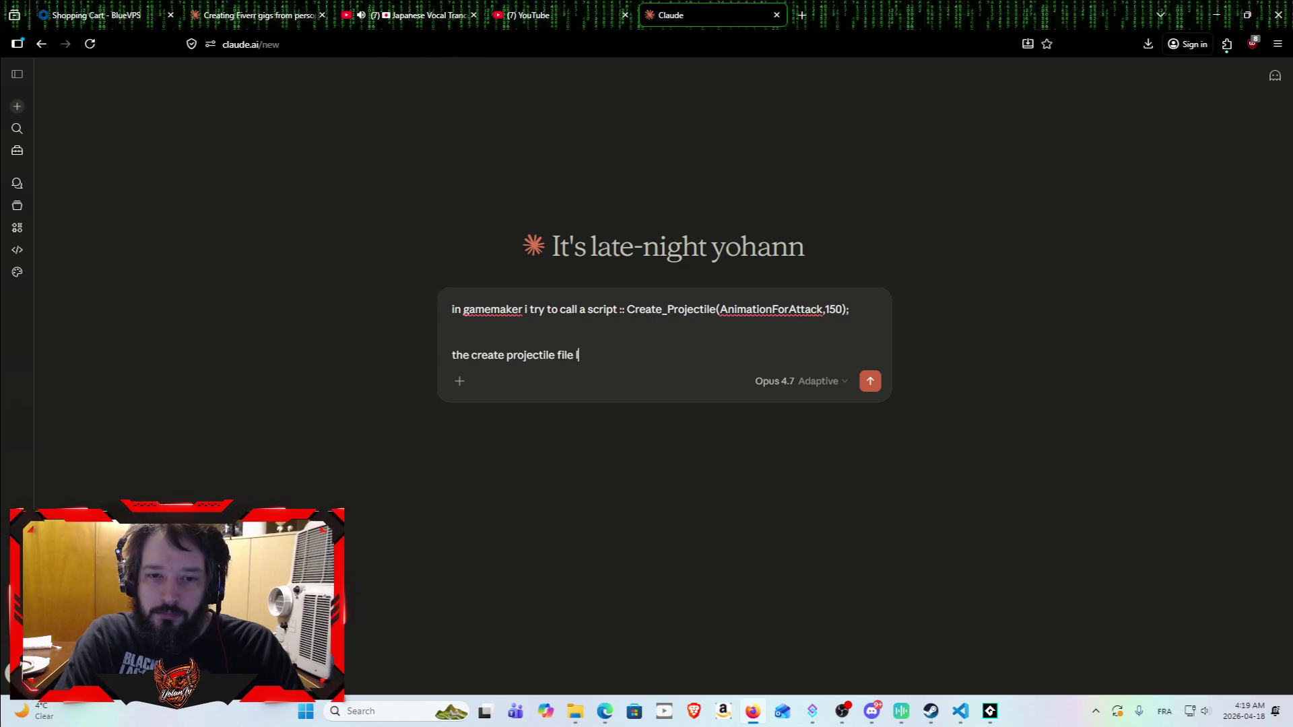
pyautogui.write('ook like this :')
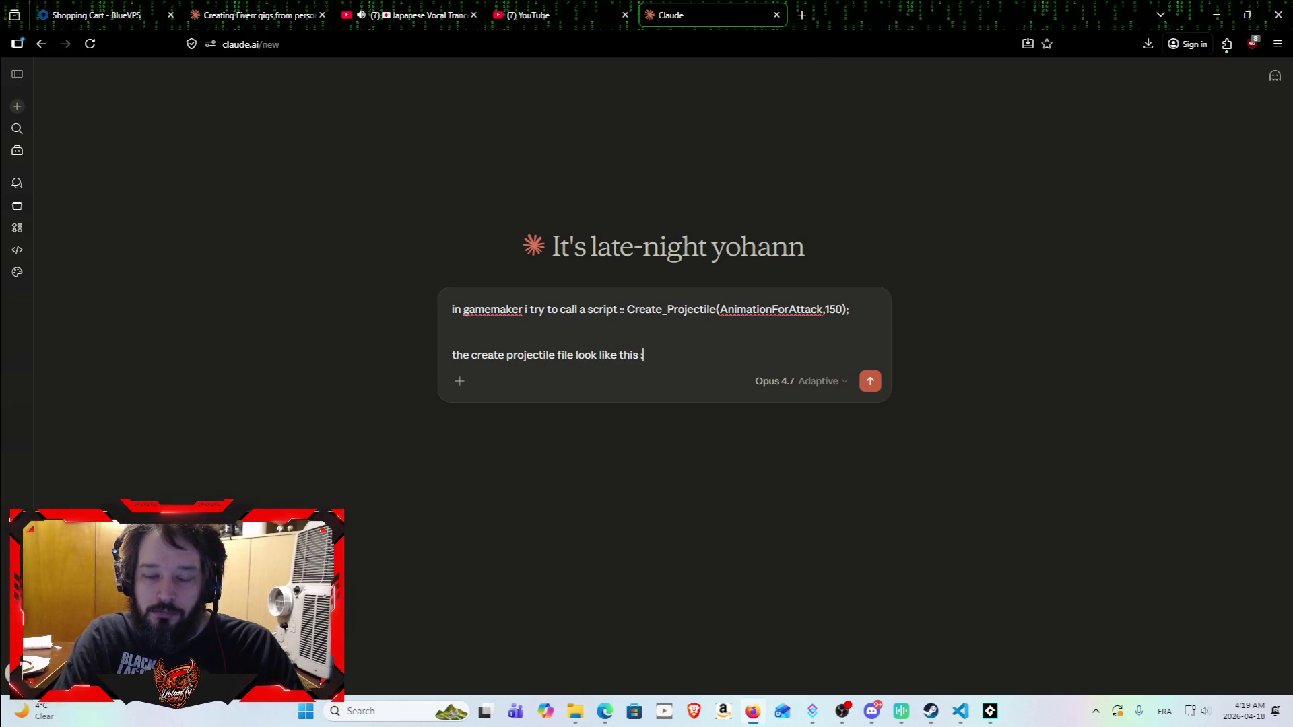
pyautogui.write(':')
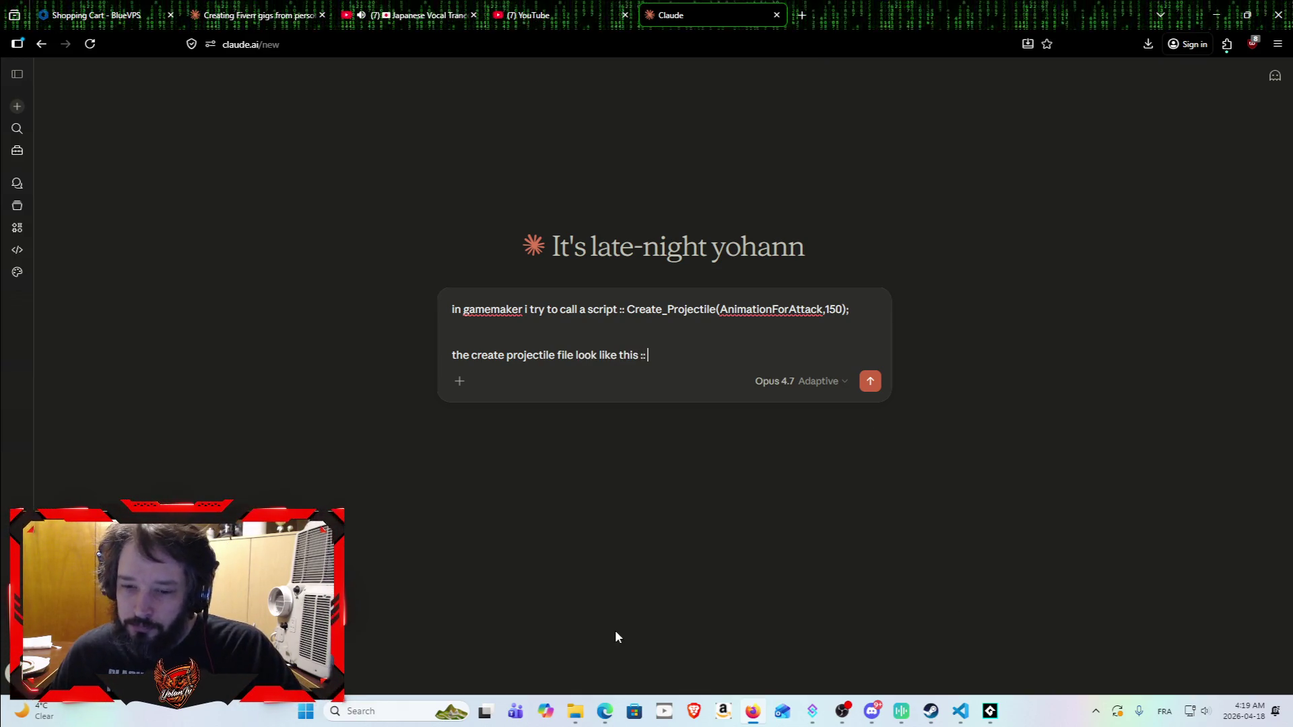
# Step: Open the Create_Projectile script in GameMaker and copy all of its code
pyautogui.click(990, 711)
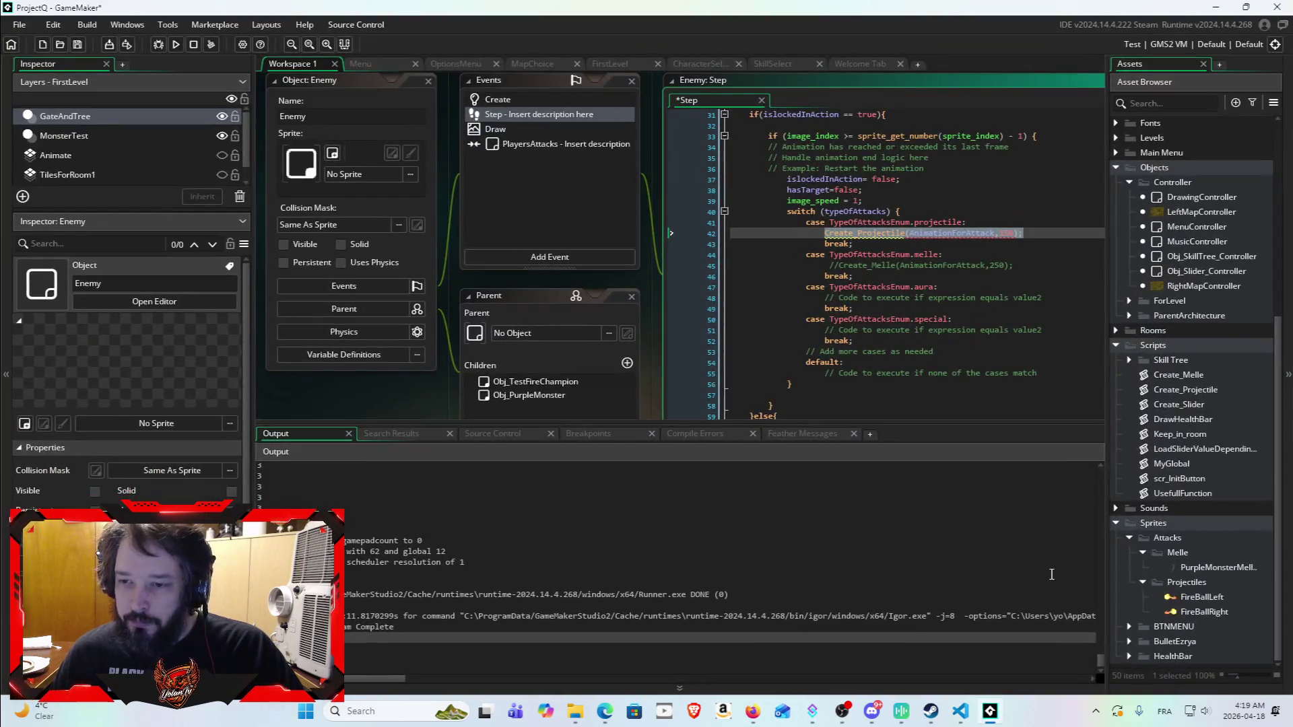
pyautogui.doubleClick(1185, 390)
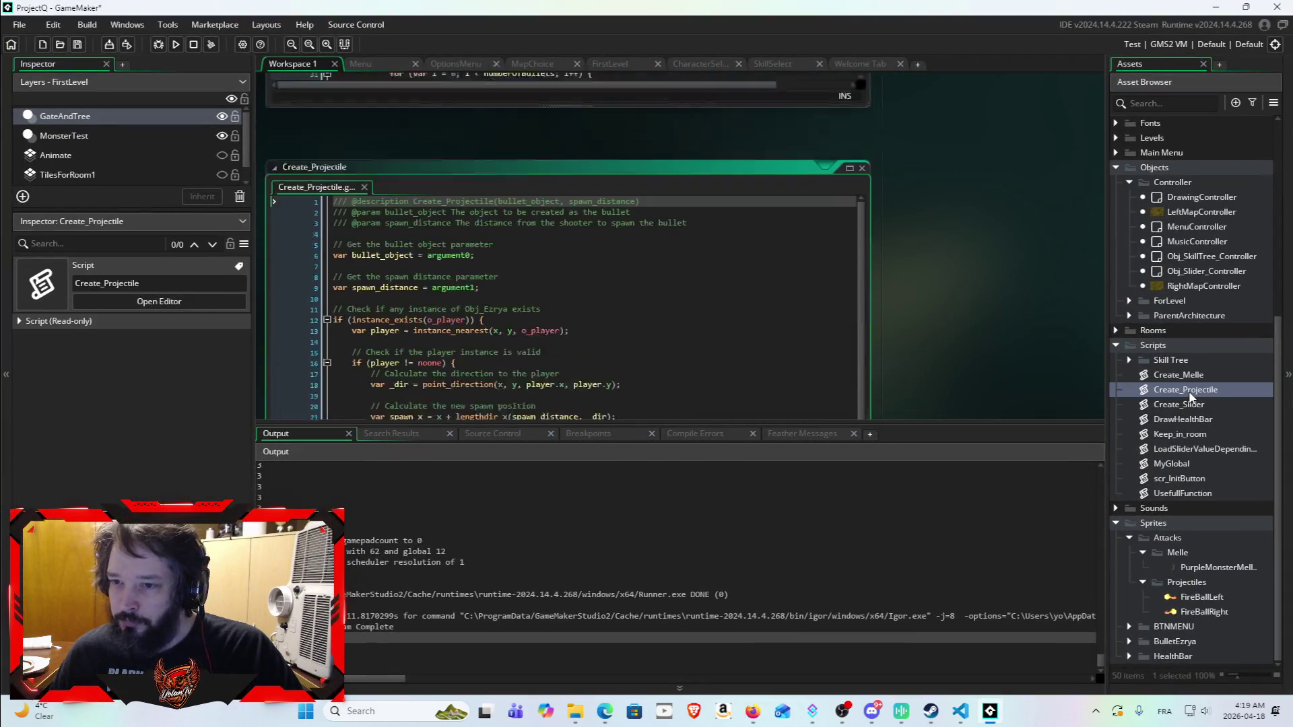
pyautogui.scroll(-3, 674, 248)
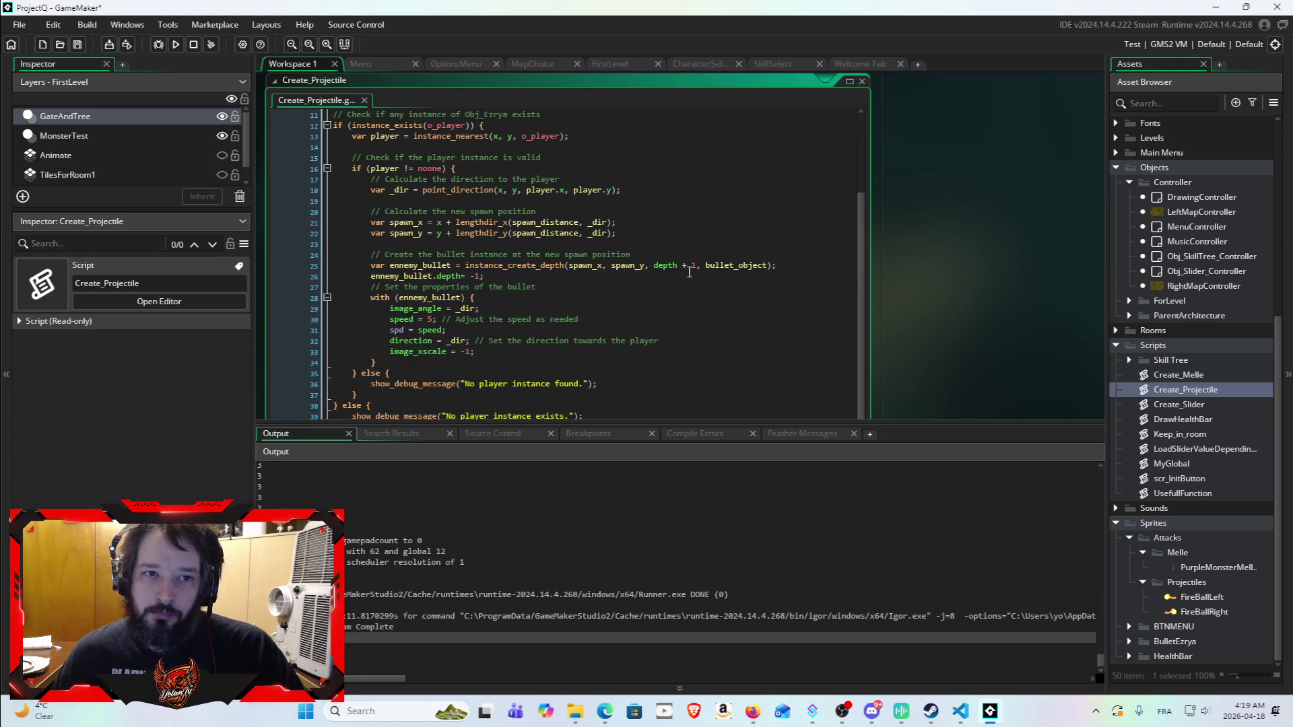
pyautogui.click(689, 271)
pyautogui.hotkey('ctrl', 'a')
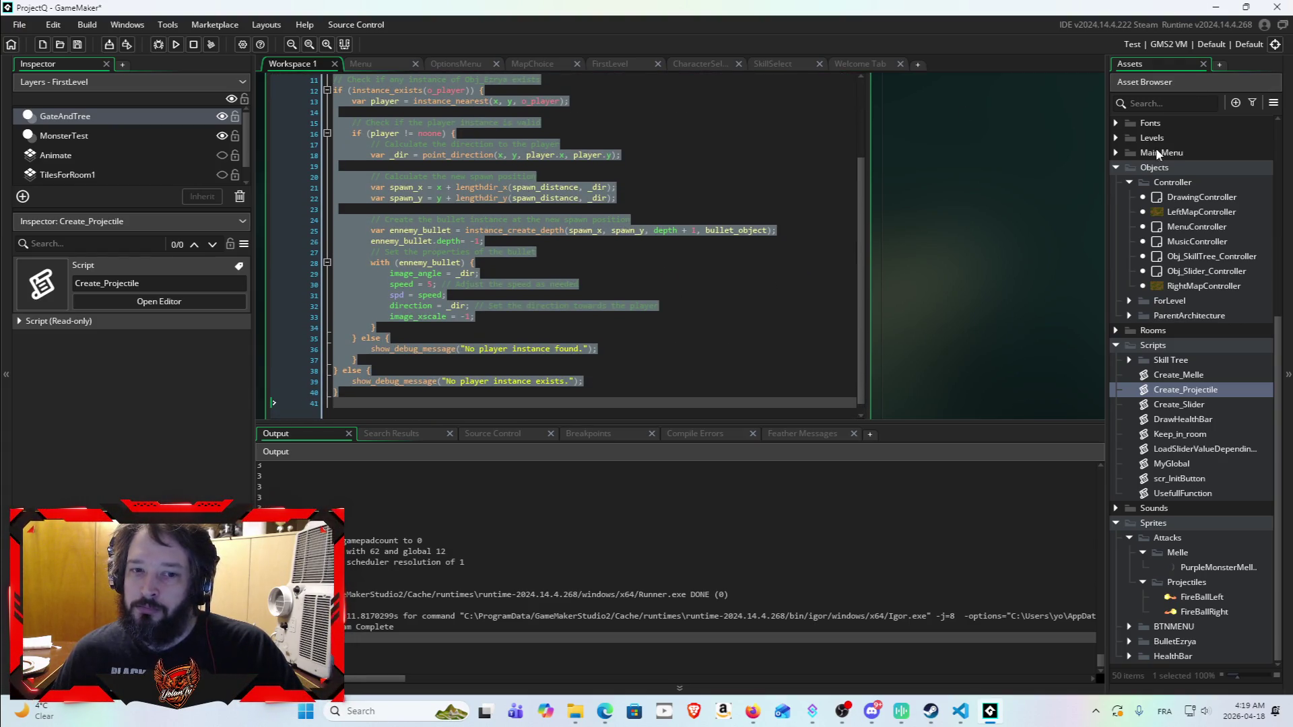
pyautogui.click(1217, 7)
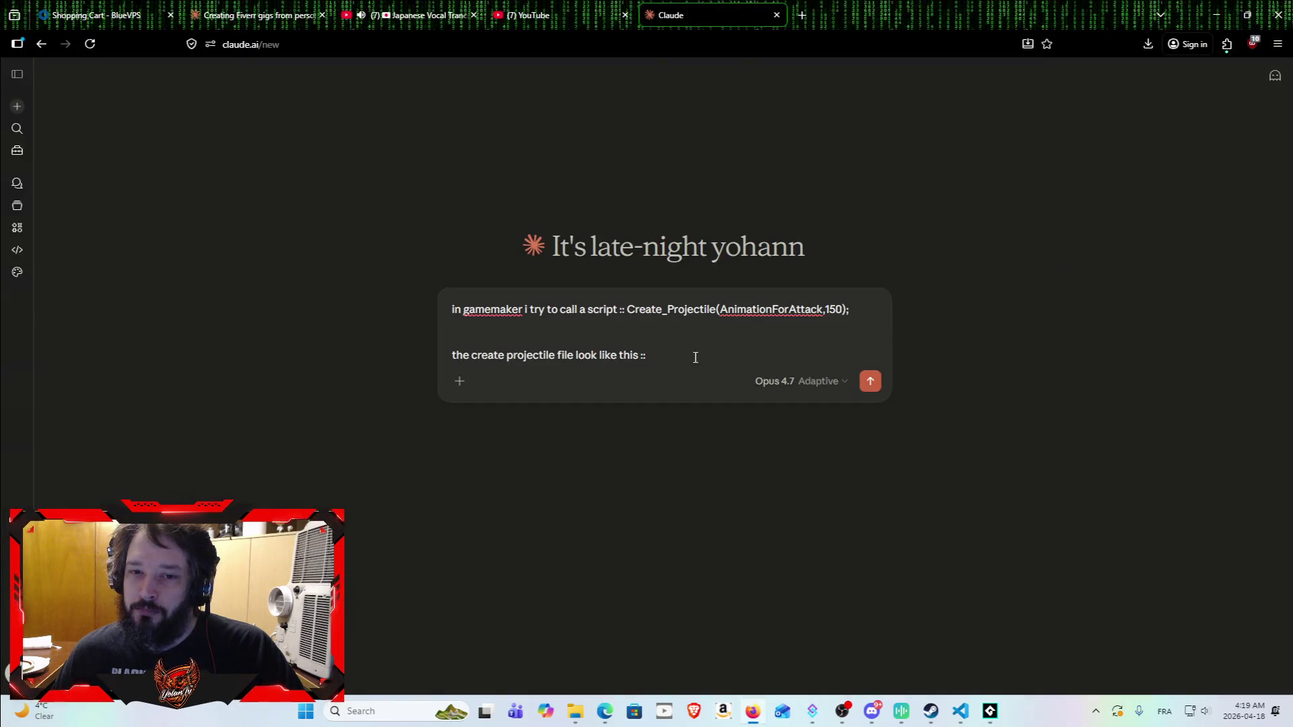
# Step: Paste the script code and send Claude 'how to correct it properly so my monster send their attack'
pyautogui.hotkey('ctrl', 'v')
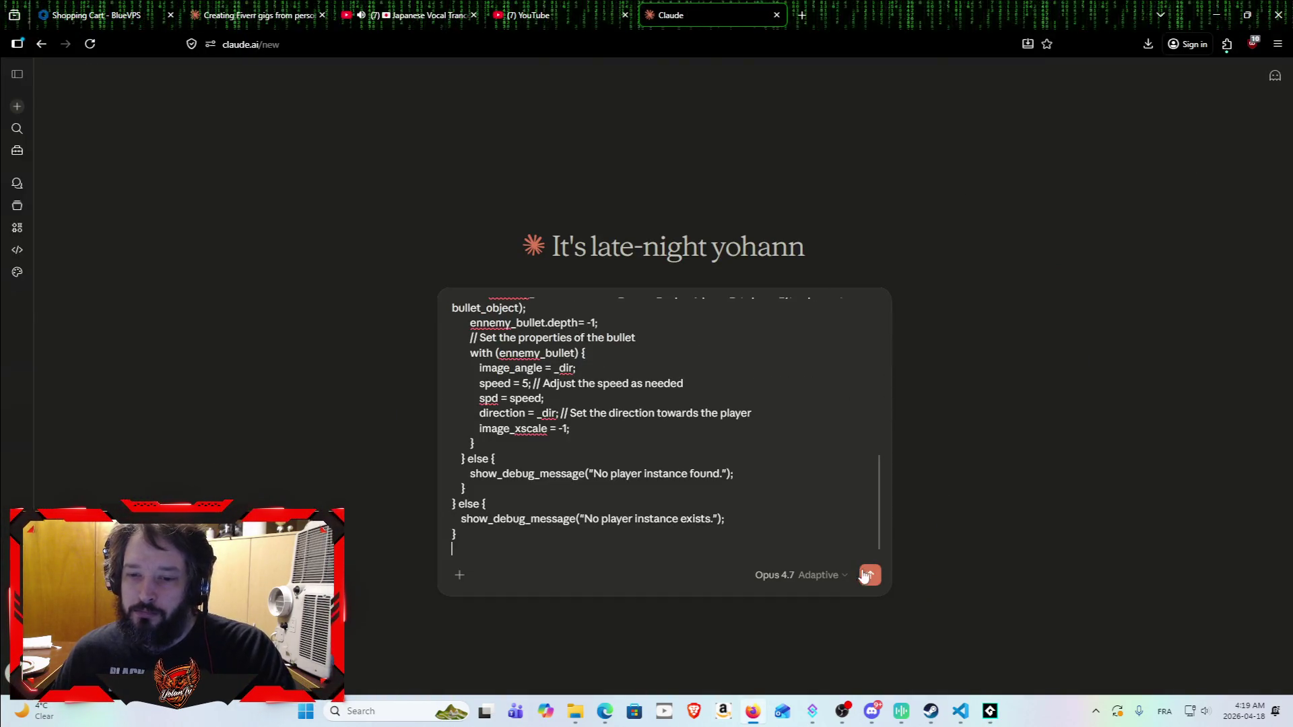
pyautogui.hotkey('shift', 'Return')
pyautogui.hotkey('shift', 'Return')
pyautogui.hotkey('shift', 'Return')
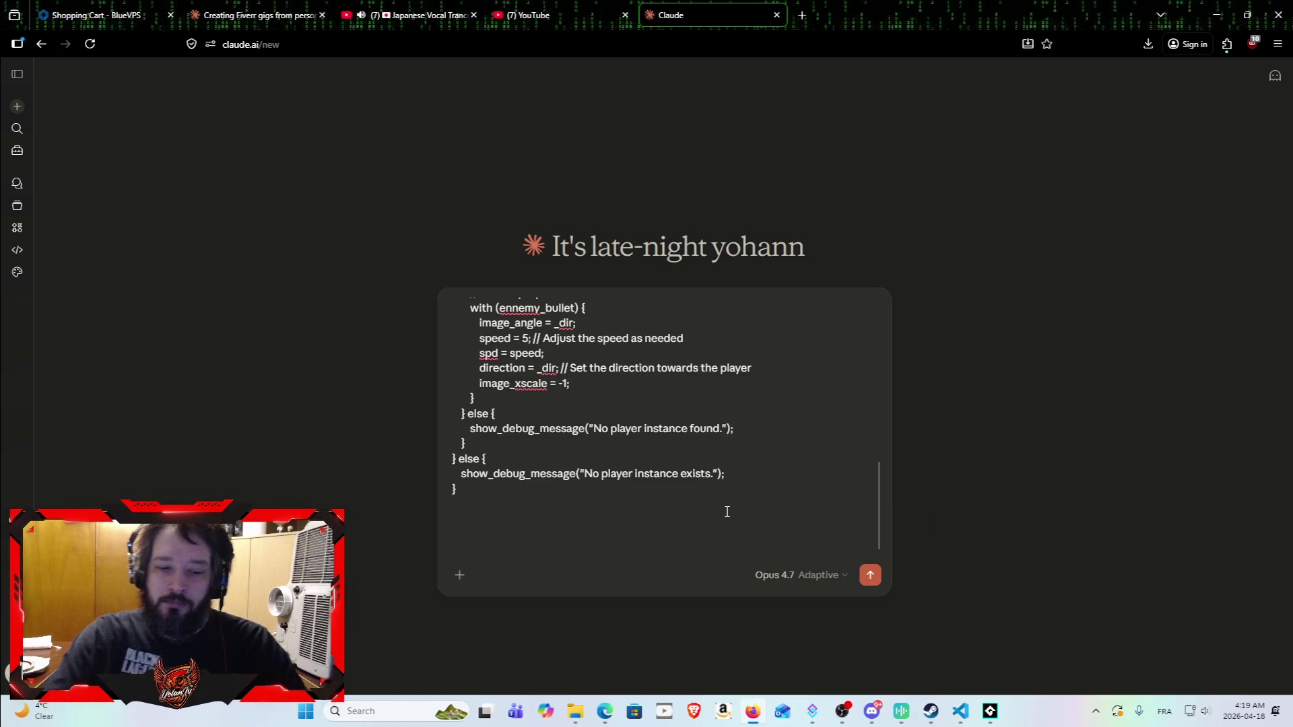
pyautogui.write('how to corret')
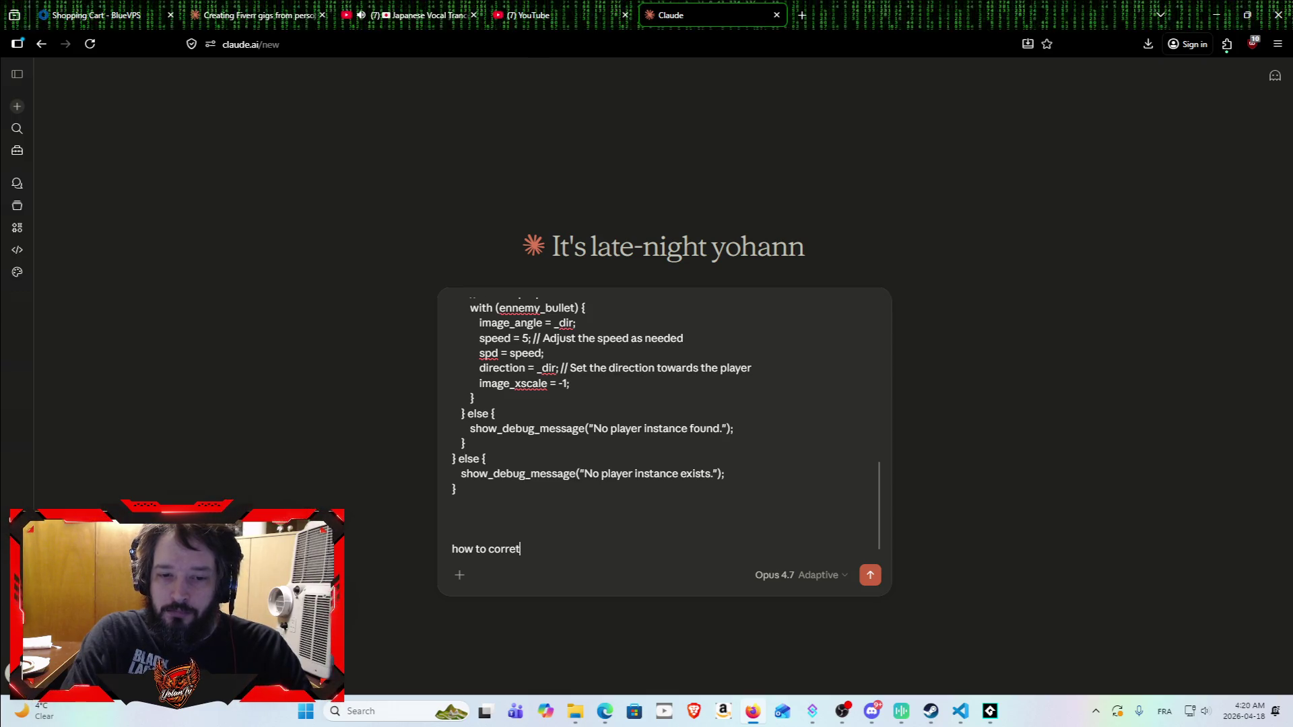
pyautogui.press('BackSpace')
pyautogui.write('ct it pr')
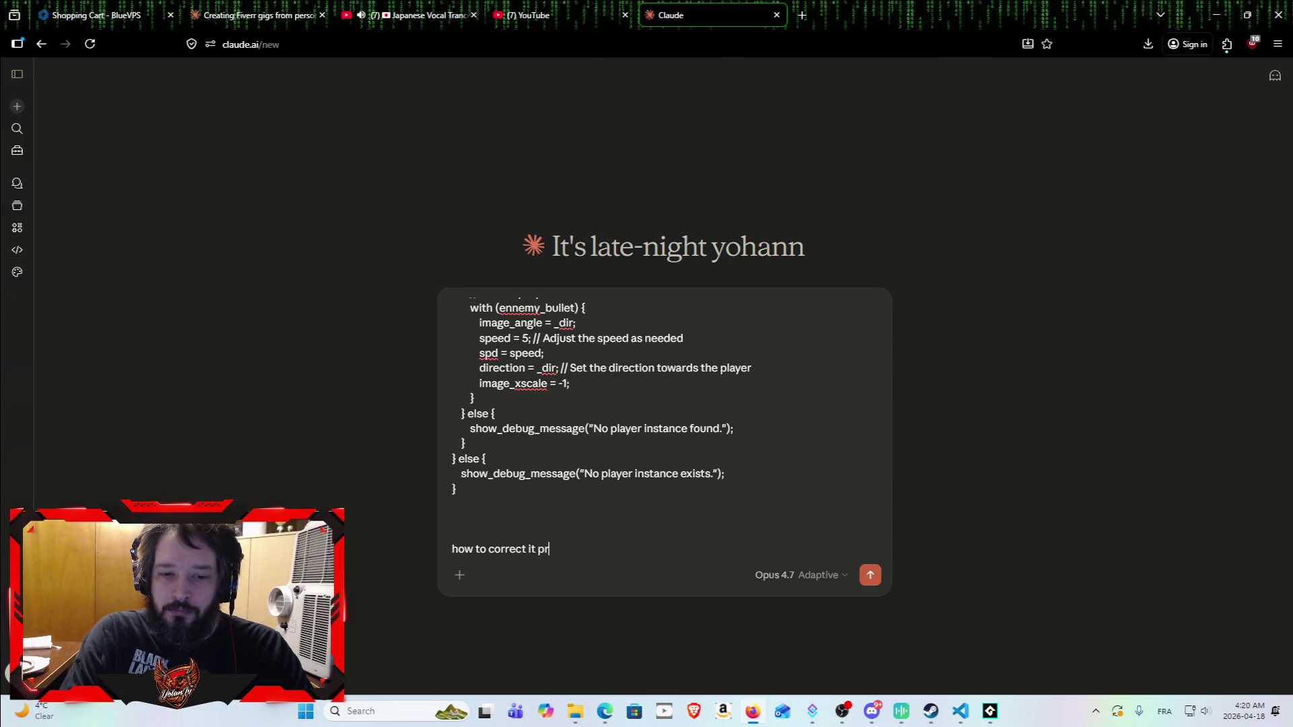
pyautogui.write('operly so')
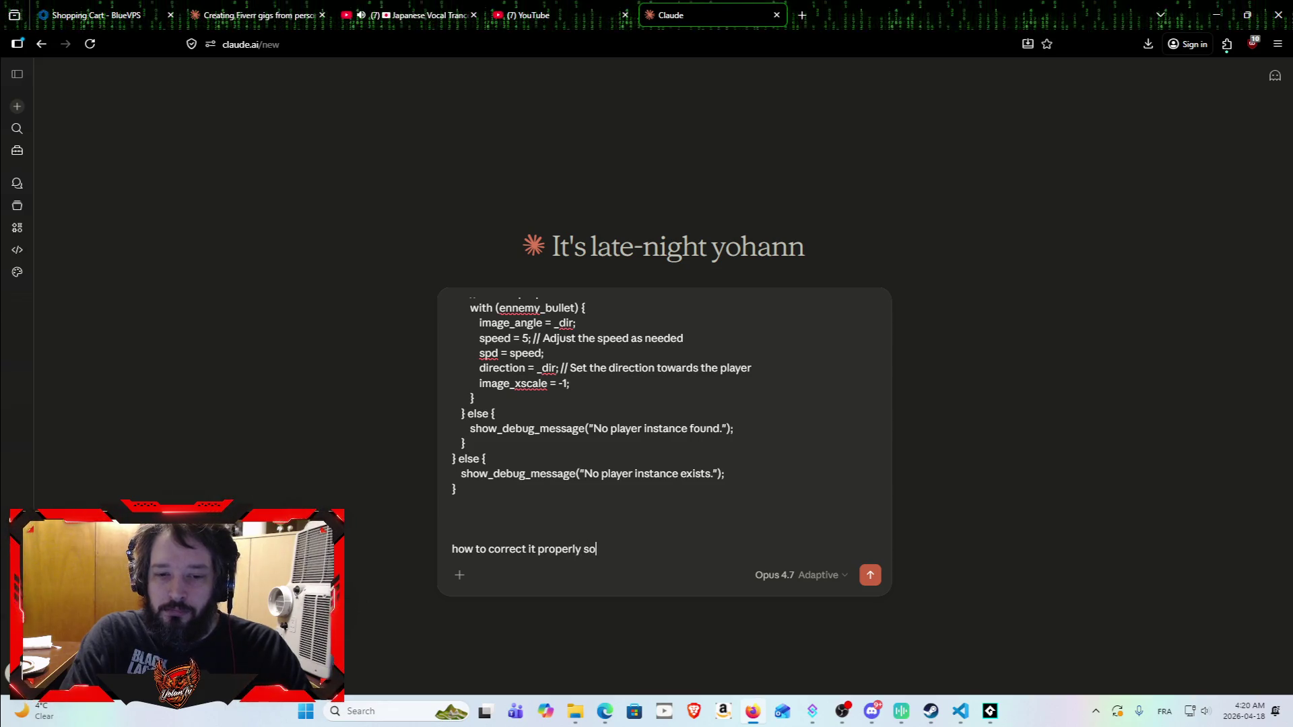
pyautogui.write(' my monster ')
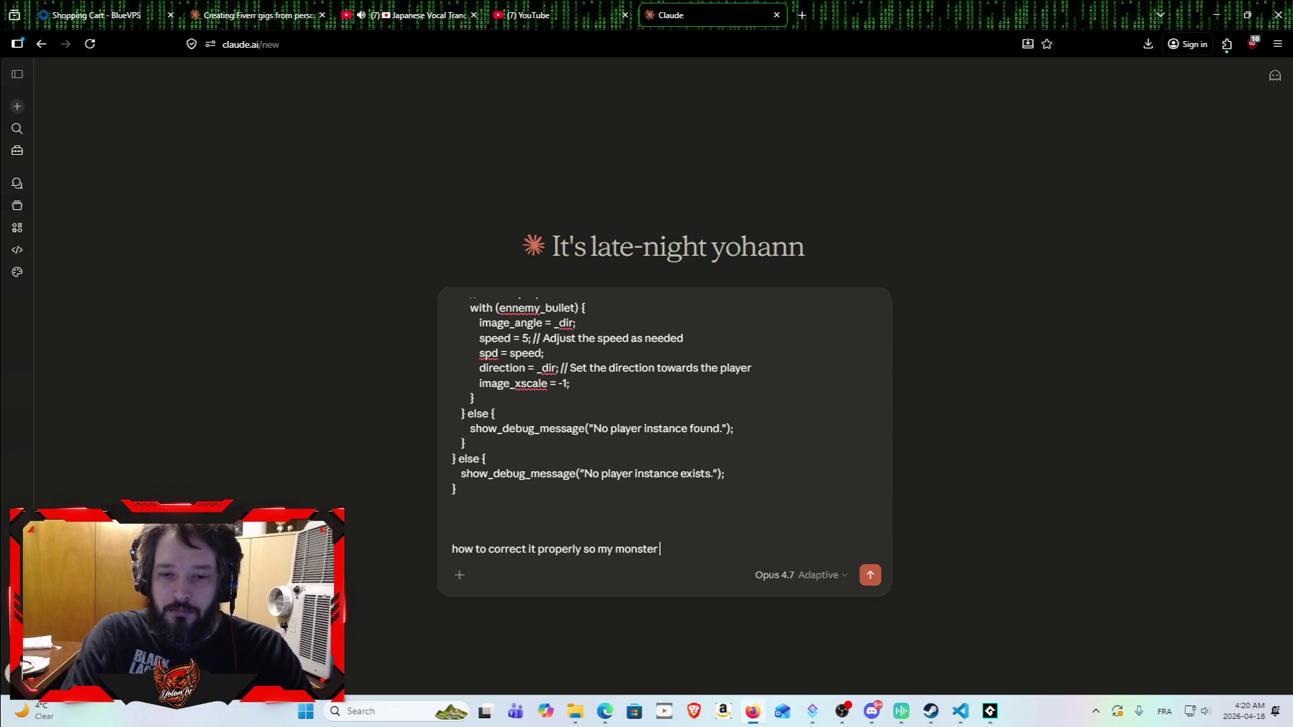
pyautogui.write('sen')
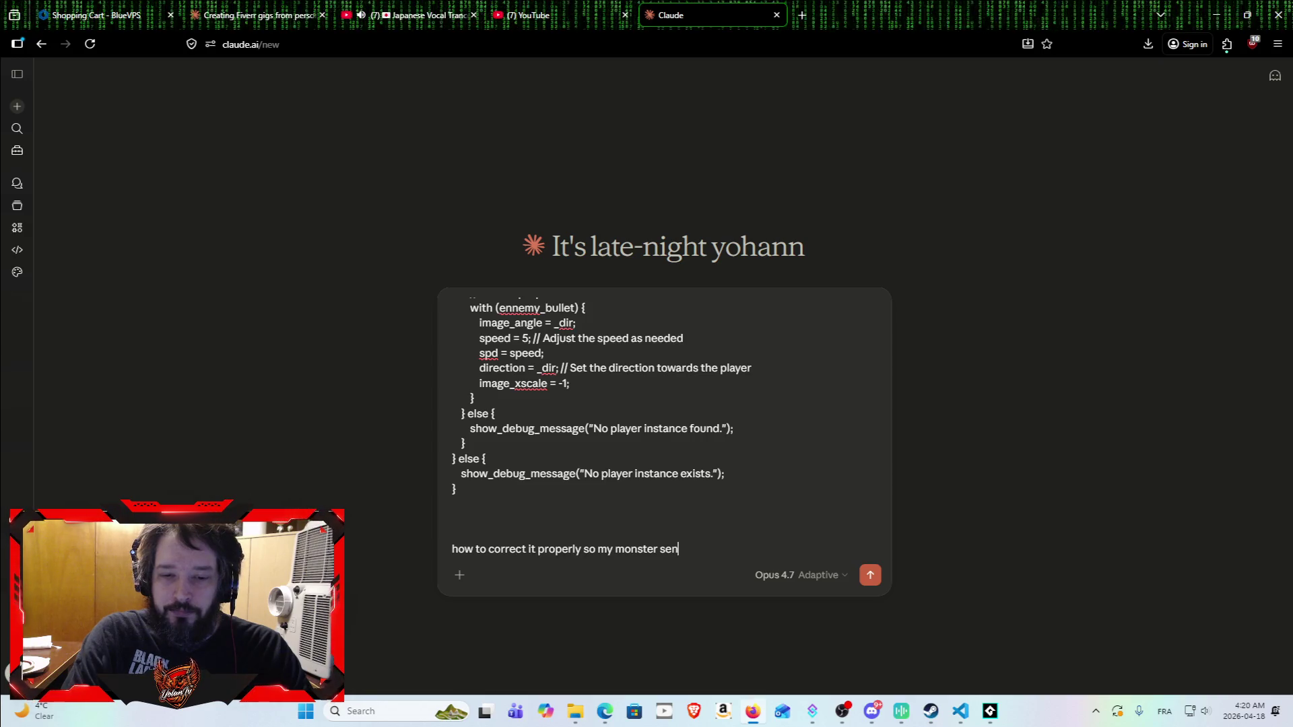
pyautogui.write('d their ')
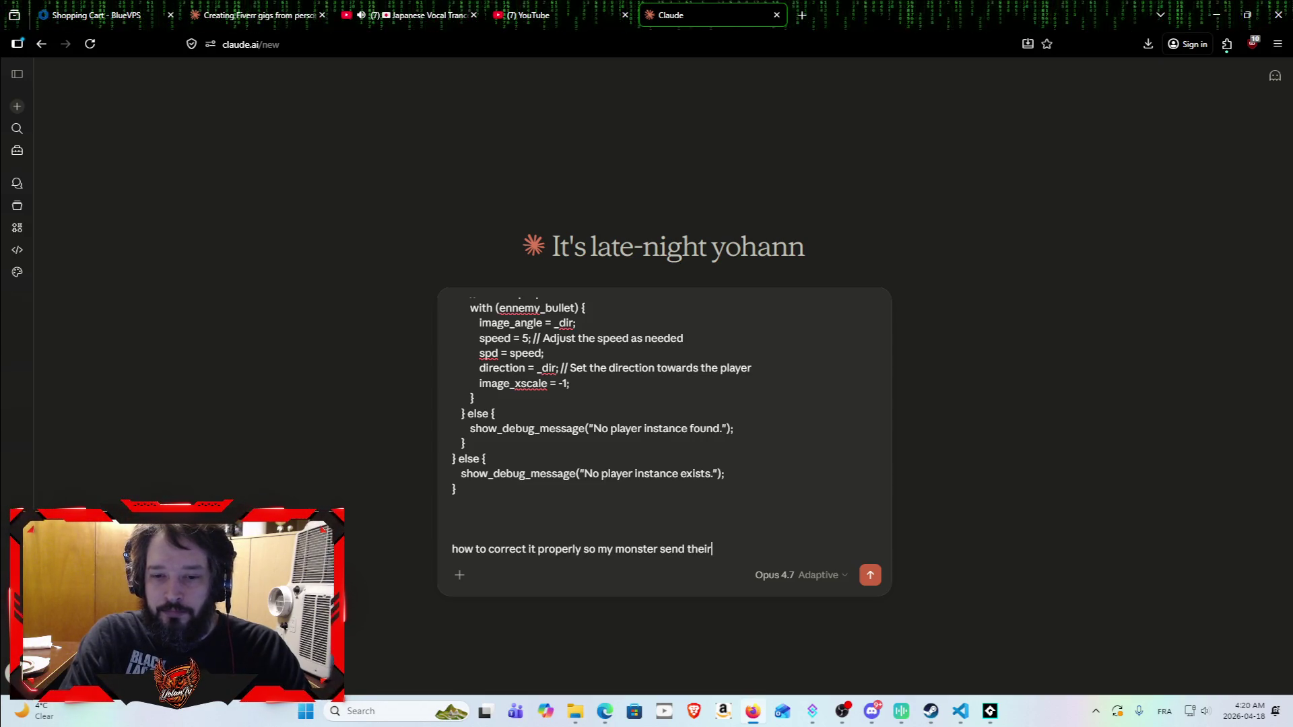
pyautogui.write('attack')
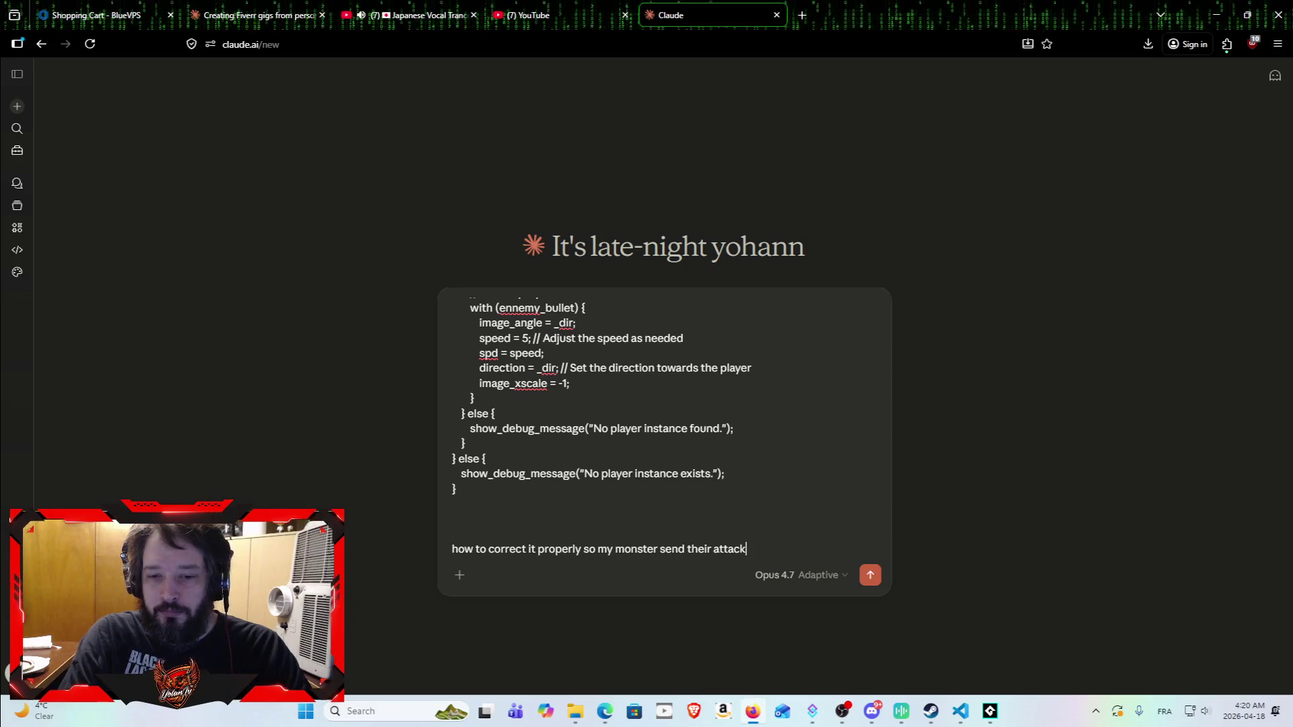
pyautogui.press('Return')
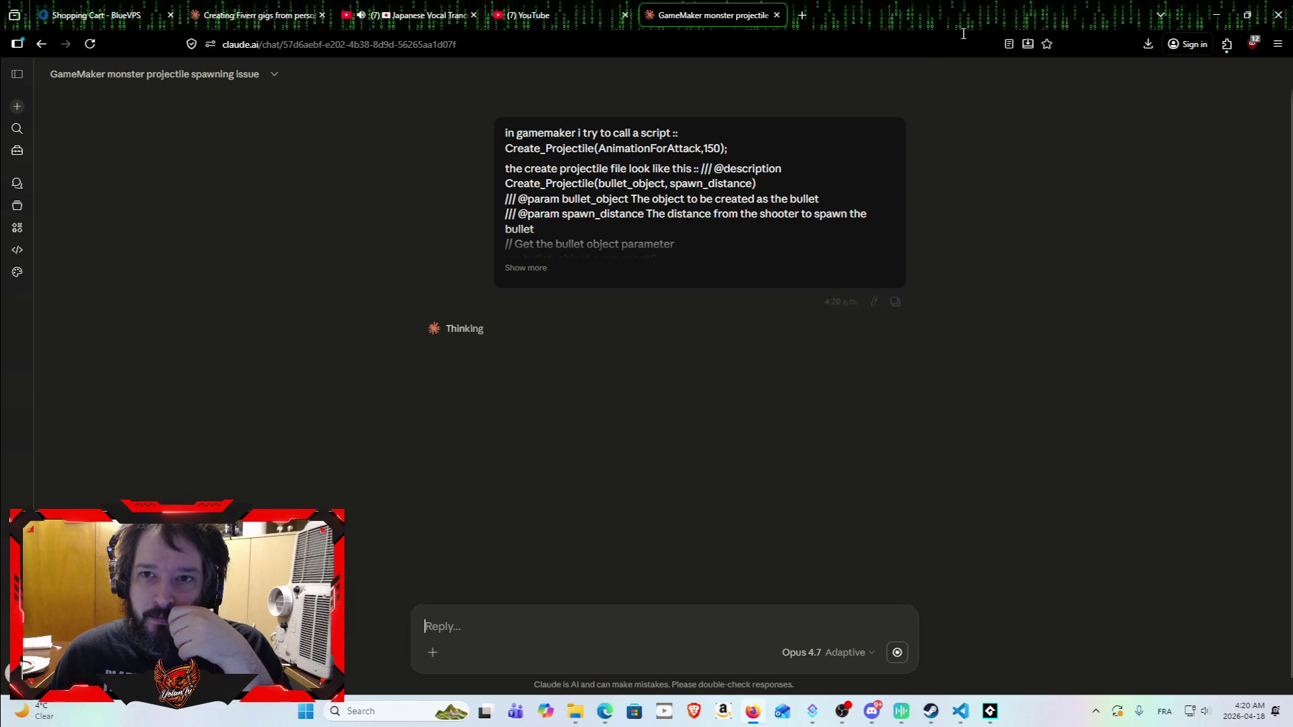
pyautogui.click(1210, 15)
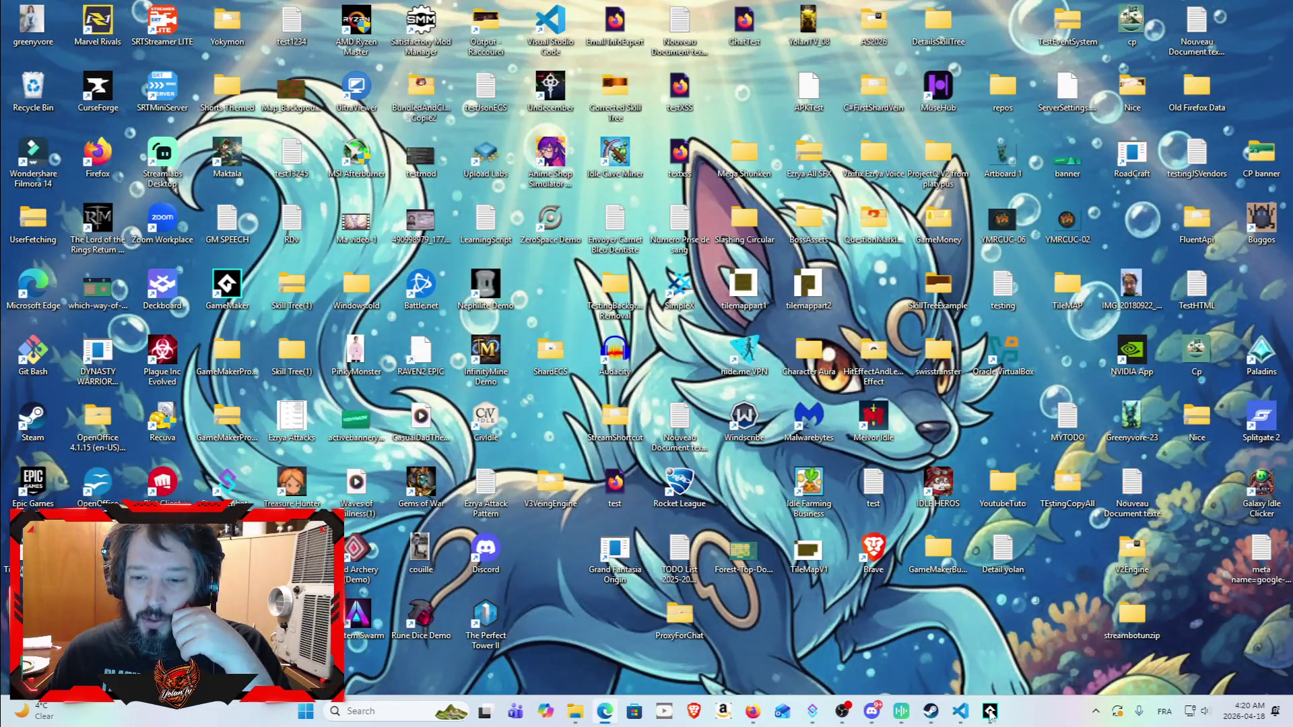
# Step: Bring GameMaker back and review the Create_Projectile code from its first line
pyautogui.click(993, 720)
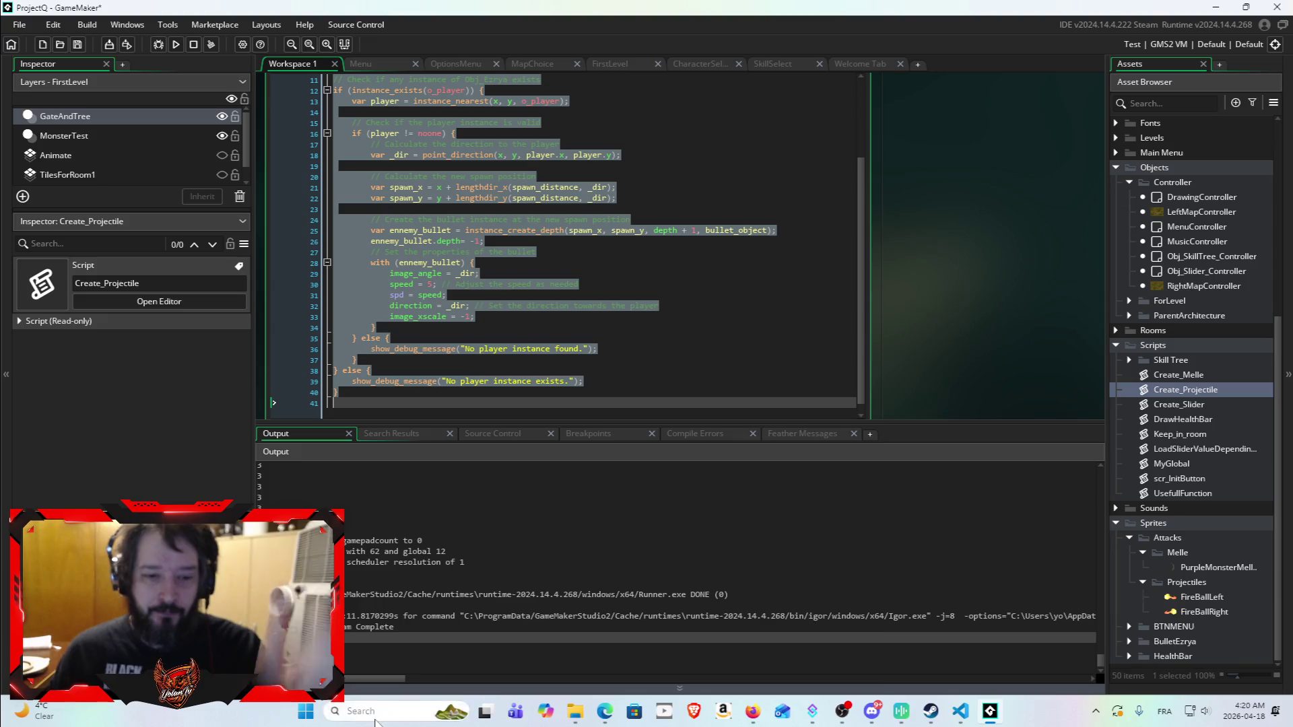
pyautogui.click(369, 711)
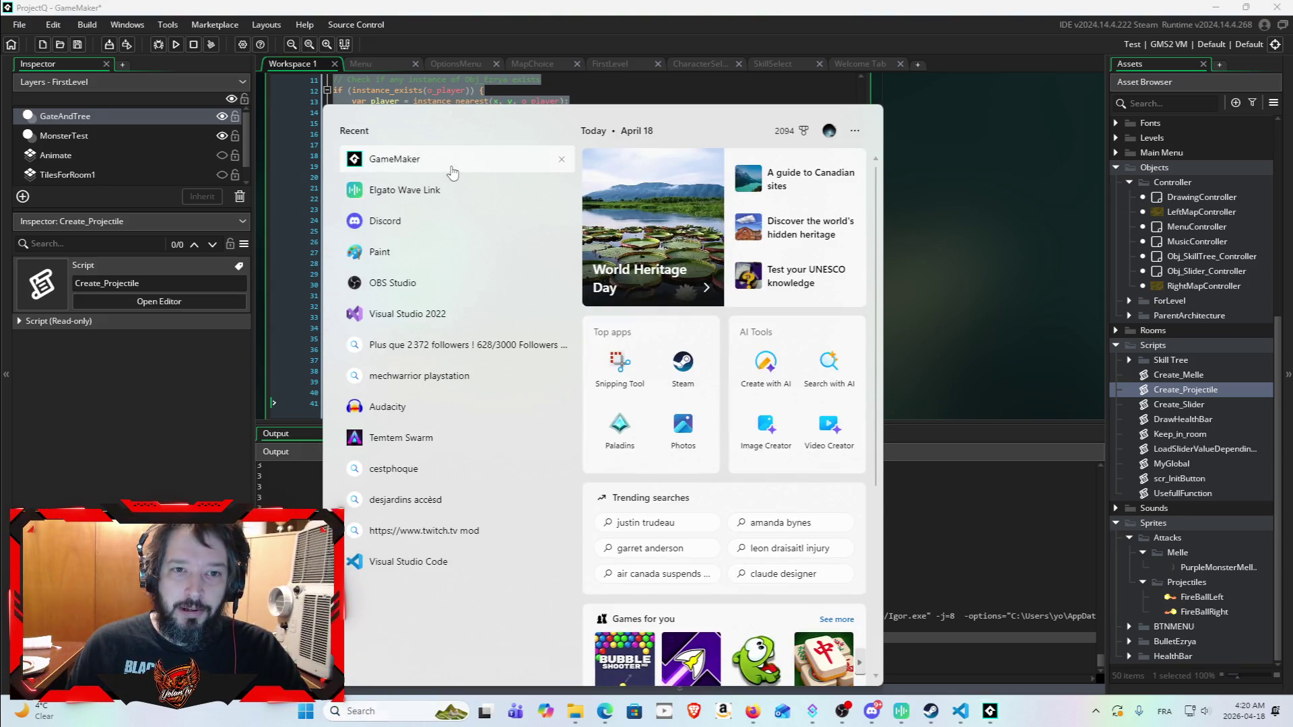
pyautogui.click(450, 164)
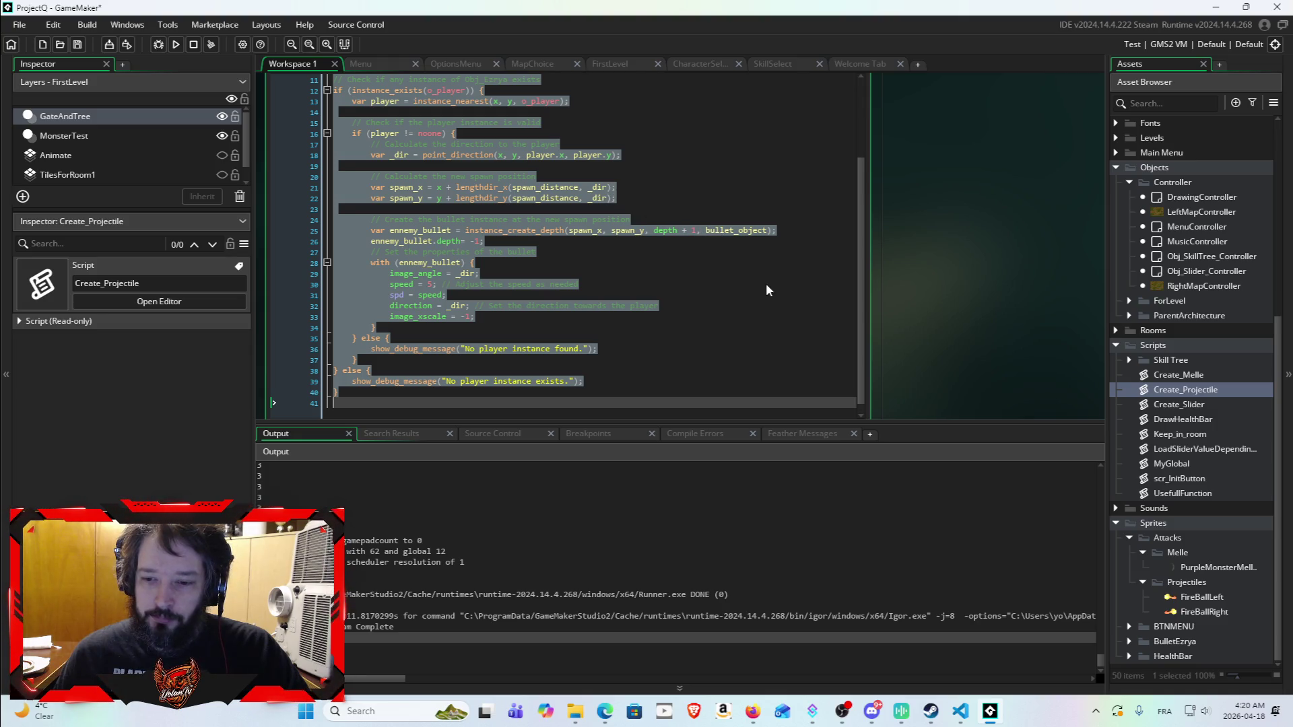
pyautogui.scroll(-1, 509, 274)
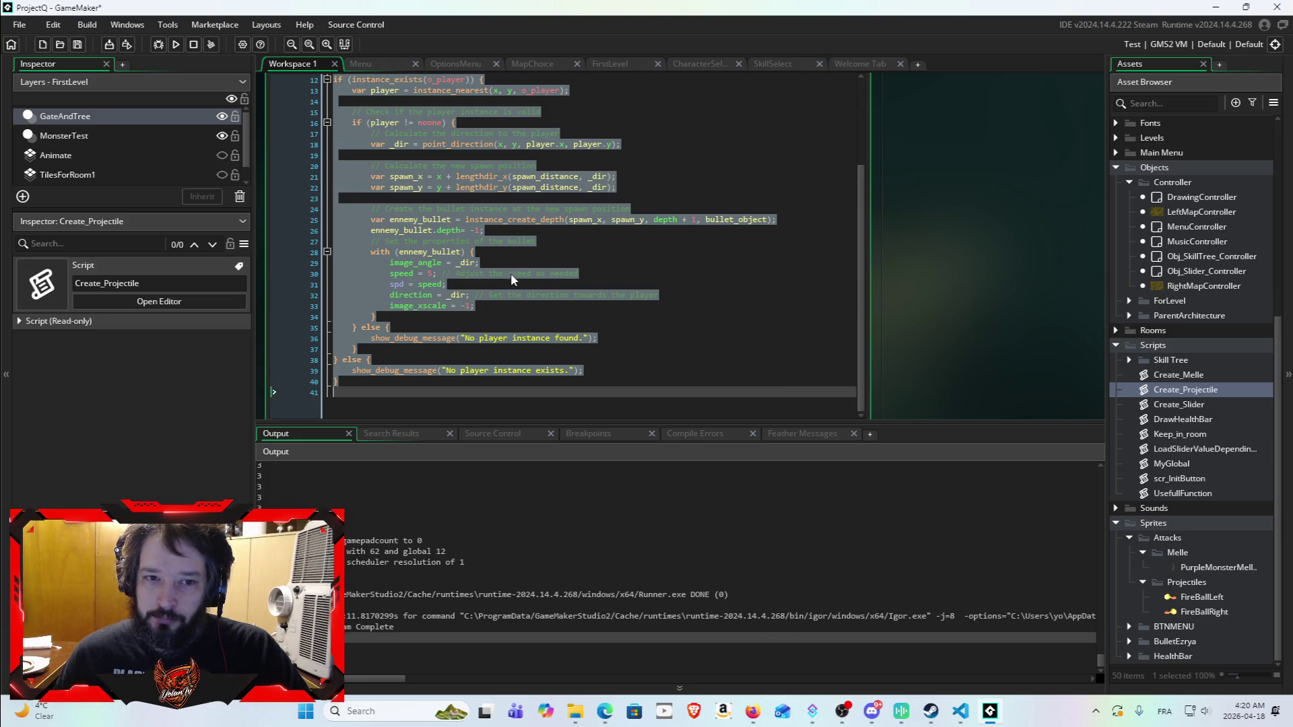
pyautogui.scroll(4, 672, 302)
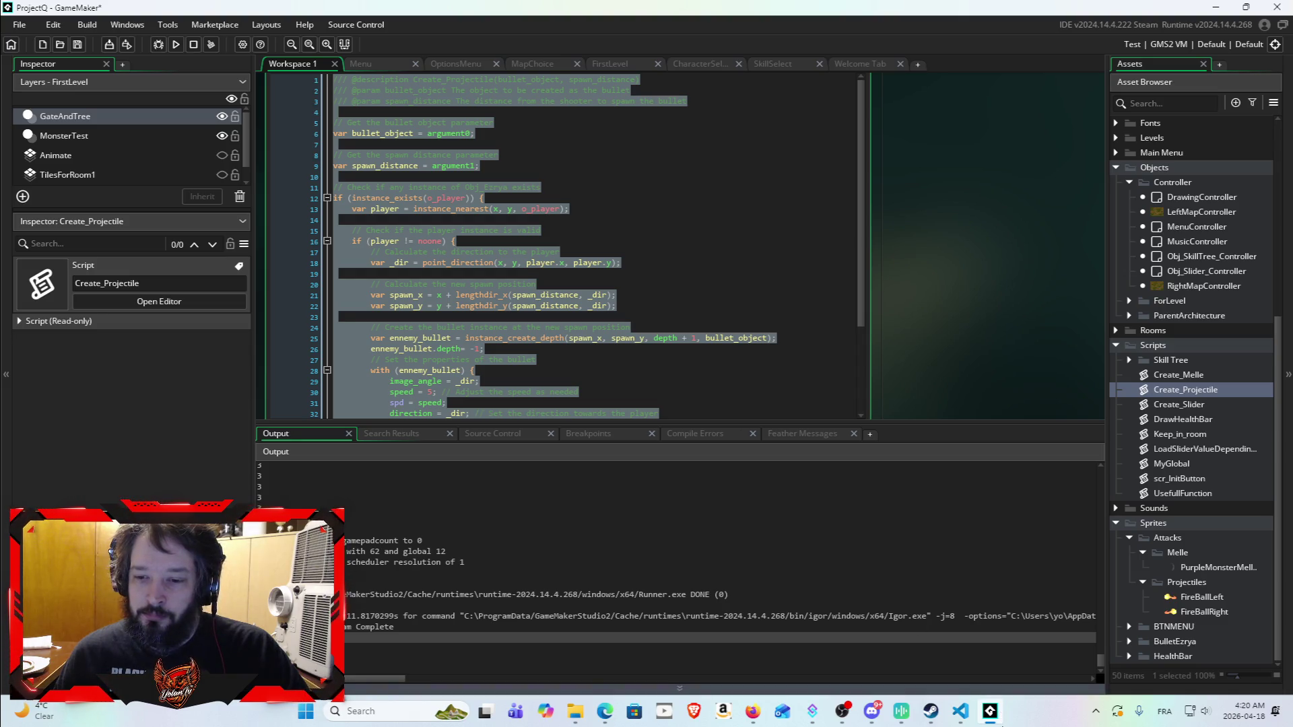
pyautogui.click(994, 717)
pyautogui.click(994, 715)
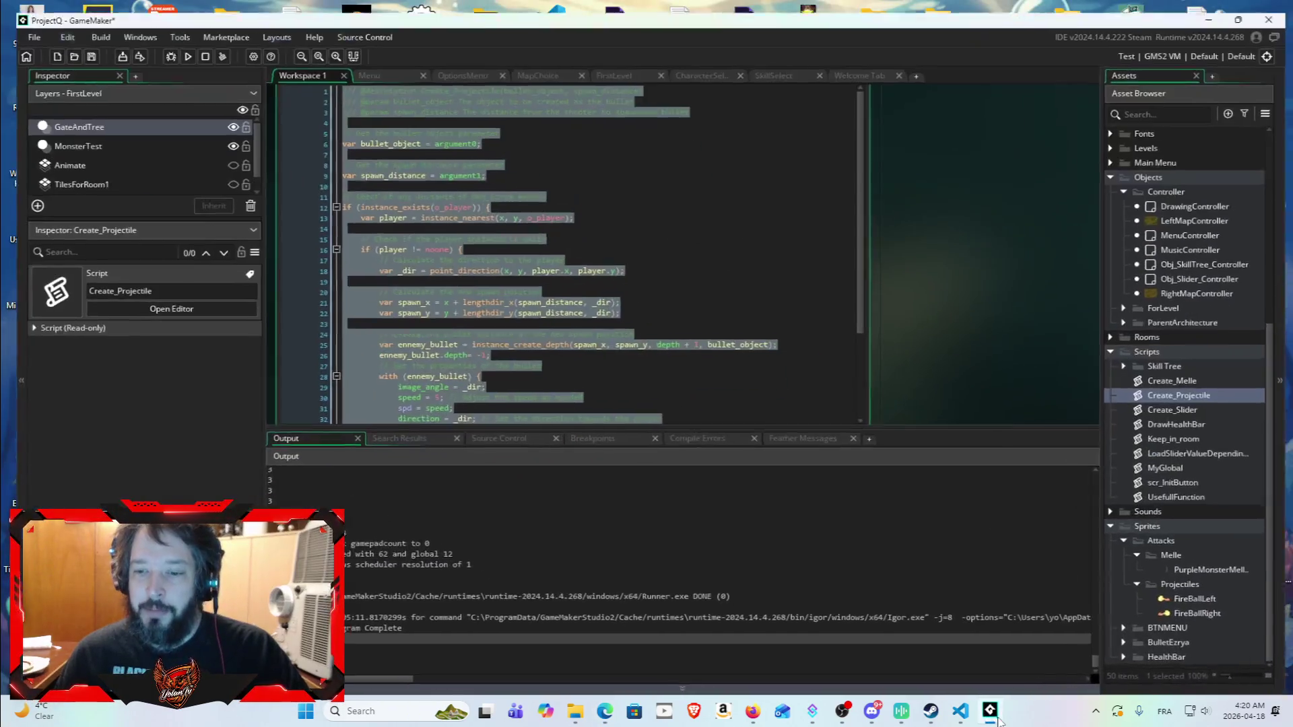
pyautogui.click(779, 268)
pyautogui.click(752, 711)
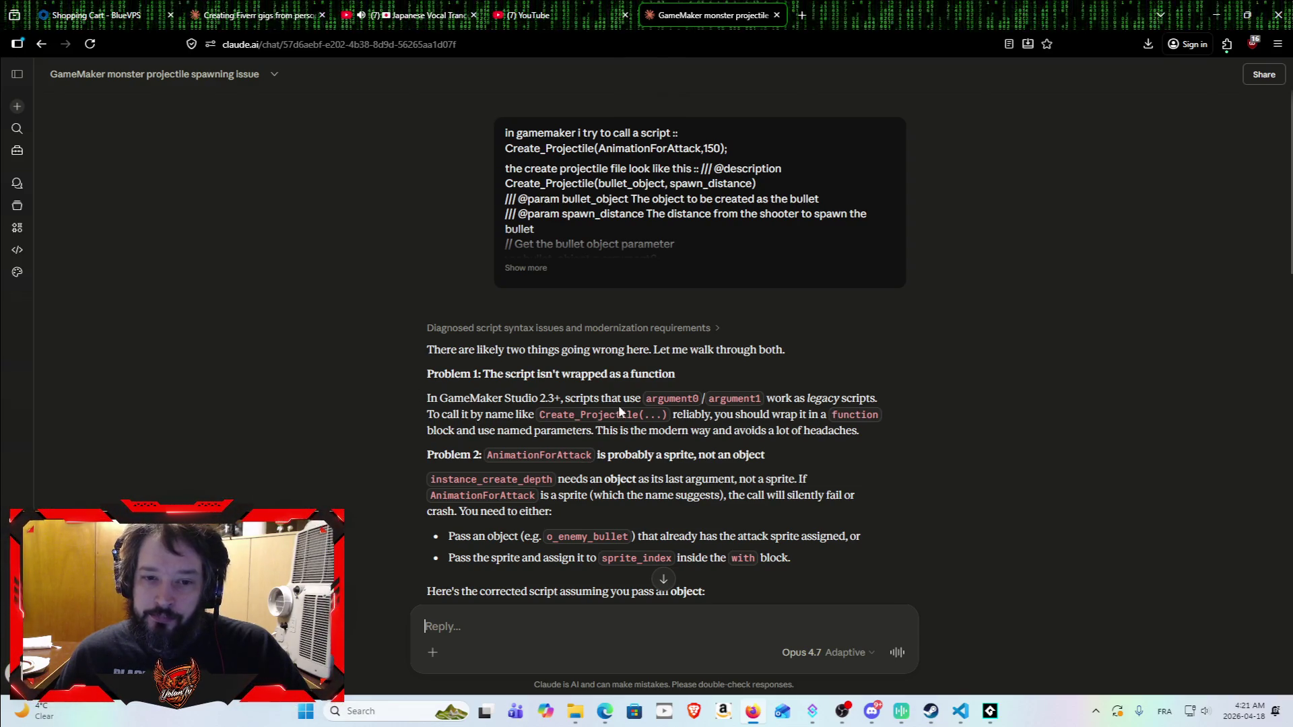
# Step: Read through Claude's answer and copy its corrected gml Create_Projectile code block
pyautogui.scroll(-2, 593, 316)
pyautogui.scroll(-2, 535, 300)
pyautogui.scroll(2, 586, 291)
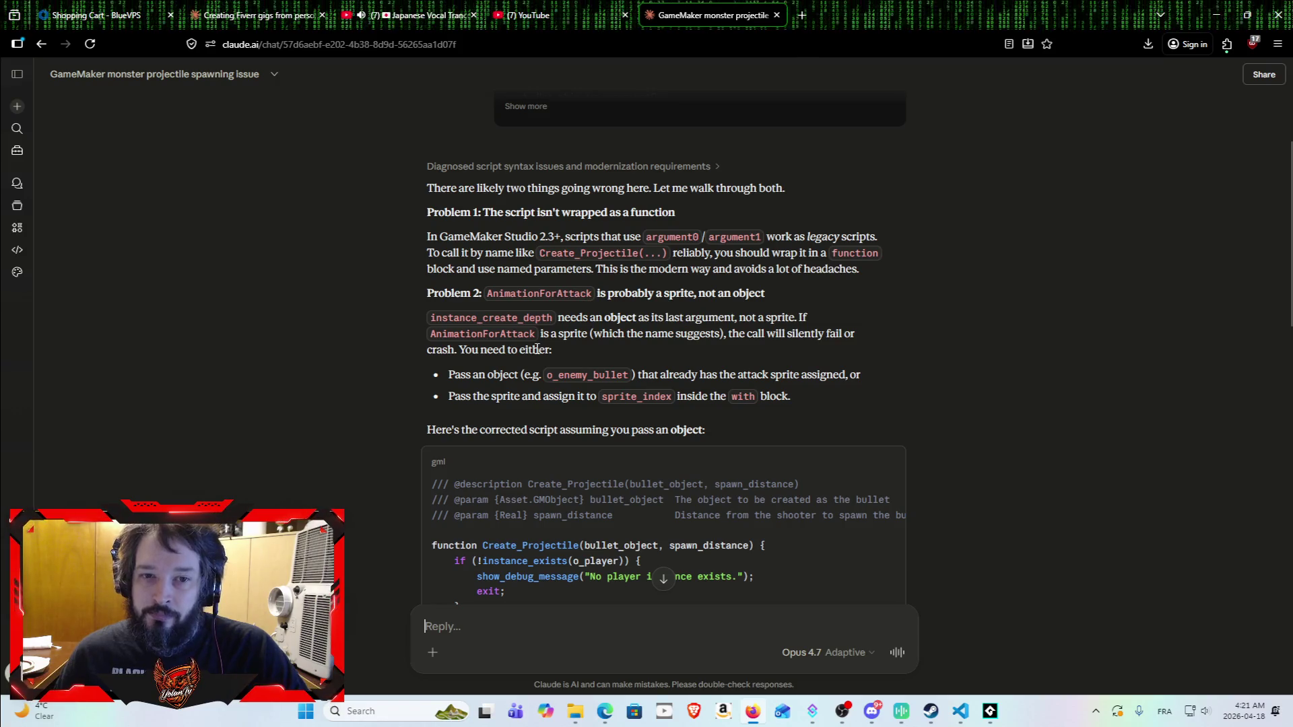
pyautogui.scroll(-2, 467, 344)
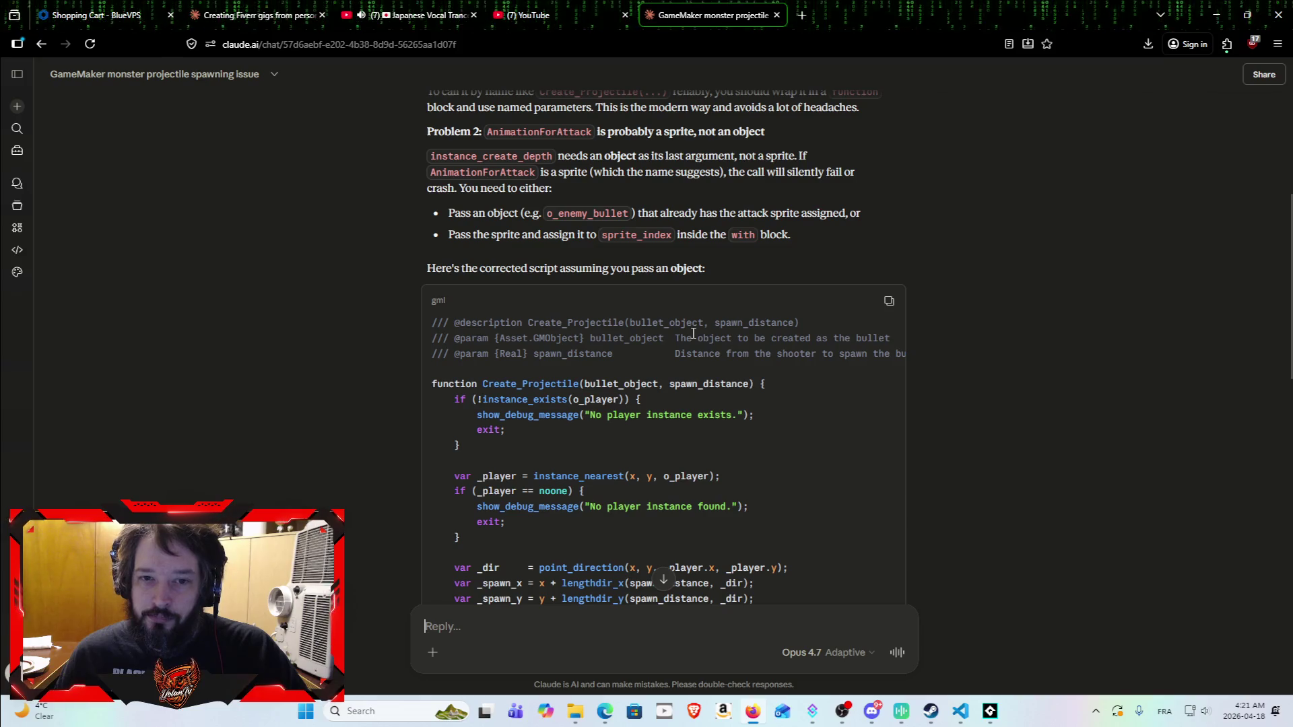
pyautogui.scroll(-1, 693, 332)
pyautogui.click(888, 221)
pyautogui.scroll(-3, 724, 407)
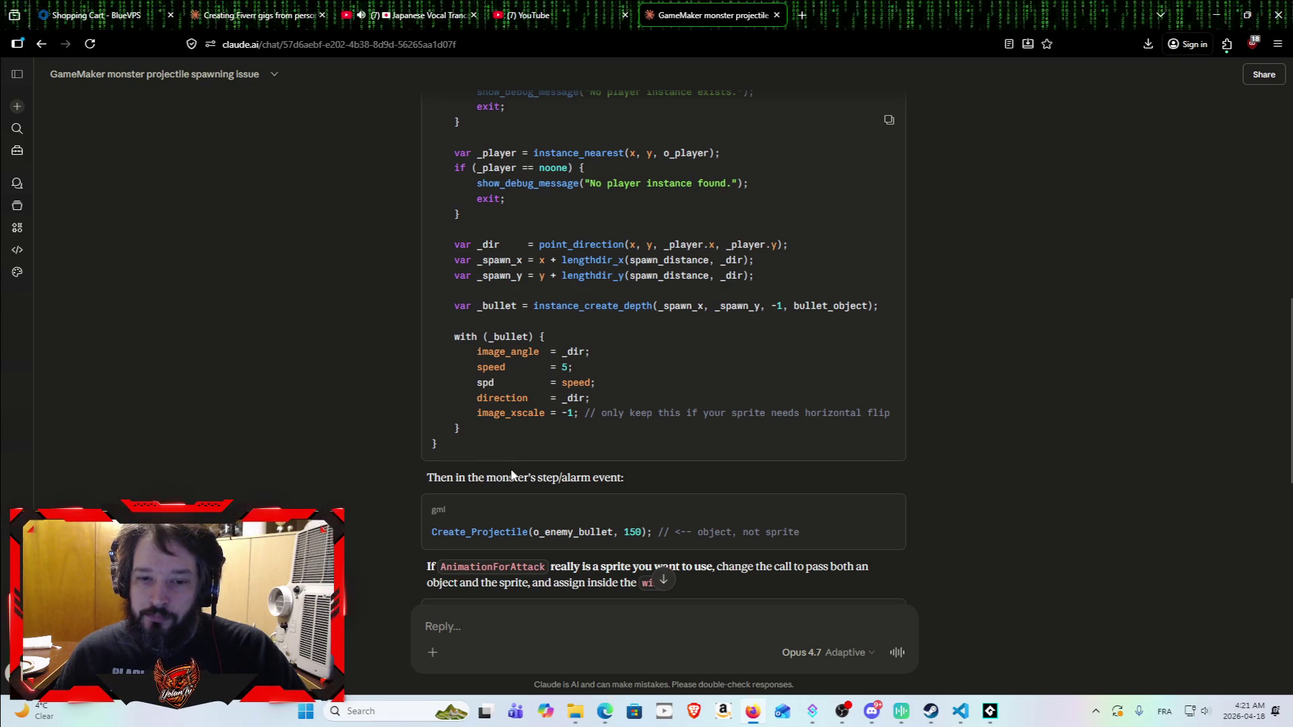
pyautogui.scroll(3, 571, 263)
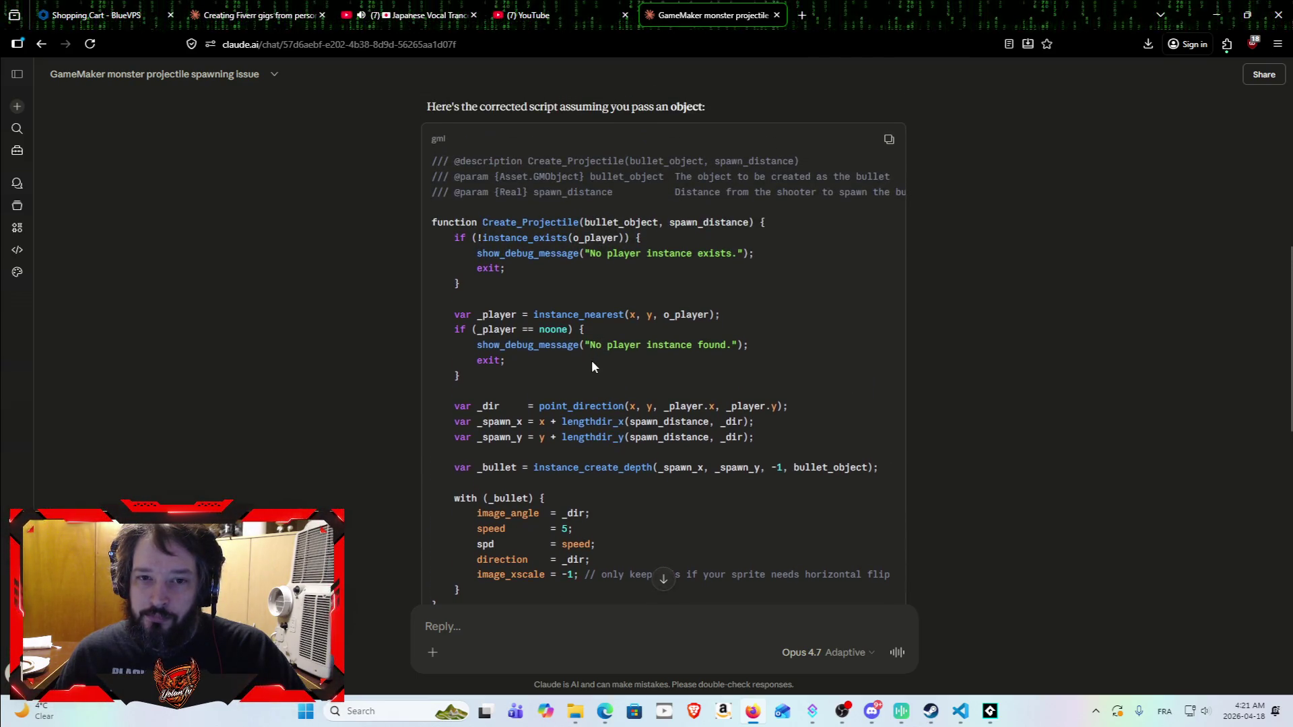
pyautogui.scroll(-5, 595, 377)
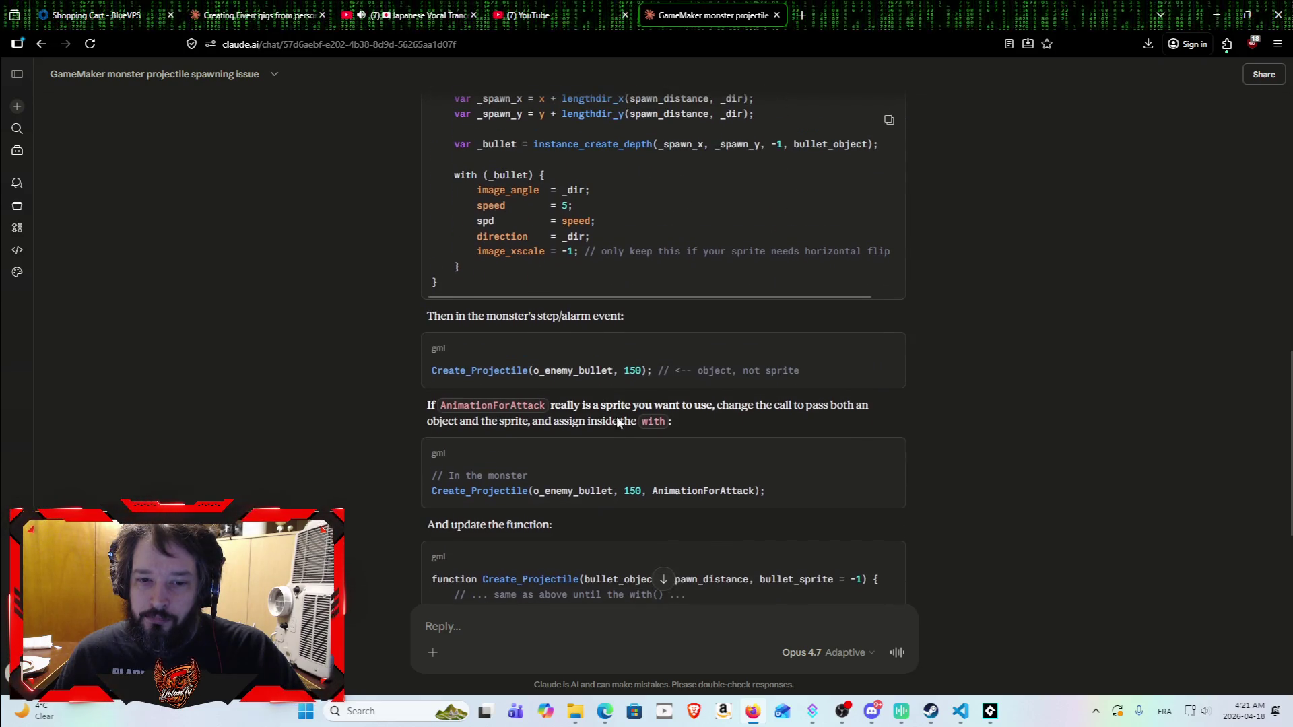
pyautogui.scroll(-2, 618, 404)
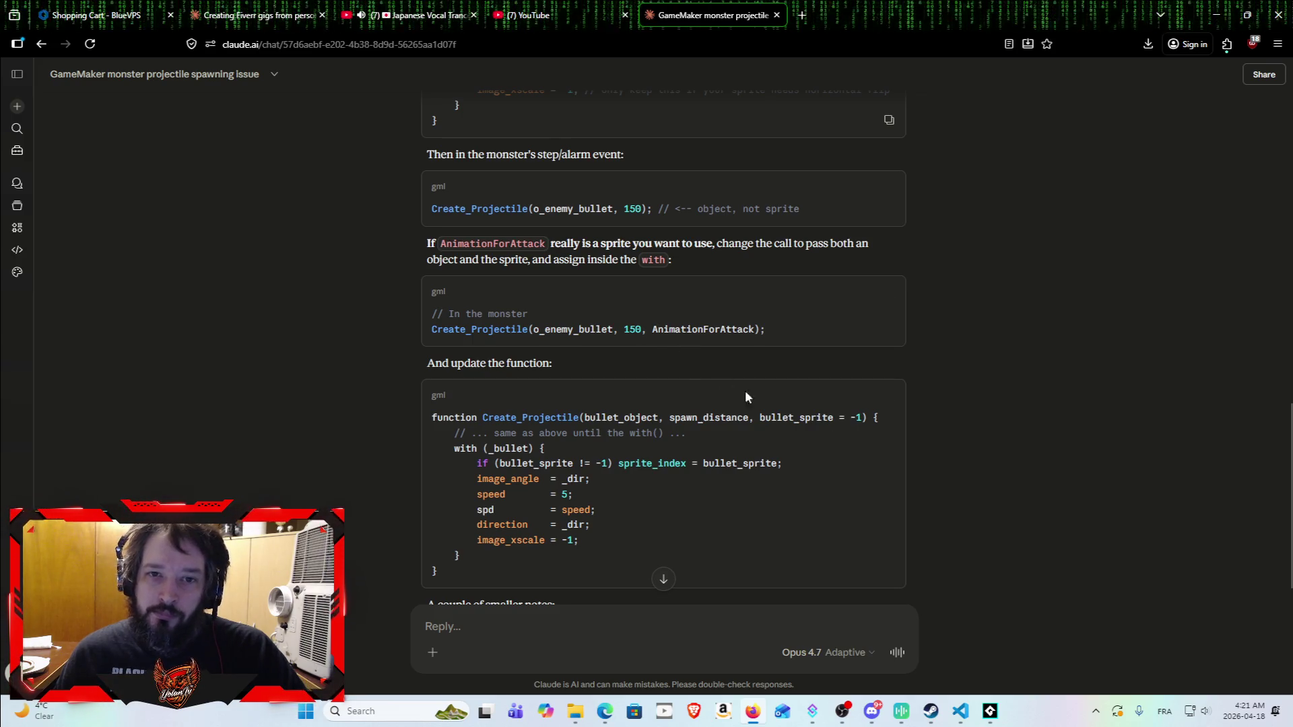
# Step: Replace the Create_Projectile script's code with the copied corrected function and save it
pyautogui.click(990, 711)
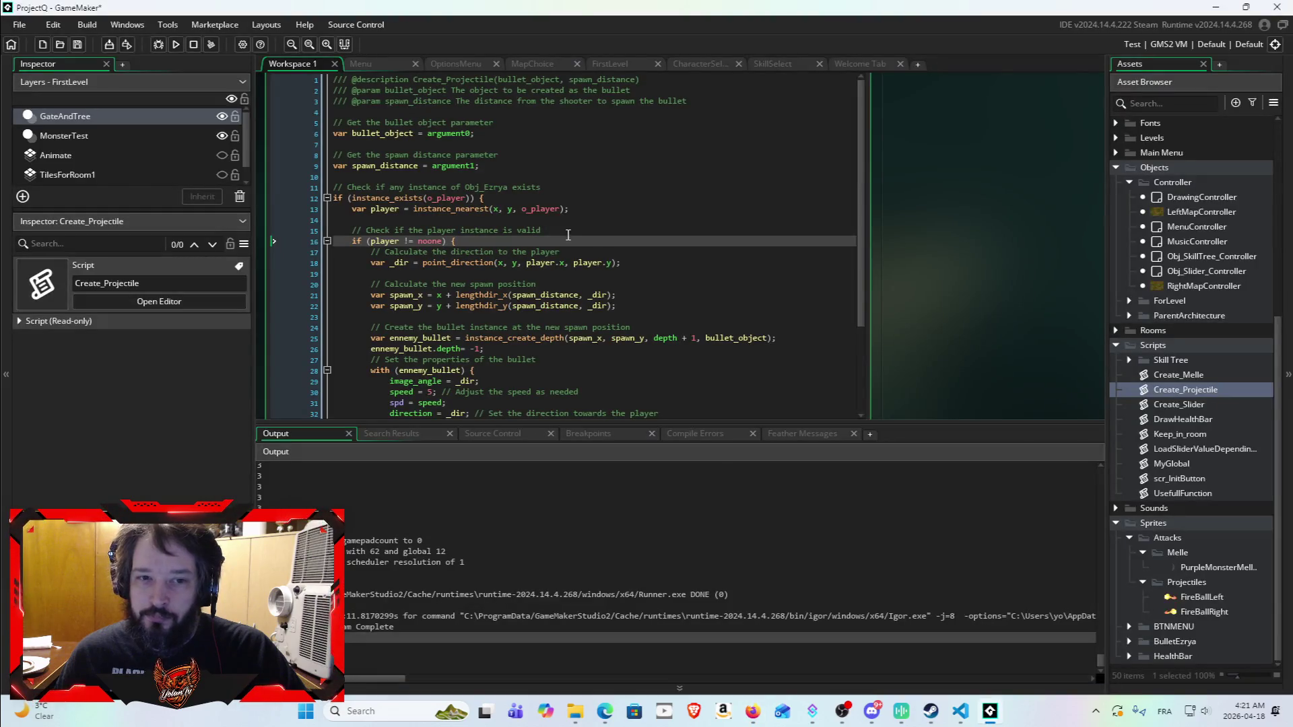
pyautogui.click(679, 388)
pyautogui.hotkey('ctrl', 'a')
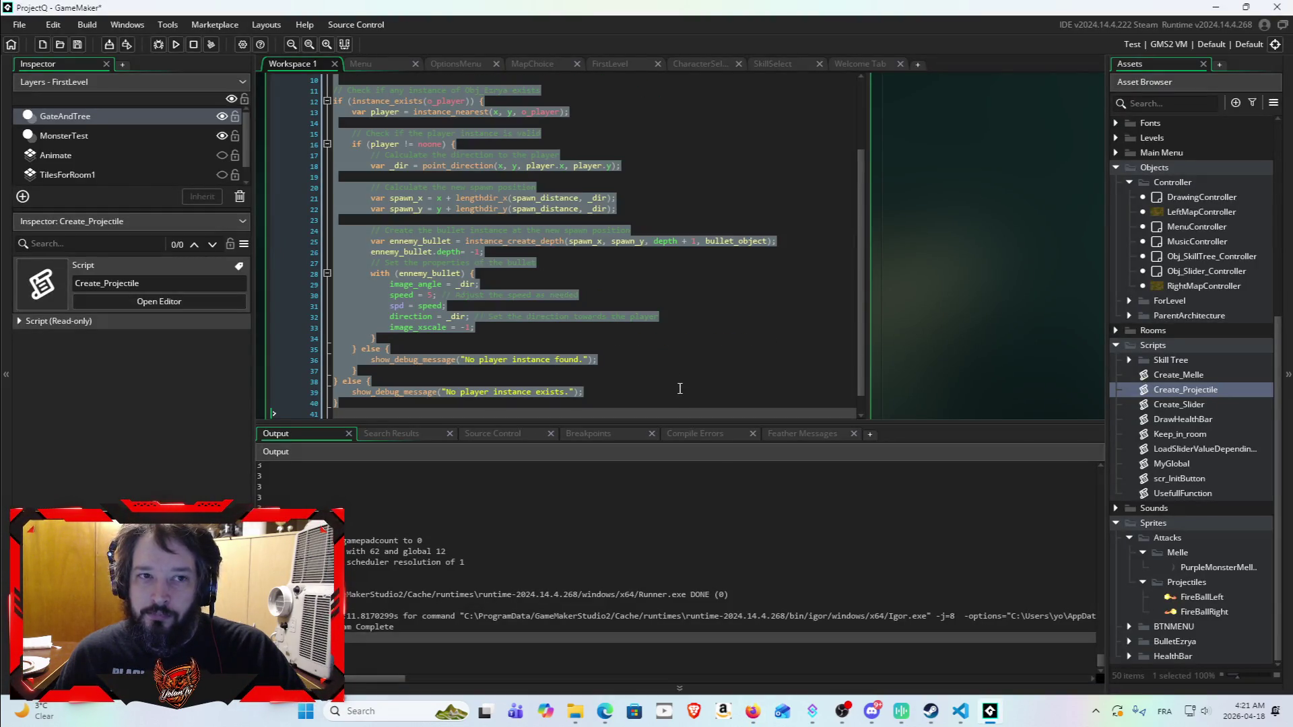
pyautogui.hotkey('ctrl', 'v')
pyautogui.scroll(3, 602, 302)
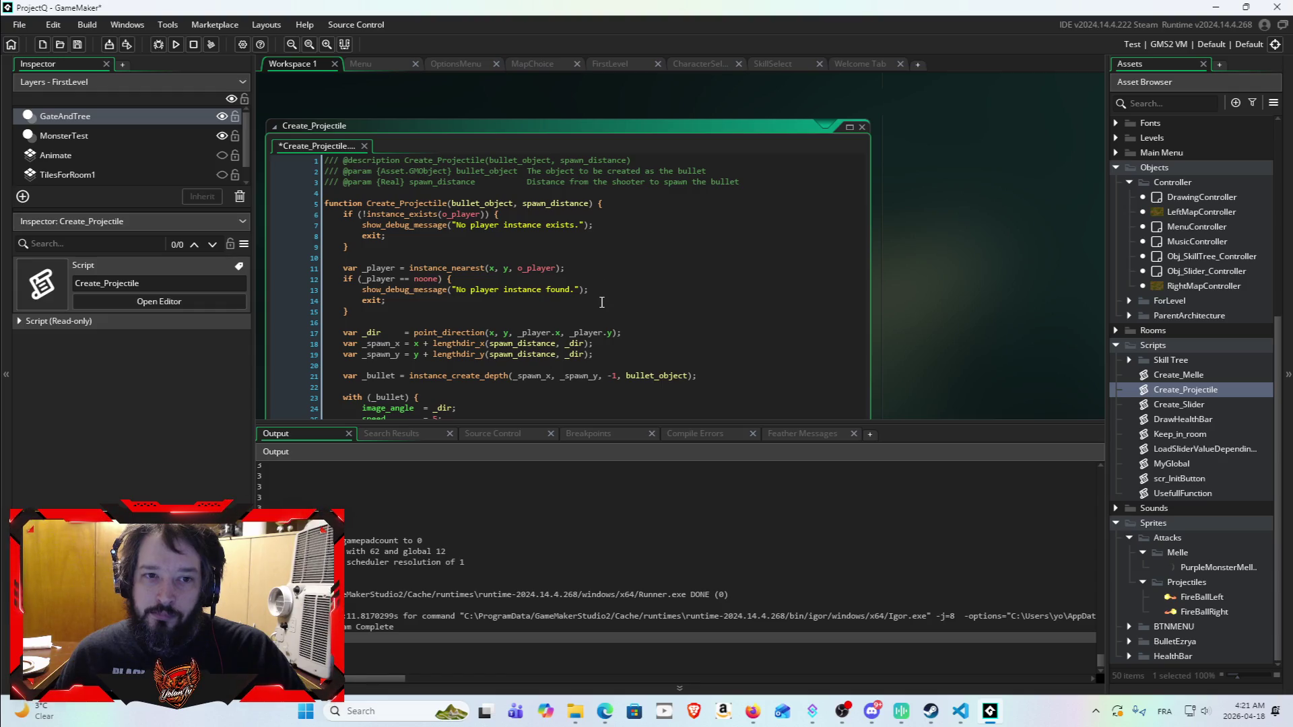
pyautogui.scroll(-3, 601, 302)
pyautogui.click(76, 45)
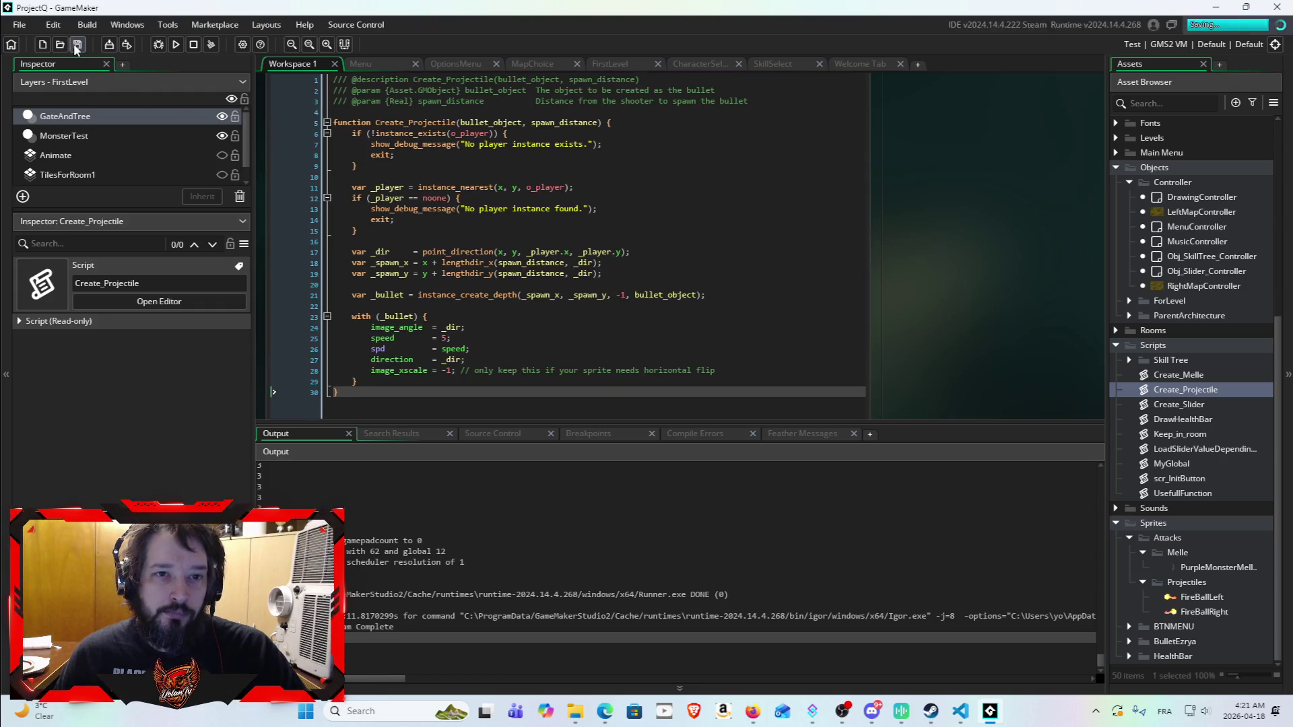
# Step: Open the Enemy object and look over its Step event code
pyautogui.scroll(2, 642, 243)
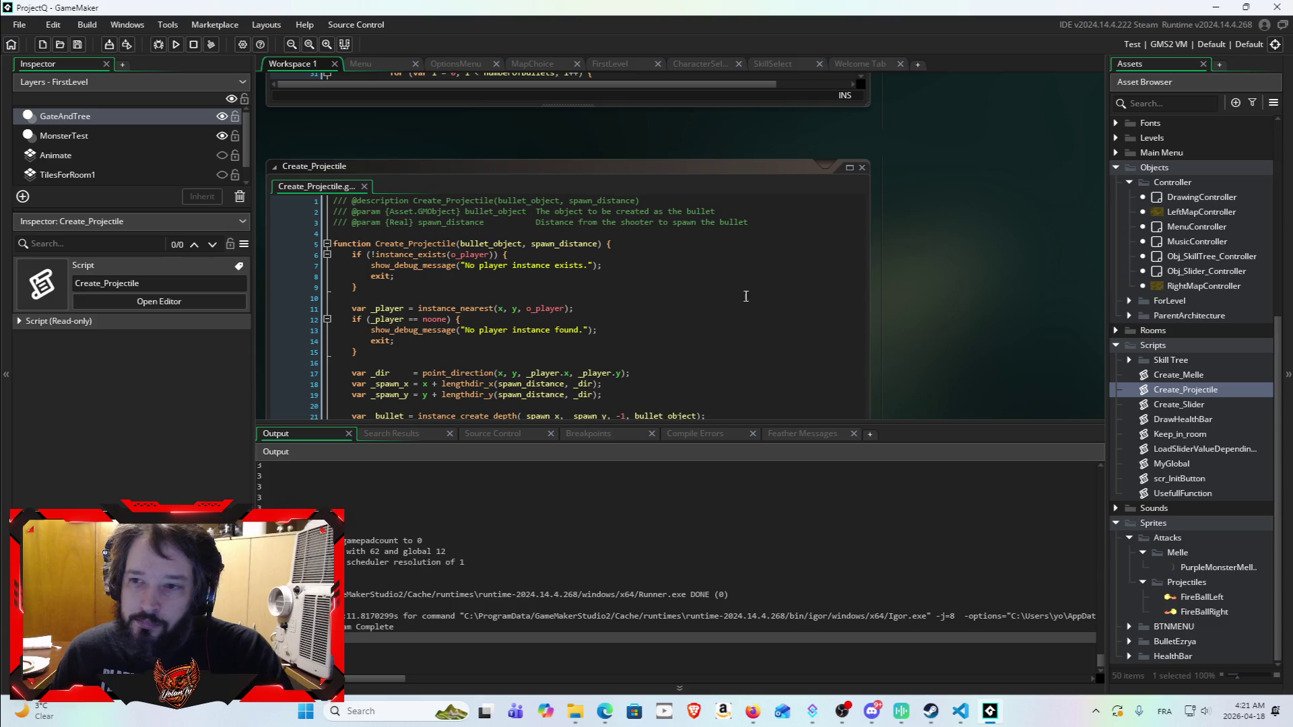
pyautogui.scroll(5, 1209, 358)
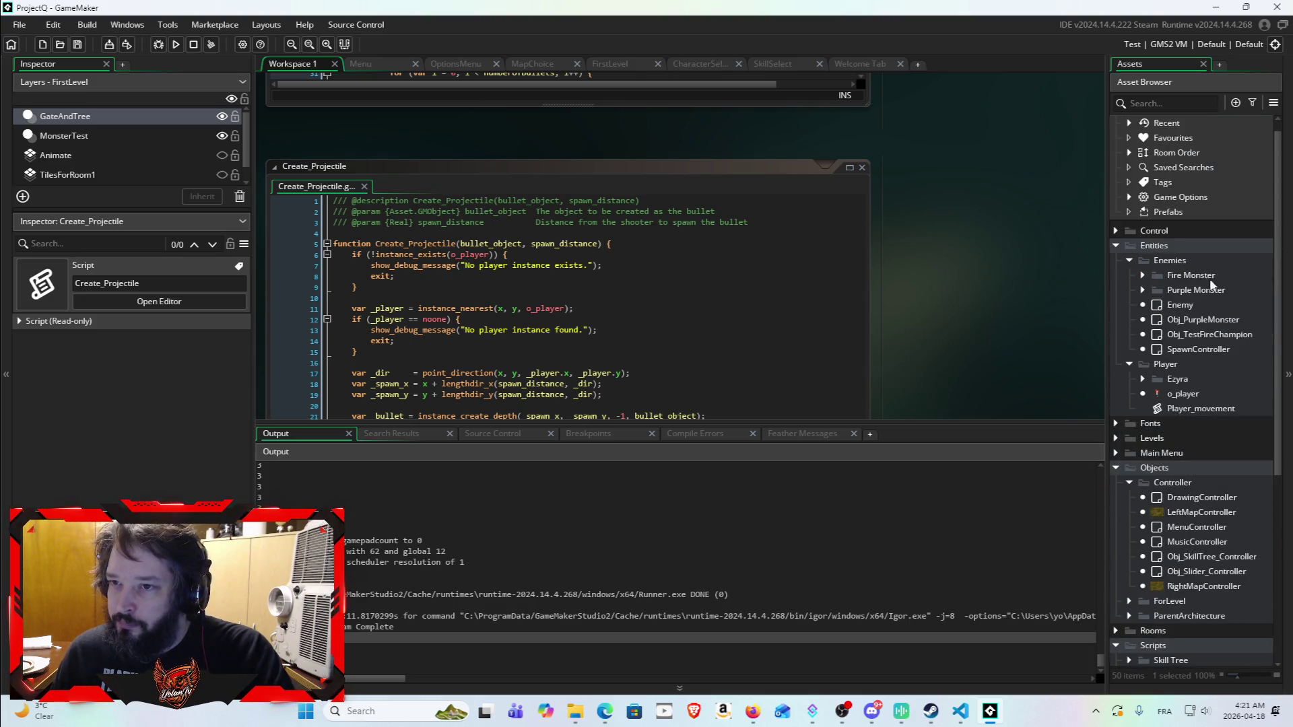
pyautogui.doubleClick(1197, 301)
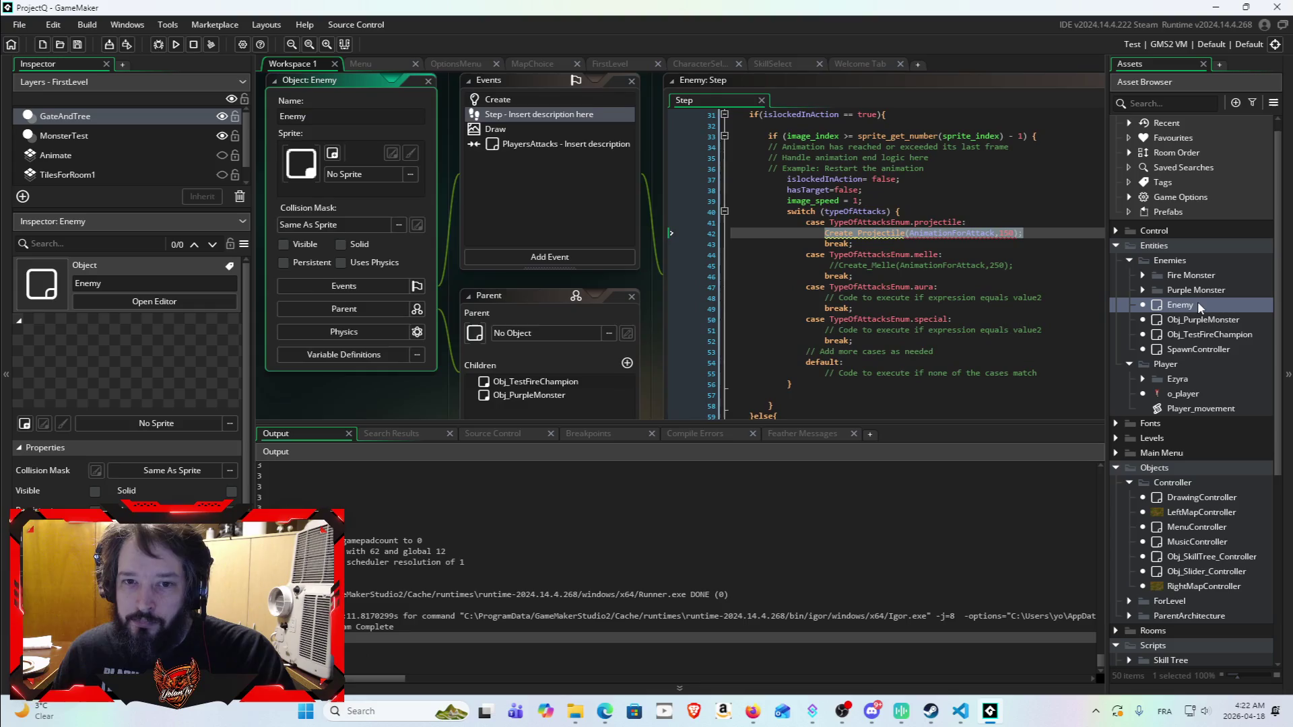
pyautogui.click(1000, 264)
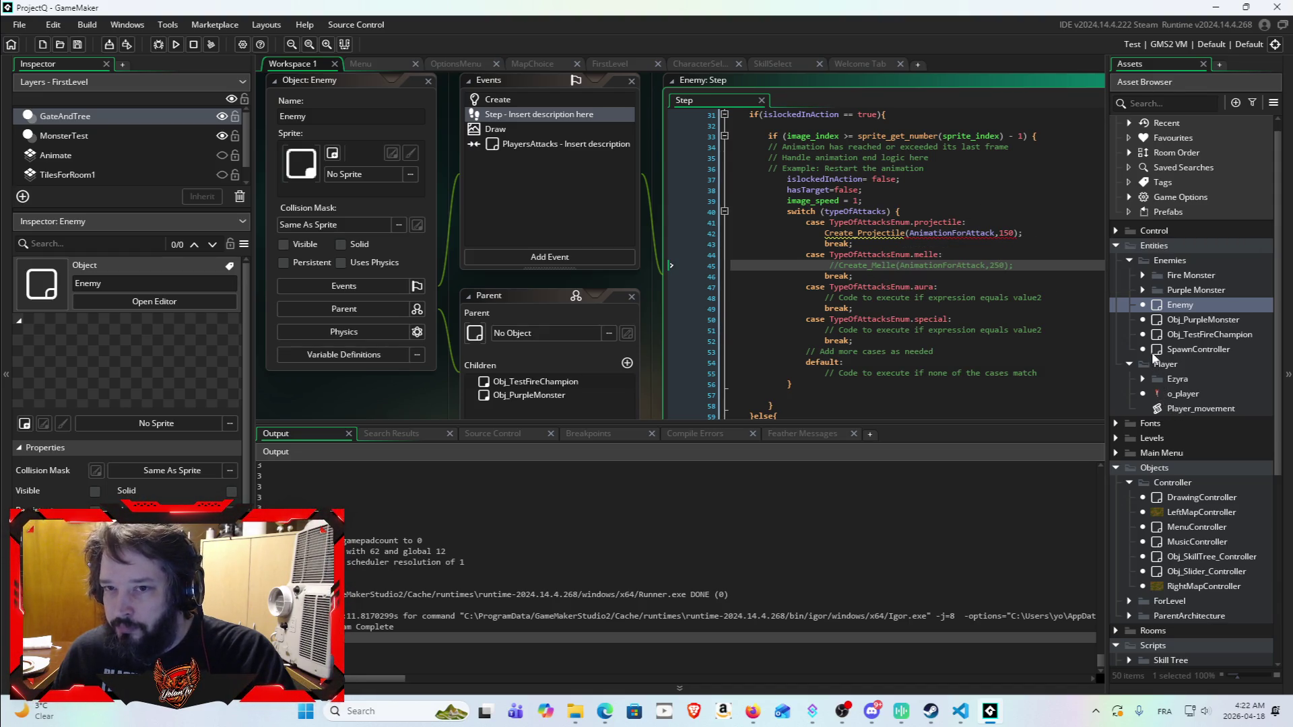
pyautogui.scroll(10, 834, 230)
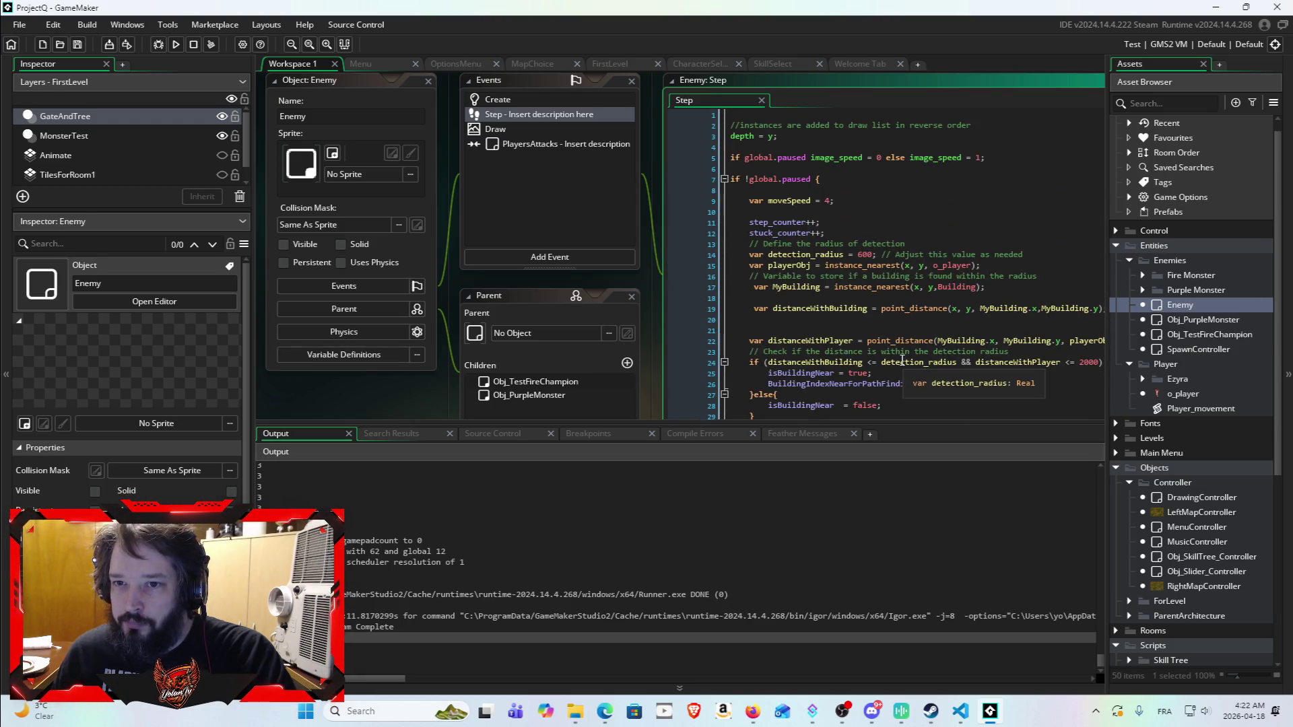
pyautogui.scroll(-7, 902, 361)
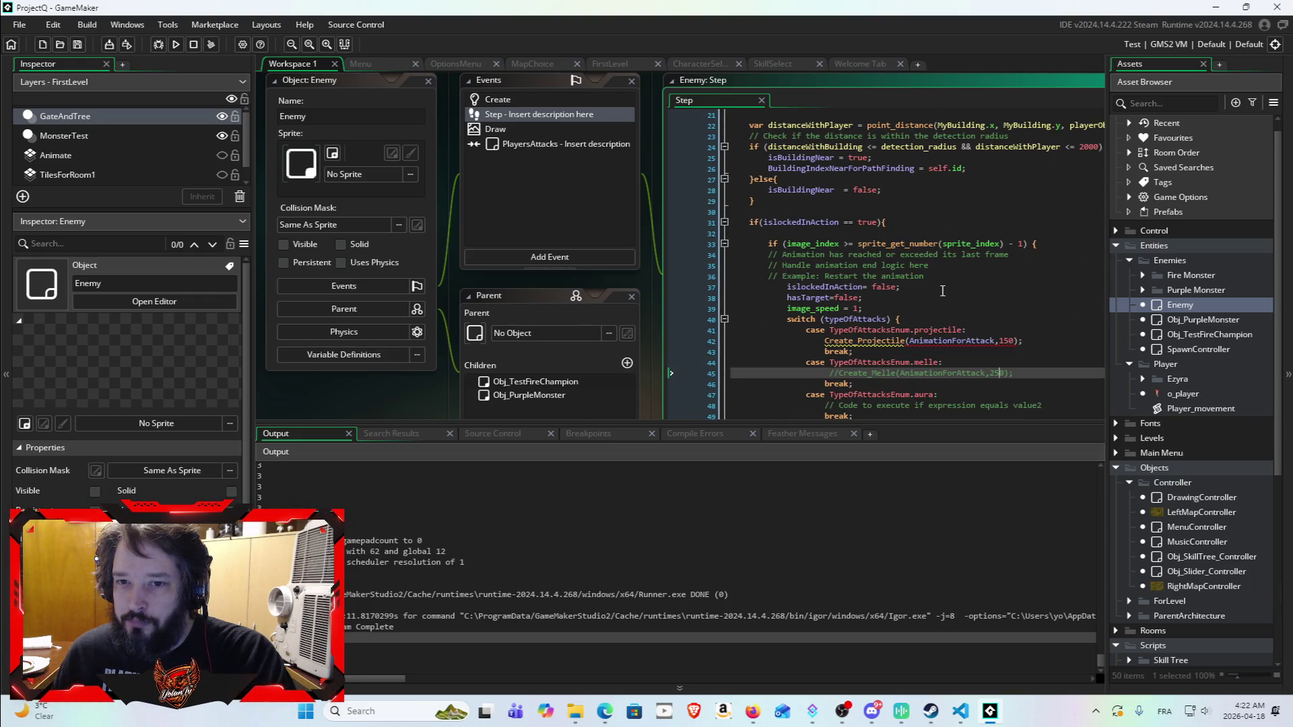
pyautogui.scroll(-2, 942, 291)
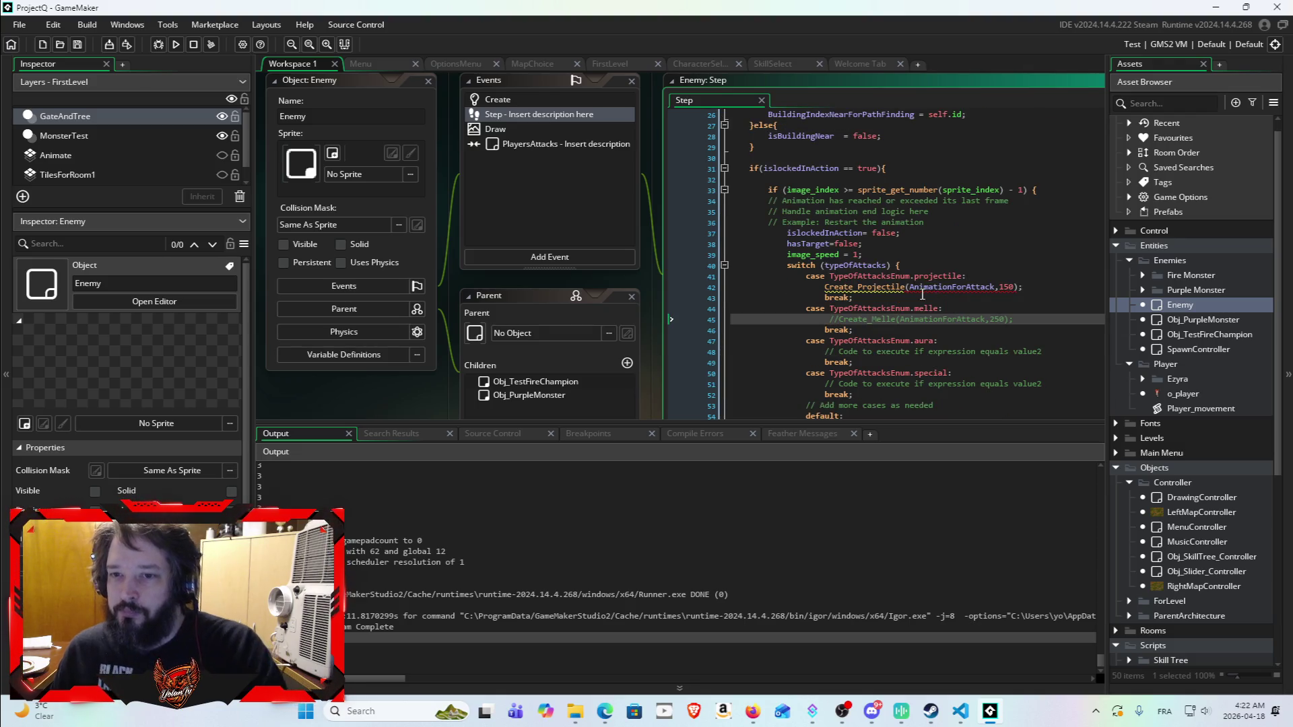
pyautogui.moveTo(936, 288)
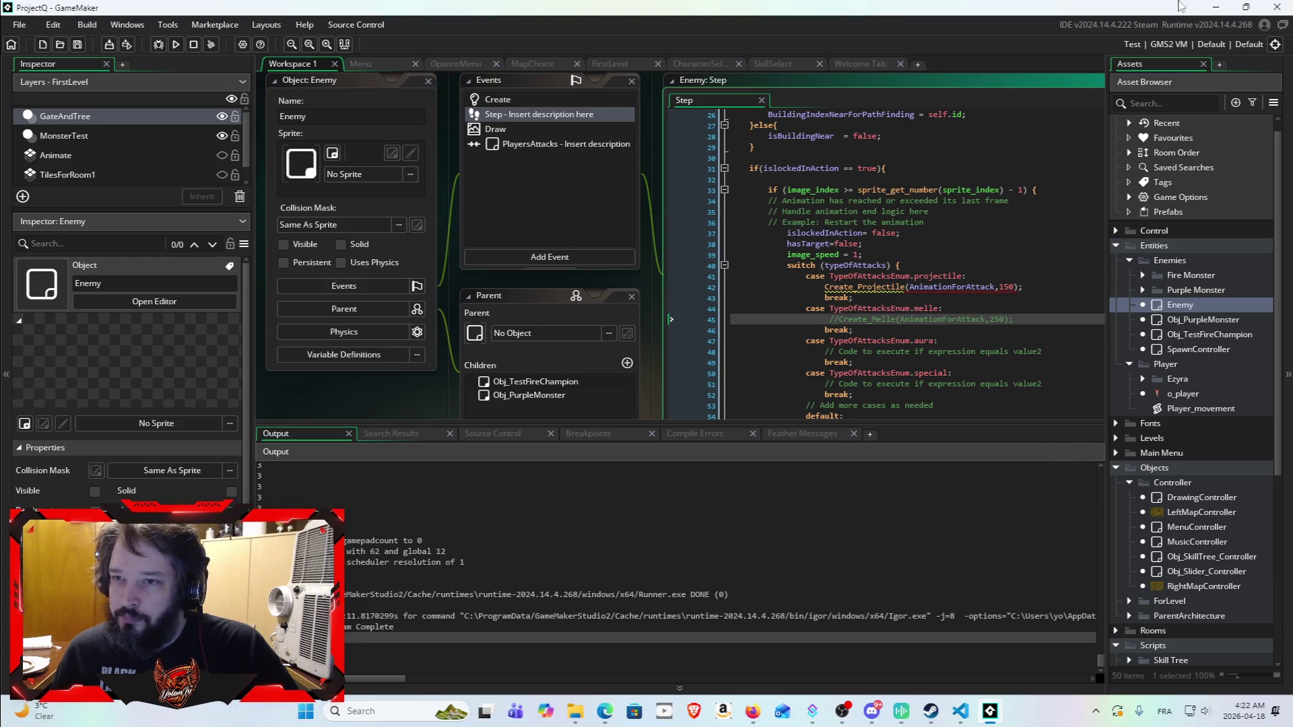
pyautogui.click(1214, 8)
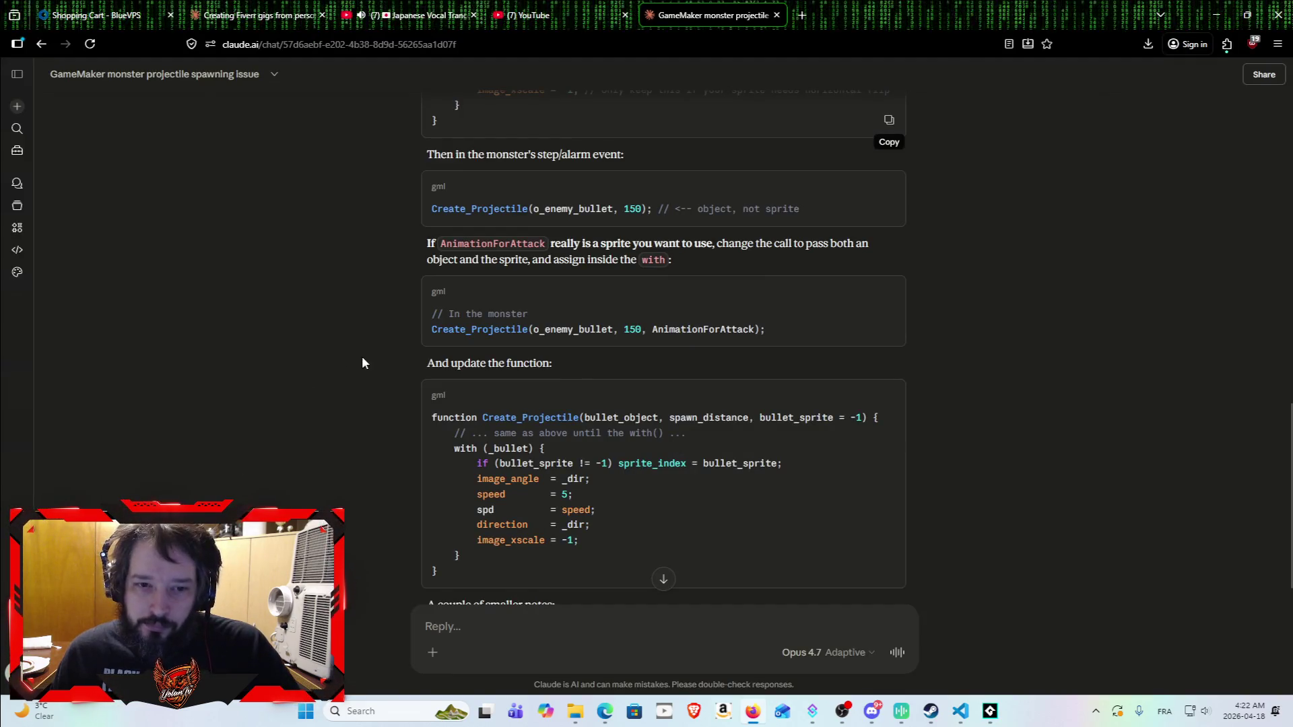
# Step: Review Claude's monster call and updated function, then draft 'should i create the o_ennemy_bullet first ?'
pyautogui.scroll(7, 398, 350)
pyautogui.scroll(-7, 404, 387)
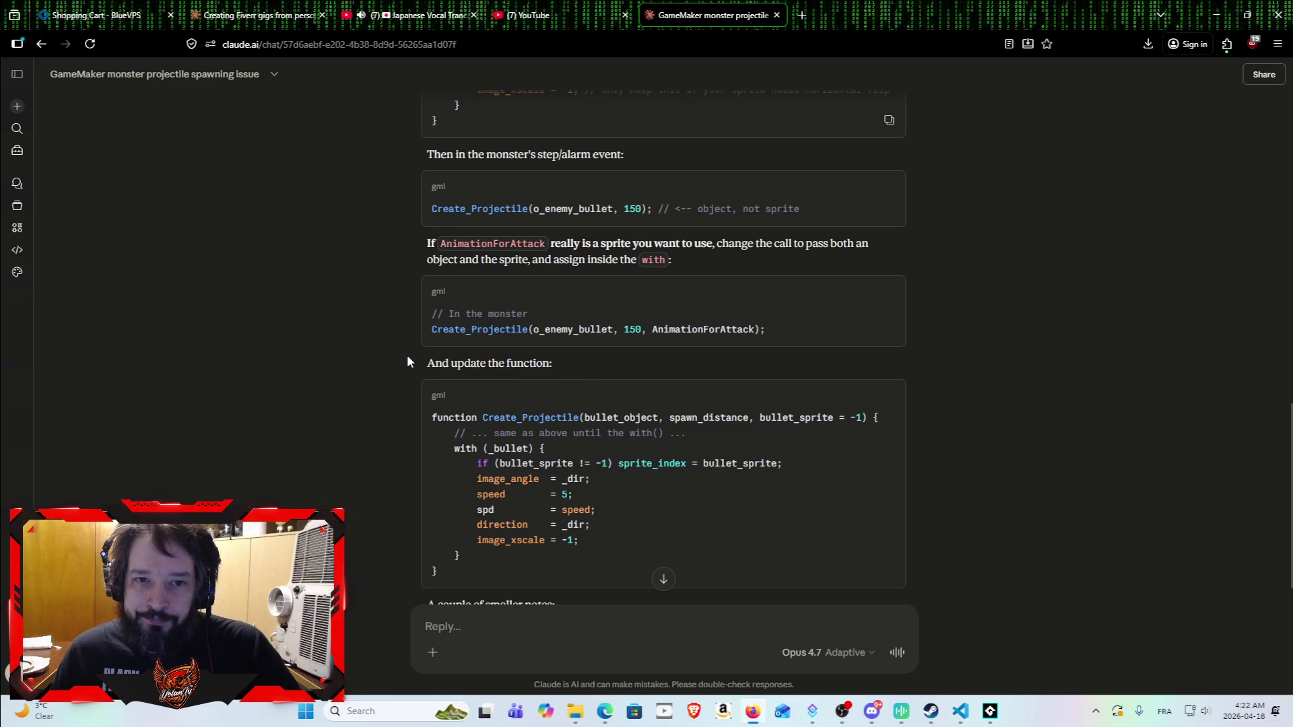
pyautogui.scroll(1, 407, 363)
pyautogui.scroll(2, 402, 412)
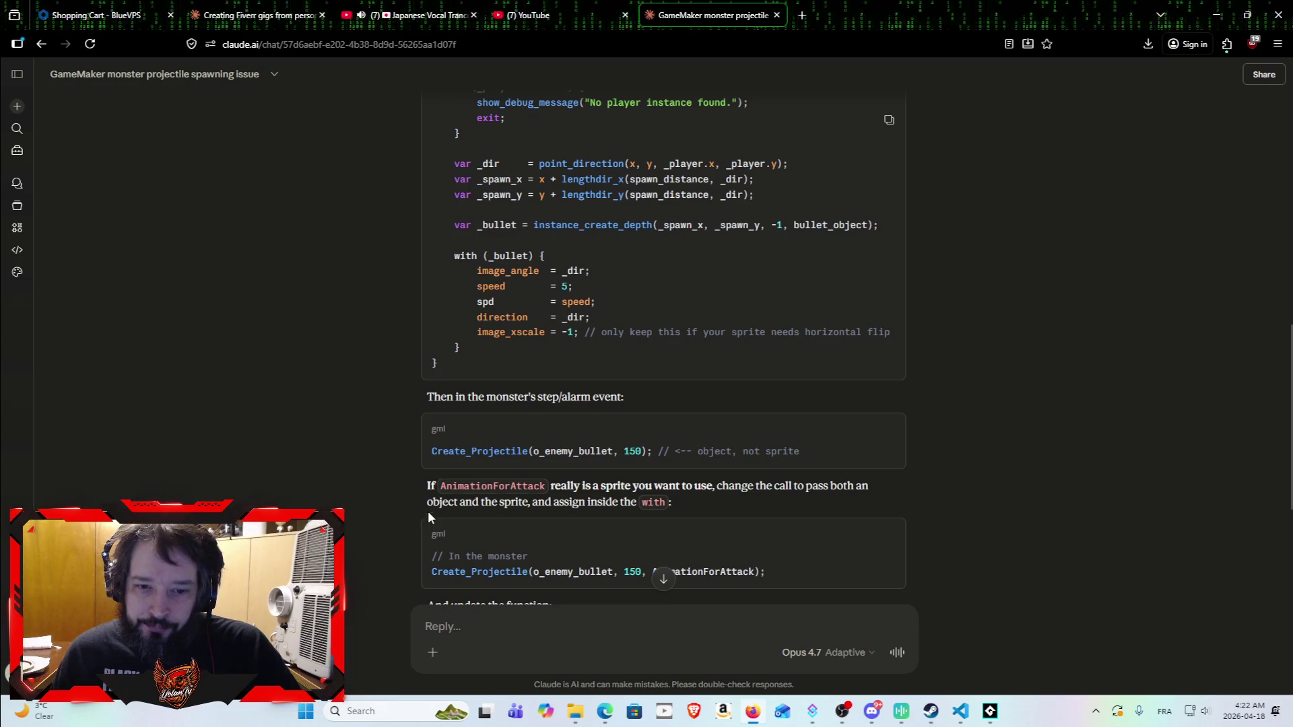
pyautogui.scroll(-1, 427, 512)
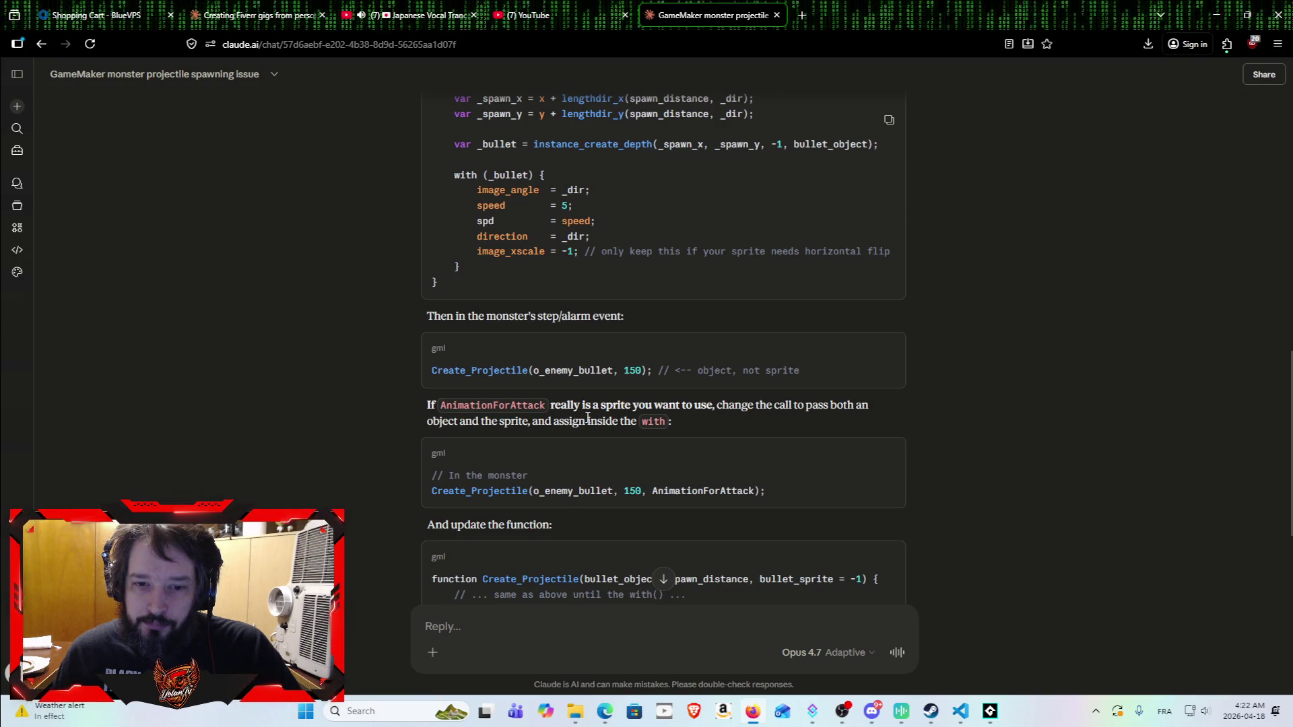
pyautogui.scroll(5, 612, 464)
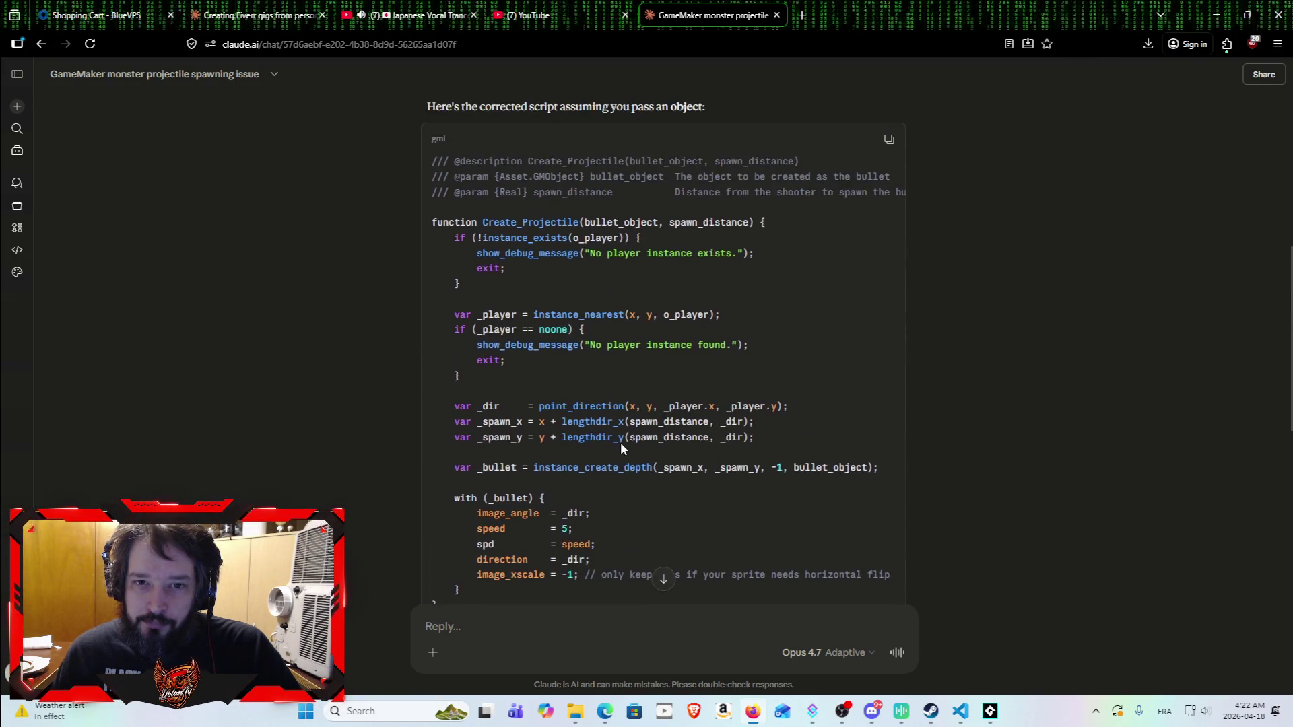
pyautogui.scroll(5, 620, 443)
pyautogui.scroll(-7, 637, 442)
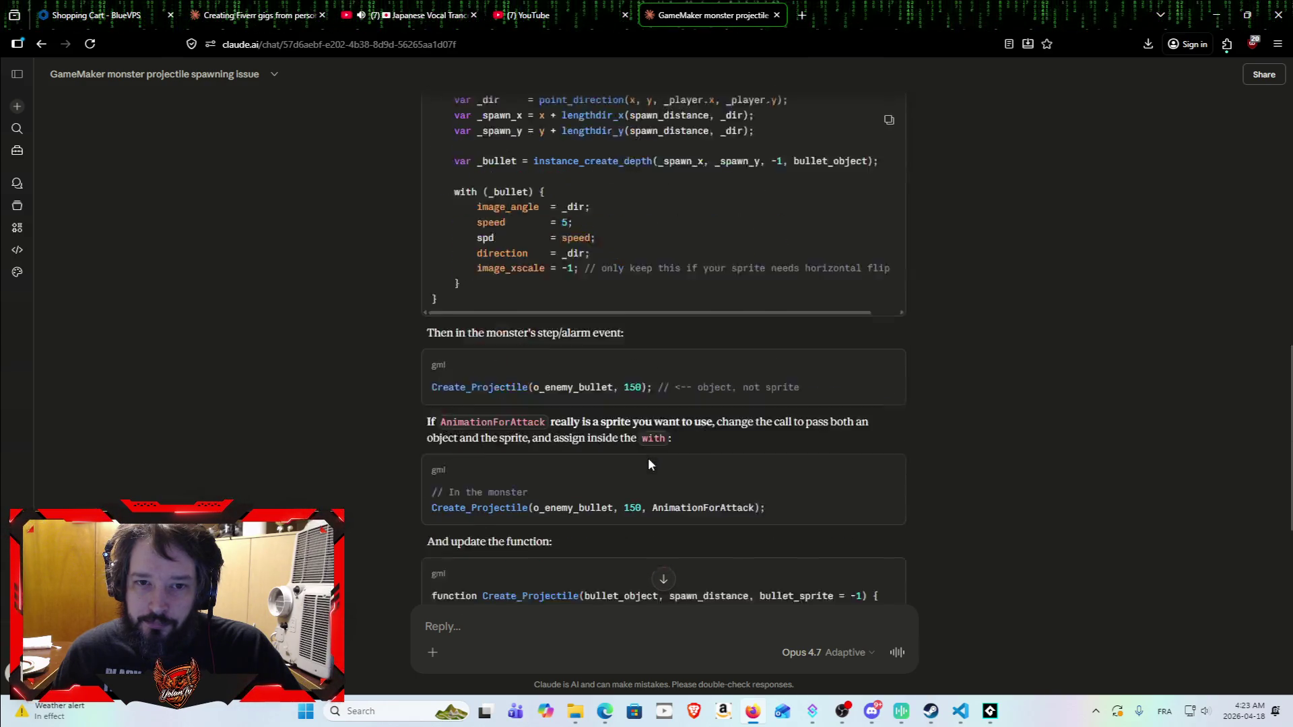
pyautogui.scroll(-3, 648, 461)
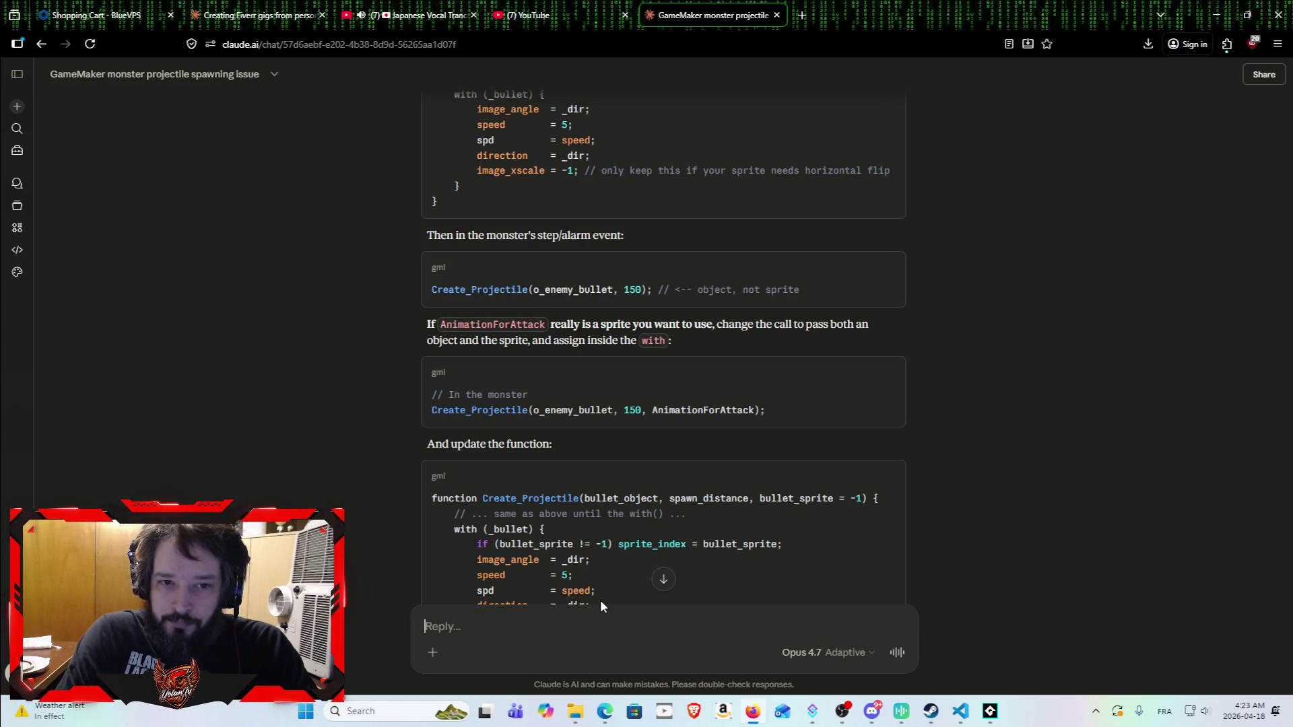
pyautogui.write('should i create the  o_ennemy_bullet first')
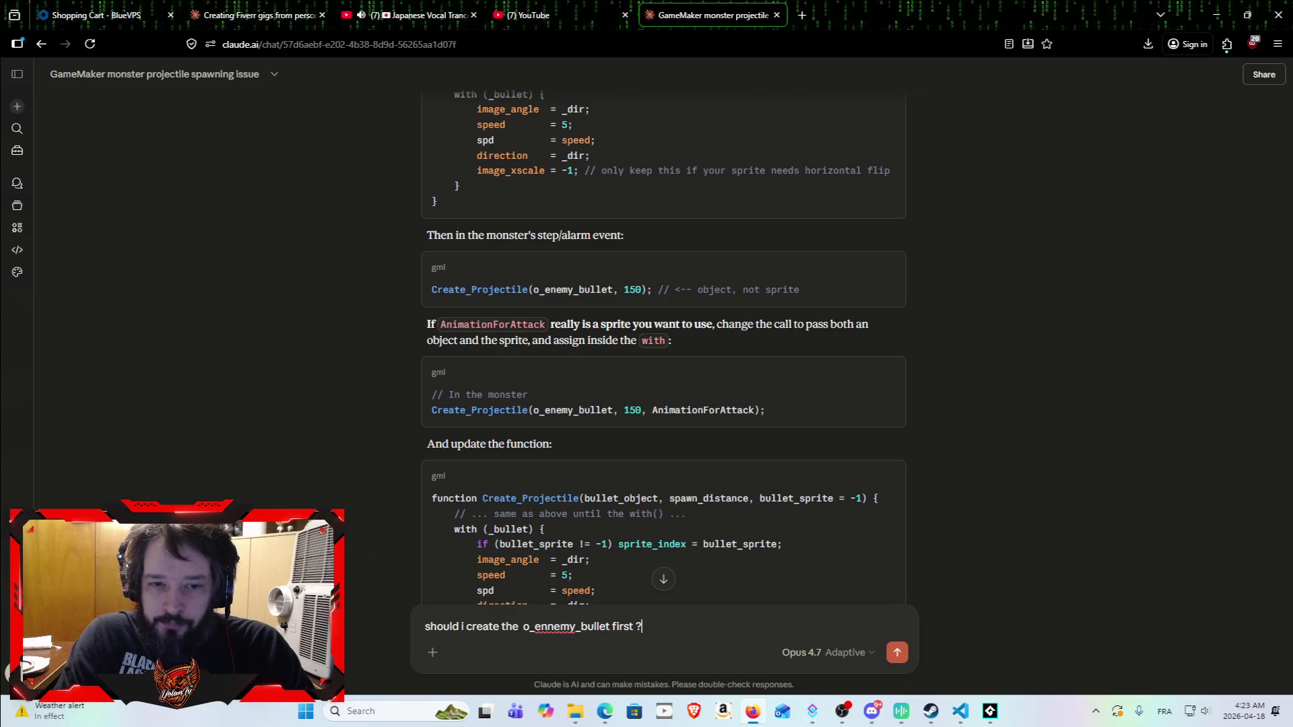
pyautogui.write(' ? befor')
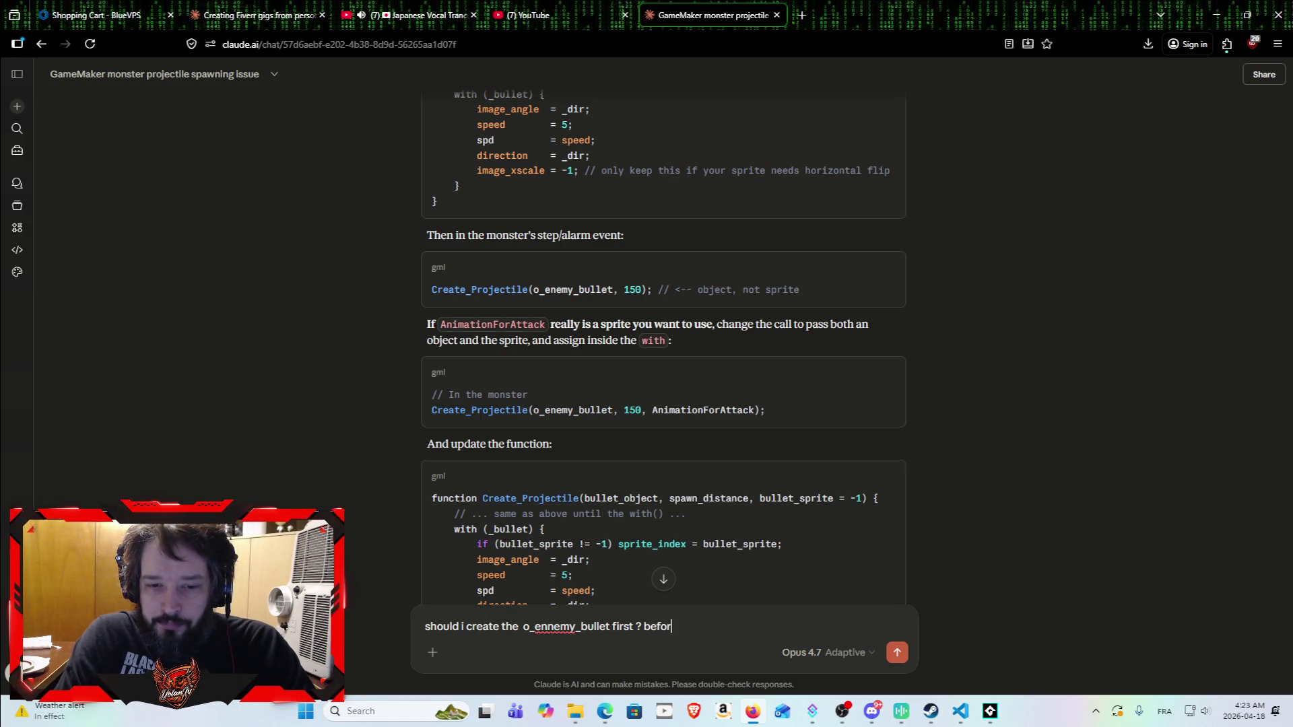
pyautogui.write('e passing it to ')
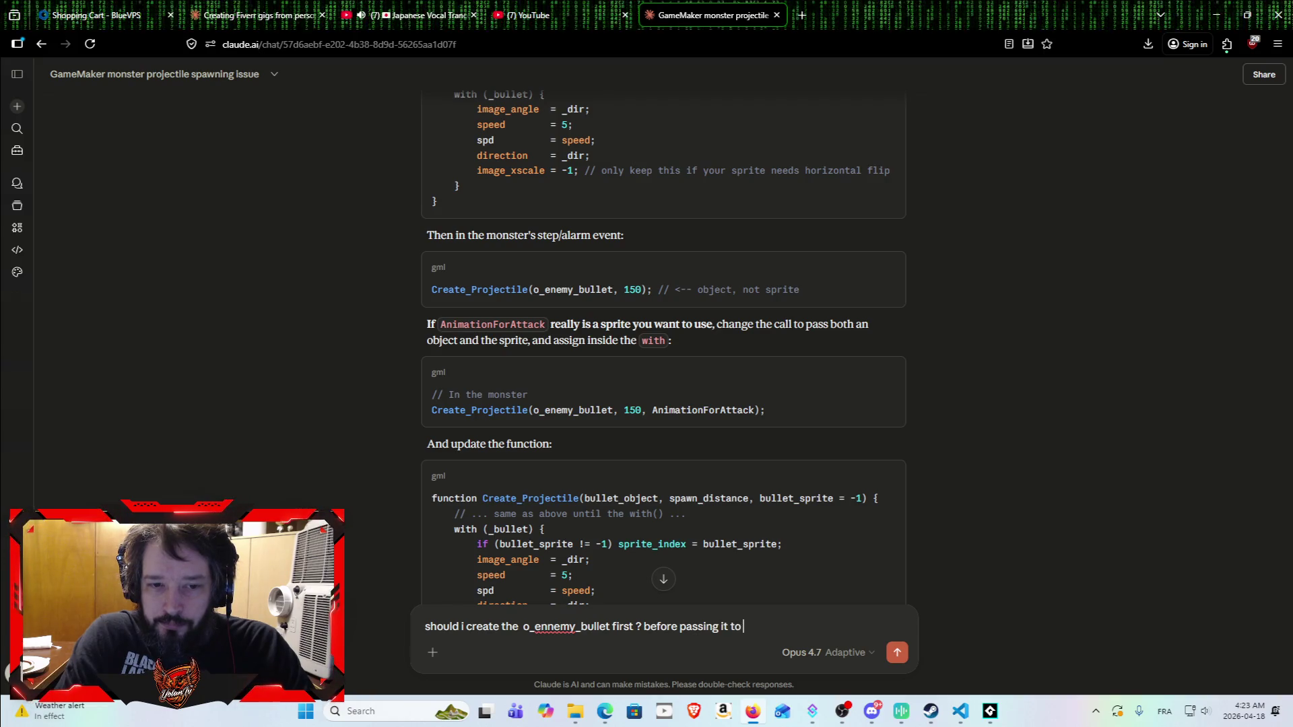
pyautogui.write('Create_Projectile ?!')
# Step: Send the follow-up about creating o_ennemy_bullet before passing it to Create_Projectile
pyautogui.press('Return')
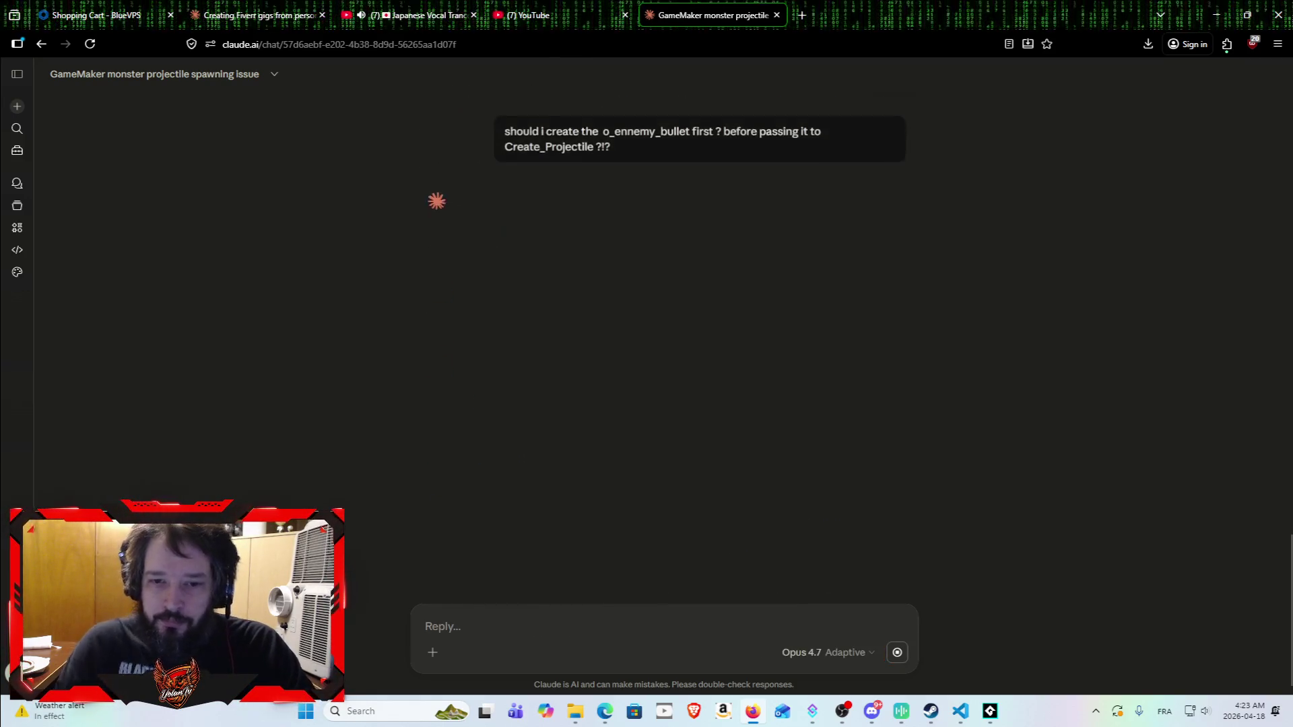
pyautogui.scroll(6, 596, 217)
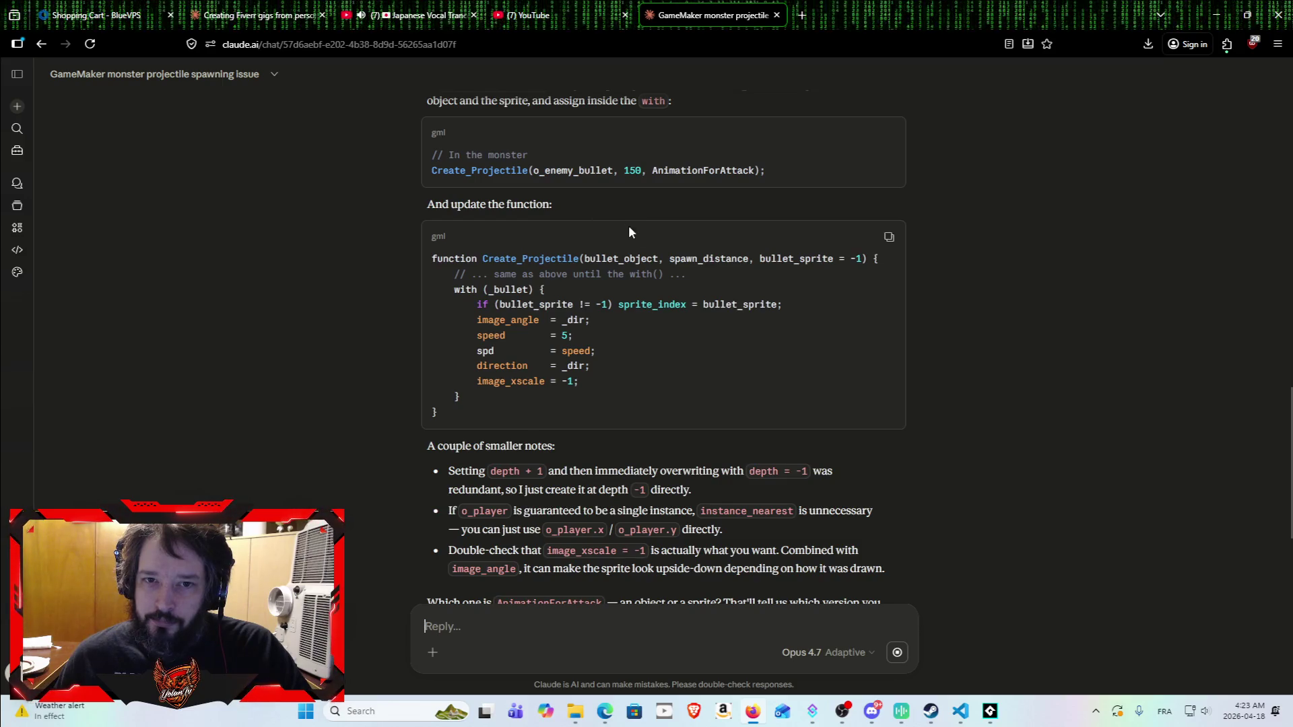
# Step: Scroll through Claude's answer on creating o_enemy_bullet as an object asset and its events
pyautogui.scroll(5, 643, 249)
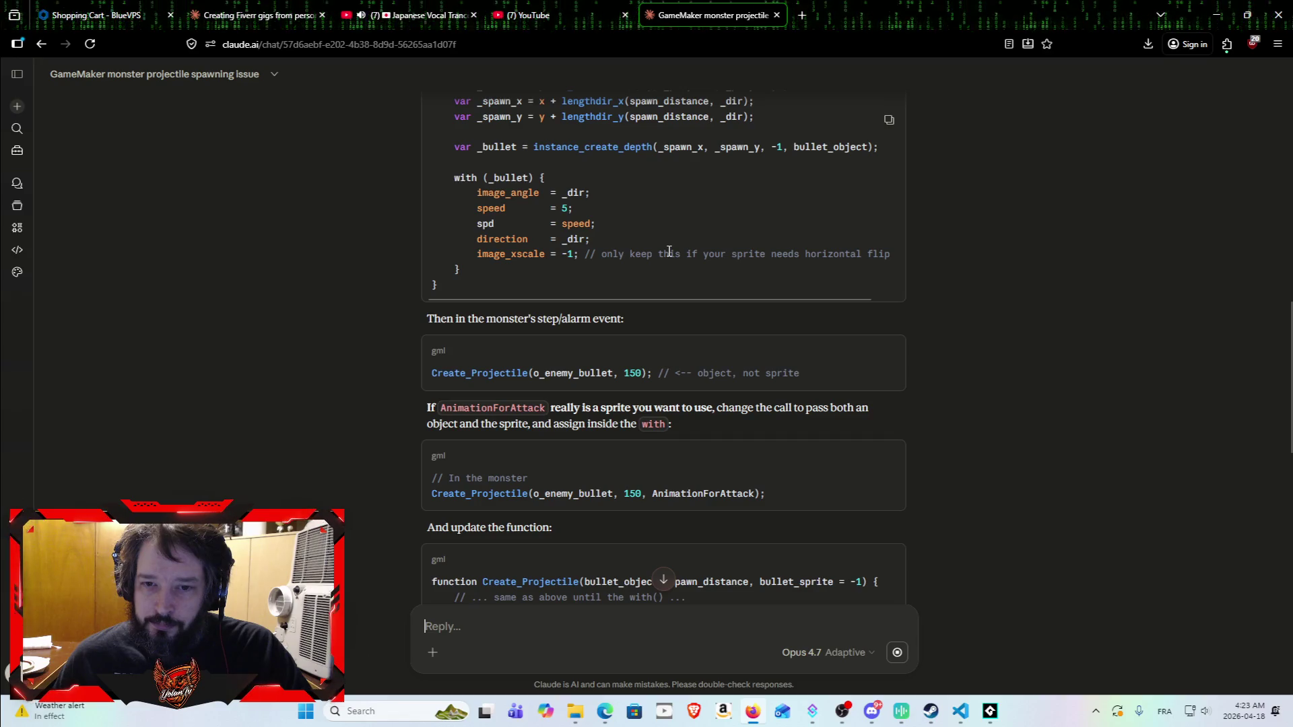
pyautogui.scroll(-10, 539, 377)
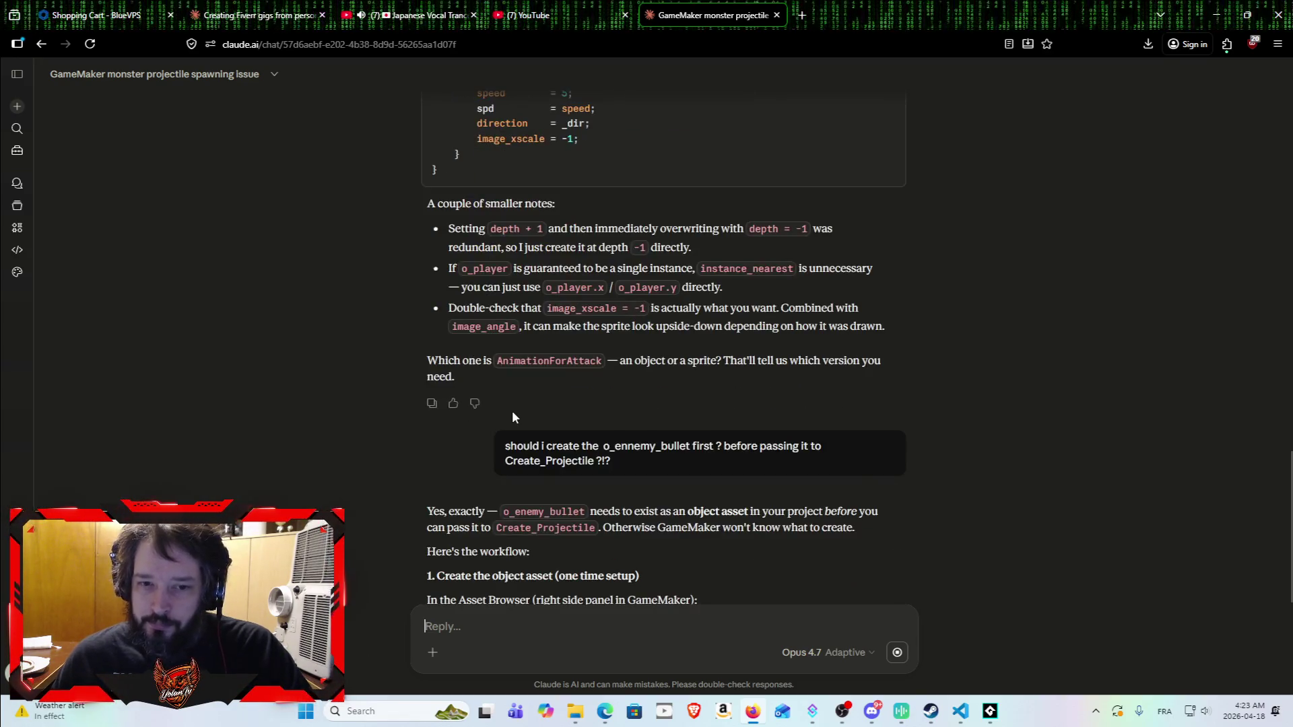
pyautogui.scroll(-1, 484, 354)
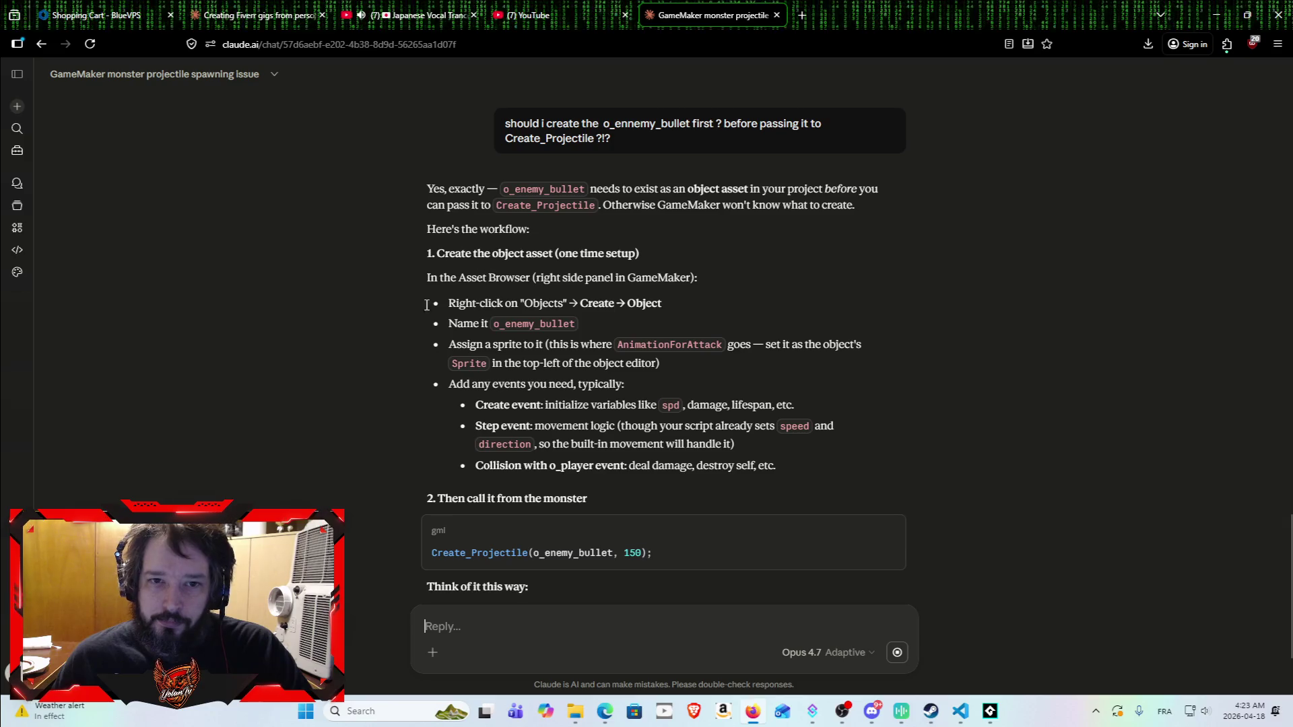
pyautogui.scroll(-1, 388, 392)
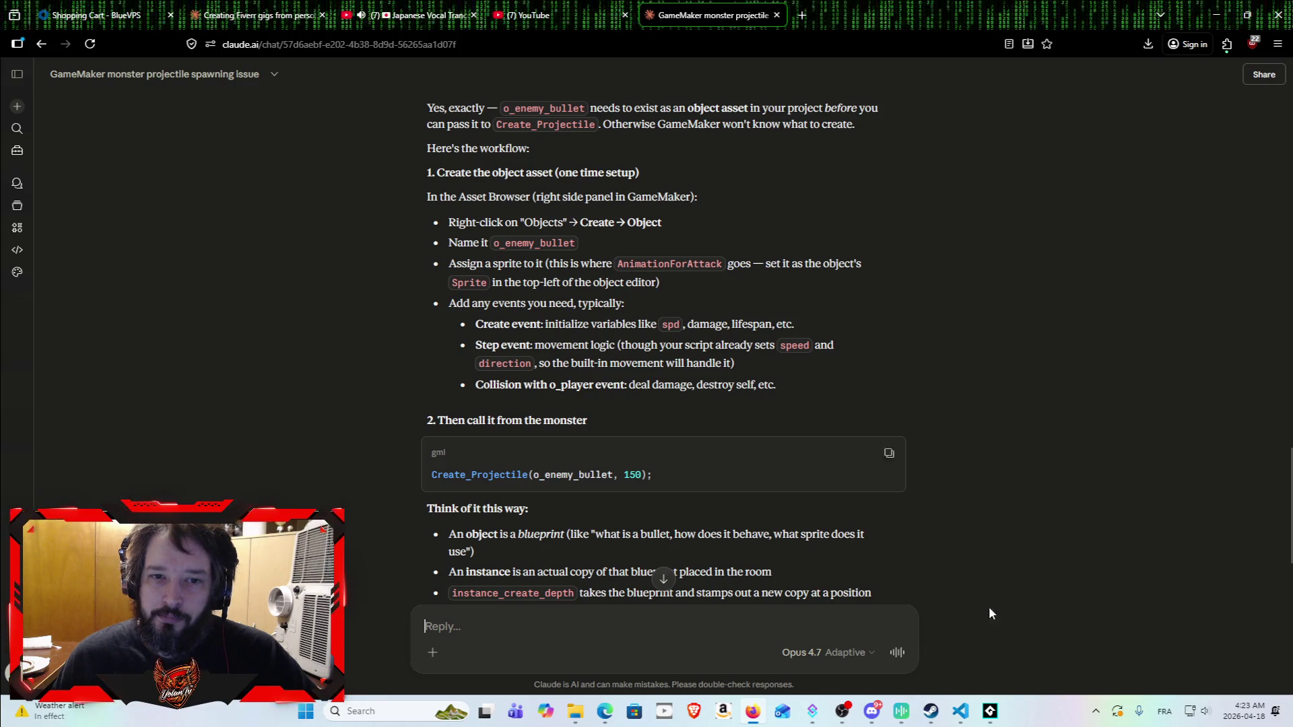
# Step: In the Asset Browser, peek at the Fire Monster sprites, then collapse the Entities folder
pyautogui.click(990, 714)
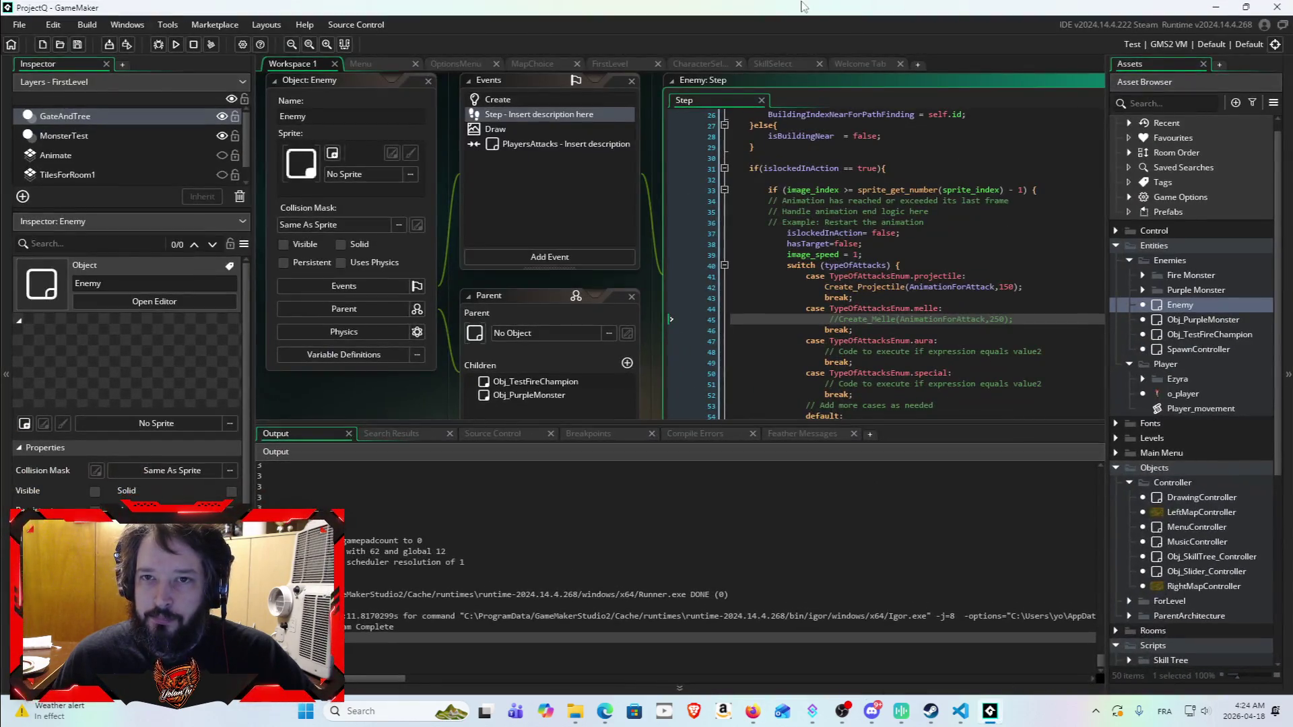
pyautogui.moveTo(805, 11)
pyautogui.mouseDown()
pyautogui.moveTo(768, 214)
pyautogui.moveTo(627, 197)
pyautogui.moveTo(642, 174)
pyautogui.moveTo(224, 376)
pyautogui.moveTo(646, 5)
pyautogui.mouseUp()
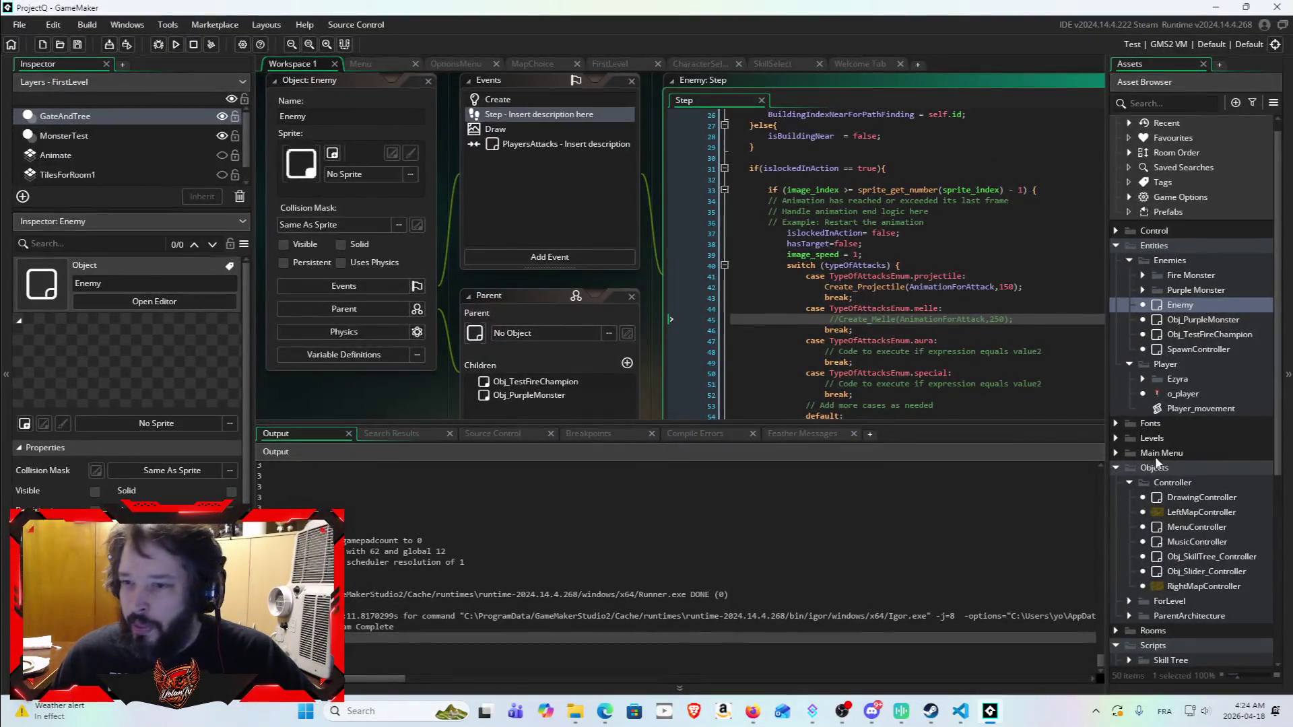
pyautogui.click(1143, 289)
pyautogui.click(1143, 290)
pyautogui.click(1144, 274)
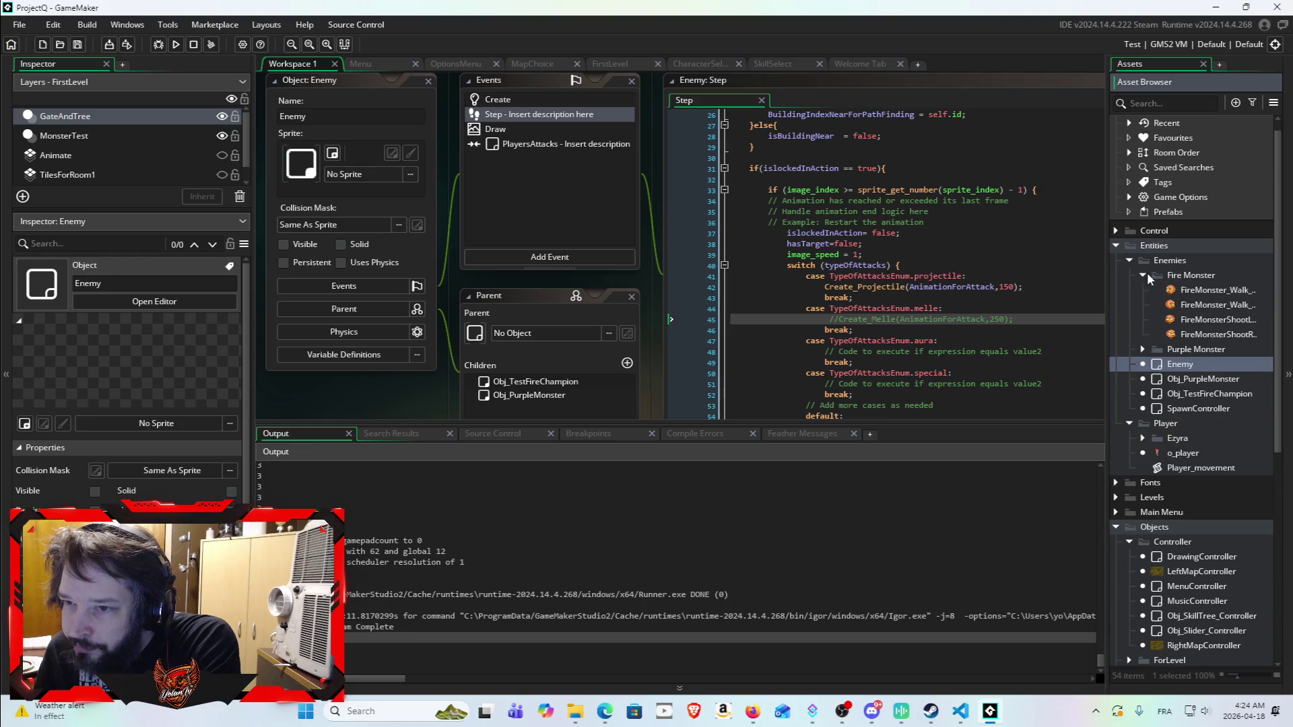
pyautogui.click(1144, 274)
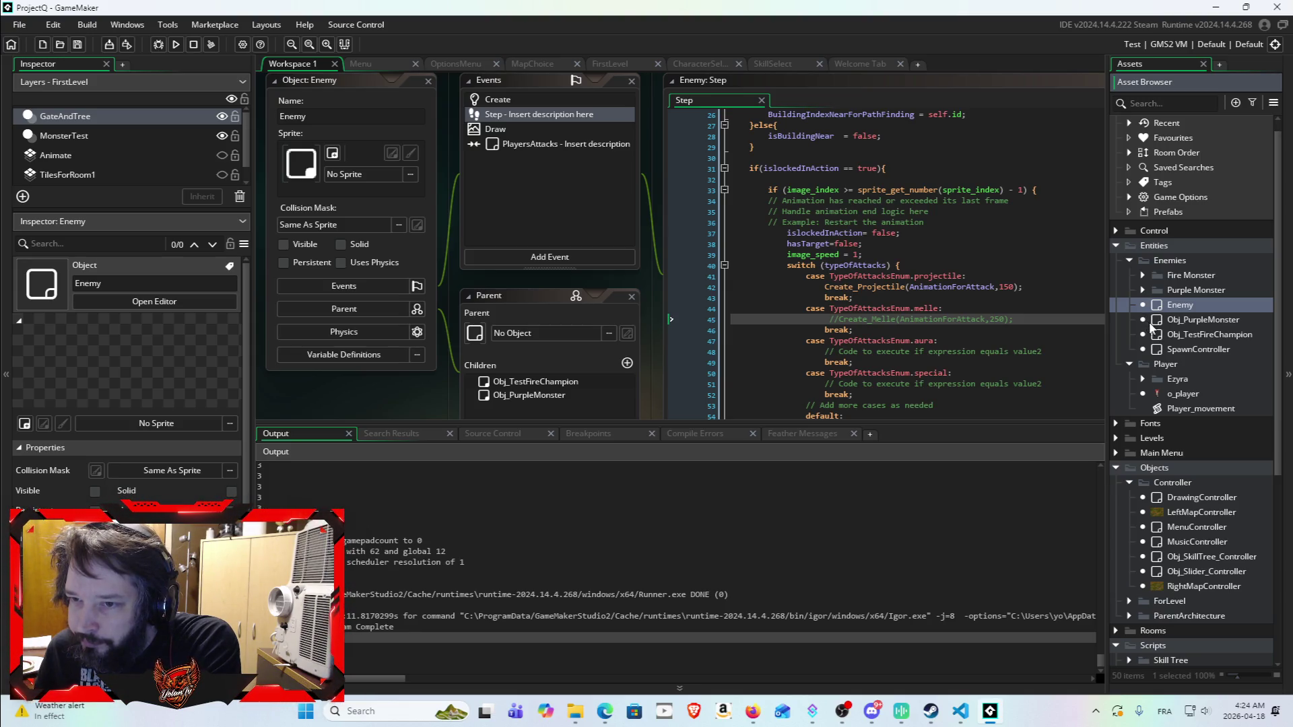
pyautogui.click(1118, 244)
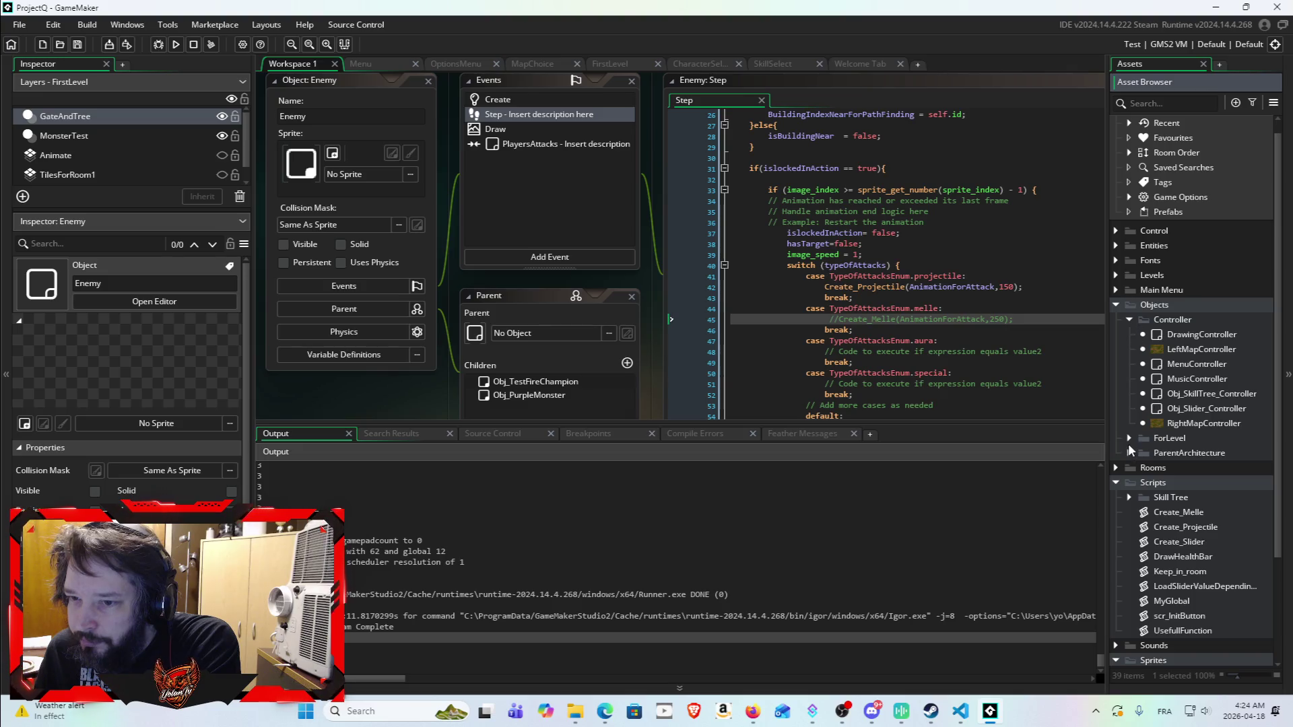
# Step: Expand ParentArchitecture > GlobalAttack to list the attack objects, then run the game
pyautogui.click(1128, 452)
pyautogui.click(1144, 467)
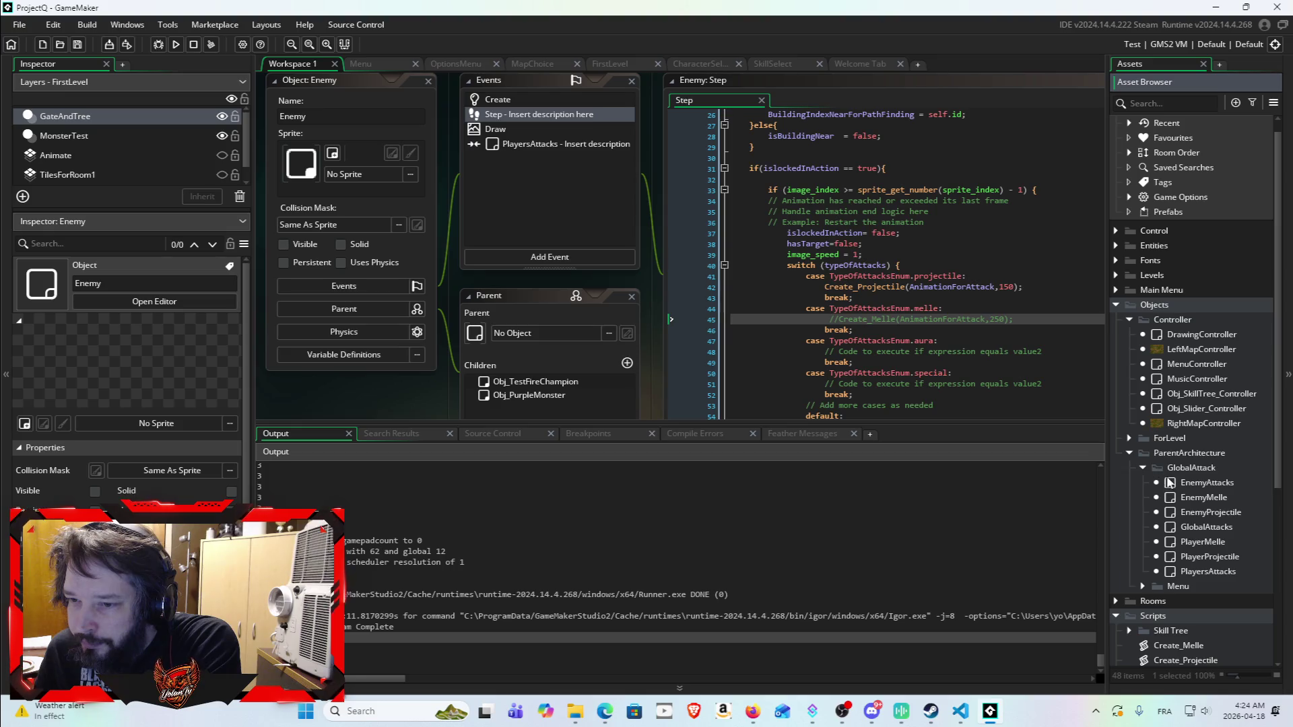
pyautogui.scroll(-3, 987, 345)
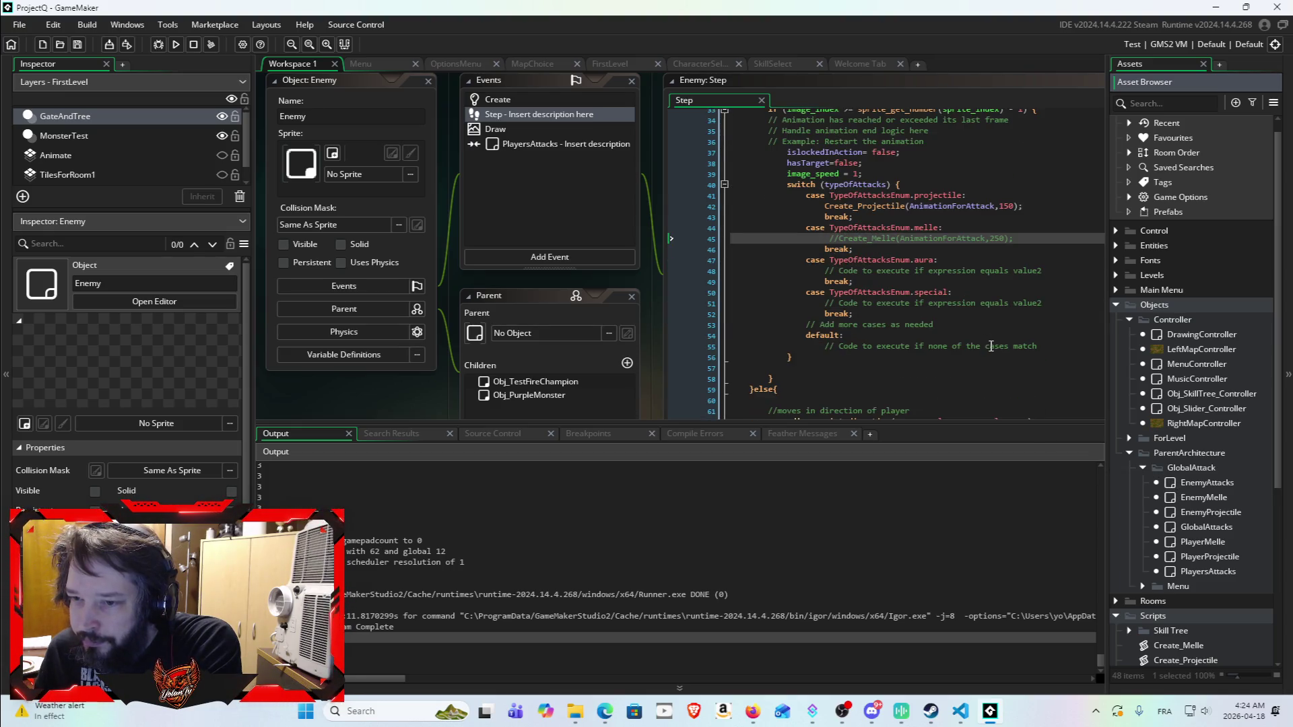
pyautogui.scroll(-2, 1007, 336)
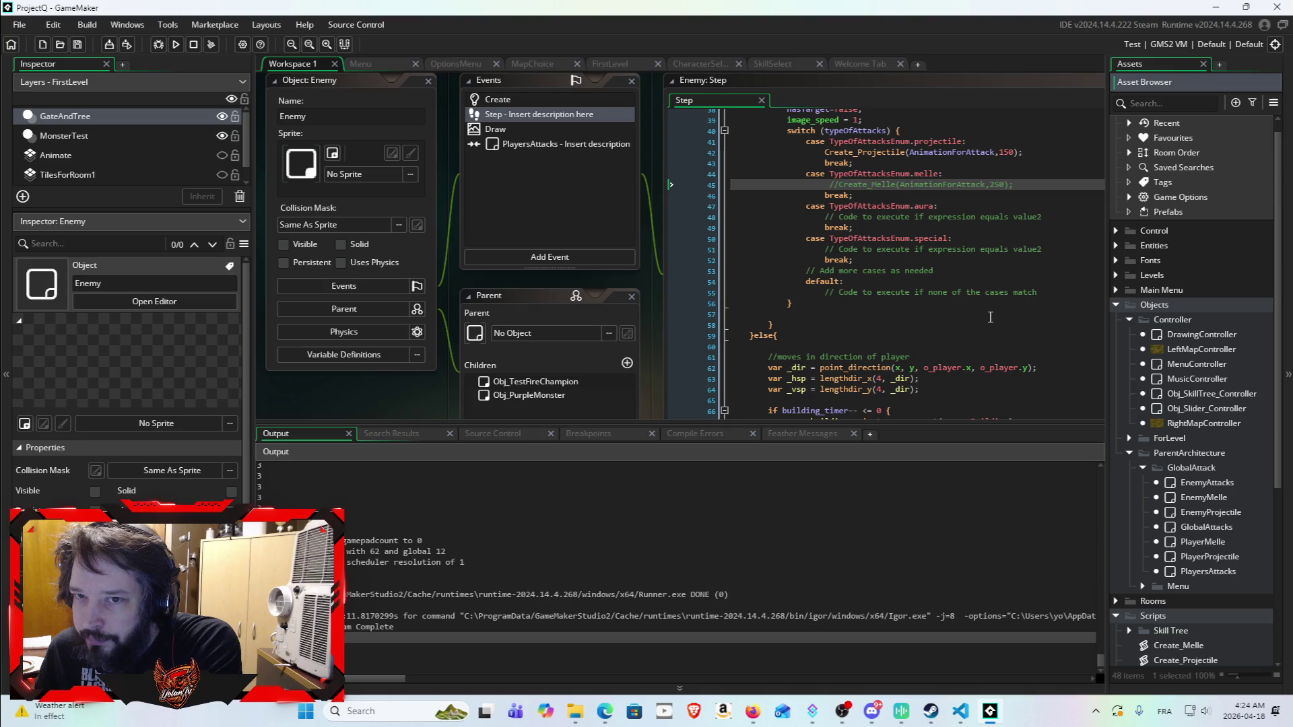
pyautogui.scroll(2, 994, 311)
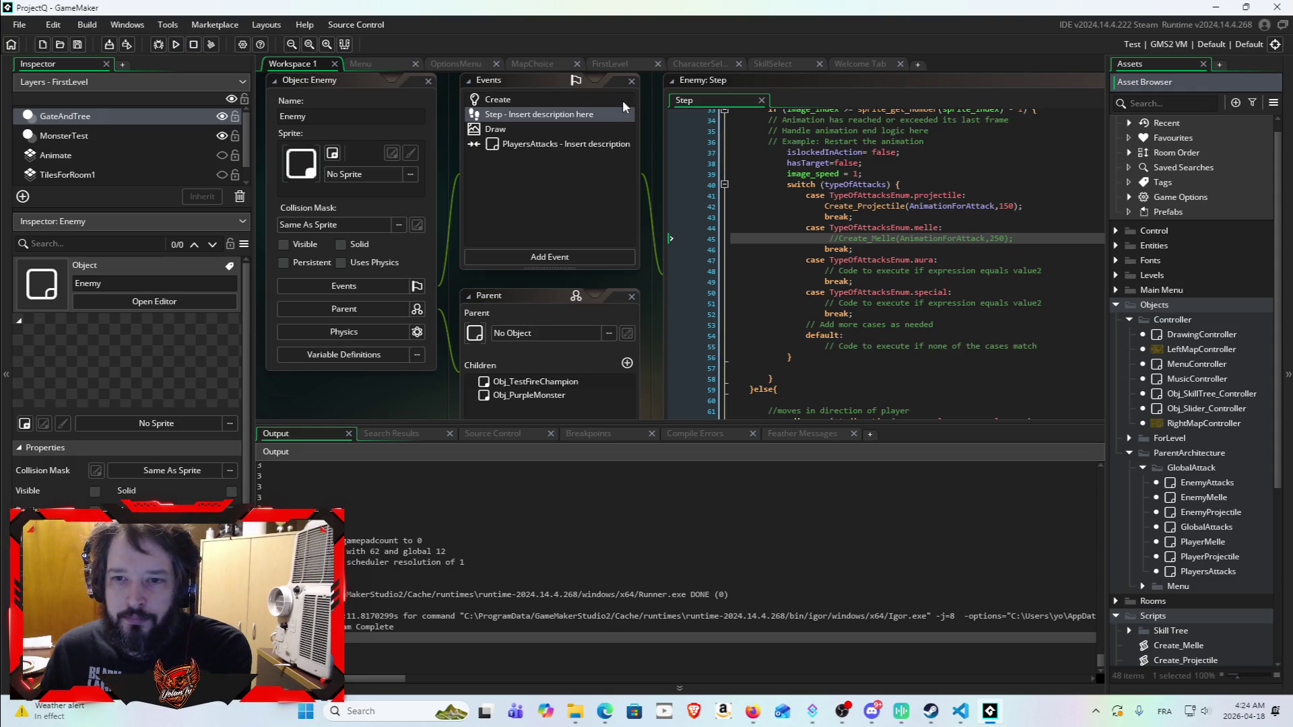
pyautogui.click(179, 45)
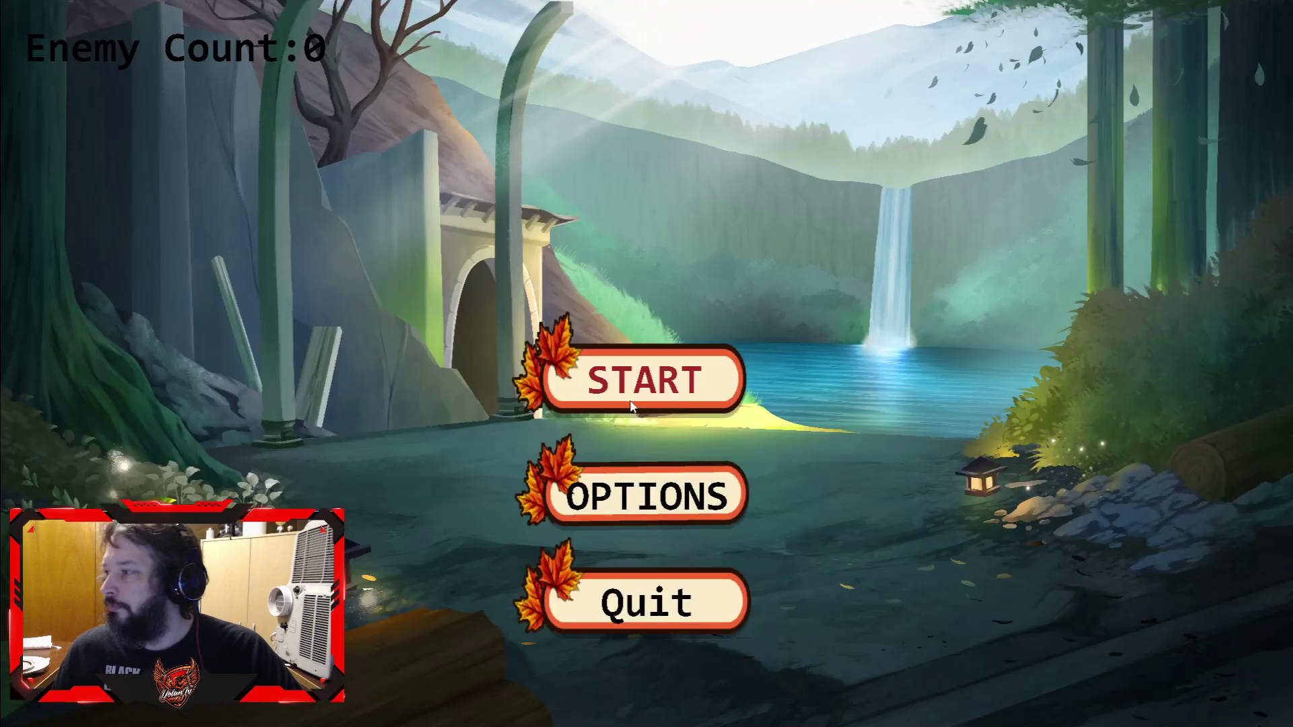
# Step: Start the game, pick the character, and walk toward the enemies to watch them shoot fire projectiles
pyautogui.click(654, 375)
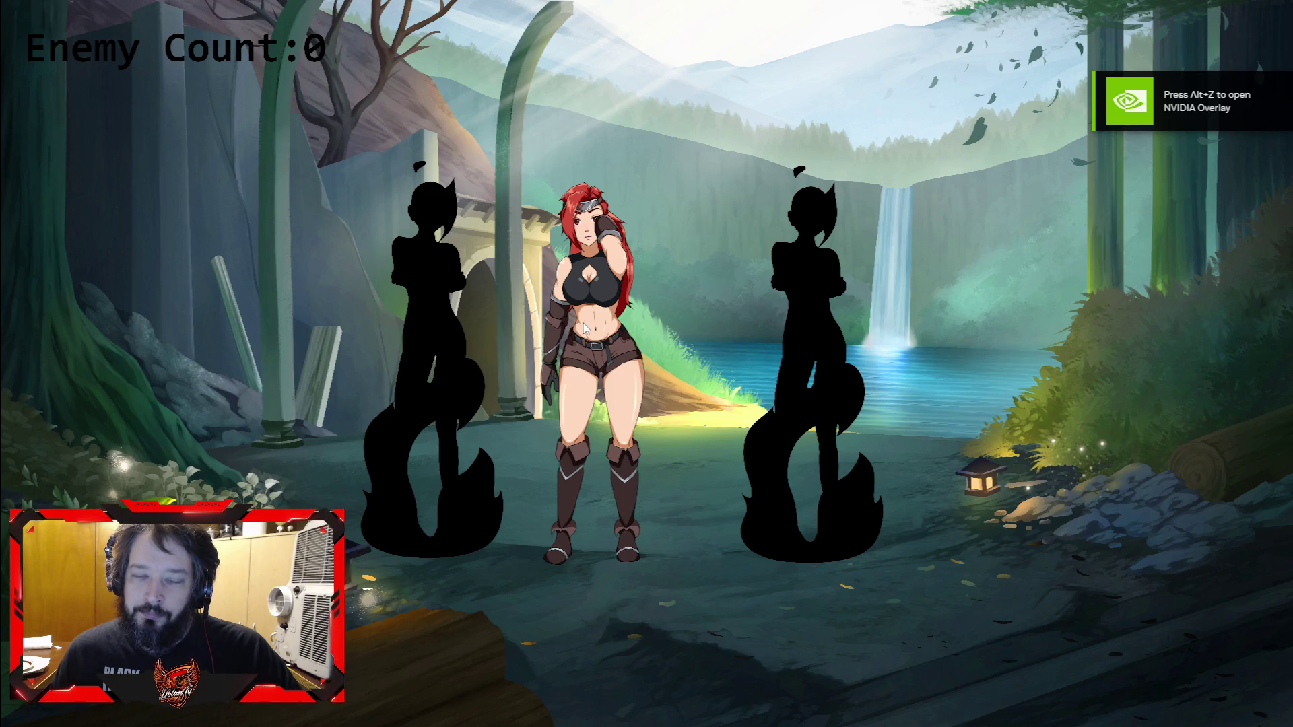
pyautogui.click(583, 328)
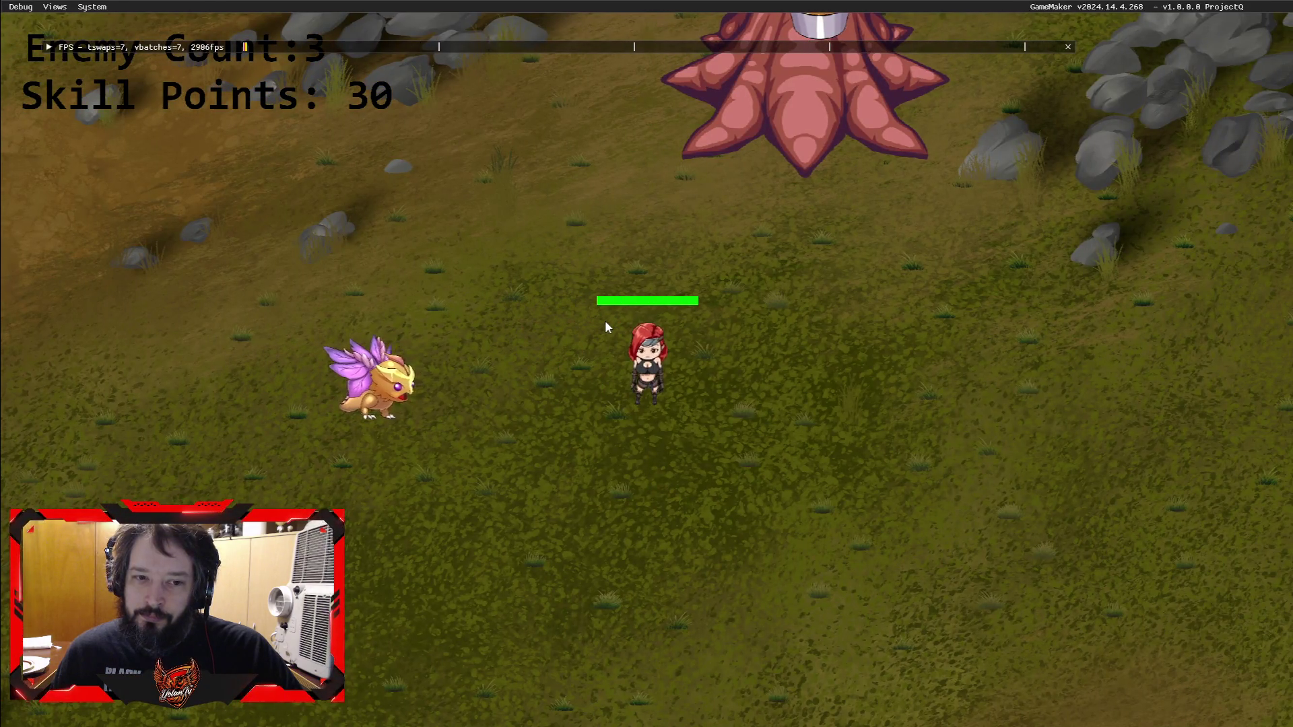
pyautogui.press('d')
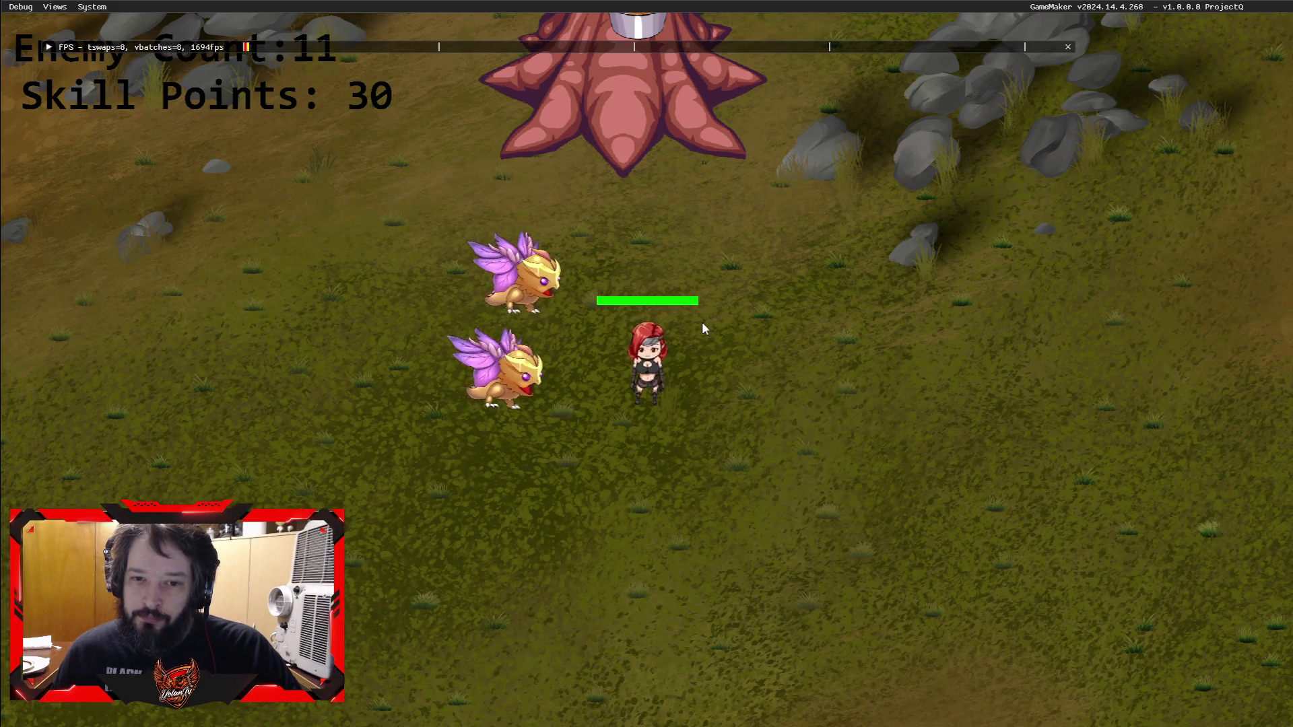
pyautogui.press('d')
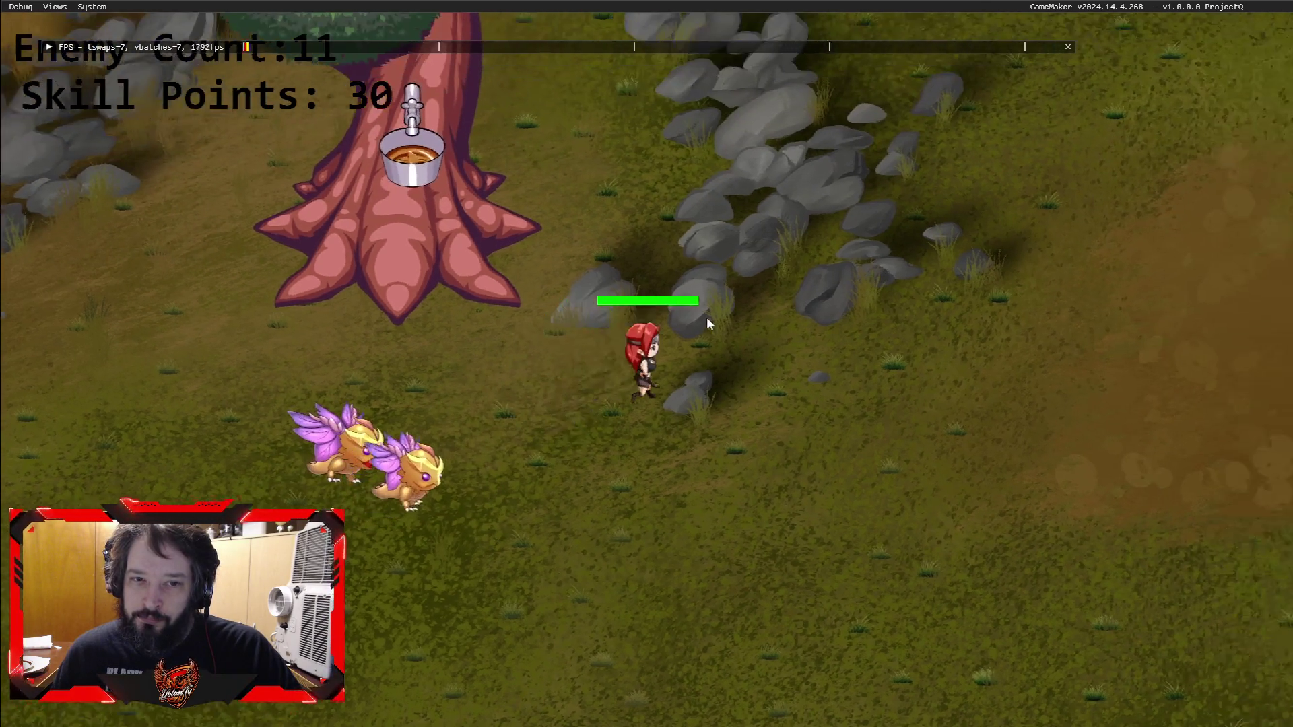
pyautogui.press('d')
pyautogui.press('s')
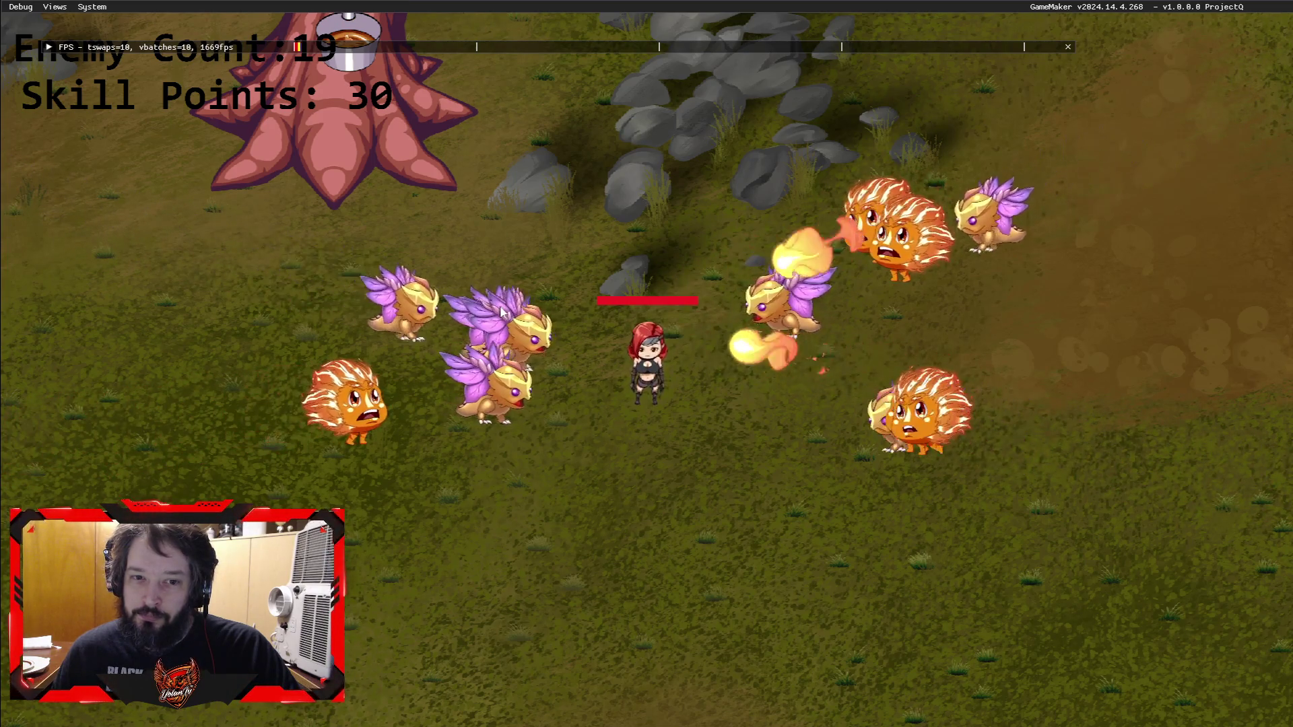
pyautogui.press('Tab')
pyautogui.press('Tab')
pyautogui.press('Tab')
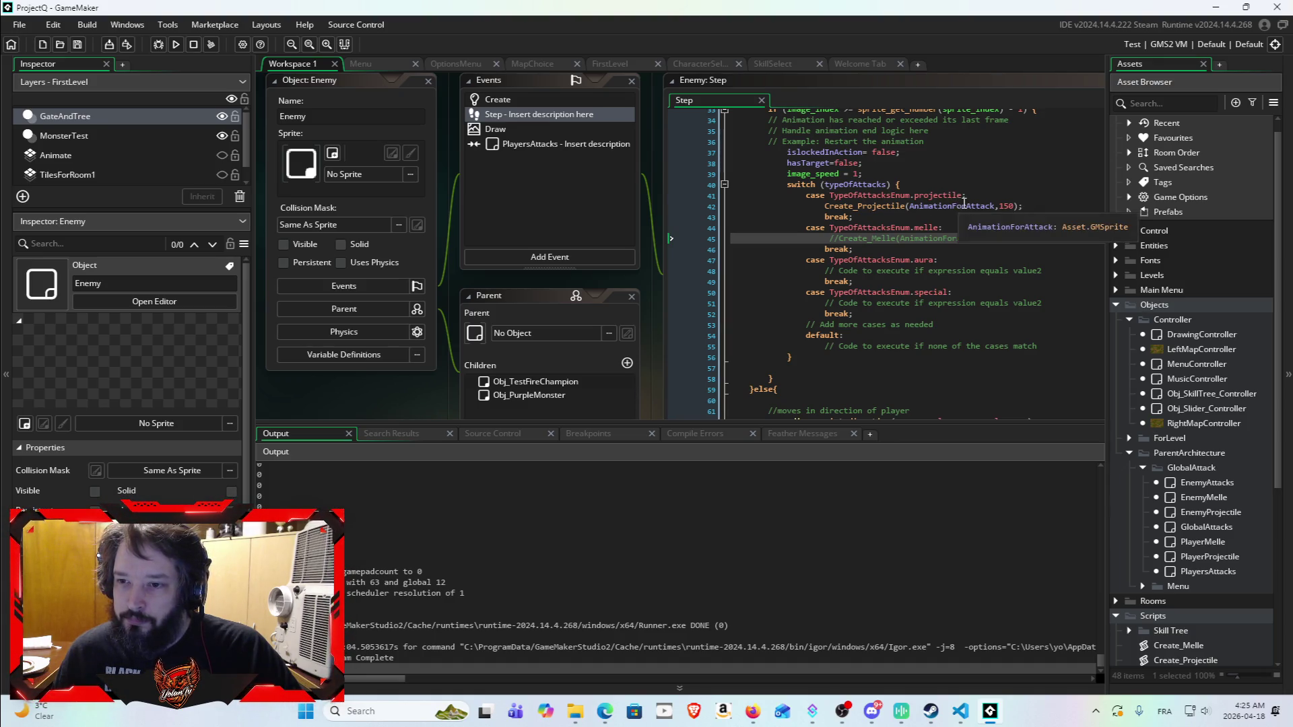
pyautogui.scroll(5, 938, 341)
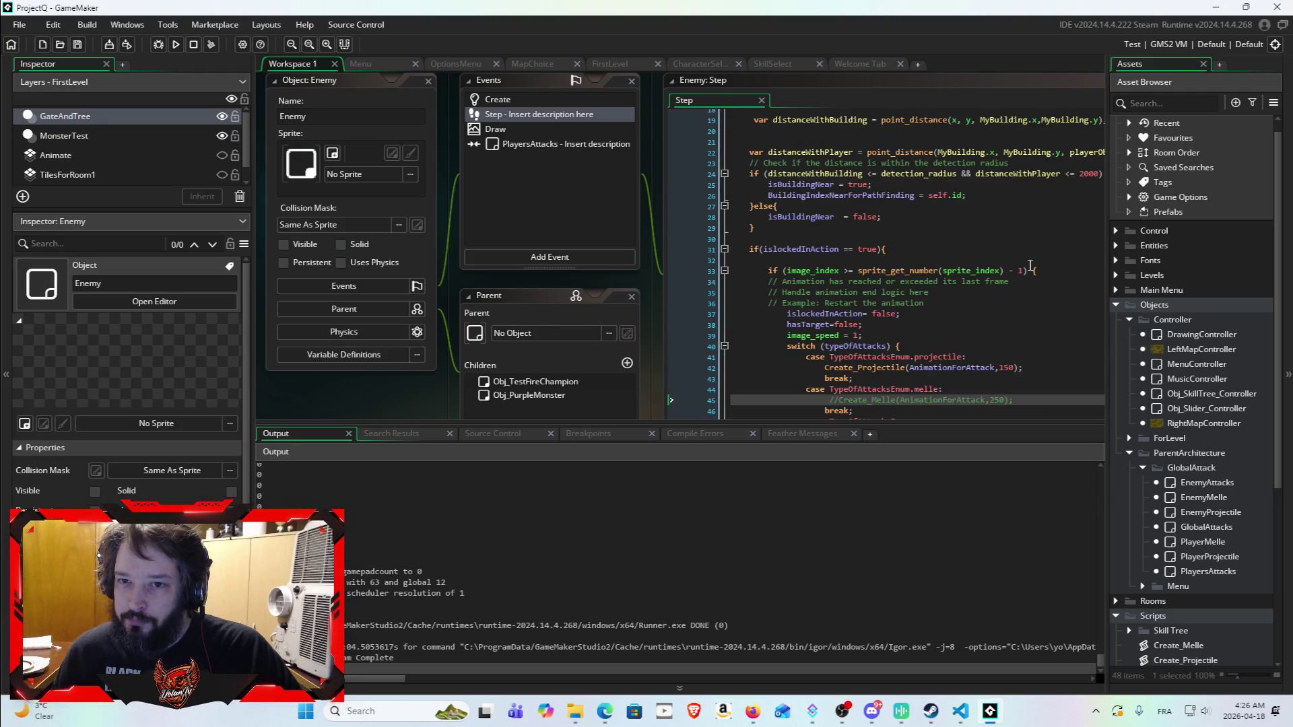
pyautogui.scroll(5, 992, 293)
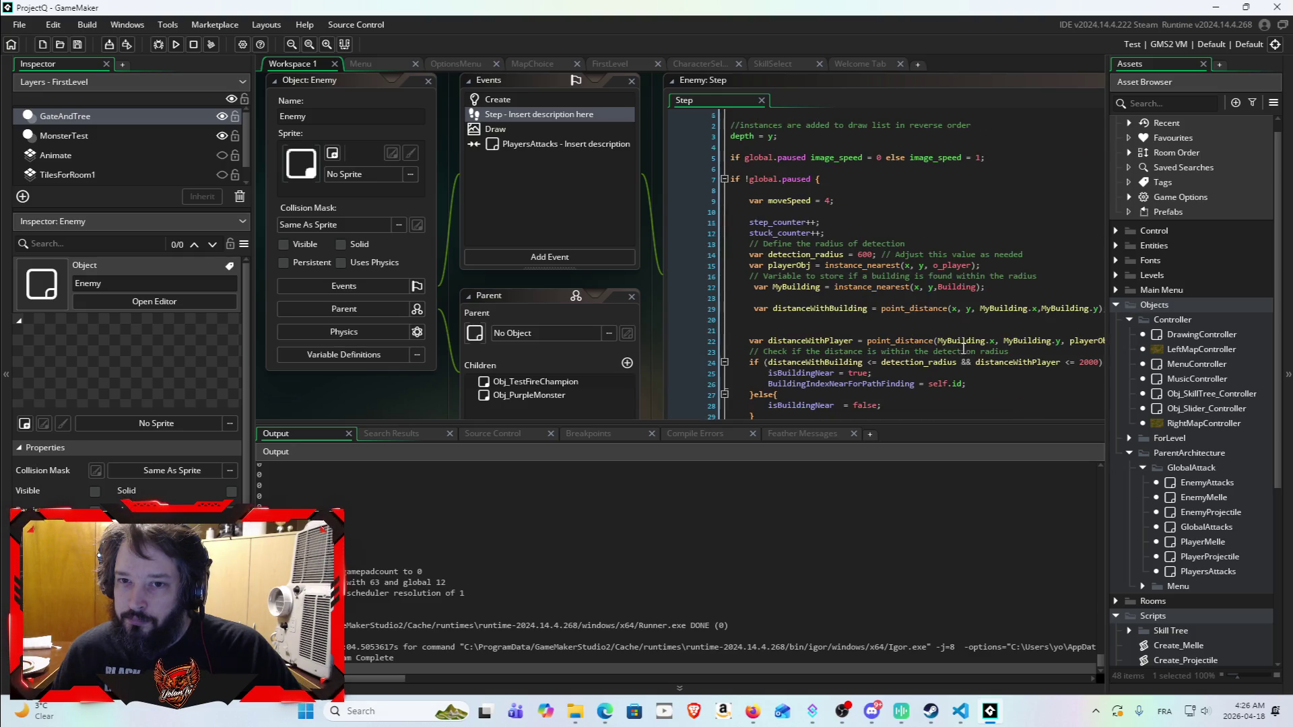
pyautogui.scroll(-8, 943, 345)
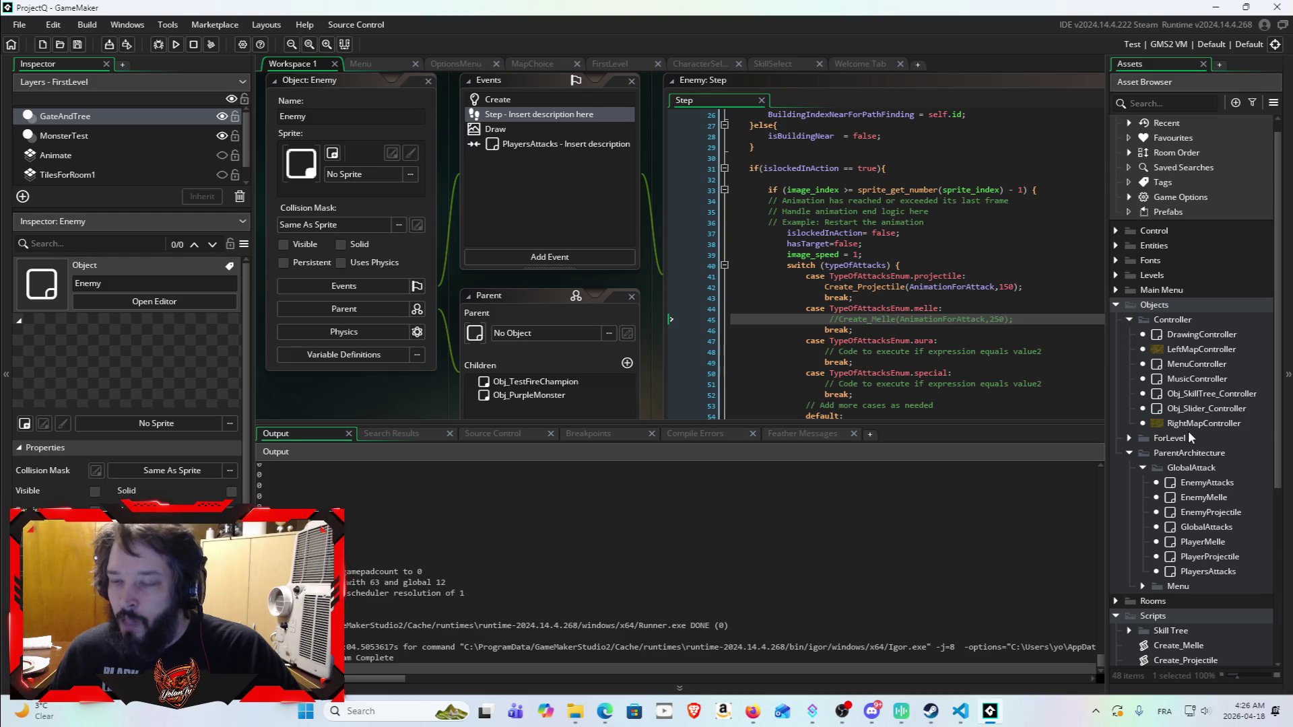
pyautogui.scroll(-2, 1210, 475)
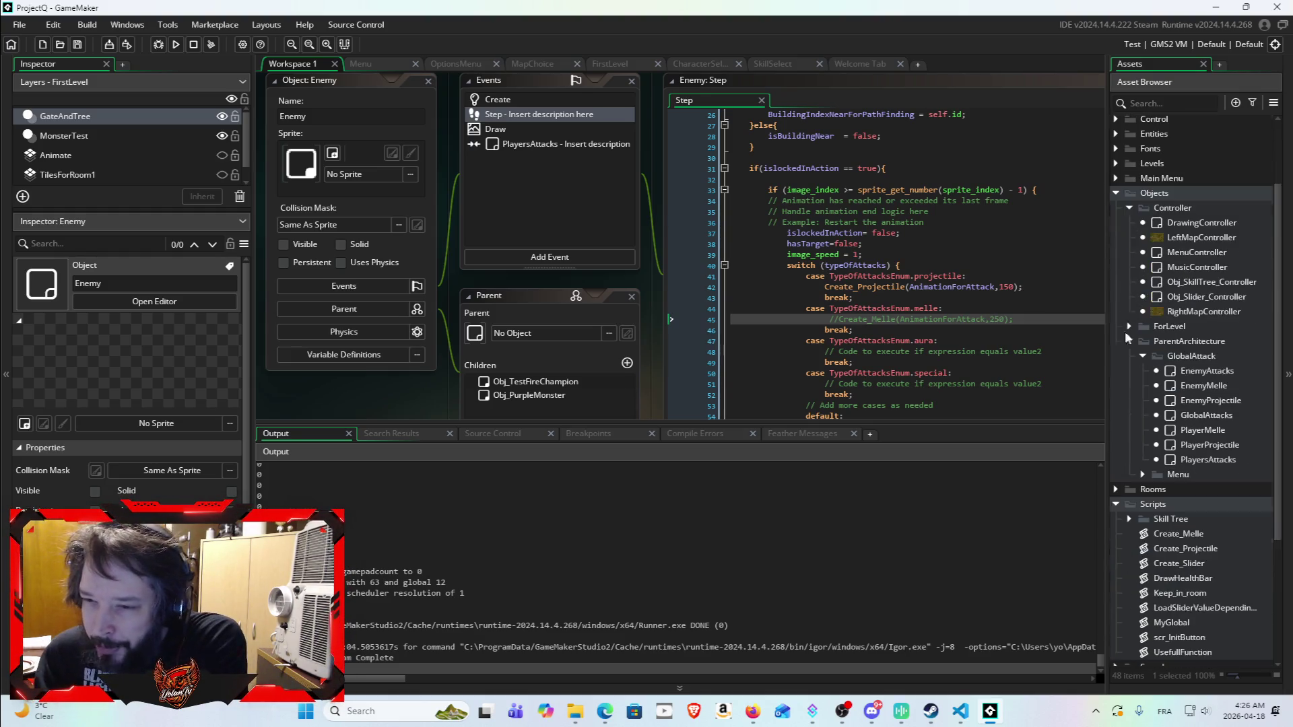
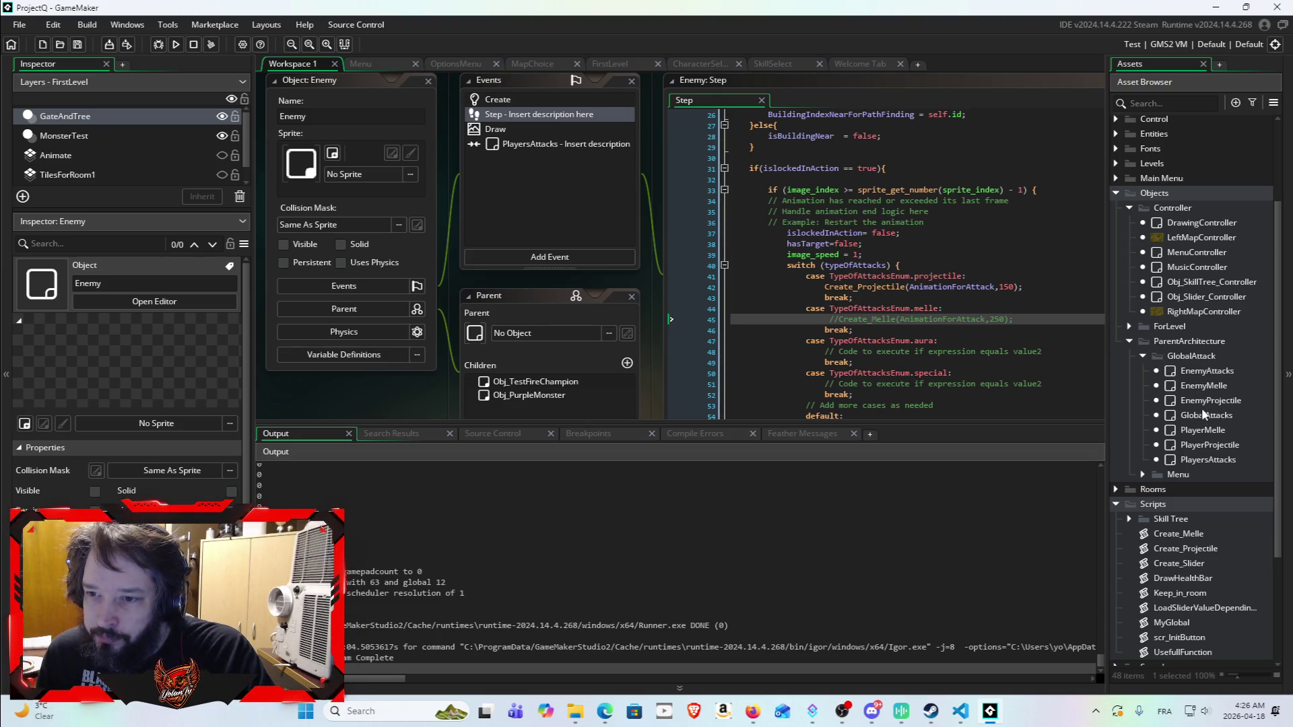
# Step: Open the Create_Projectile script, then the EnemyAttacks object under GlobalAttack
pyautogui.scroll(-5, 1198, 441)
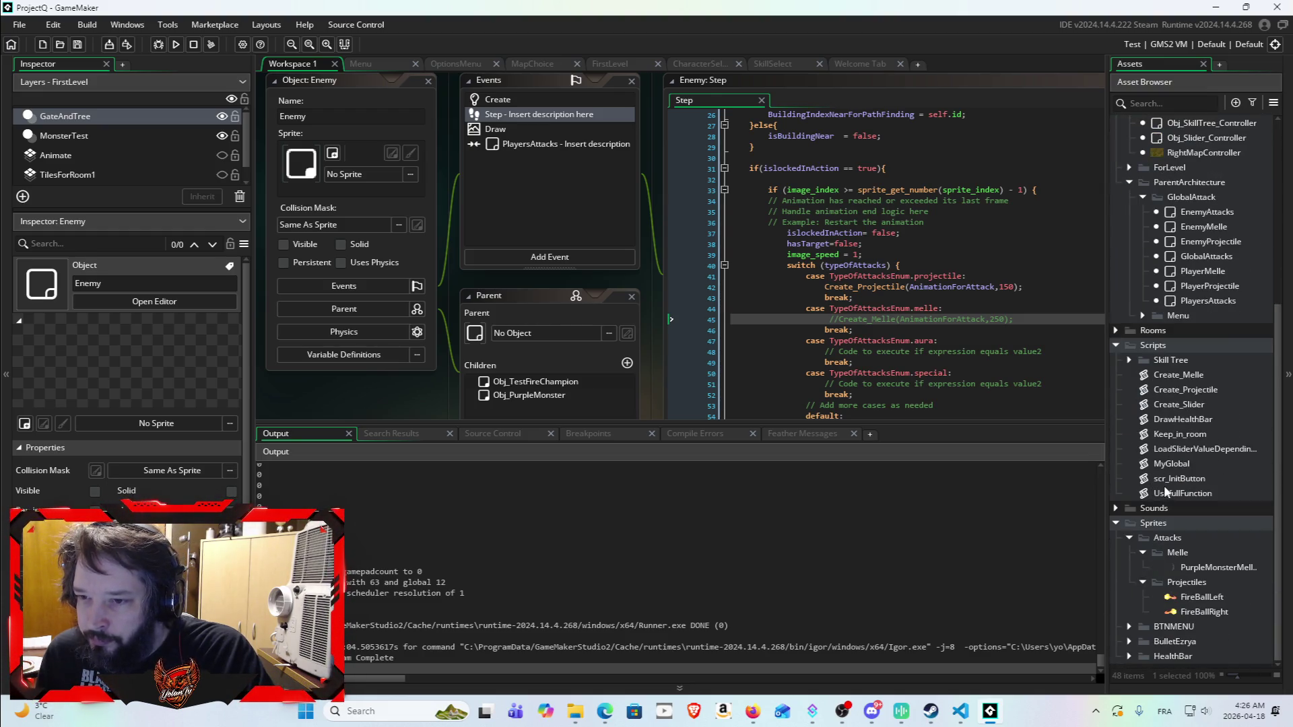
pyautogui.doubleClick(1191, 390)
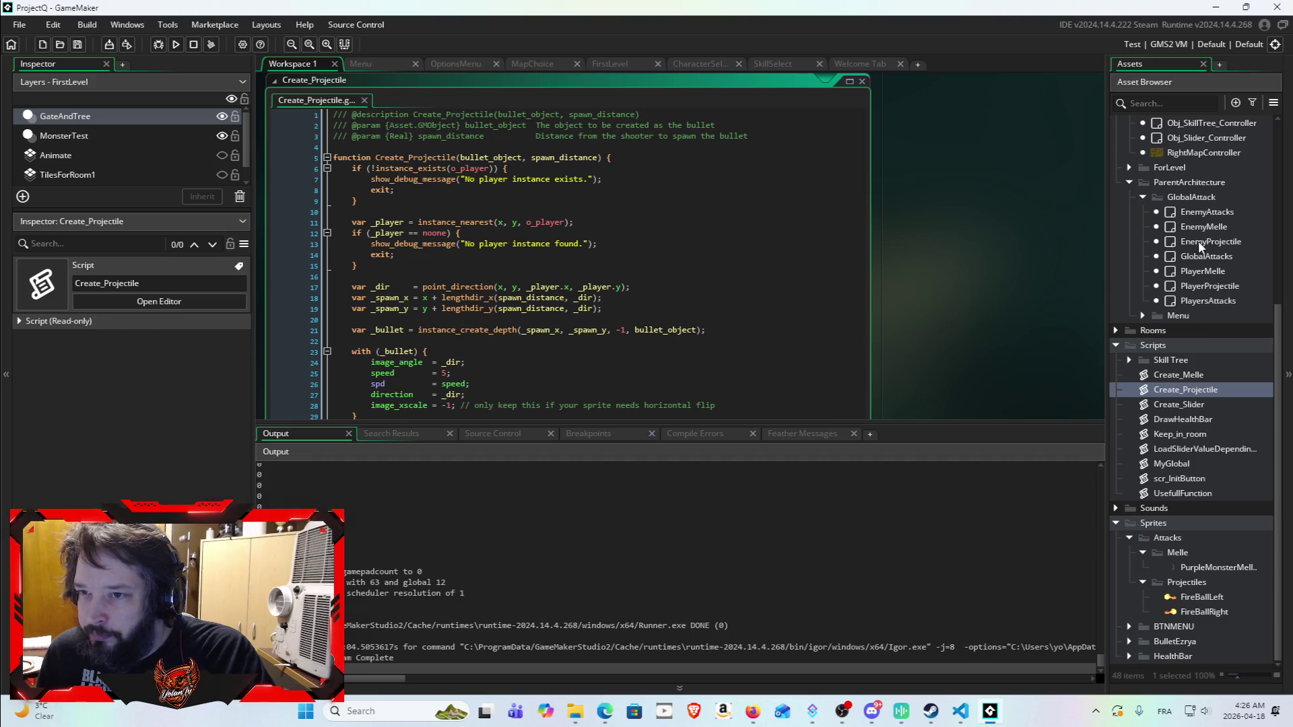
pyautogui.doubleClick(1199, 210)
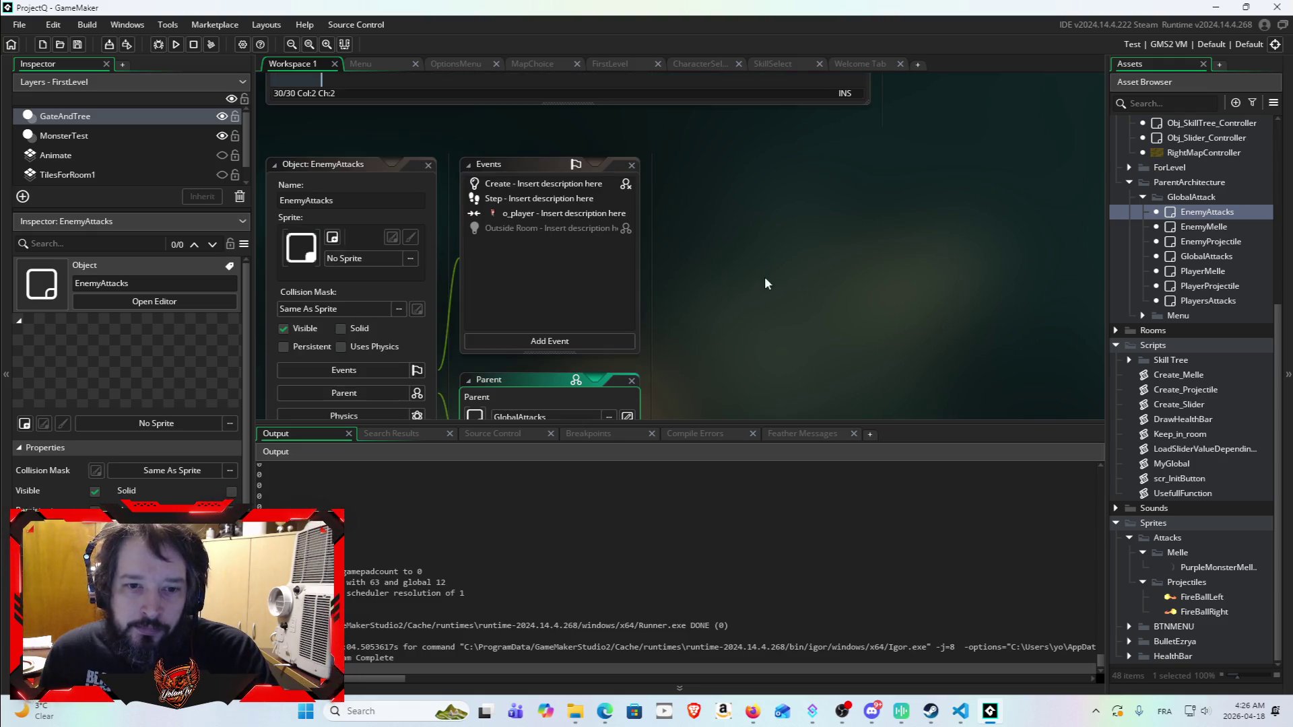
# Step: Review EnemyAttacks' Create, Step and o_player collision event code
pyautogui.click(553, 184)
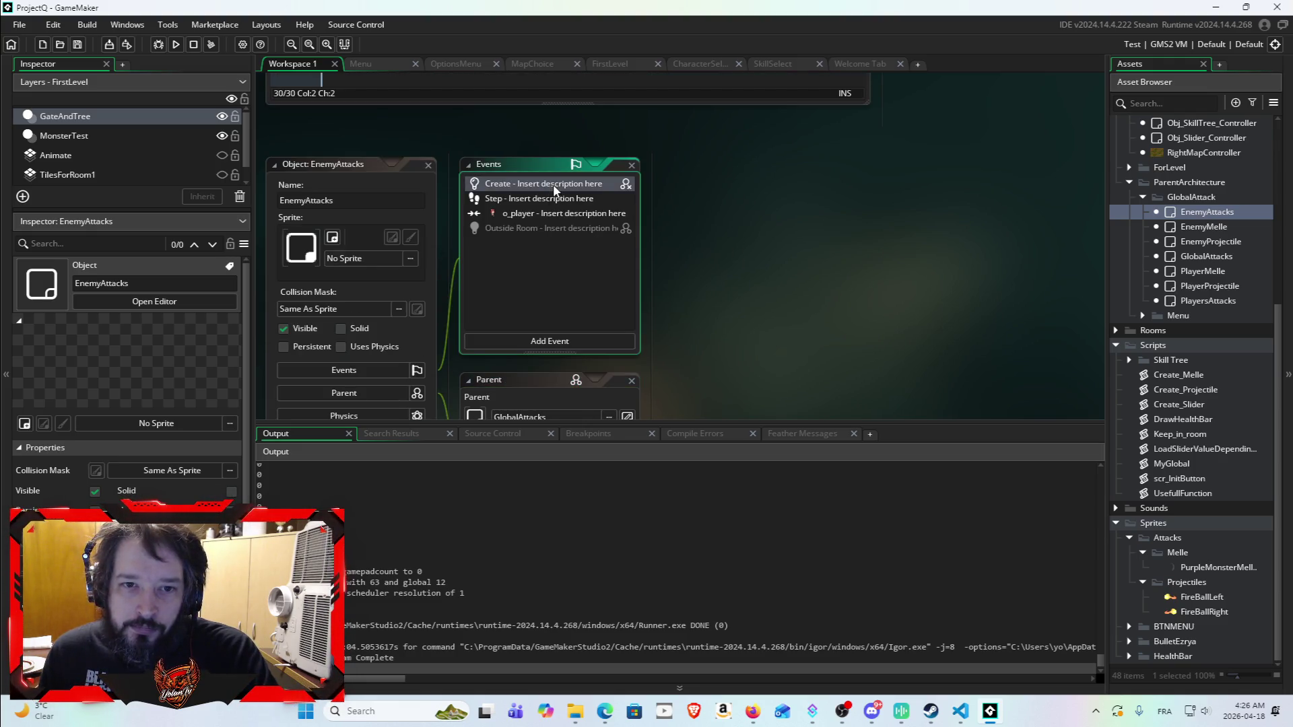
pyautogui.click(540, 201)
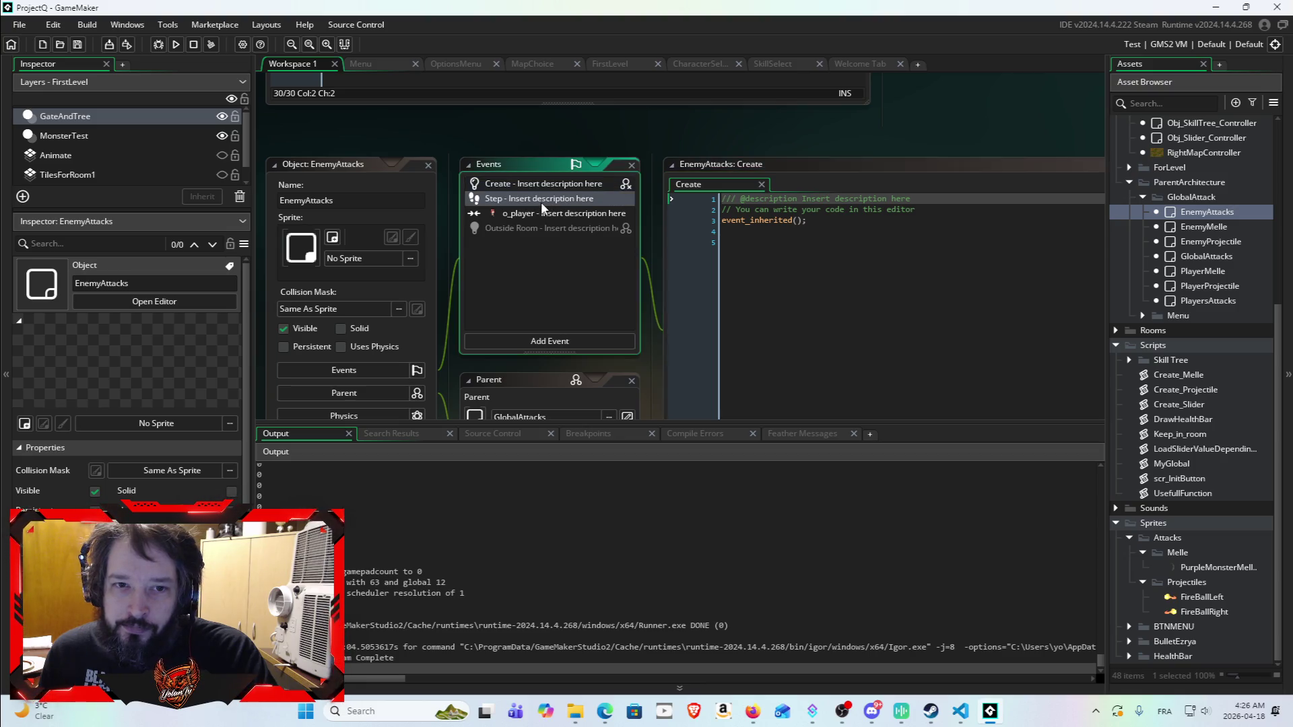
pyautogui.click(549, 213)
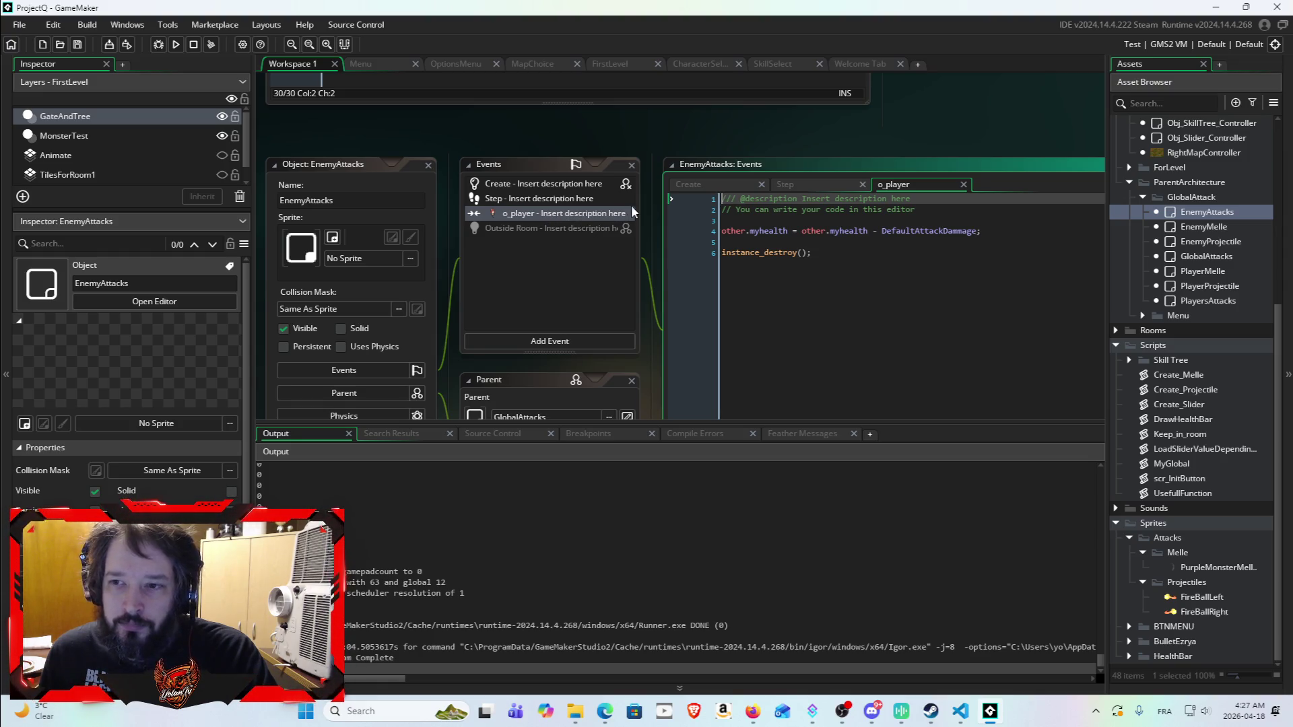
# Step: Open the EnemyMelle and EnemyProjectile children and close the SkillTreeFrame sprite editor
pyautogui.doubleClick(1193, 226)
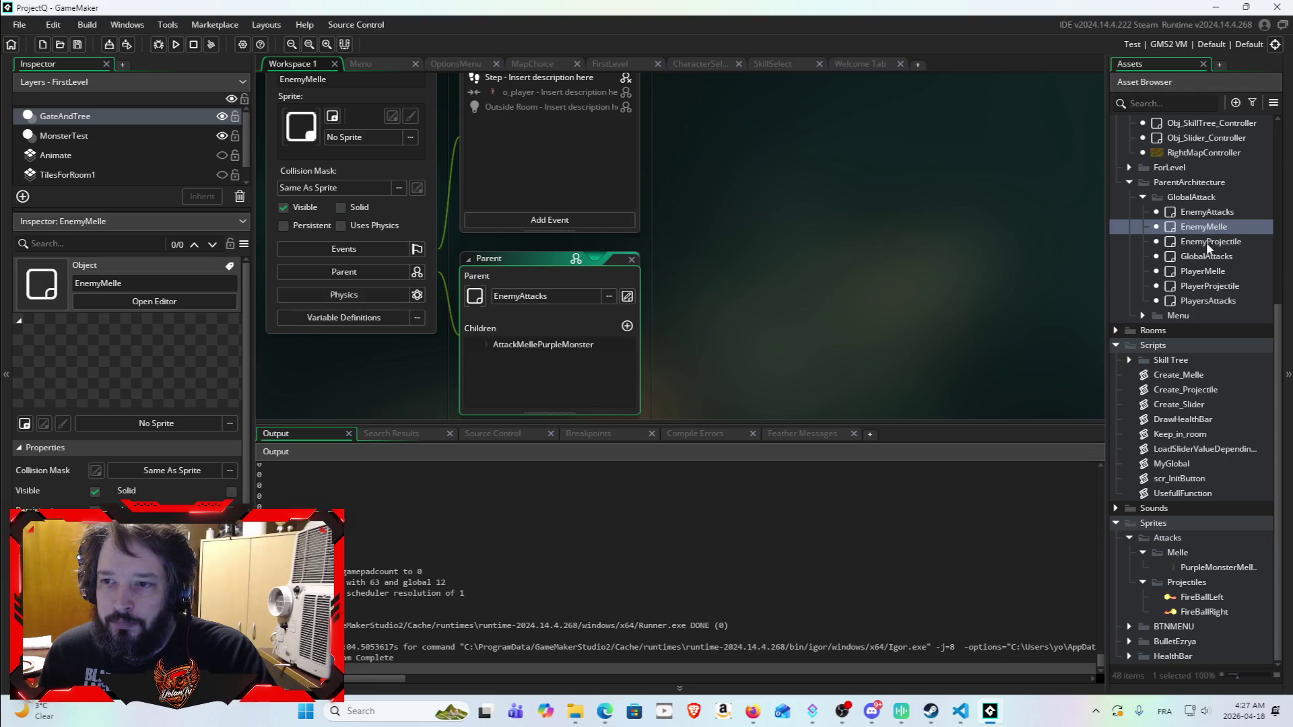
pyautogui.doubleClick(1206, 240)
pyautogui.scroll(10, 785, 230)
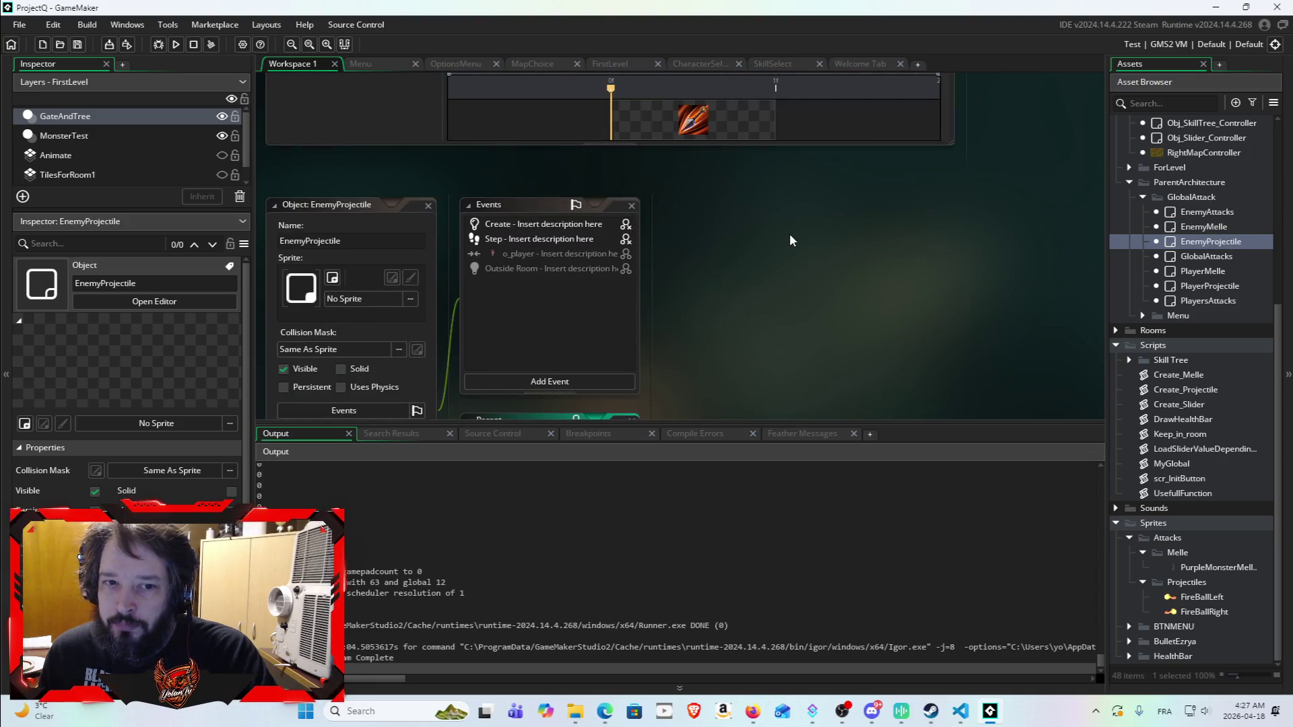
pyautogui.scroll(5, 799, 317)
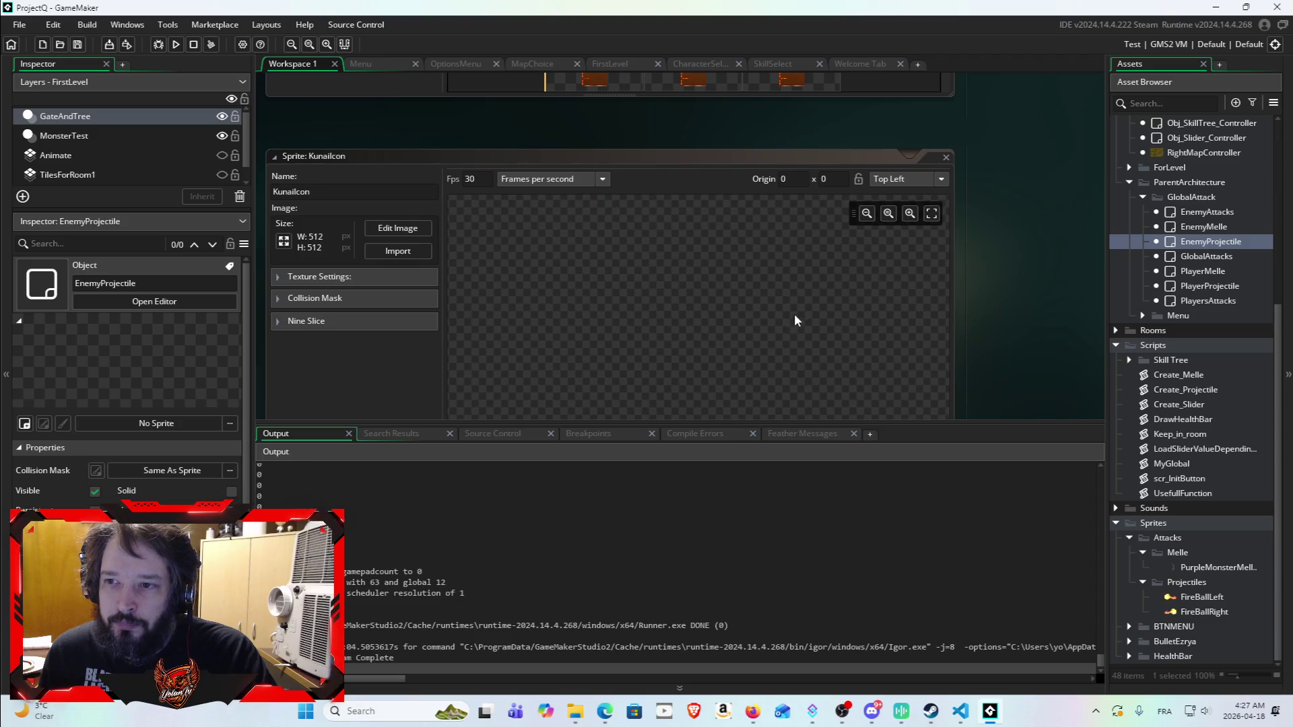
pyautogui.scroll(5, 797, 286)
pyautogui.scroll(5, 1075, 228)
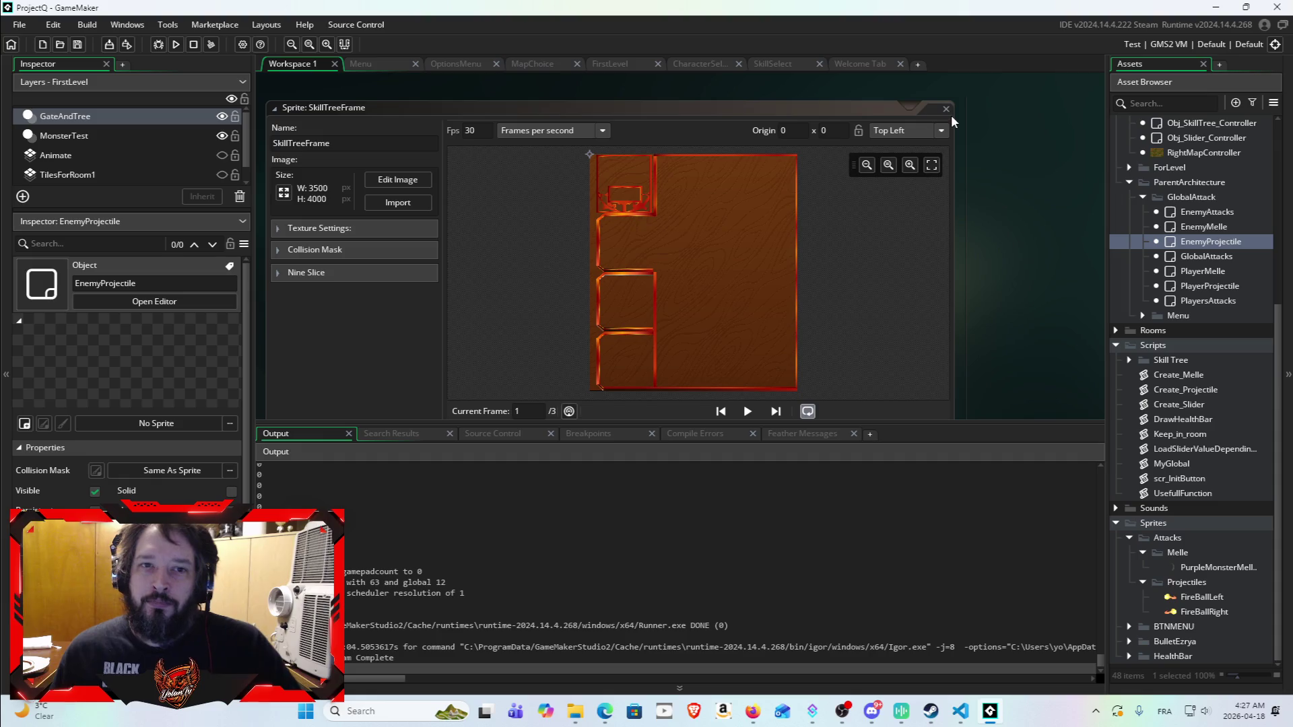
pyautogui.scroll(-6, 943, 213)
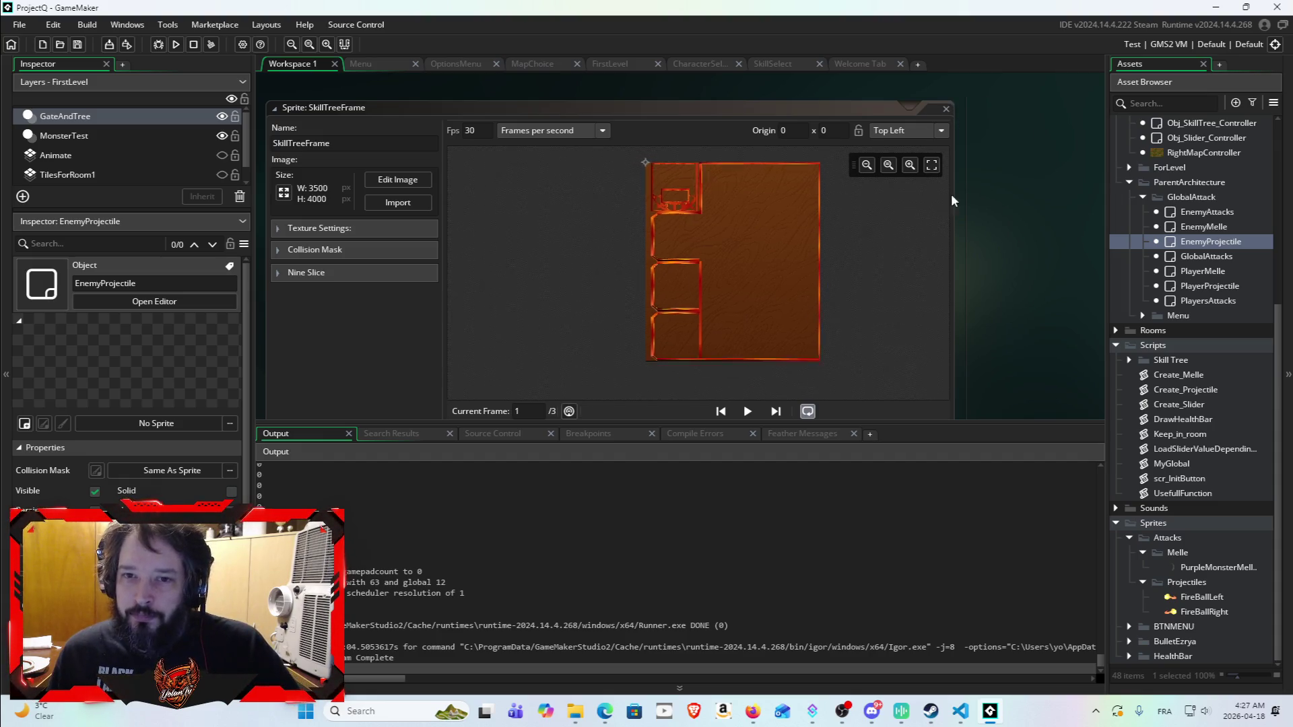
pyautogui.click(946, 108)
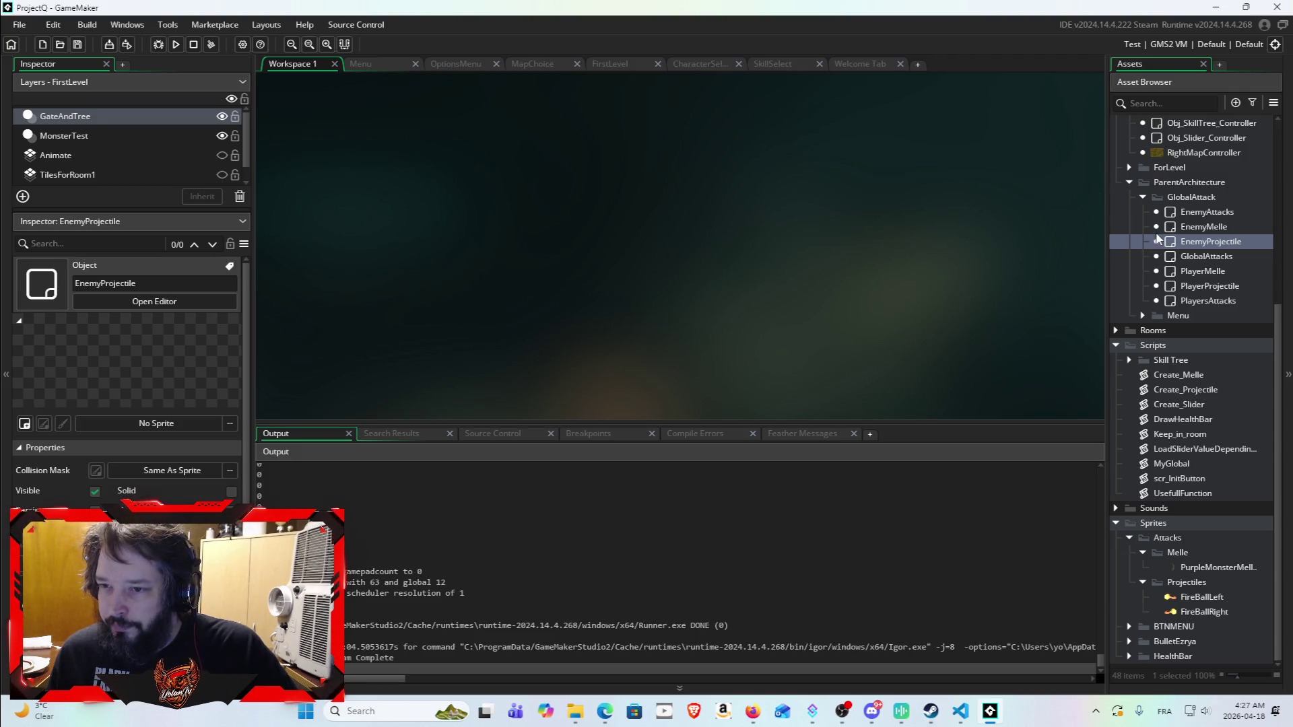
# Step: Open EnemyProjectile from EnemyAttacks' children and show its Create code with a shorter Output panel
pyautogui.doubleClick(1195, 217)
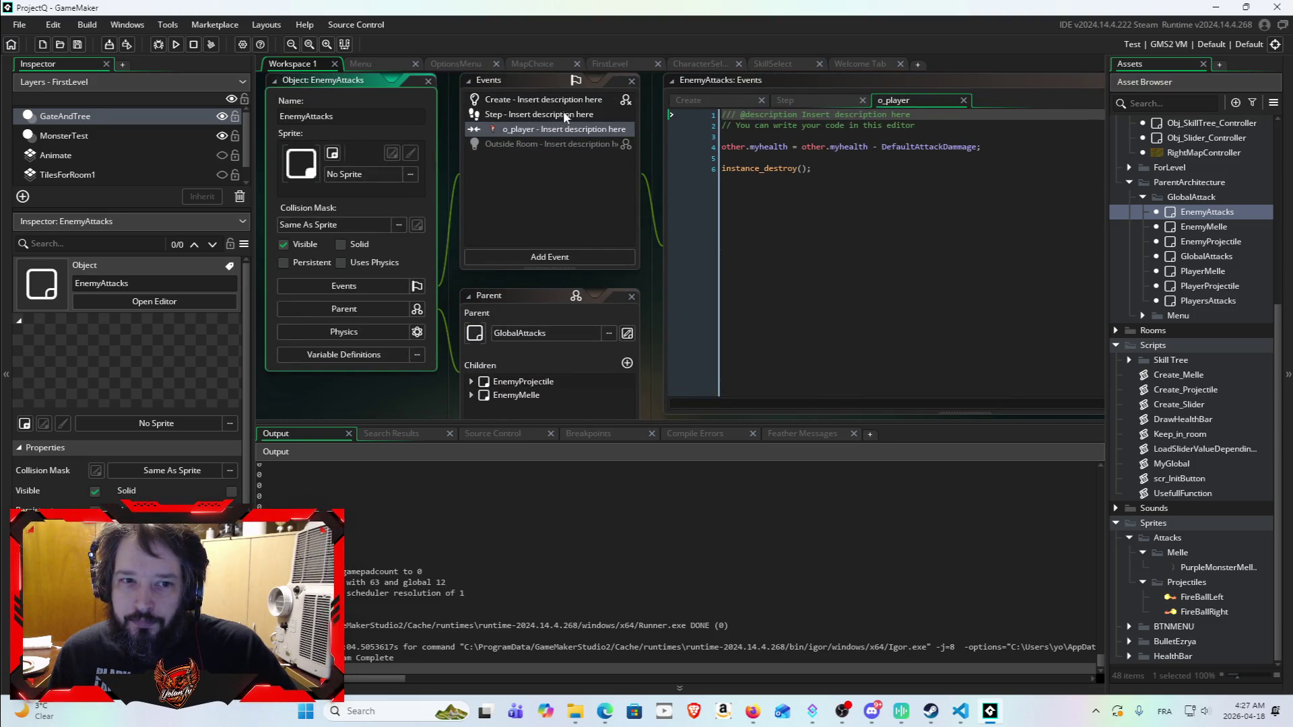
pyautogui.click(575, 378)
pyautogui.click(572, 383)
pyautogui.doubleClick(572, 382)
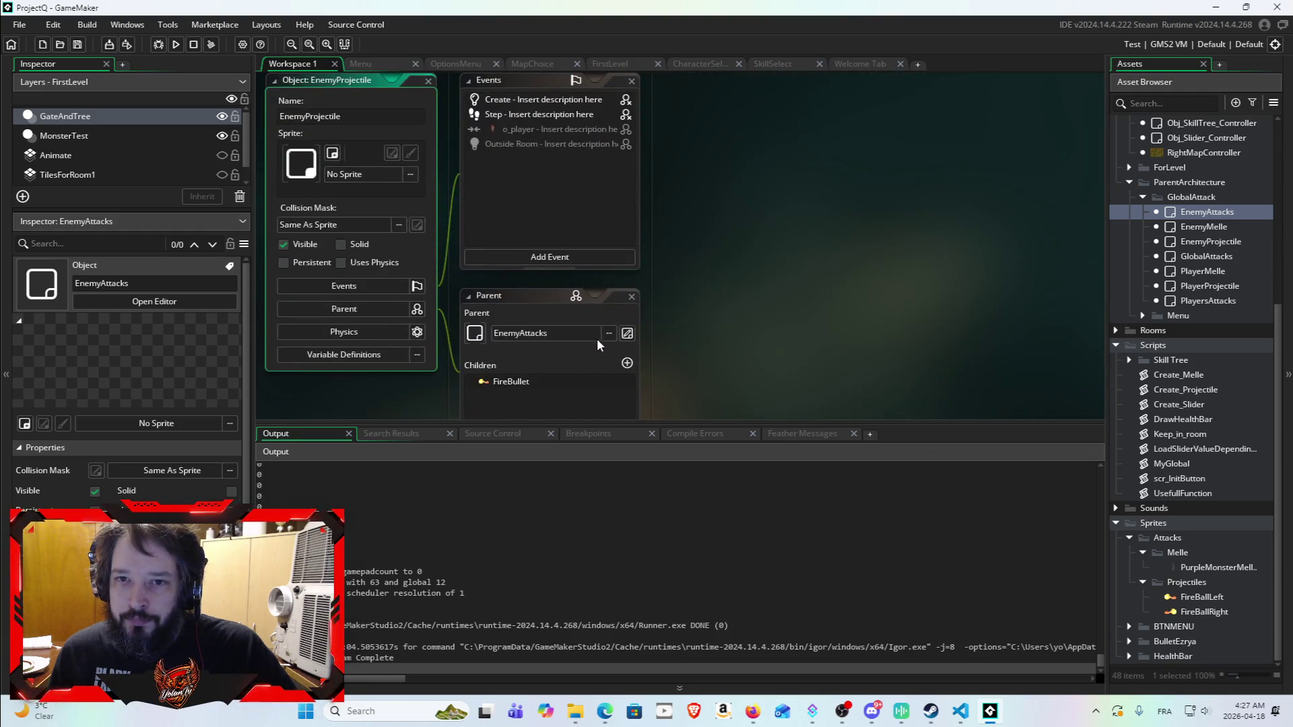
pyautogui.doubleClick(560, 98)
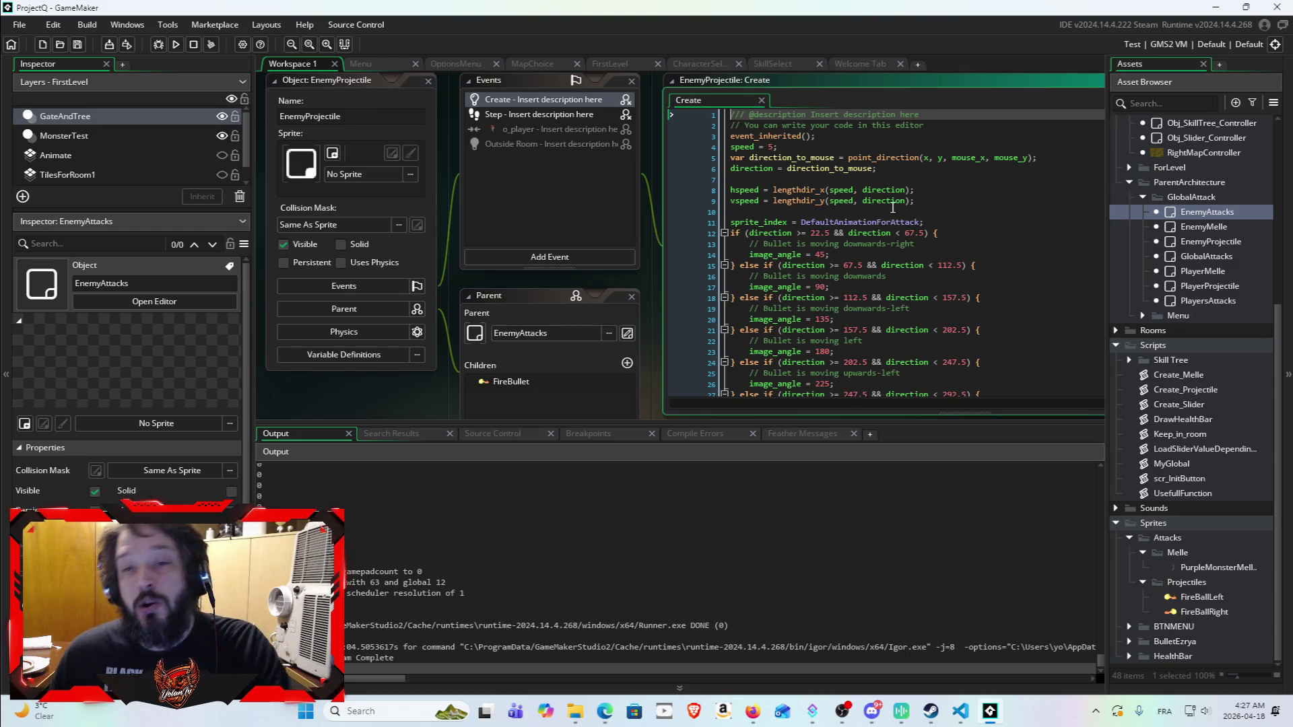
pyautogui.moveTo(936, 420); pyautogui.dragTo(945, 466)
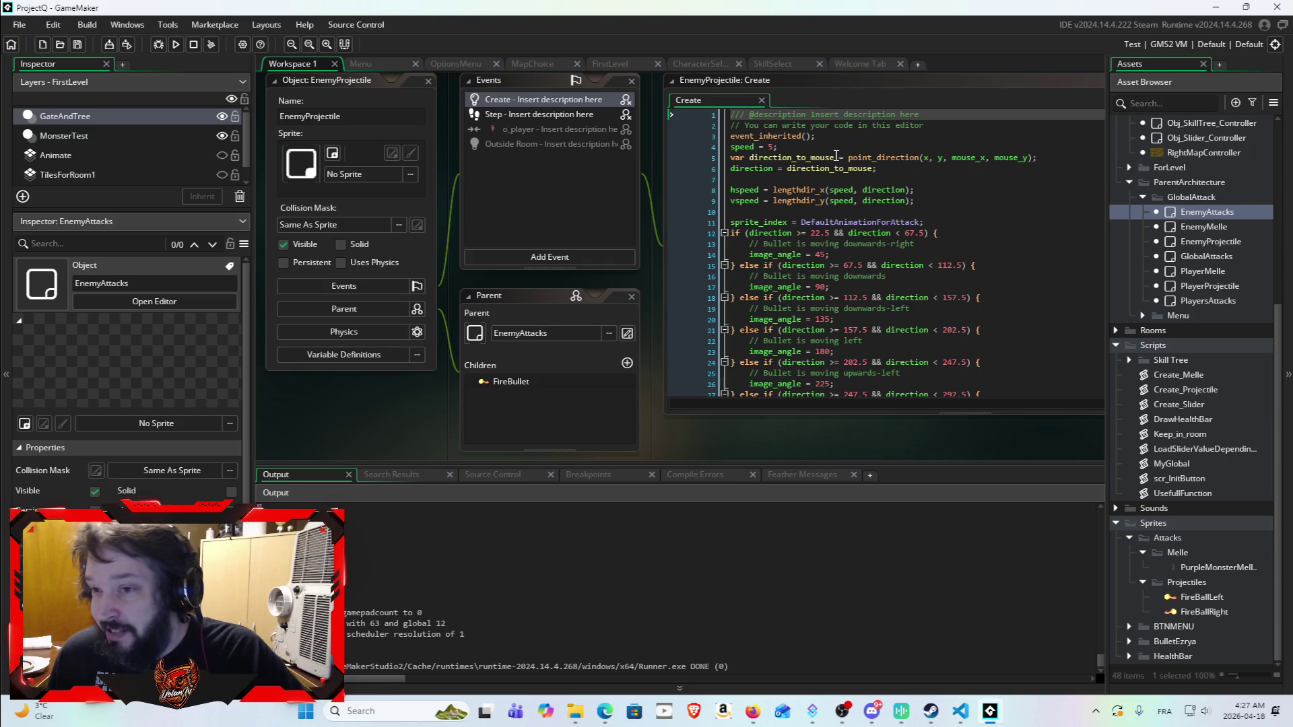
# Step: Check the GlobalAttacks object, then return to EnemyProjectile's code
pyautogui.doubleClick(1198, 254)
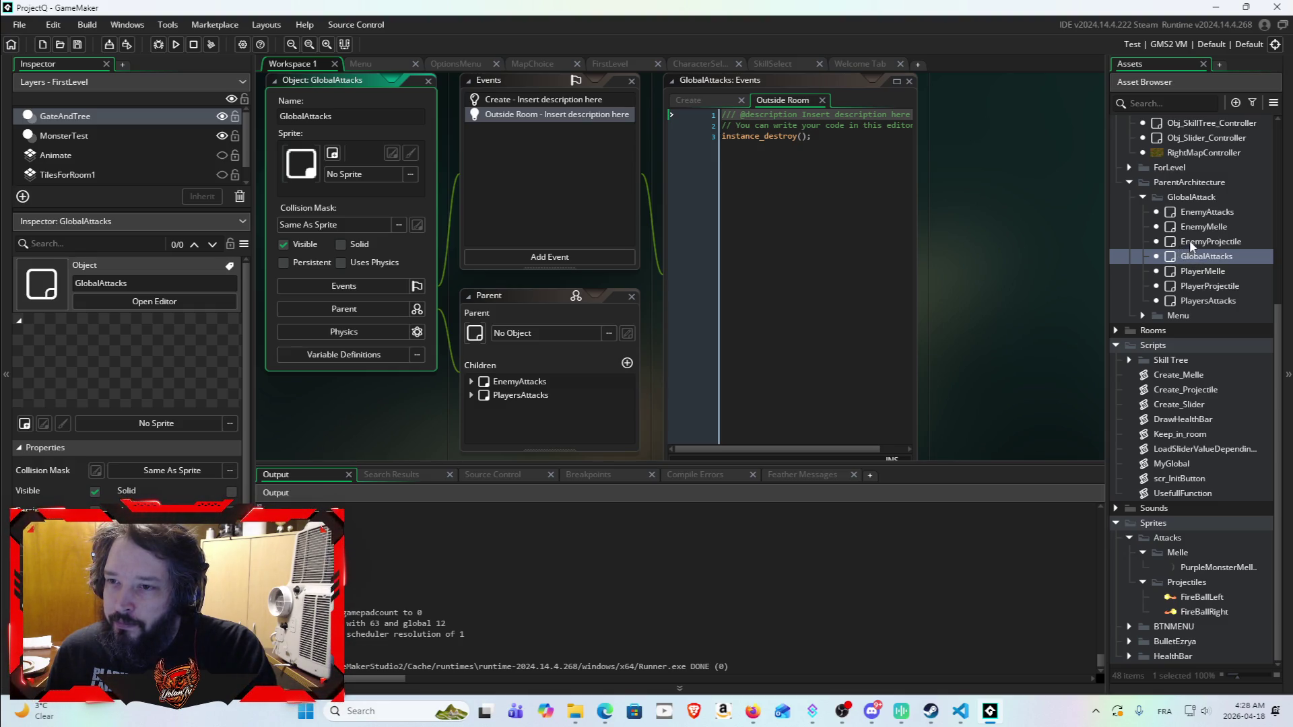
pyautogui.doubleClick(1187, 243)
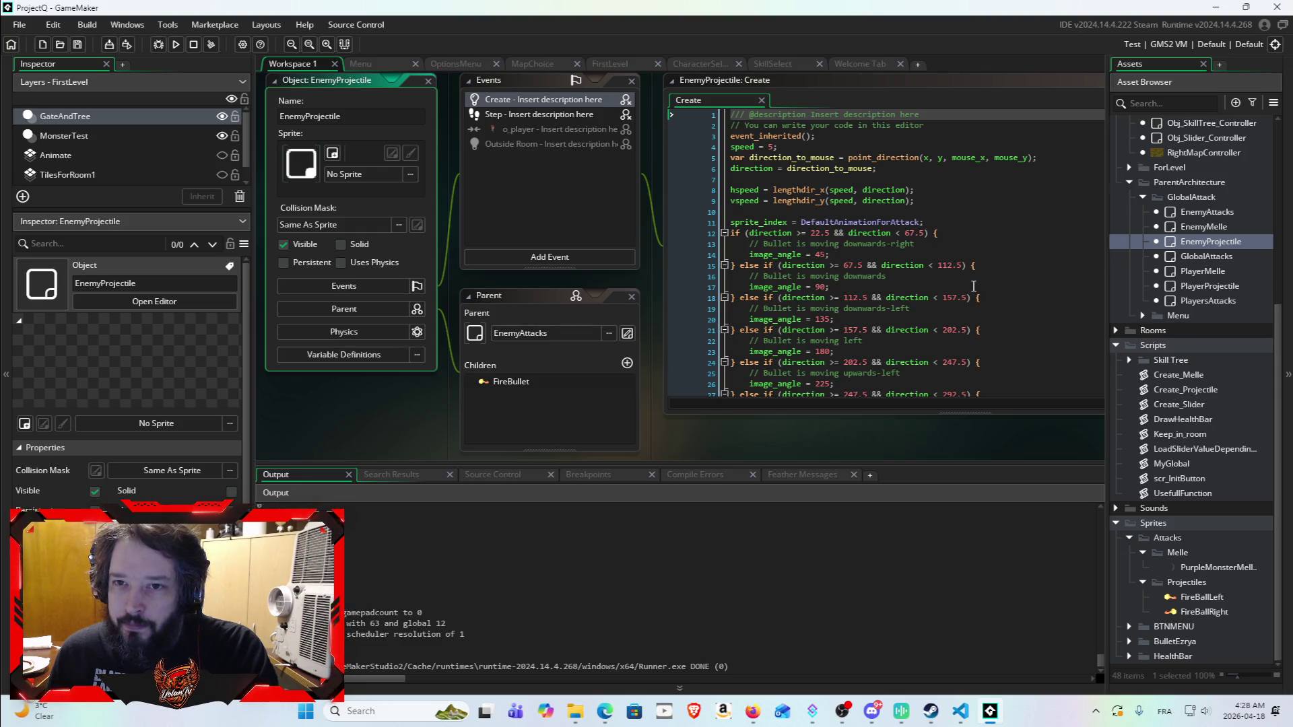
pyautogui.scroll(-4, 973, 286)
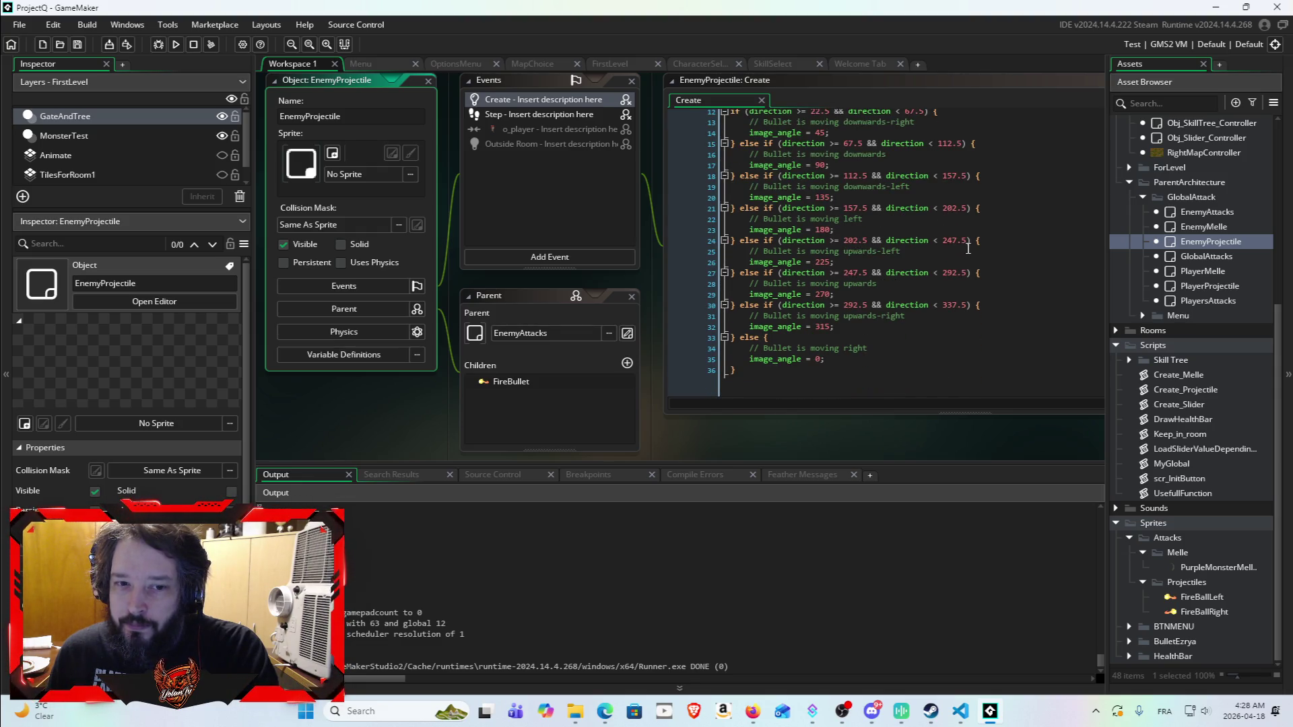
pyautogui.scroll(3, 955, 240)
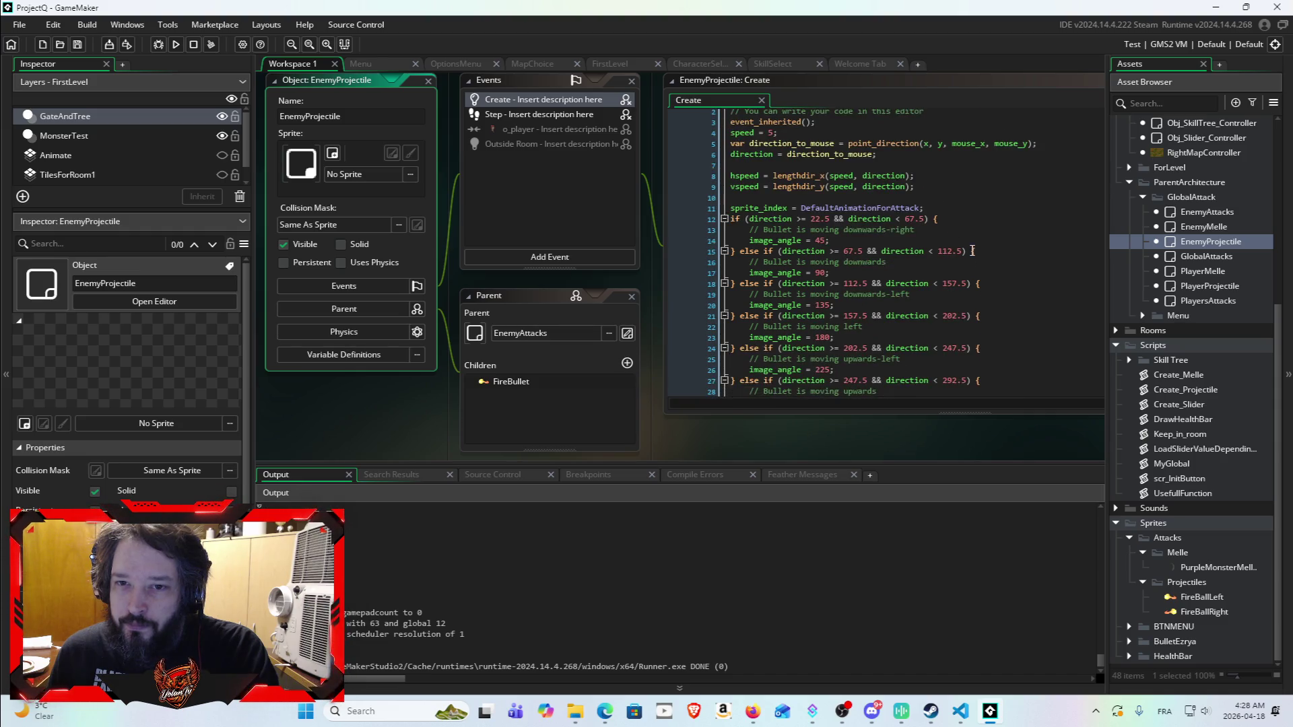
pyautogui.scroll(1, 972, 251)
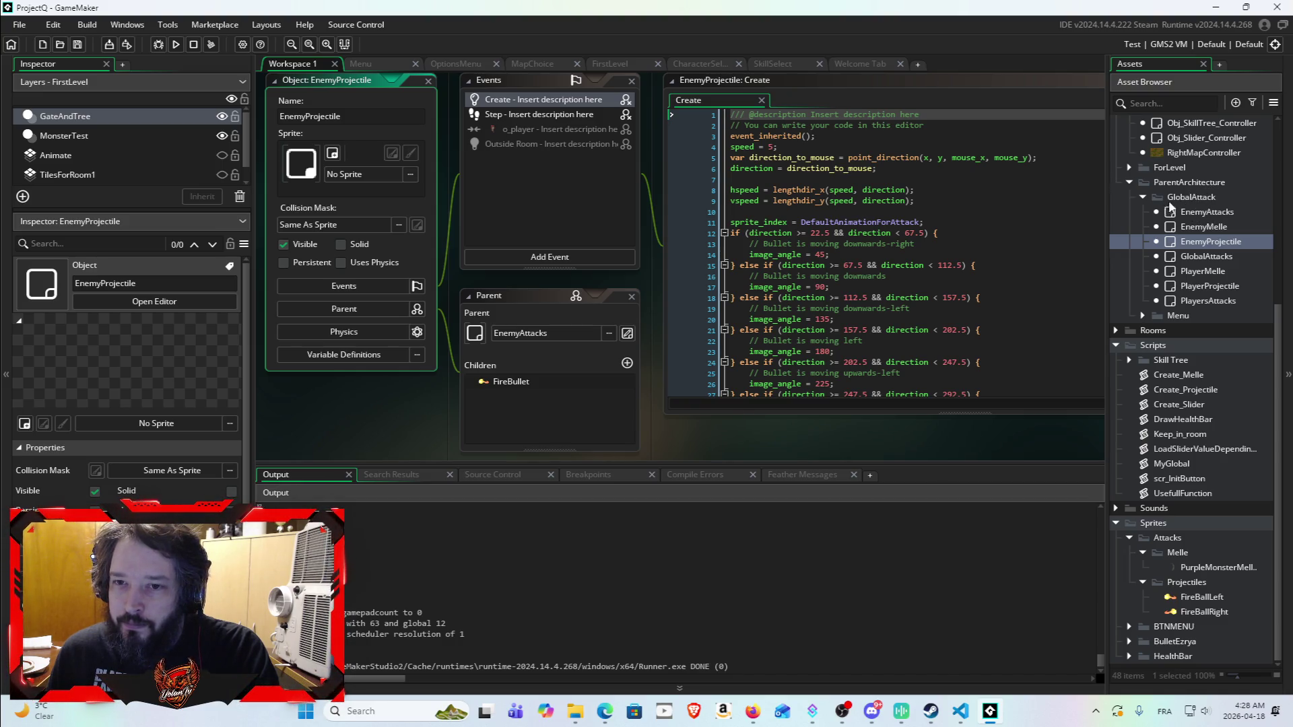
pyautogui.scroll(2, 1183, 227)
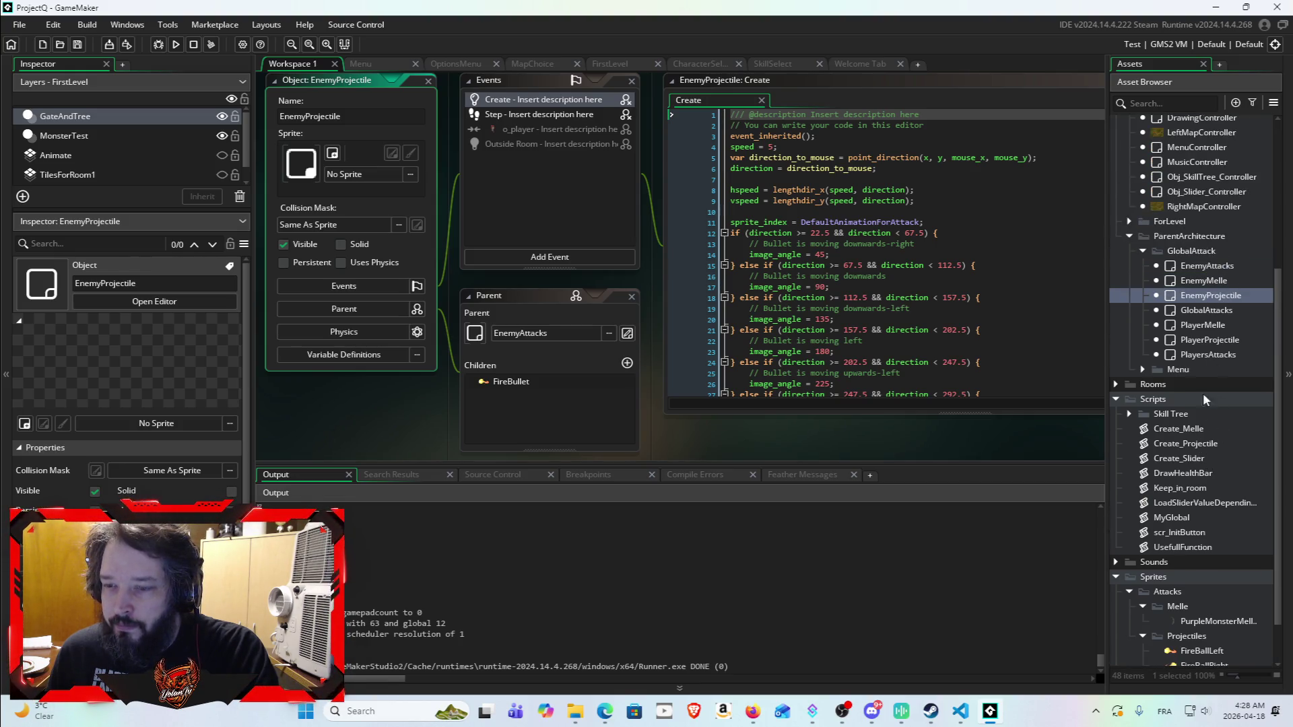
# Step: Expand Entities, browse the Fire and Purple Monster folders, and open the Enemy object's Step code
pyautogui.scroll(6, 1228, 280)
pyautogui.scroll(2, 1219, 313)
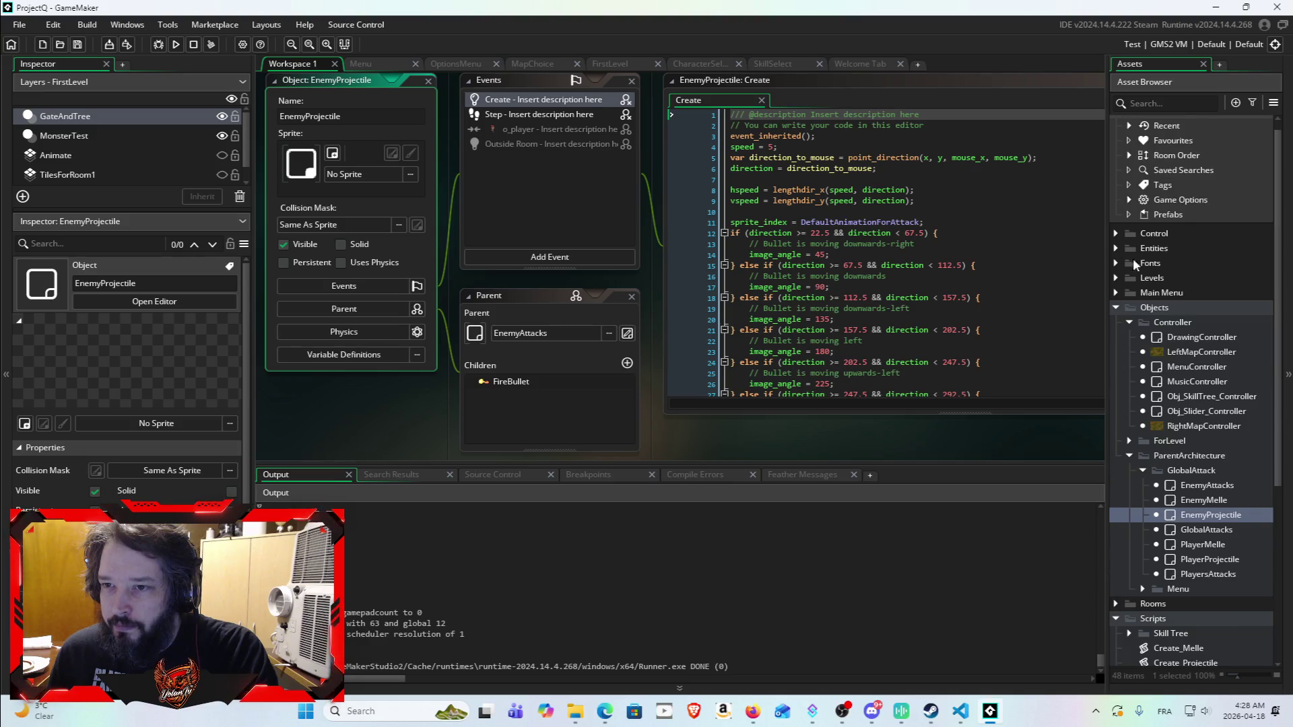
pyautogui.click(1115, 248)
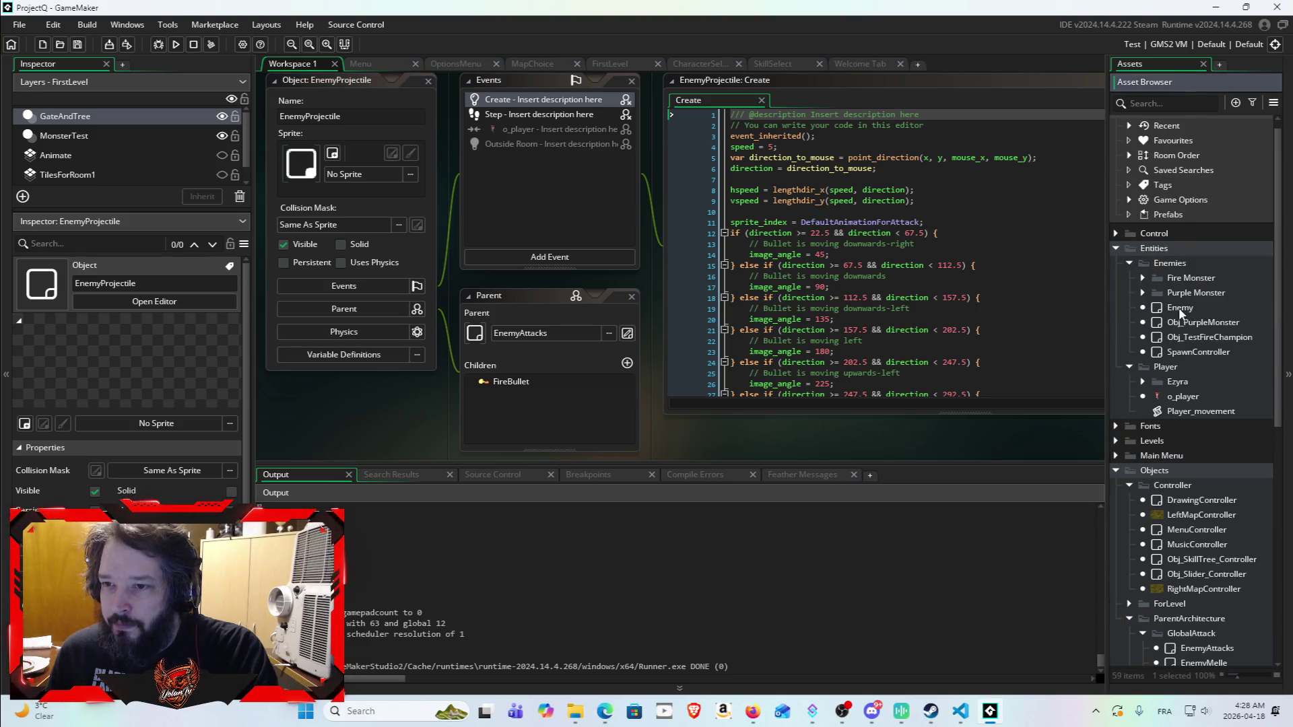
pyautogui.click(1143, 277)
pyautogui.click(1144, 278)
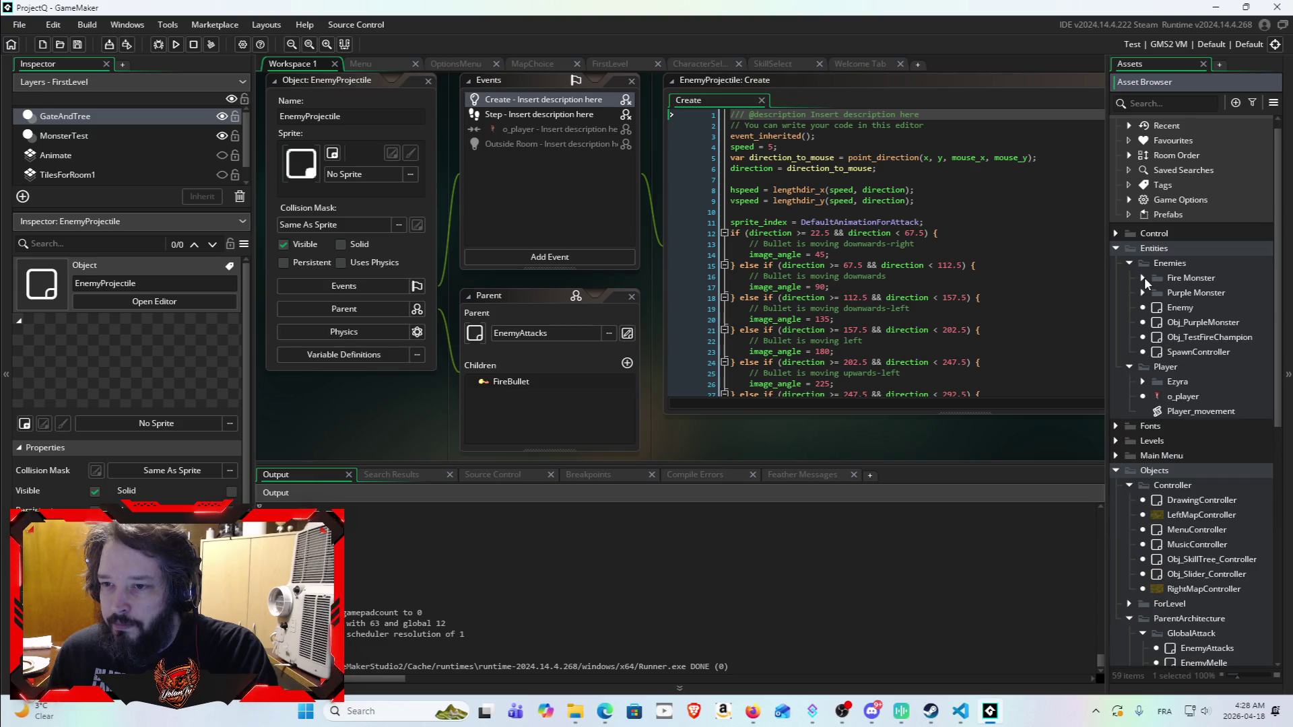
pyautogui.click(1144, 293)
pyautogui.click(1143, 292)
pyautogui.click(1142, 292)
pyautogui.click(1144, 279)
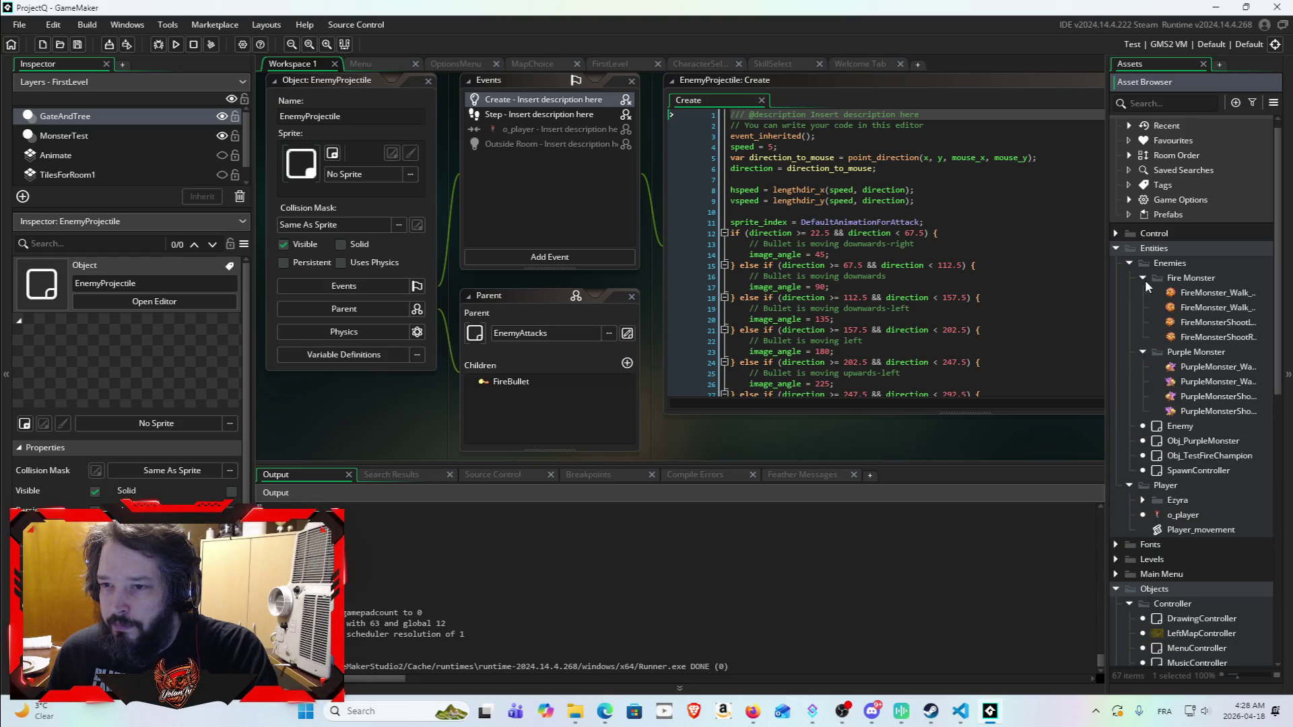
pyautogui.click(1145, 280)
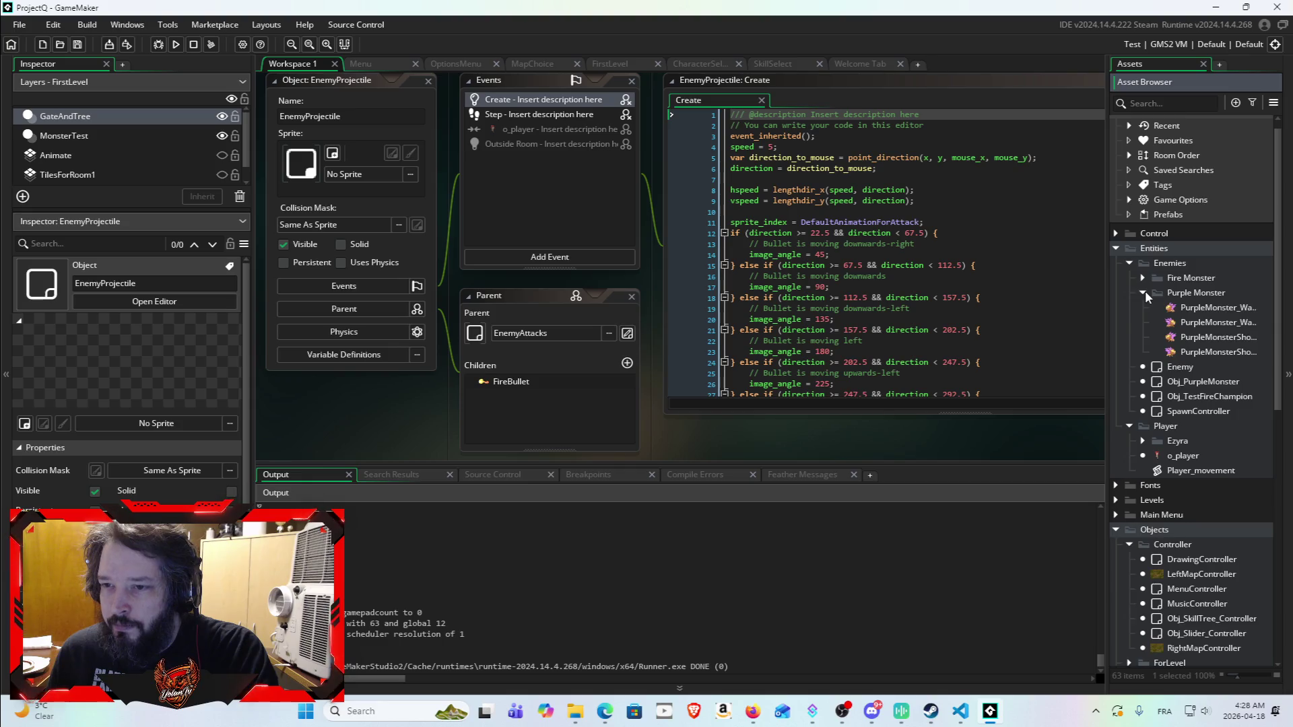
pyautogui.click(1144, 291)
pyautogui.doubleClick(1180, 307)
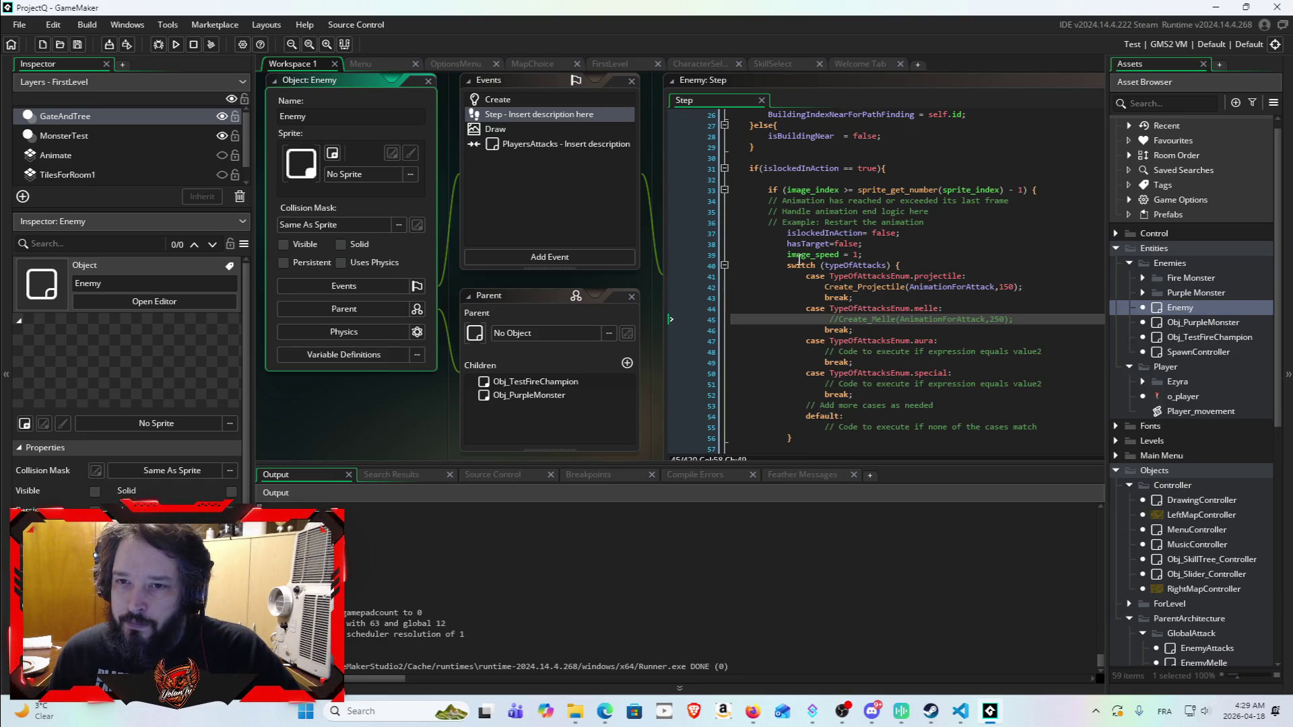
# Step: Select all the Enemy Step code, scroll back to line 1, and minimize GameMaker
pyautogui.hotkey('ctrl', 'a')
pyautogui.scroll(-2, 897, 311)
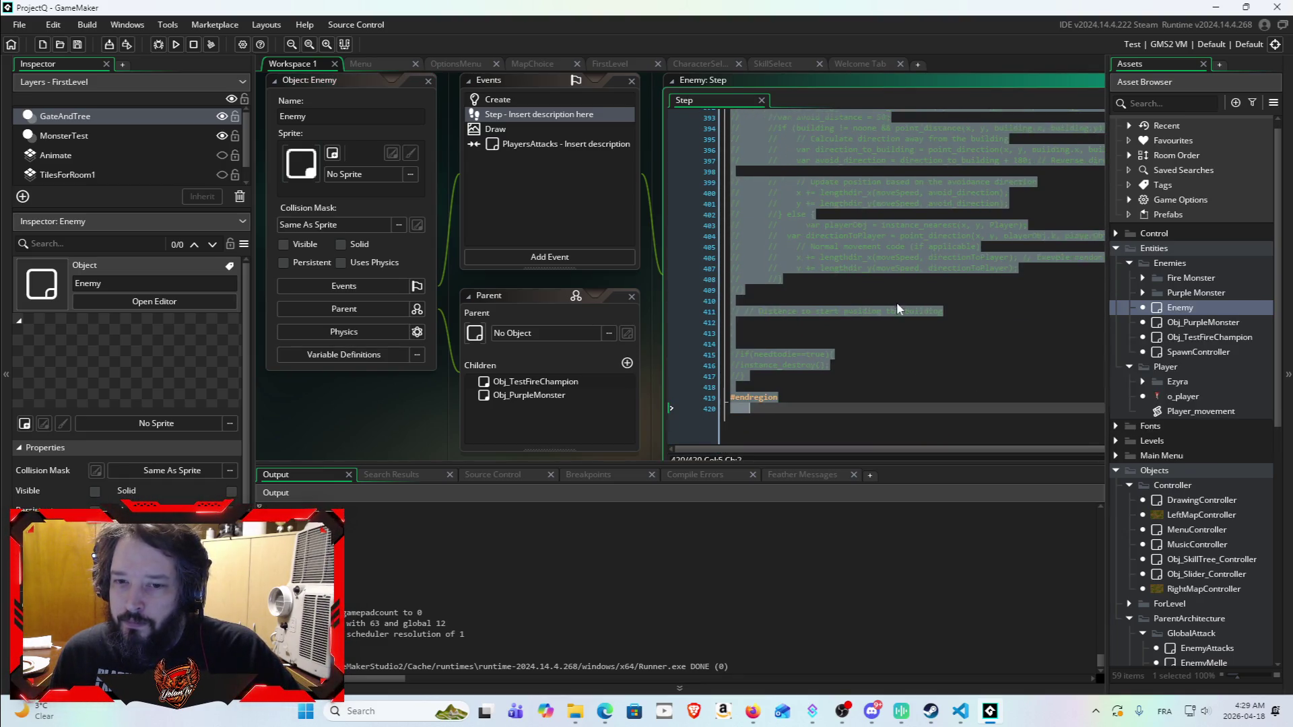
pyautogui.scroll(2, 943, 266)
pyautogui.scroll(20, 934, 348)
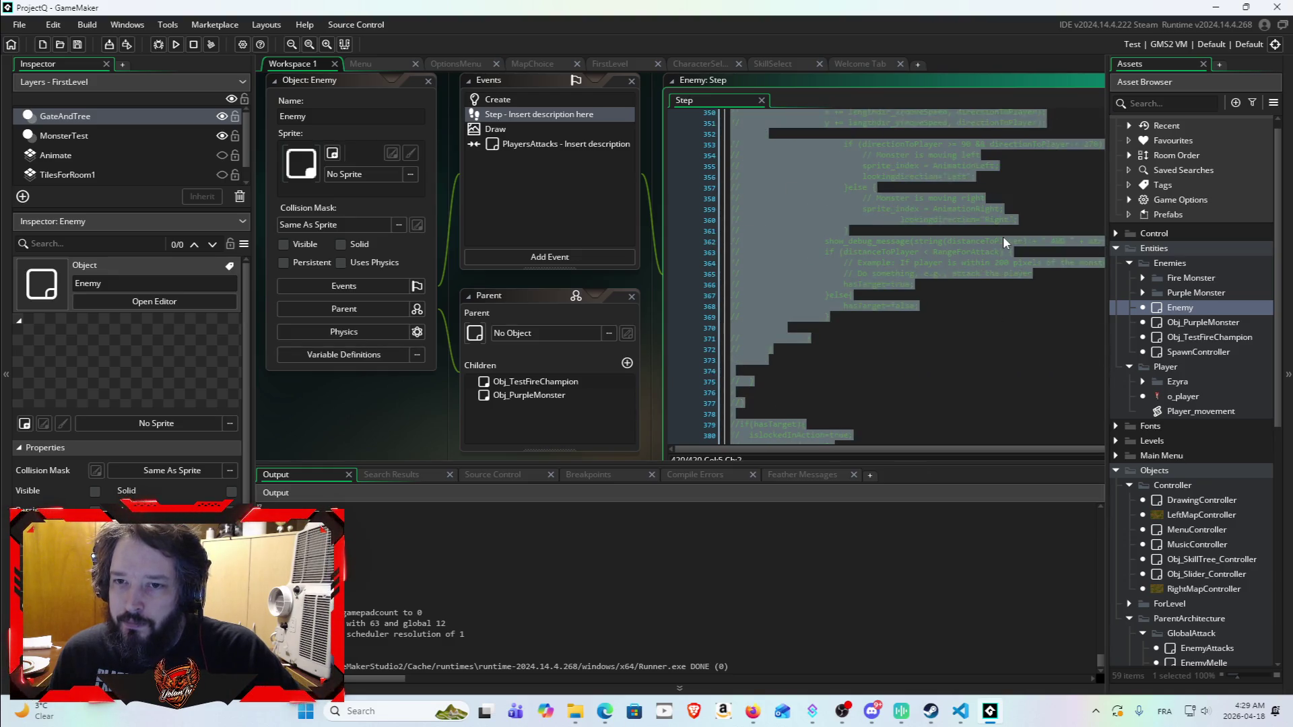
pyautogui.scroll(20, 1035, 210)
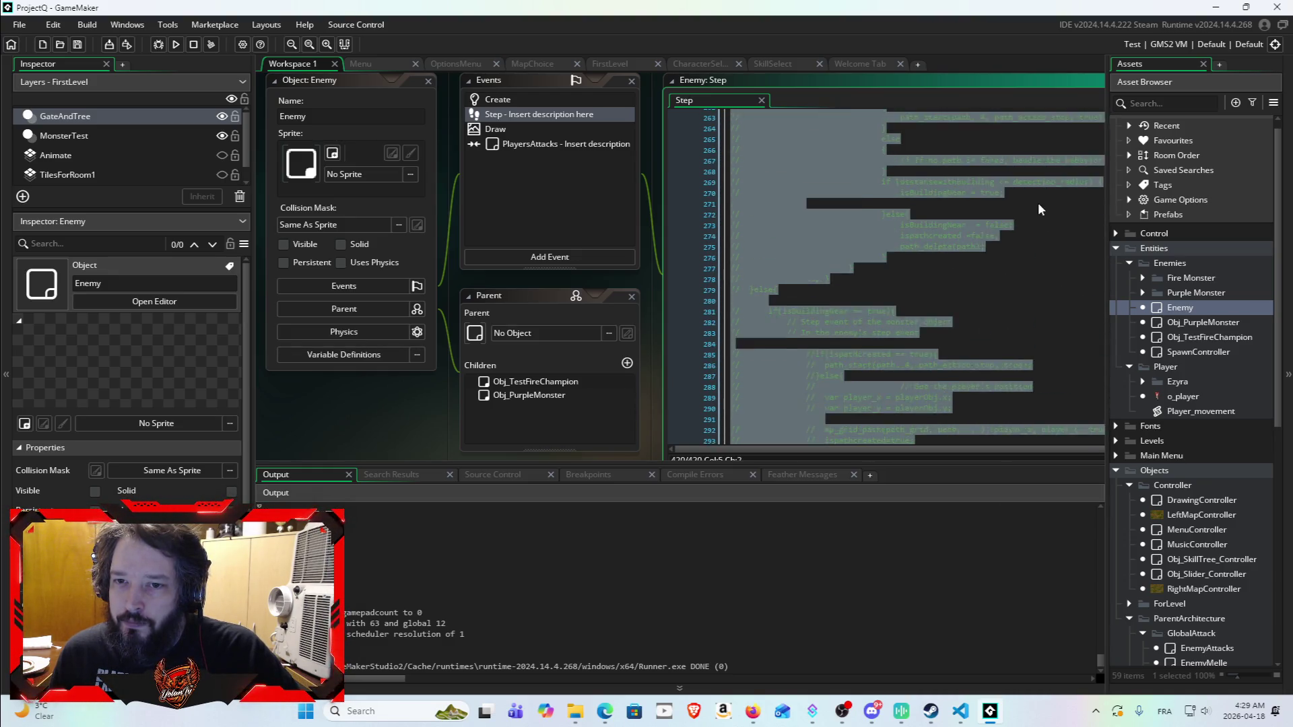
pyautogui.scroll(20, 1009, 227)
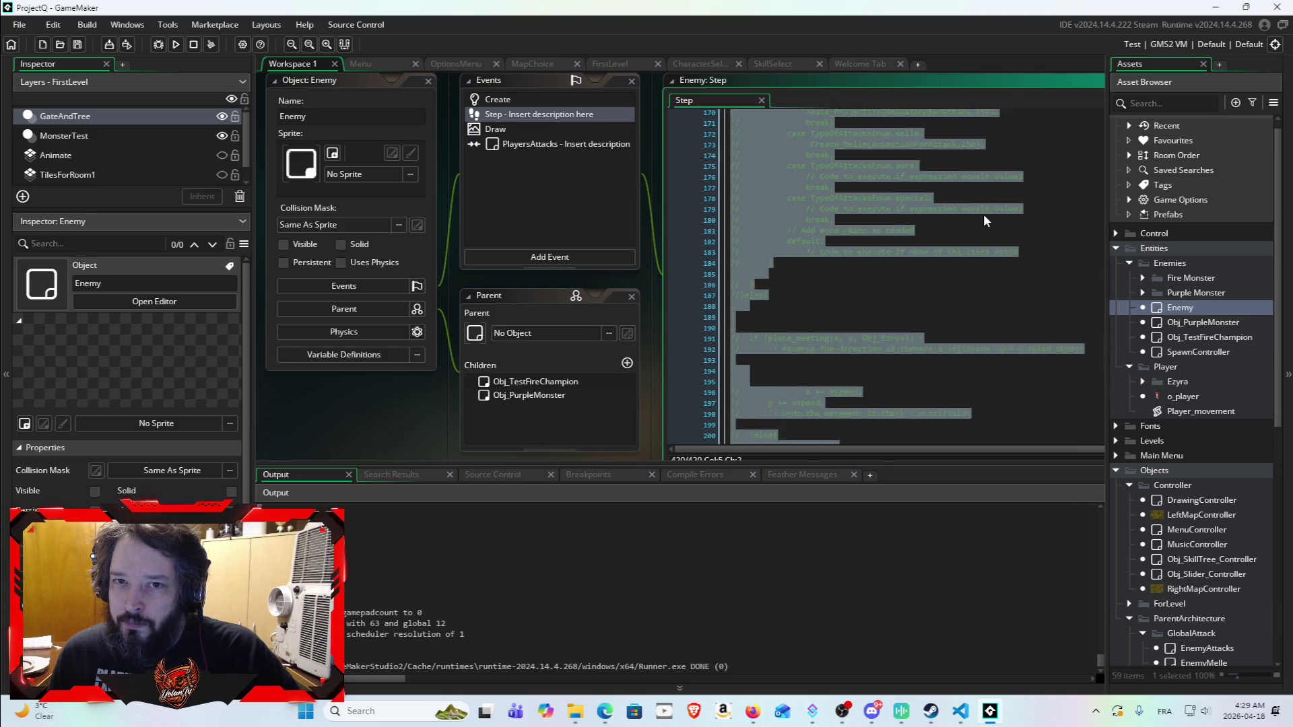
pyautogui.scroll(17, 1028, 200)
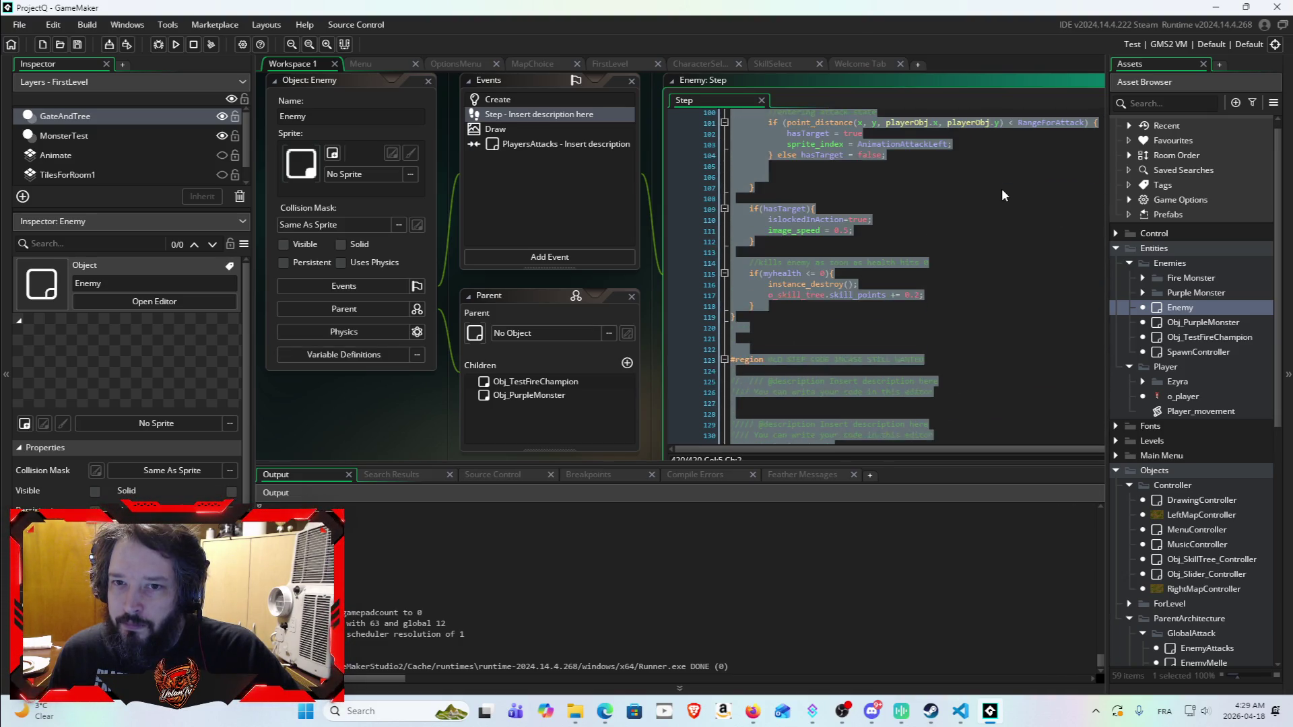
pyautogui.scroll(20, 1003, 175)
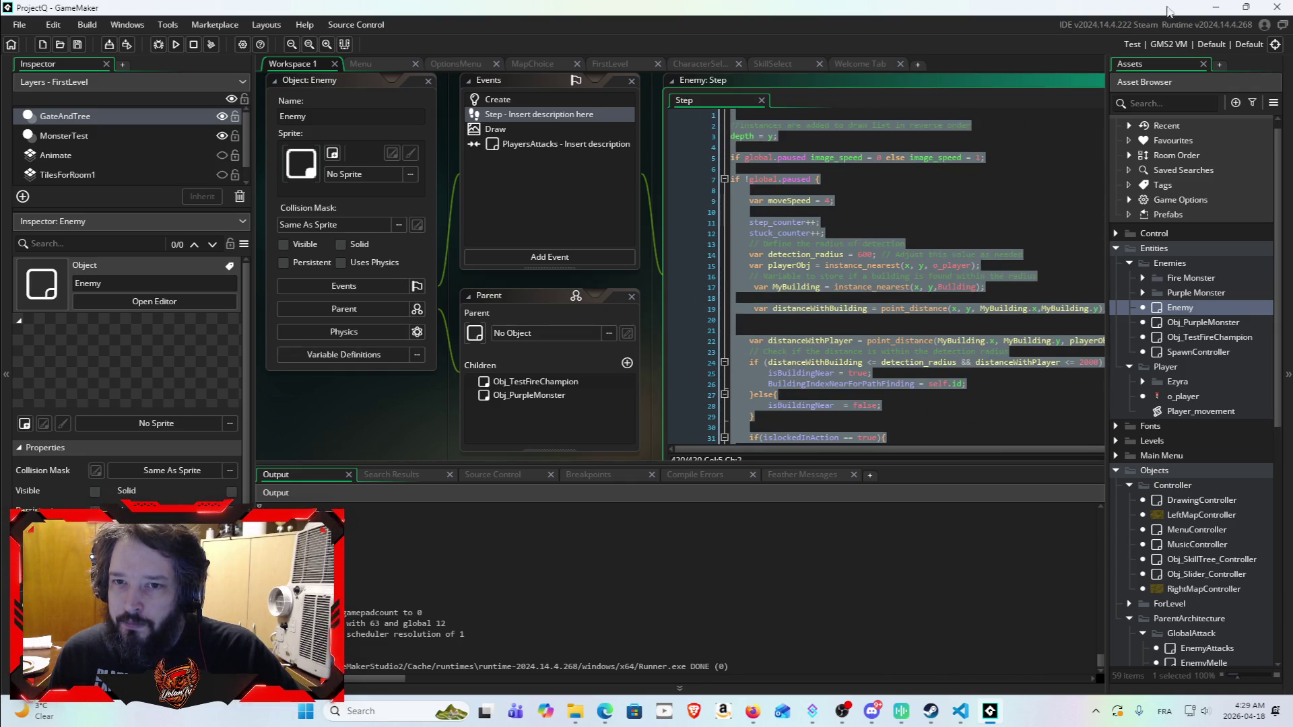
pyautogui.click(1216, 8)
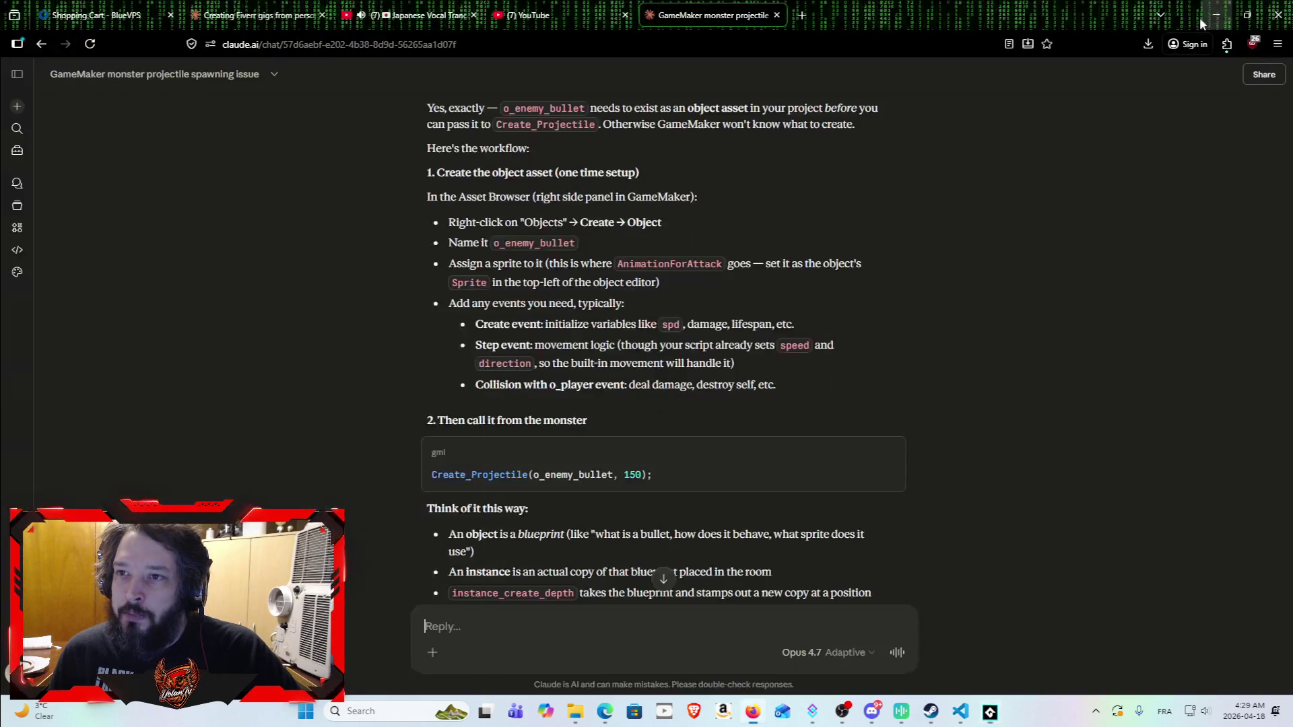
# Step: Paste the Enemy Step code into the Claude reply, begin 'i want my fire', and return to GameMaker
pyautogui.hotkey('ctrl', 'v')
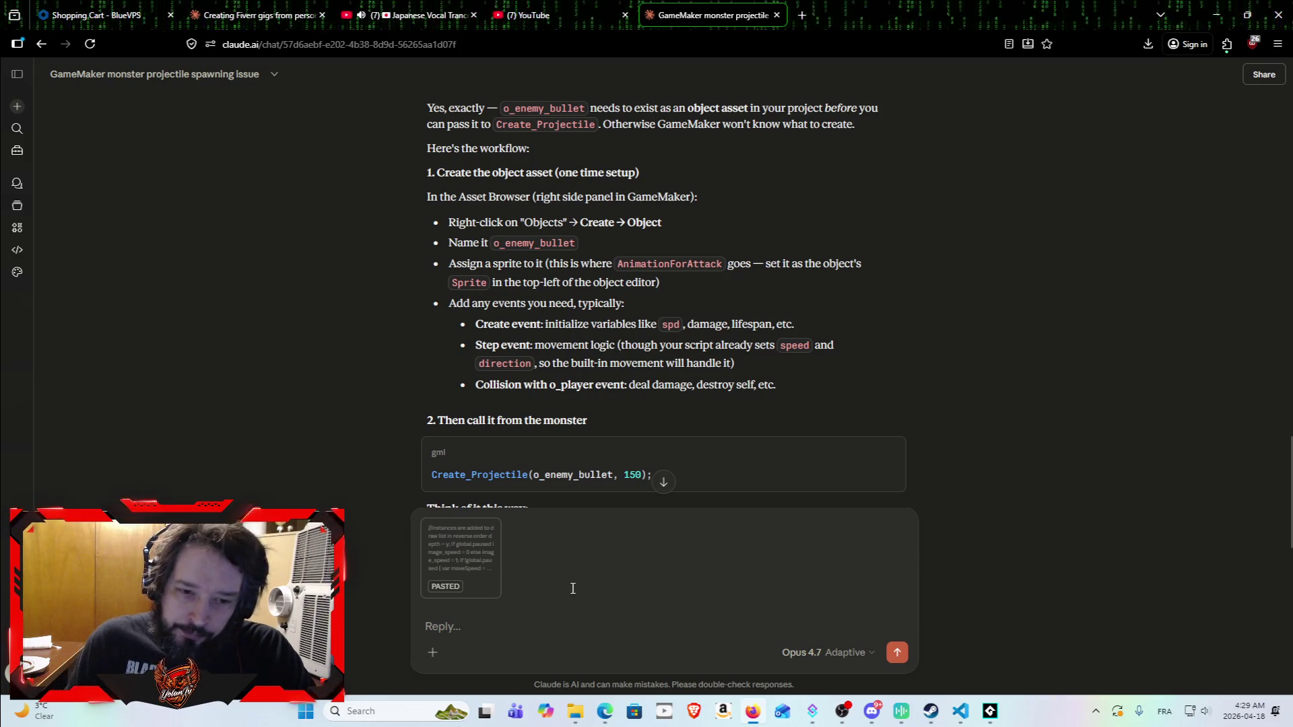
pyautogui.write('i wan')
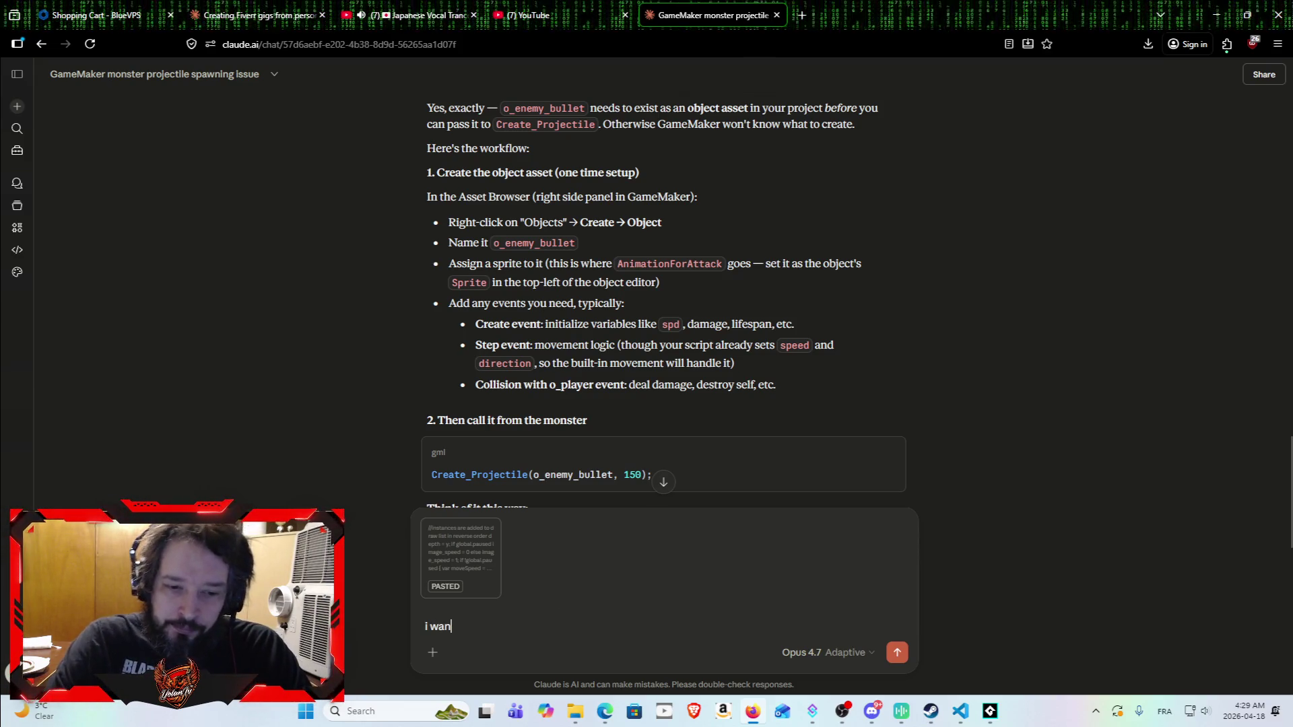
pyautogui.write('t my fire')
pyautogui.click(995, 713)
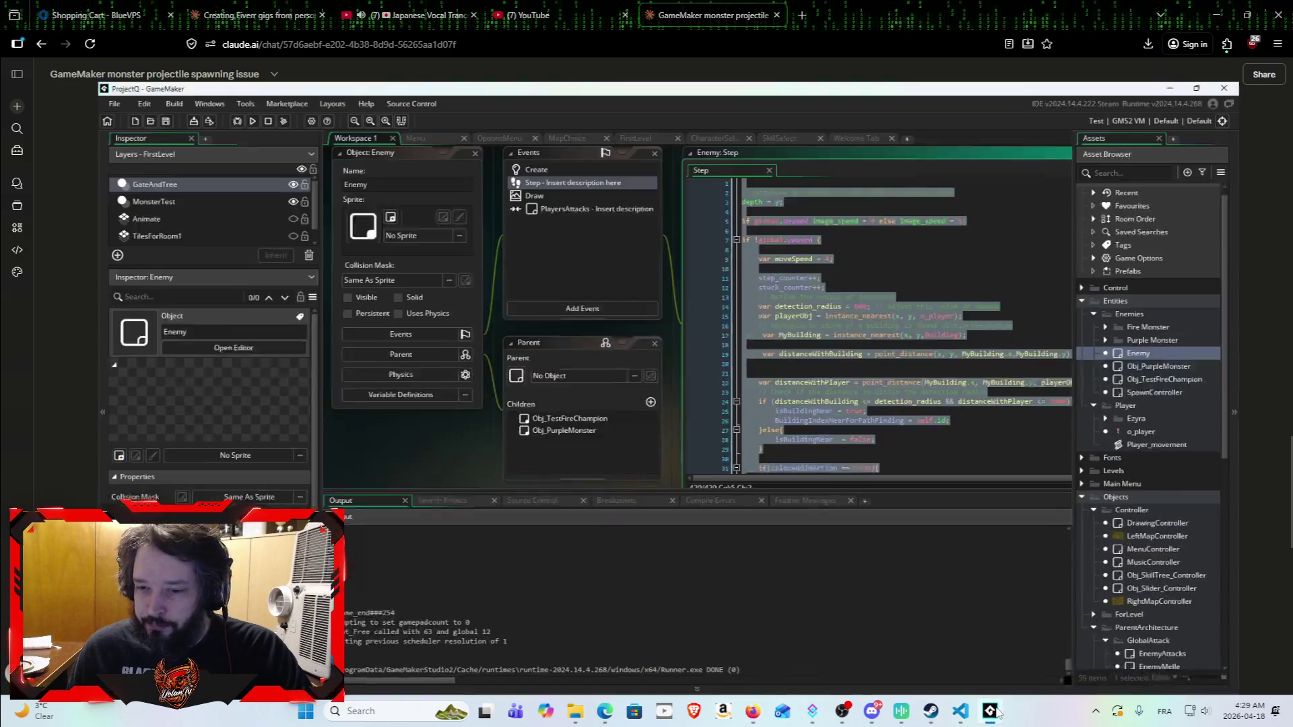
# Step: Clear the code selection in Enemy's Step event and inspect Obj_PurpleMonster's Step event
pyautogui.scroll(-6, 1184, 415)
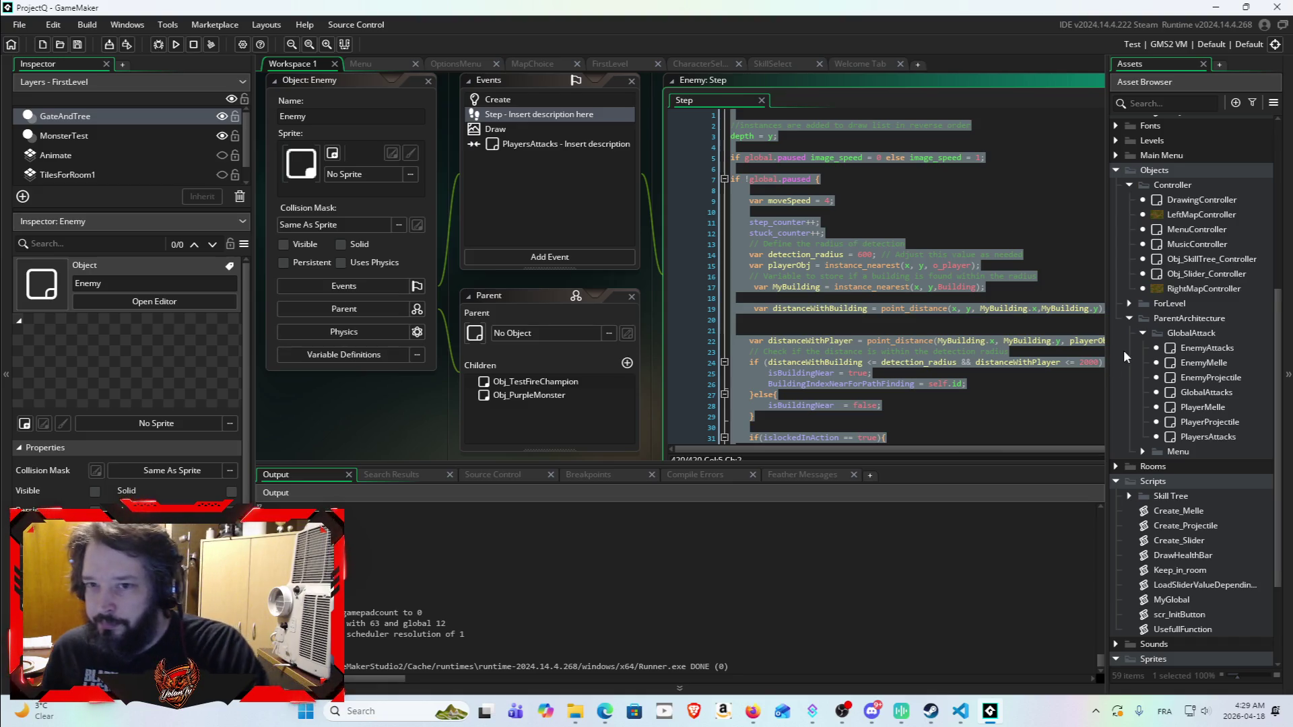
pyautogui.scroll(-2, 1126, 350)
pyautogui.scroll(3, 1171, 380)
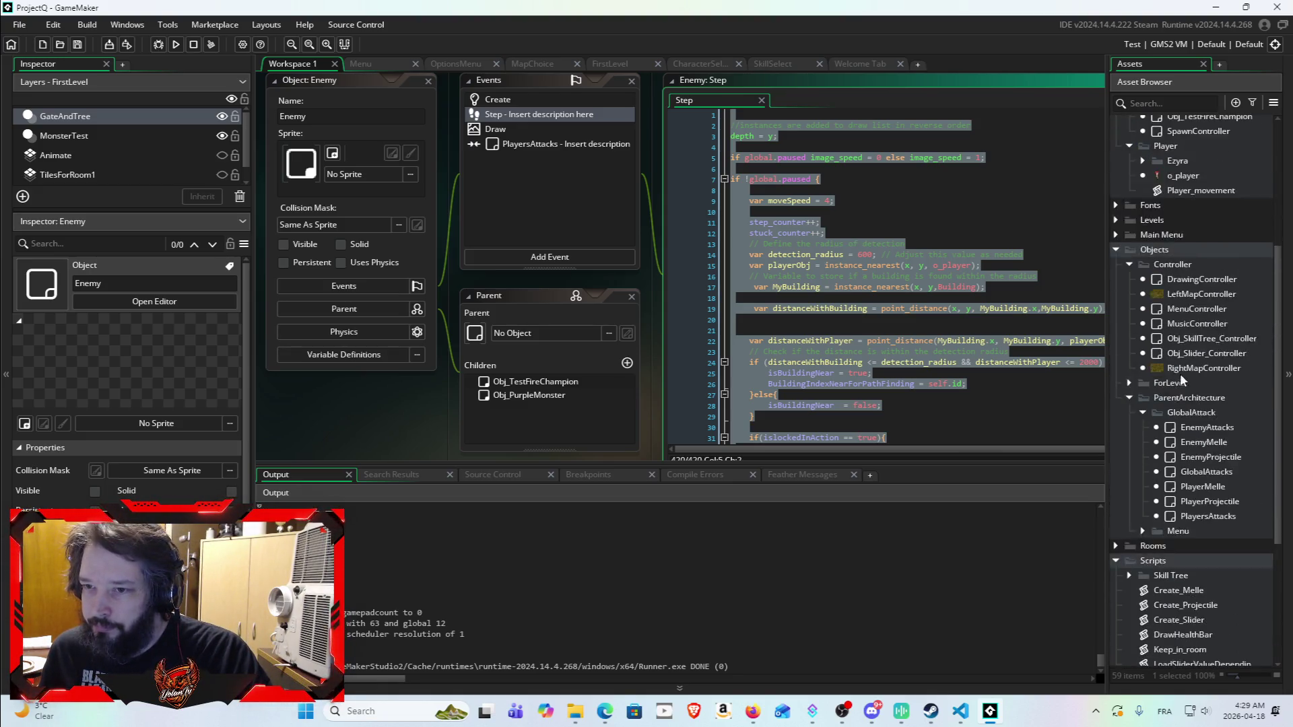
pyautogui.scroll(5, 1178, 379)
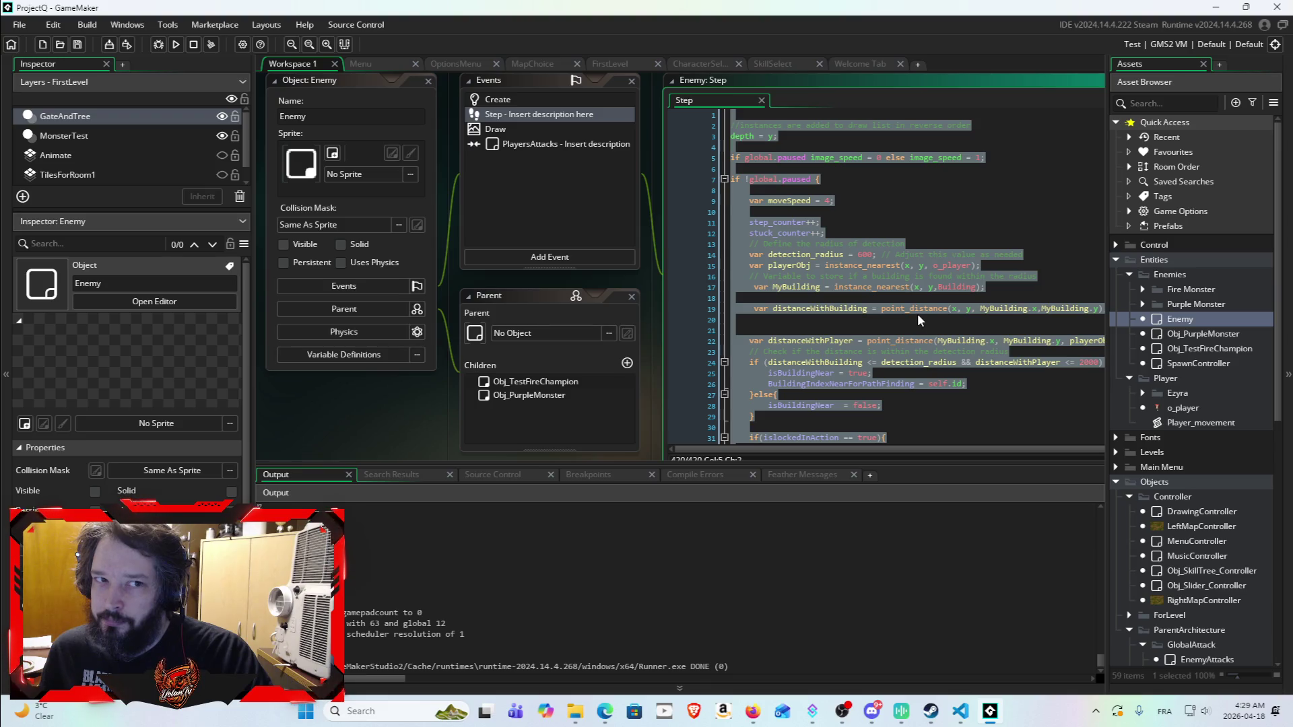
pyautogui.click(1050, 298)
pyautogui.click(1042, 351)
pyautogui.click(1027, 396)
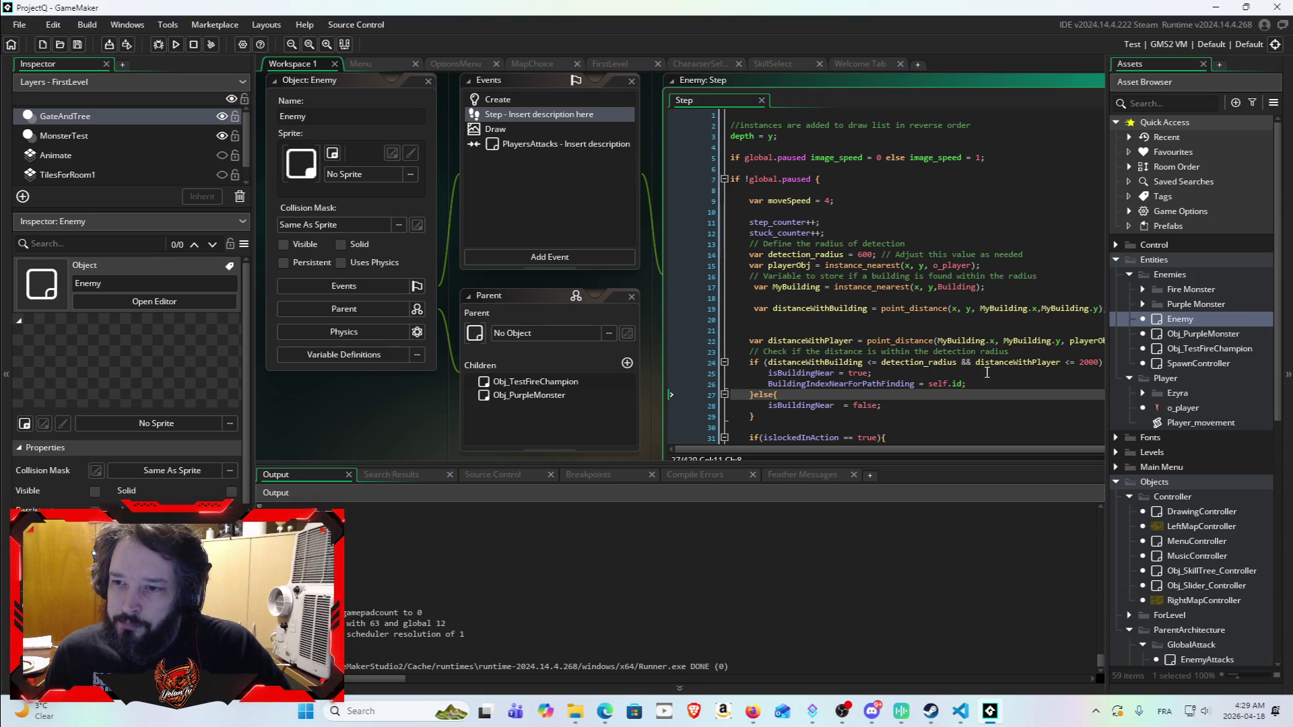
pyautogui.doubleClick(1193, 335)
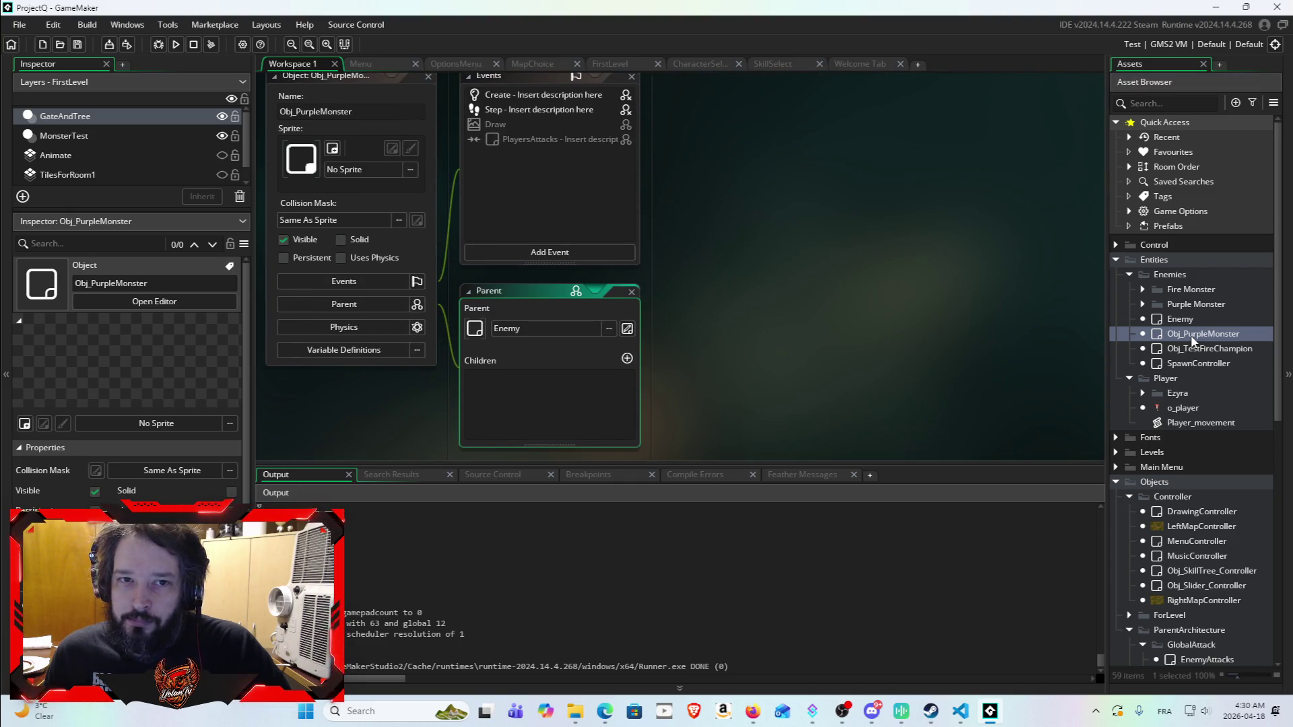
pyautogui.doubleClick(546, 109)
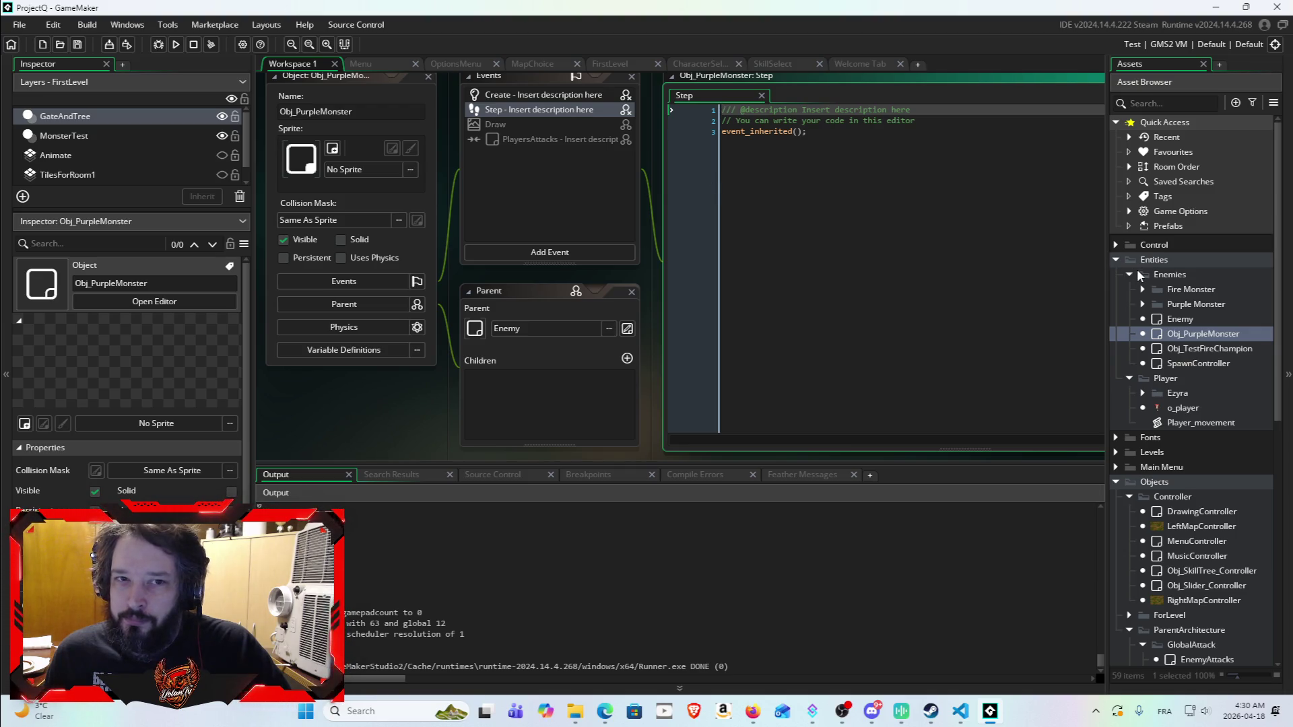
# Step: Check Obj_TestFireChampion, select Enemy's attack-type switch (lines 40–56), and return to the chat
pyautogui.doubleClick(1190, 348)
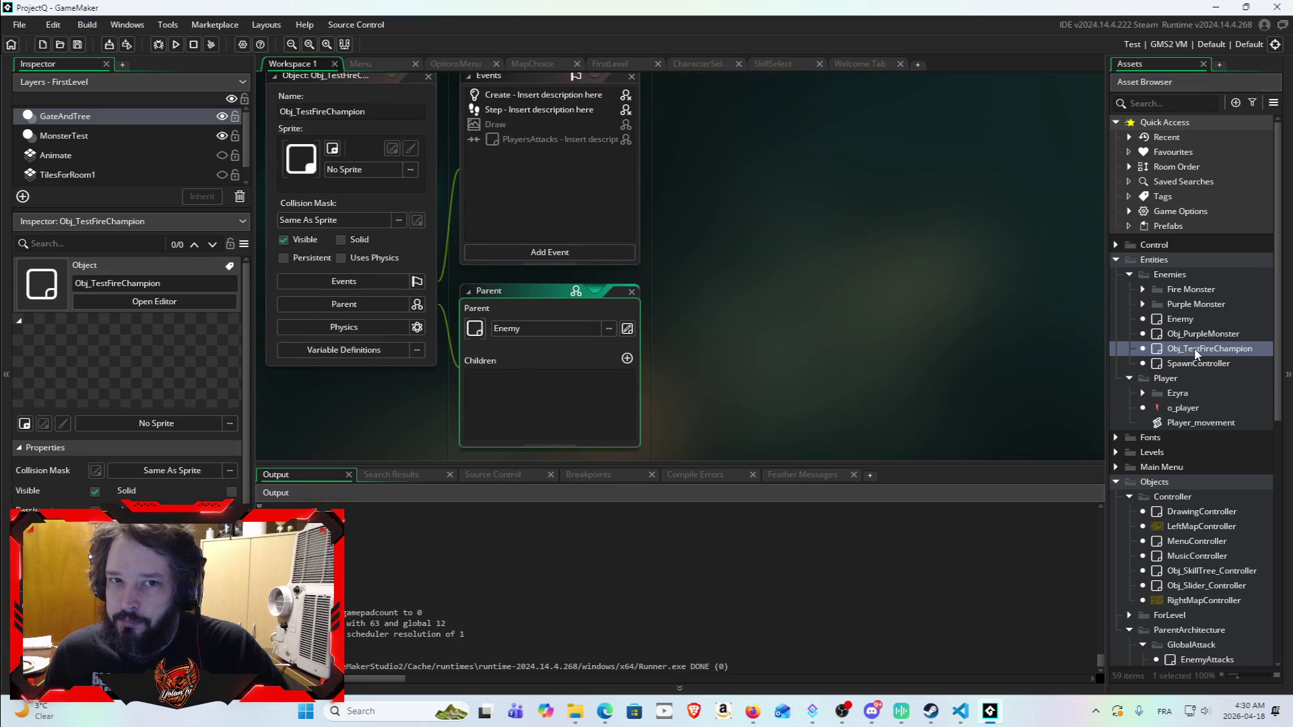
pyautogui.doubleClick(1190, 319)
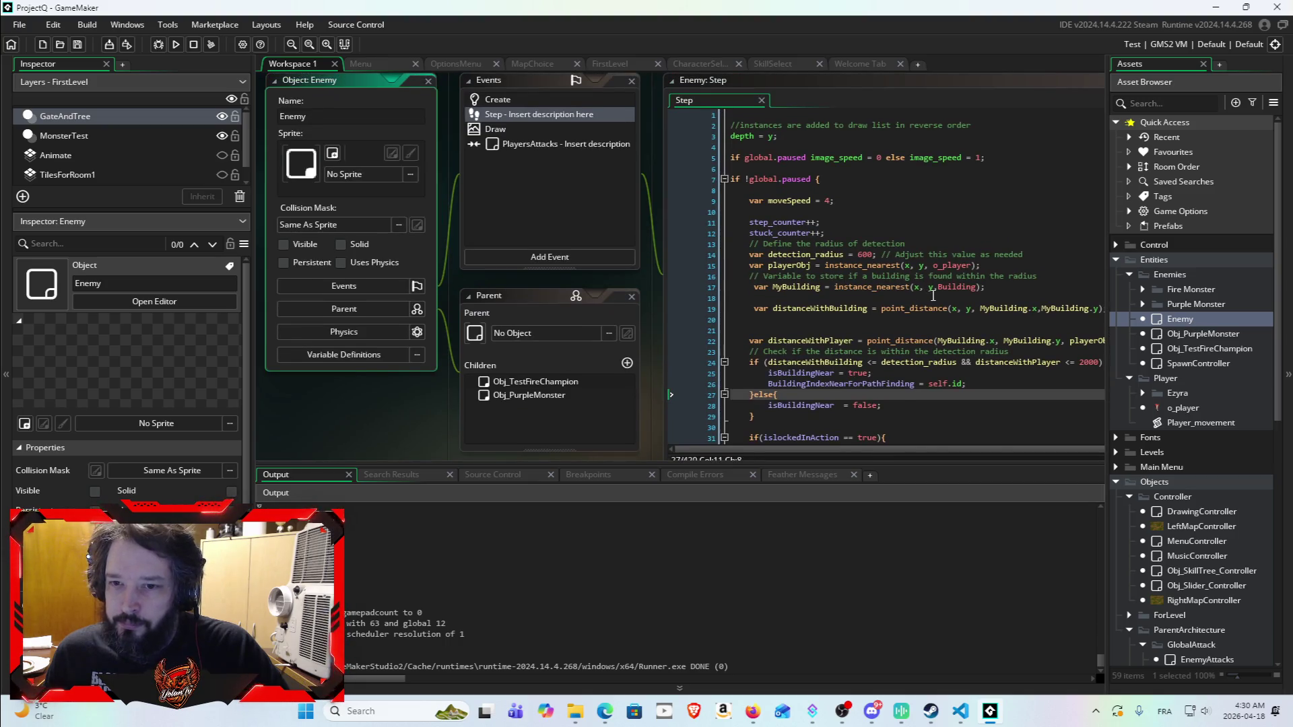
pyautogui.scroll(-9, 919, 294)
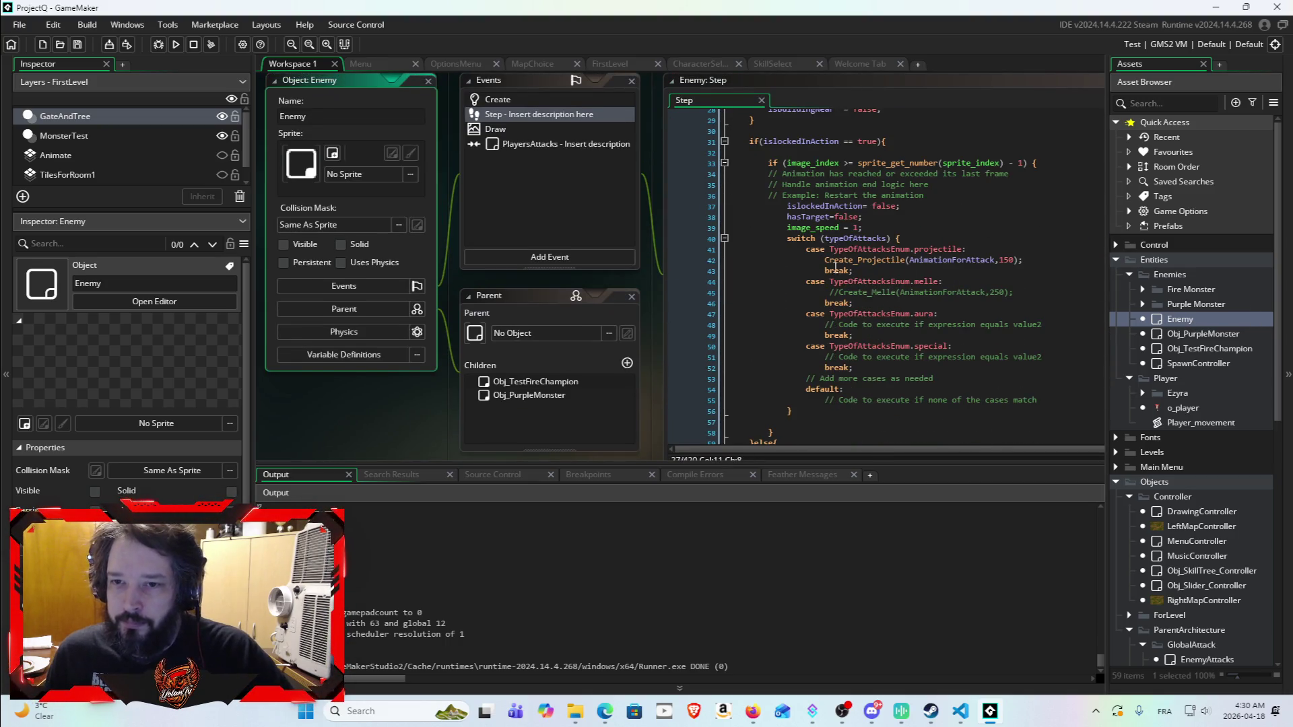
pyautogui.moveTo(787, 238); pyautogui.dragTo(895, 421)
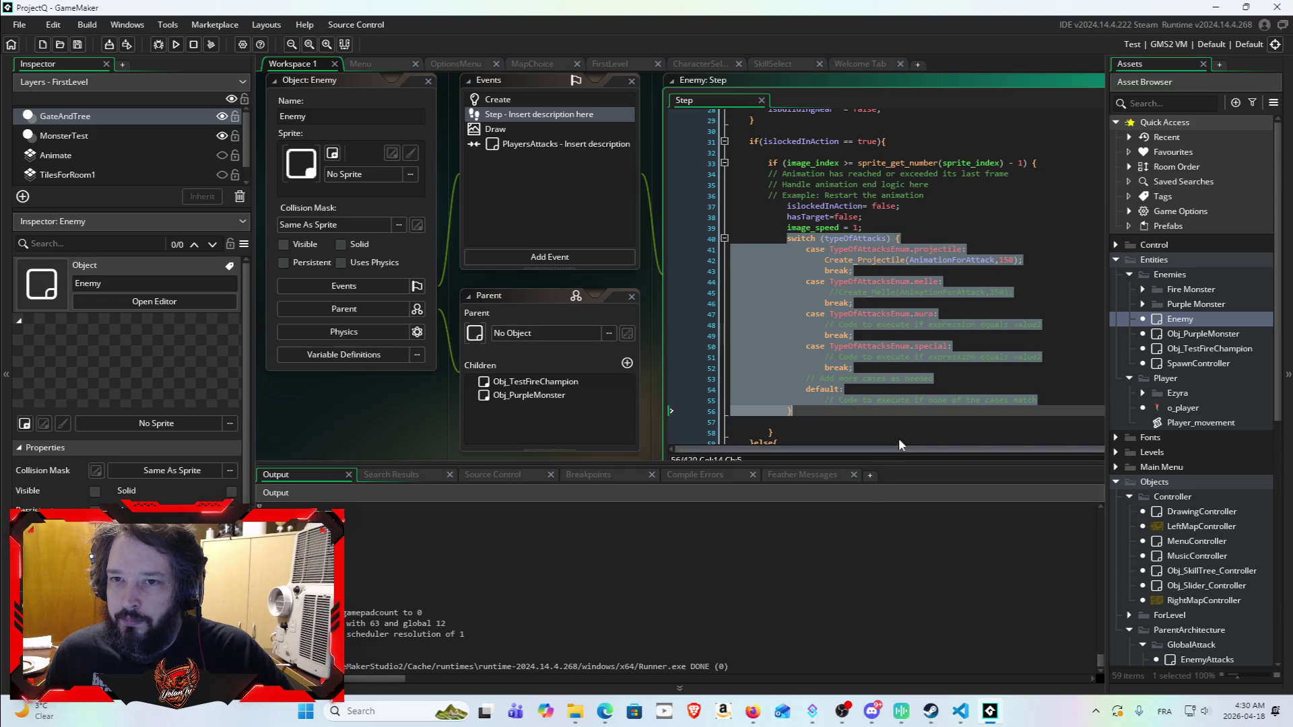
pyautogui.click(1216, 8)
# Step: Continue the message: the fire monster should create projectiles toward the player using…
pyautogui.click(629, 561)
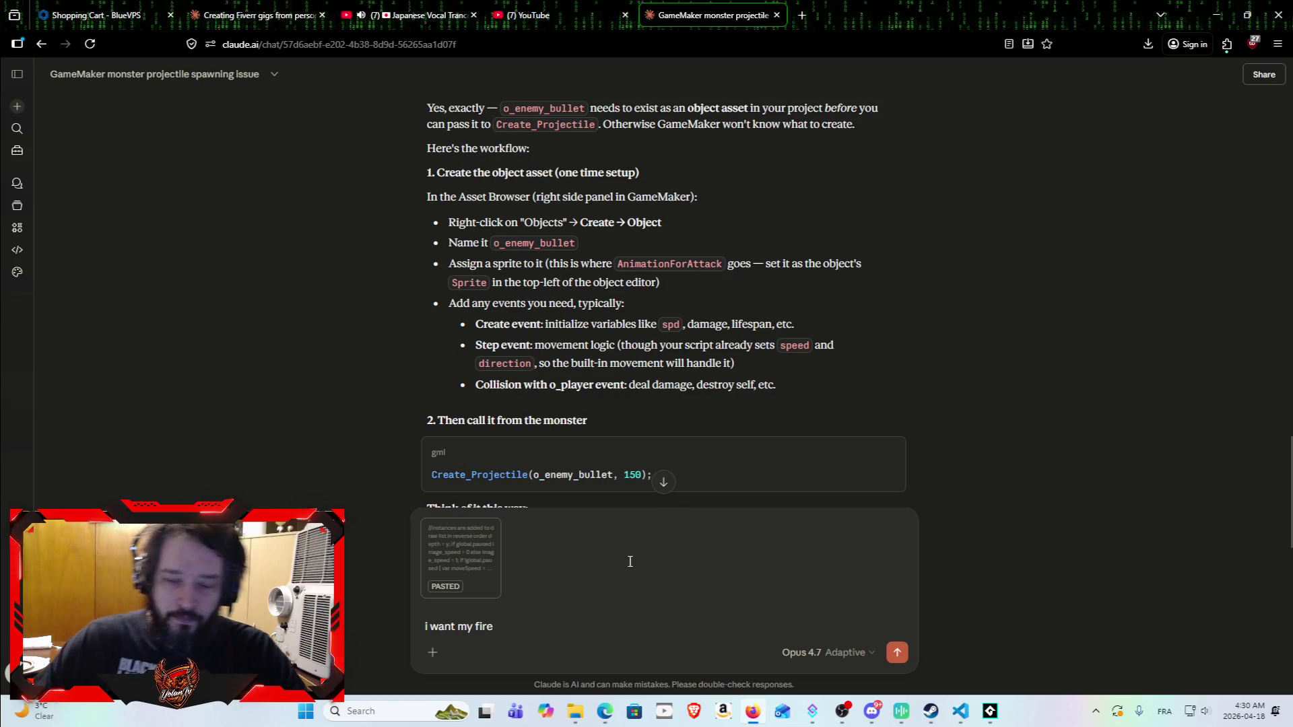
pyautogui.write(' monster ')
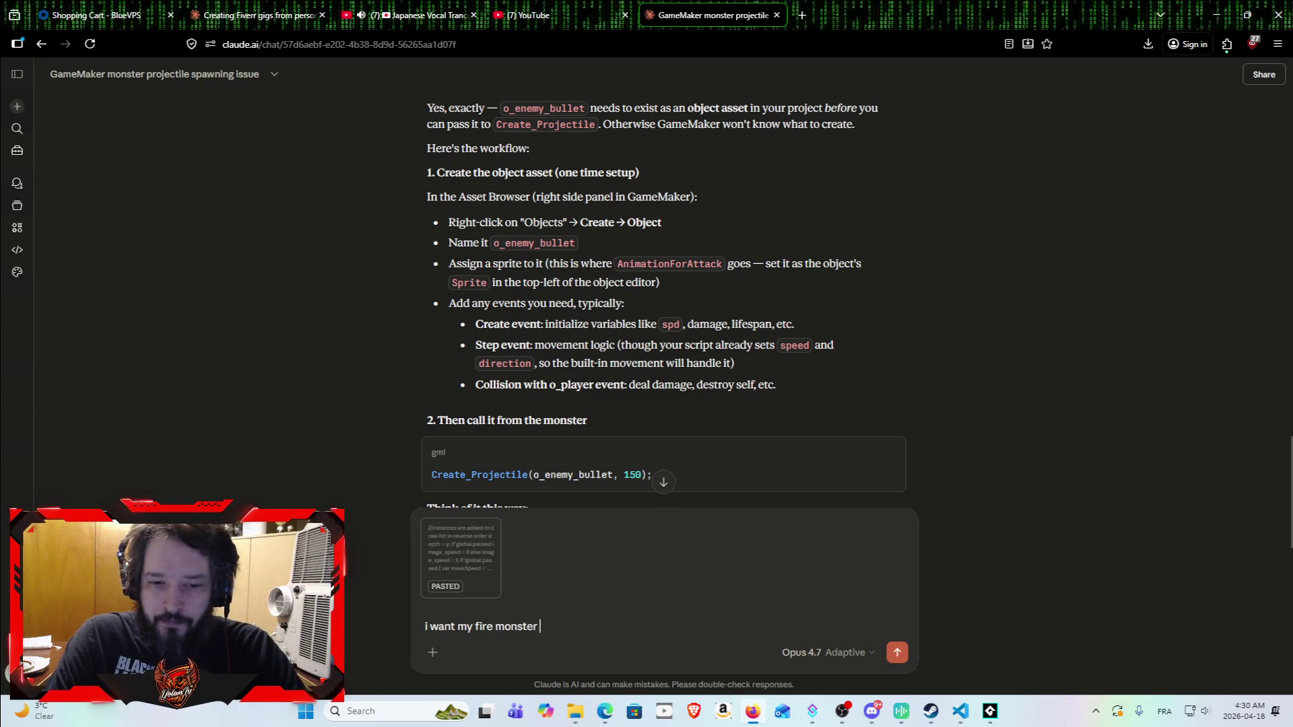
pyautogui.write('and my other')
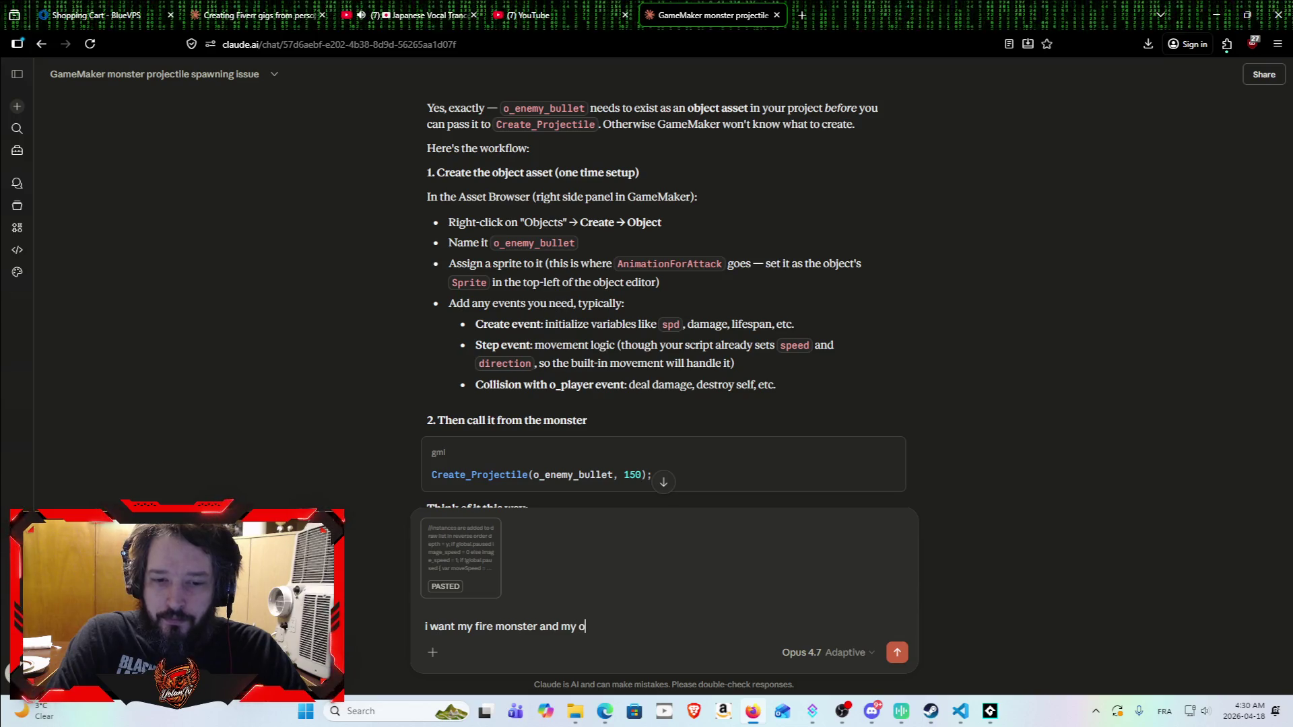
pyautogui.press('BackSpace')
pyautogui.press('BackSpace')
pyautogui.press('BackSpace')
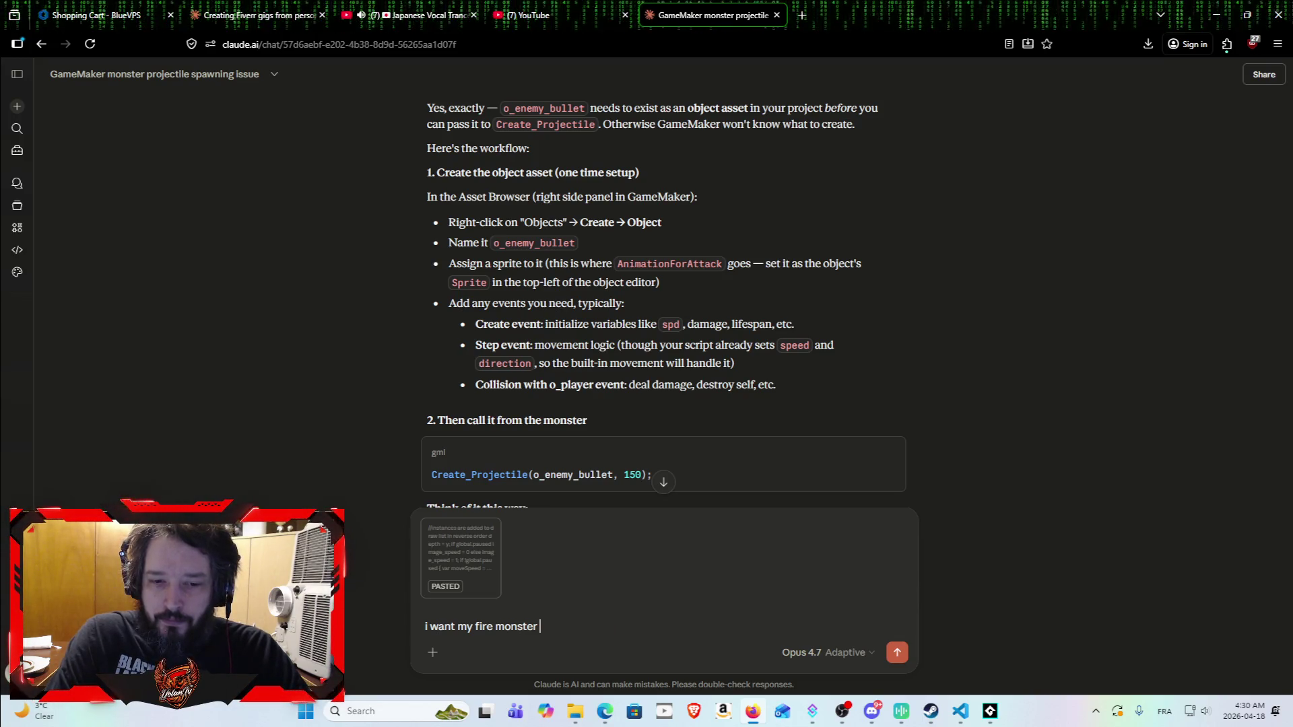
pyautogui.write('to create ')
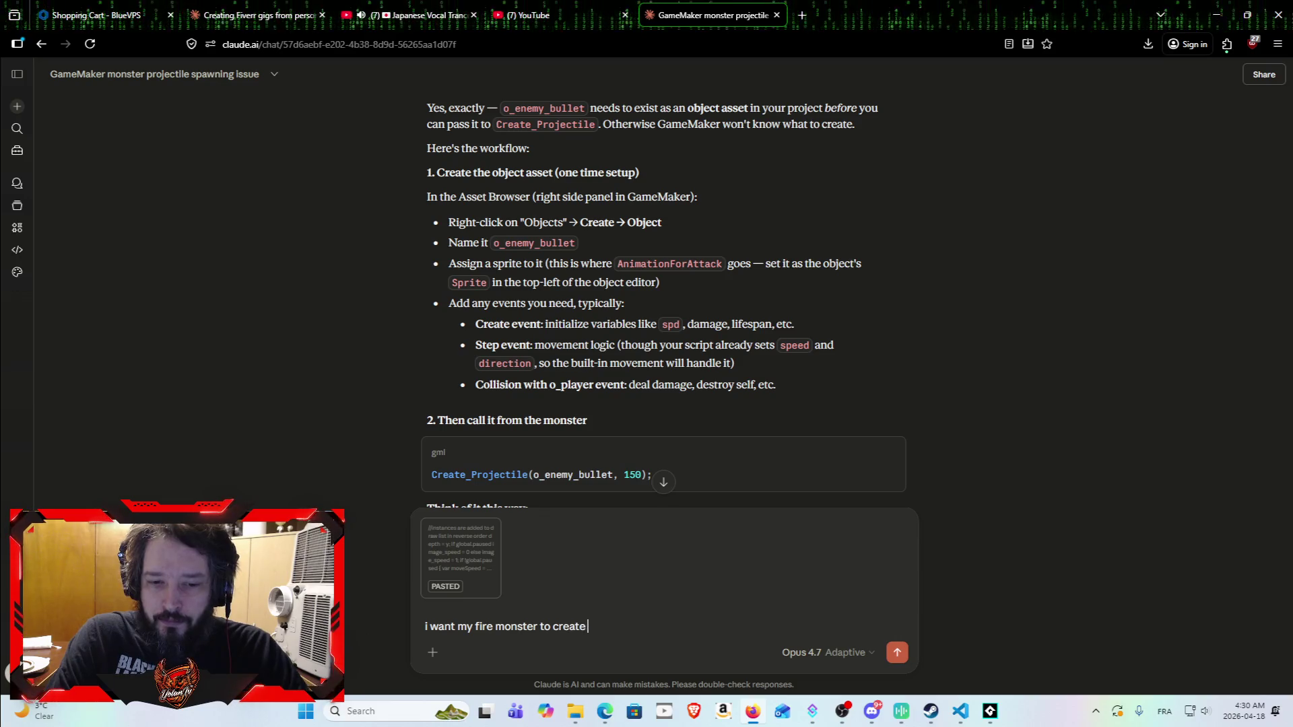
pyautogui.write('projectile t')
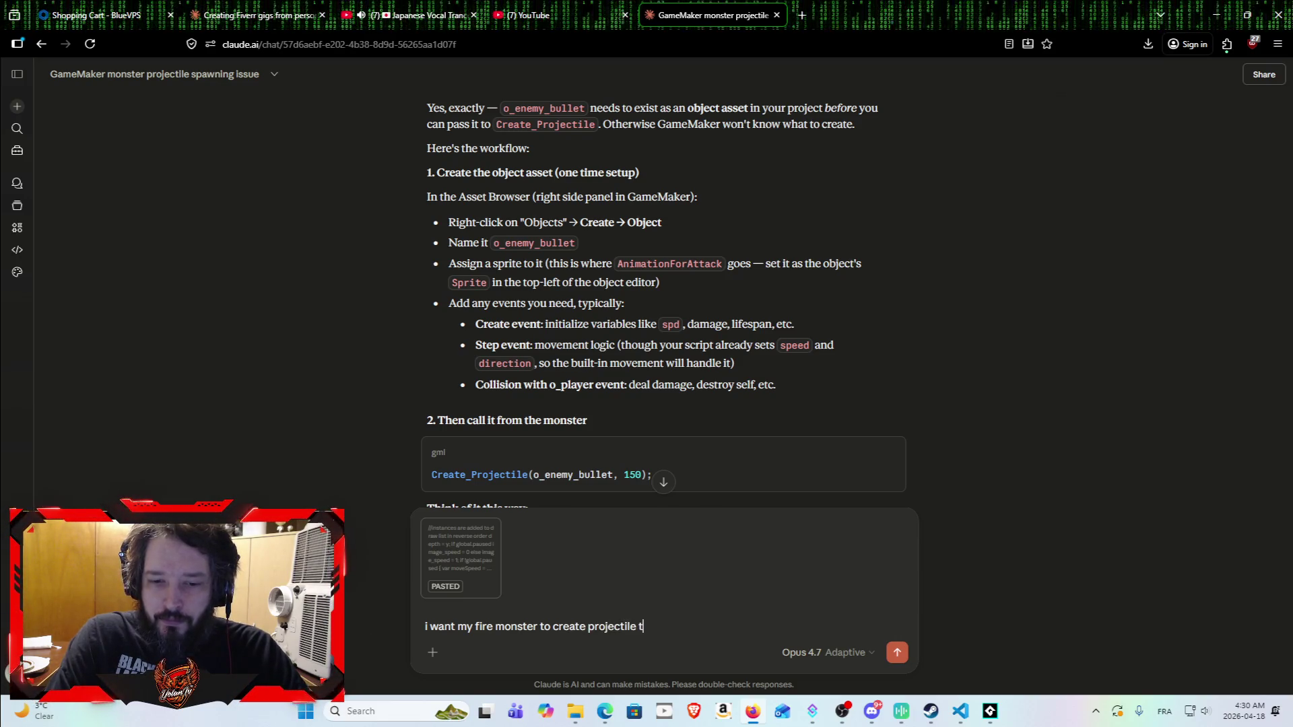
pyautogui.write('oward the ')
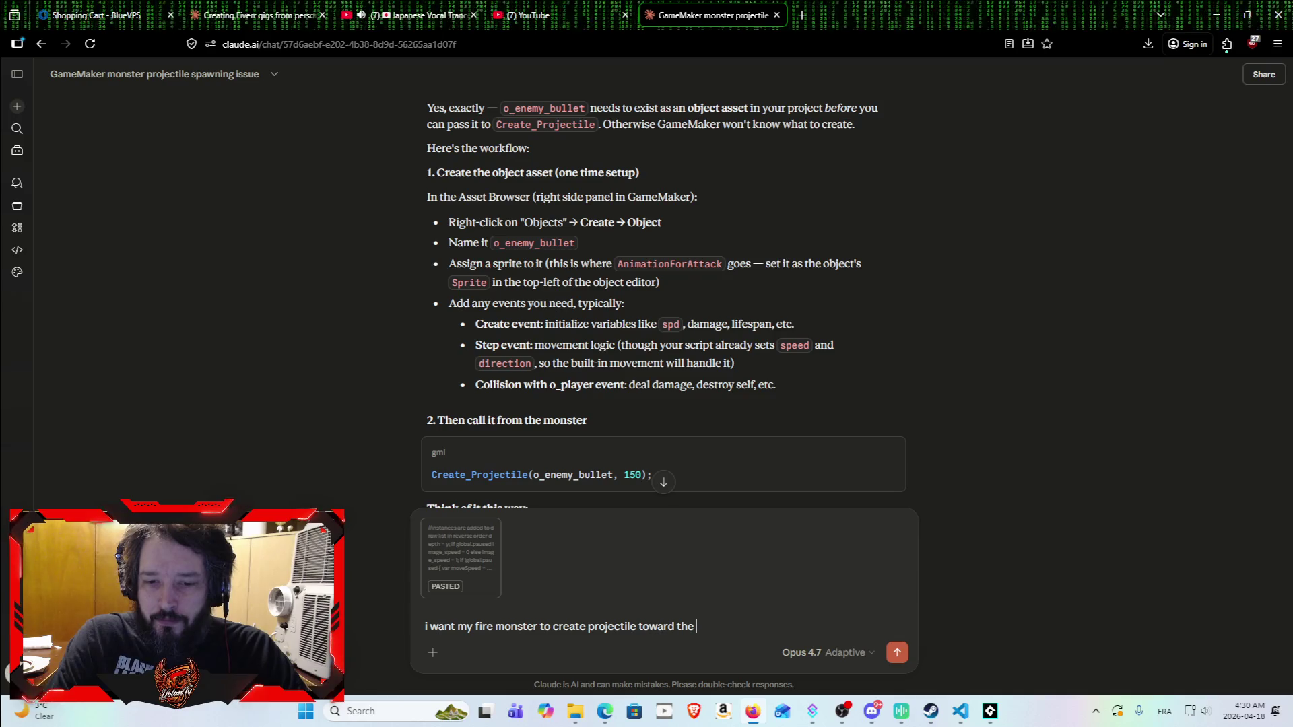
pyautogui.write('player')
pyautogui.write('switch (typeOfAttacks) { case TypeOfAttacksEnum.projectile: Create_Projectile(AnimationForAttack,150); break; case TypeOfAttacksEnum.melle: //Create_Melle(AnimationForAttack,250); break; case TypeOfAttacksEnum.aura: // Code to execute if expression equals value2 break; case TypeOfAttacksEnum.special: // Code to execute if expression equals value2 break; // Add more cases as needed default: // Code to execute if none of the cases match }')
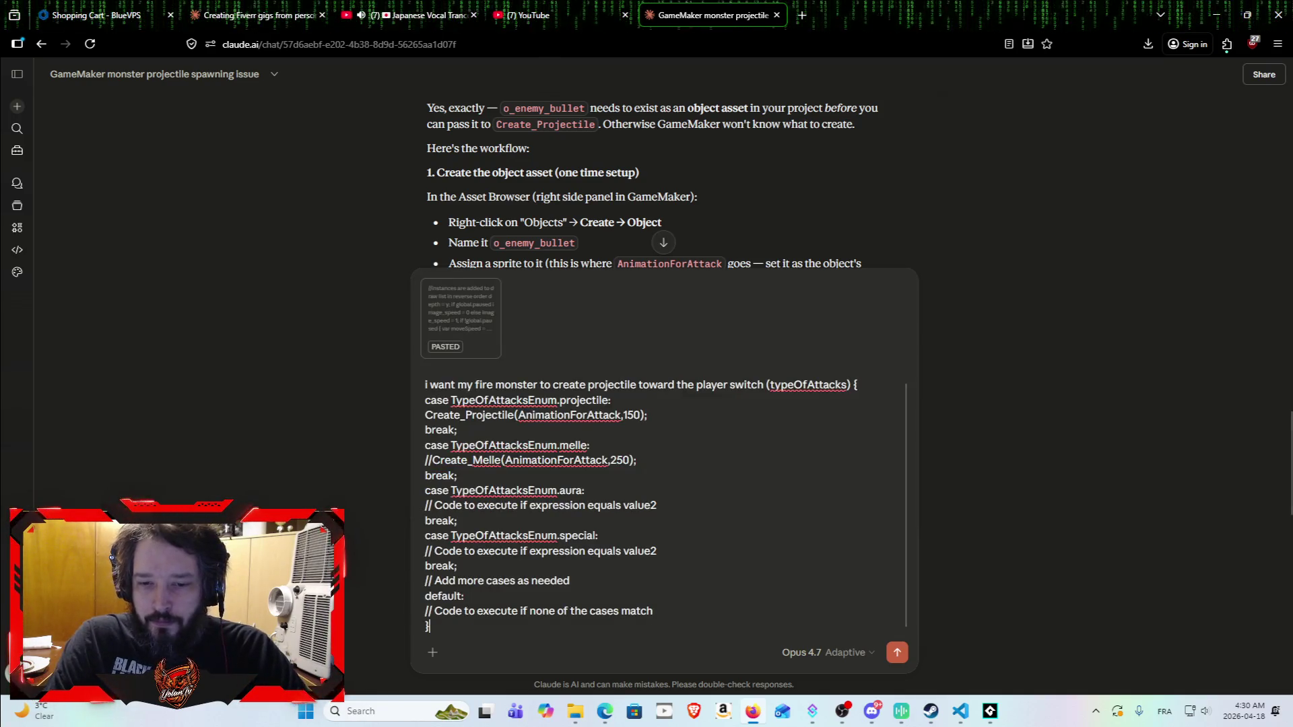
pyautogui.hotkey('ctrl', 'z')
pyautogui.write('sing')
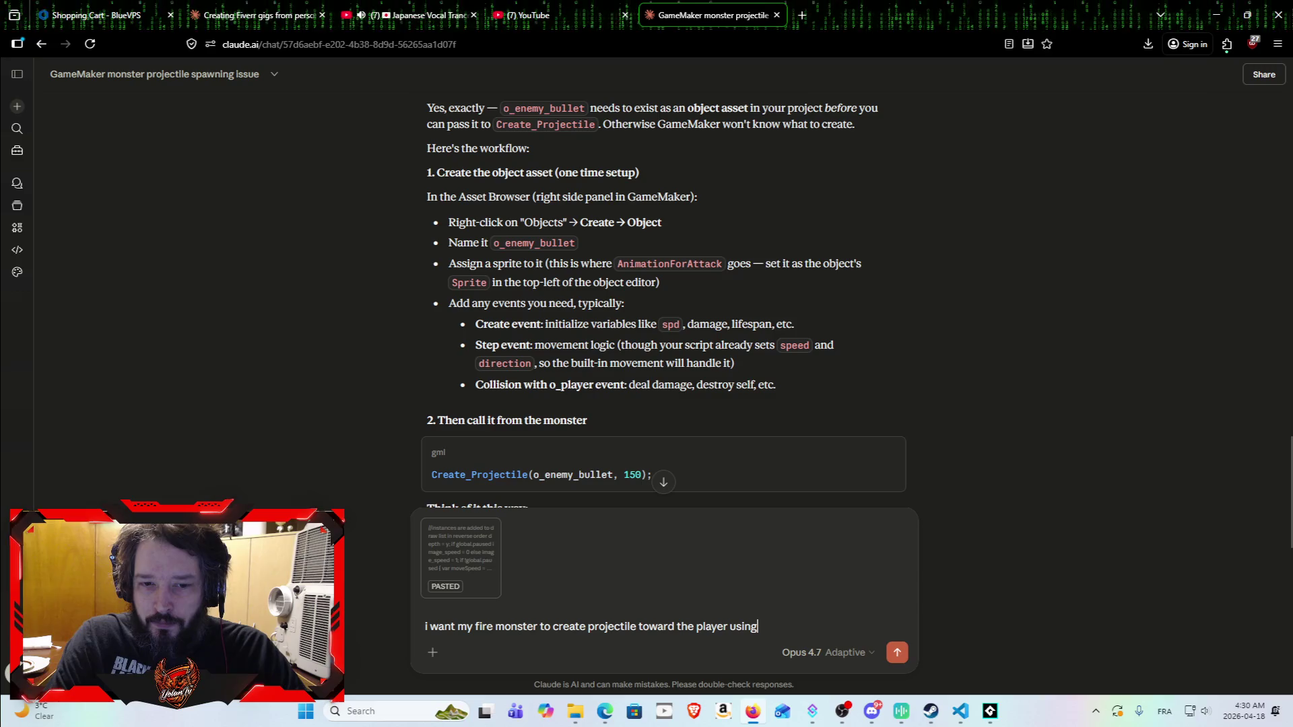
# Step: Append Claude's Create_Projectile(o_enemy_bullet, 150) call, send the question, and read the reply
pyautogui.scroll(-2, 641, 520)
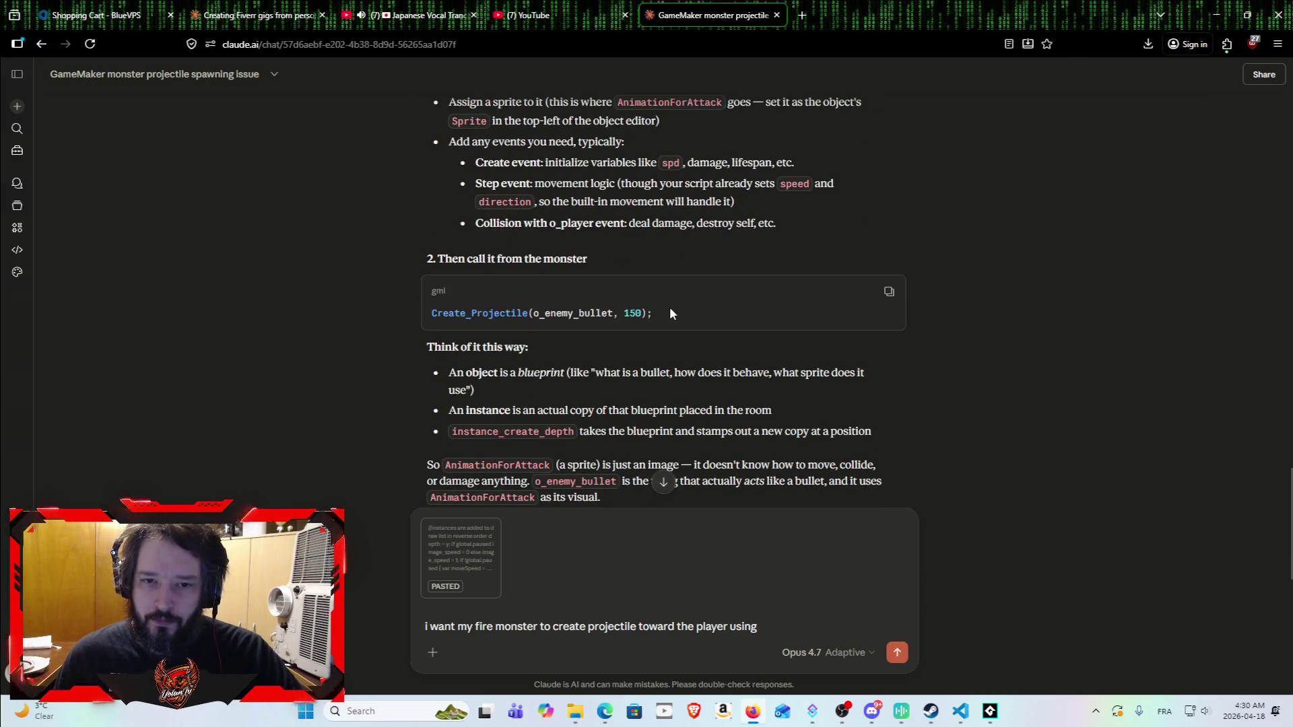
pyautogui.moveTo(669, 310); pyautogui.dragTo(496, 301)
pyautogui.hotkey('ctrl', 'c')
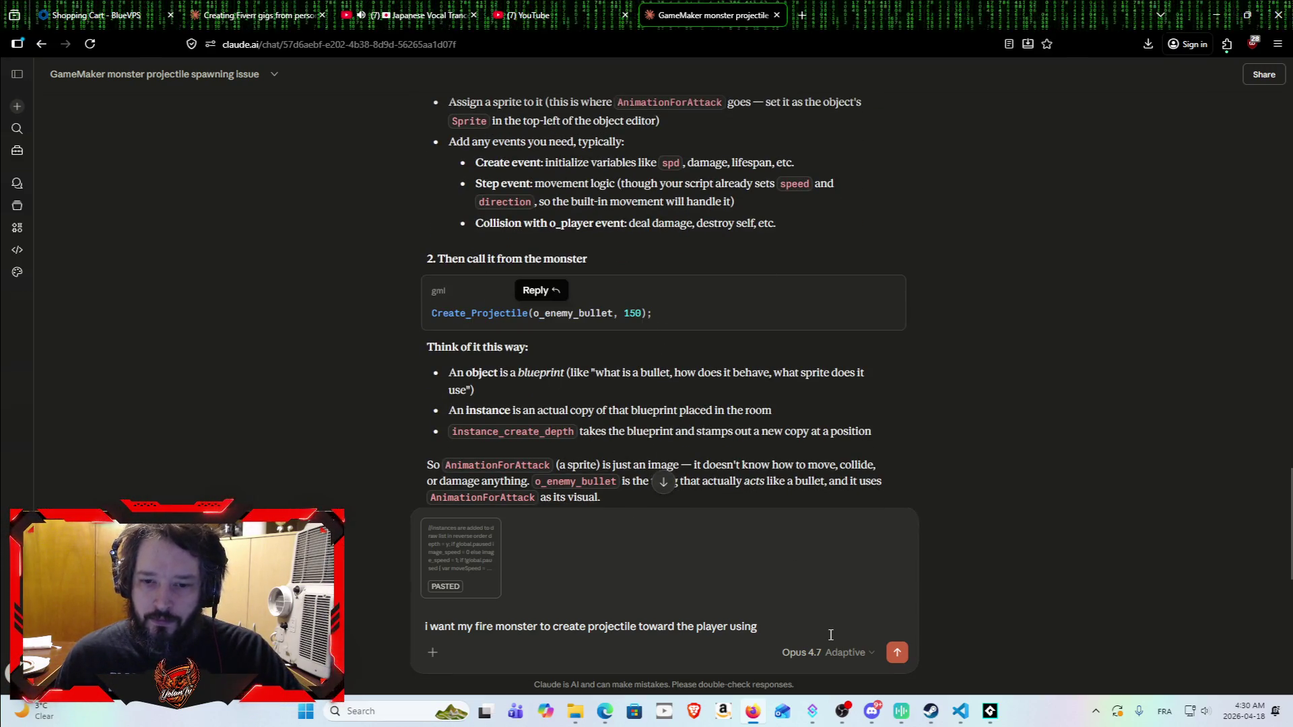
pyautogui.click(820, 626)
pyautogui.hotkey('ctrl', 'v')
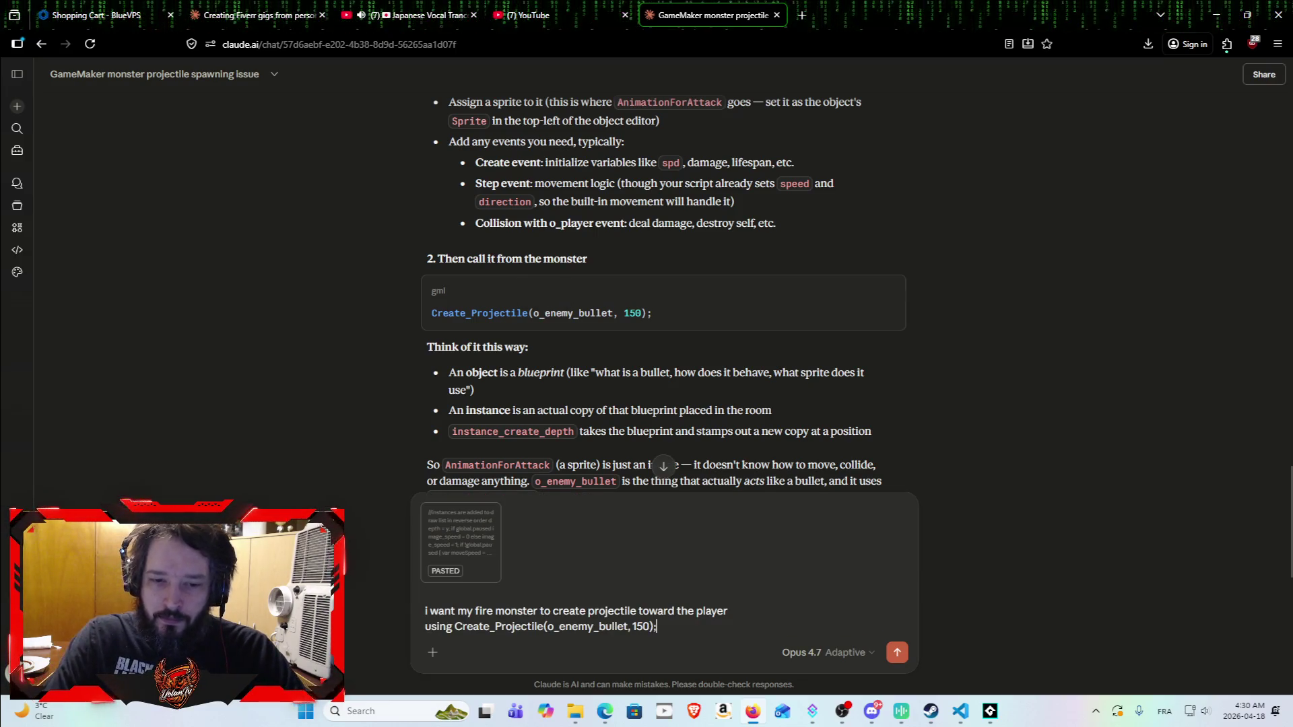
pyautogui.press('Return')
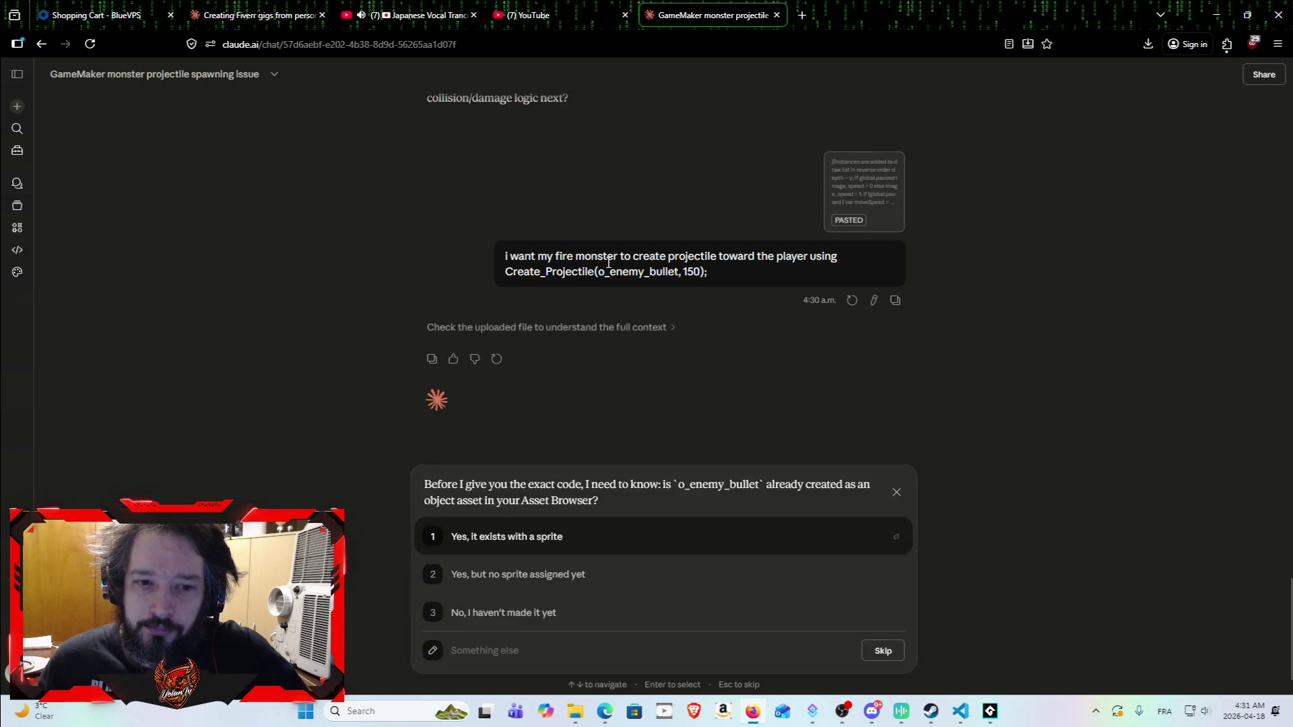
pyautogui.scroll(-1, 525, 384)
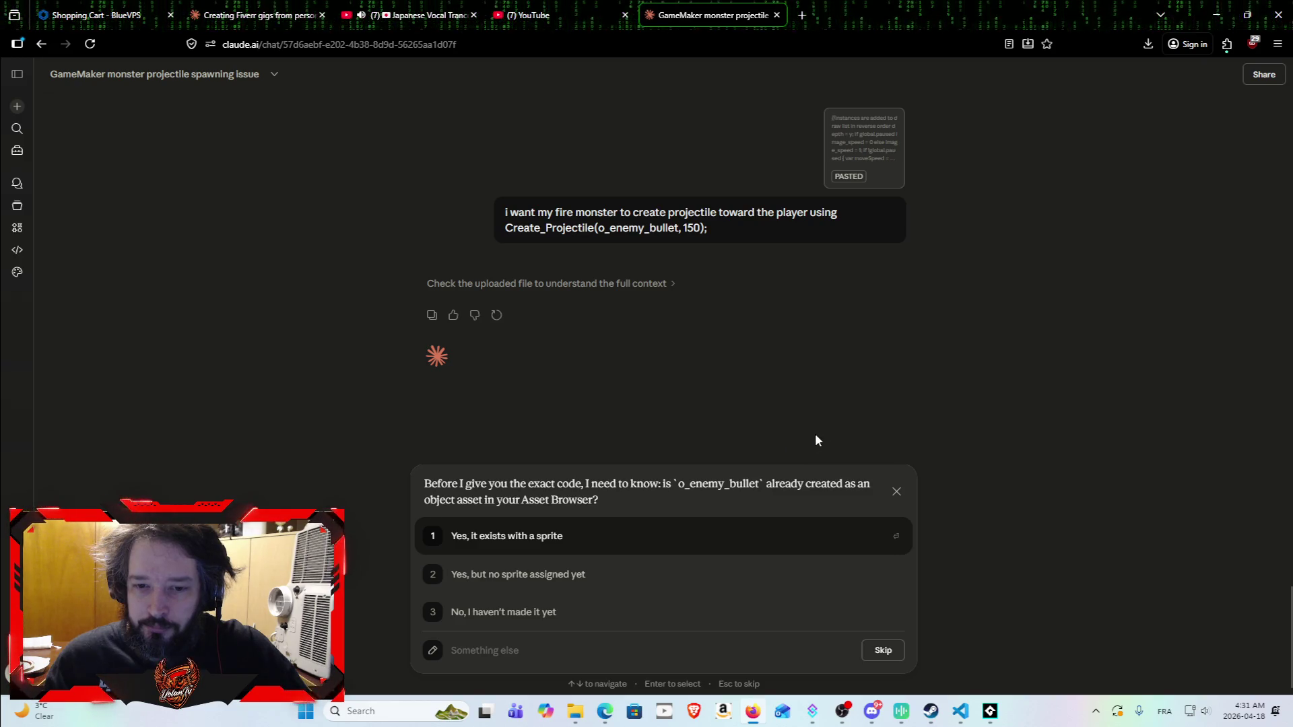
pyautogui.click(988, 721)
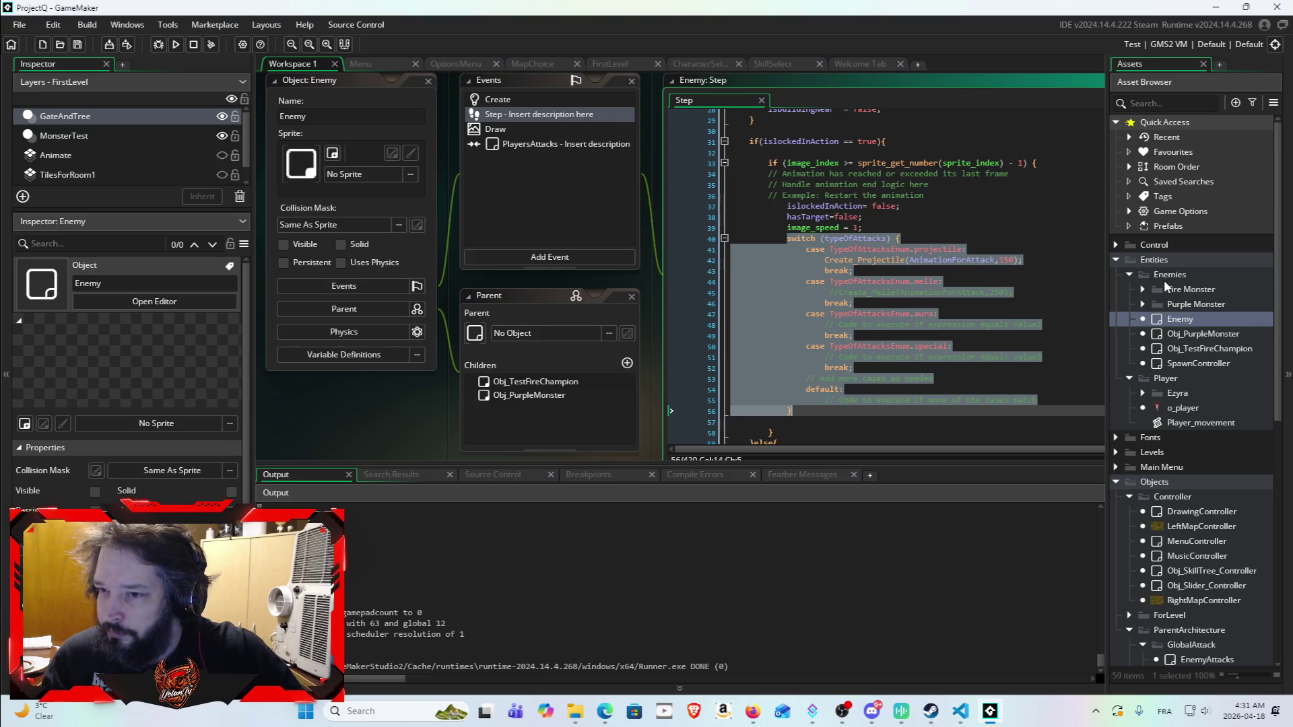
# Step: Browse Objects > ForLevel > EnnemyBullet to inspect the FireBullet object
pyautogui.click(1140, 305)
pyautogui.click(1141, 304)
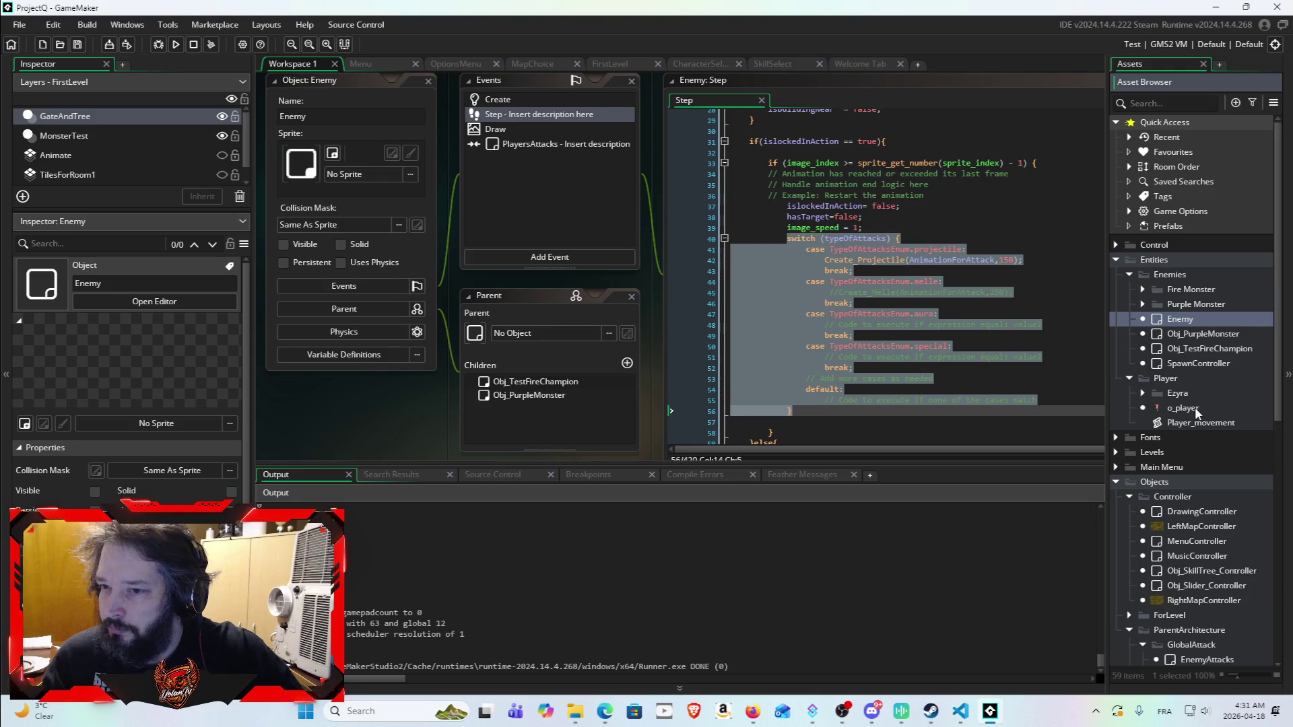
pyautogui.scroll(-3, 1195, 407)
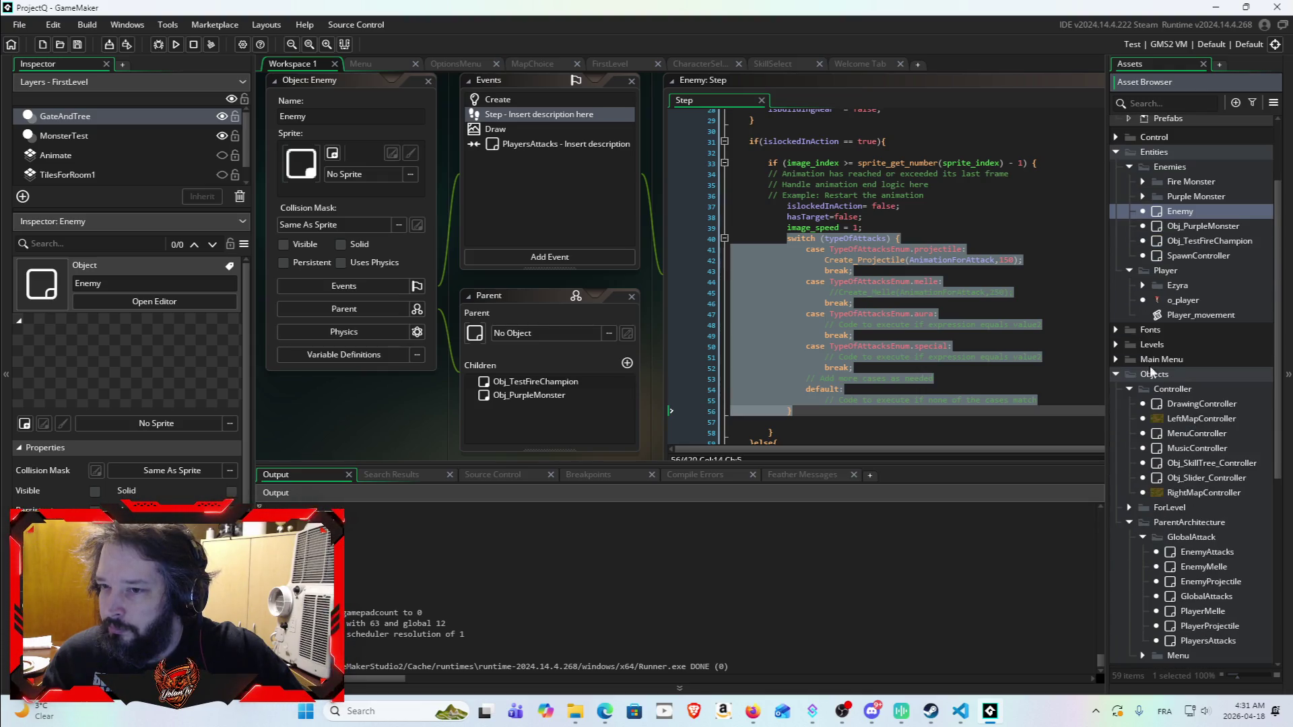
pyautogui.click(1116, 374)
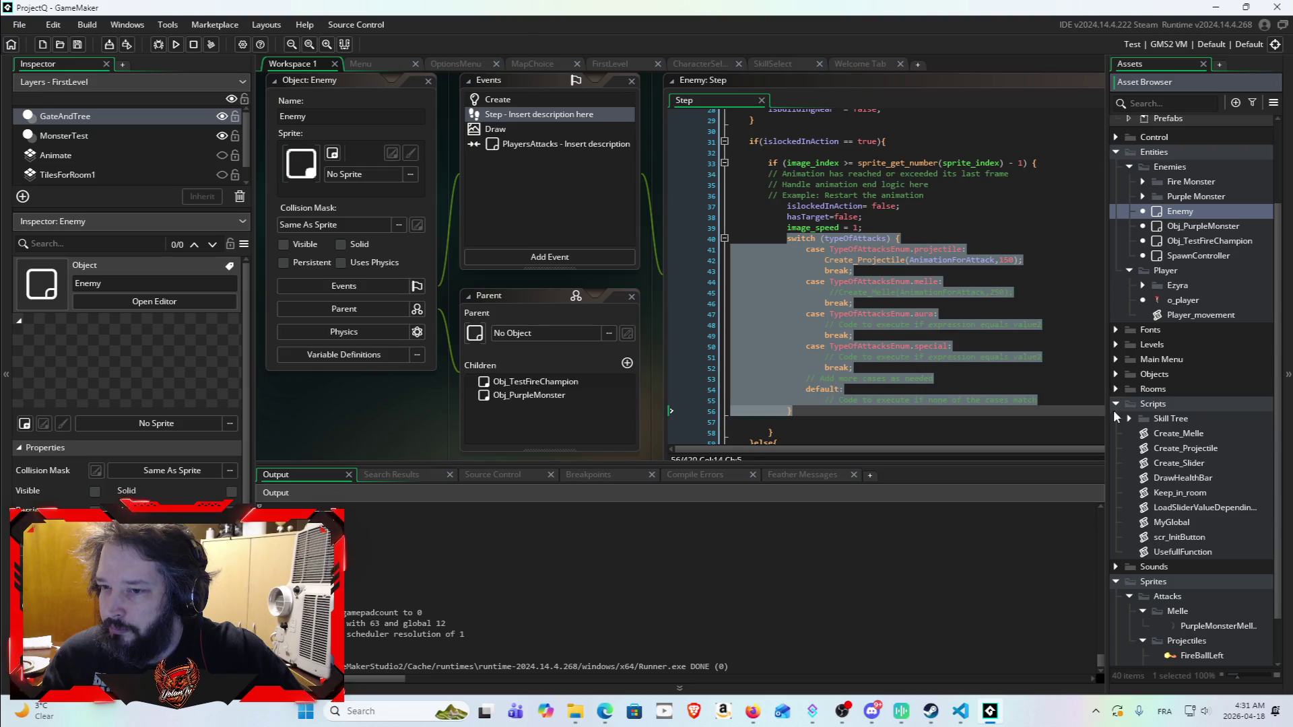
pyautogui.scroll(3, 1113, 409)
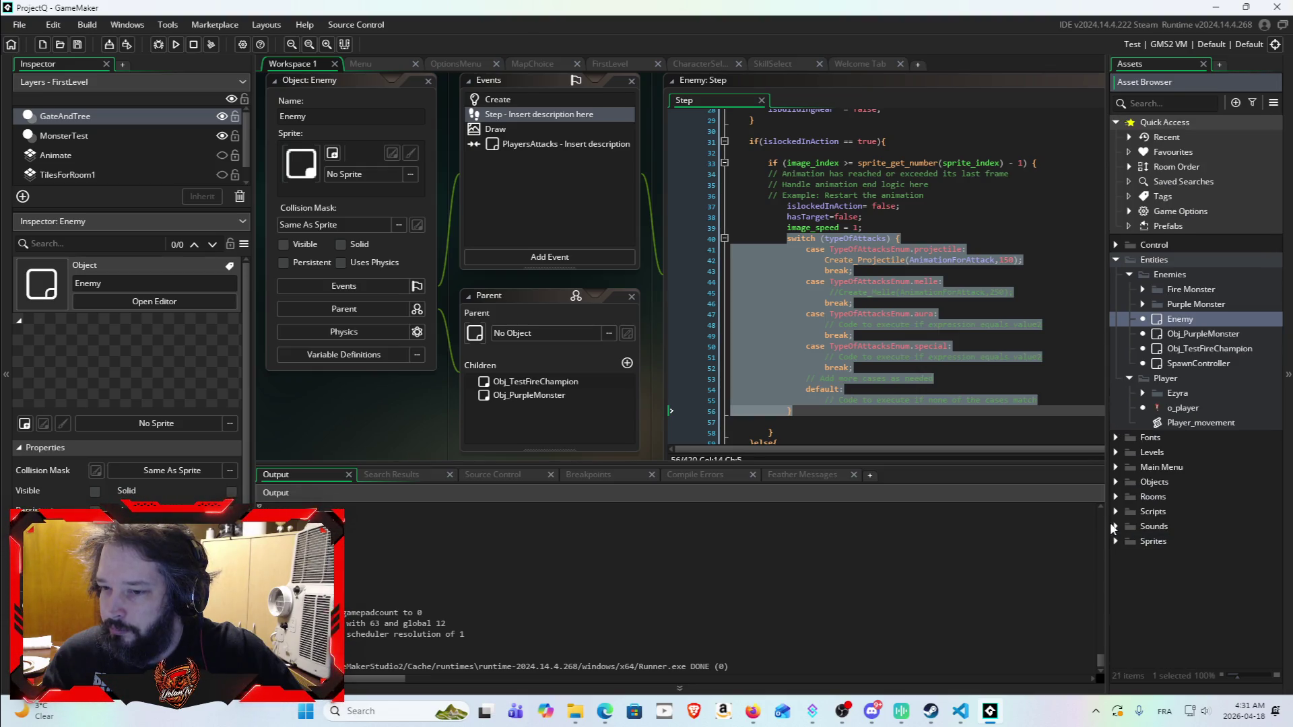
pyautogui.click(1115, 468)
pyautogui.scroll(-3, 1207, 494)
pyautogui.scroll(-2, 1204, 478)
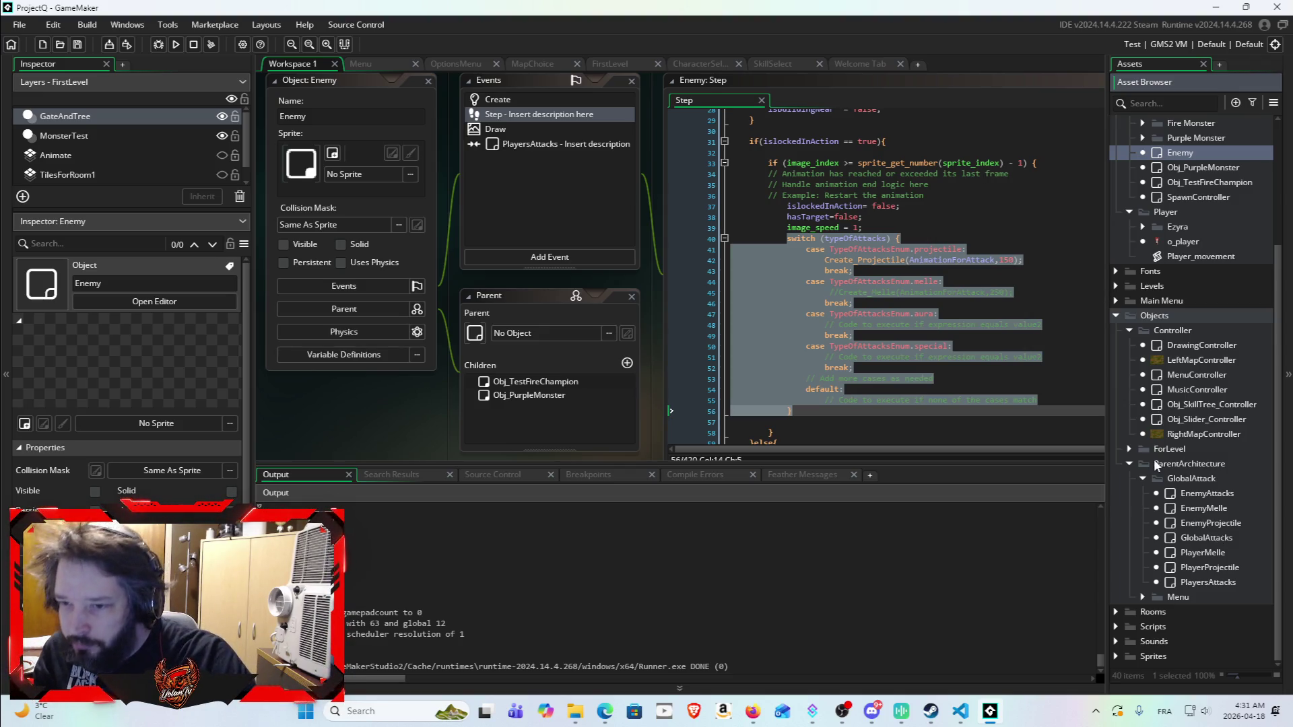
pyautogui.click(1129, 449)
pyautogui.click(1142, 463)
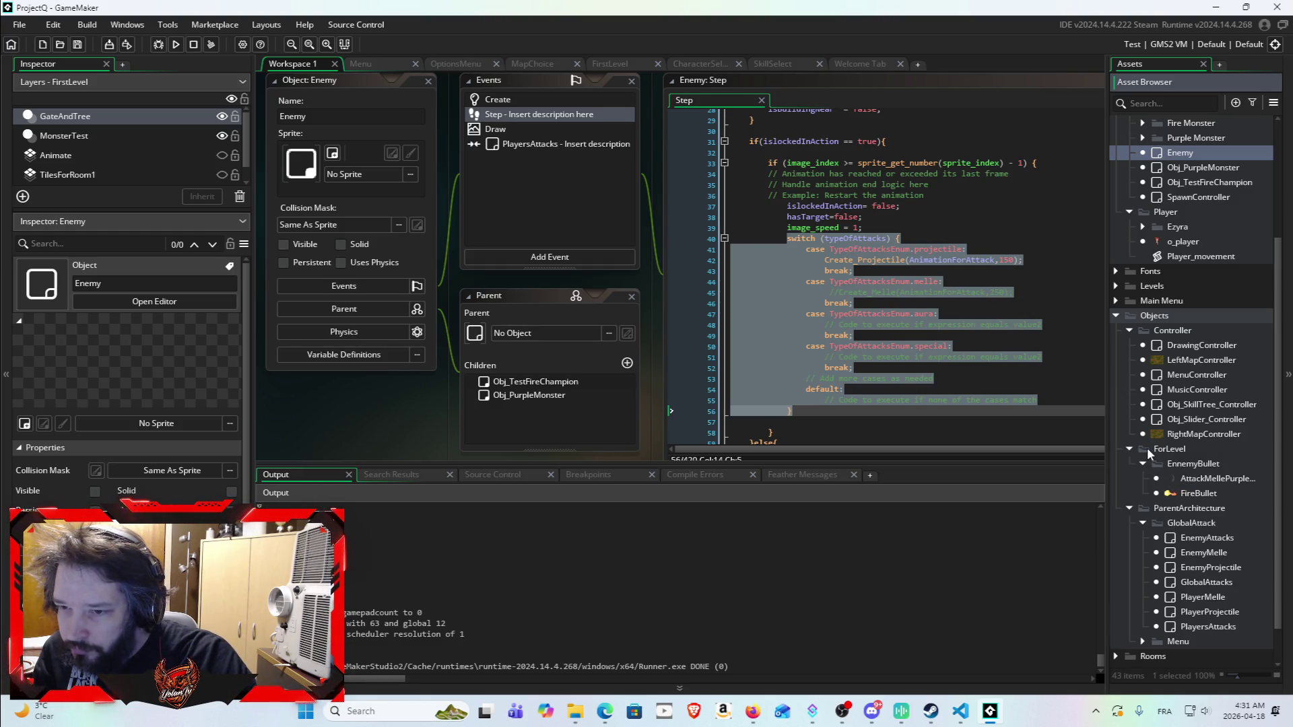
pyautogui.click(1205, 492)
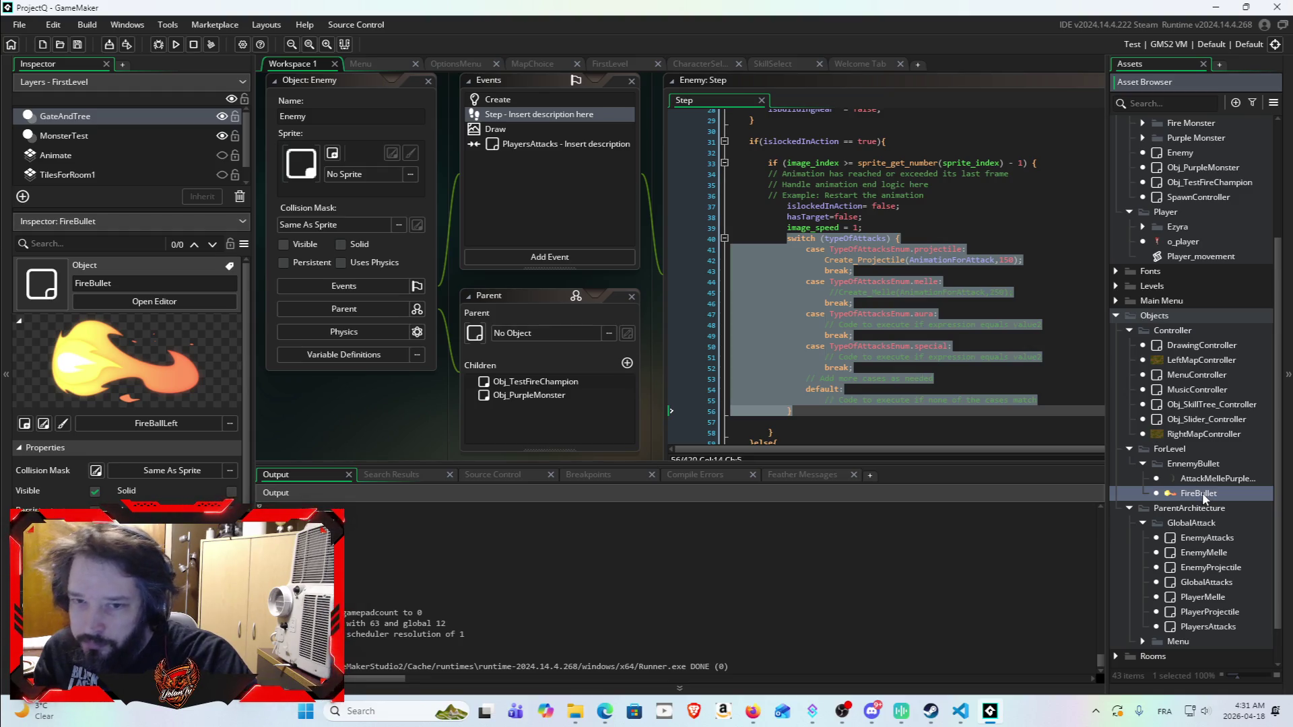
# Step: Replace AnimationForAttack with FireBullet on line 42 of Enemy's Step code and run the game
pyautogui.doubleClick(969, 257)
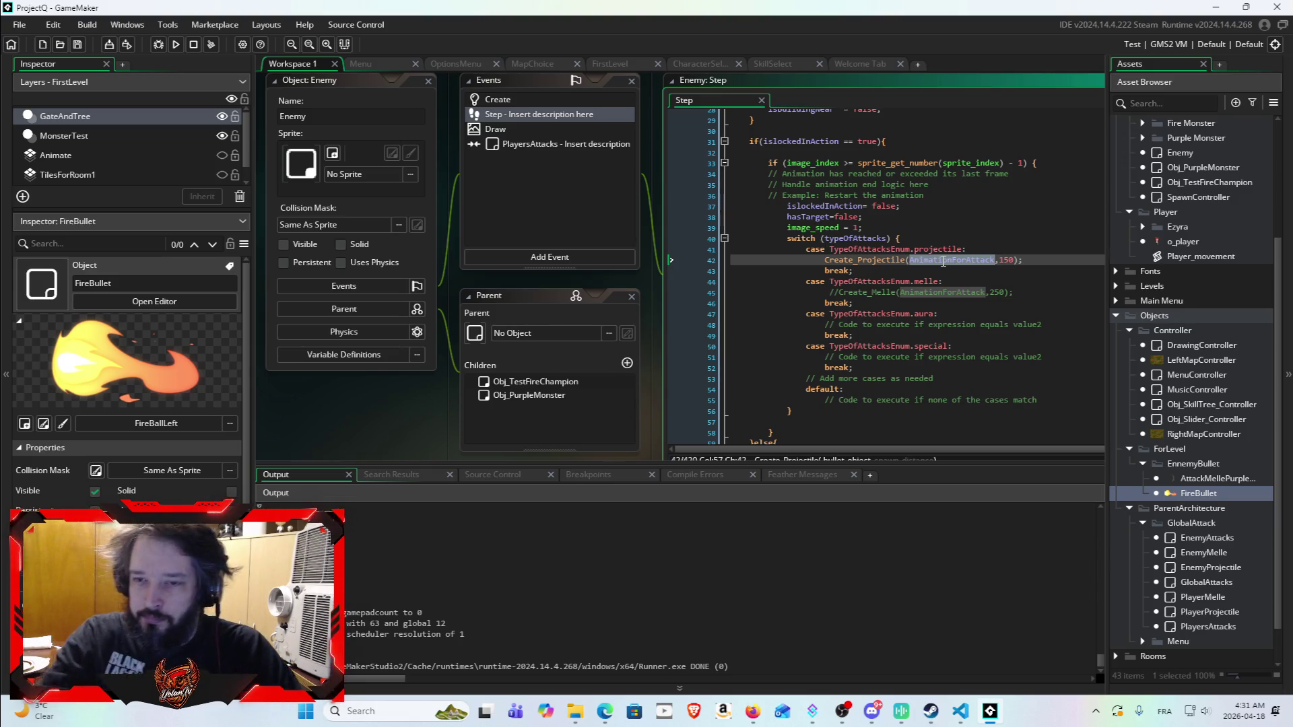
pyautogui.write('Fire')
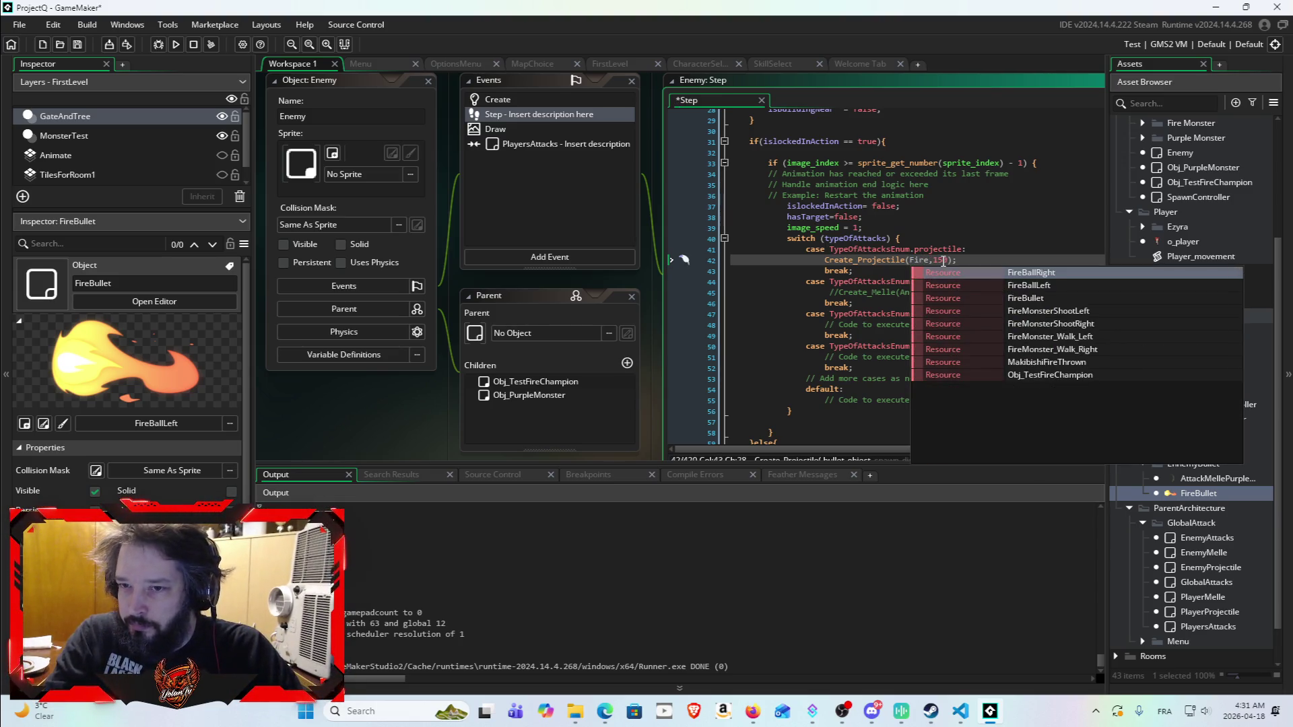
pyautogui.press('Down')
pyautogui.press('Down')
pyautogui.press('Return')
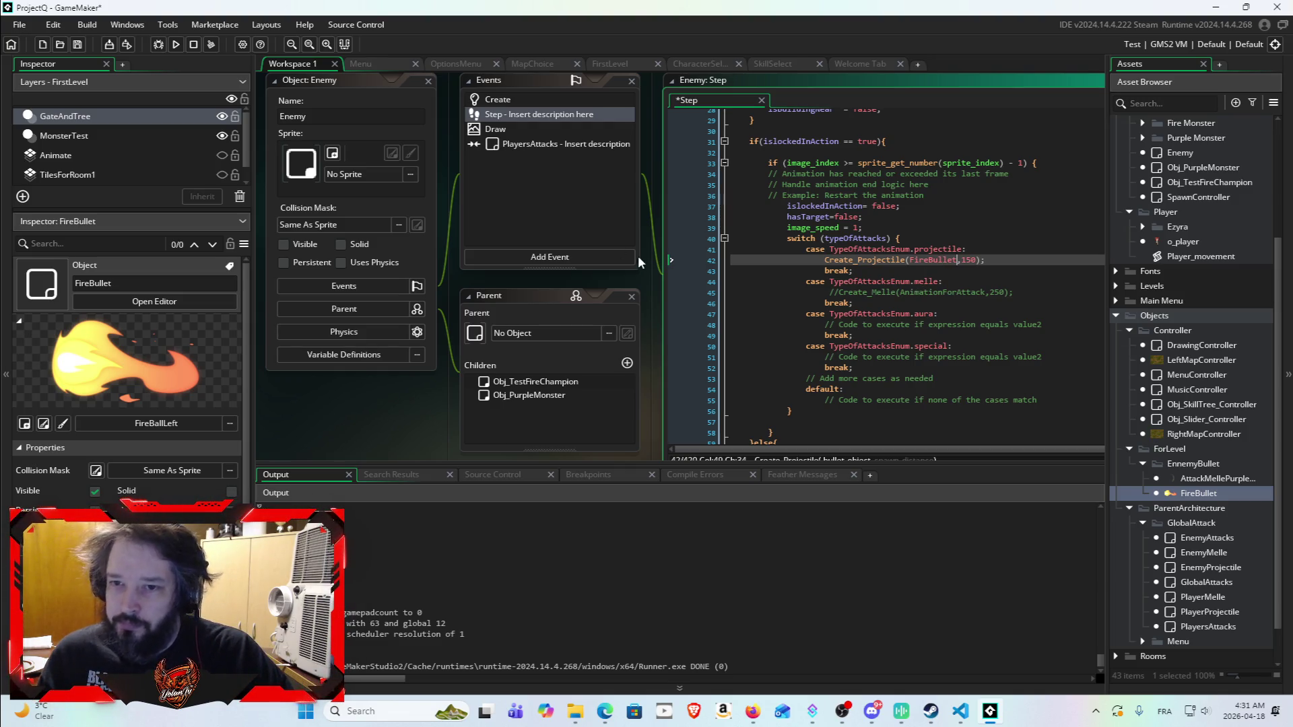
pyautogui.click(175, 44)
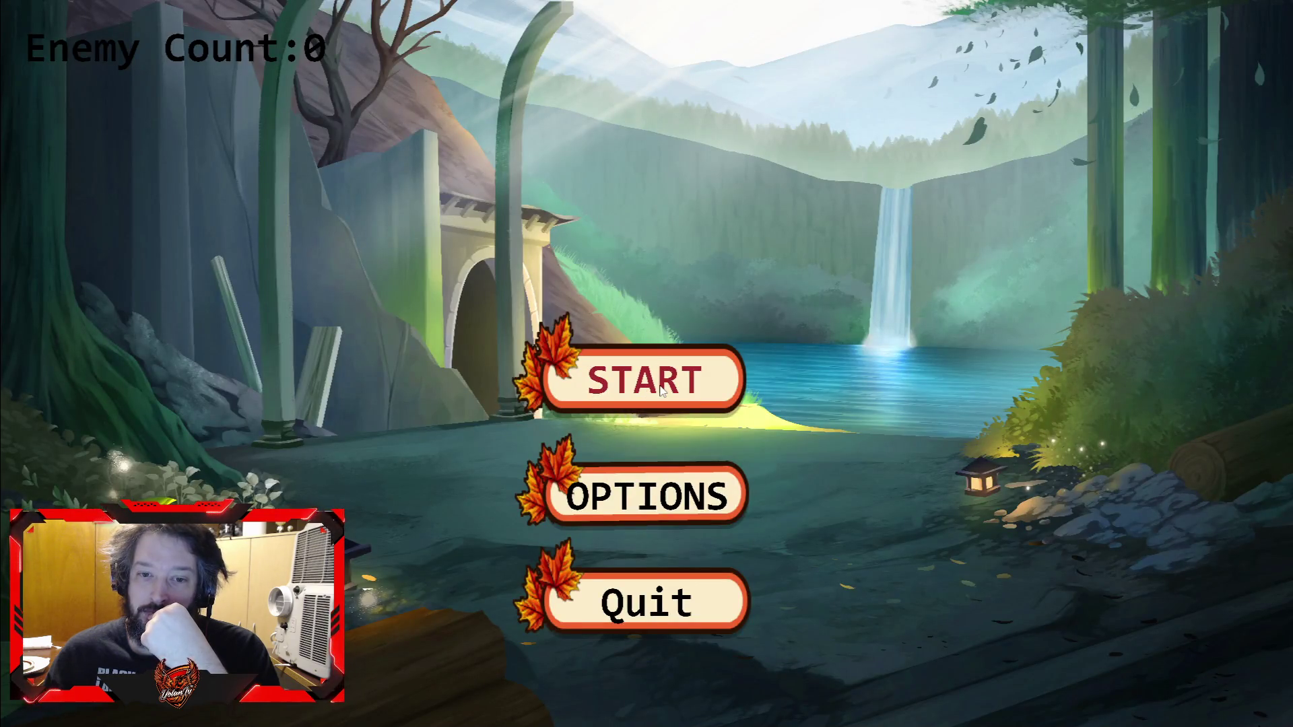
# Step: Start the game, choose the character, and walk right then down-left through the level
pyautogui.click(661, 391)
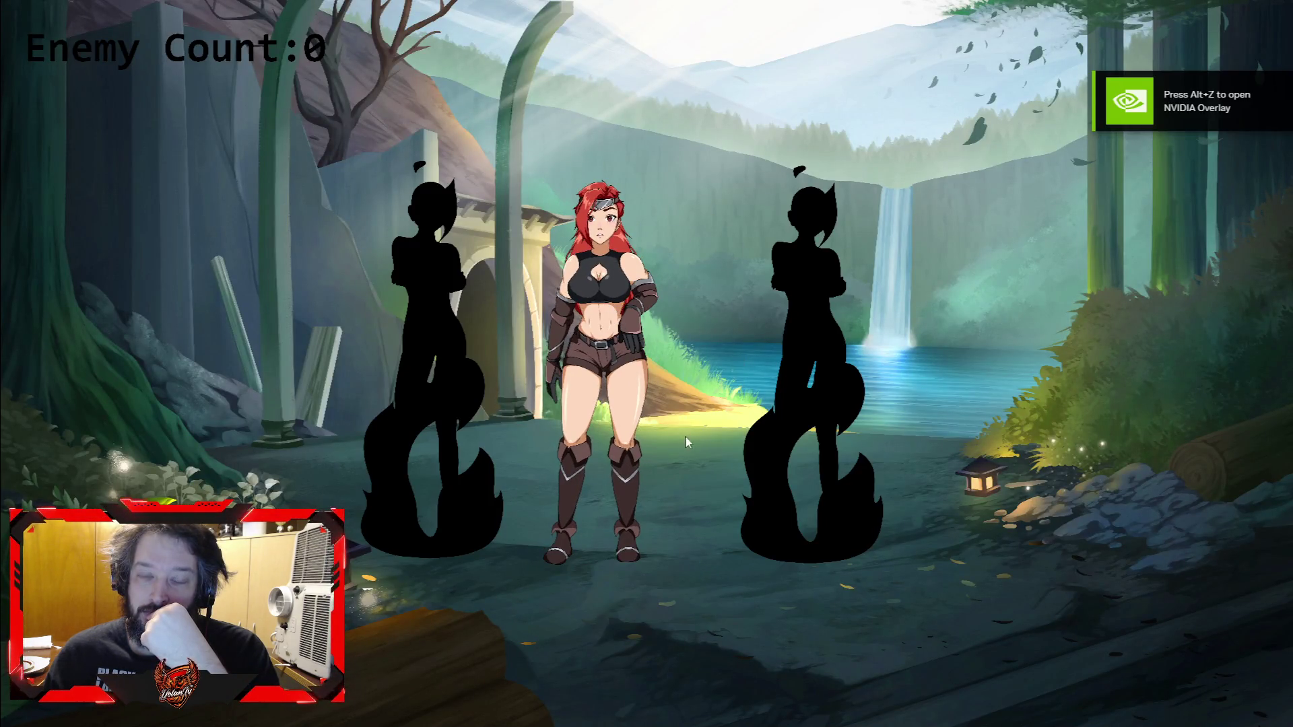
pyautogui.click(660, 383)
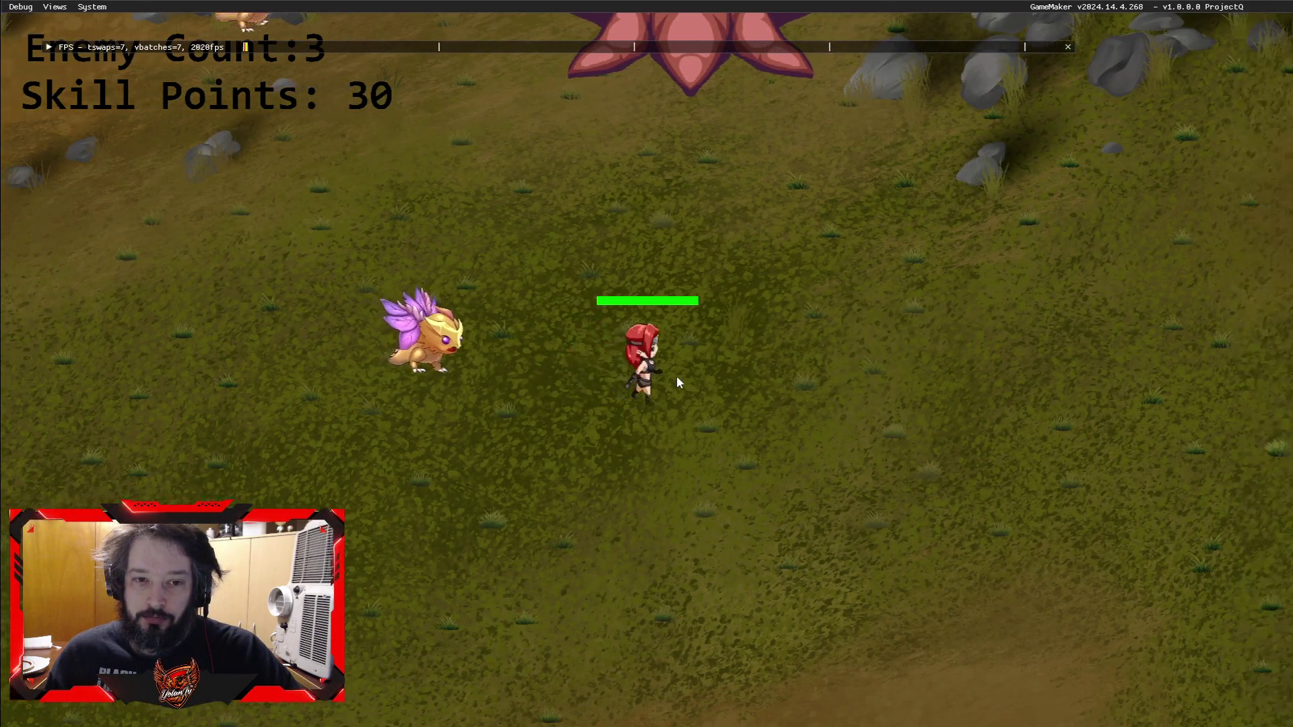
pyautogui.press('d')
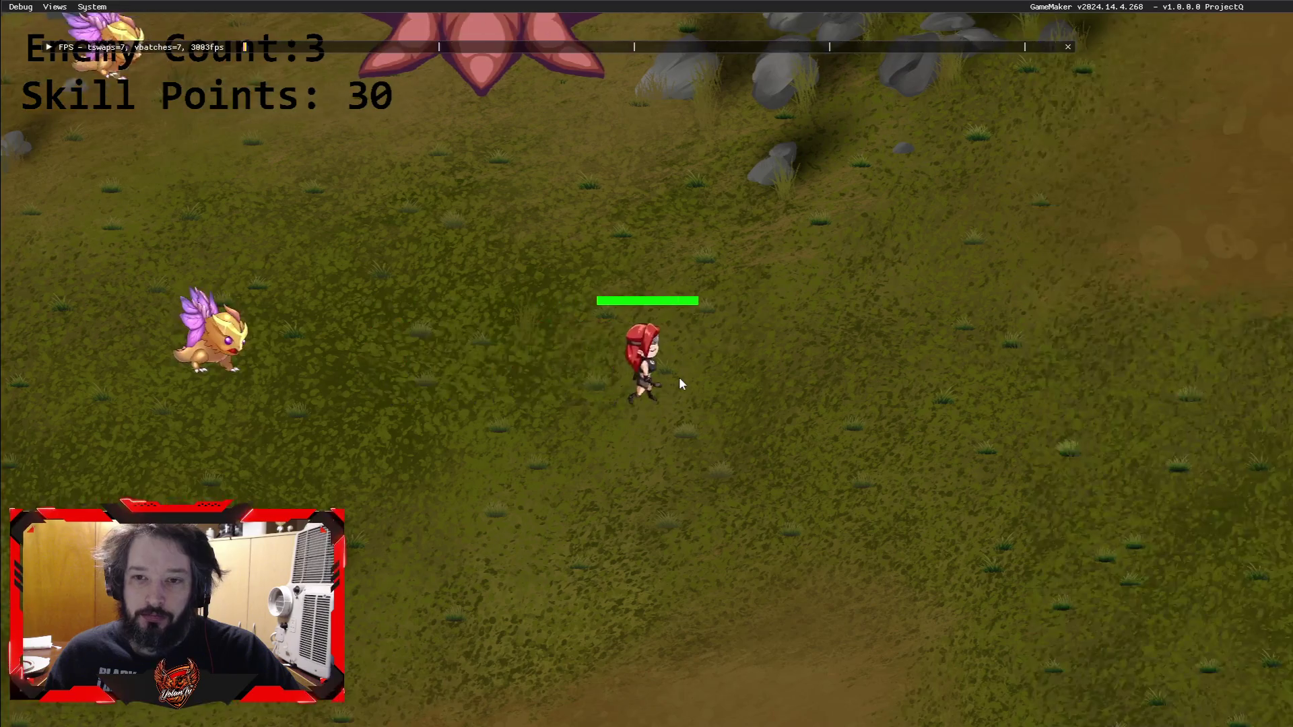
pyautogui.press('d')
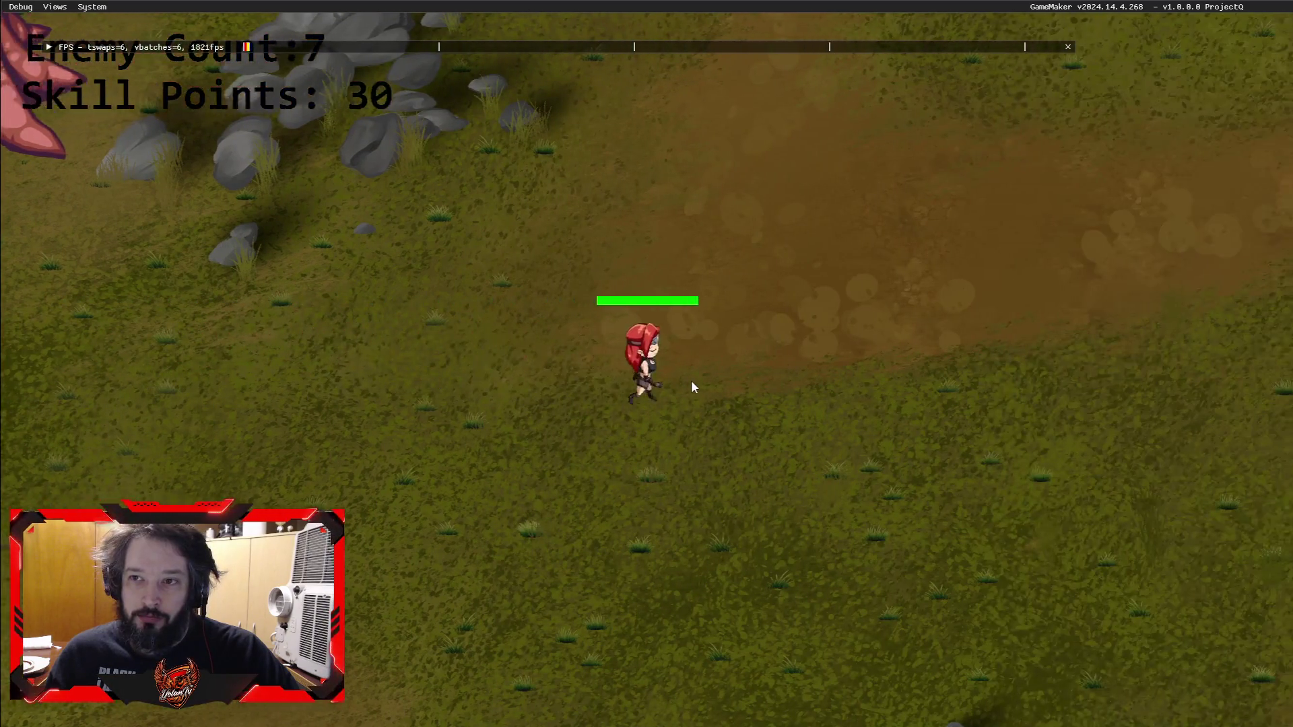
pyautogui.press('s')
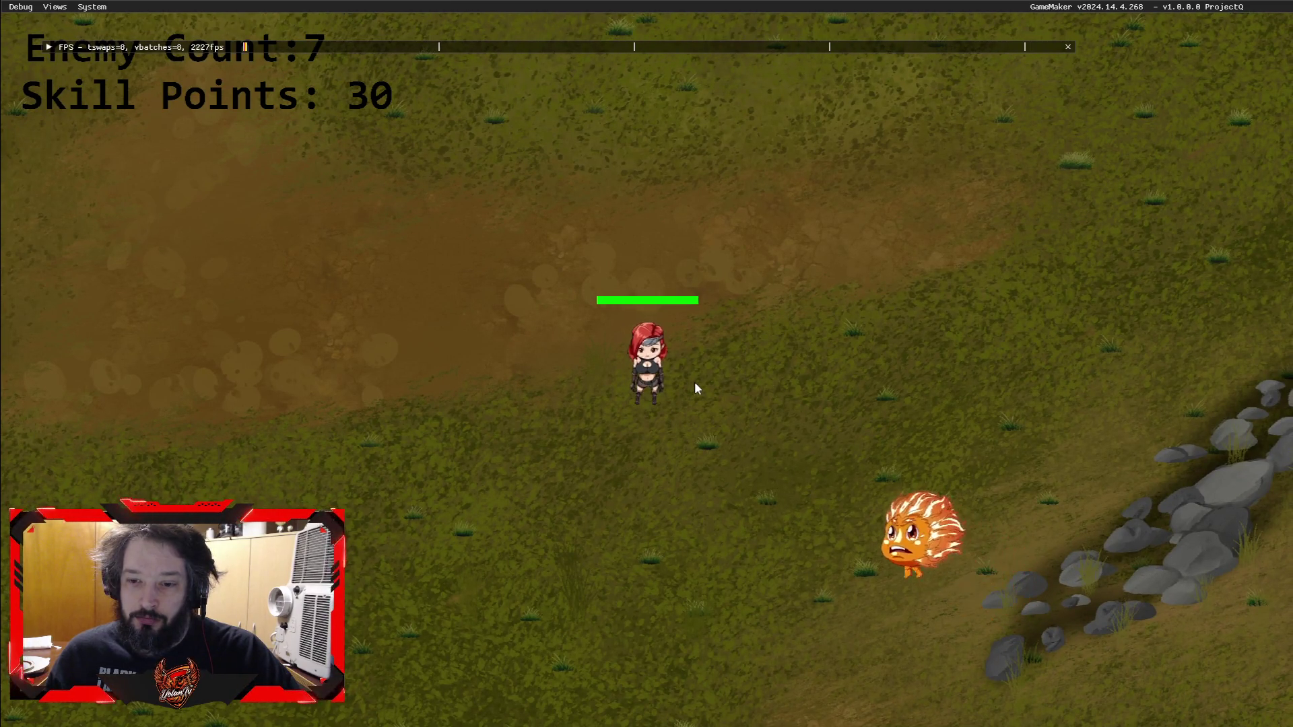
pyautogui.press('a')
pyautogui.press('s')
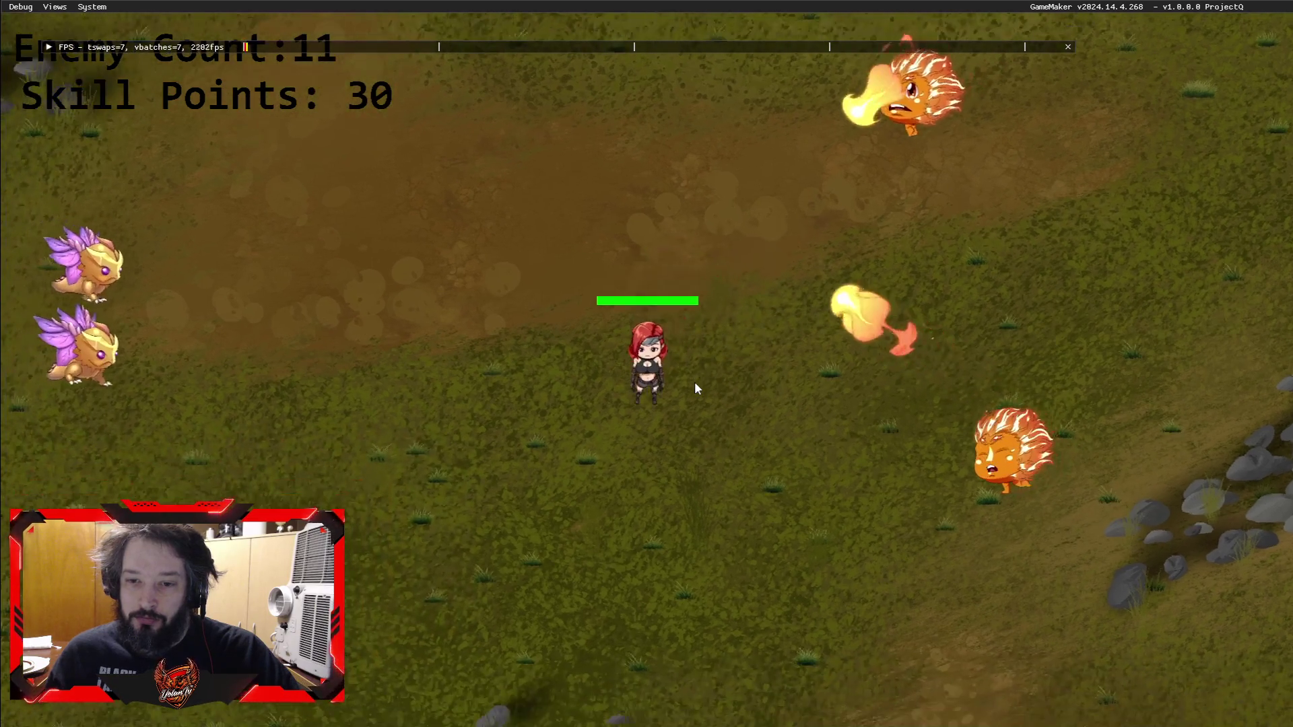
pyautogui.press('a')
pyautogui.press('s')
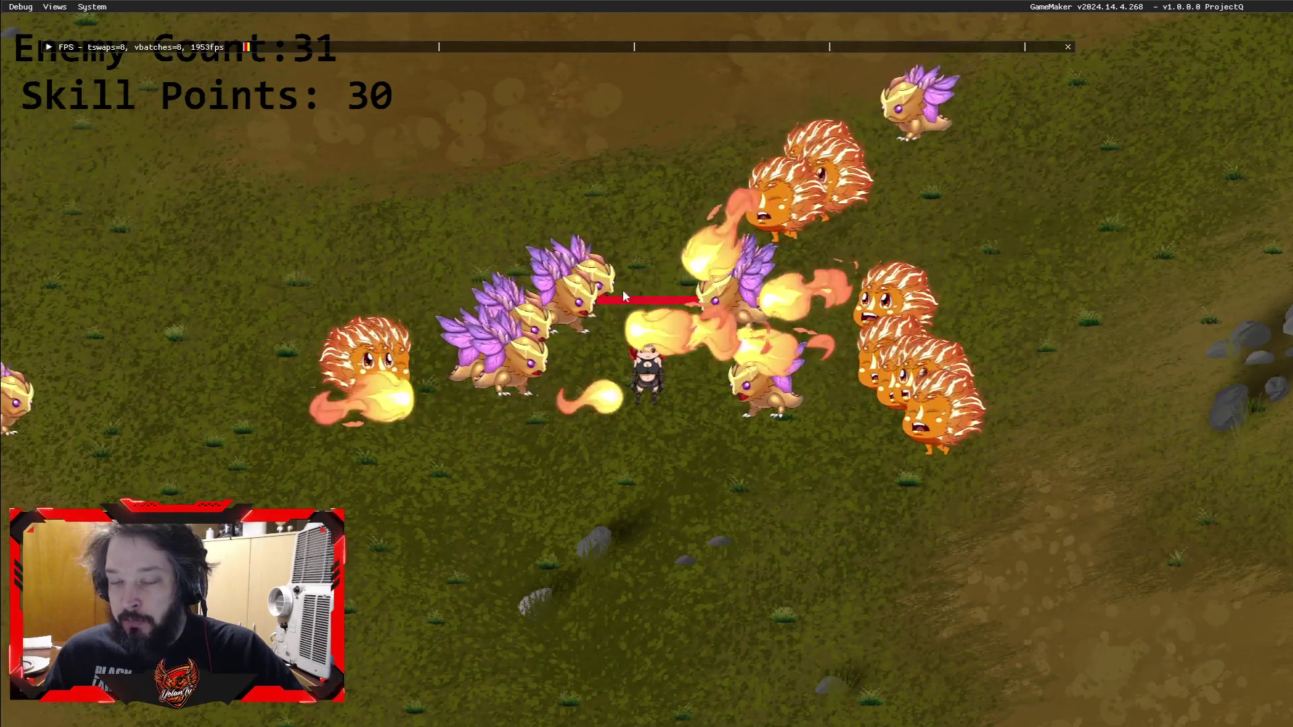
# Step: Walk north, west and south while fire monsters shoot, then glance at the skill page
pyautogui.press('w')
pyautogui.press('w')
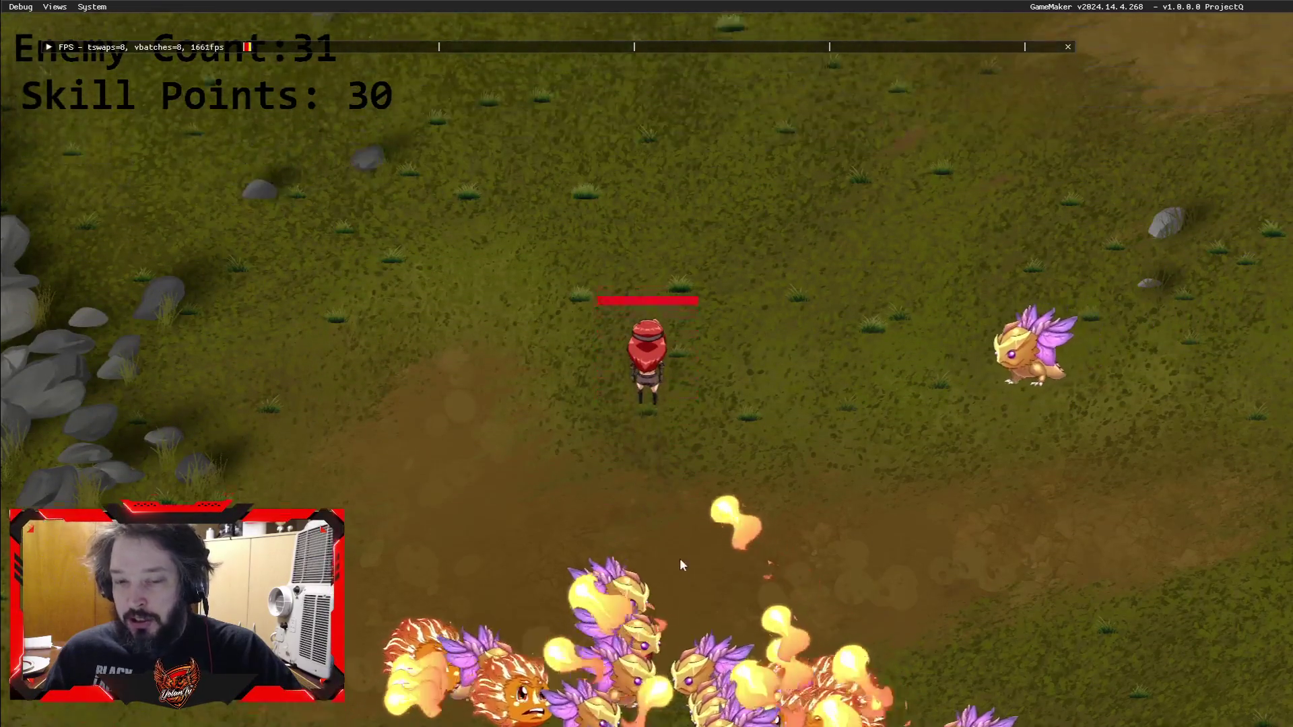
pyautogui.press('a')
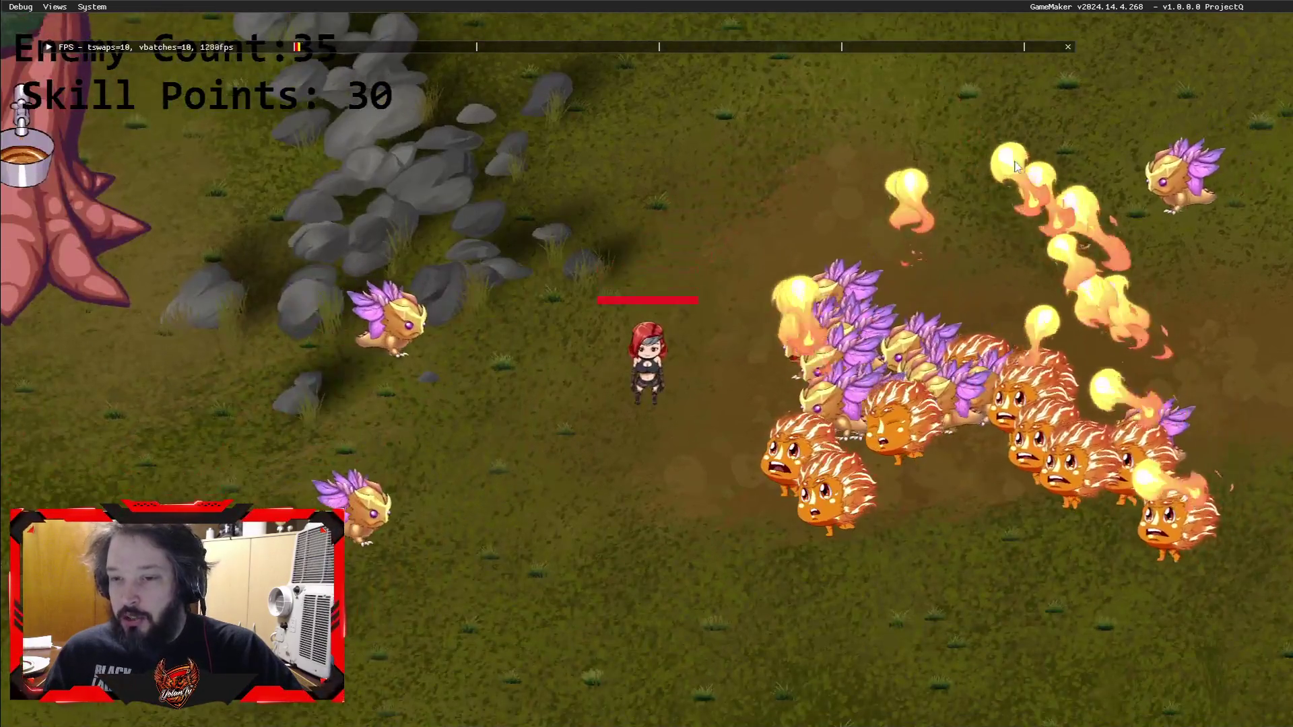
pyautogui.press('s')
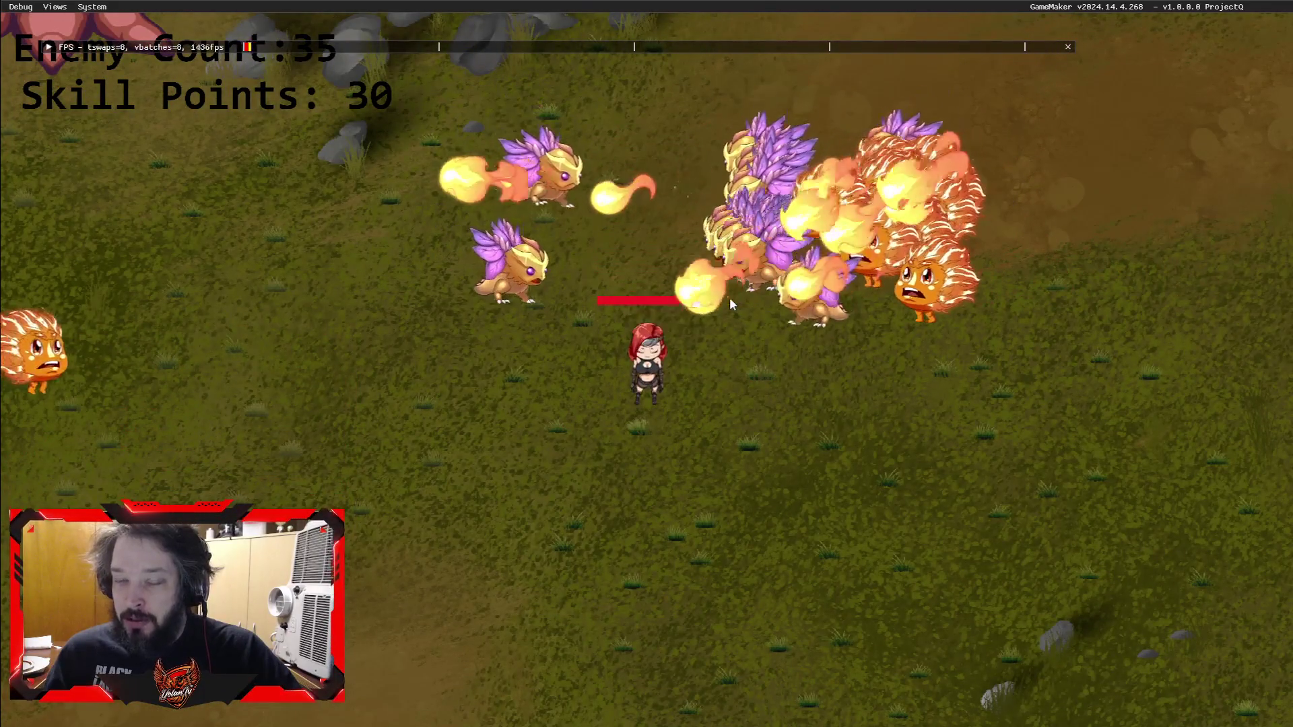
pyautogui.press('s')
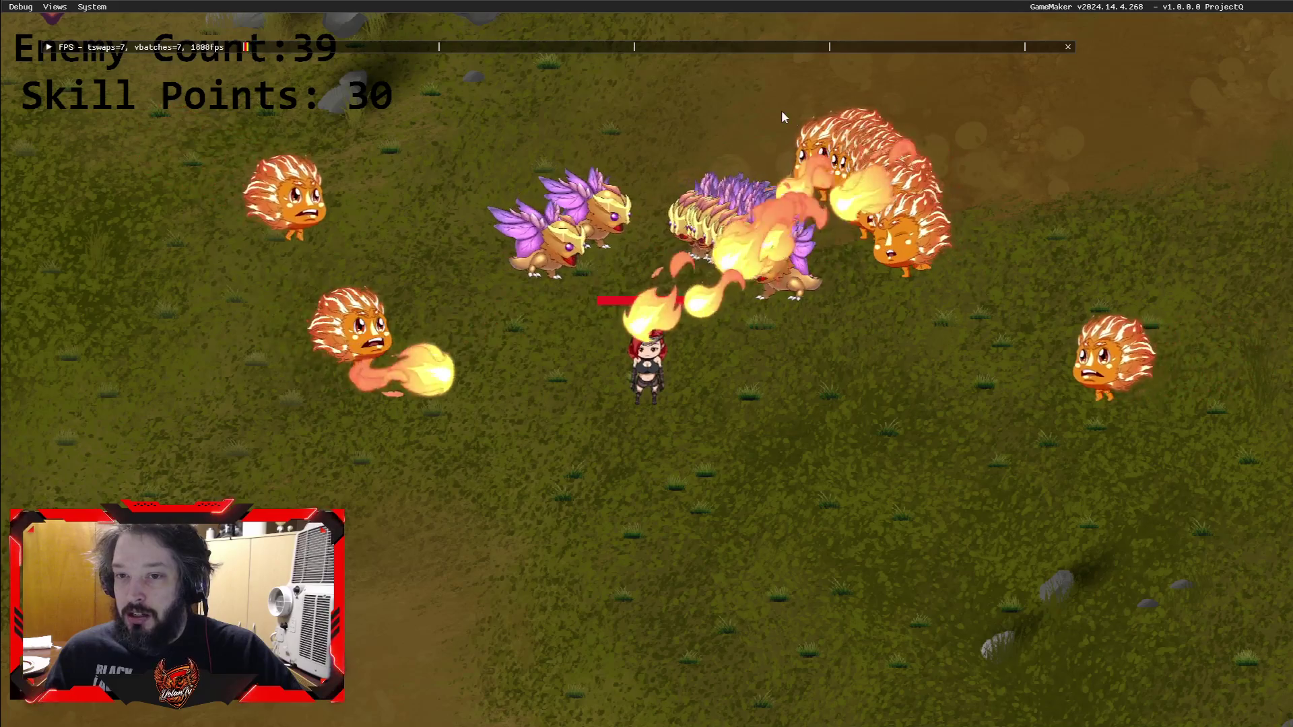
pyautogui.press('s')
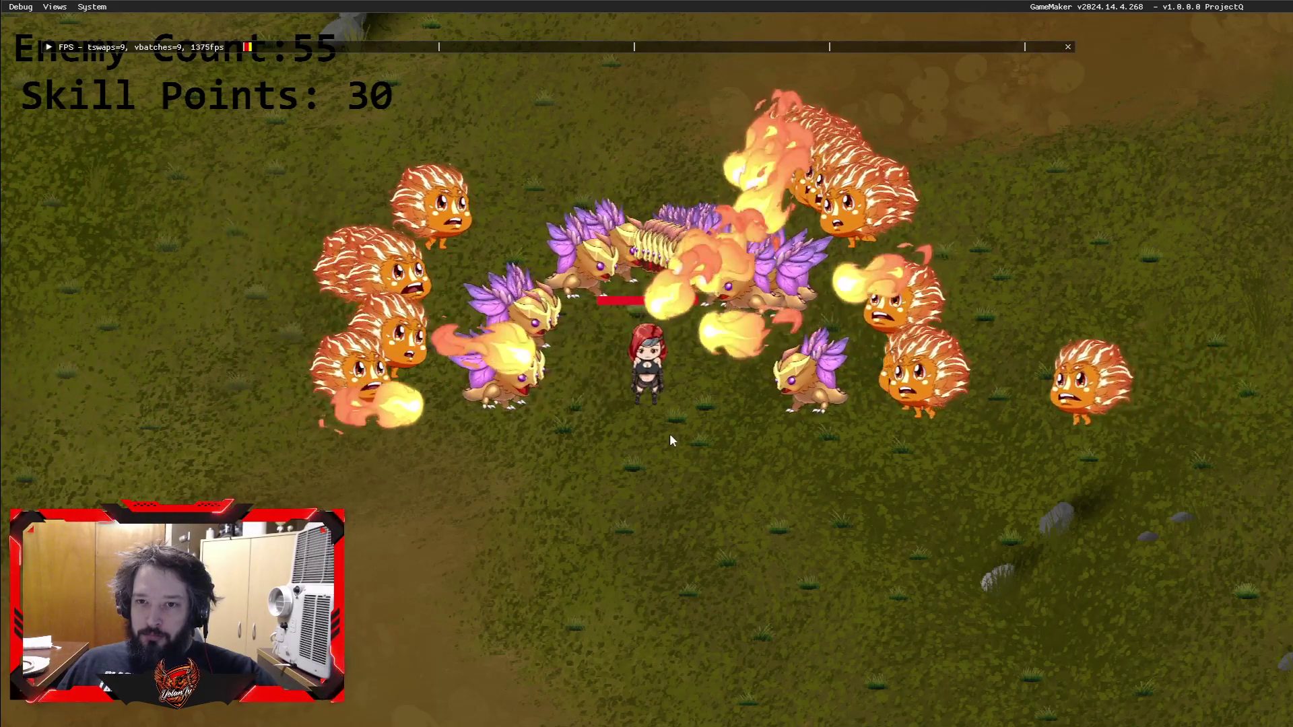
pyautogui.press('Tab')
pyautogui.press('Tab')
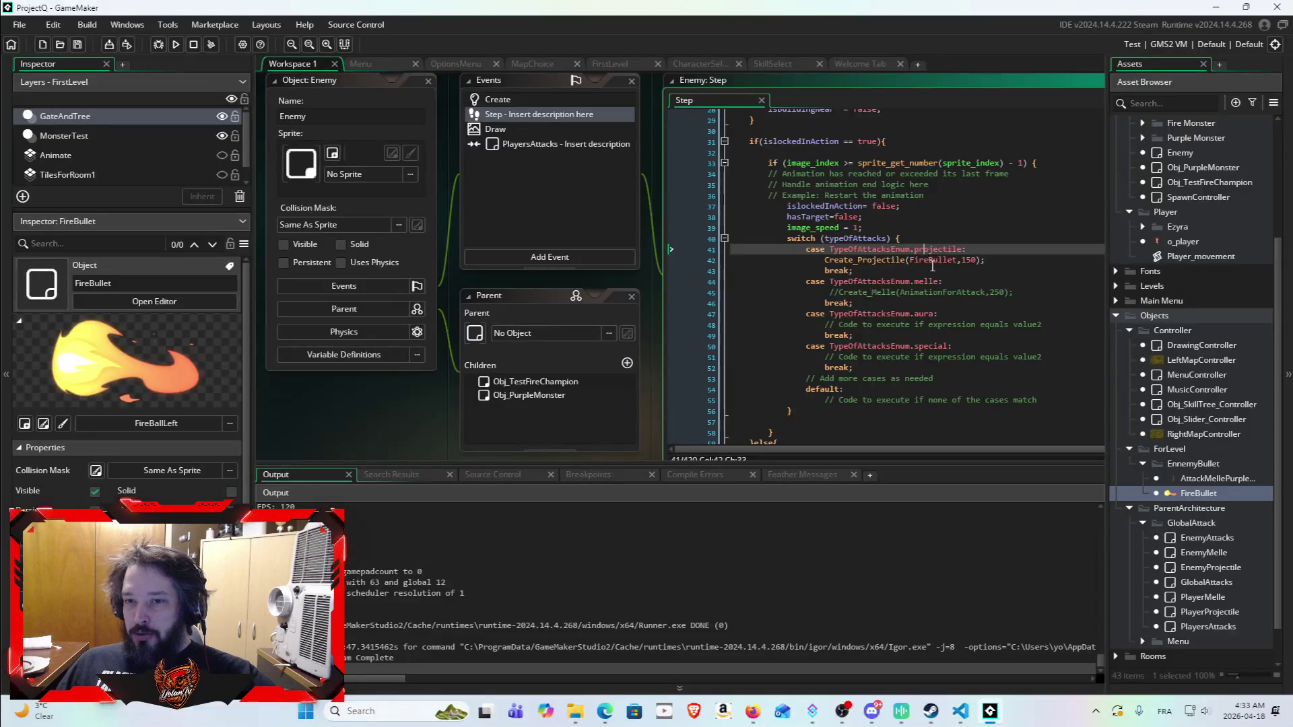
pyautogui.click(939, 259)
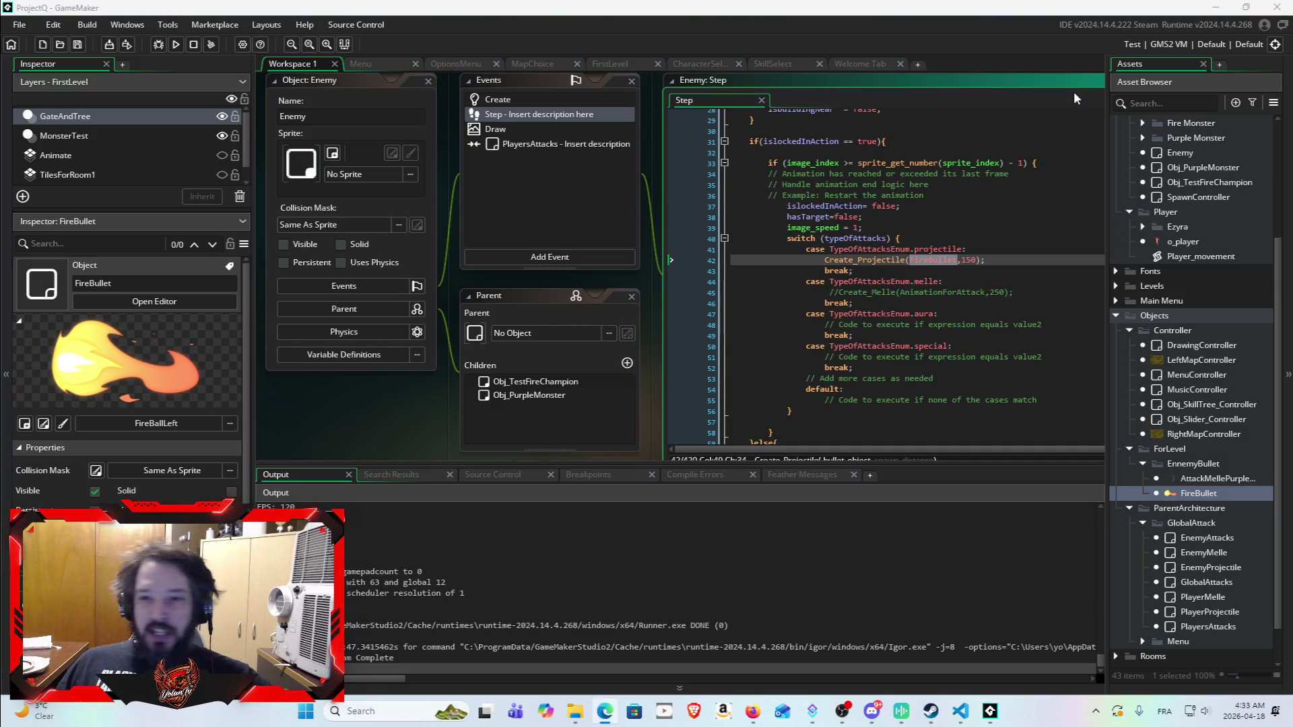
pyautogui.click(925, 271)
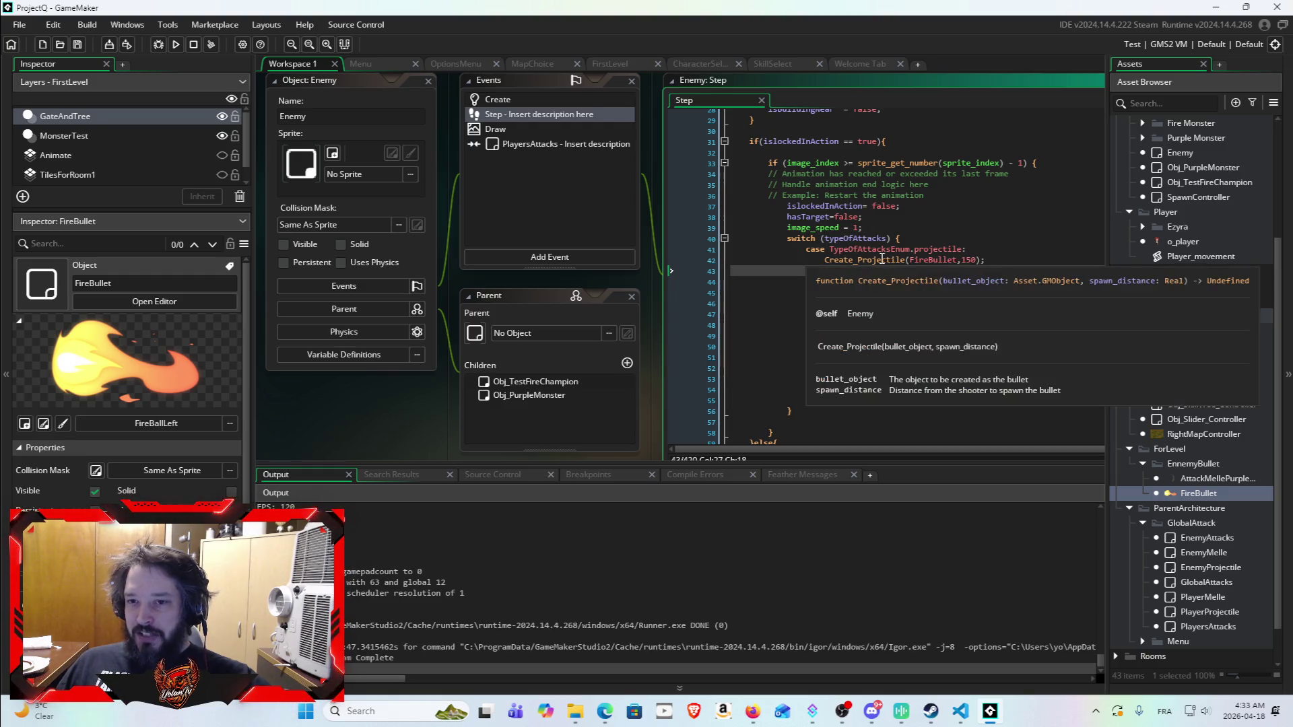
pyautogui.click(925, 263)
pyautogui.doubleClick(925, 261)
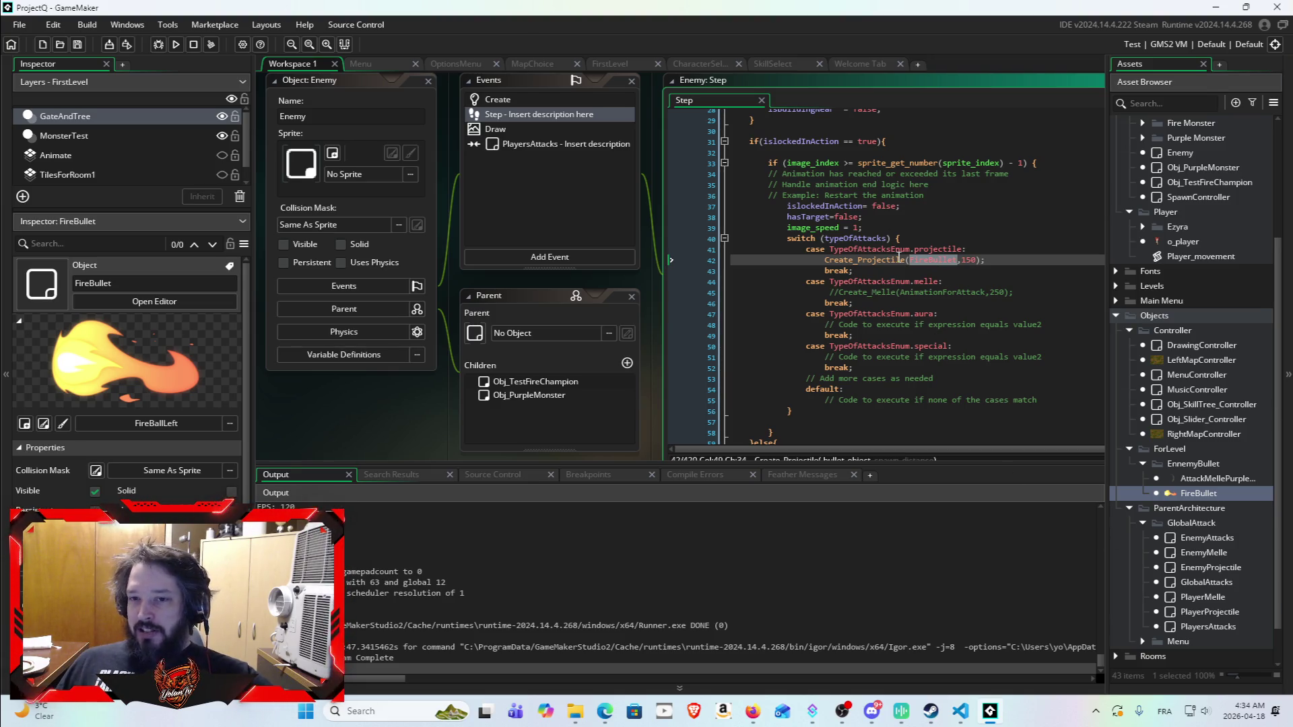
pyautogui.click(927, 264)
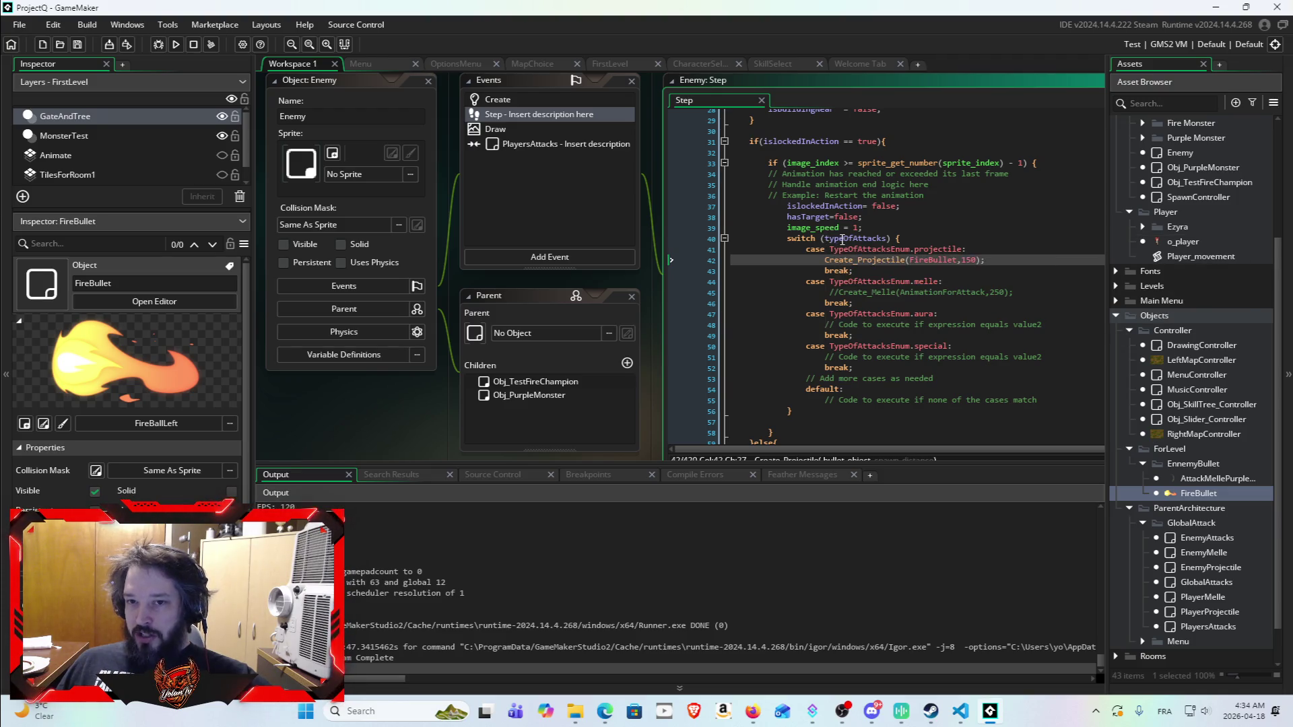
pyautogui.doubleClick(854, 239)
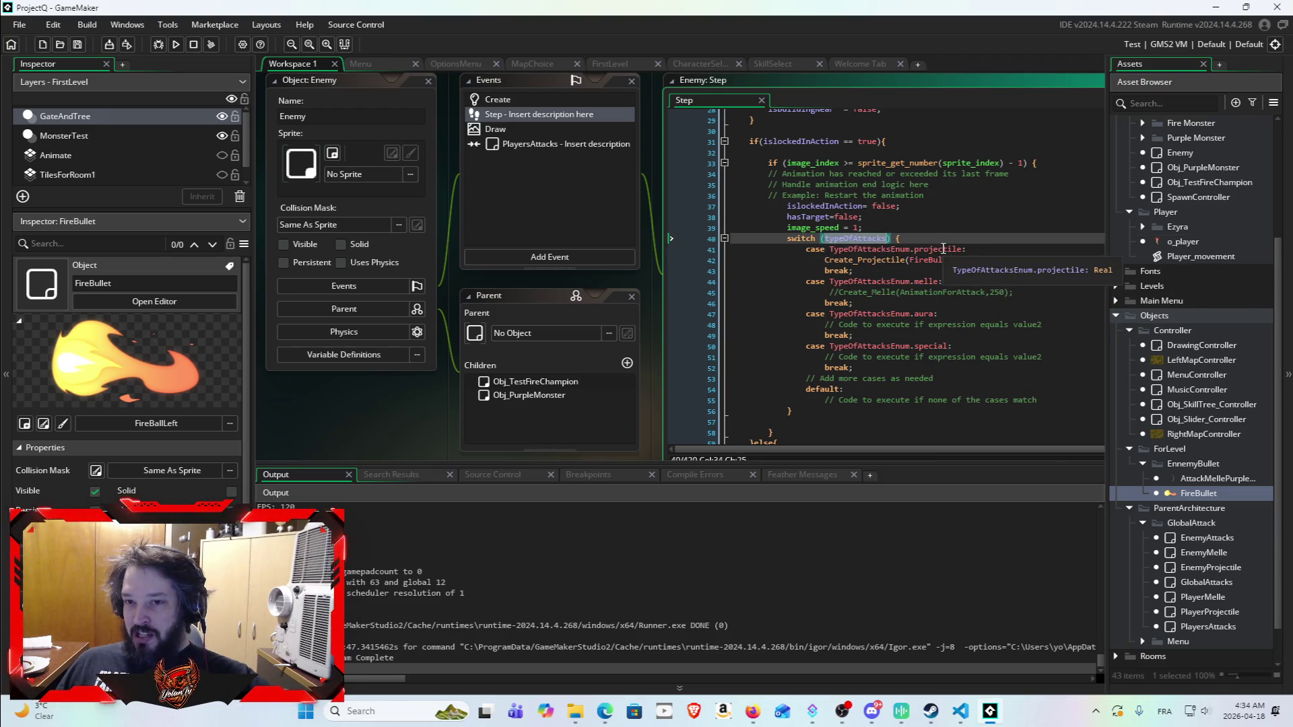
pyautogui.click(1045, 260)
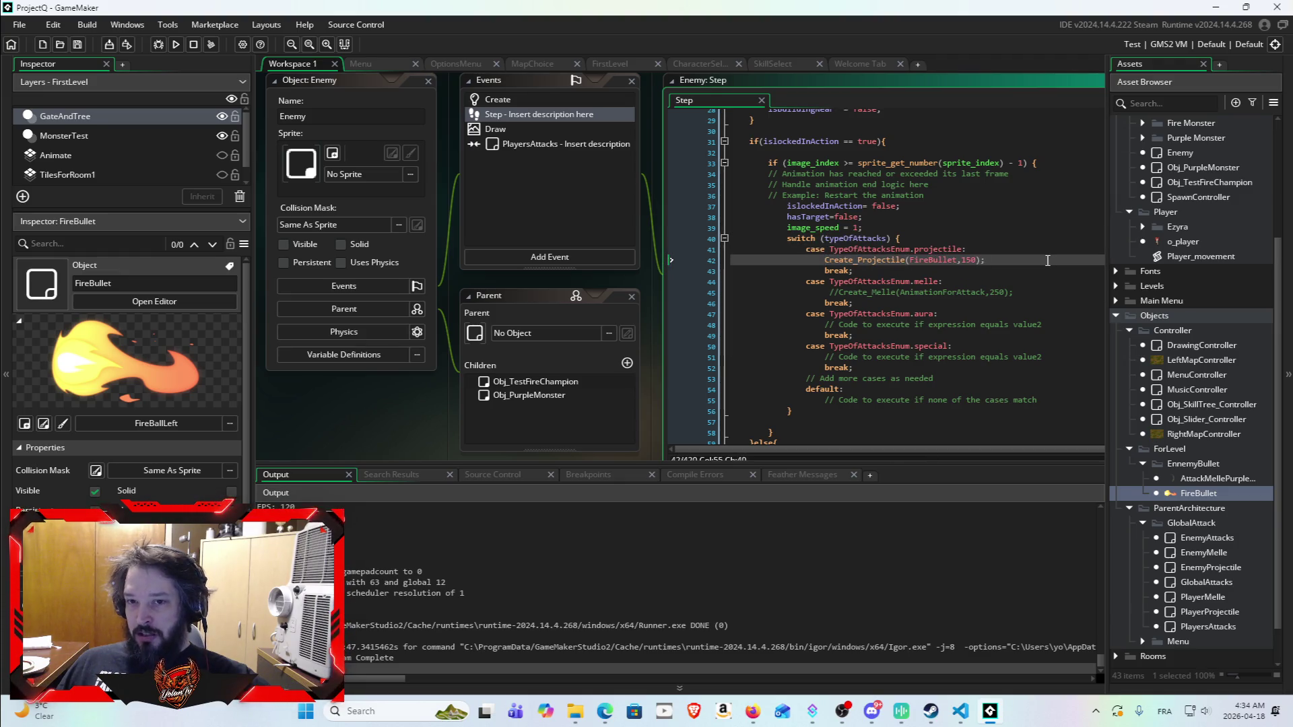
pyautogui.doubleClick(861, 238)
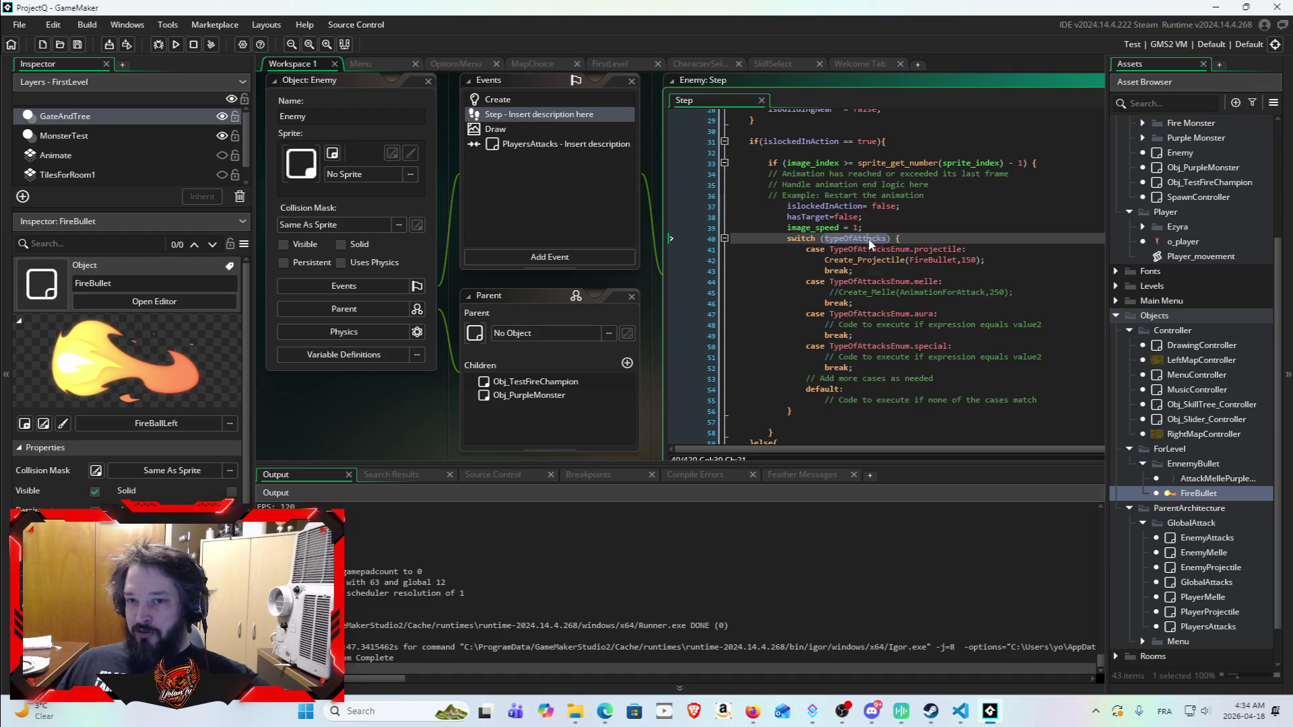
pyautogui.click(868, 238)
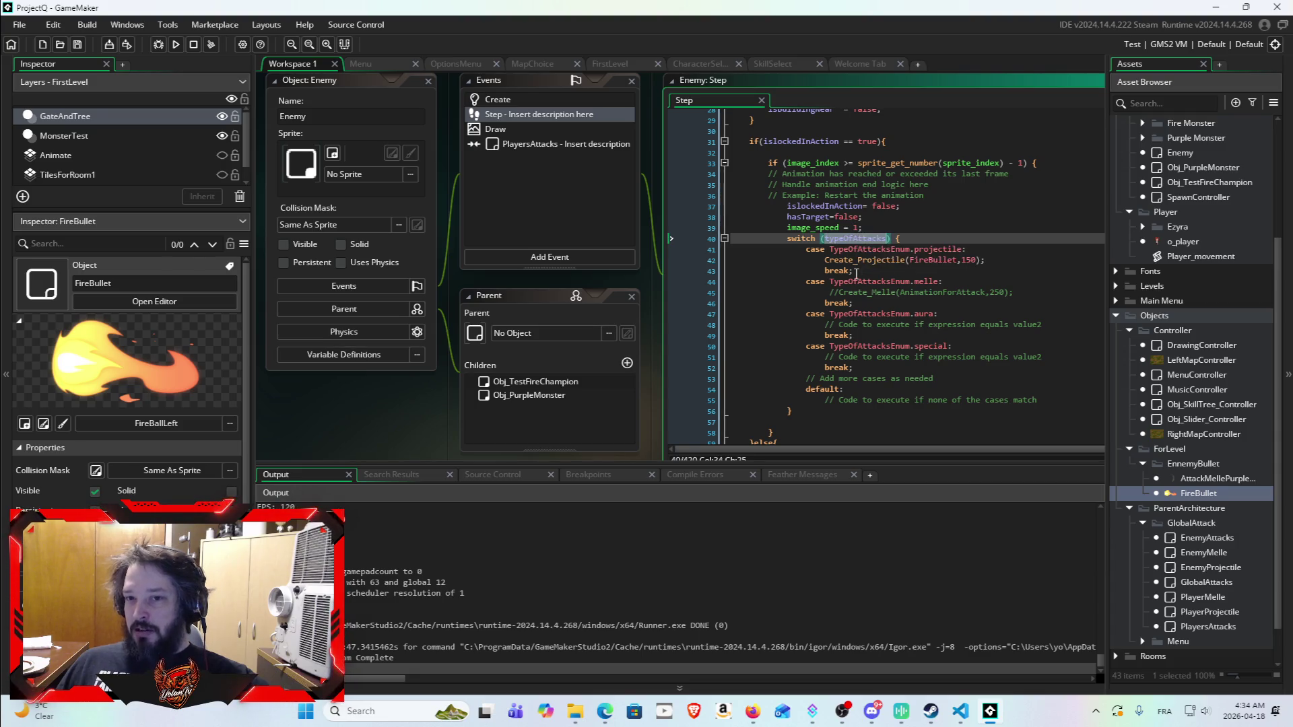
pyautogui.doubleClick(841, 277)
pyautogui.click(1064, 295)
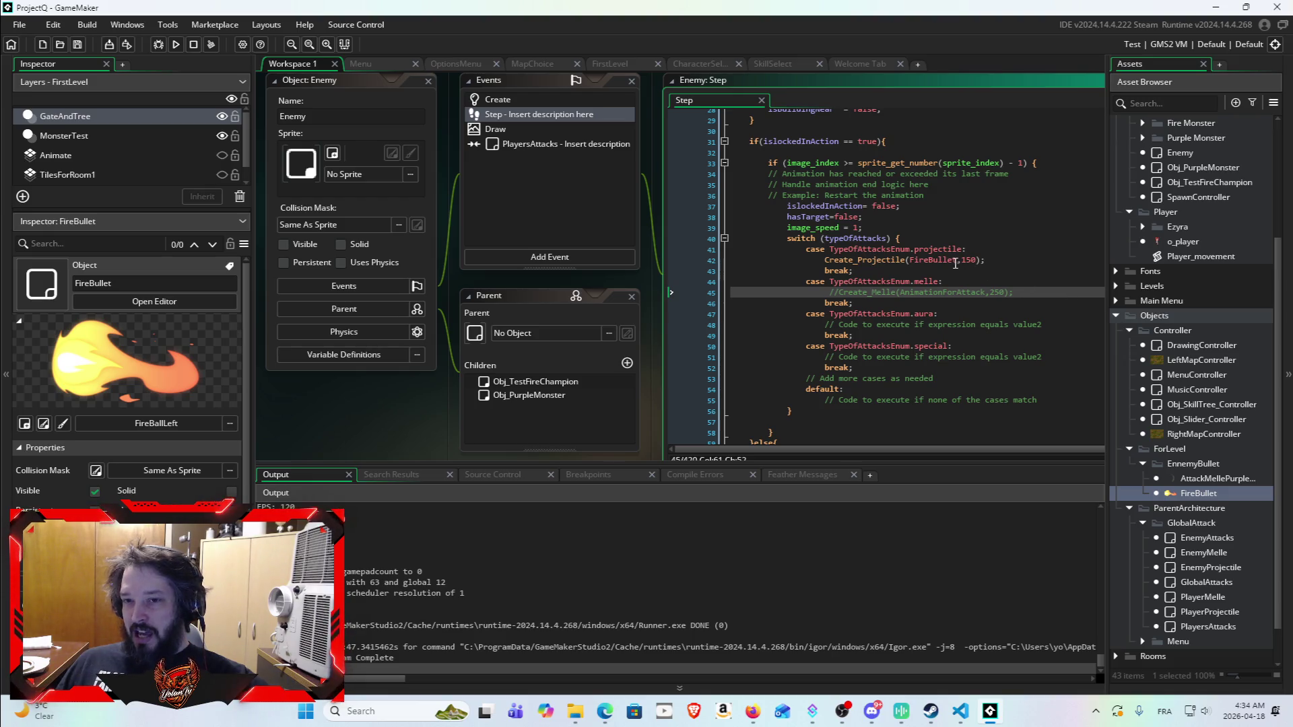
pyautogui.moveTo(951, 262)
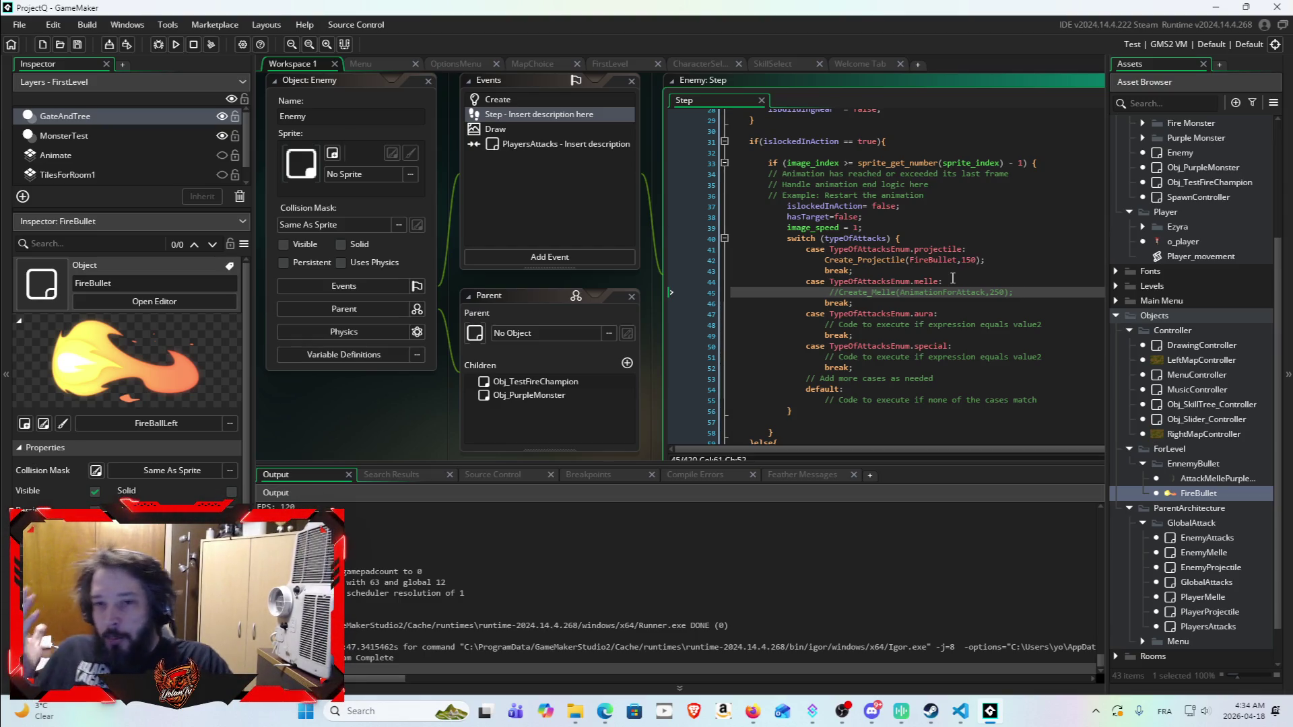
pyautogui.click(944, 262)
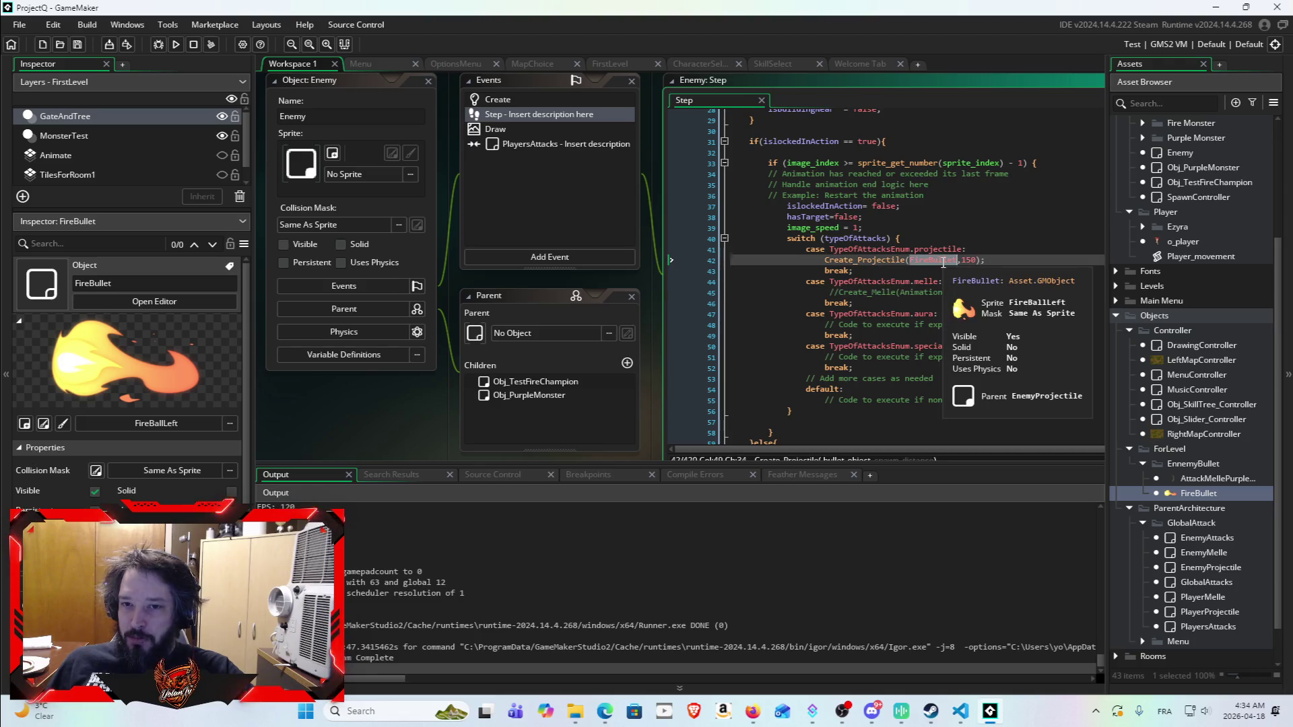
# Step: Replace FireBullet with AnimationForAttack in the Enemy's Create_Projectile call on line 42
pyautogui.write('Anim')
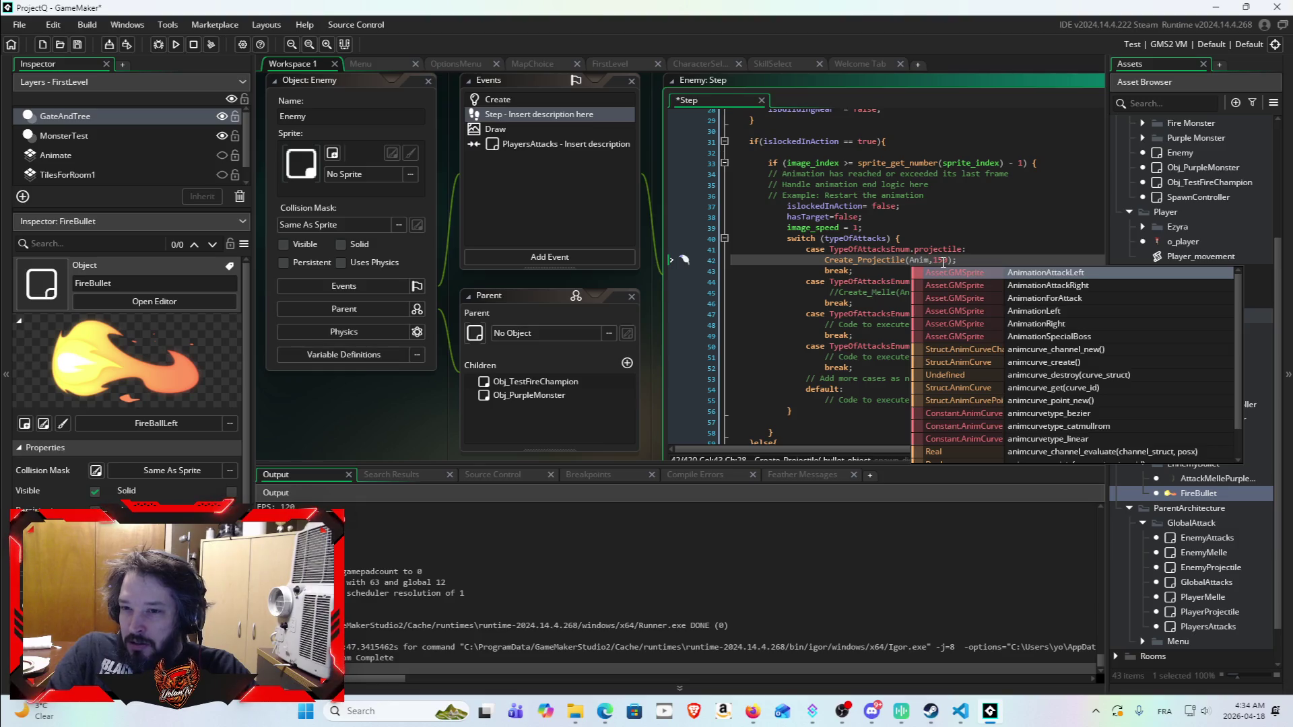
pyautogui.press('Down')
pyautogui.press('Down')
pyautogui.press('Return')
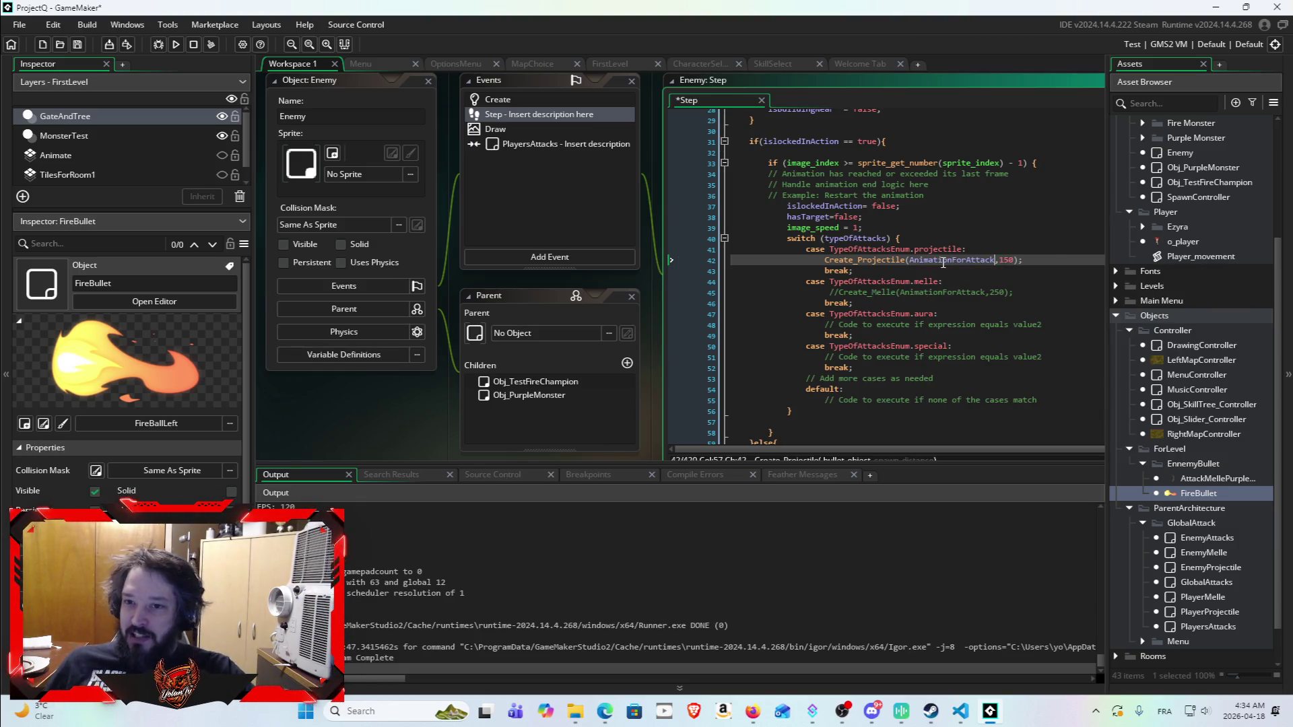
pyautogui.click(992, 316)
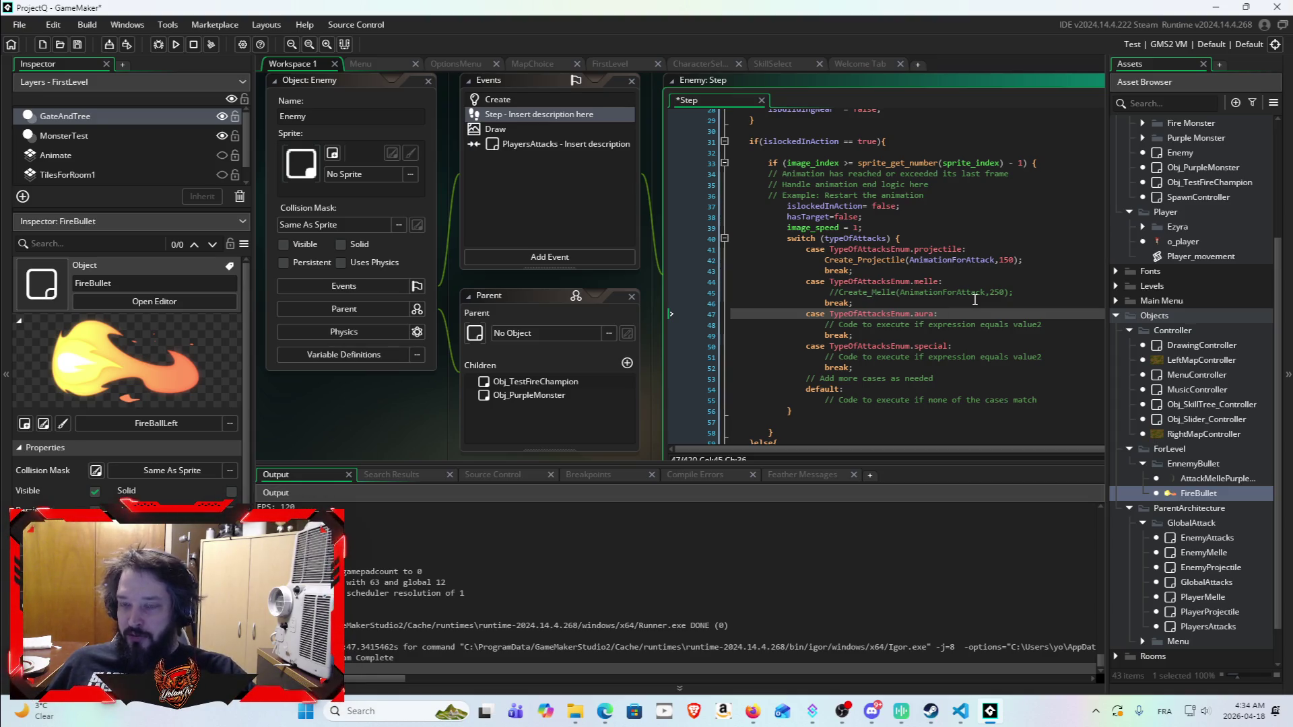
pyautogui.moveTo(957, 264)
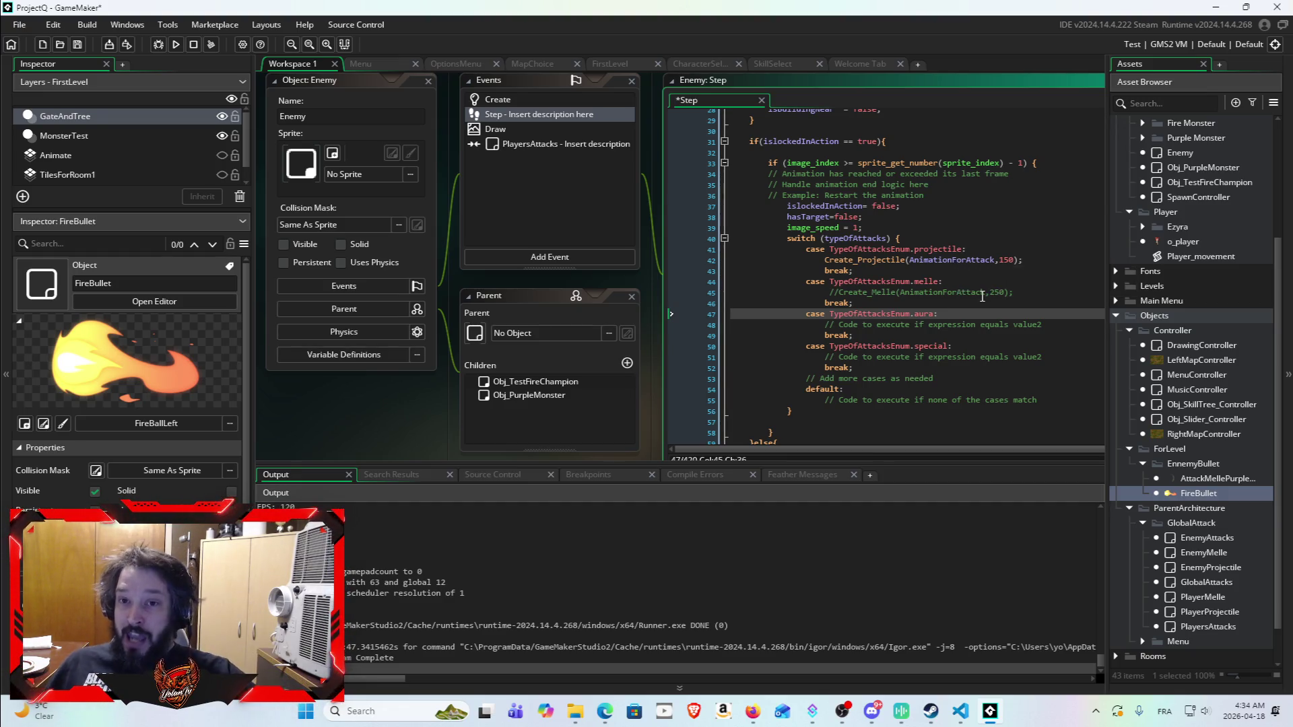
pyautogui.doubleClick(955, 259)
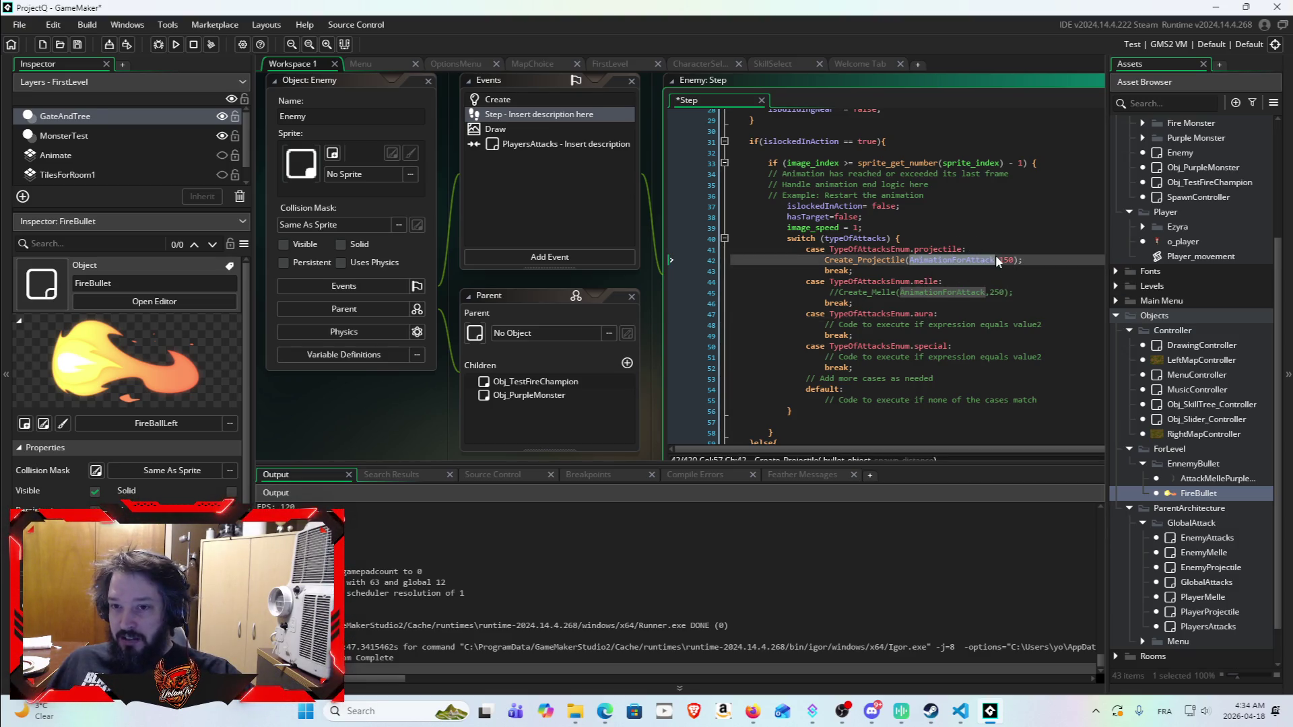
pyautogui.moveTo(978, 266)
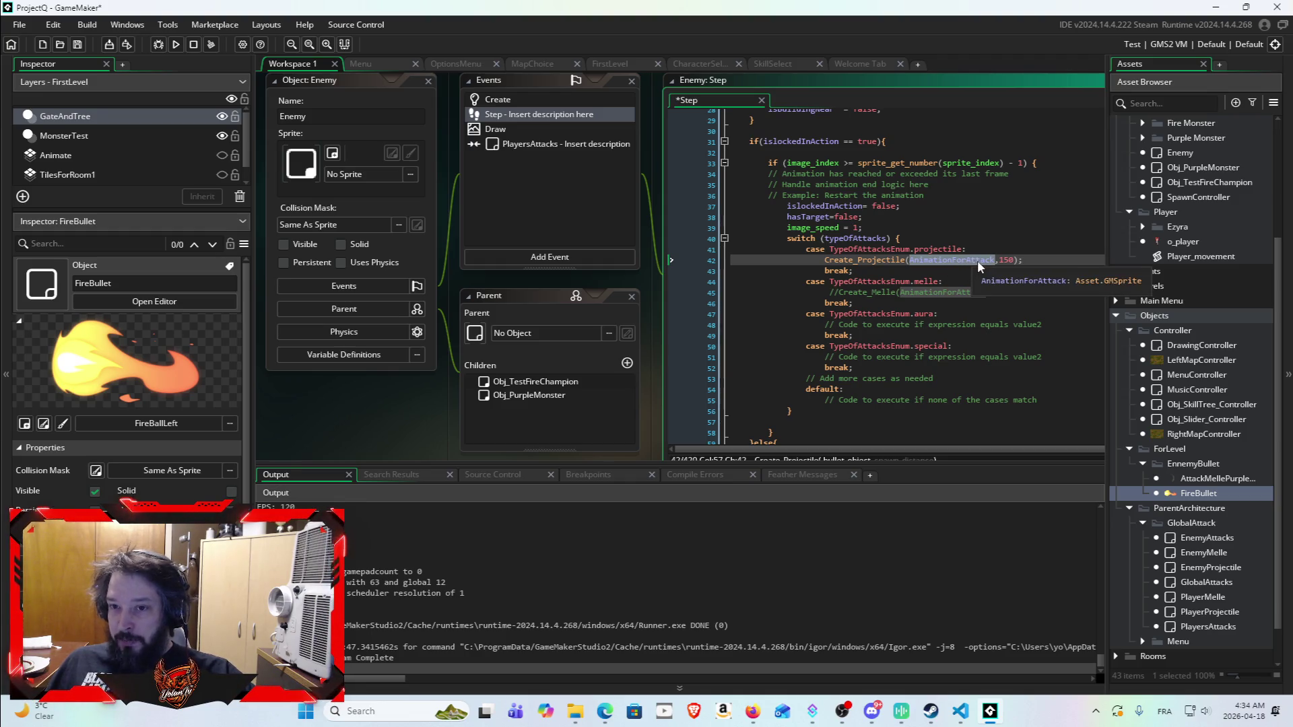
pyautogui.scroll(9, 943, 283)
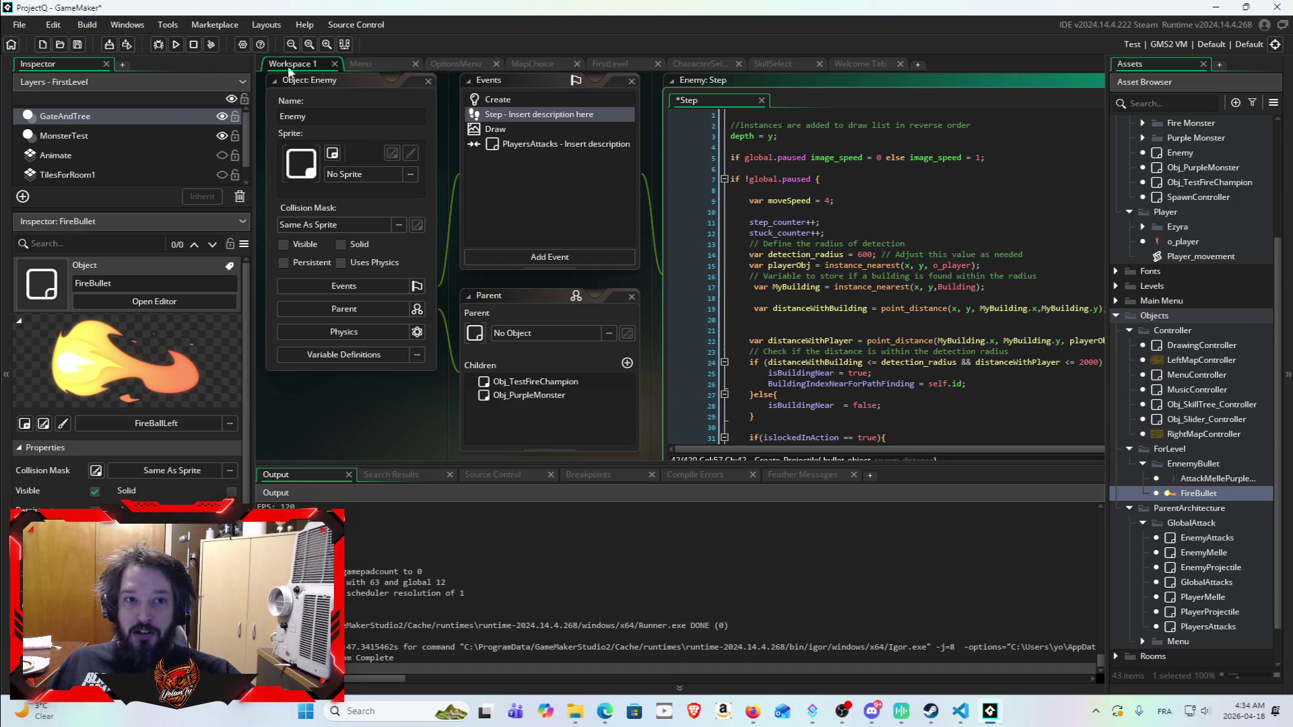
# Step: Save the Enemy Step code and scroll back down to the switch block
pyautogui.click(78, 44)
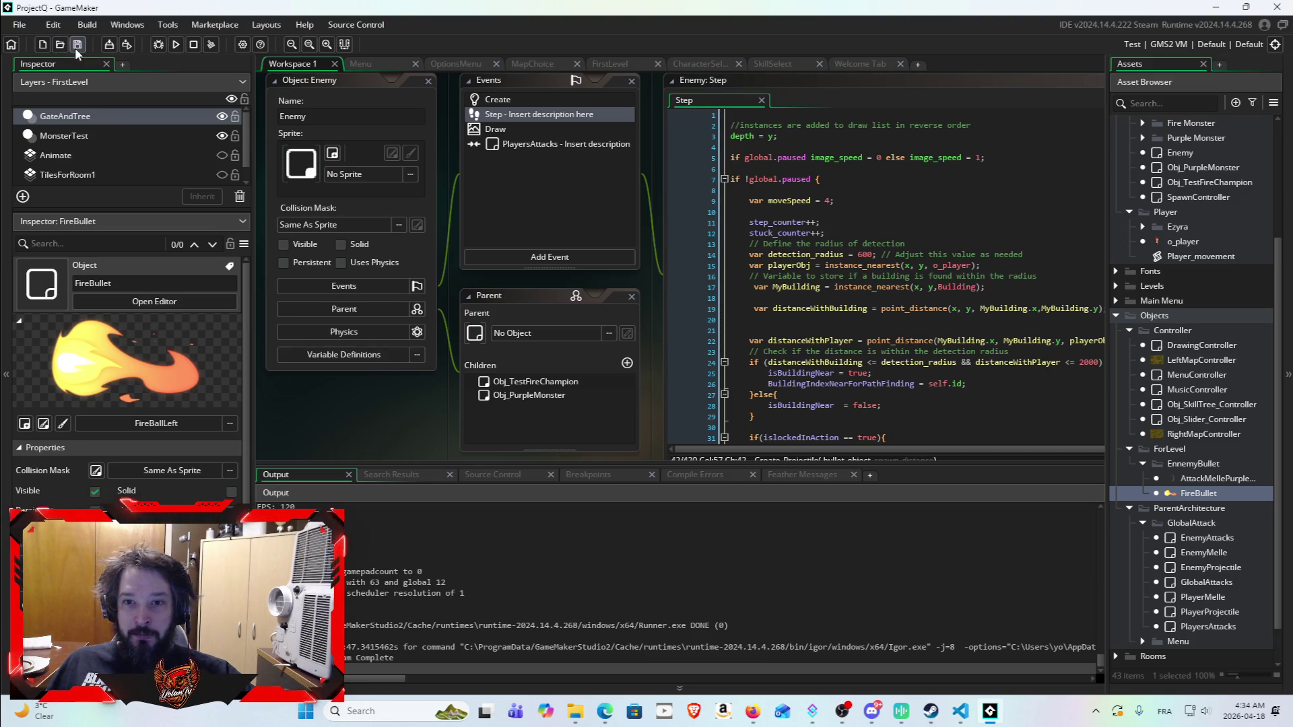
pyautogui.scroll(-5, 932, 342)
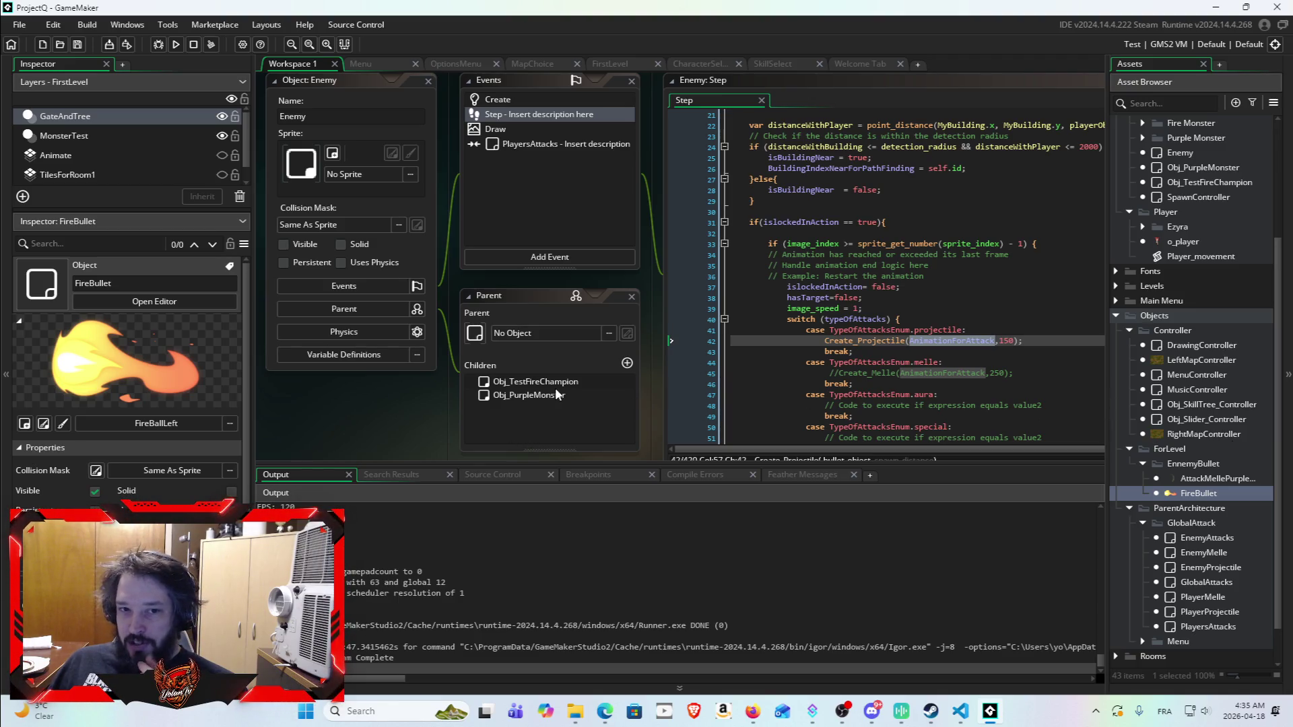
pyautogui.doubleClick(1211, 182)
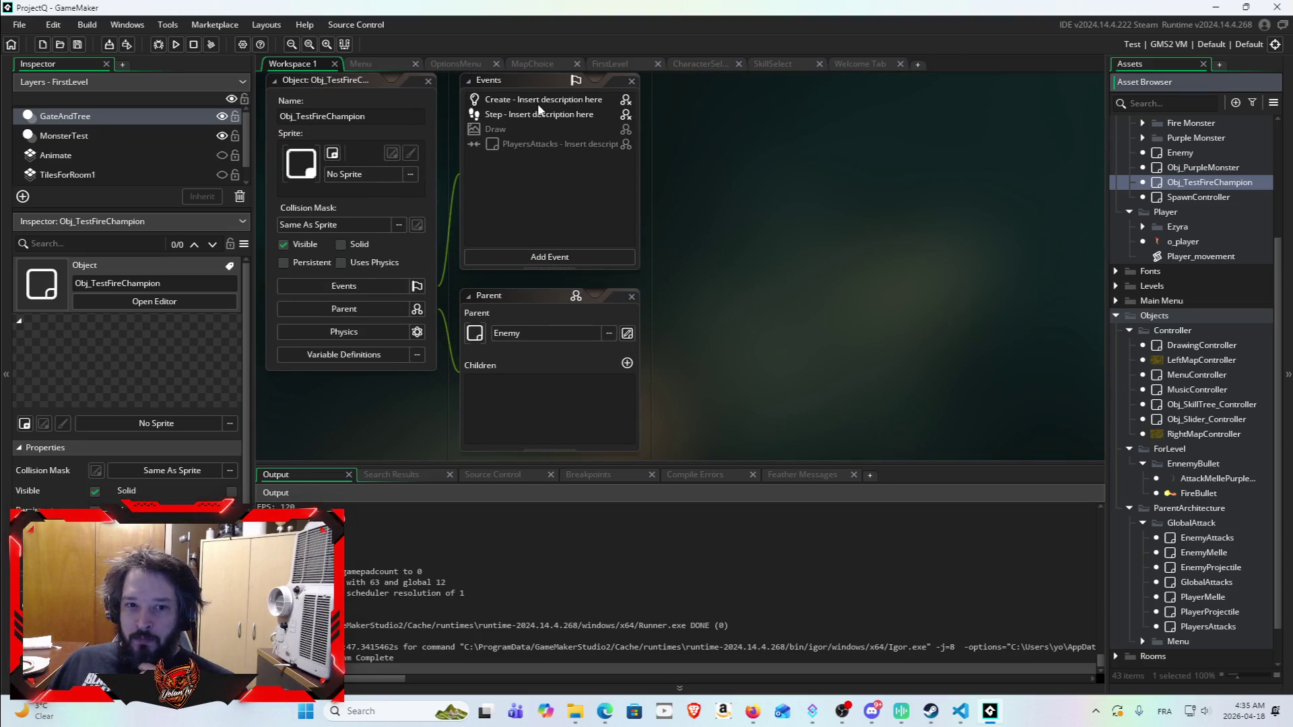
pyautogui.doubleClick(537, 102)
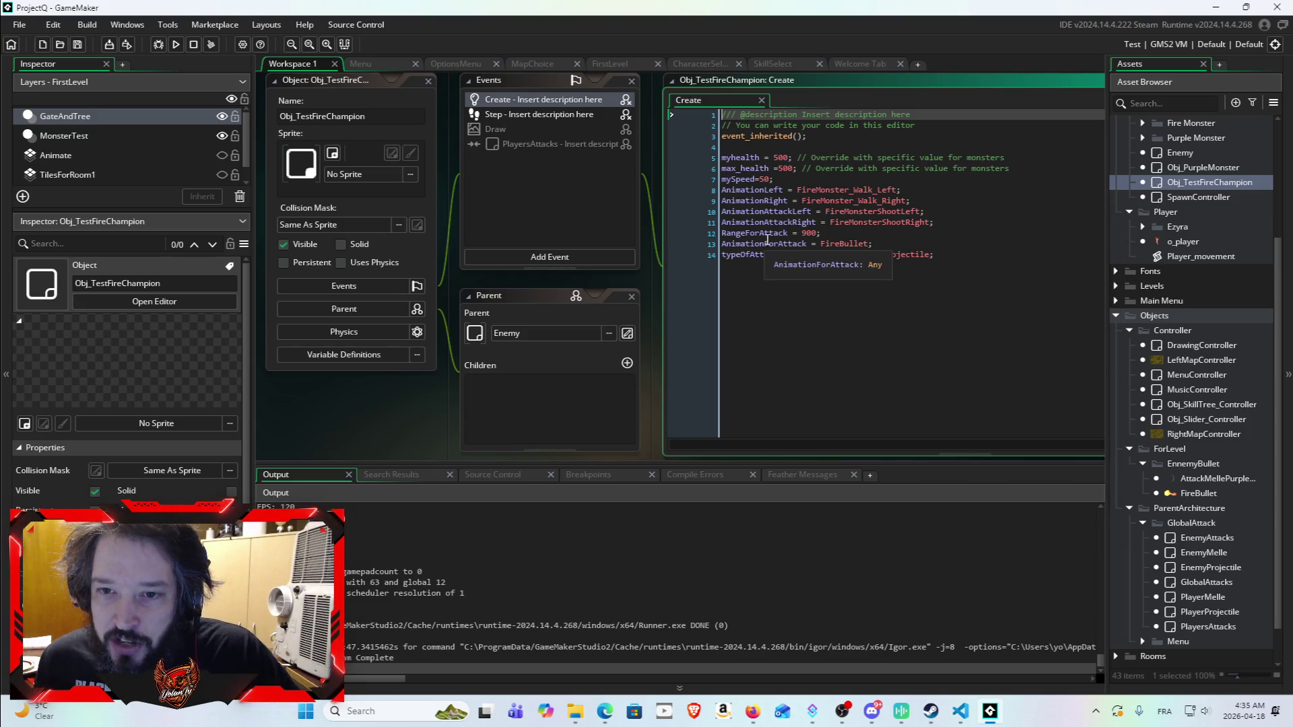
pyautogui.click(837, 244)
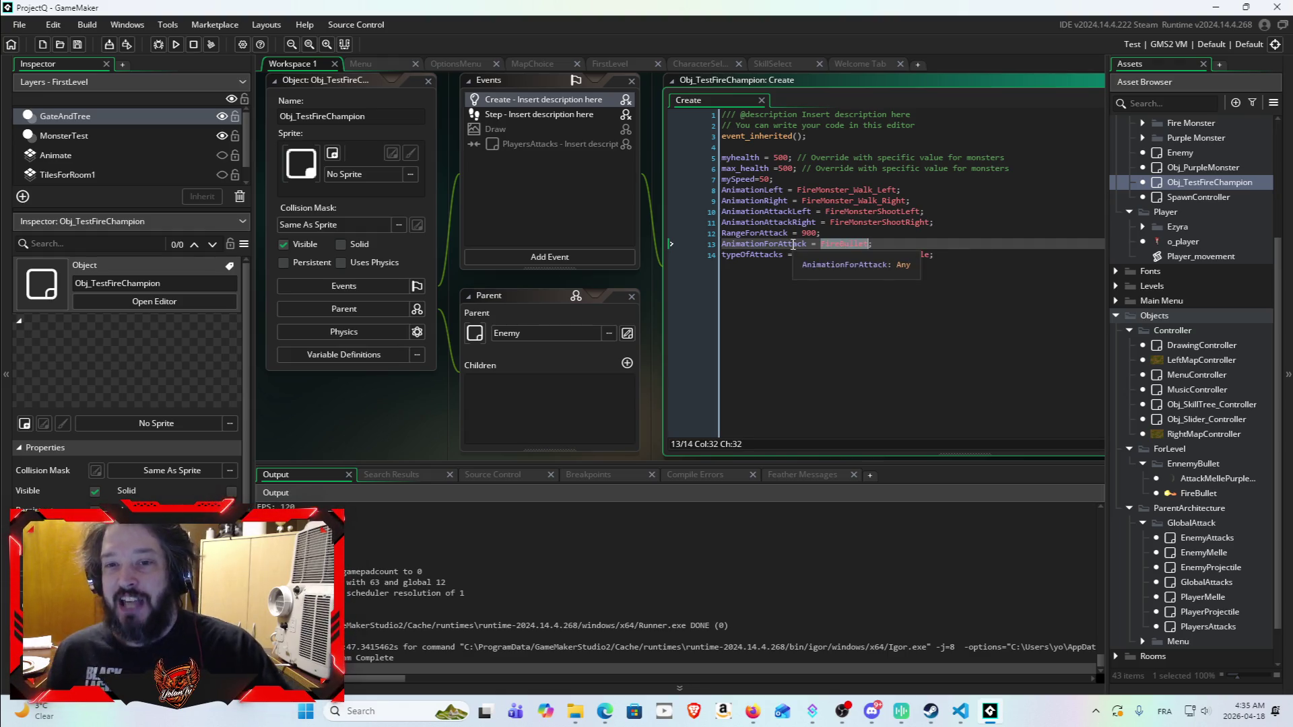
pyautogui.click(793, 244)
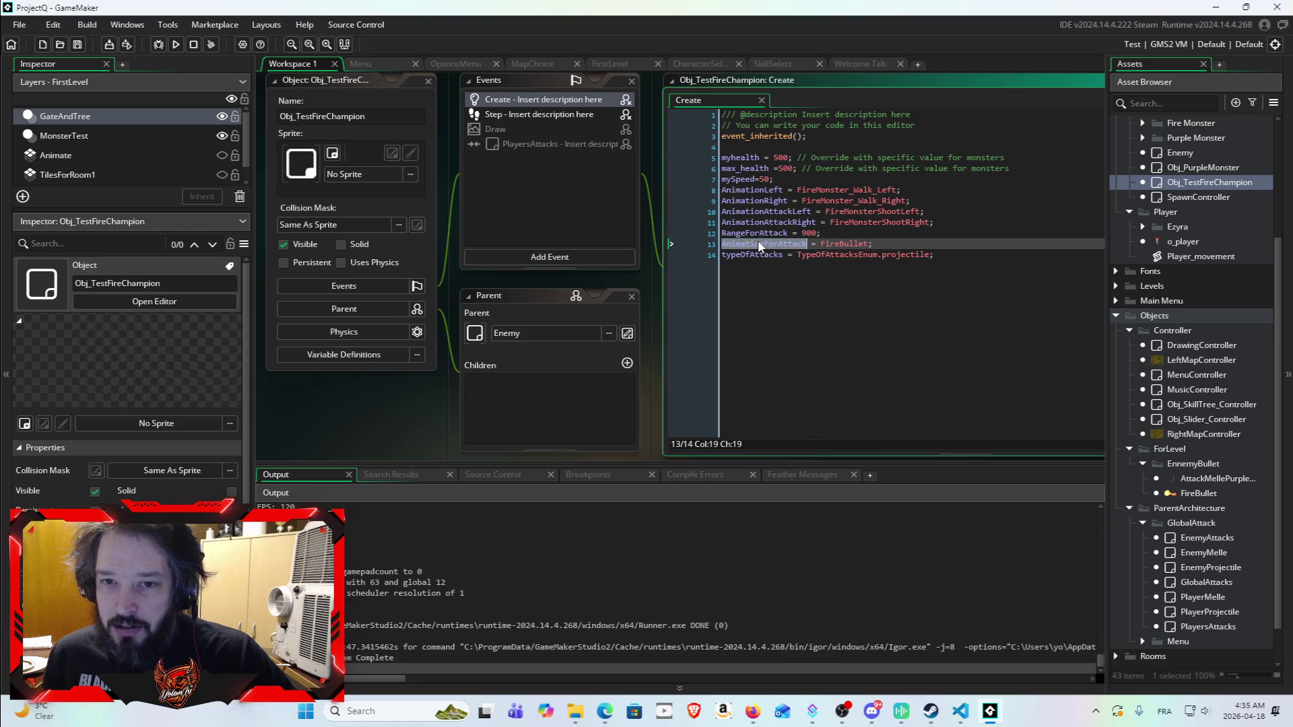
pyautogui.doubleClick(1180, 153)
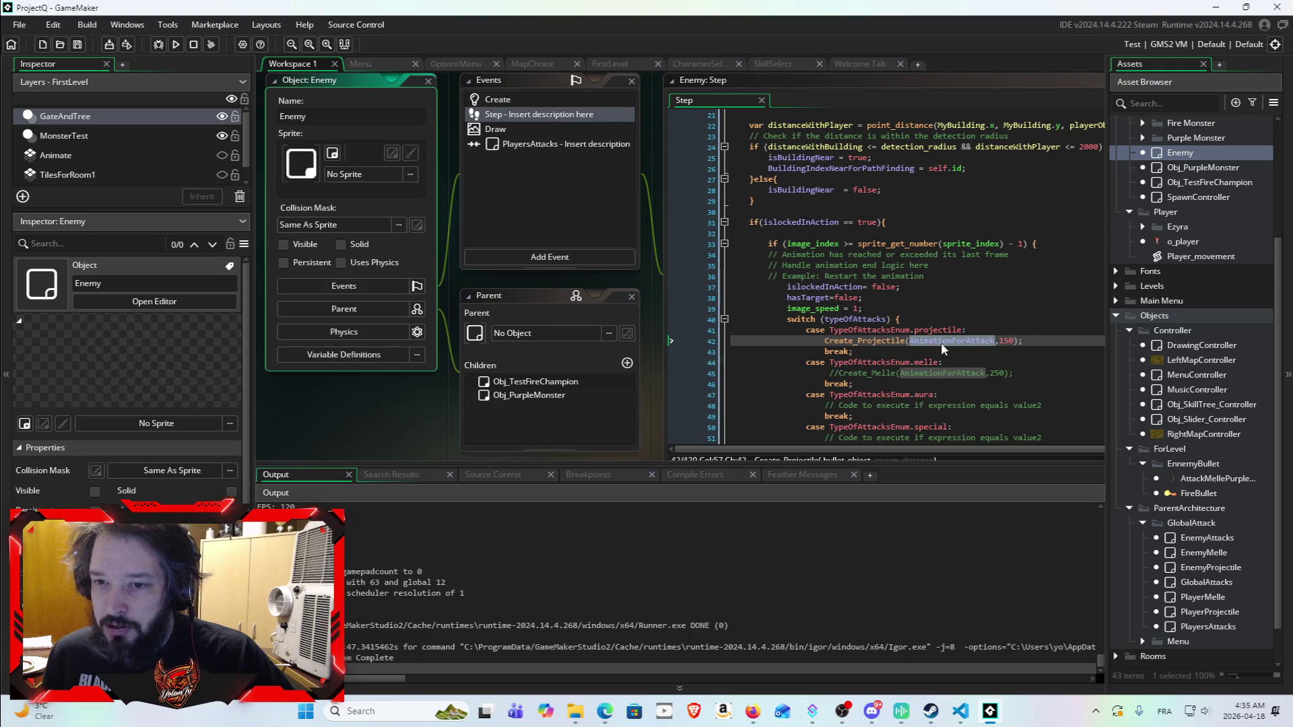
# Step: Build and run the game from the Enemy Step code, then start a new game
pyautogui.click(947, 337)
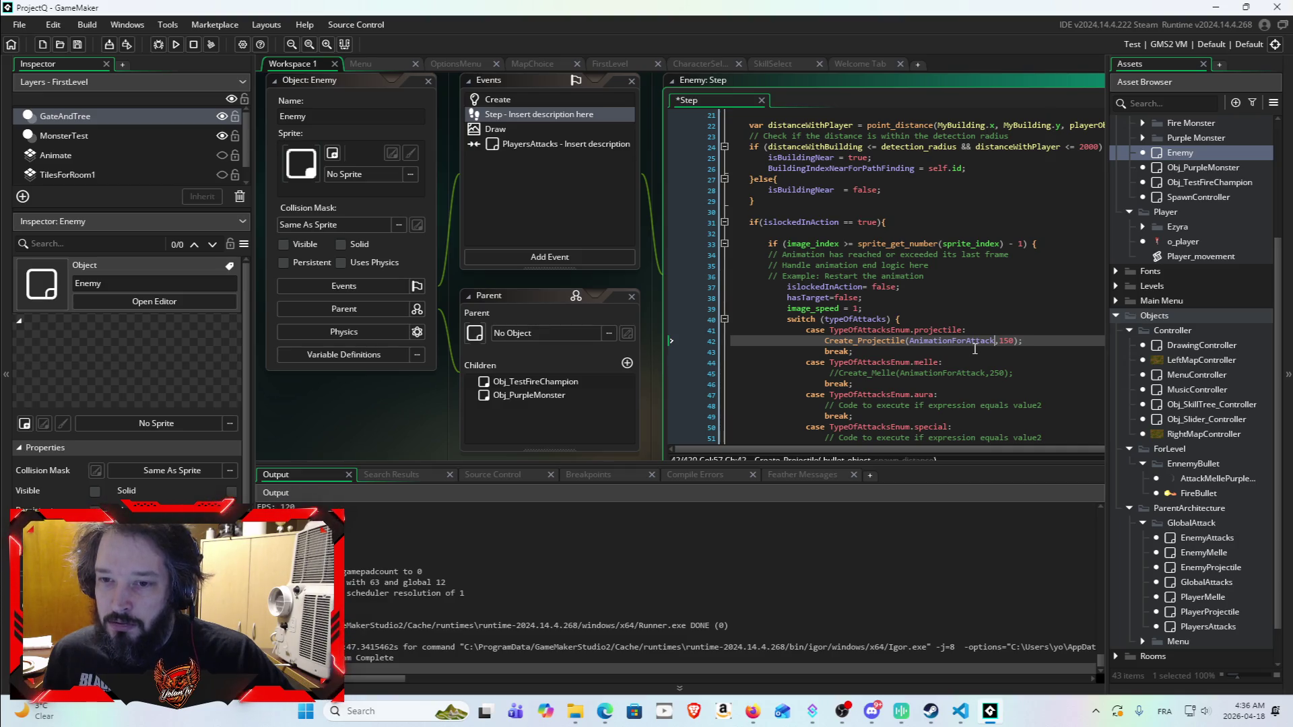
pyautogui.moveTo(975, 342)
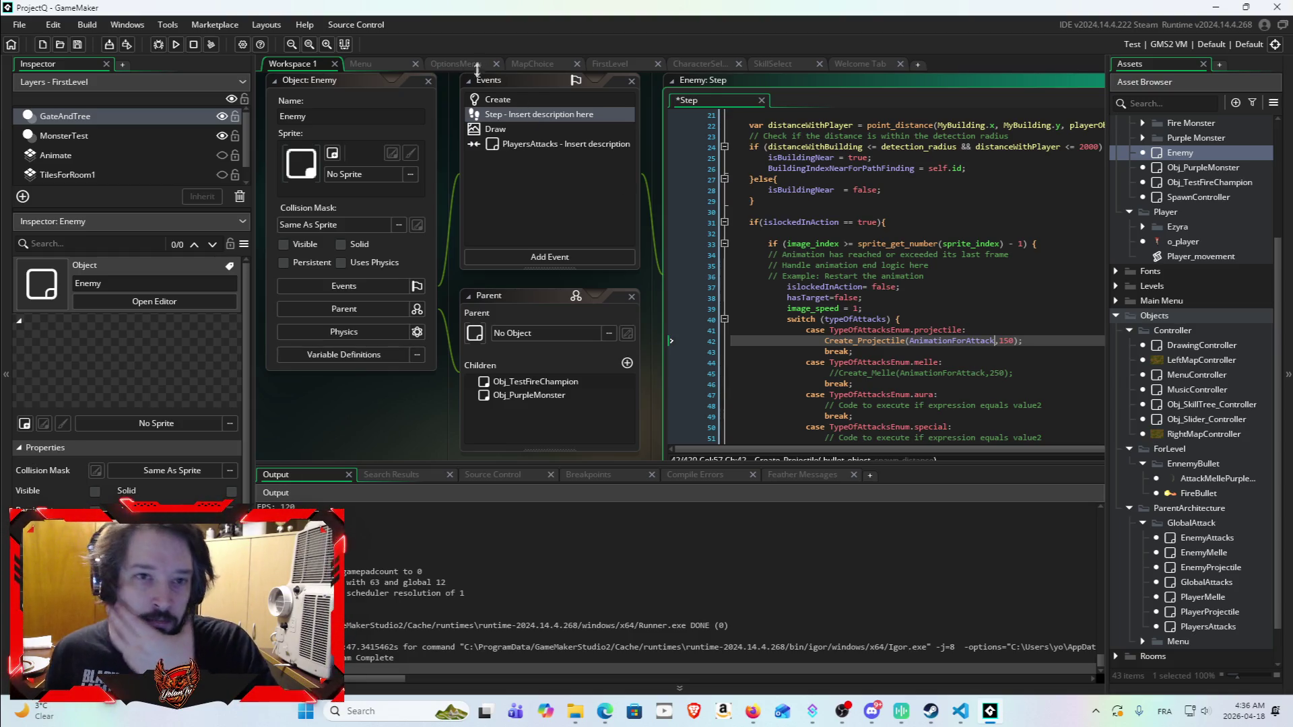
pyautogui.click(177, 45)
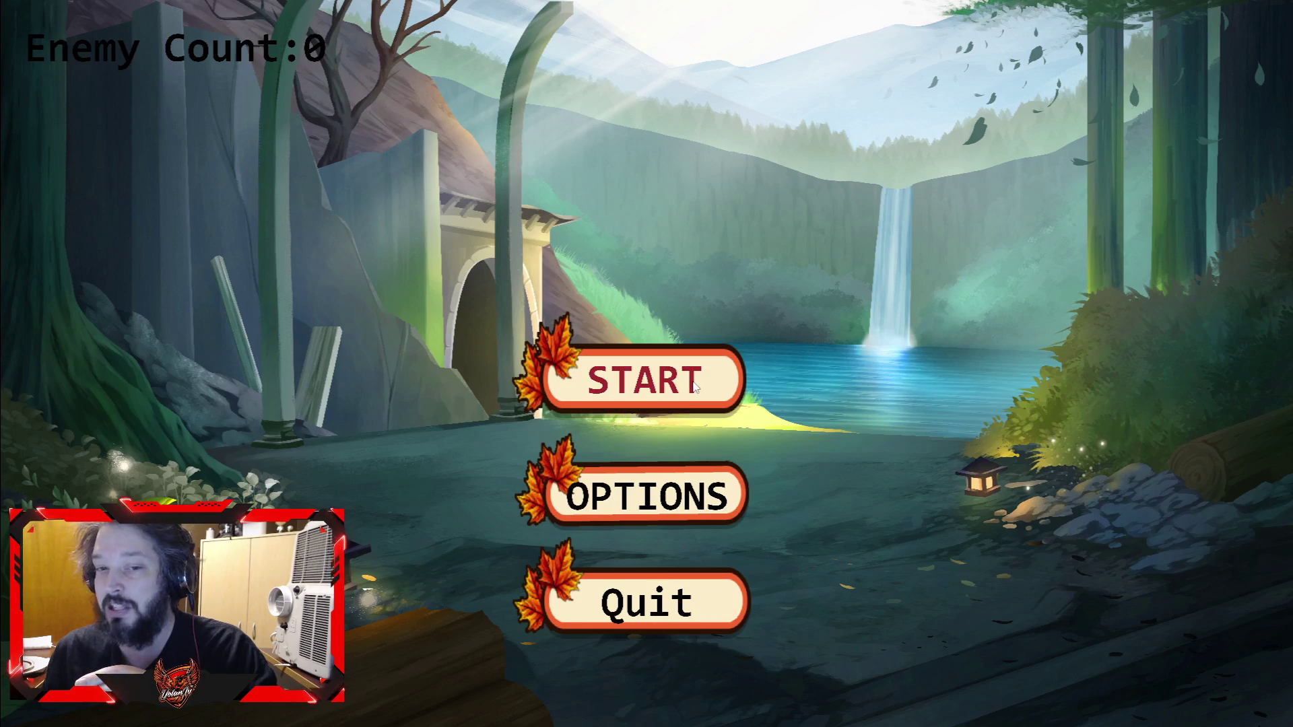
pyautogui.click(695, 386)
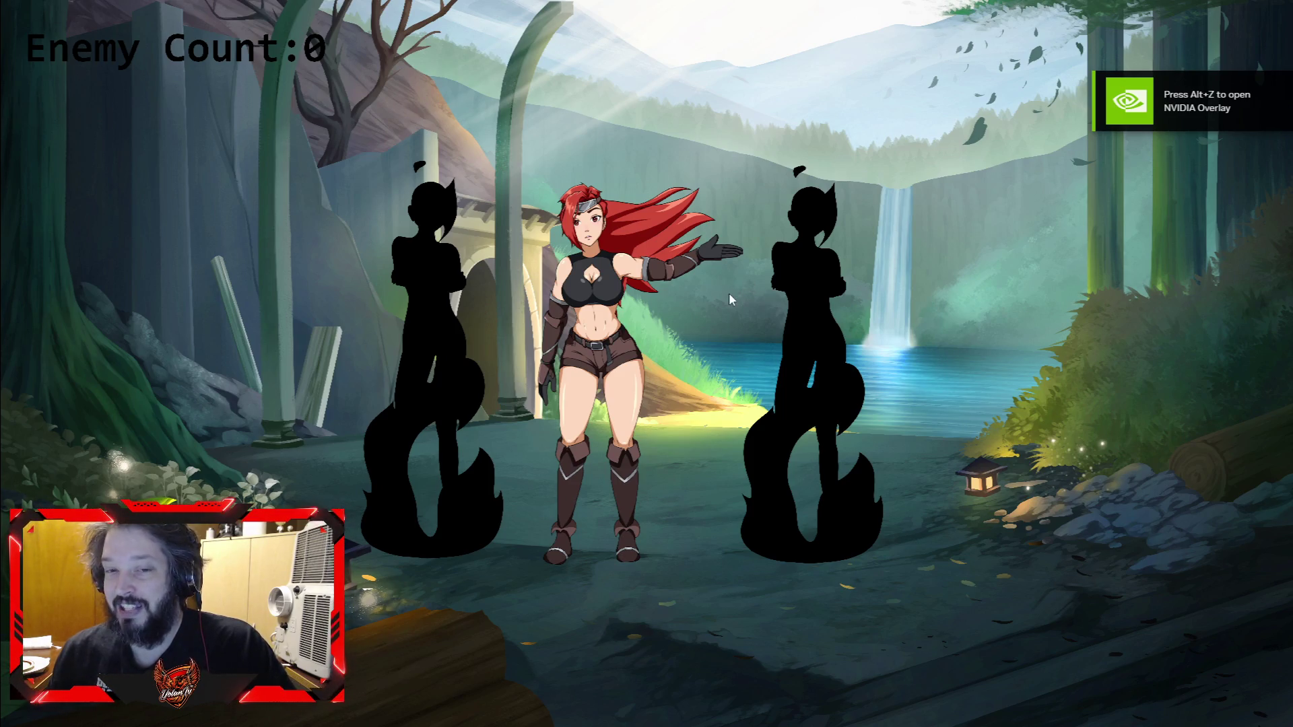
# Step: Skip the intro, walk the character among the fire creatures with WASD, then close the game
pyautogui.click(677, 327)
pyautogui.press('d')
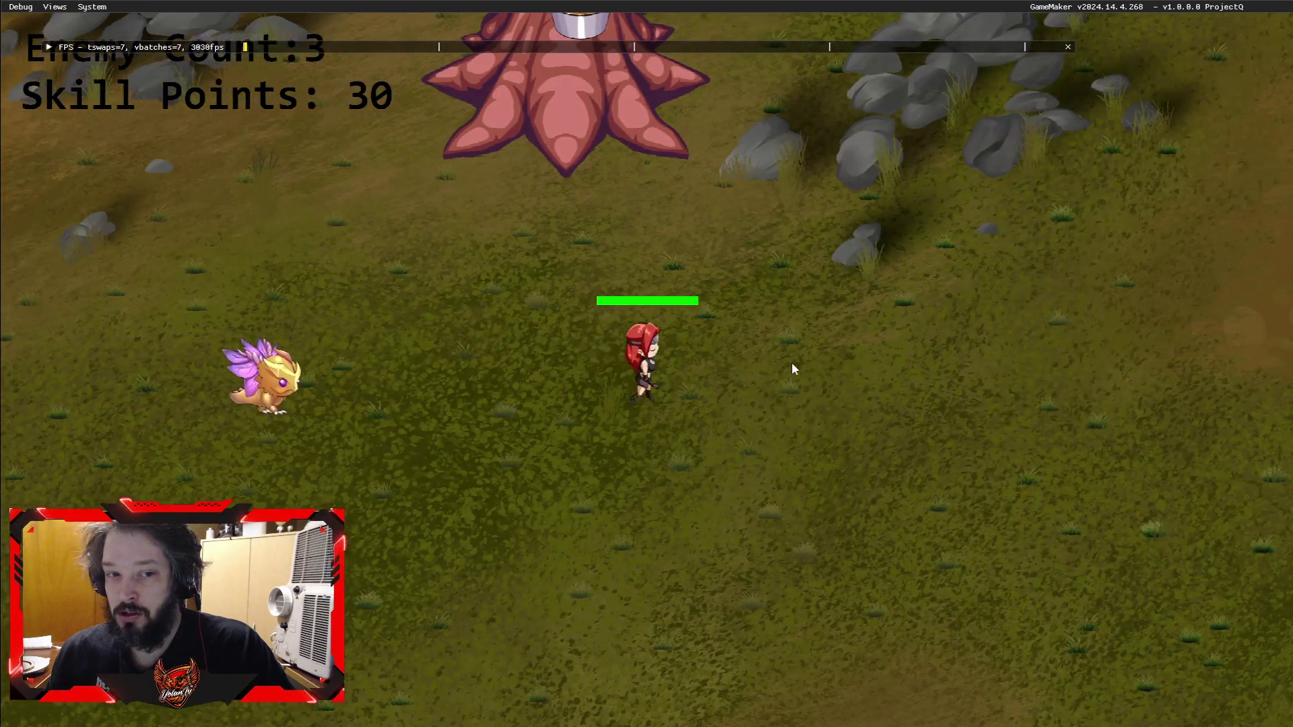
pyautogui.press('d')
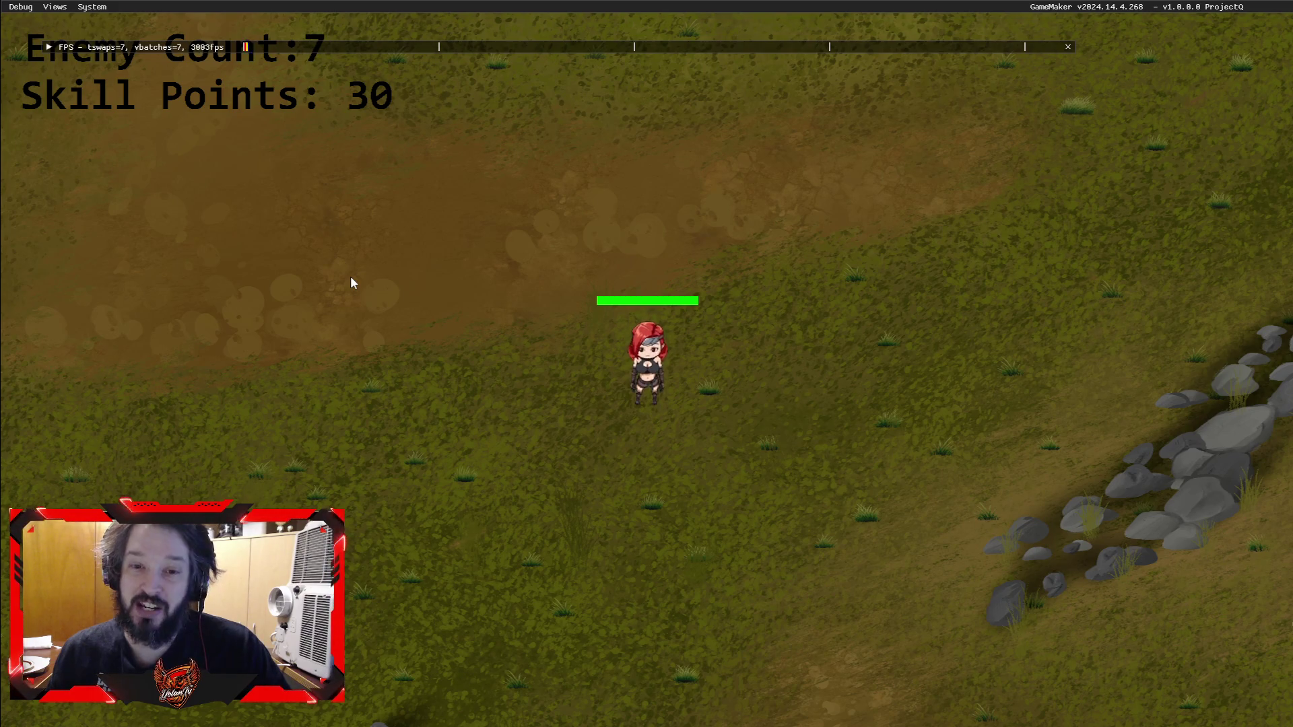
pyautogui.press('d')
pyautogui.press('s')
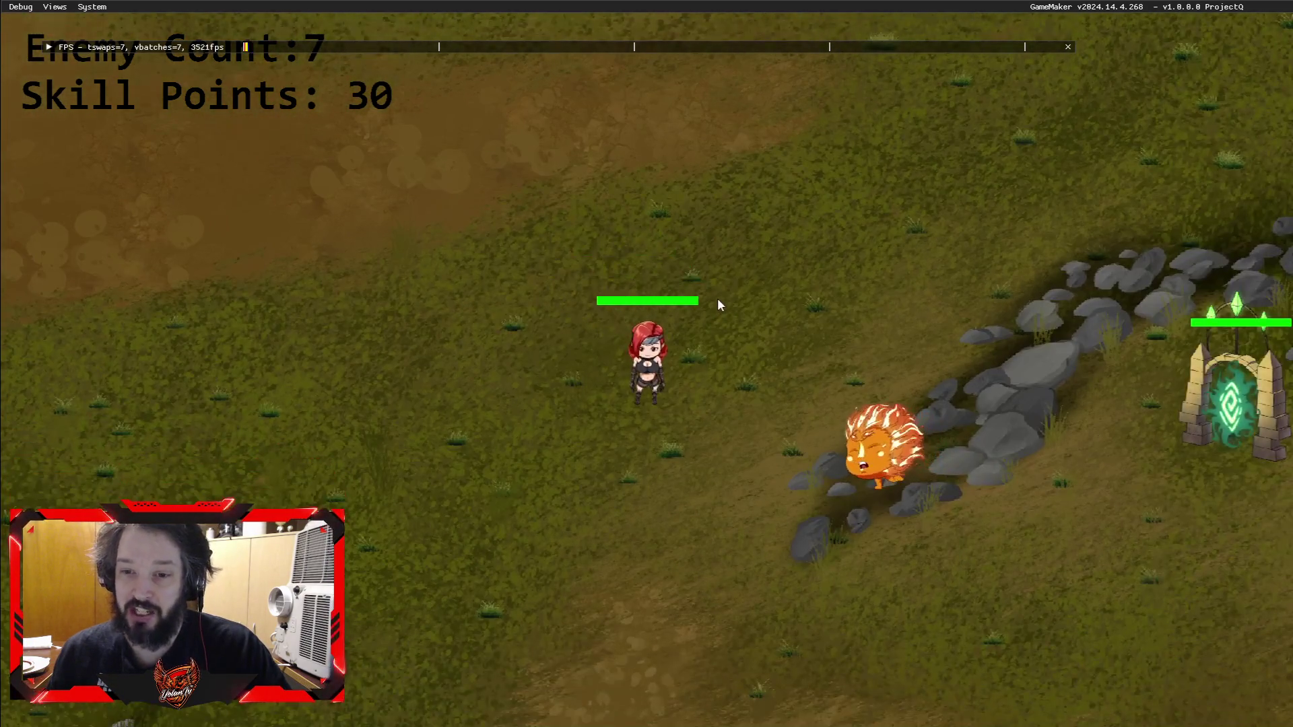
pyautogui.press('s')
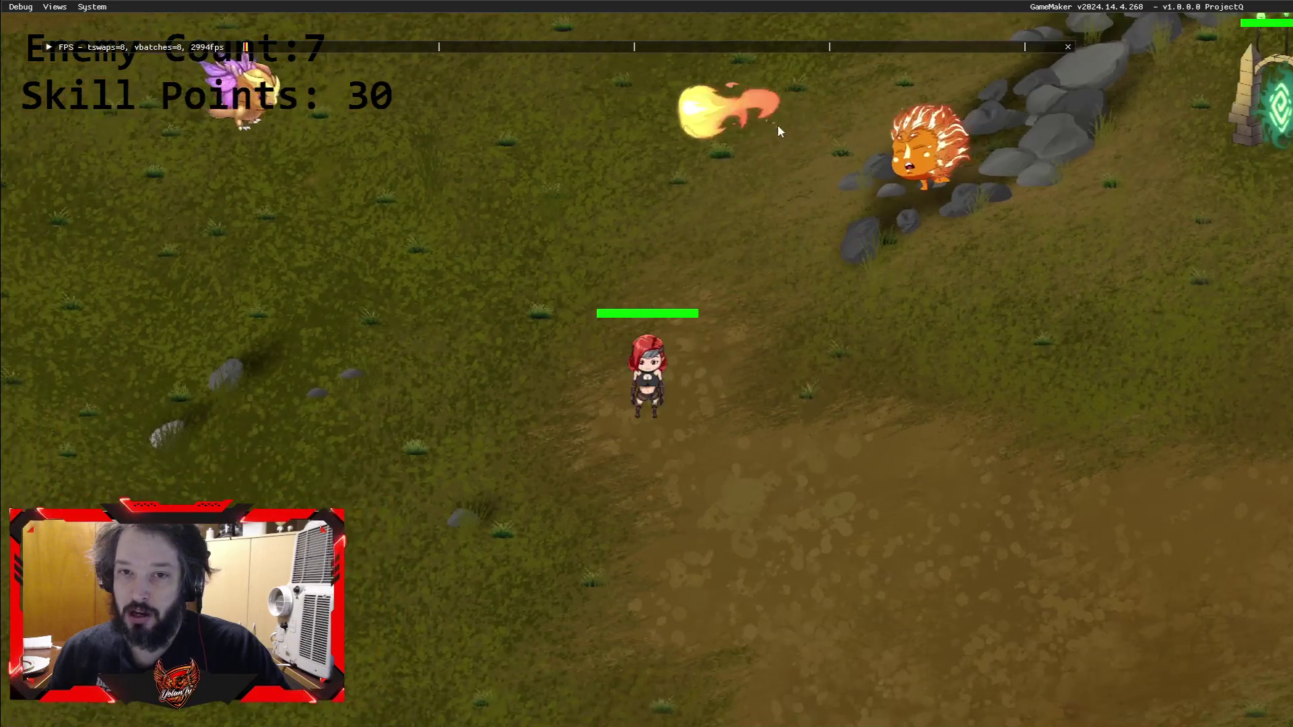
pyautogui.press('s')
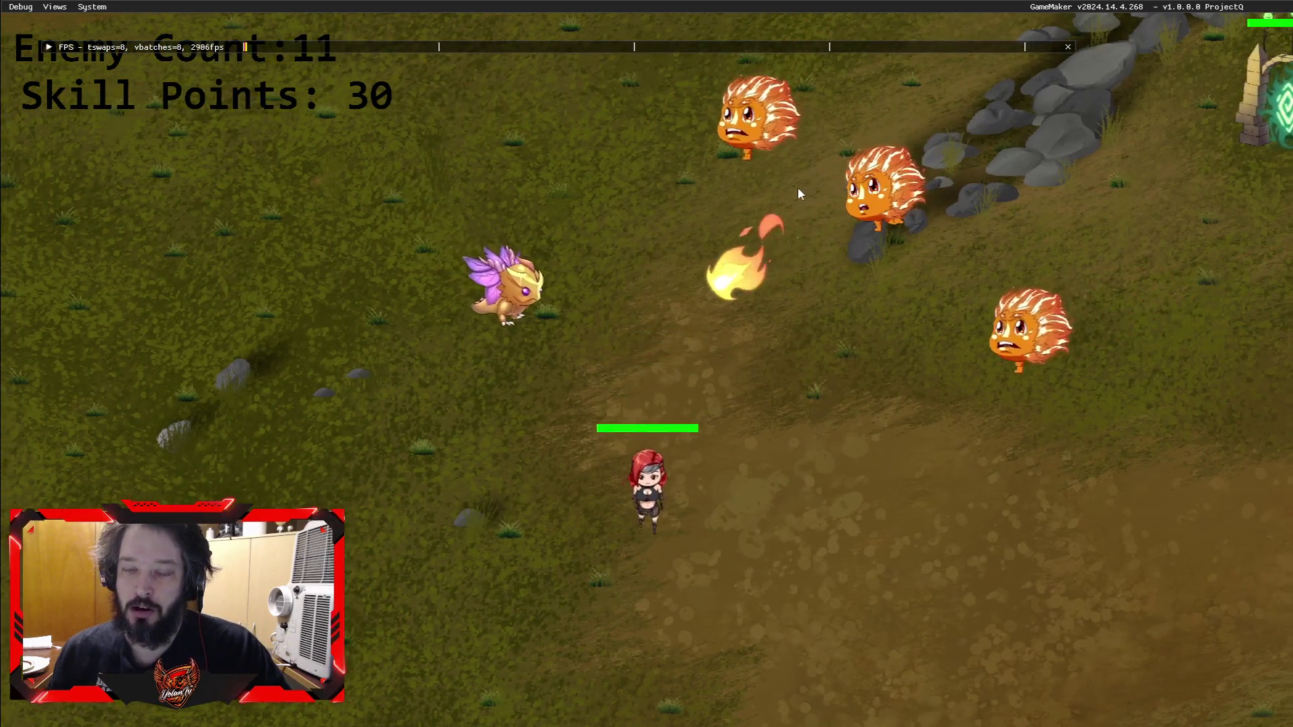
pyautogui.press('a')
pyautogui.press('w')
pyautogui.press('Tab')
pyautogui.press('Tab')
pyautogui.press('Tab')
pyautogui.press('Tab')
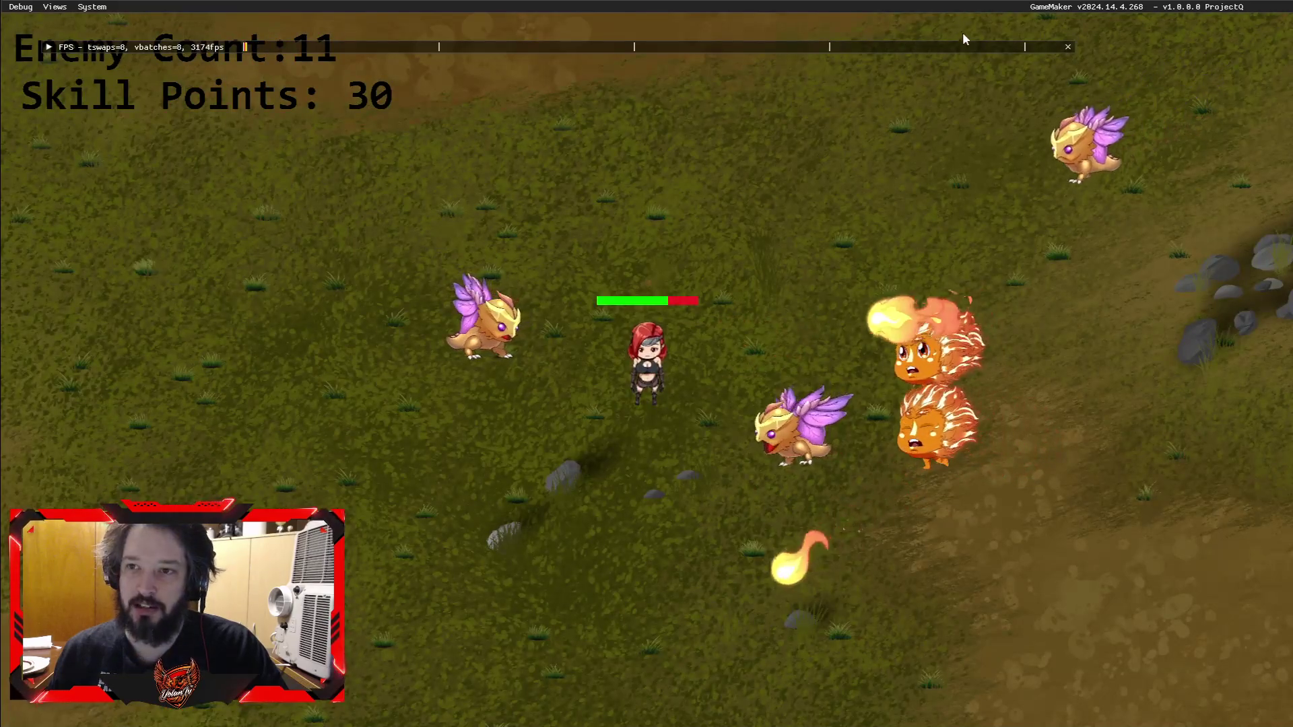
pyautogui.press('Escape')
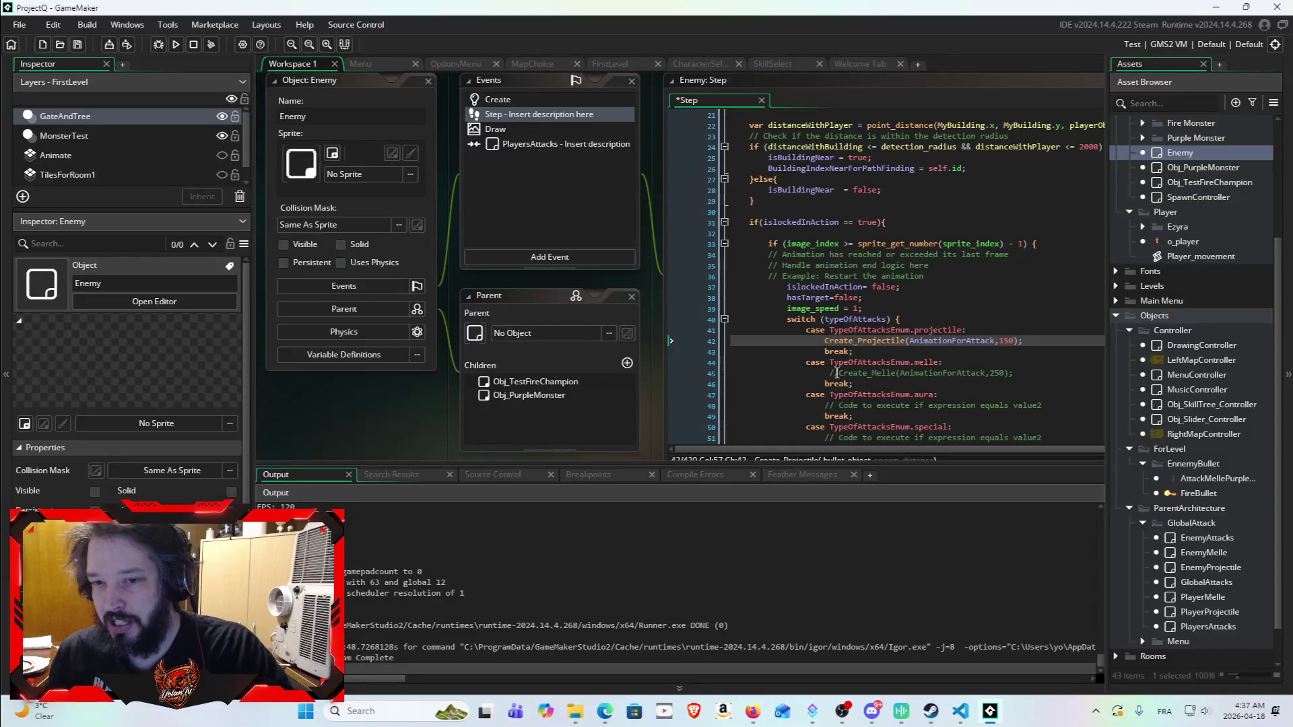
# Step: Uncomment the Create_Melle call on line 45 and change its distance to 250
pyautogui.click(840, 373)
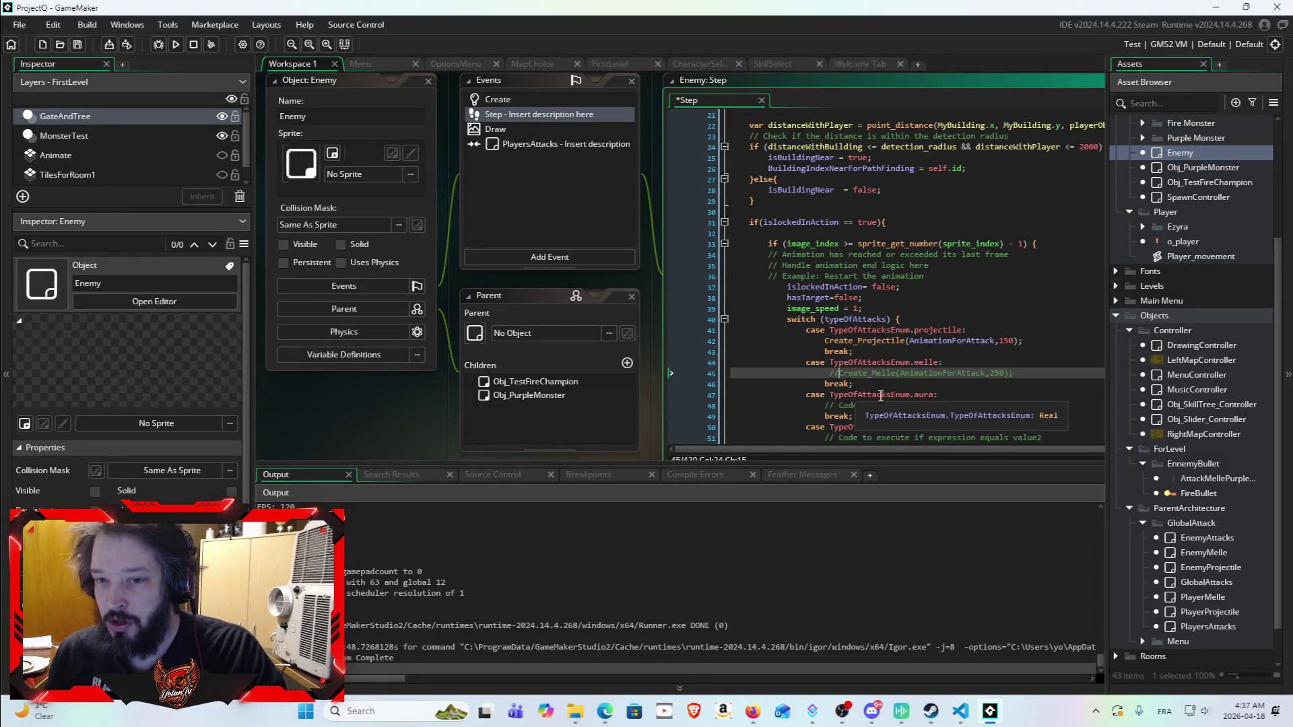
pyautogui.press('BackSpace')
pyautogui.press('BackSpace')
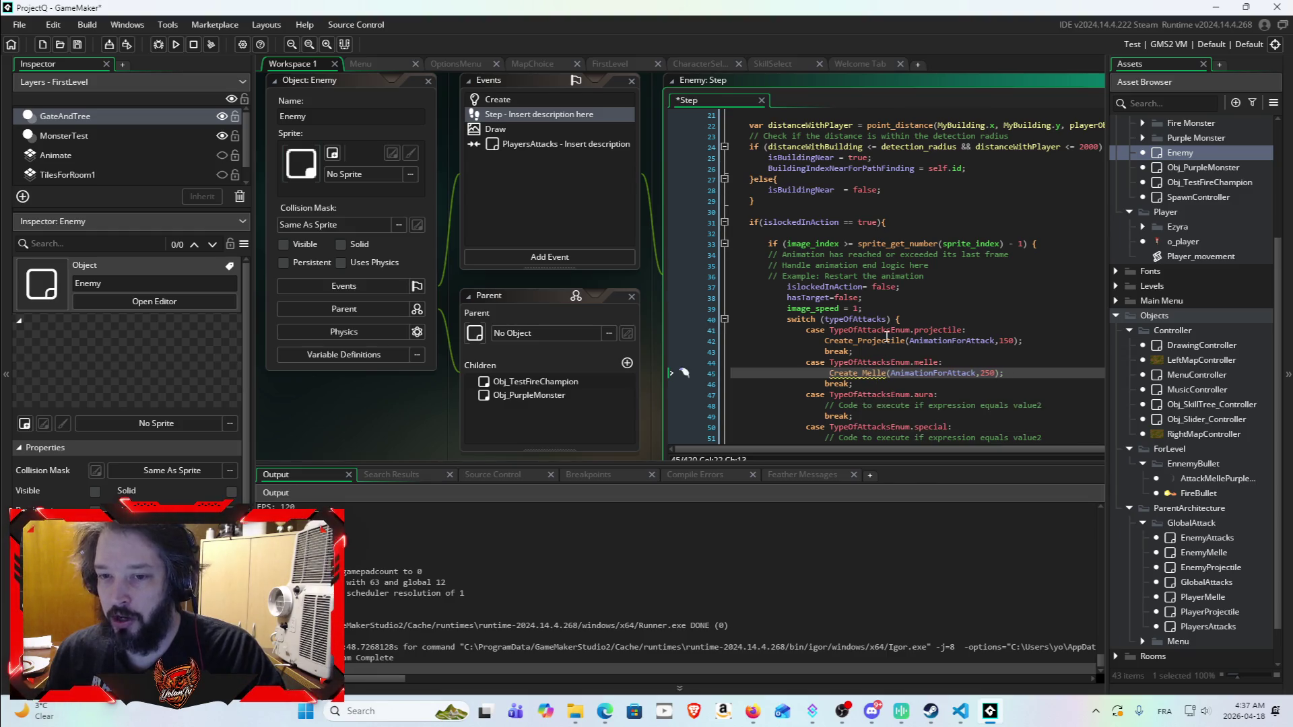
pyautogui.doubleClick(986, 373)
pyautogui.write('250')
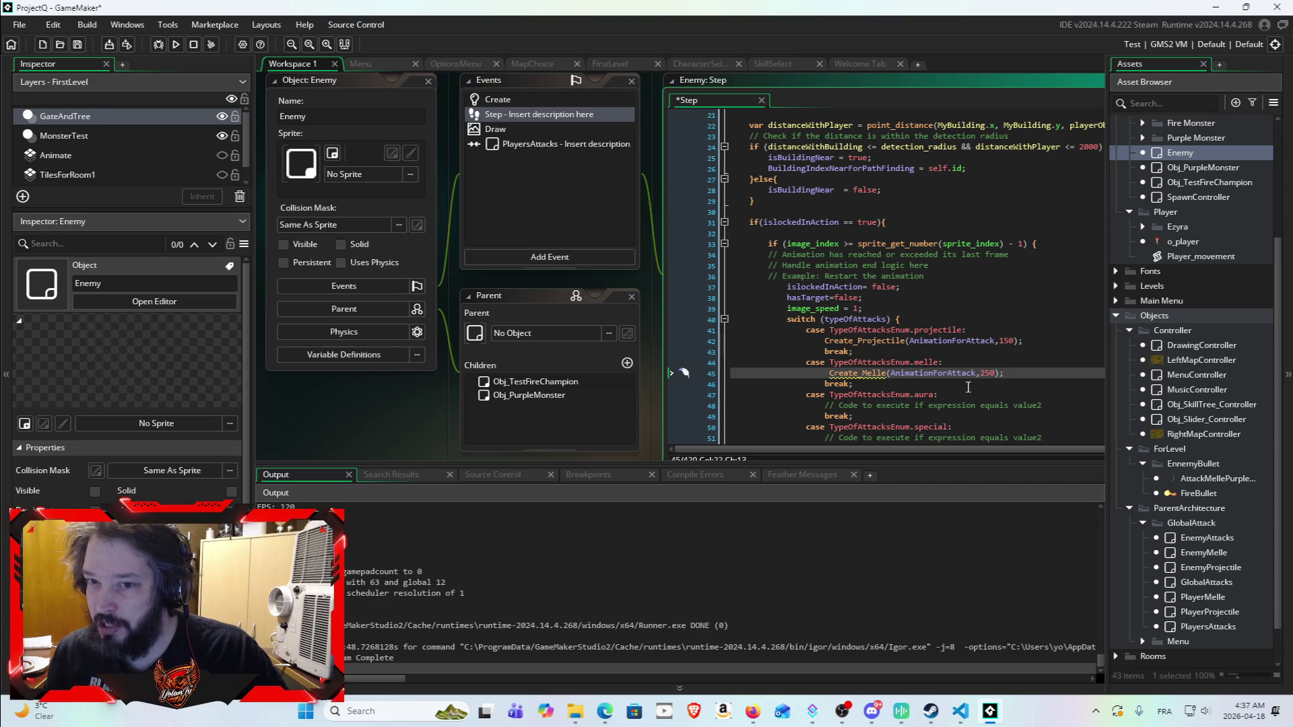
# Step: Expand the Scripts folder and open Create_Projectile to review its code
pyautogui.scroll(-3, 1190, 519)
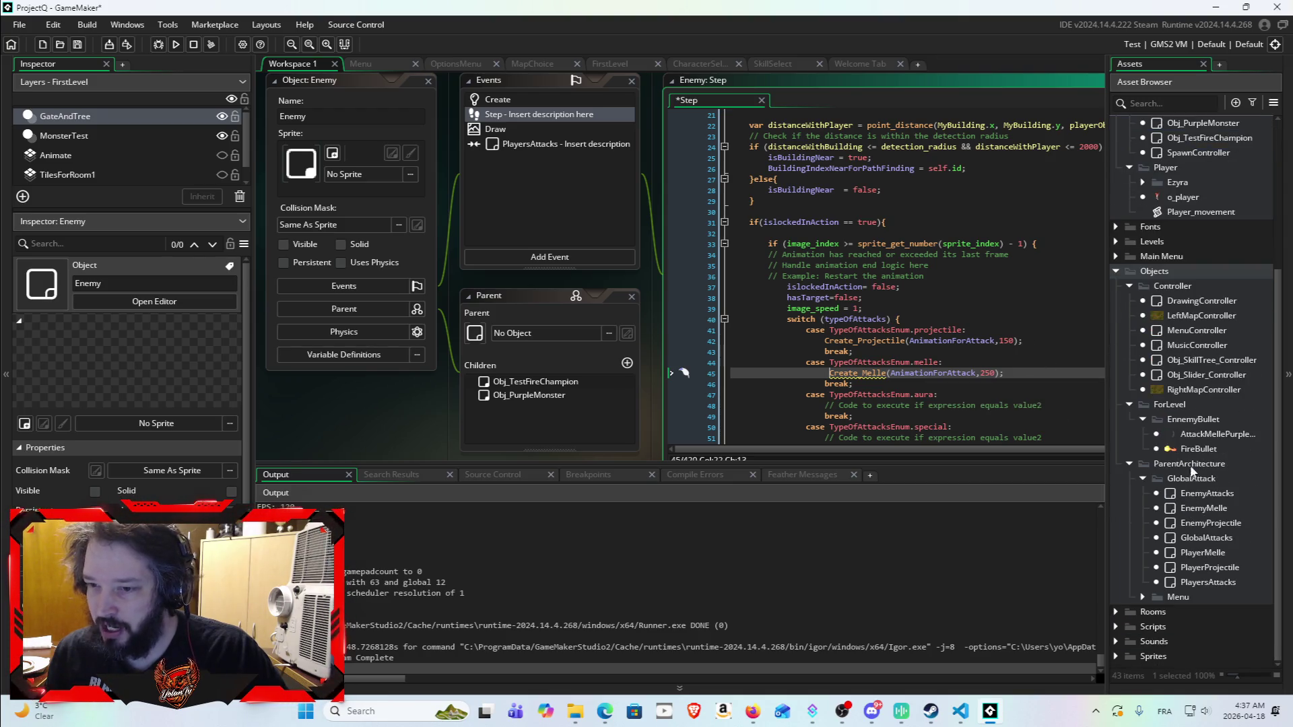
pyautogui.doubleClick(1152, 625)
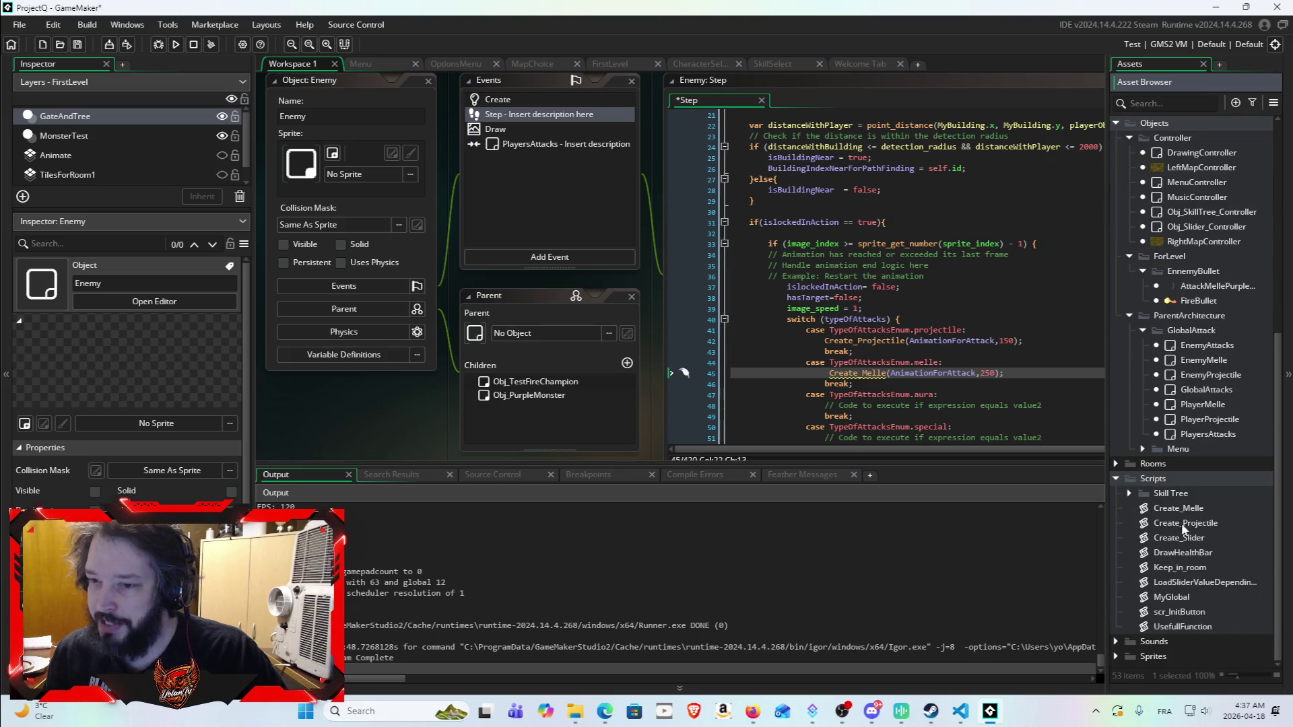
pyautogui.doubleClick(1178, 524)
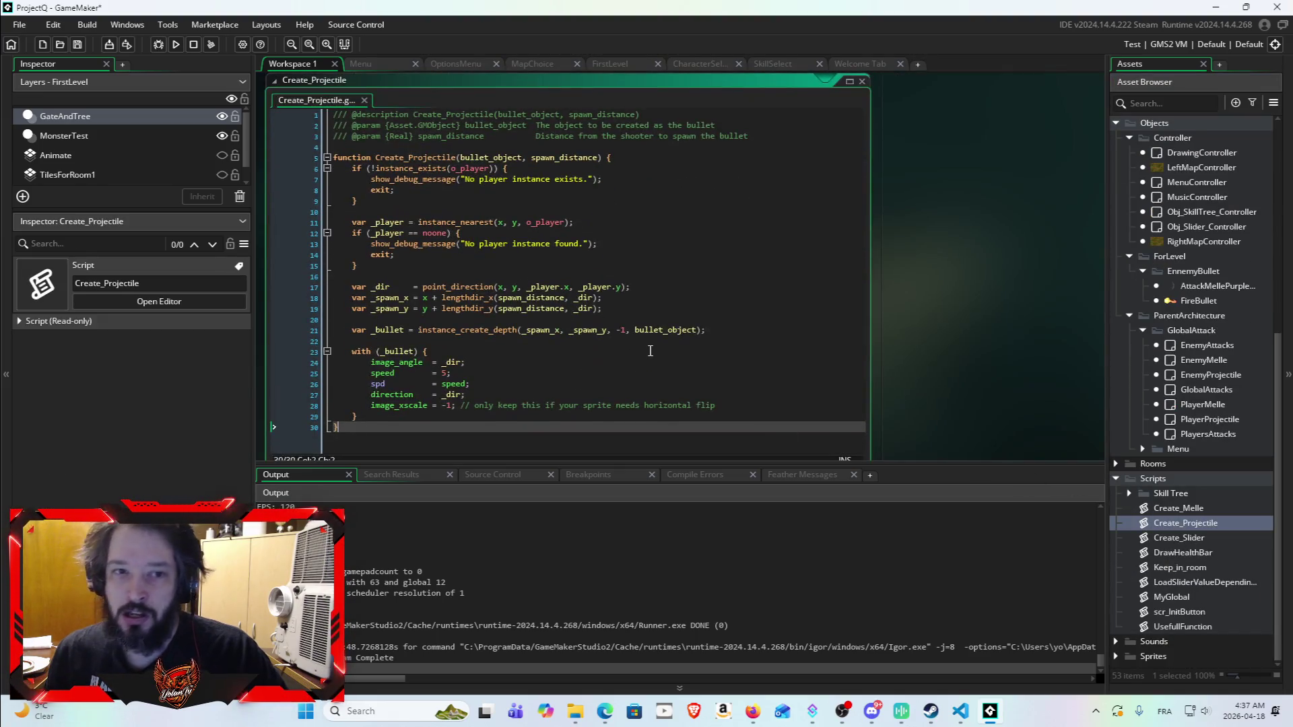
pyautogui.scroll(-3, 608, 314)
pyautogui.scroll(3, 508, 298)
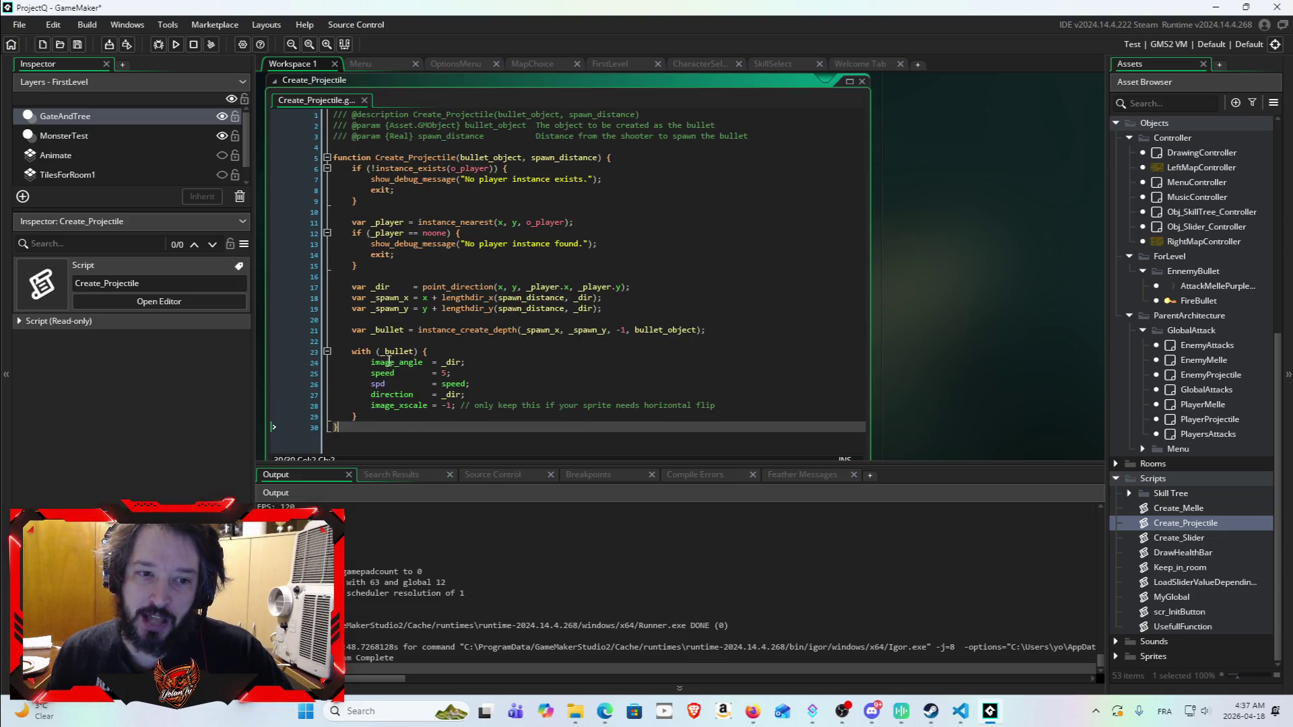
pyautogui.scroll(-3, 522, 296)
pyautogui.scroll(4, 932, 340)
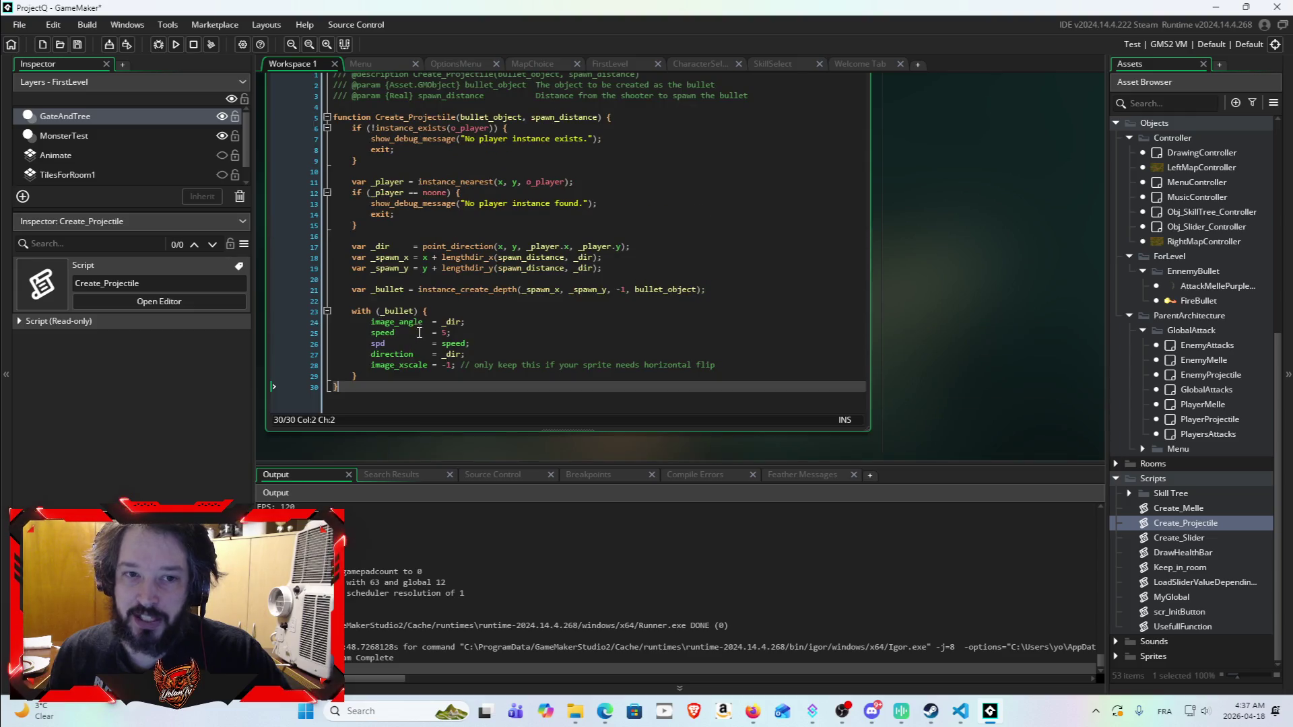
pyautogui.scroll(-1, 745, 317)
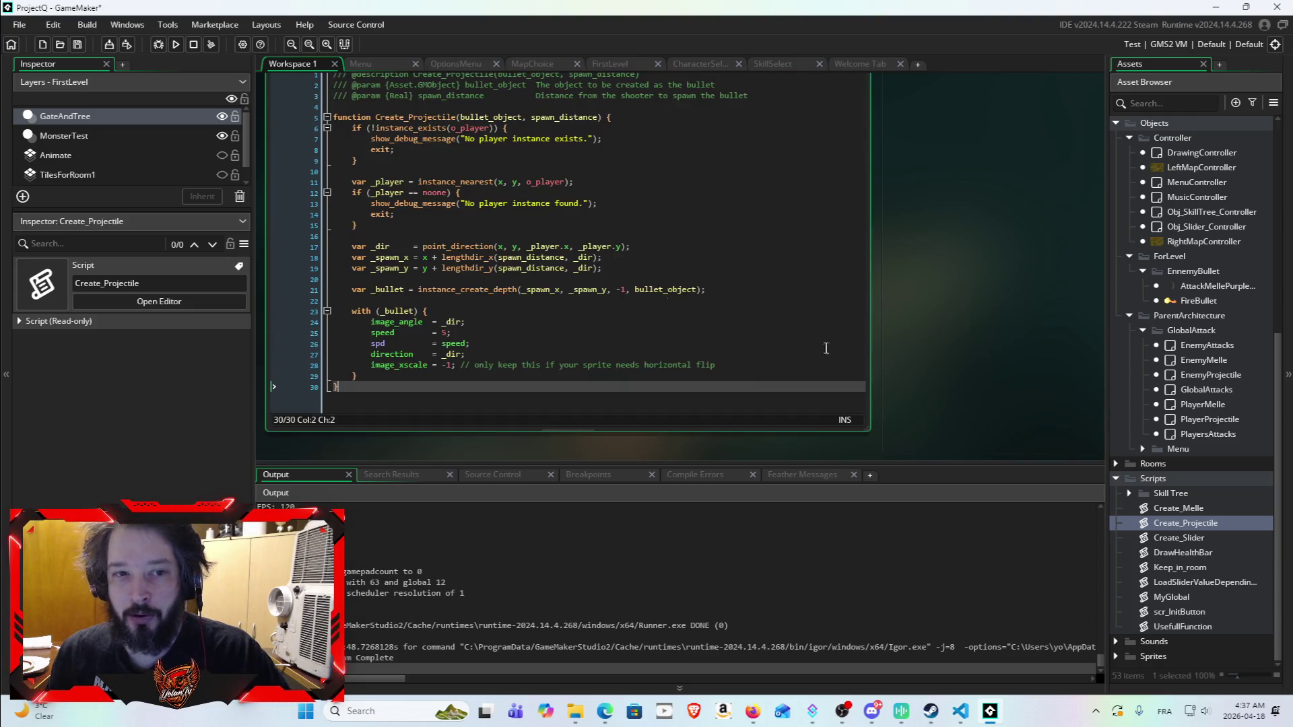
# Step: Open the Create_Melle script and select its code from line 15 upward
pyautogui.doubleClick(1179, 507)
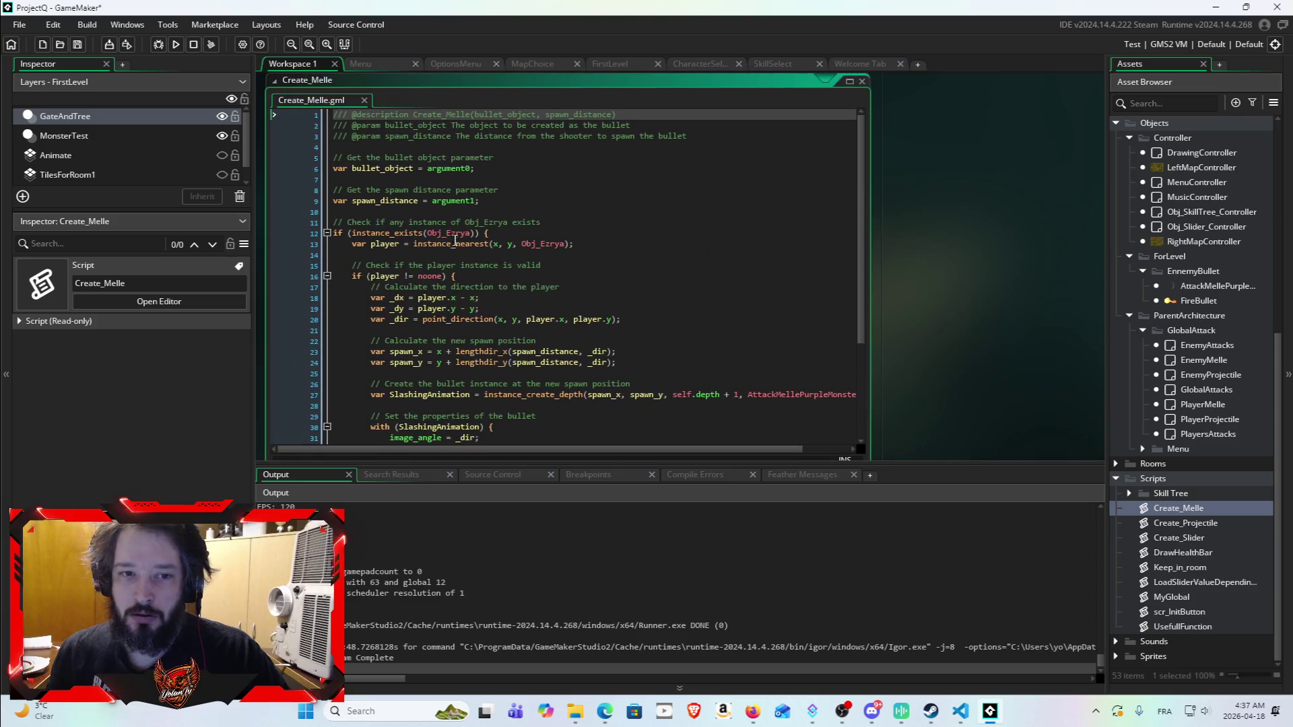
pyautogui.moveTo(333, 158); pyautogui.dragTo(565, 204)
pyautogui.click(565, 203)
pyautogui.scroll(-4, 559, 235)
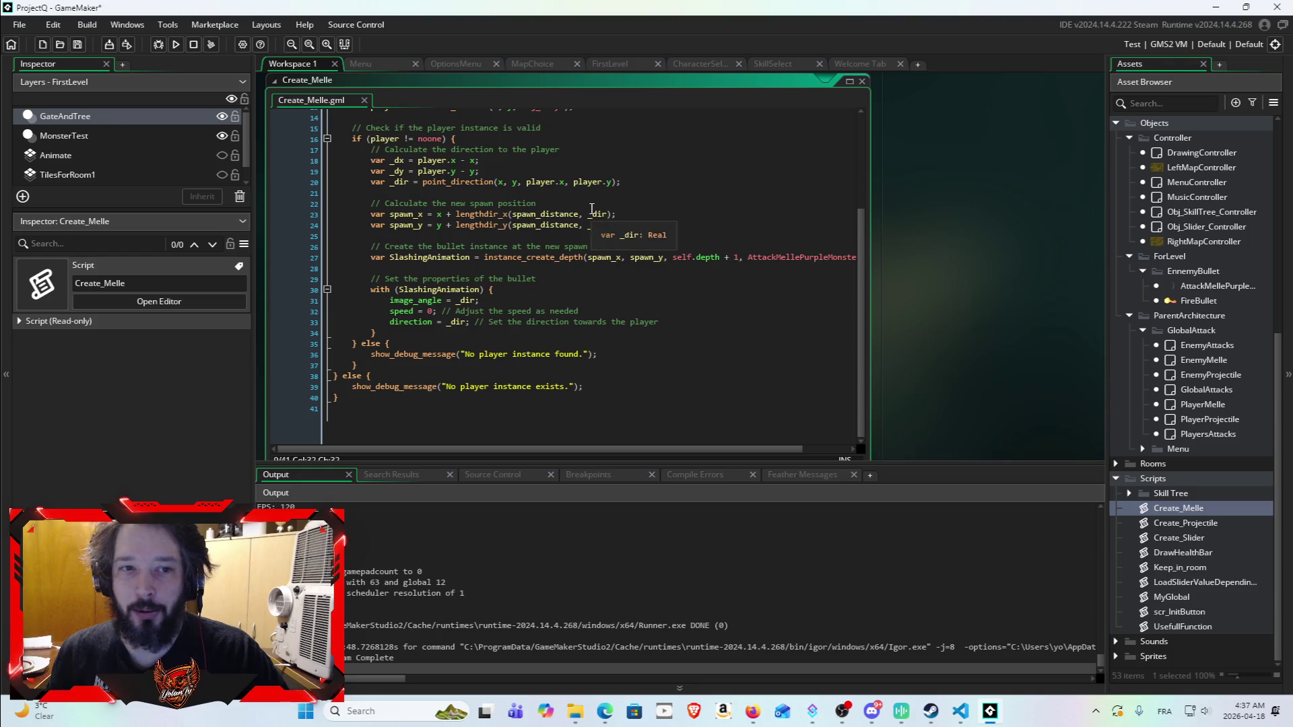
pyautogui.moveTo(343, 408)
pyautogui.mouseDown()
pyautogui.moveTo(324, 222)
pyautogui.moveTo(319, 262)
pyautogui.moveTo(326, 114)
pyautogui.mouseUp()
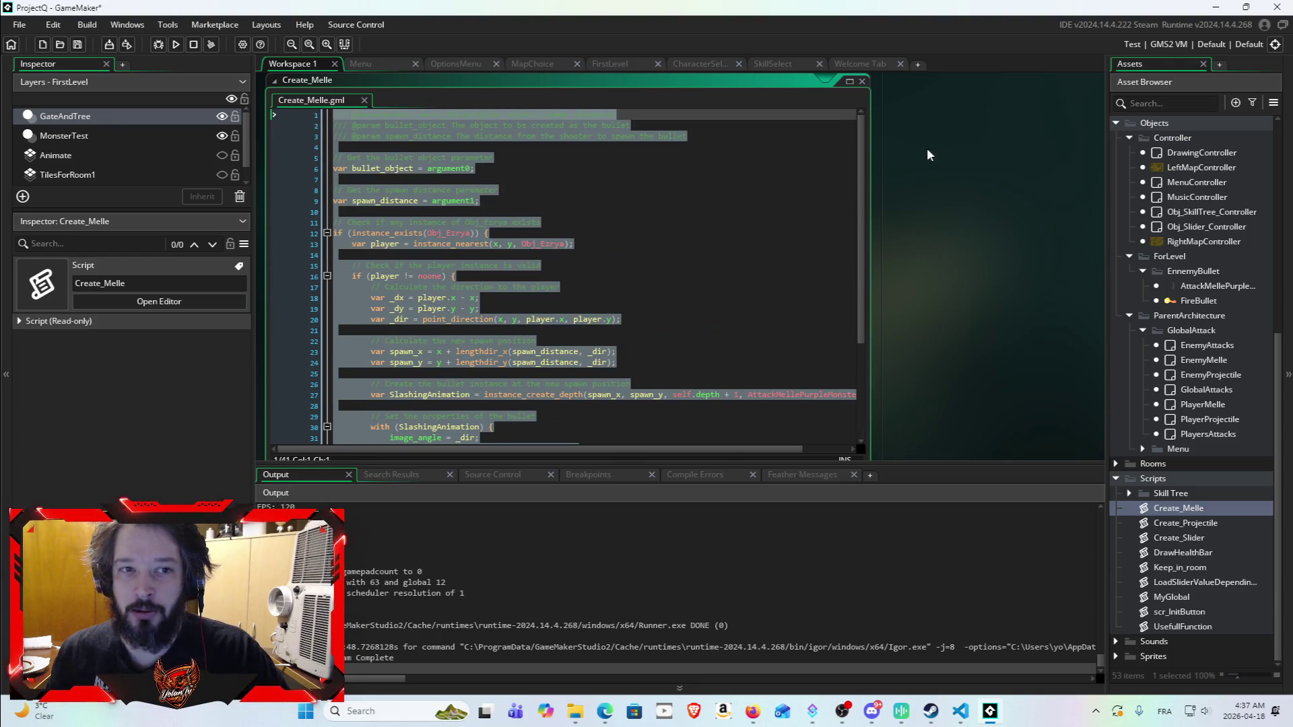
# Step: Ask Claude to 'correct tehe following script ::' with the Create_Melle code pasted in
pyautogui.click(1212, 9)
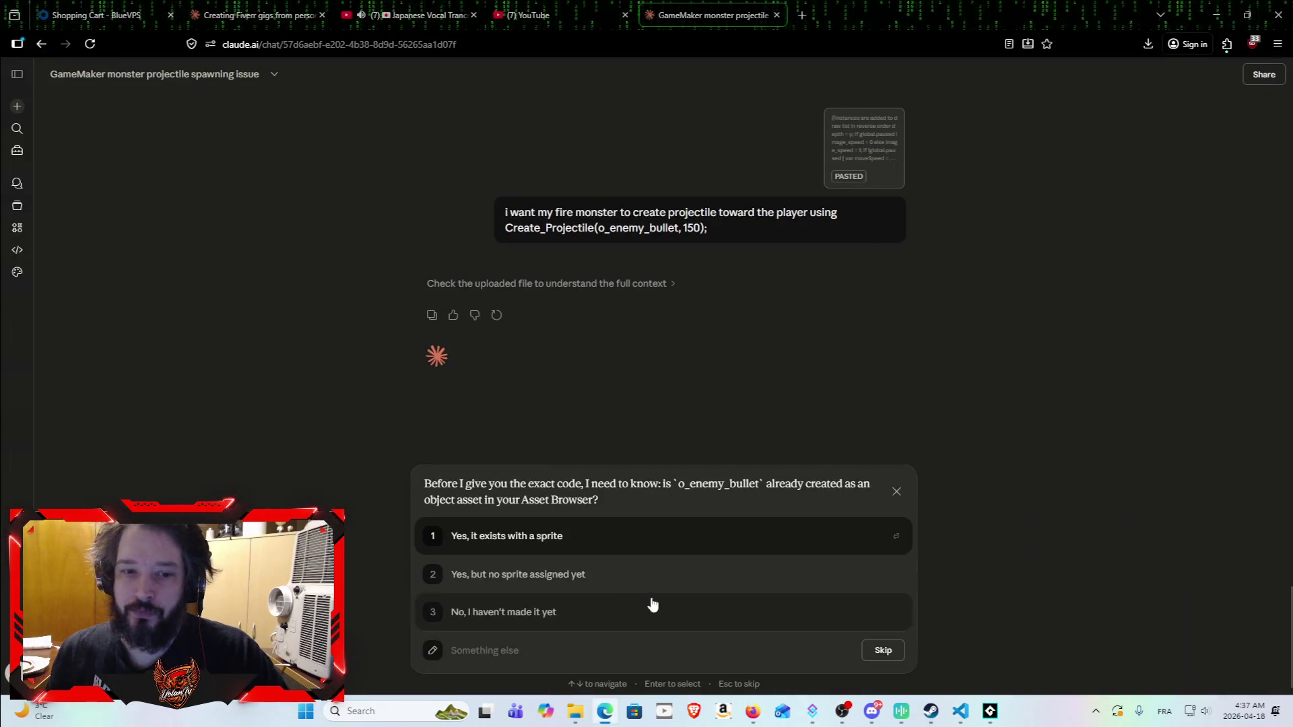
pyautogui.click(897, 492)
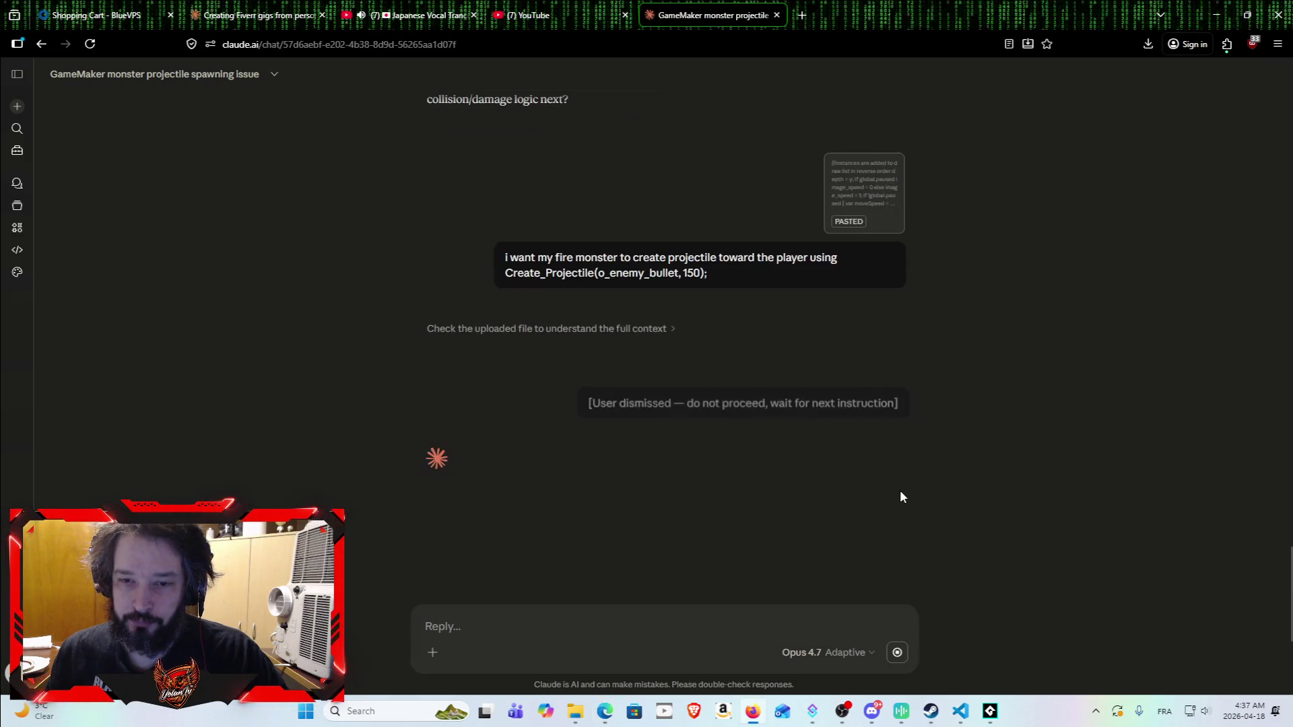
pyautogui.write('co')
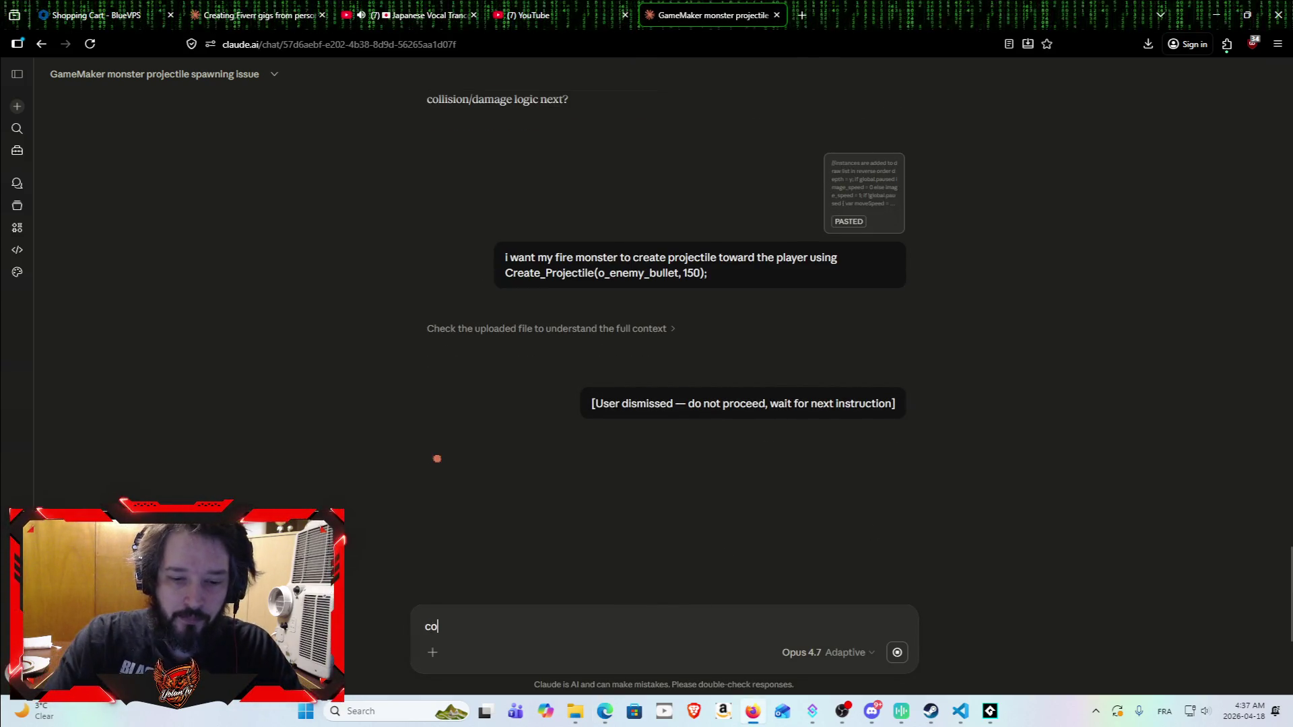
pyautogui.write('rrect tehe following script ::')
pyautogui.hotkey('ctrl', 'v')
pyautogui.press('Return')
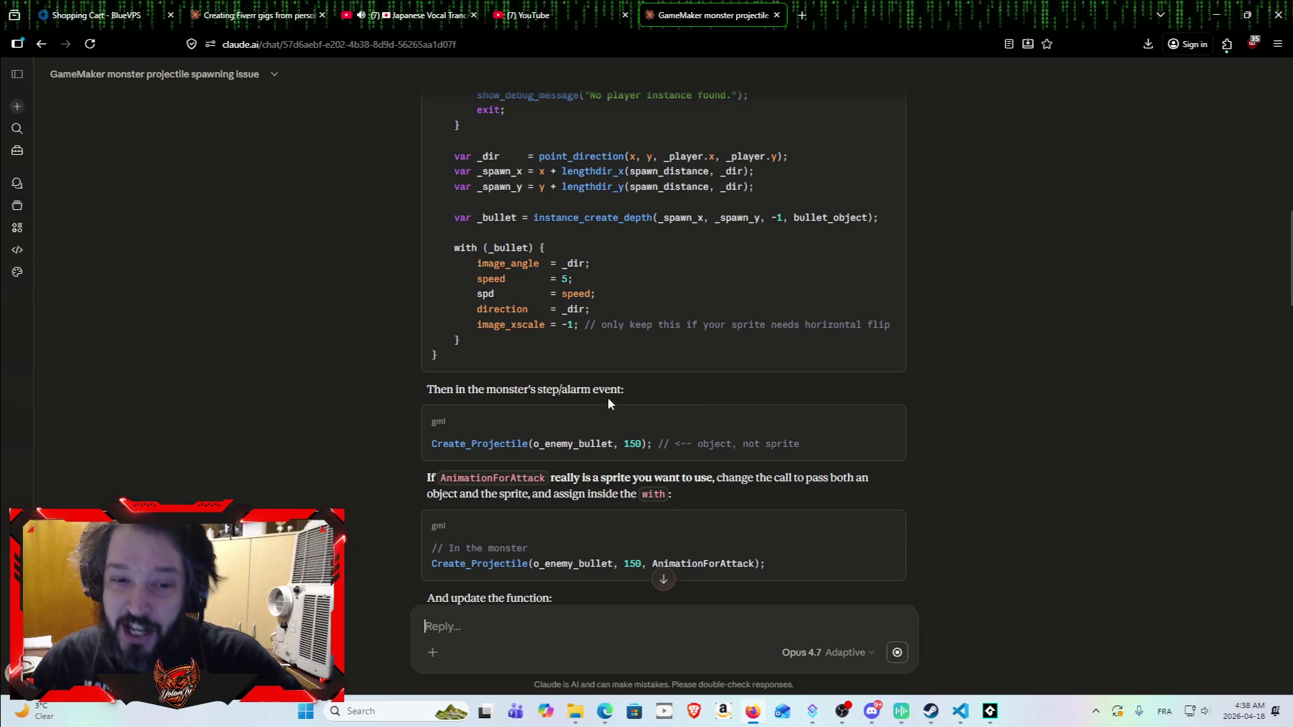
# Step: Select the corrected code in Claude's reply and return to GameMaker
pyautogui.scroll(1, 500, 401)
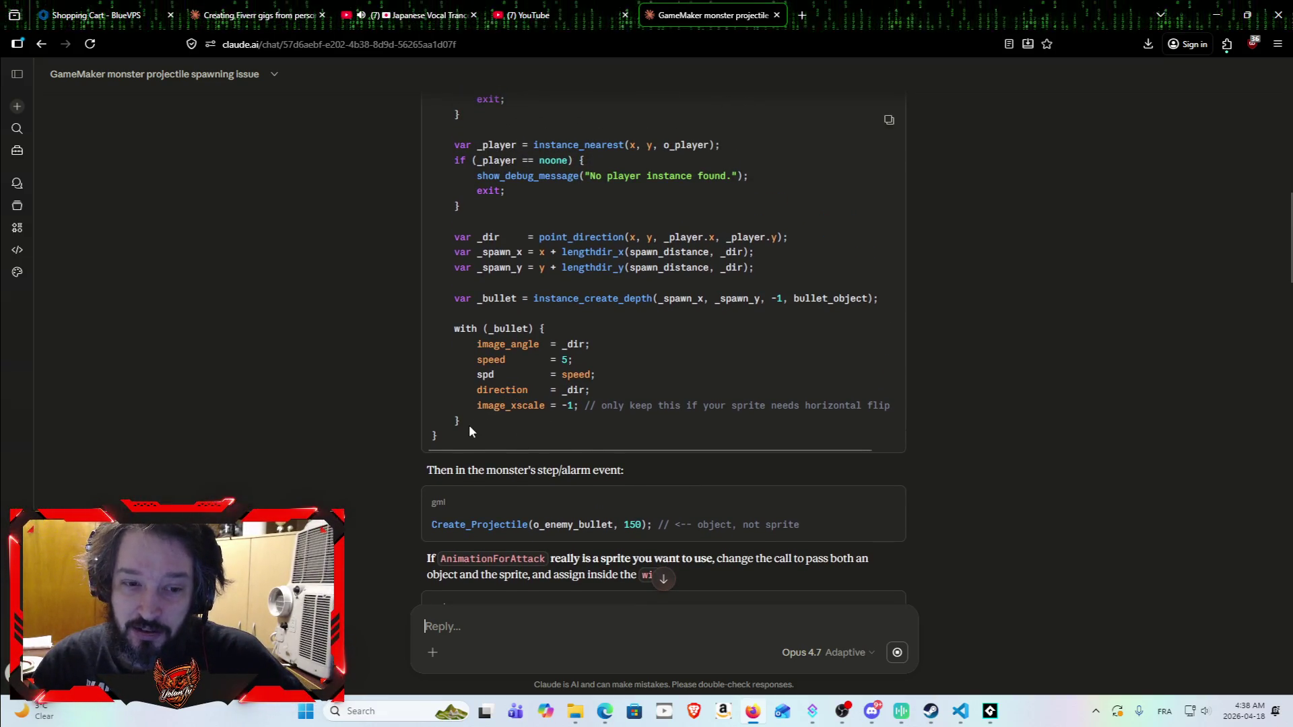
pyautogui.moveTo(428, 422)
pyautogui.mouseDown()
pyautogui.moveTo(453, 326)
pyautogui.moveTo(427, 430)
pyautogui.moveTo(399, 374)
pyautogui.moveTo(418, 313)
pyautogui.mouseUp()
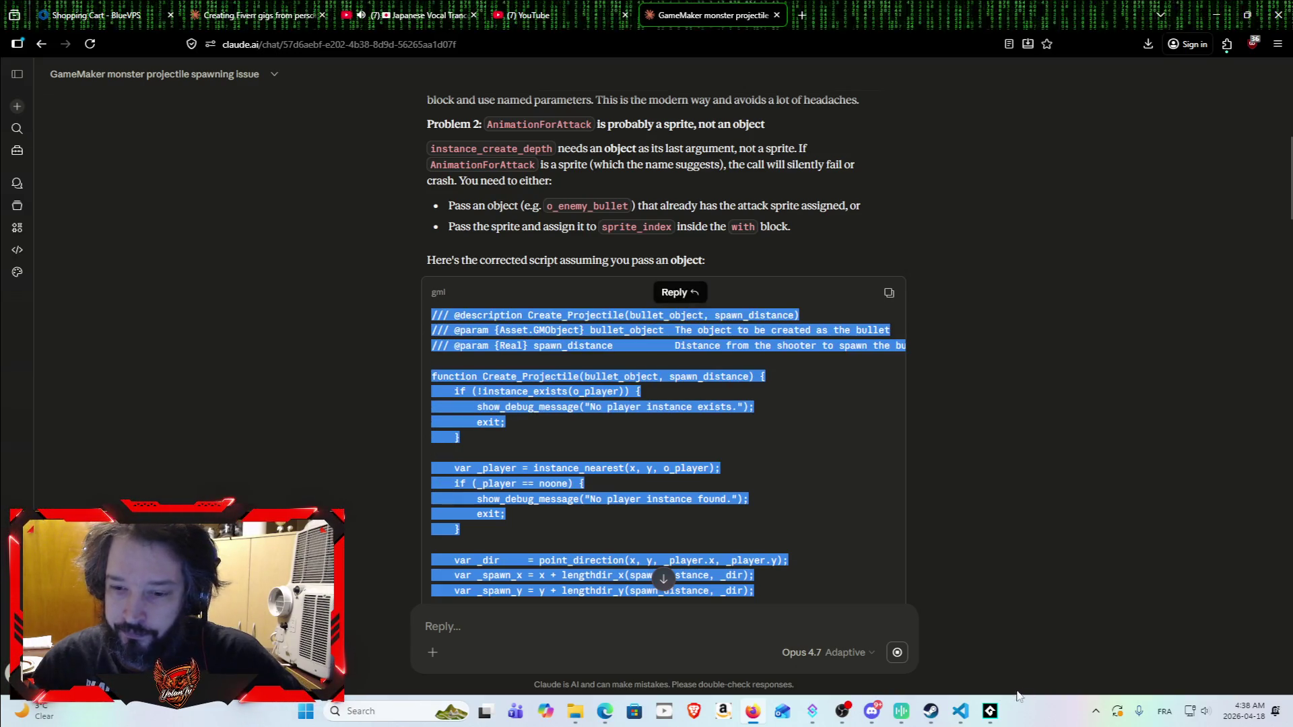
pyautogui.click(989, 711)
# Step: Paste the corrected Create_Projectile code into Create_Melle, then undo to keep the original
pyautogui.click(676, 302)
pyautogui.hotkey('ctrl', 'a')
pyautogui.write('/// @description Create_Projectile(bullet_object, spawn_distance) /// @param {Asset.GMObject} bullet_object  The object to be created as the bullet /// @param {Real} spawn_distance           Distance from the shooter to spawn the bullet  function Create_Projectile(bullet_object, spawn_distance) {     if (!instance_exists(o_player)) {         show_debug_message("No player instance exists.");         exit;     }      var _player = instance_nearest(x, y, o_player);     if (_player == noone) {         show_debug_message("No player instance found.");         exit;     }      var _dir     = point_direction(x, y, _player.x, _player.y);     var _spawn_x = x + lengthdir_x(spawn_distance, _dir);     var _spawn_y = y + lengthdir_y(spawn_distance, _dir);      var _bullet = instance_create_depth(_spawn_x, _spawn_y, -1, bullet_object);      with (_bullet) {         image_angle  = _dir;         speed        = 5;         spd          = speed;         direction    = _dir;         image_xscale = -1; // only keep this if your sprite needs horizontal flip     } }')
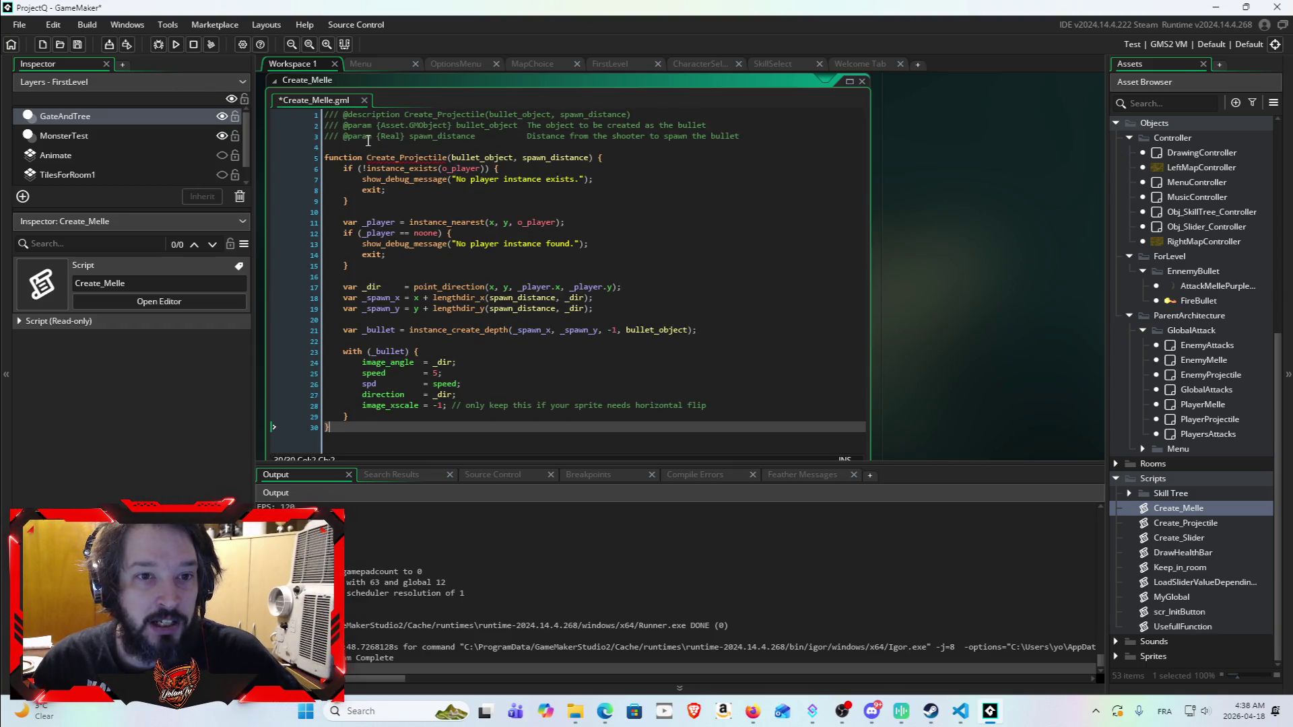
pyautogui.hotkey('ctrl', 'z')
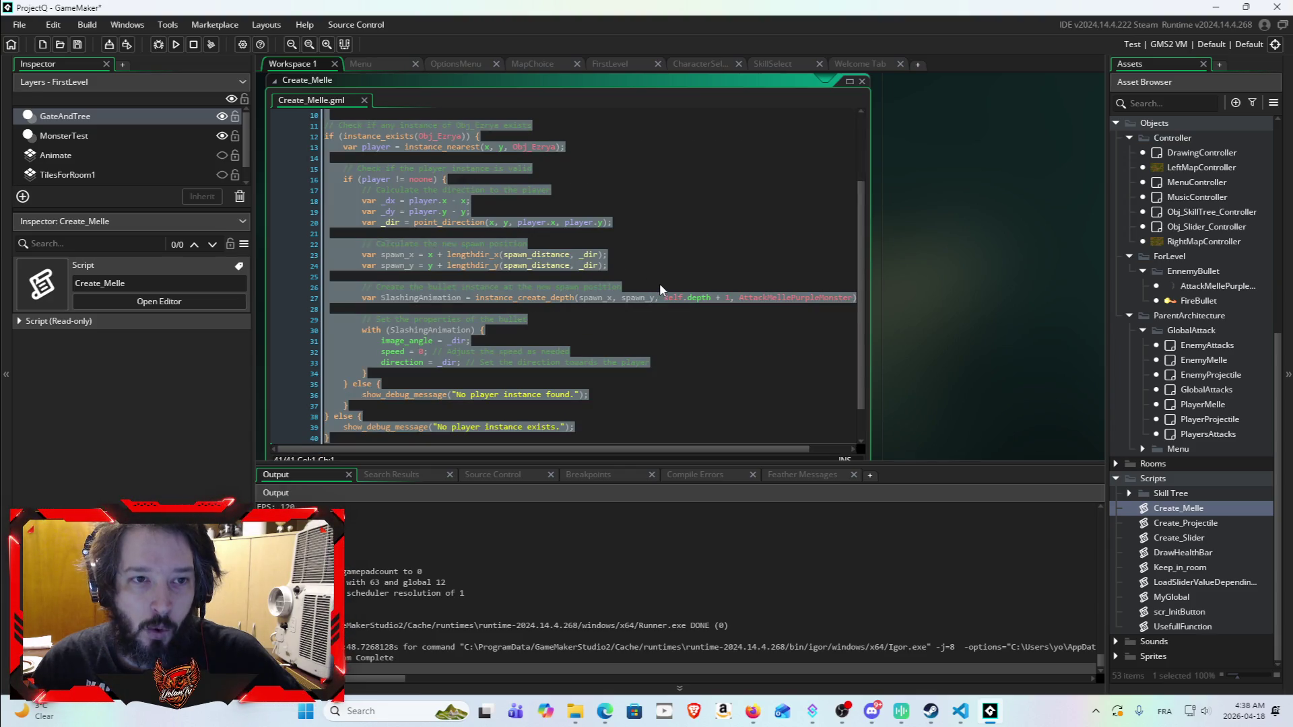
pyautogui.click(660, 284)
pyautogui.hotkey('ctrl', 'a')
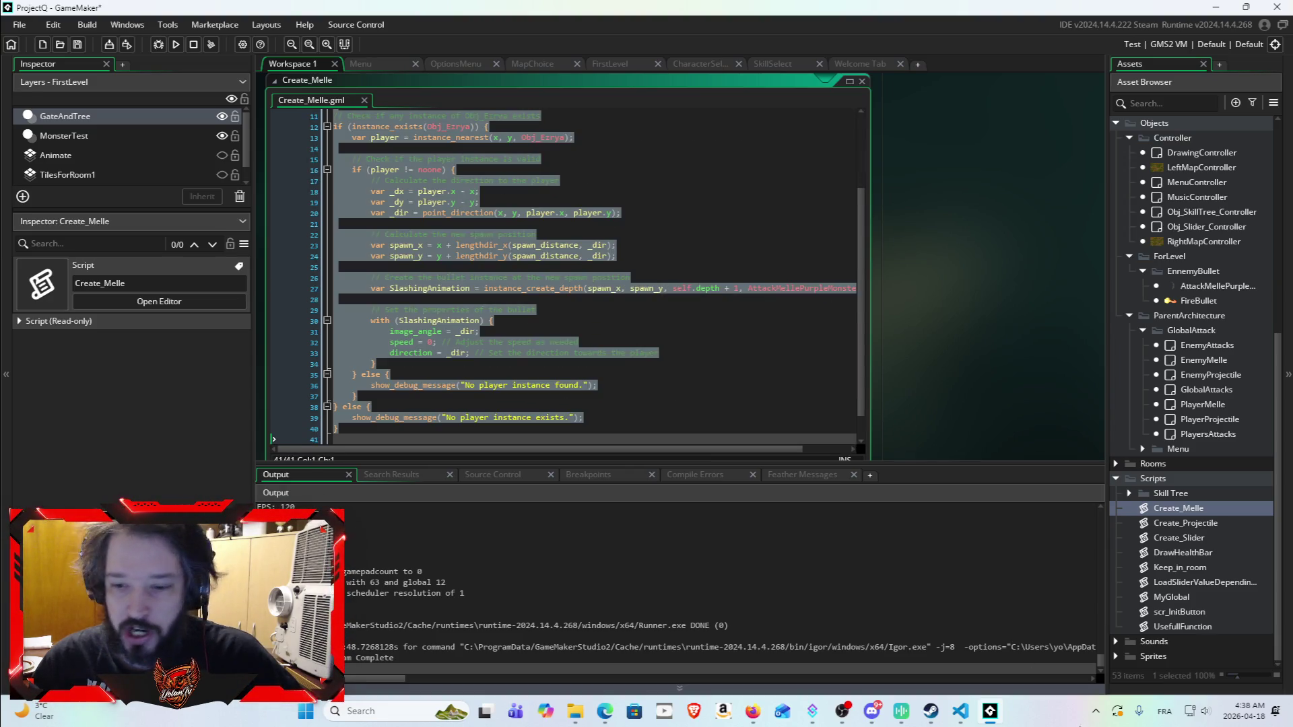
pyautogui.scroll(3, 657, 215)
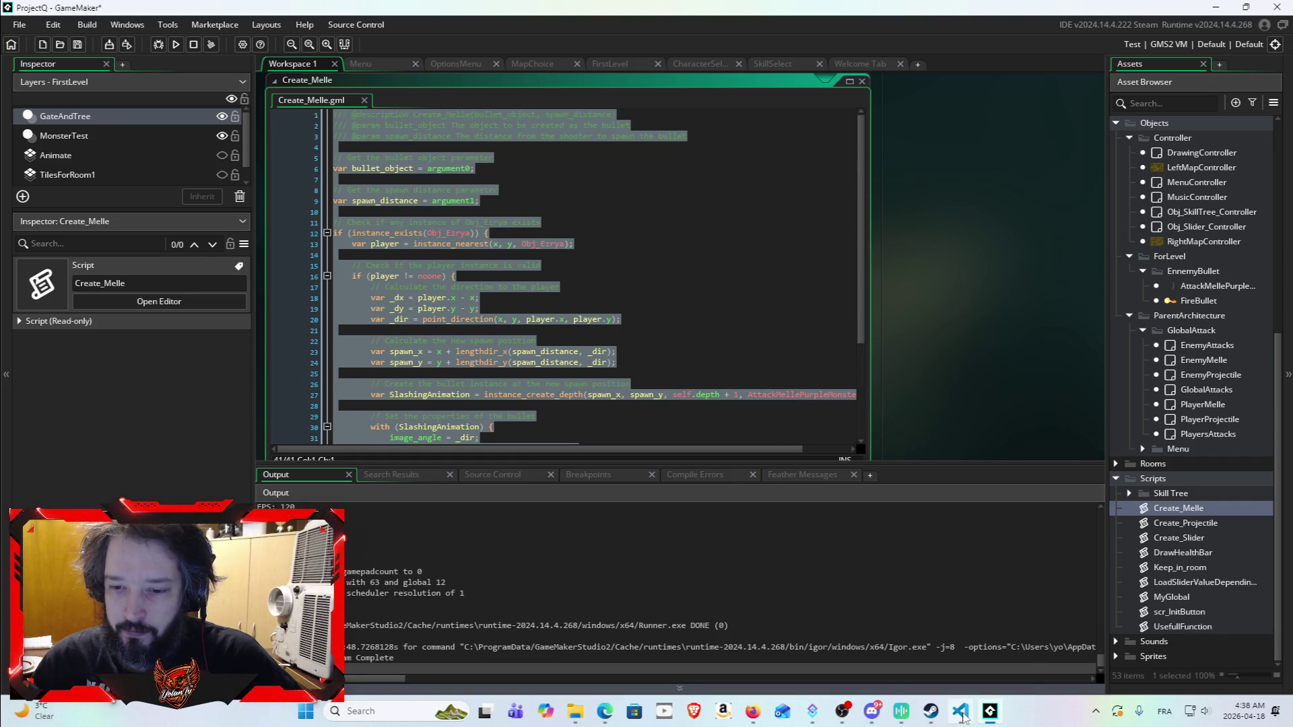
pyautogui.click(749, 721)
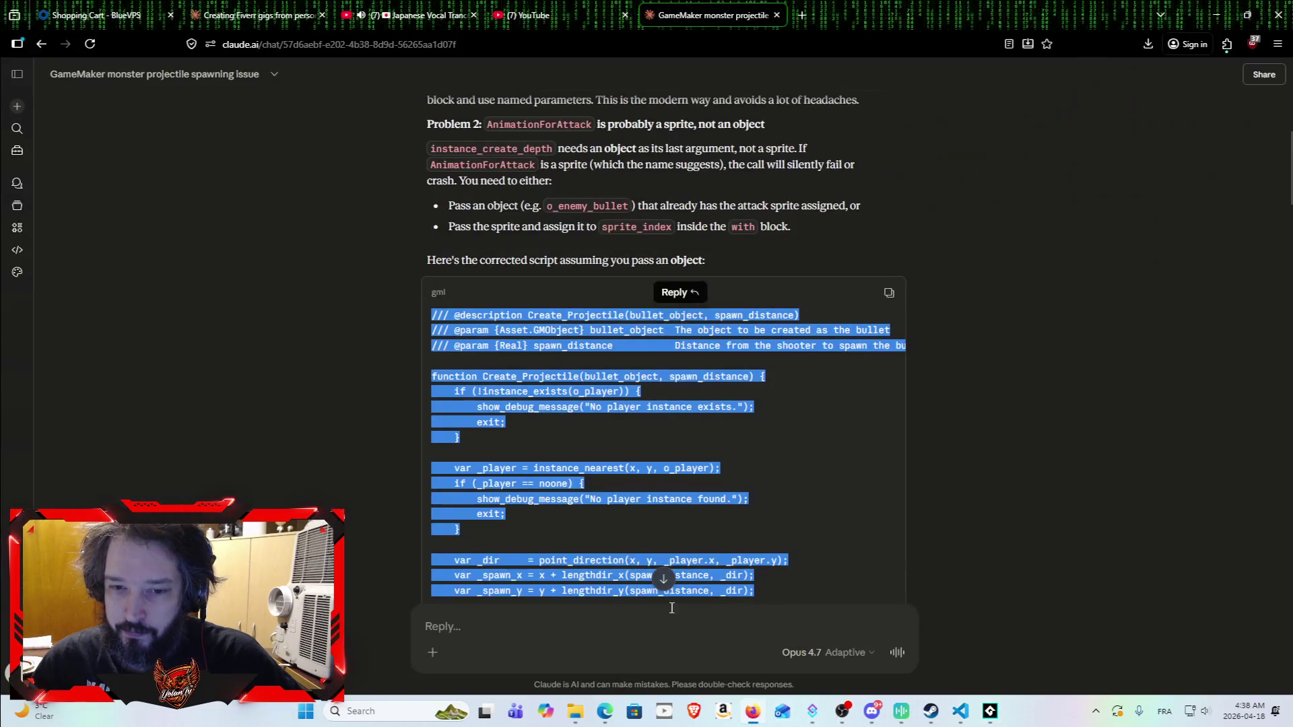
# Step: Copy Claude's corrected Create_Melle function and paste it over the entire Create_Melle script
pyautogui.scroll(-20, 696, 464)
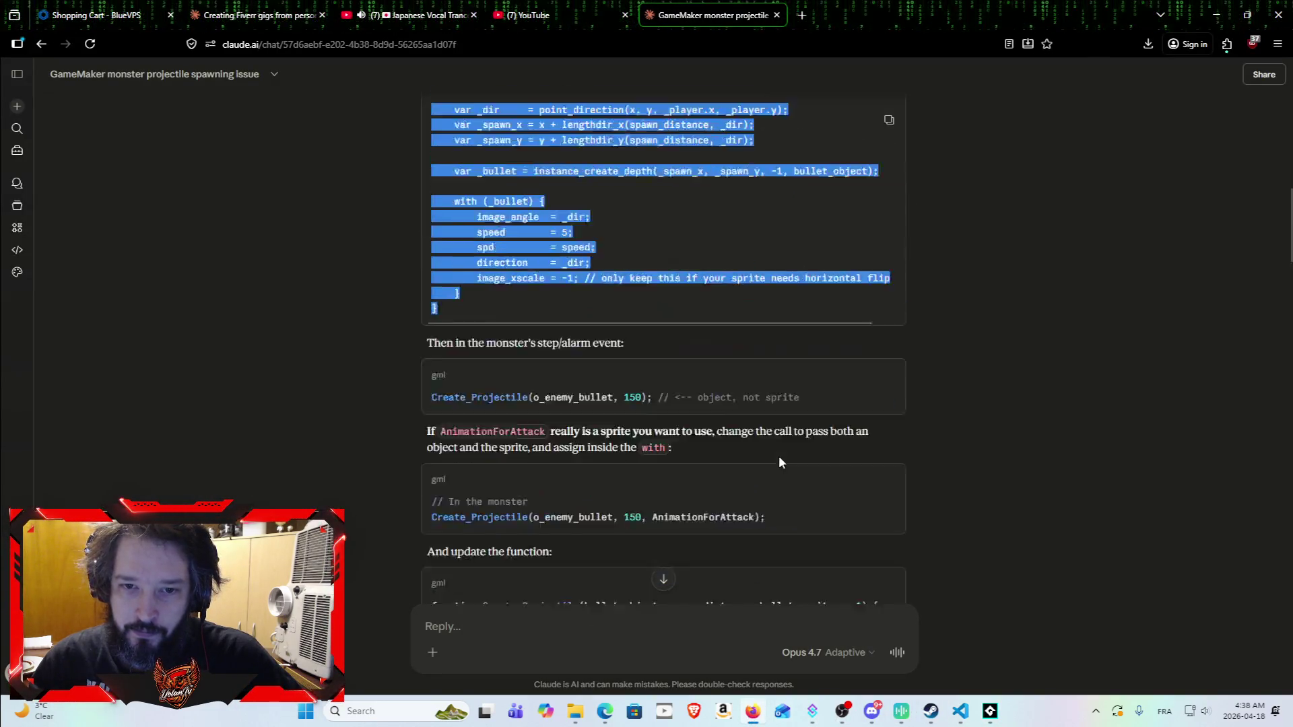
pyautogui.scroll(-7, 781, 377)
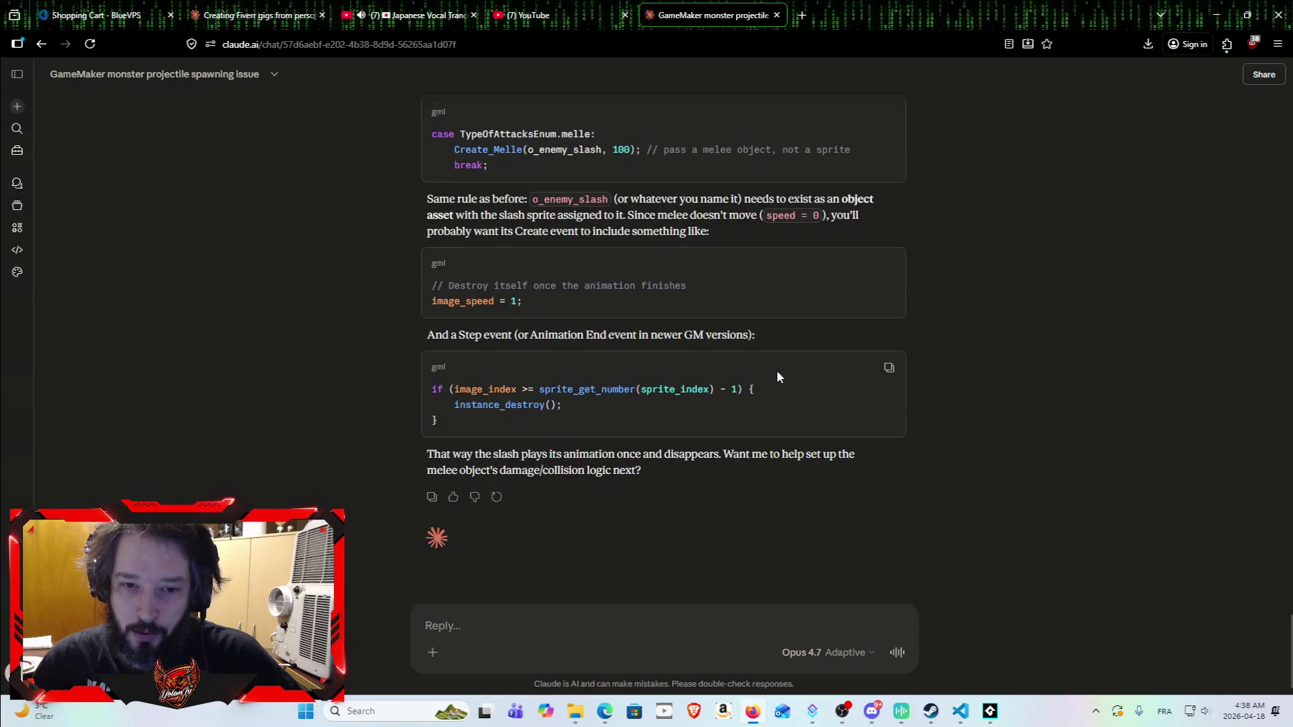
pyautogui.scroll(12, 727, 385)
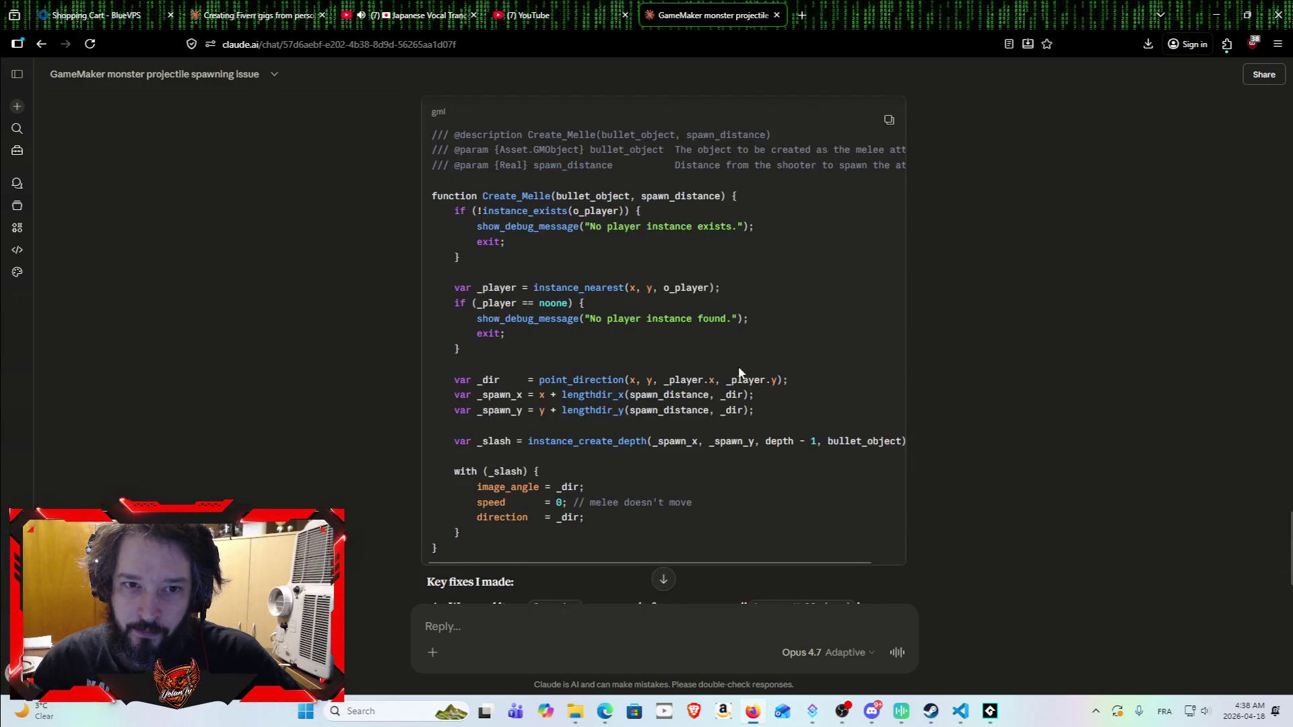
pyautogui.scroll(-3, 726, 357)
pyautogui.moveTo(480, 389)
pyautogui.mouseDown()
pyautogui.moveTo(431, 248)
pyautogui.moveTo(431, 313)
pyautogui.moveTo(410, 210)
pyautogui.mouseUp()
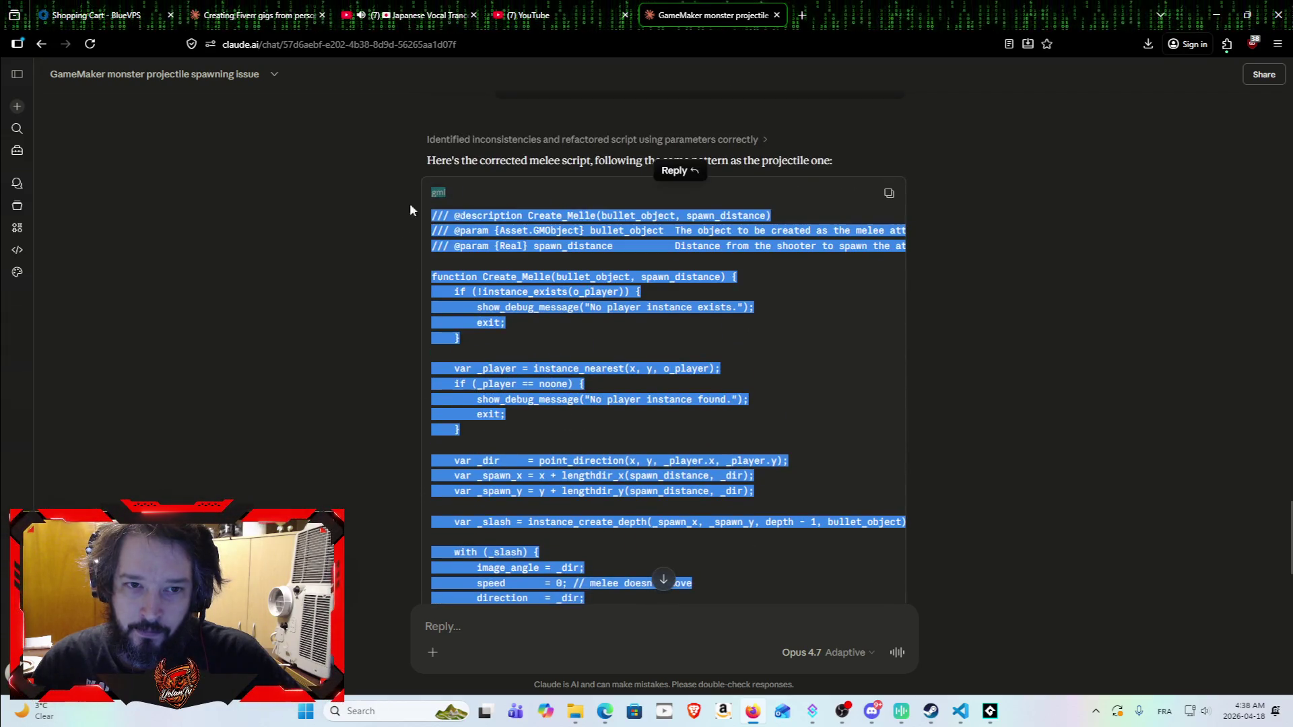
pyautogui.click(889, 193)
pyautogui.click(989, 711)
pyautogui.hotkey('ctrl', 'a')
pyautogui.hotkey('ctrl', 'v')
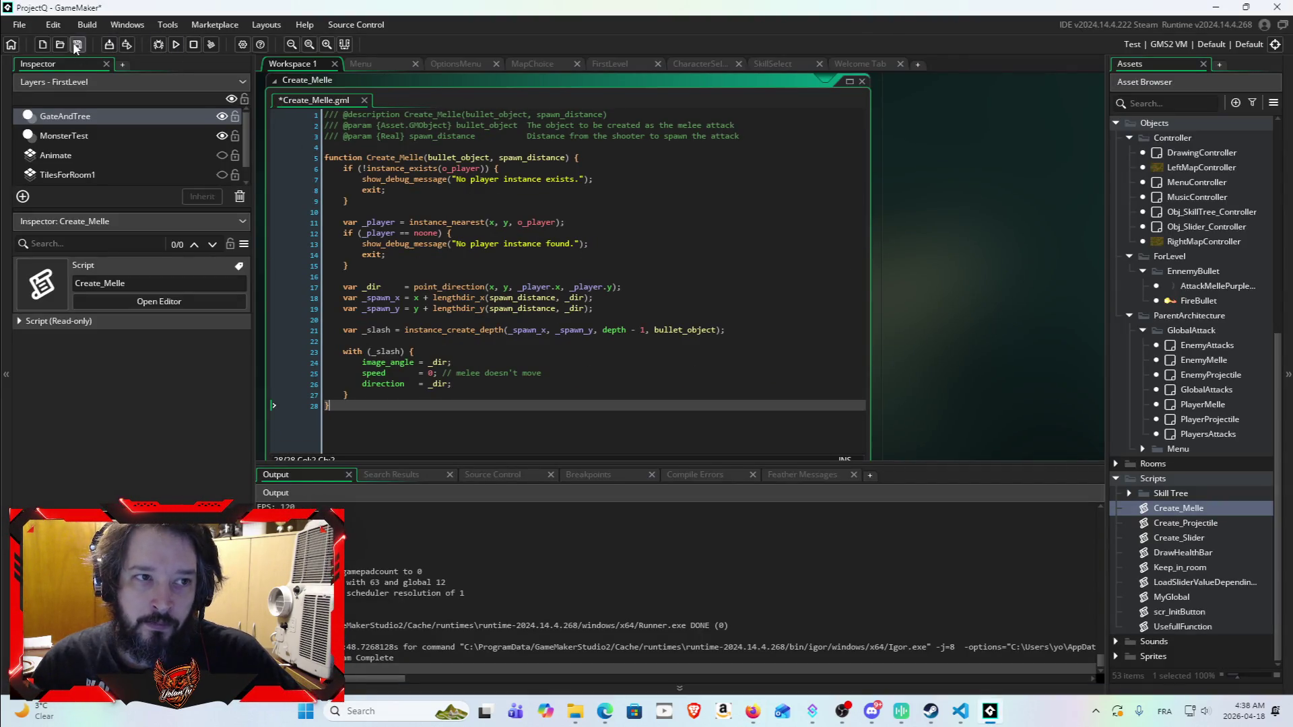
# Step: Save Create_Melle, run the game, then open the Enemy object's editor
pyautogui.click(78, 44)
pyautogui.click(177, 45)
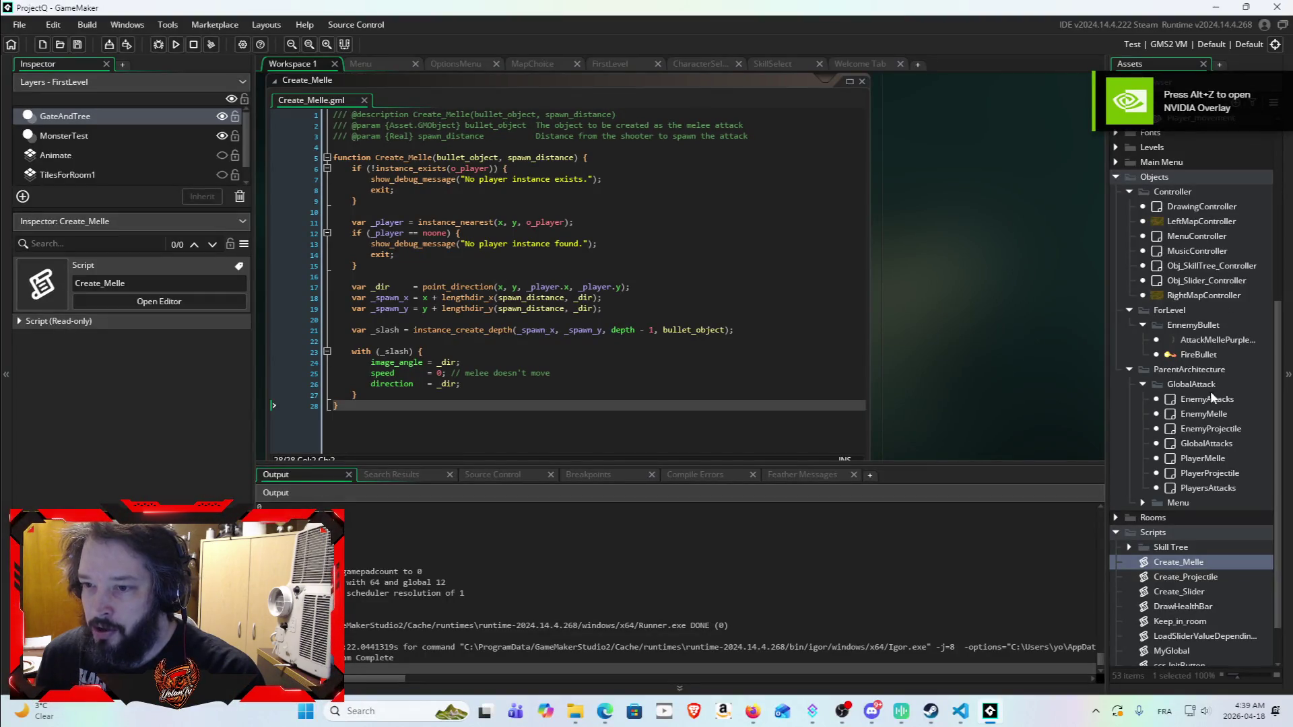
pyautogui.scroll(5, 1205, 337)
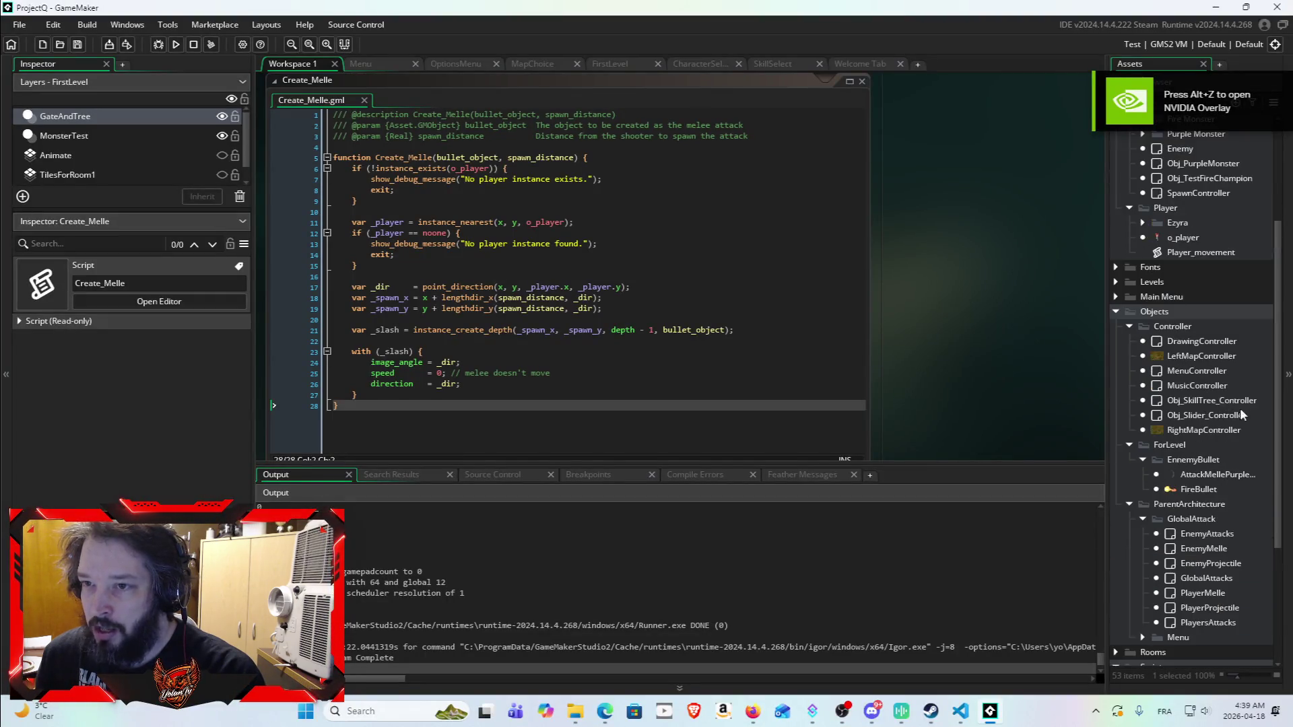
pyautogui.click(1181, 315)
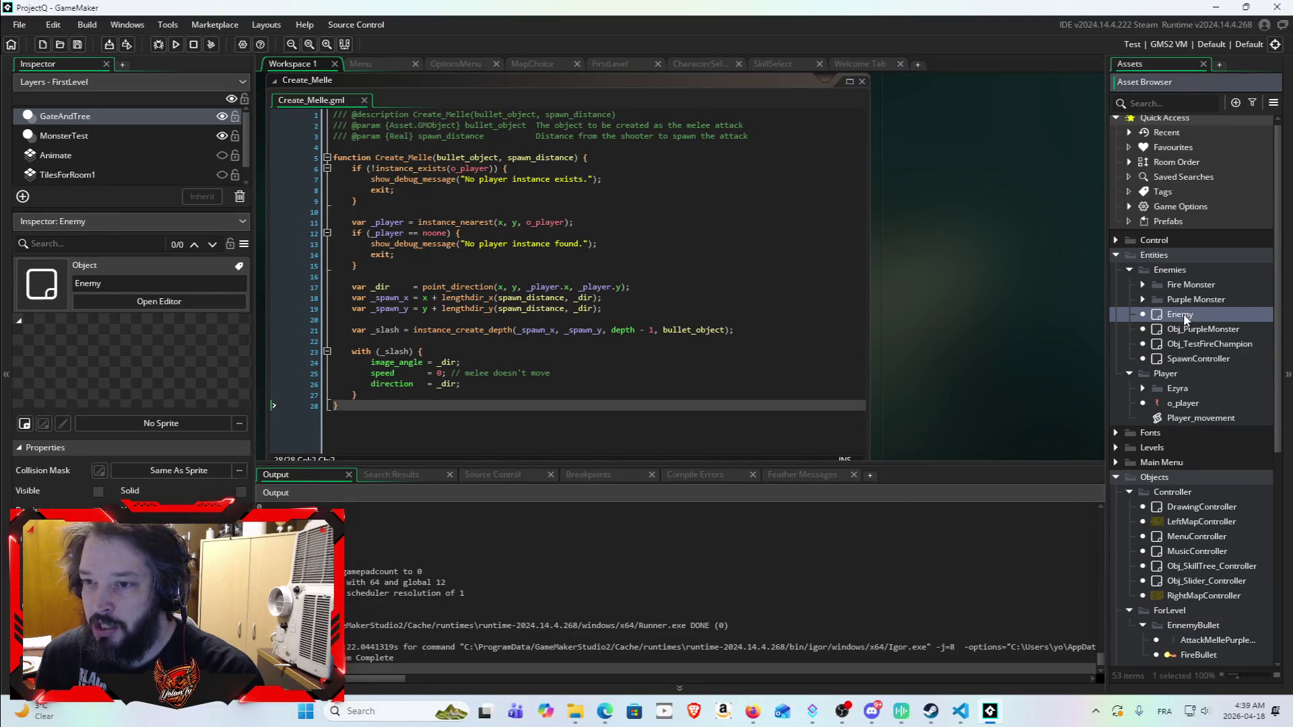
pyautogui.doubleClick(1228, 316)
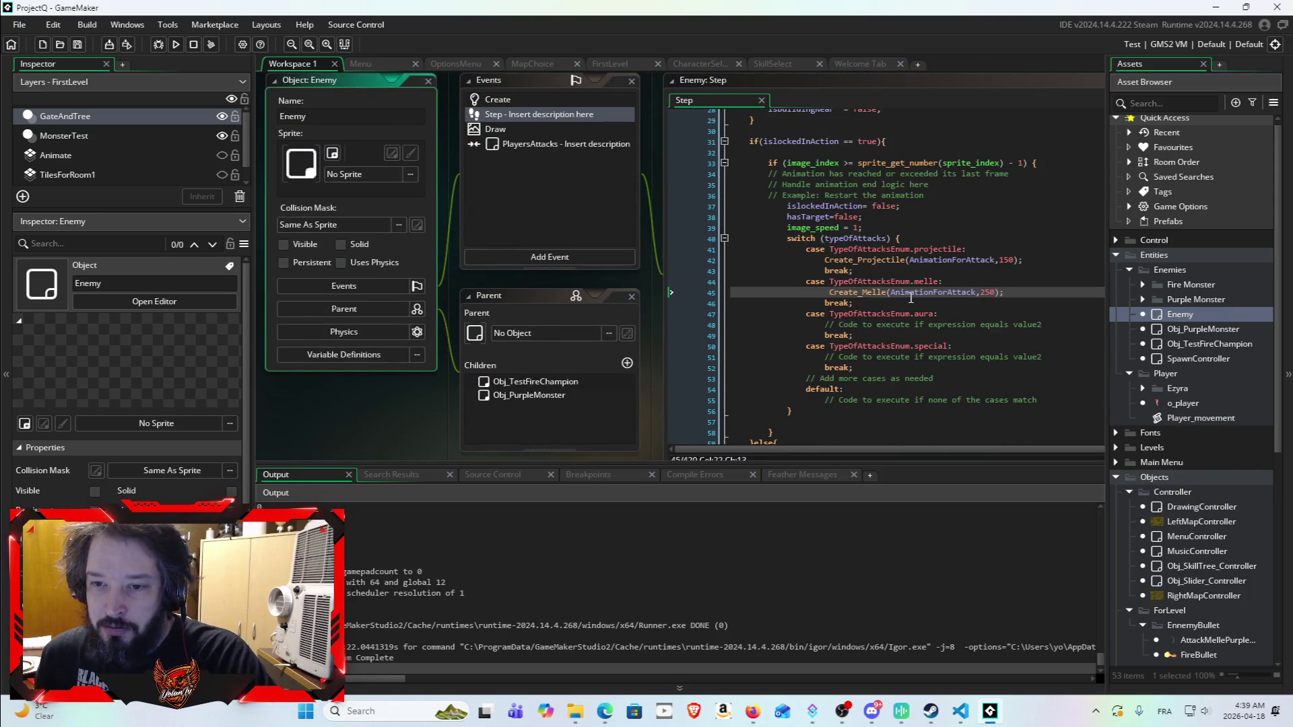
# Step: Run the game and go from the main menu's START through character select into gameplay
pyautogui.click(177, 45)
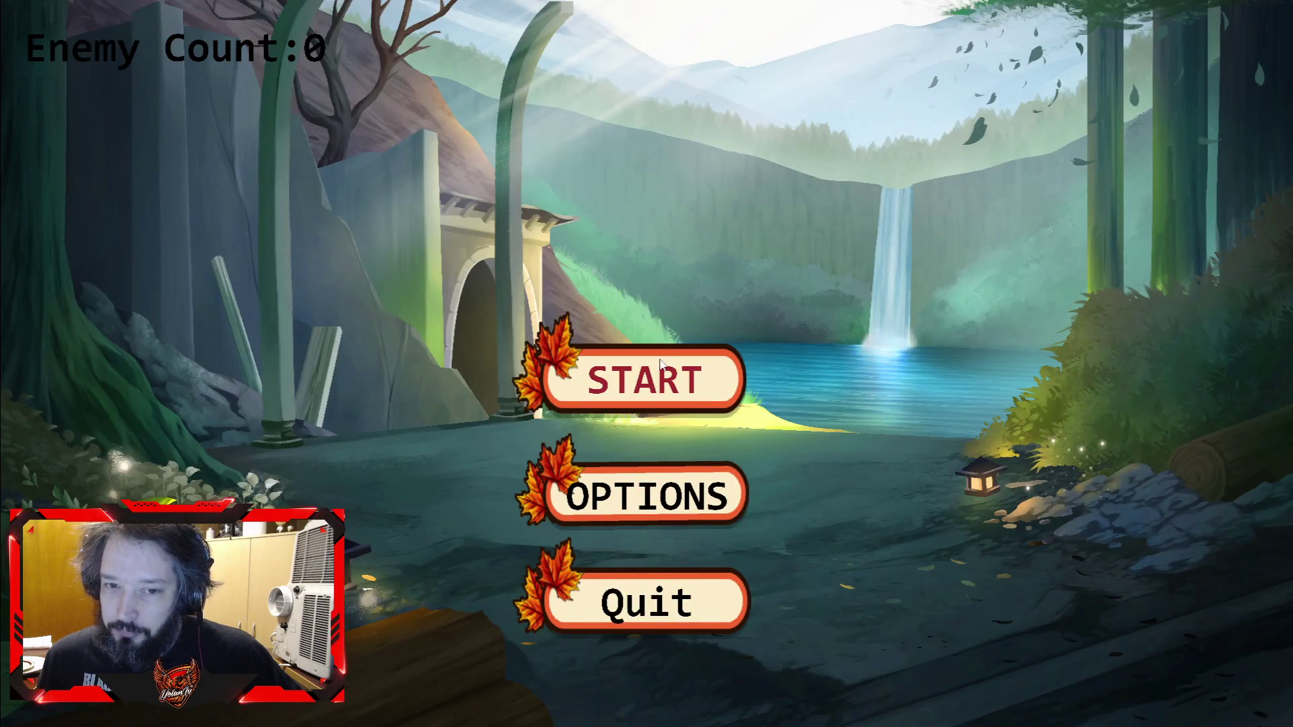
pyautogui.click(660, 361)
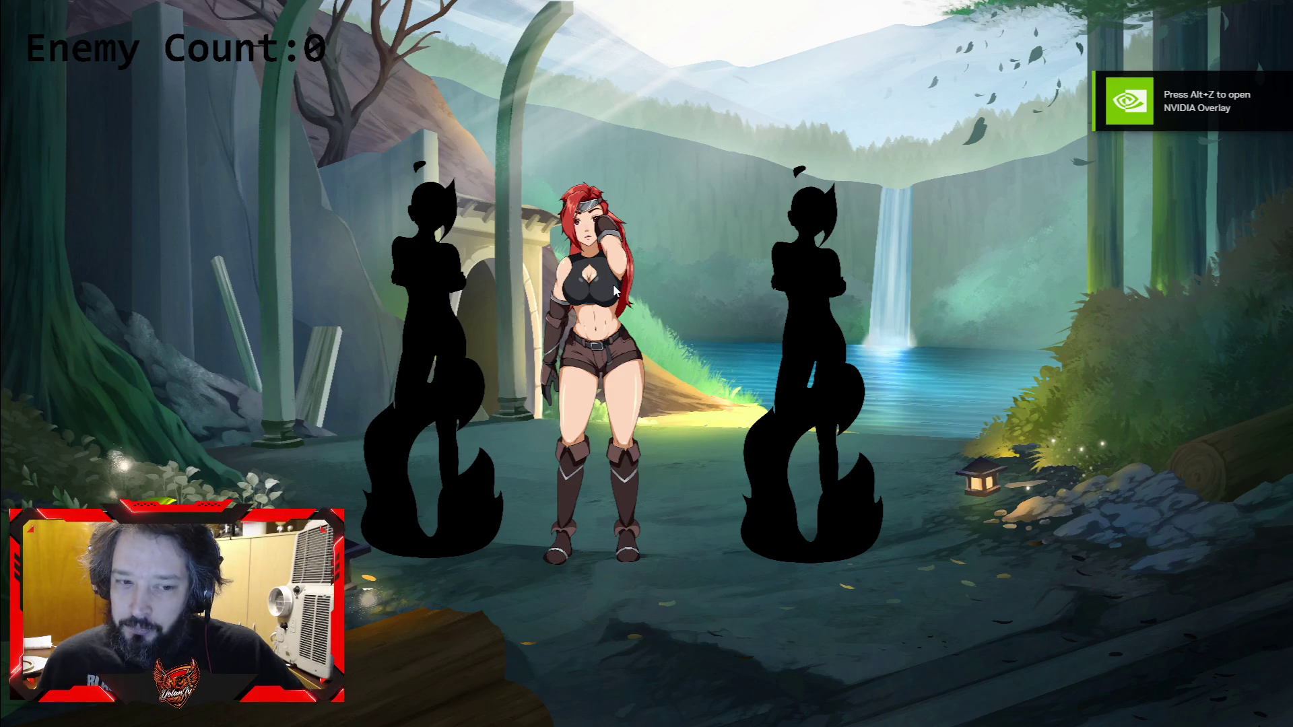
pyautogui.click(613, 290)
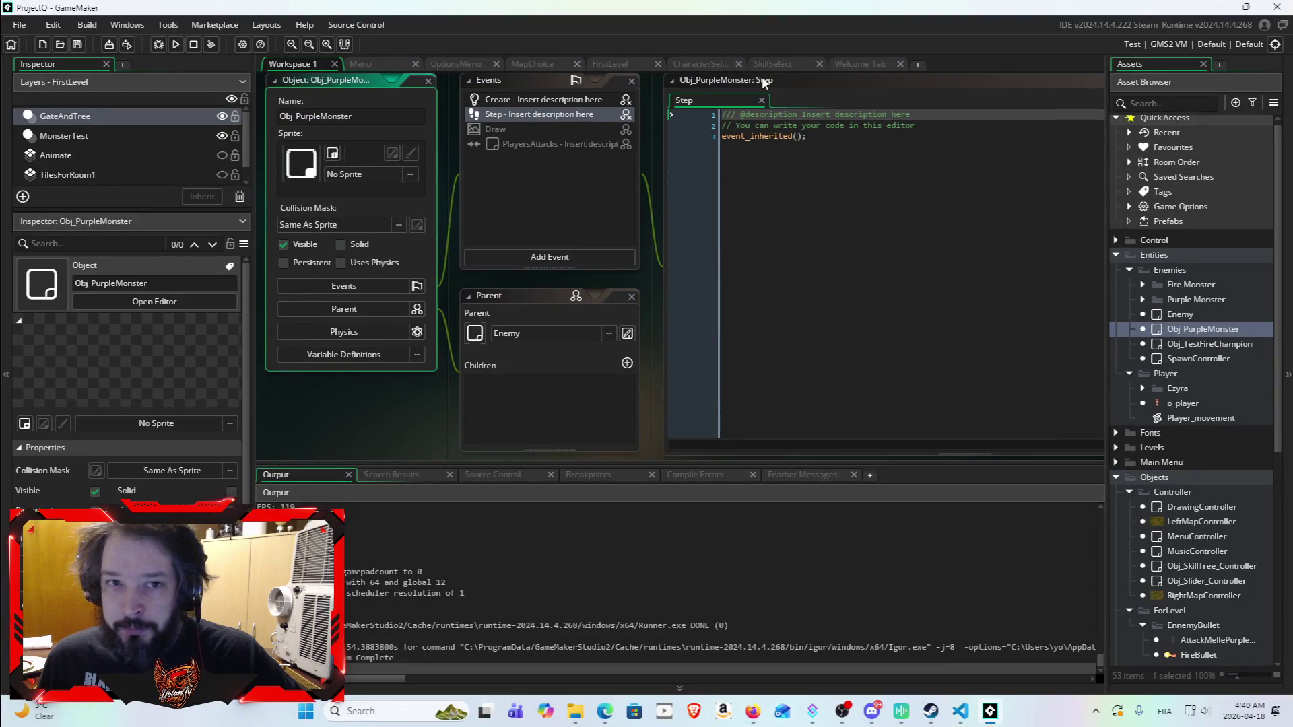
# Step: Open Obj_PurpleMonster's Create event code
pyautogui.doubleClick(562, 99)
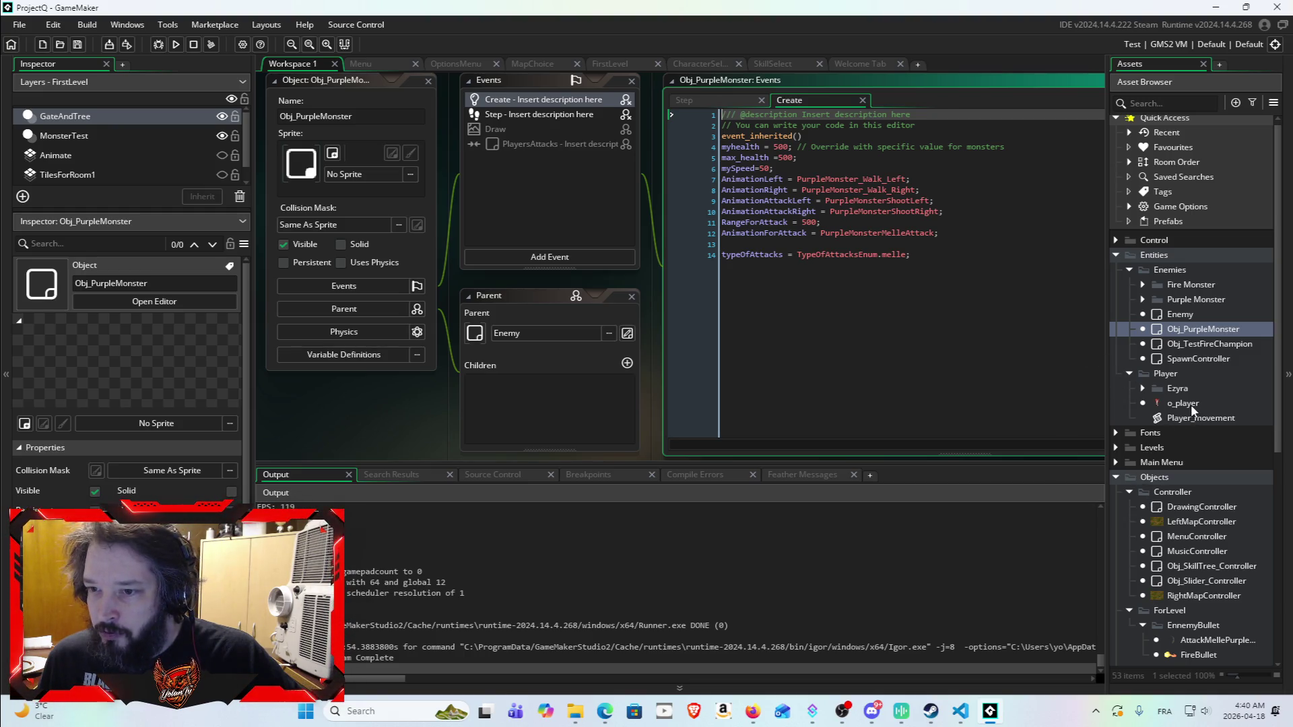
pyautogui.scroll(-5, 1185, 410)
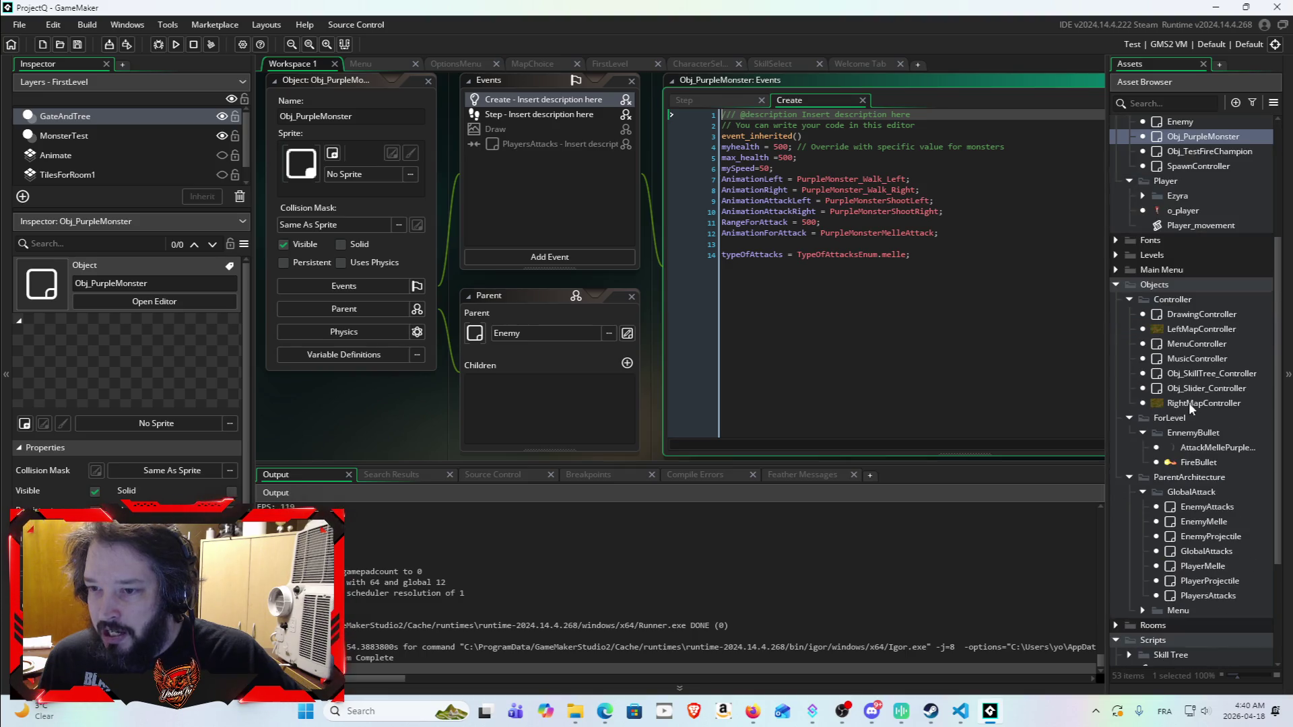
pyautogui.scroll(-2, 1181, 443)
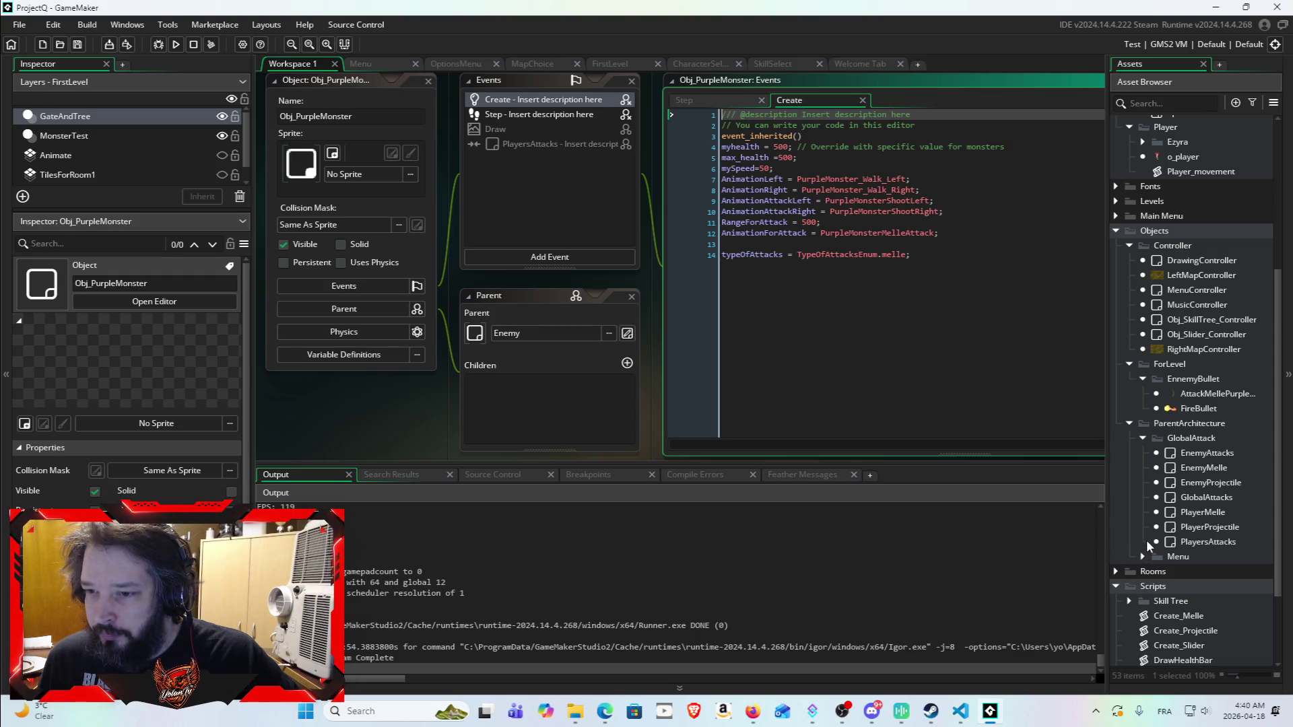
# Step: Copy the AttackMellePurpleMonster name and select PurpleMonsterMelleAttack on line 12
pyautogui.click(1200, 398)
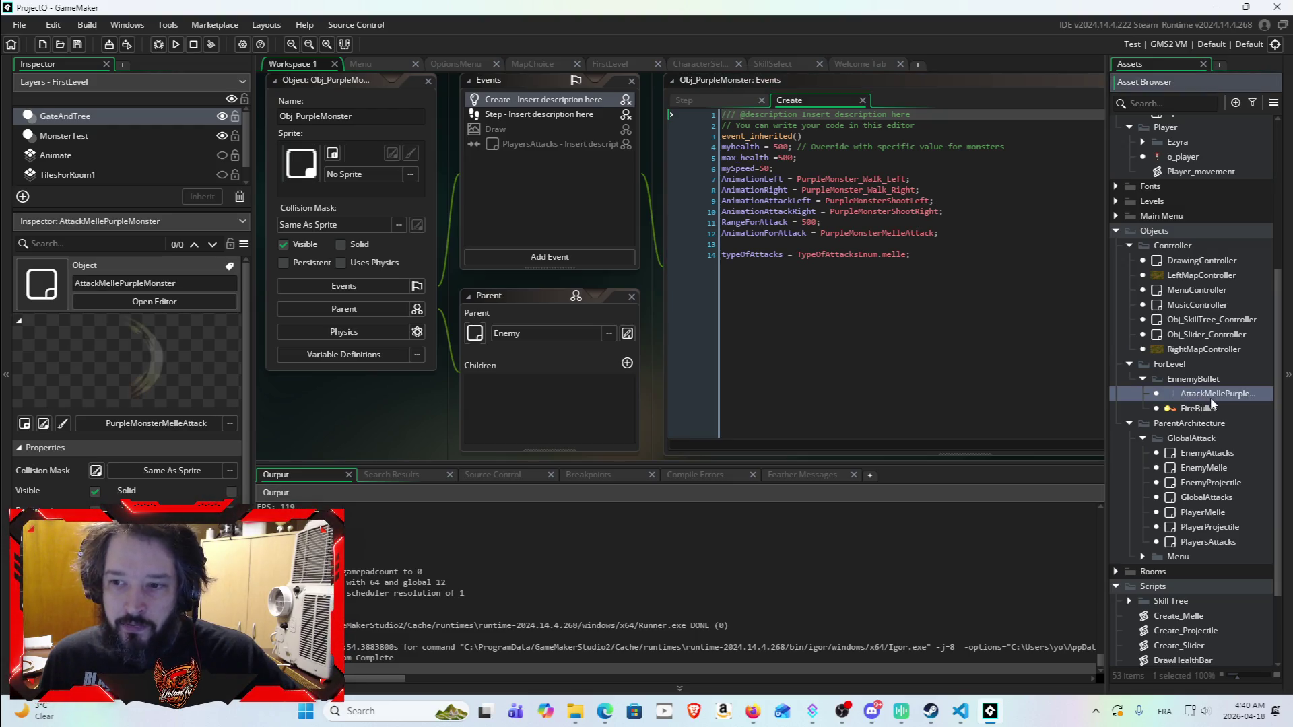
pyautogui.doubleClick(174, 282)
pyautogui.hotkey('ctrl', 'c')
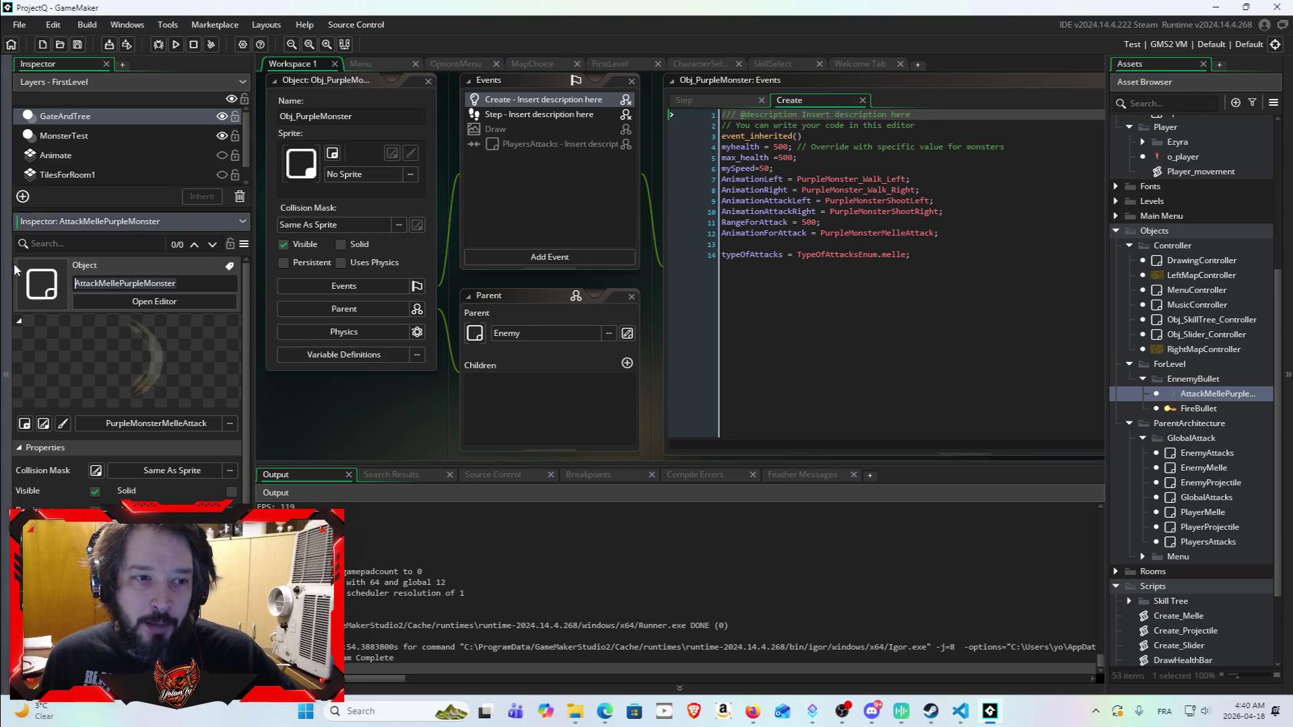
pyautogui.click(873, 233)
pyautogui.doubleClick(874, 233)
# Step: Paste AttackMellePurpleMonster over line 12's value, then run the game past its main menu
pyautogui.hotkey('ctrl', 'v')
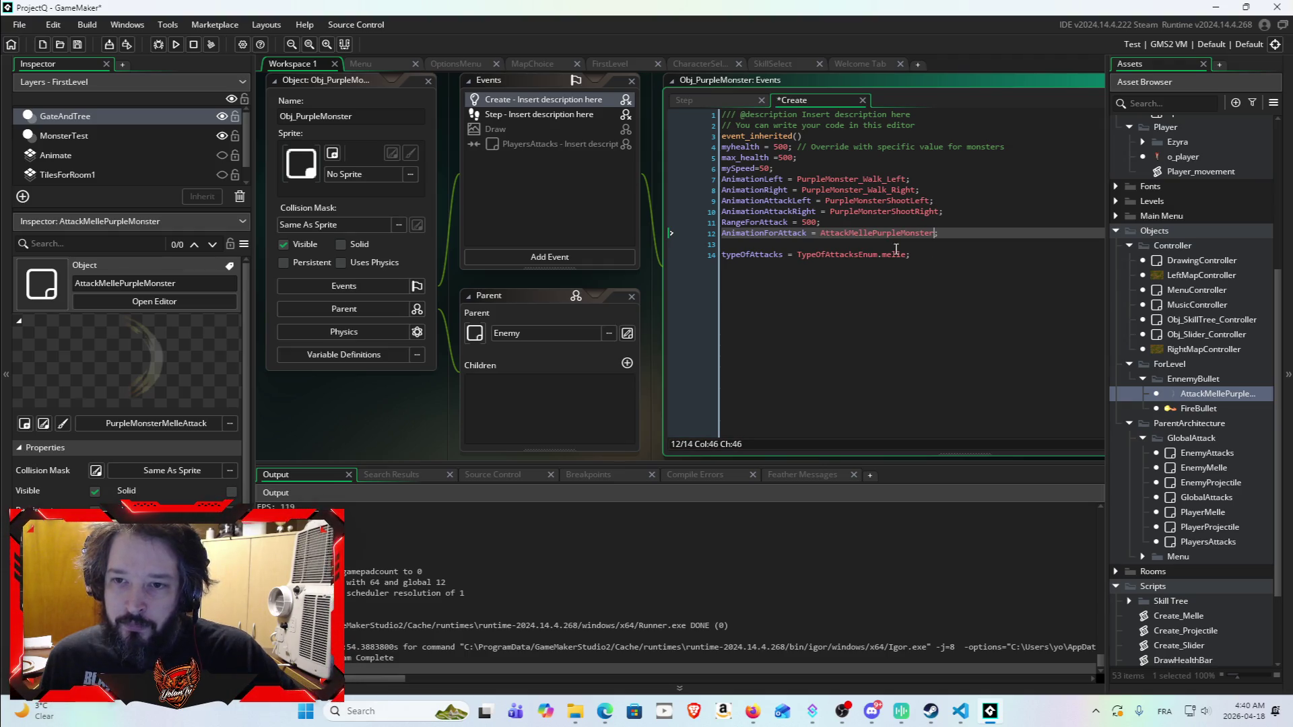
pyautogui.click(174, 42)
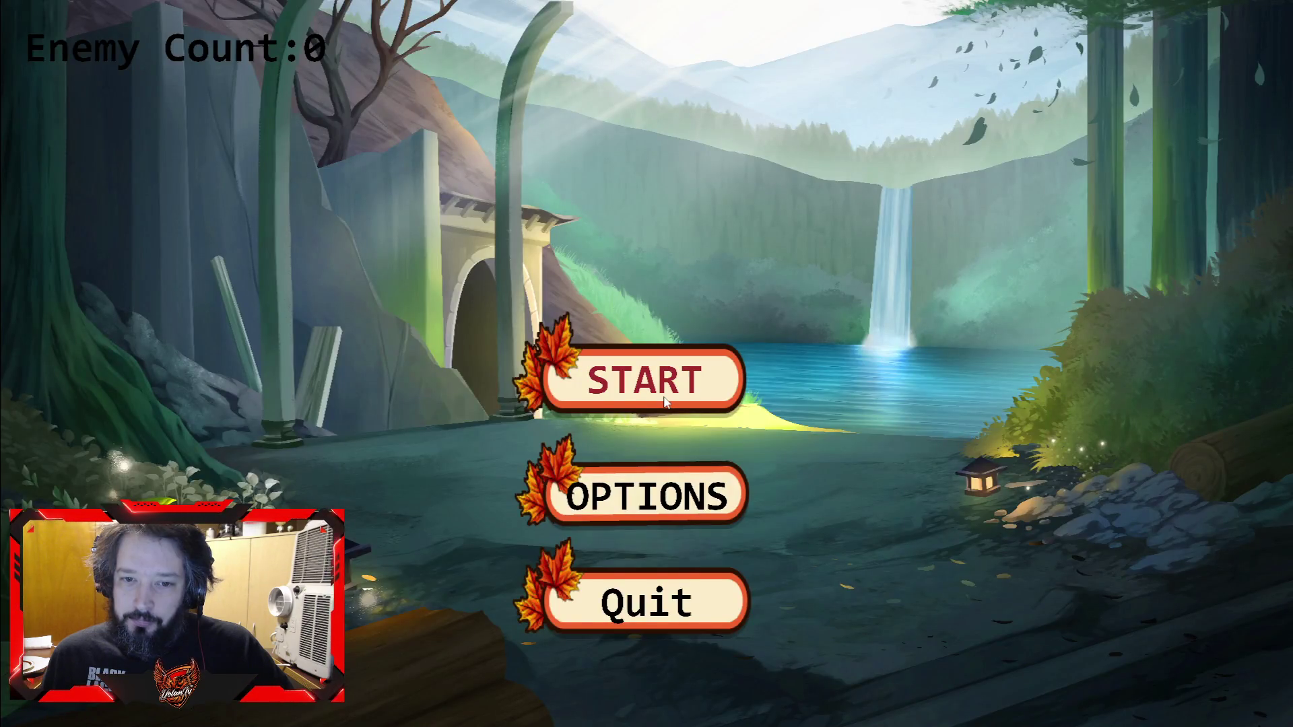
pyautogui.press('Return')
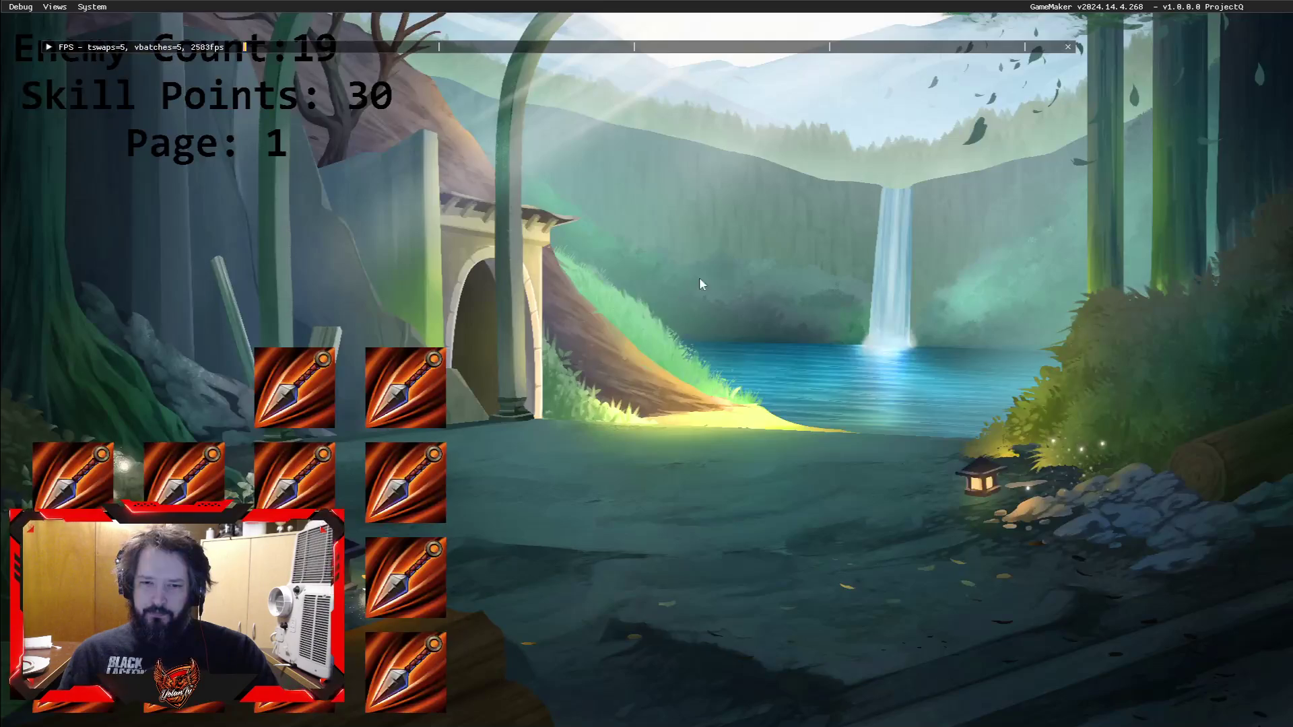
# Step: Advance through the running game to the skill page
pyautogui.press('Tab')
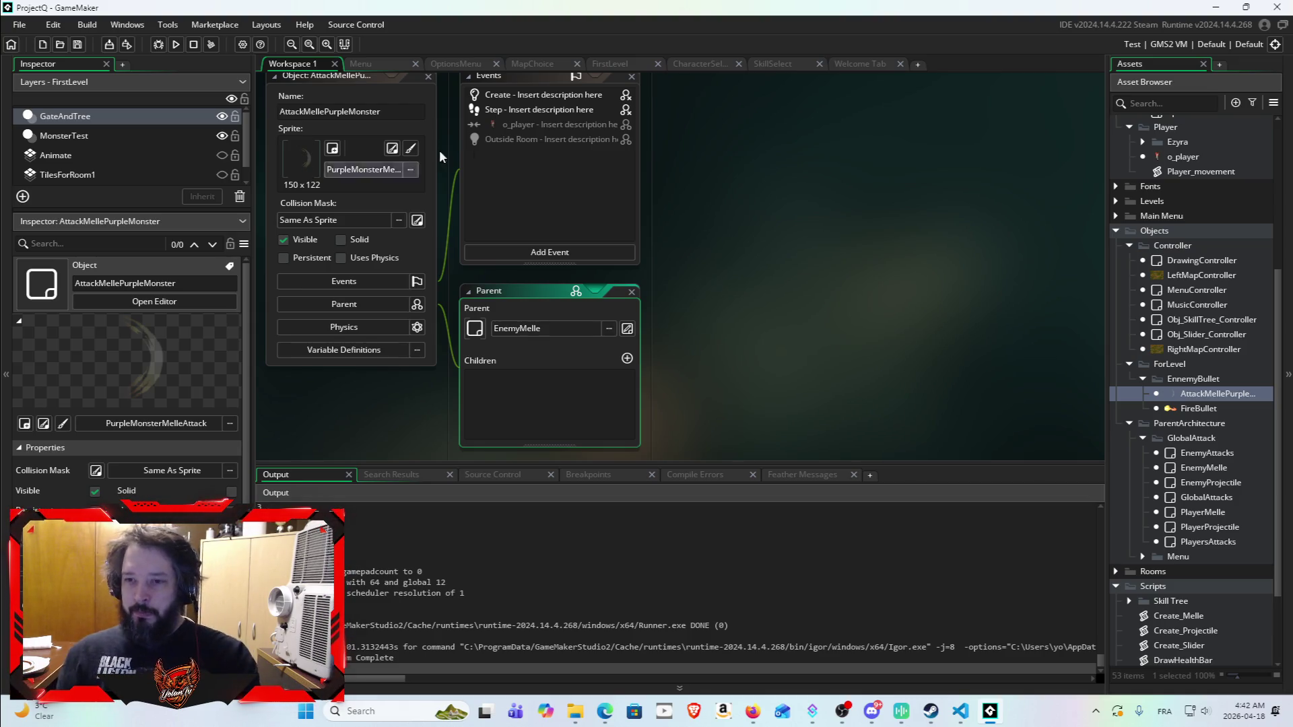
# Step: Minimize GameMaker and the browser, then open the GameMakerProjectQ desktop folder
pyautogui.click(1220, 7)
pyautogui.click(1200, 9)
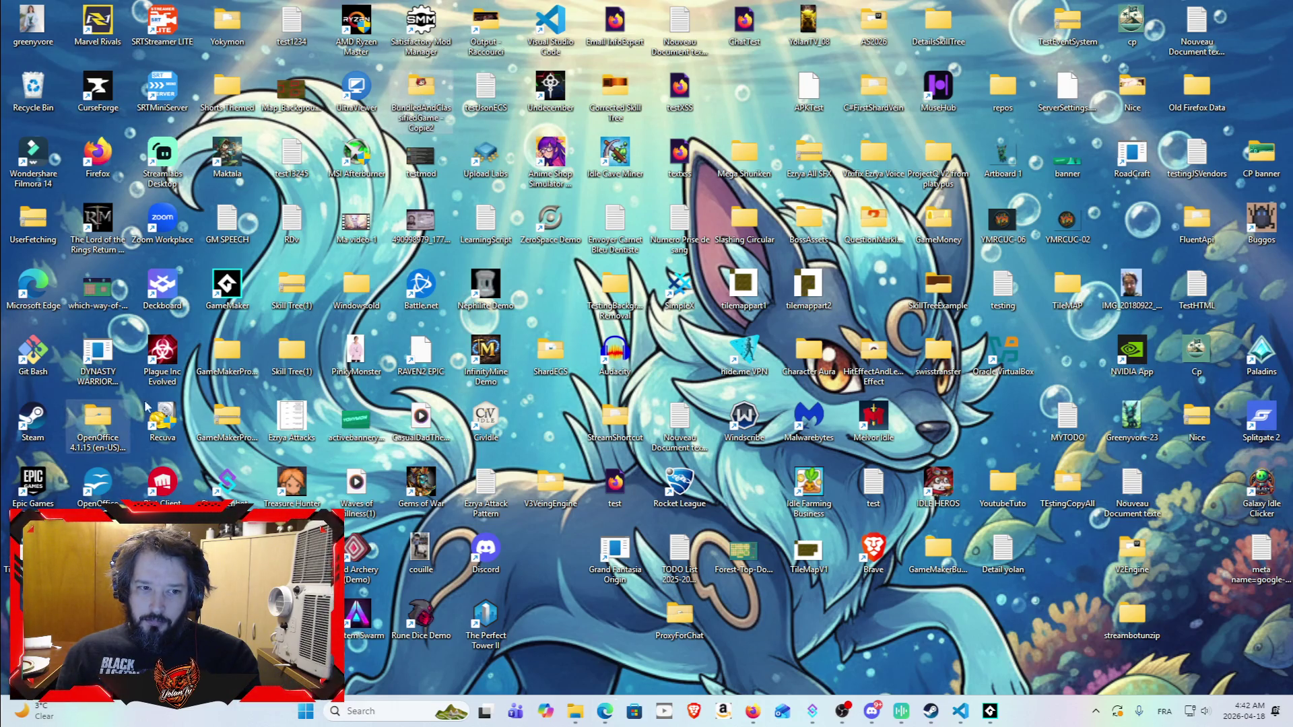
pyautogui.doubleClick(221, 352)
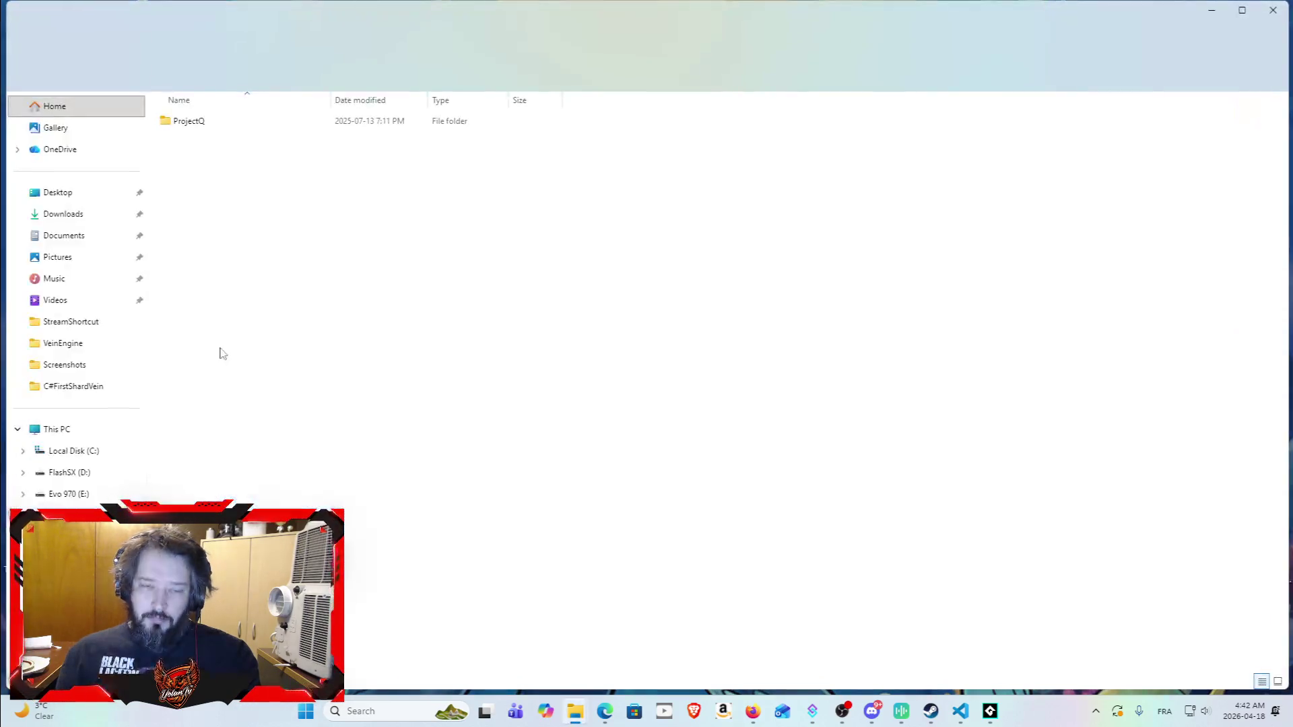
# Step: Navigate to the ProjectQ > sprites > PurpleMonsterMelleAttack folder
pyautogui.doubleClick(260, 122)
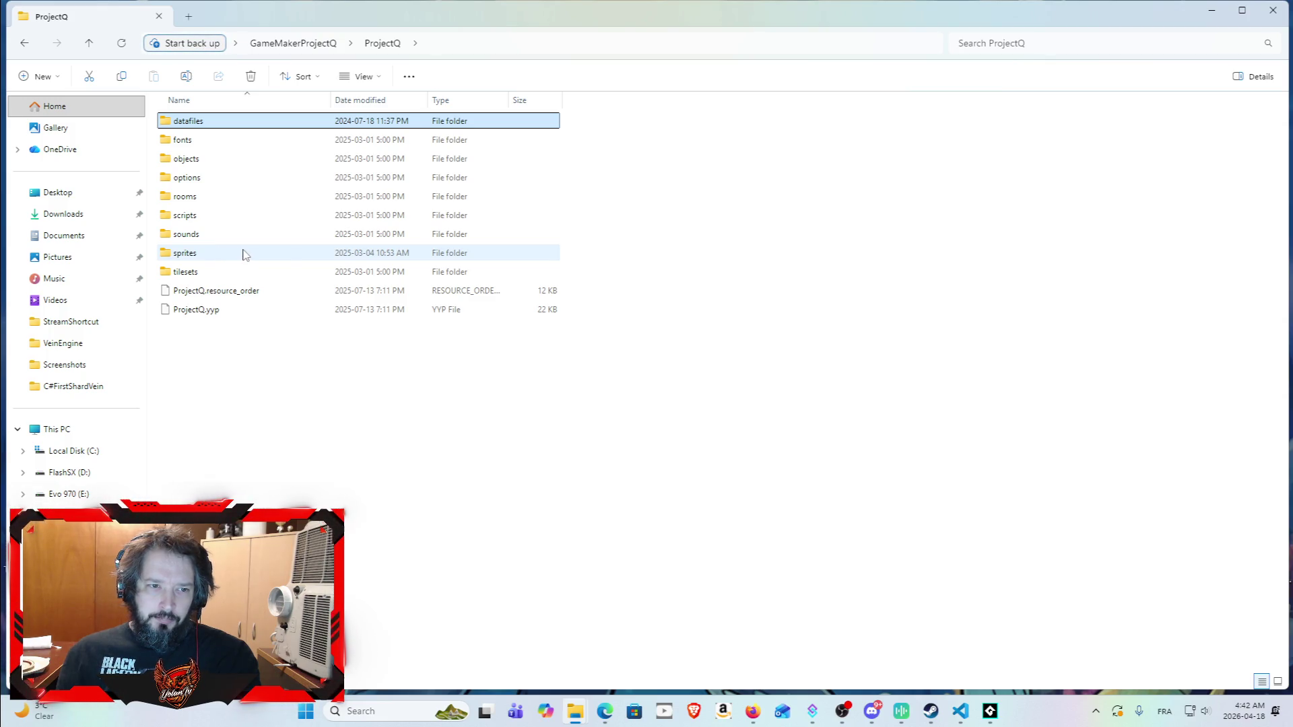
pyautogui.doubleClick(239, 254)
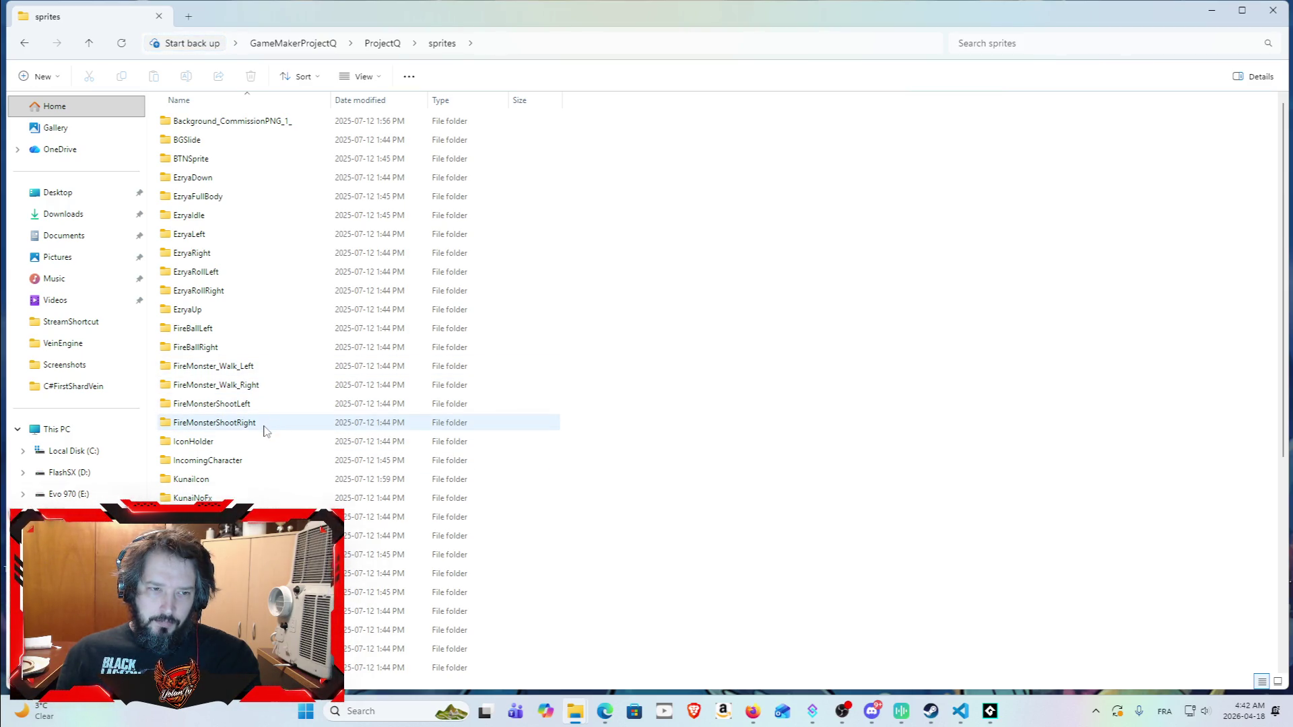
pyautogui.scroll(-3, 259, 479)
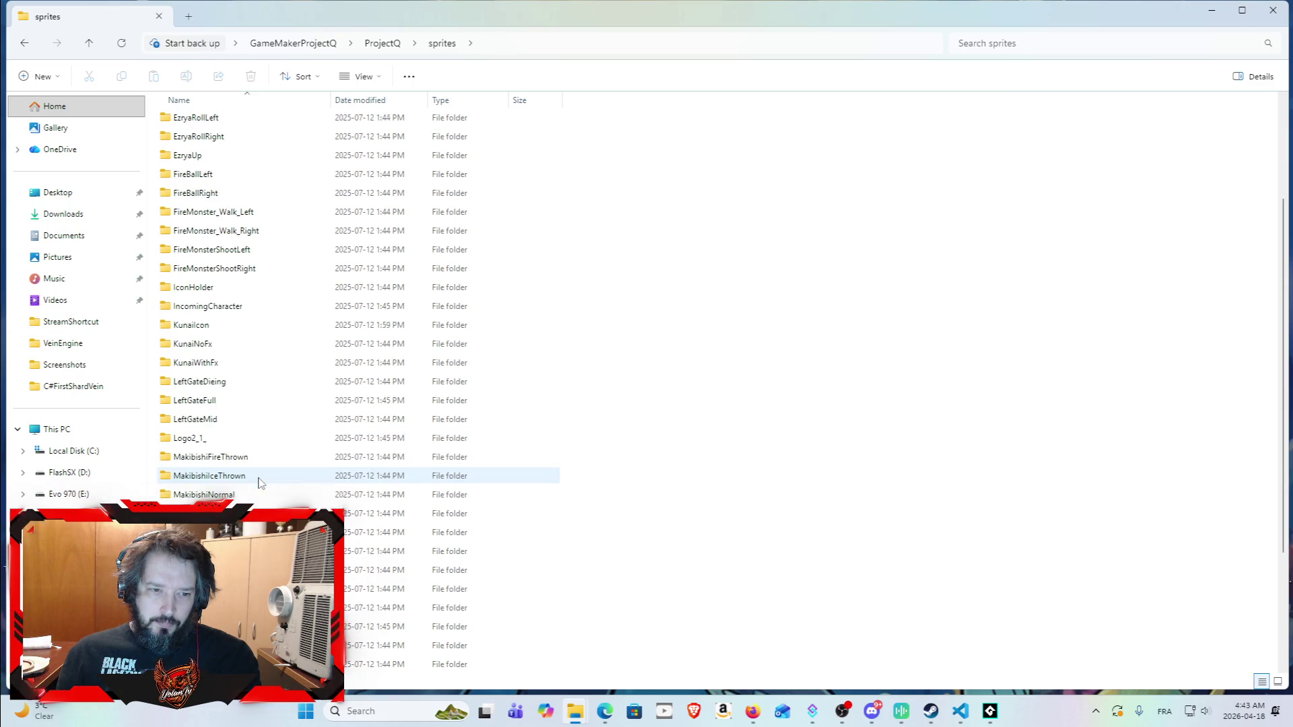
pyautogui.scroll(-2, 261, 478)
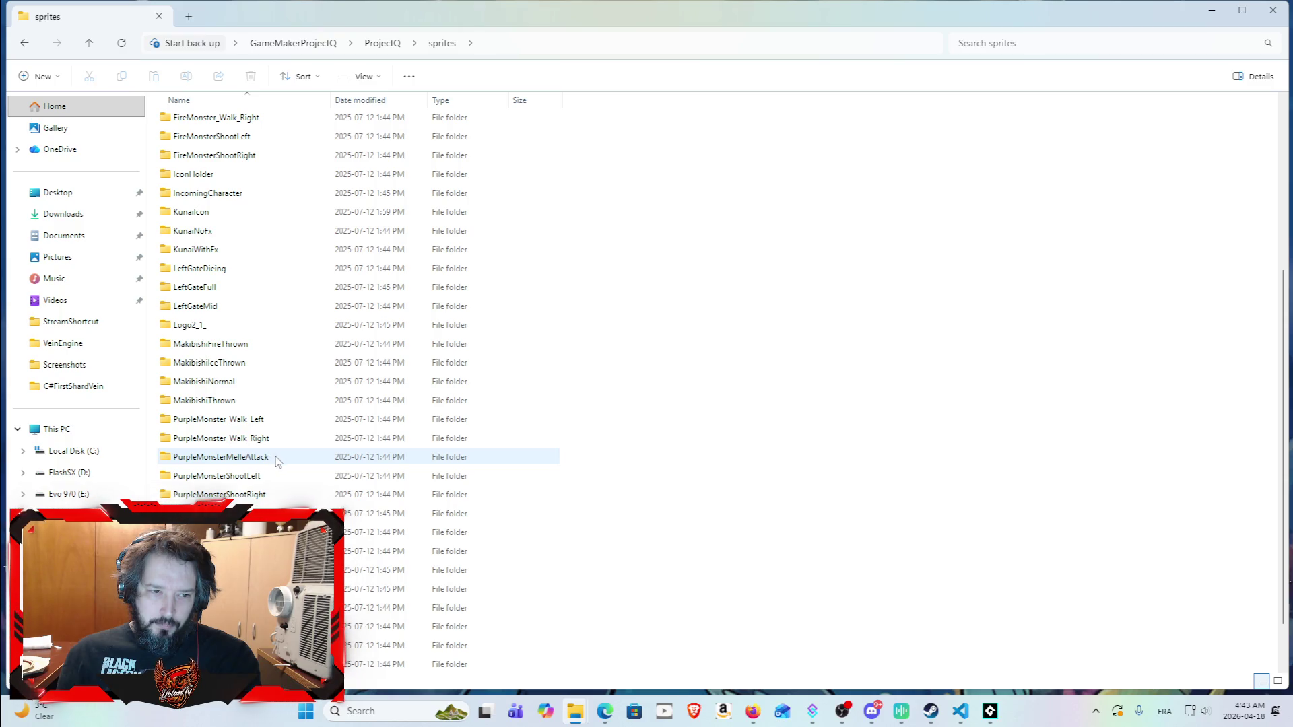
pyautogui.doubleClick(275, 458)
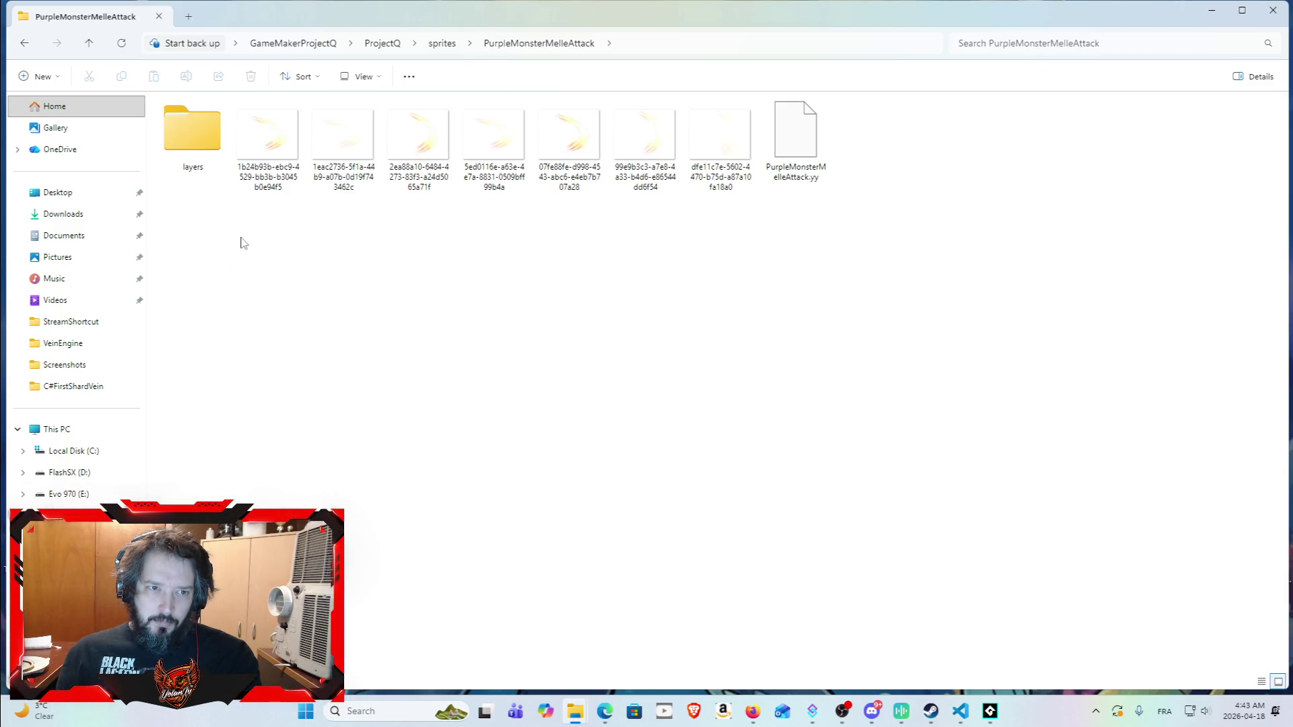
# Step: Inspect the PurpleMonsterMelleAttack frame images, then return to the sprites folder
pyautogui.click(279, 145)
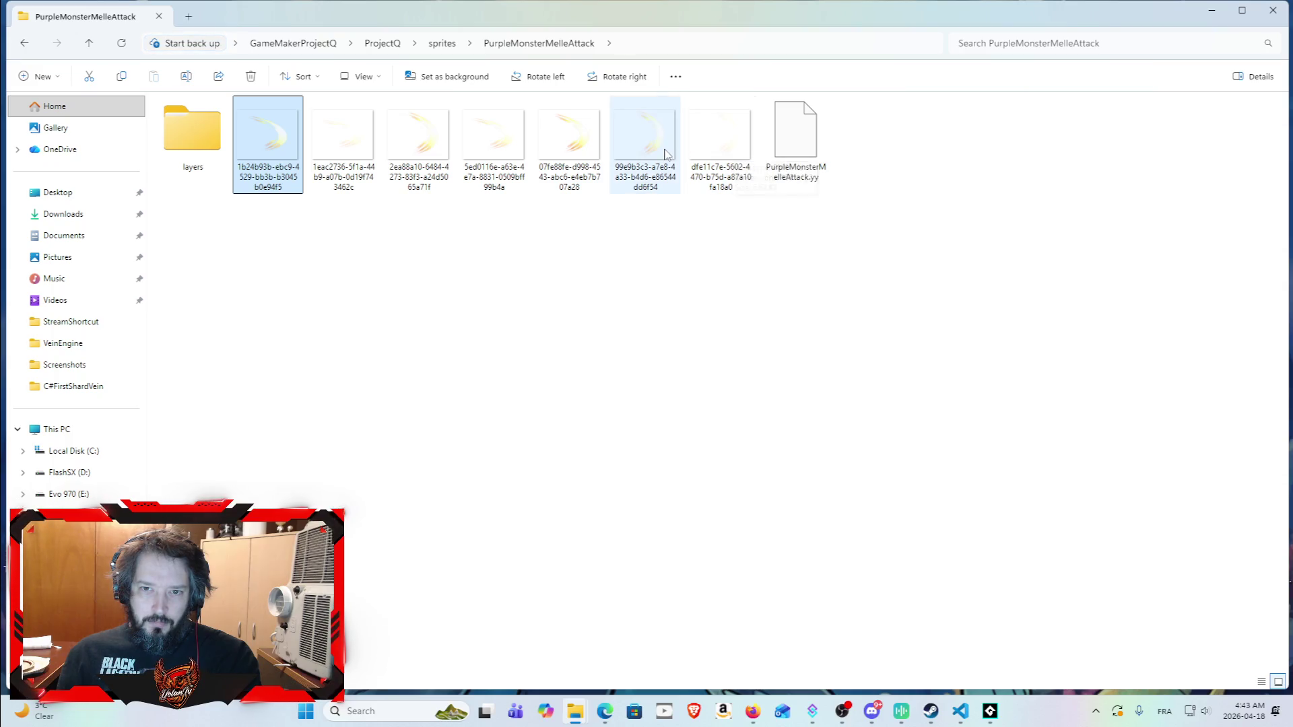
pyautogui.moveTo(663, 154)
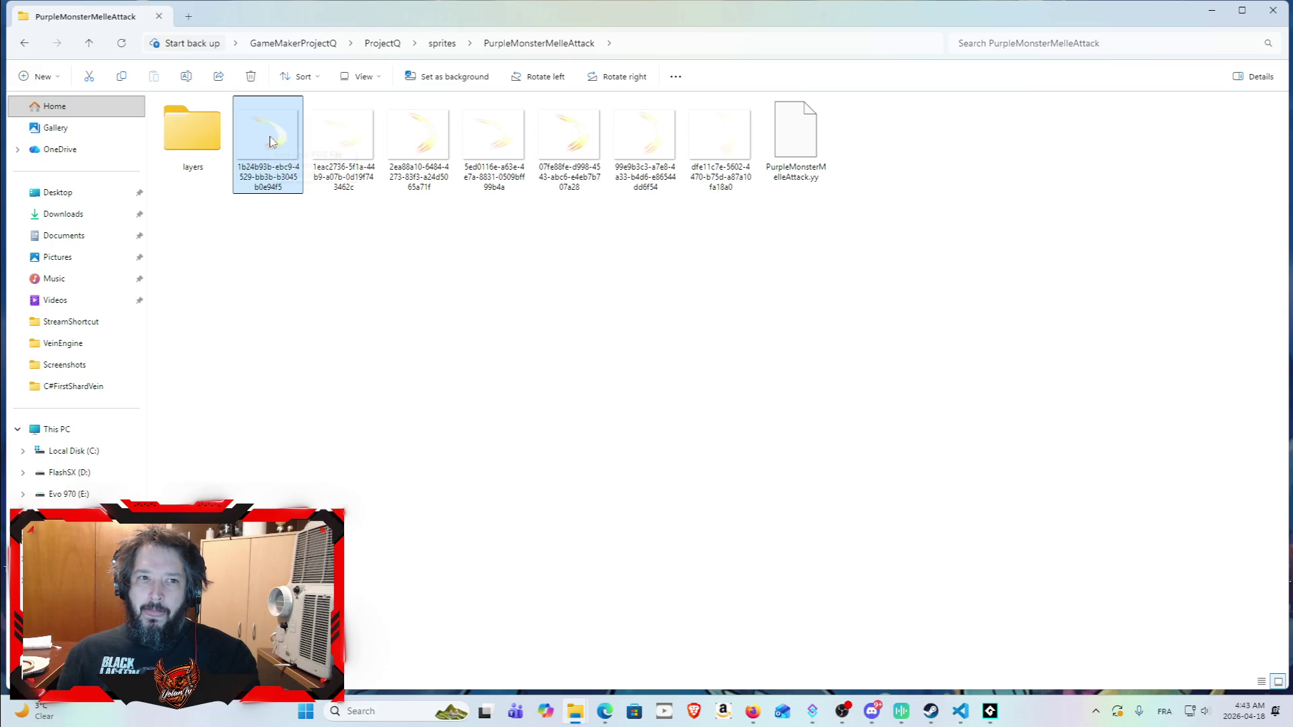
pyautogui.moveTo(357, 148)
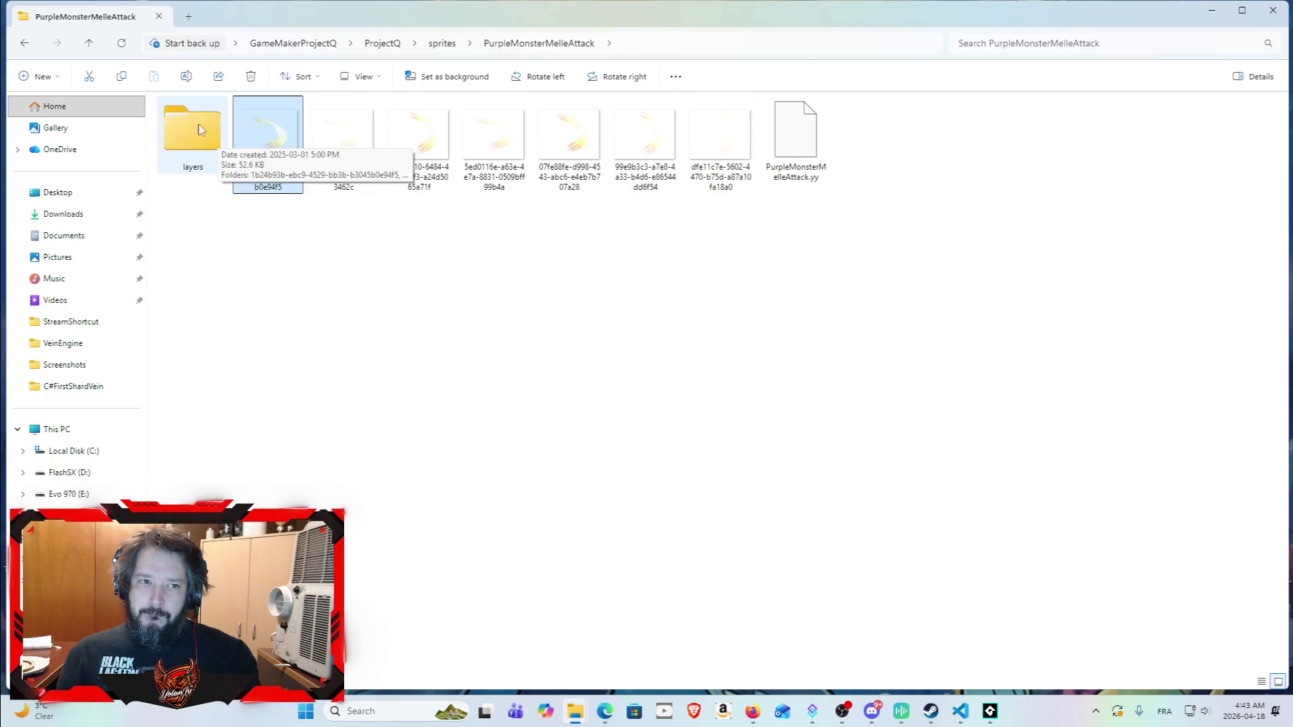
pyautogui.click(24, 42)
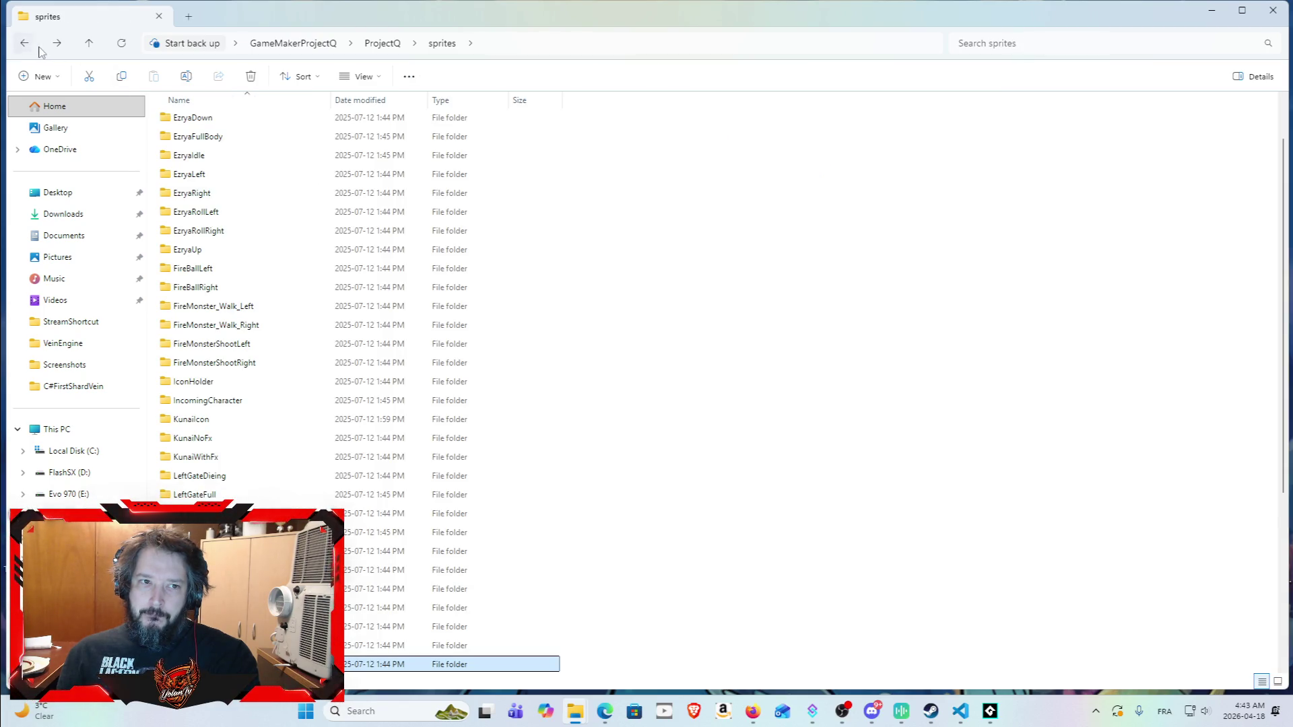
# Step: Open the Background_CommissionPNG_1_ folder and preview the background PNG
pyautogui.scroll(-5, 339, 289)
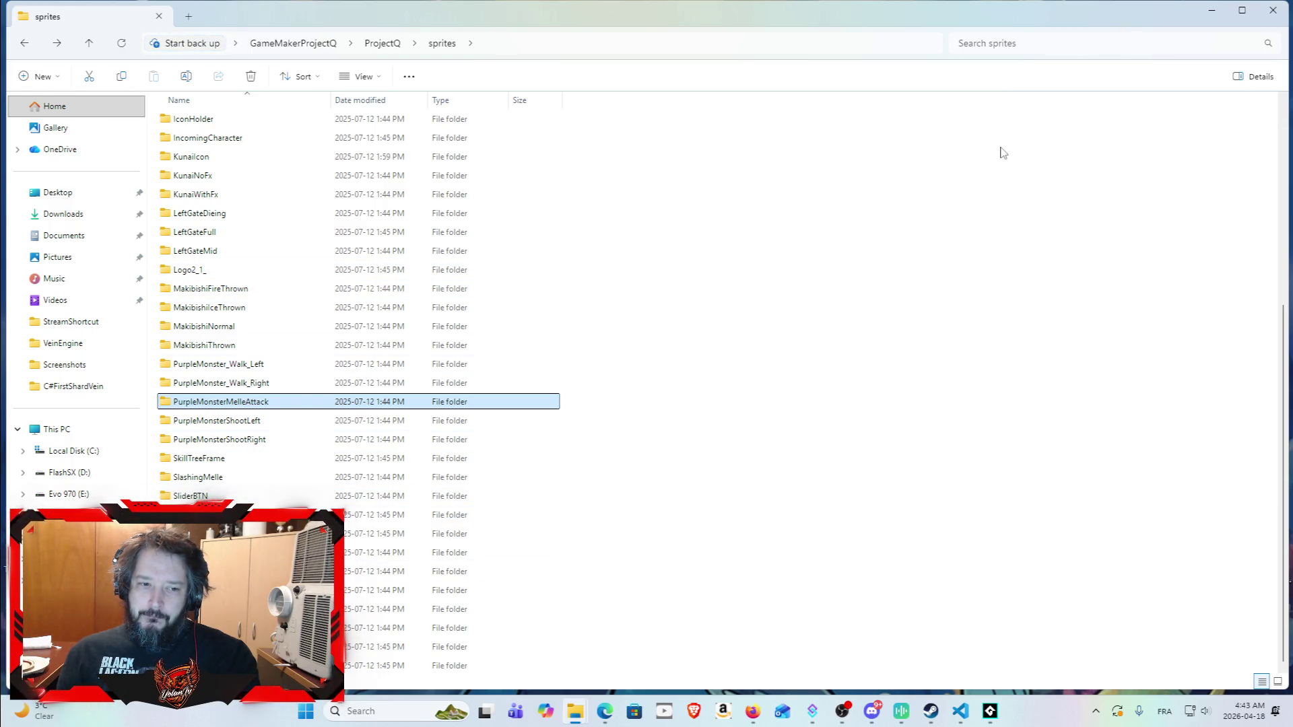
pyautogui.scroll(6, 300, 367)
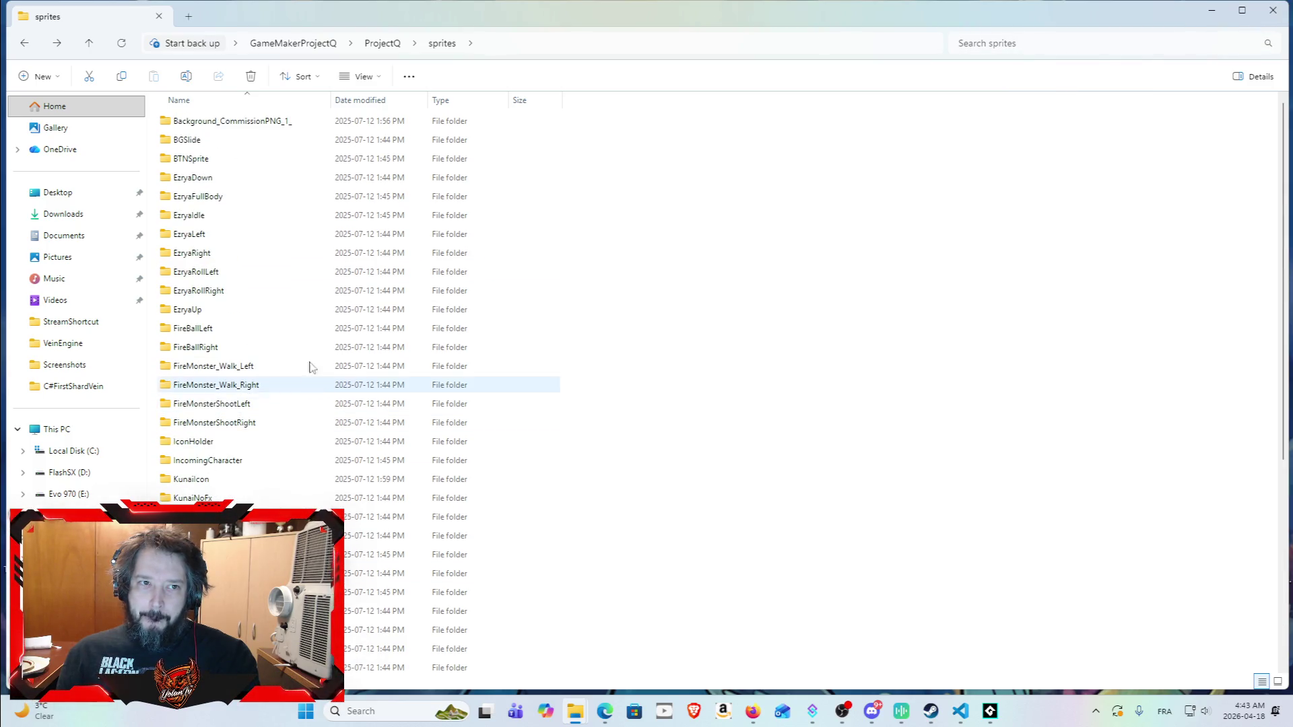
pyautogui.doubleClick(310, 121)
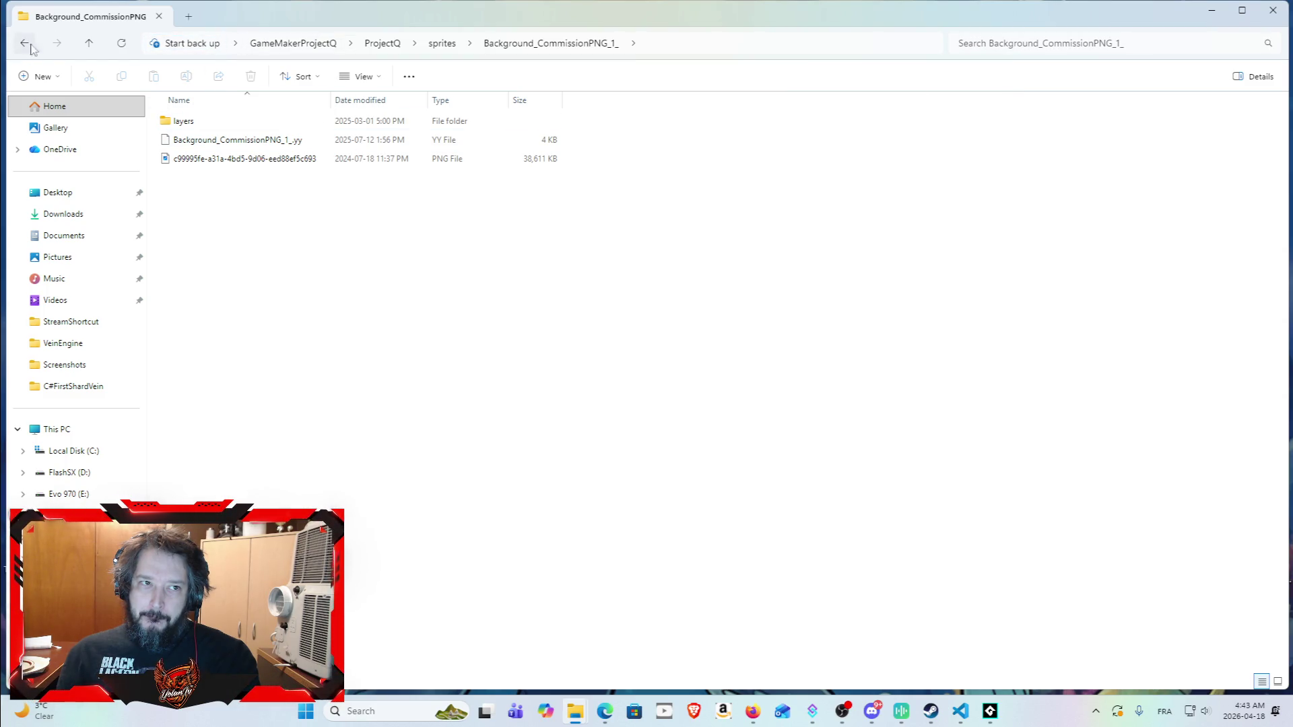
pyautogui.click(321, 164)
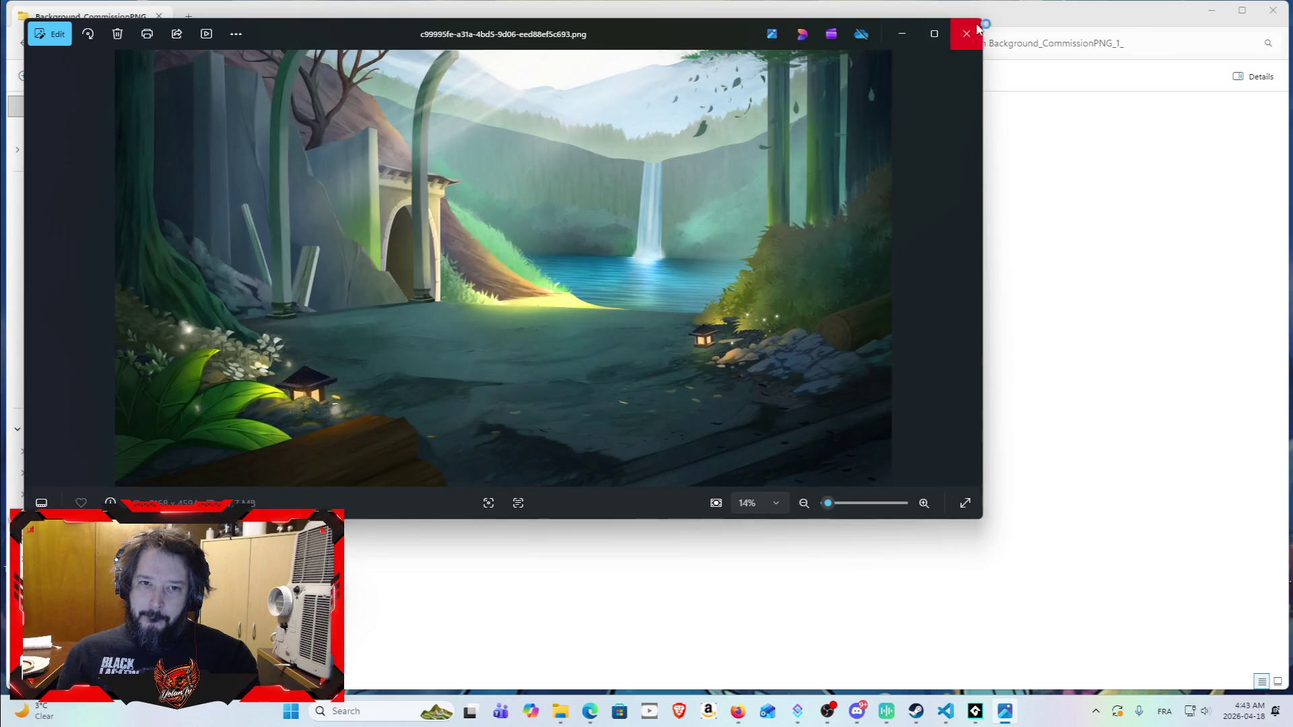
# Step: Close the preview and File Explorer, then open the desktop game-art folder
pyautogui.click(966, 34)
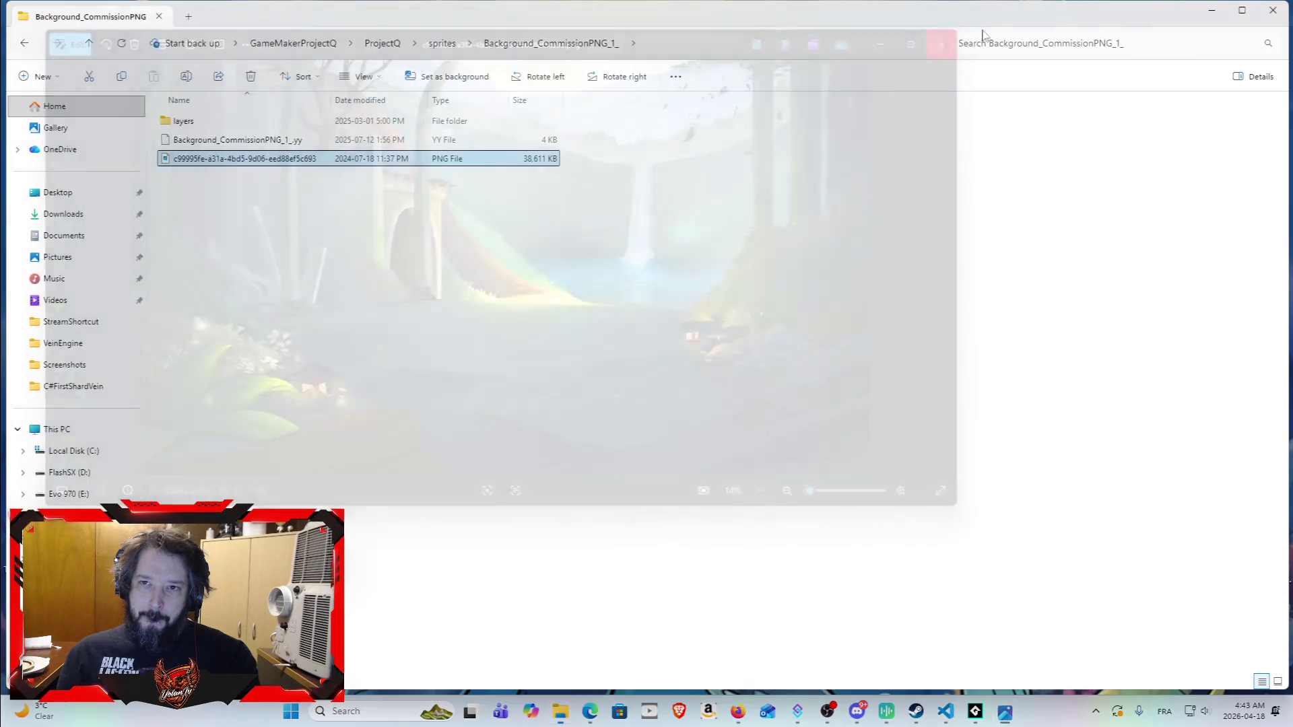
pyautogui.click(1273, 12)
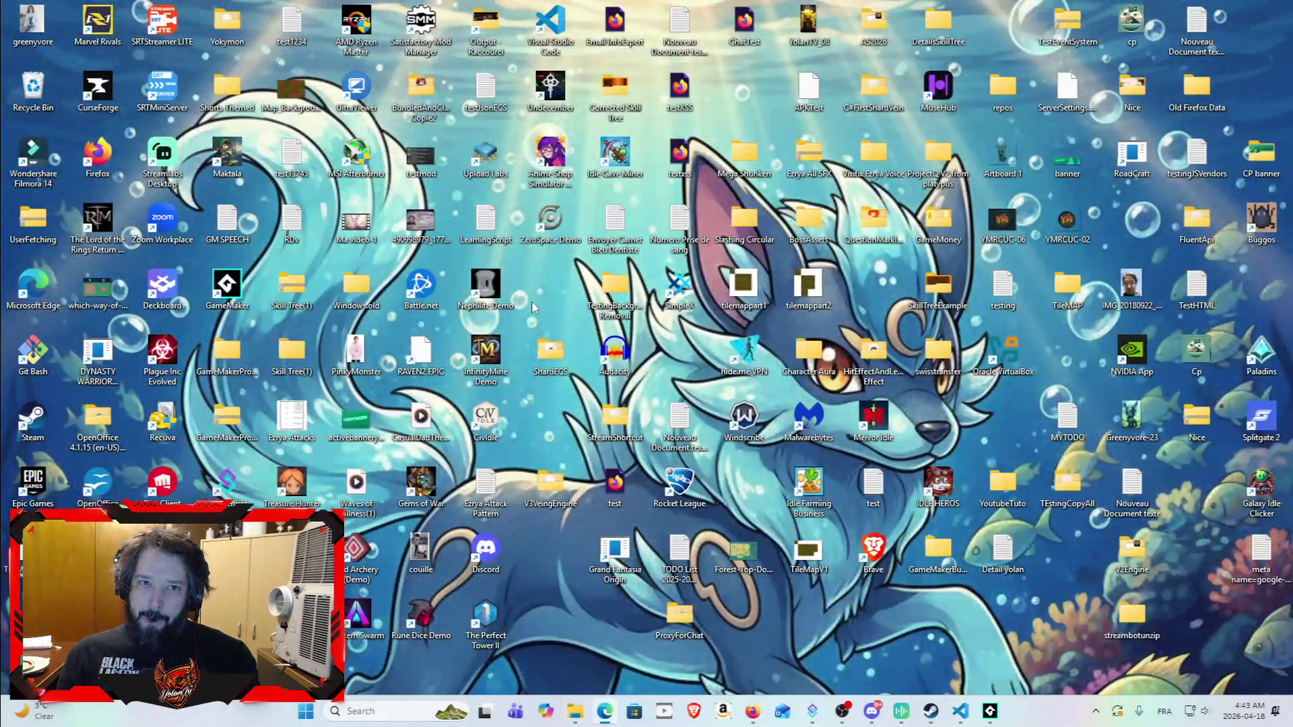
pyautogui.doubleClick(422, 96)
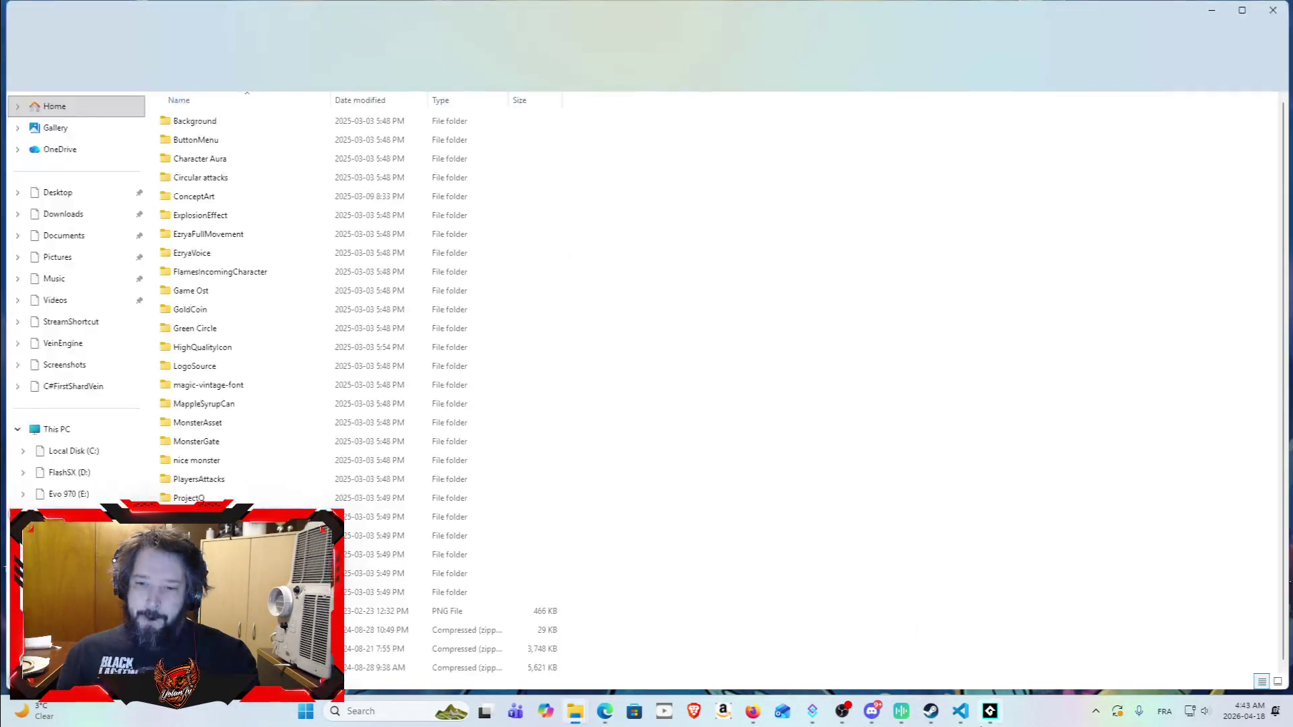
# Step: Bring GameMaker forward and collapse the Entities, Objects and Scripts folders
pyautogui.click(989, 711)
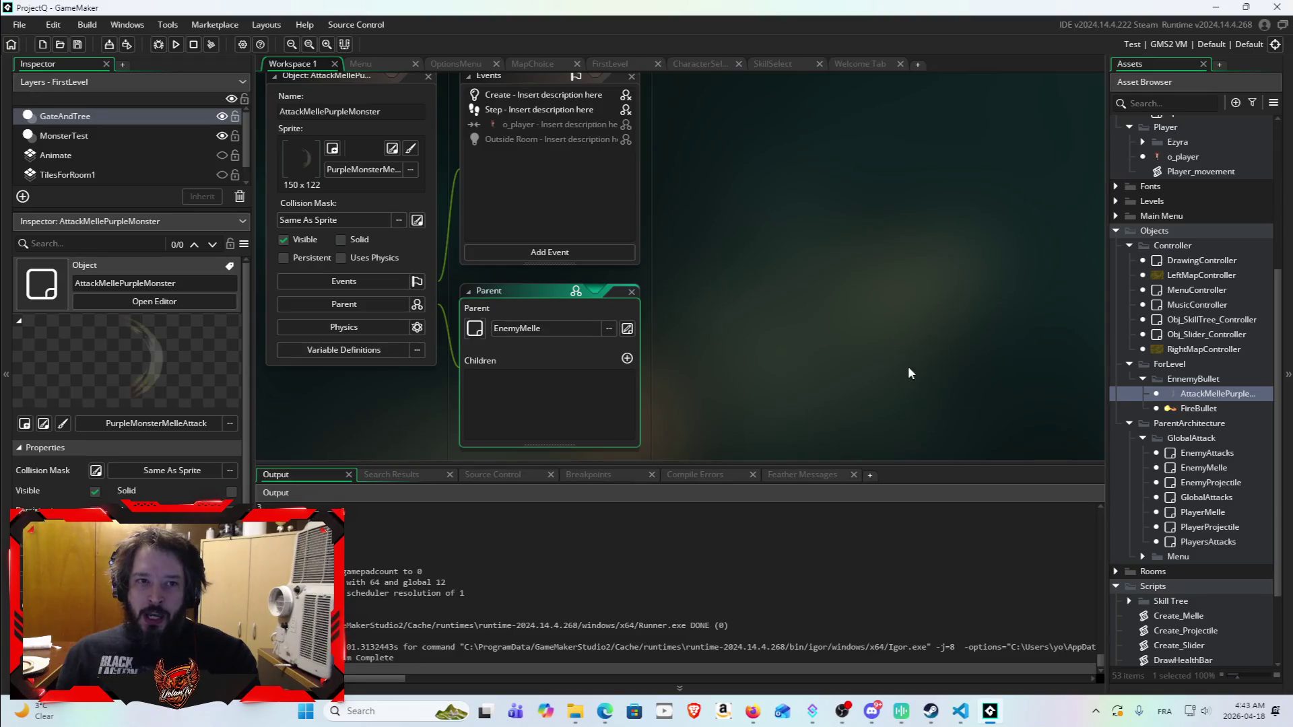
pyautogui.scroll(-6, 753, 265)
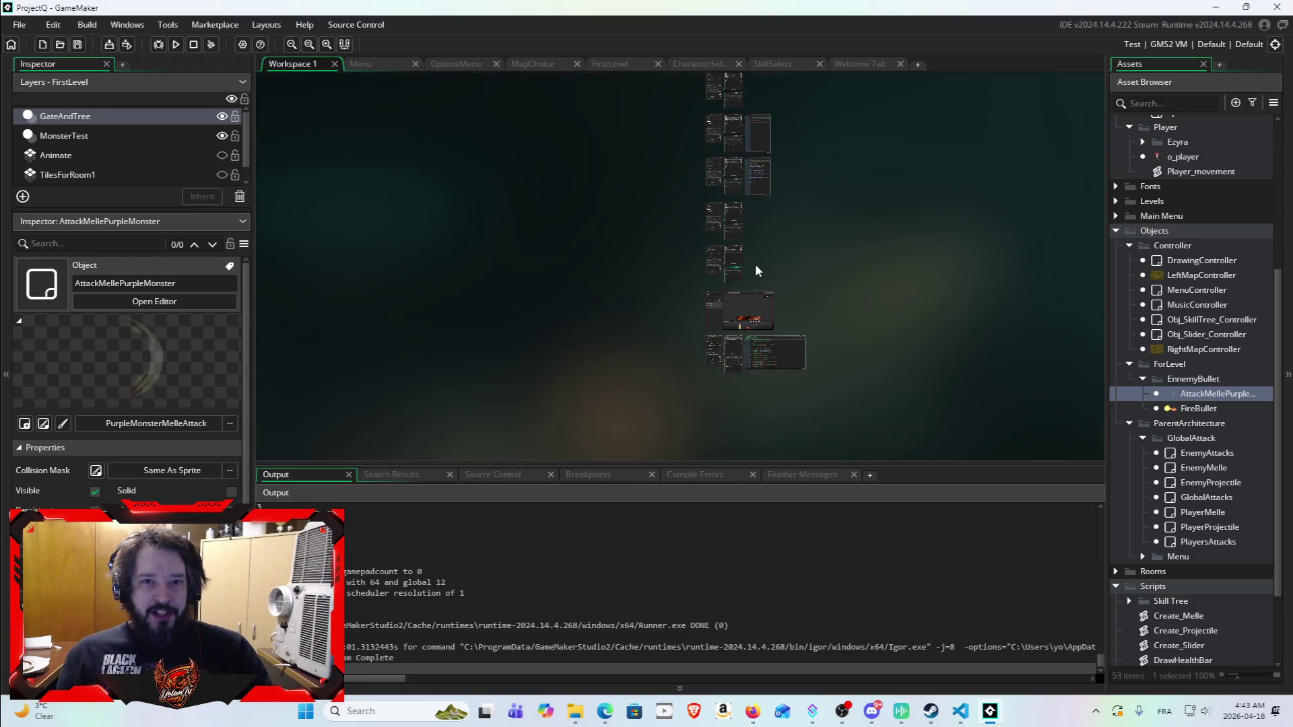
pyautogui.scroll(8, 730, 381)
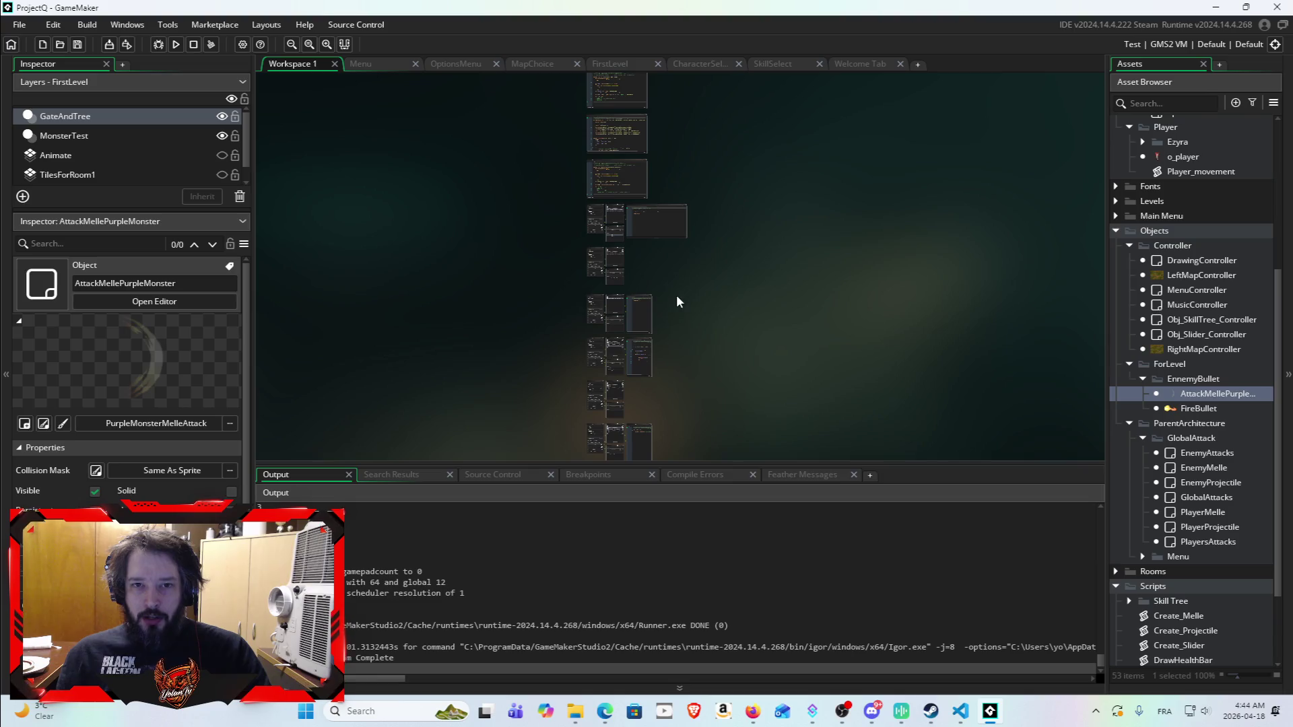
pyautogui.moveTo(820, 268)
pyautogui.mouseDown()
pyautogui.moveTo(814, 249)
pyautogui.moveTo(1056, 206)
pyautogui.mouseUp()
pyautogui.scroll(4, 1210, 351)
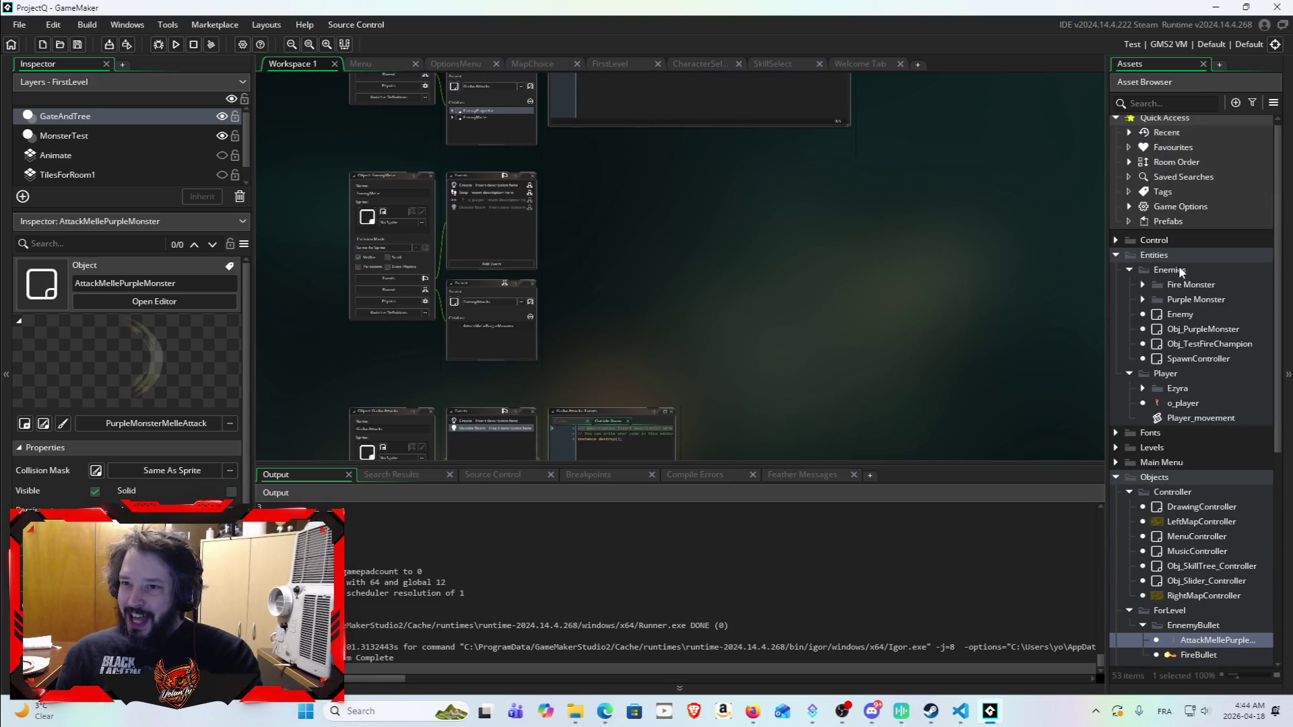
pyautogui.click(1115, 256)
pyautogui.click(1115, 314)
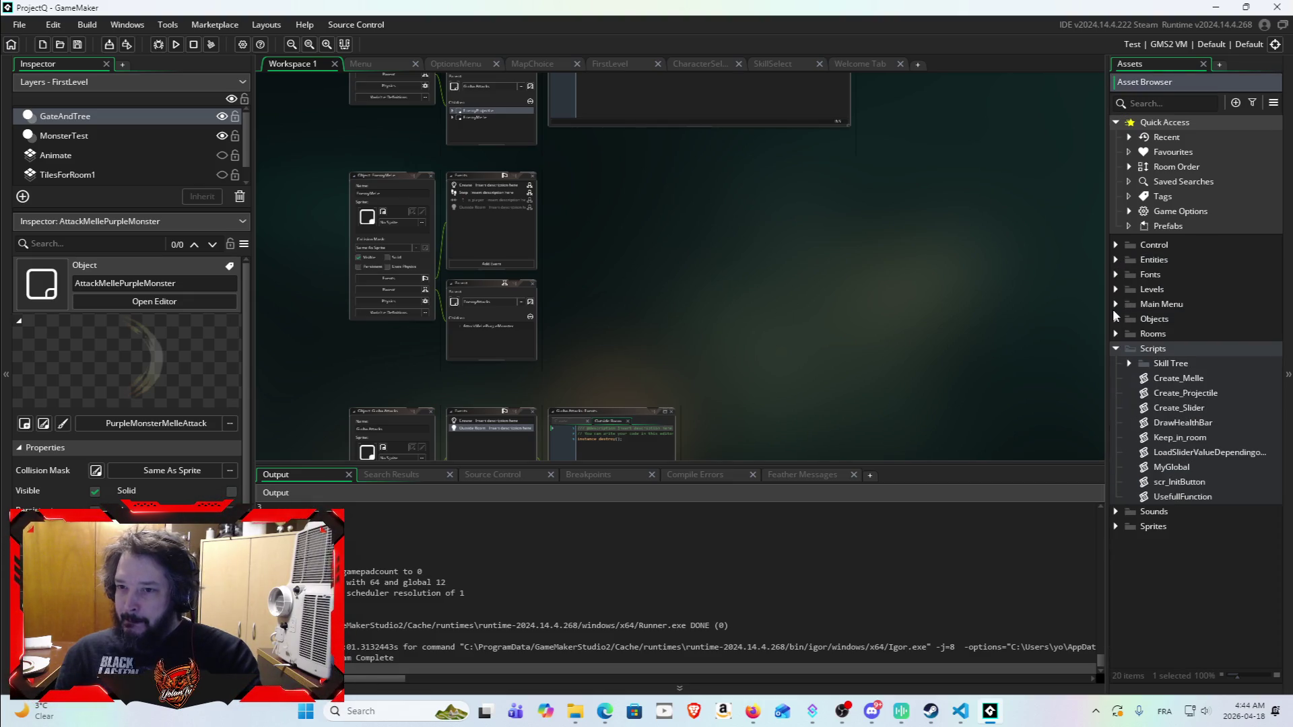
pyautogui.click(1116, 351)
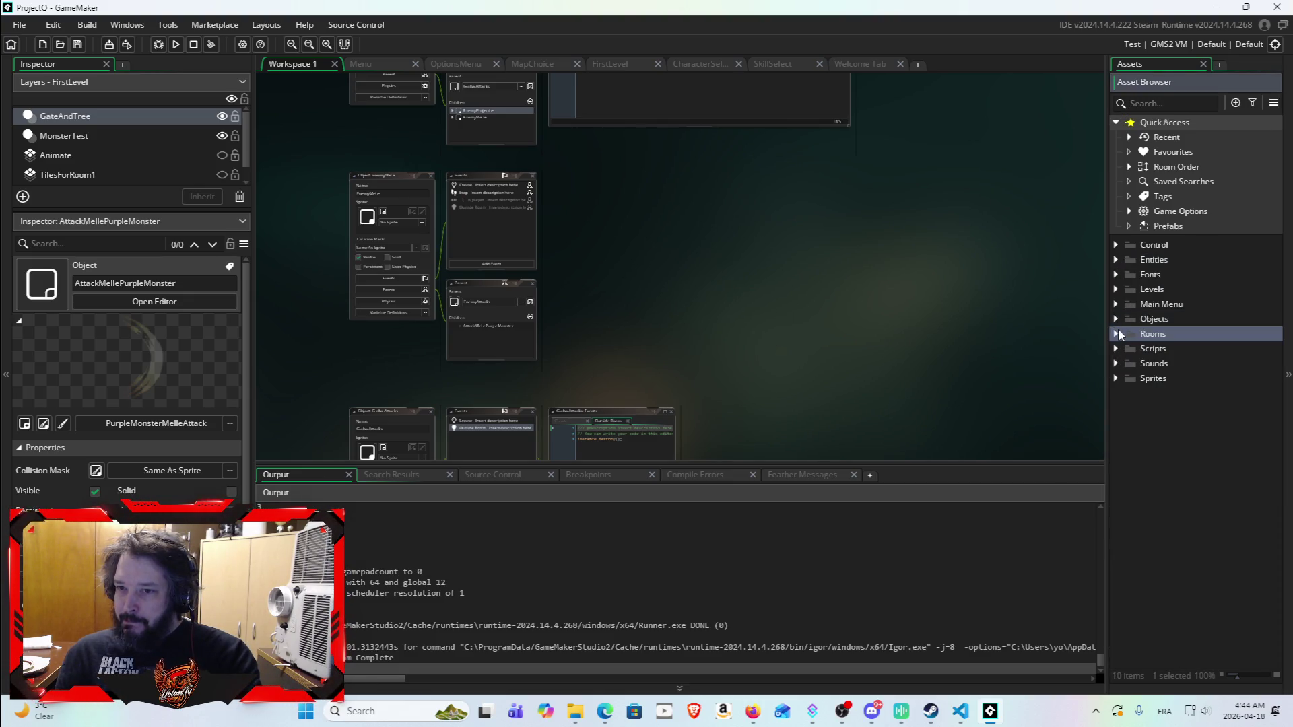
# Step: Expand Rooms > Main Menu and open the Menu room in the room editor
pyautogui.click(1116, 333)
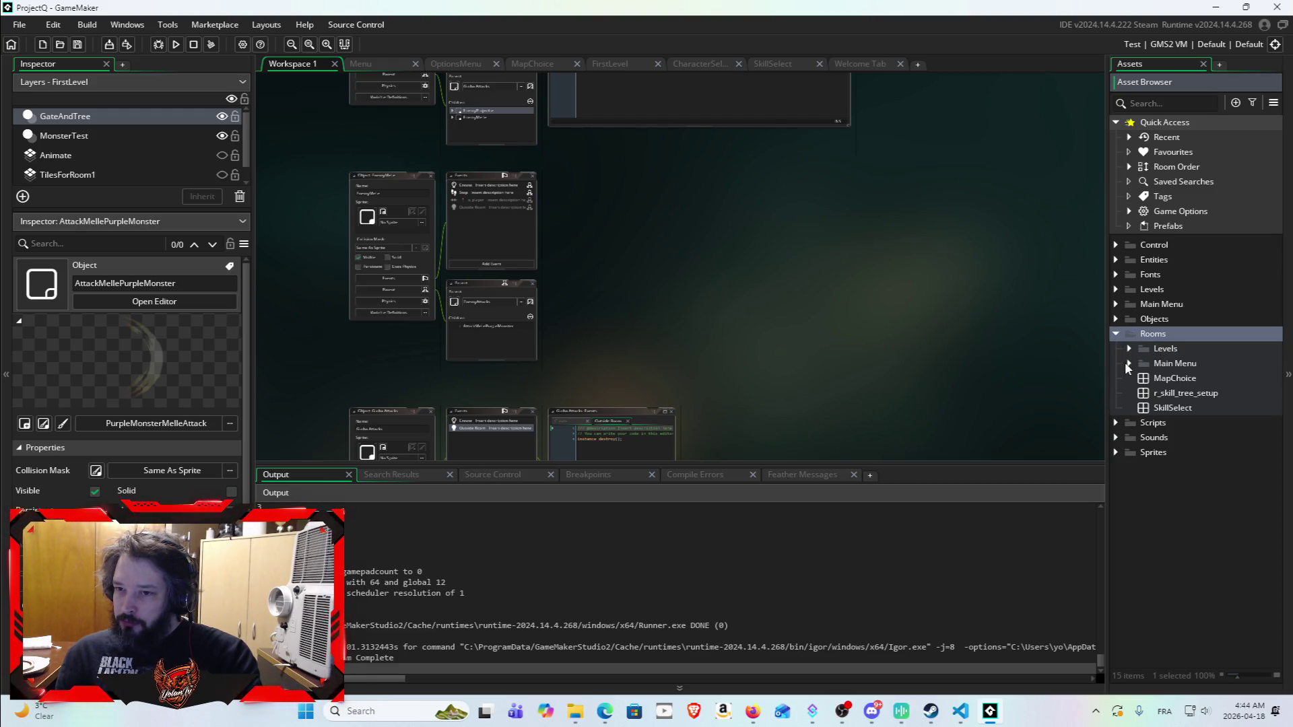
pyautogui.click(1128, 362)
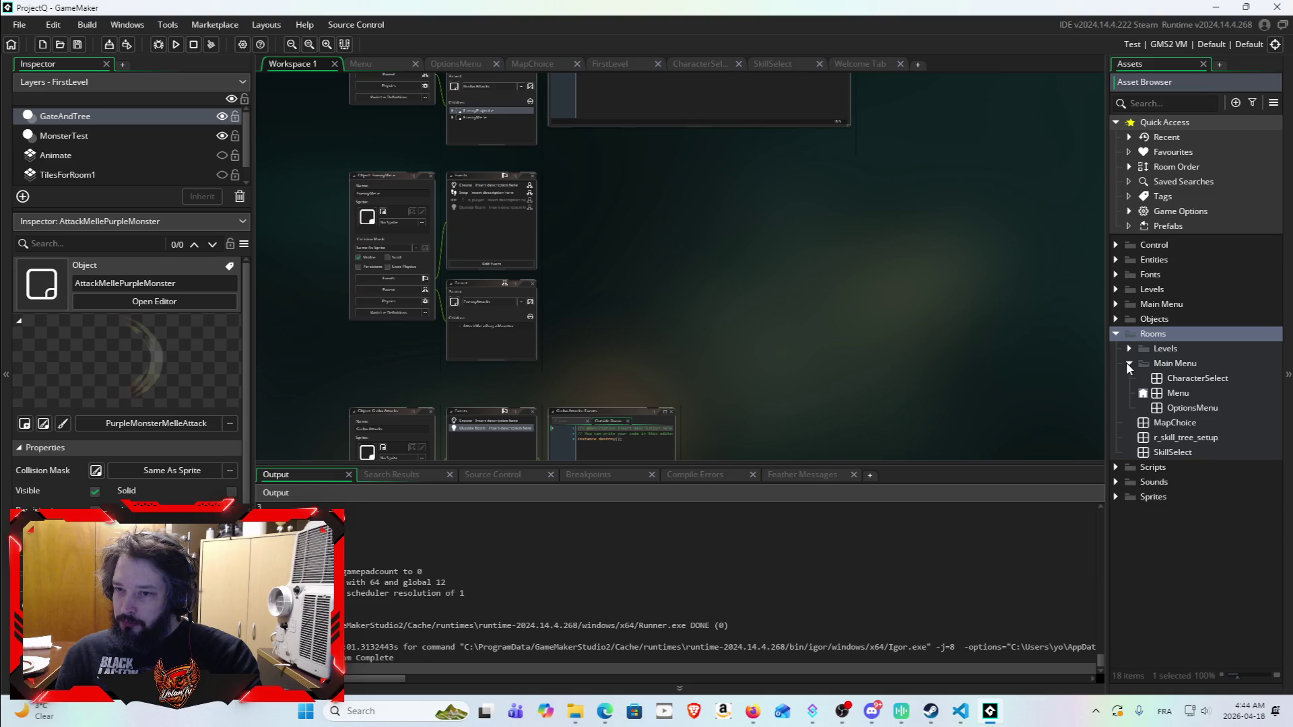
pyautogui.click(1179, 393)
pyautogui.doubleClick(1185, 392)
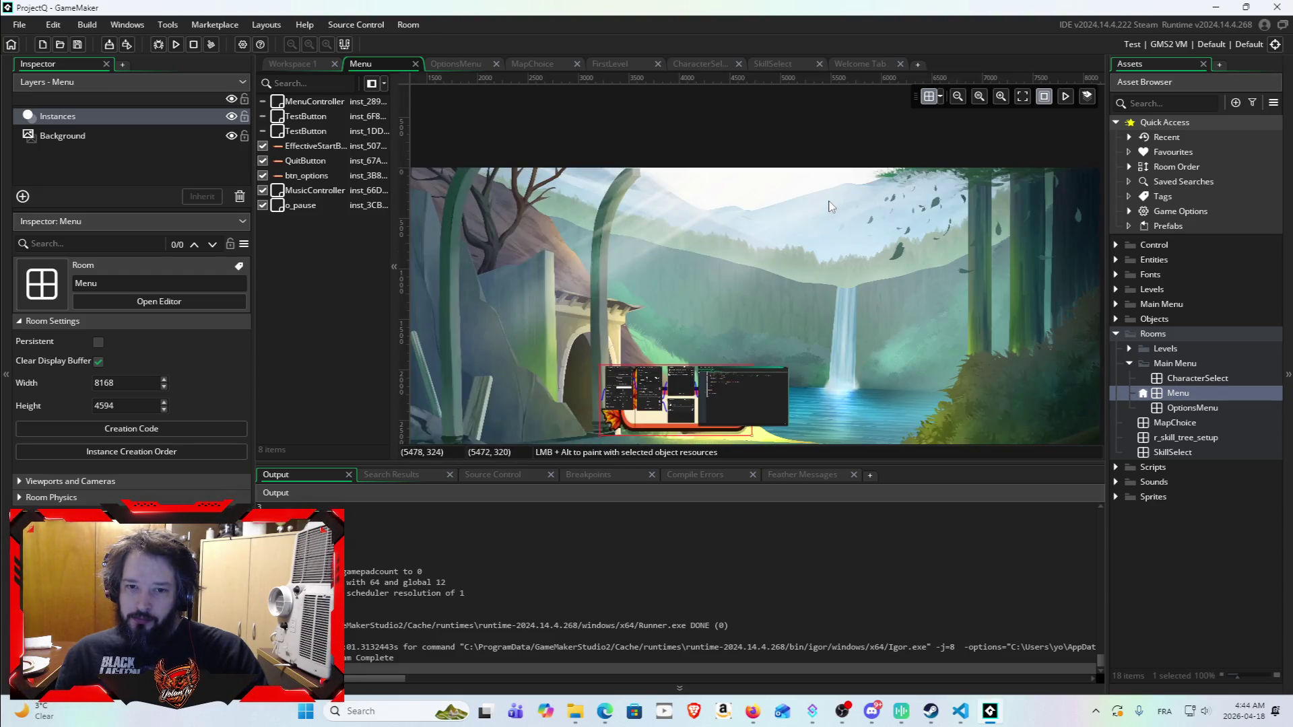
# Step: Zoom out and pan the Menu room to show its three buttons, then bring the art folder forward
pyautogui.scroll(-2, 826, 218)
pyautogui.moveTo(818, 356)
pyautogui.mouseDown()
pyautogui.moveTo(855, 267)
pyautogui.moveTo(858, 293)
pyautogui.mouseUp()
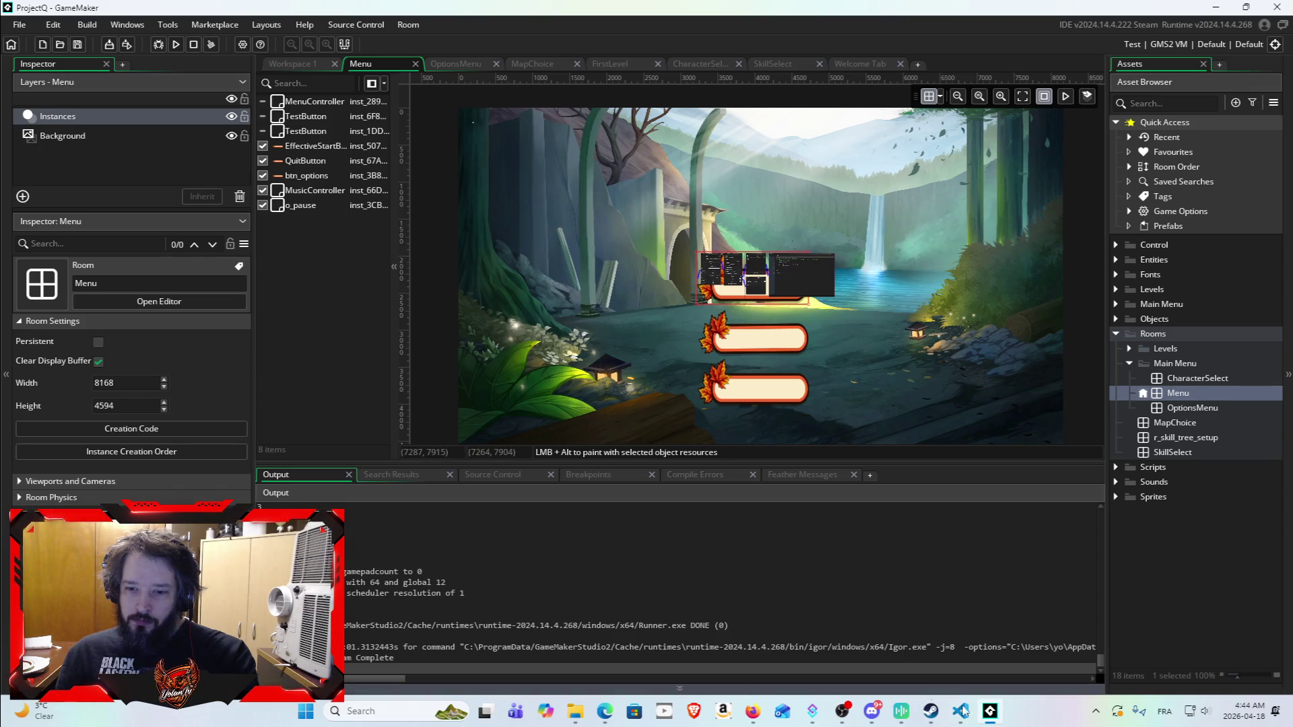
pyautogui.moveTo(574, 712)
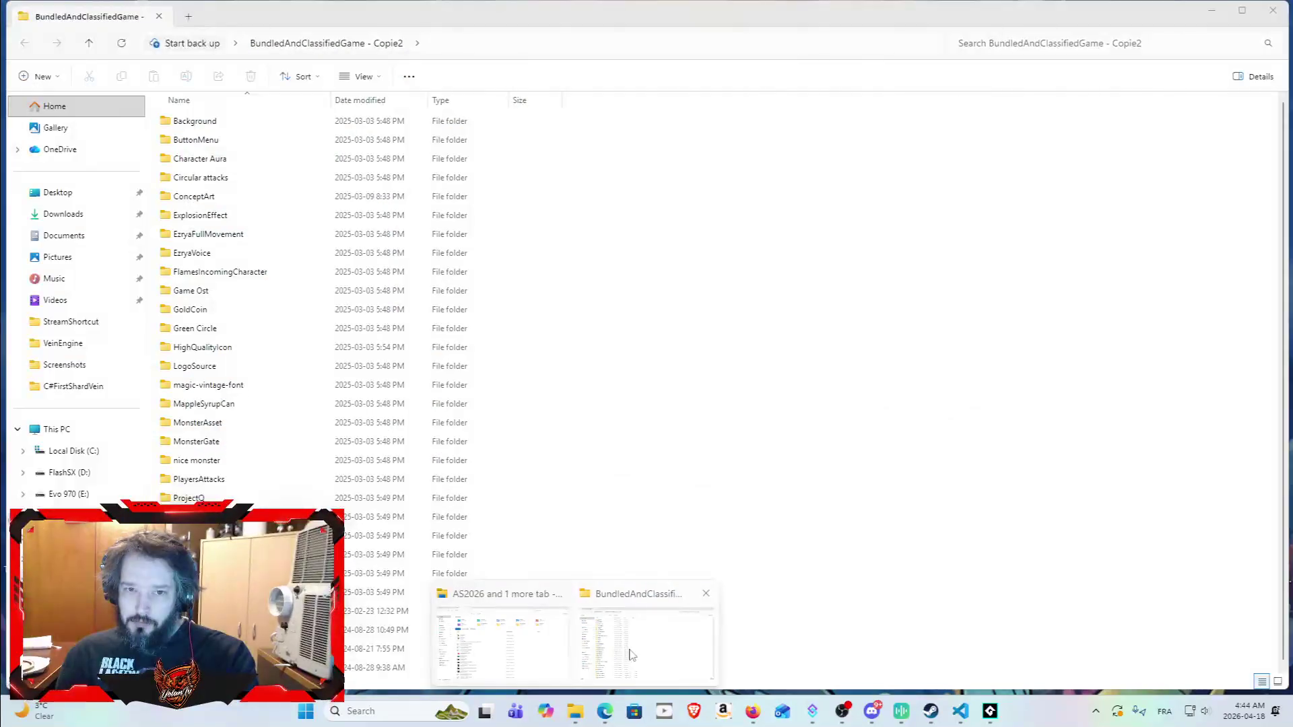
pyautogui.click(672, 598)
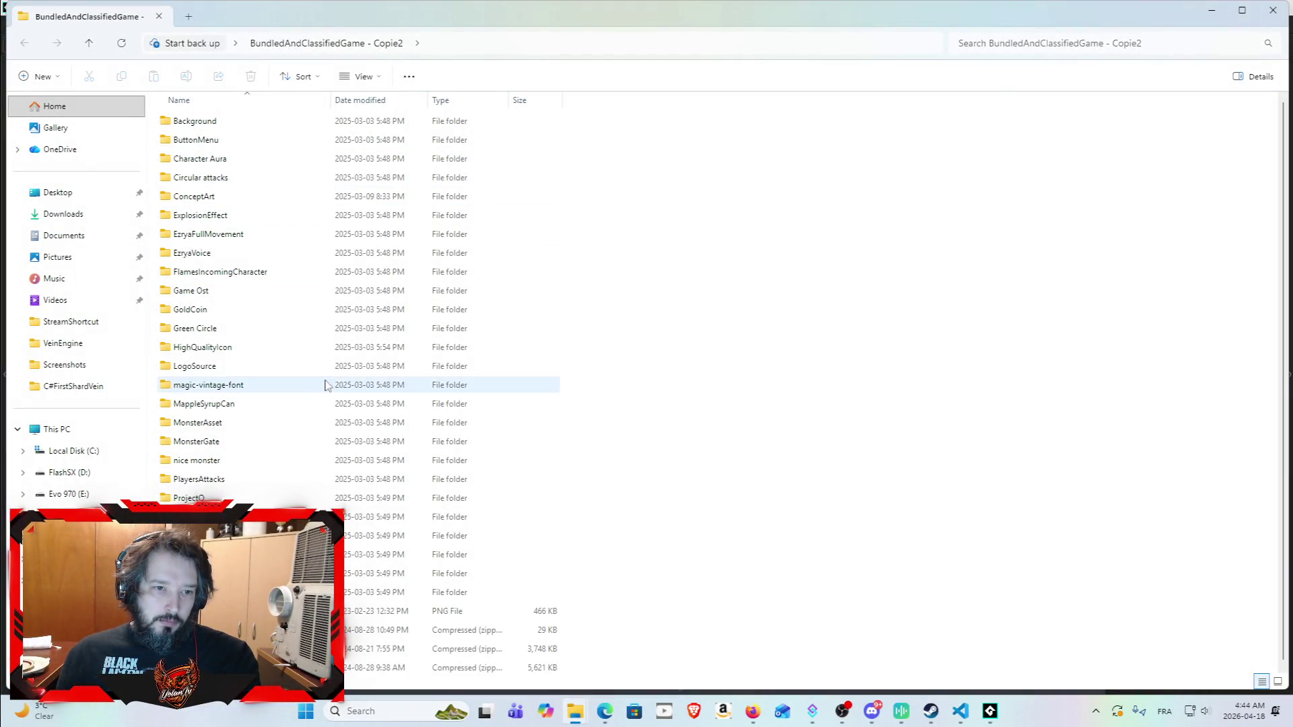
# Step: Open LogoSource and preview the Logo2 and Logo1 Syrup Survivors images
pyautogui.doubleClick(302, 367)
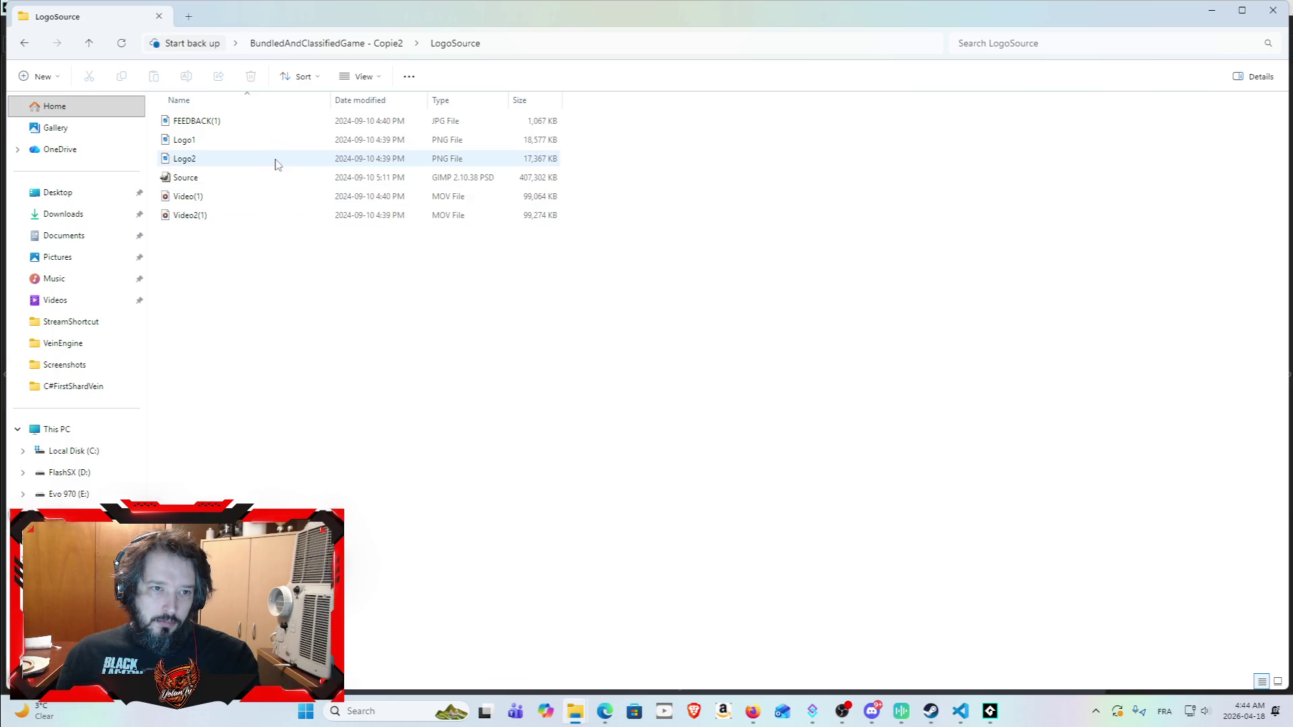
pyautogui.doubleClick(279, 159)
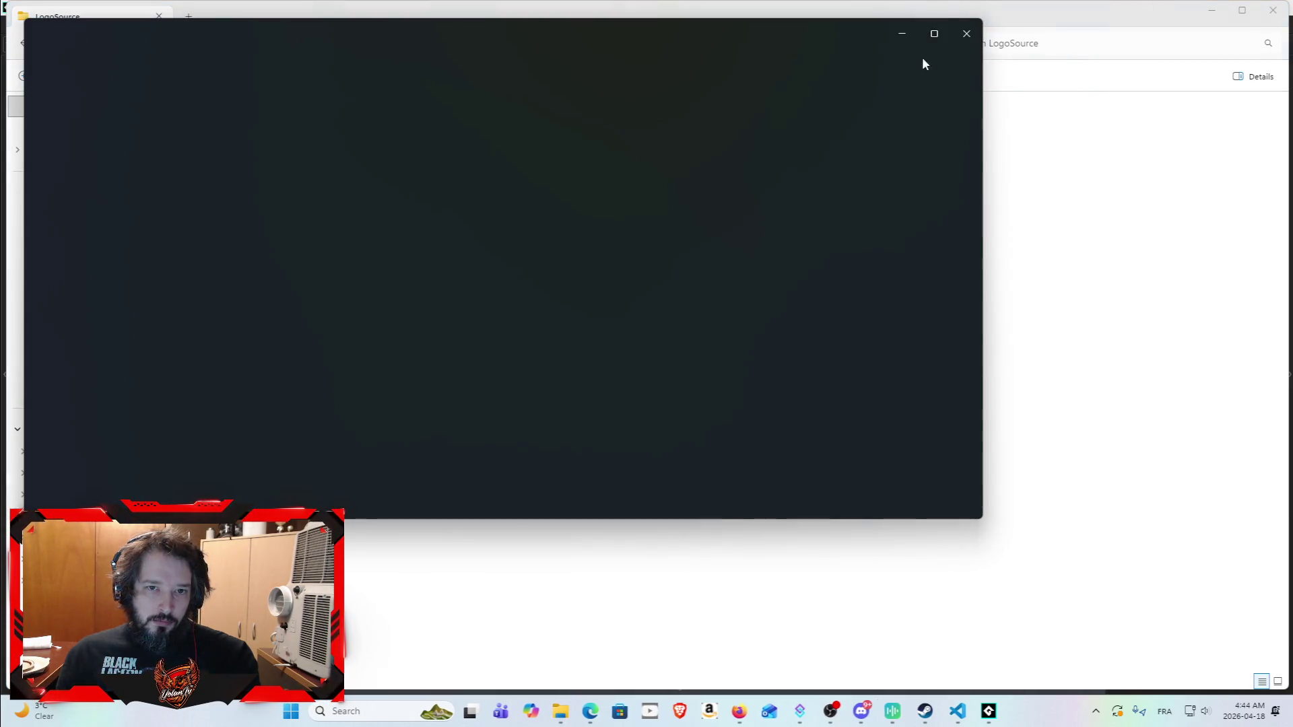
pyautogui.click(961, 35)
pyautogui.doubleClick(343, 139)
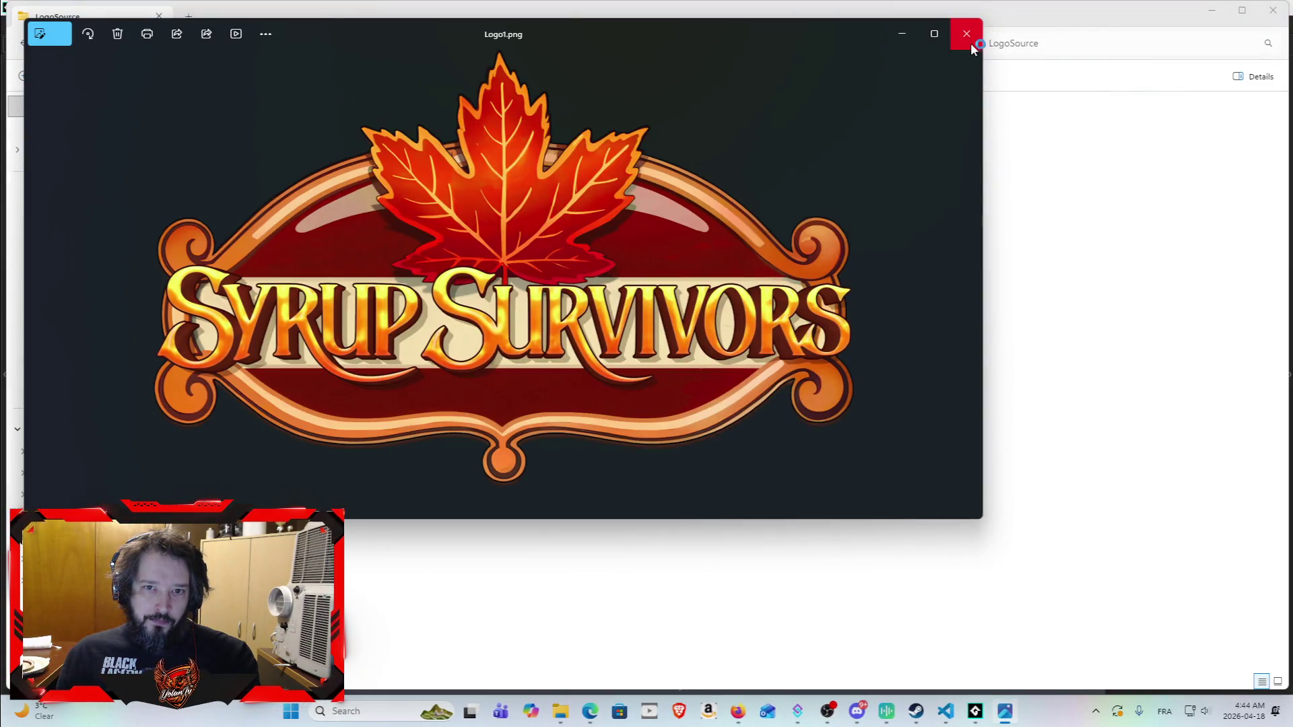
pyautogui.click(966, 33)
# Step: Copy the Logo2 image file and close File Explorer
pyautogui.click(335, 166)
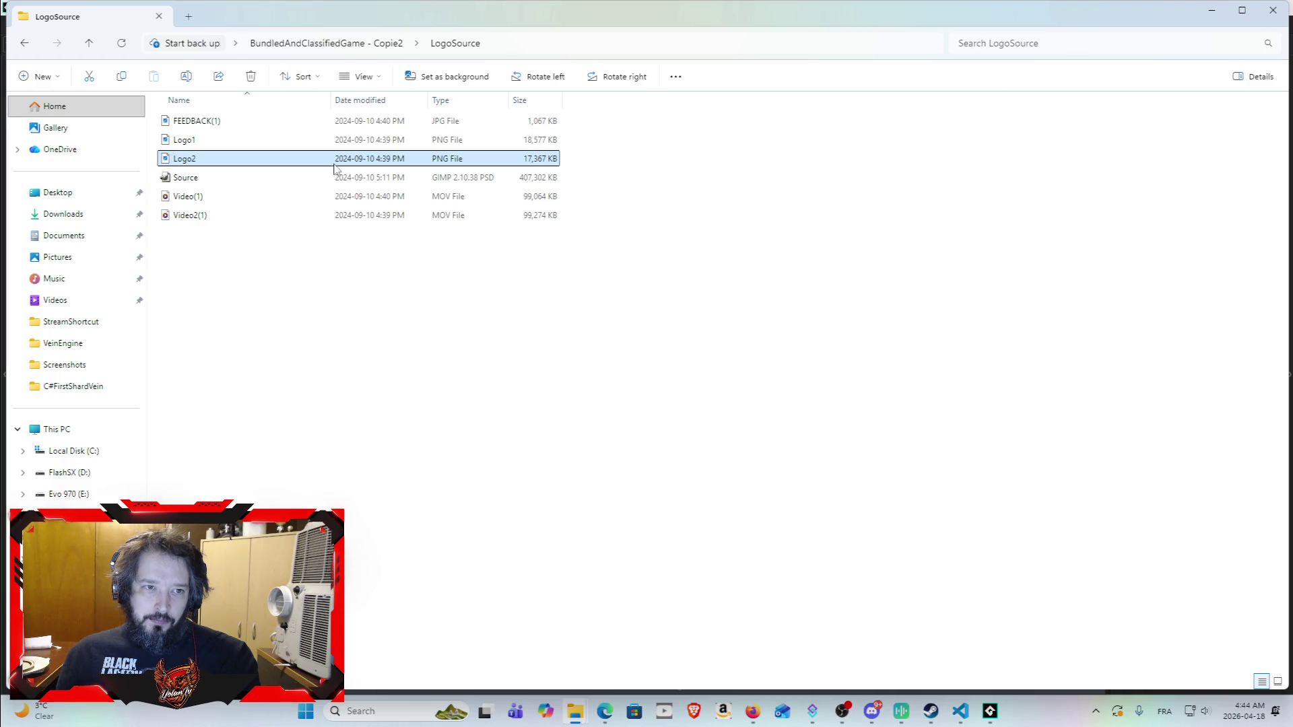
pyautogui.hotkey('ctrl', 'c')
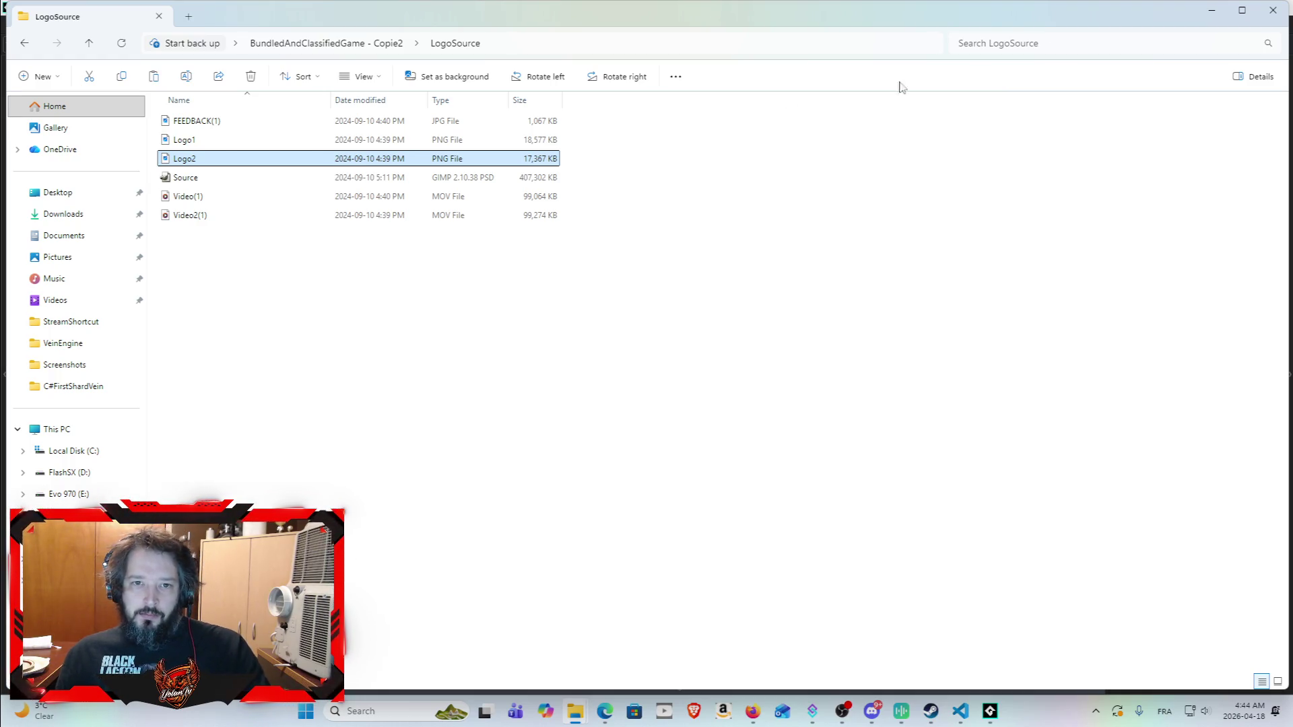
pyautogui.click(1273, 10)
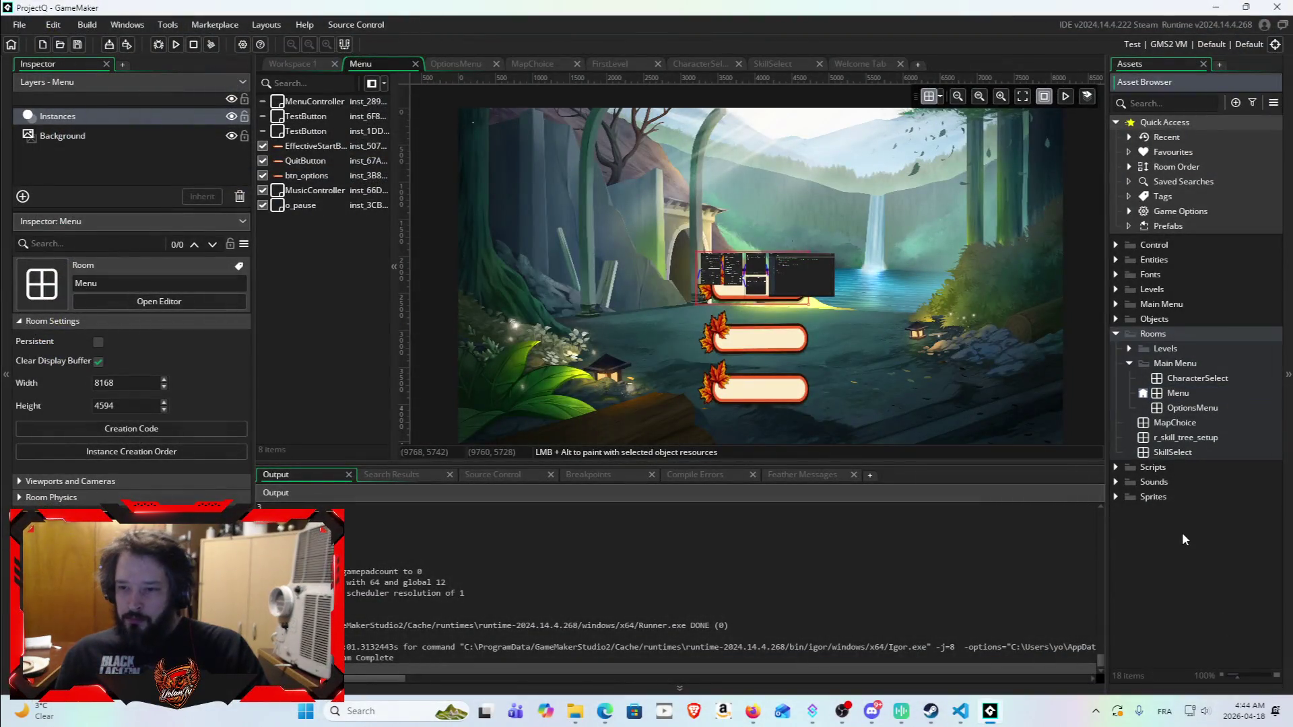
# Step: Expand the Sprites folder, collapse Attacks, and briefly expand and collapse BTNMENU
pyautogui.click(1115, 497)
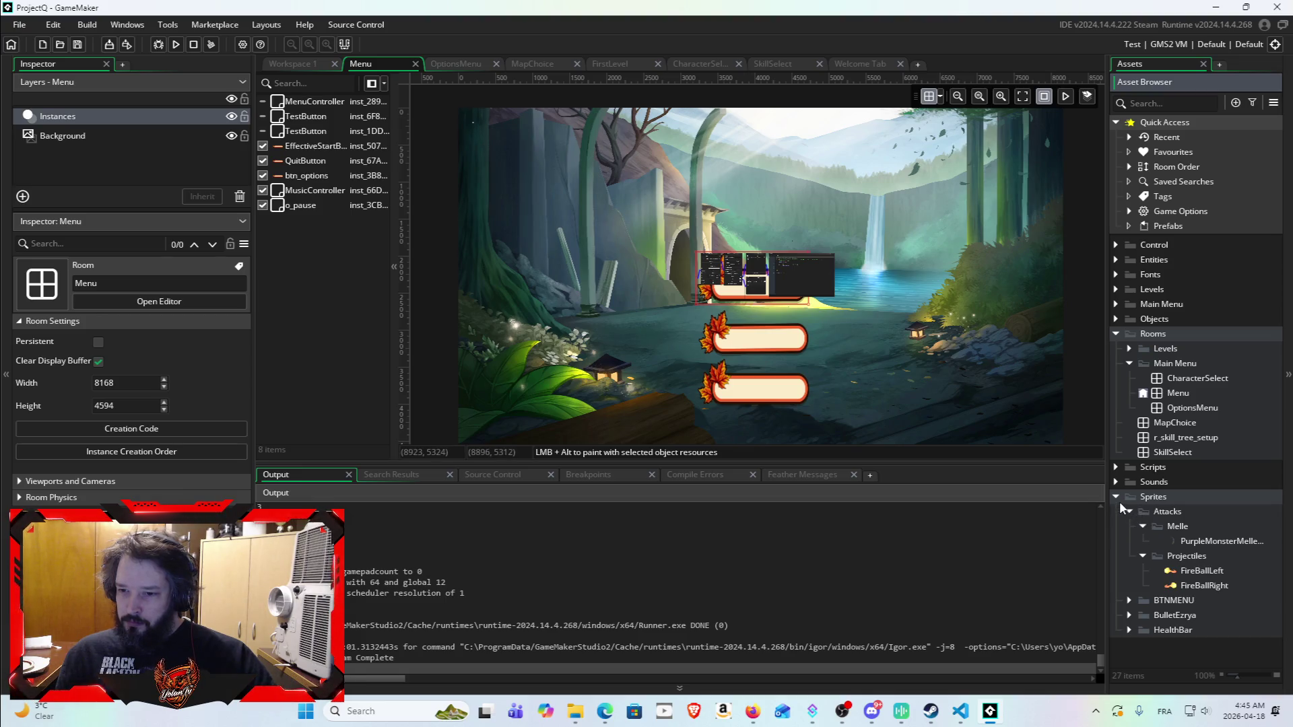
pyautogui.rightClick(1154, 496)
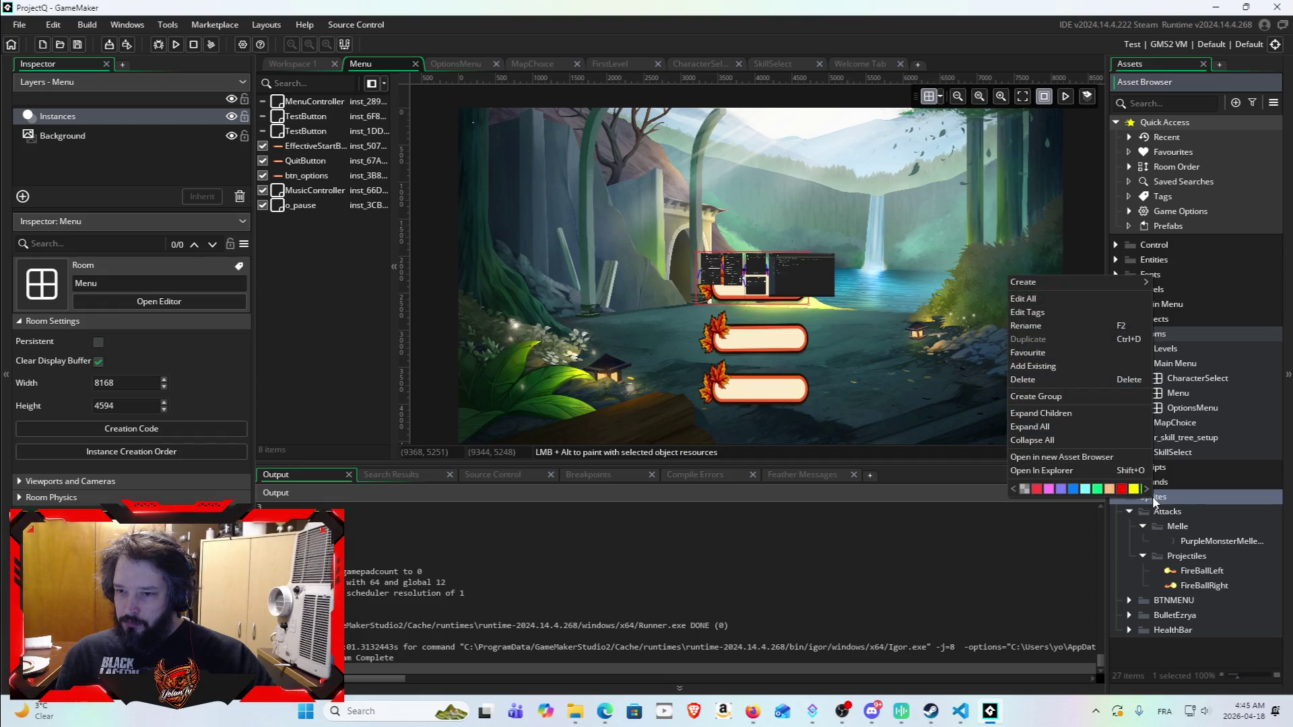
pyautogui.click(1222, 672)
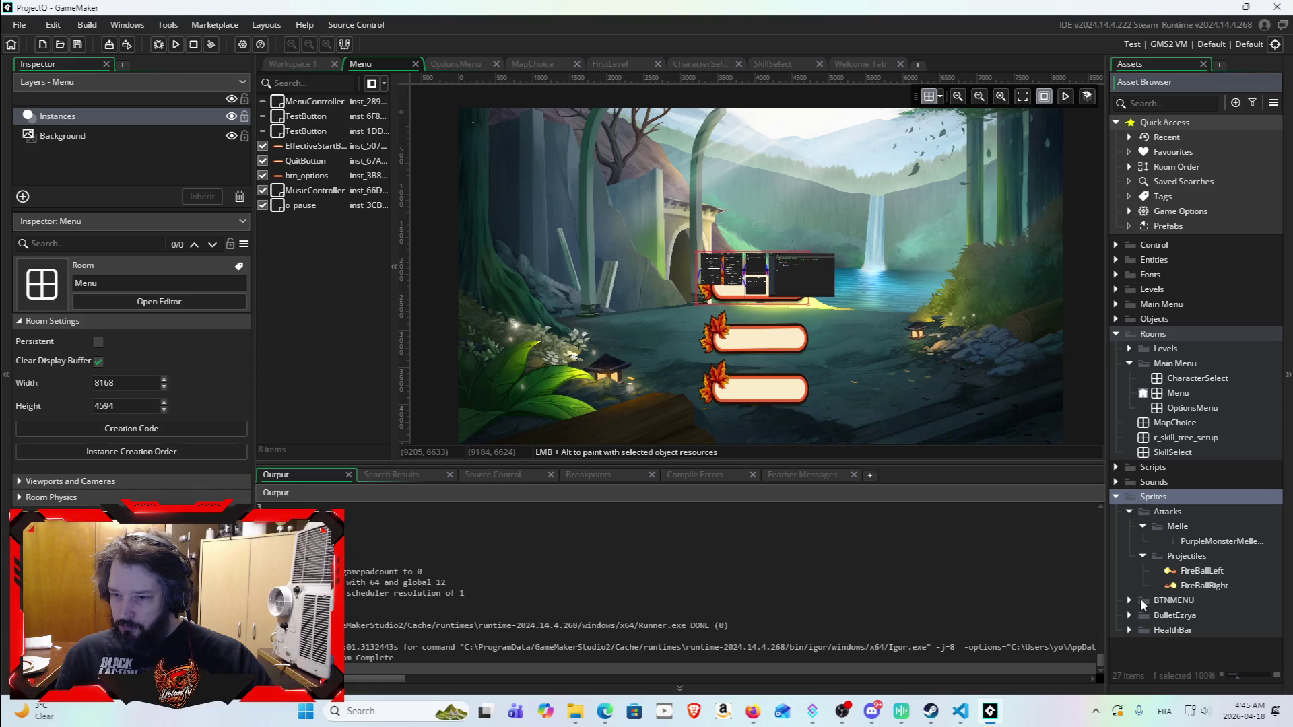
pyautogui.click(1130, 511)
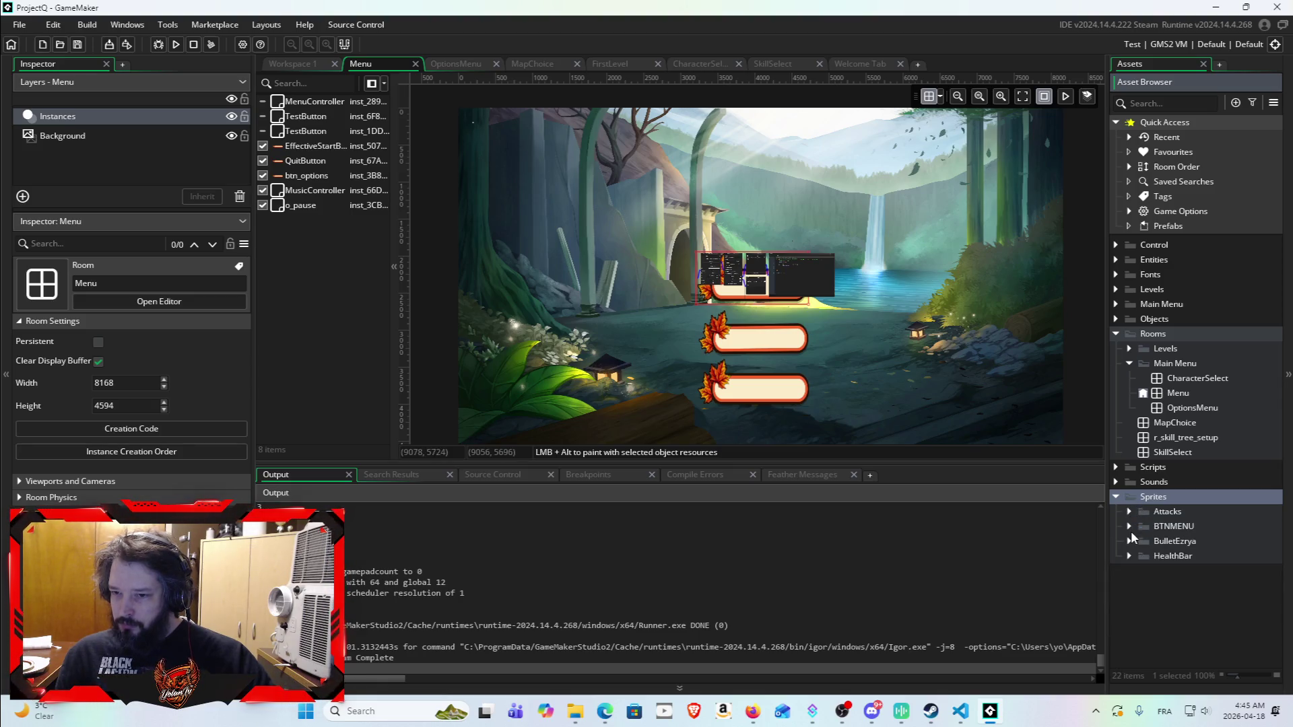
pyautogui.click(1129, 526)
pyautogui.click(1127, 526)
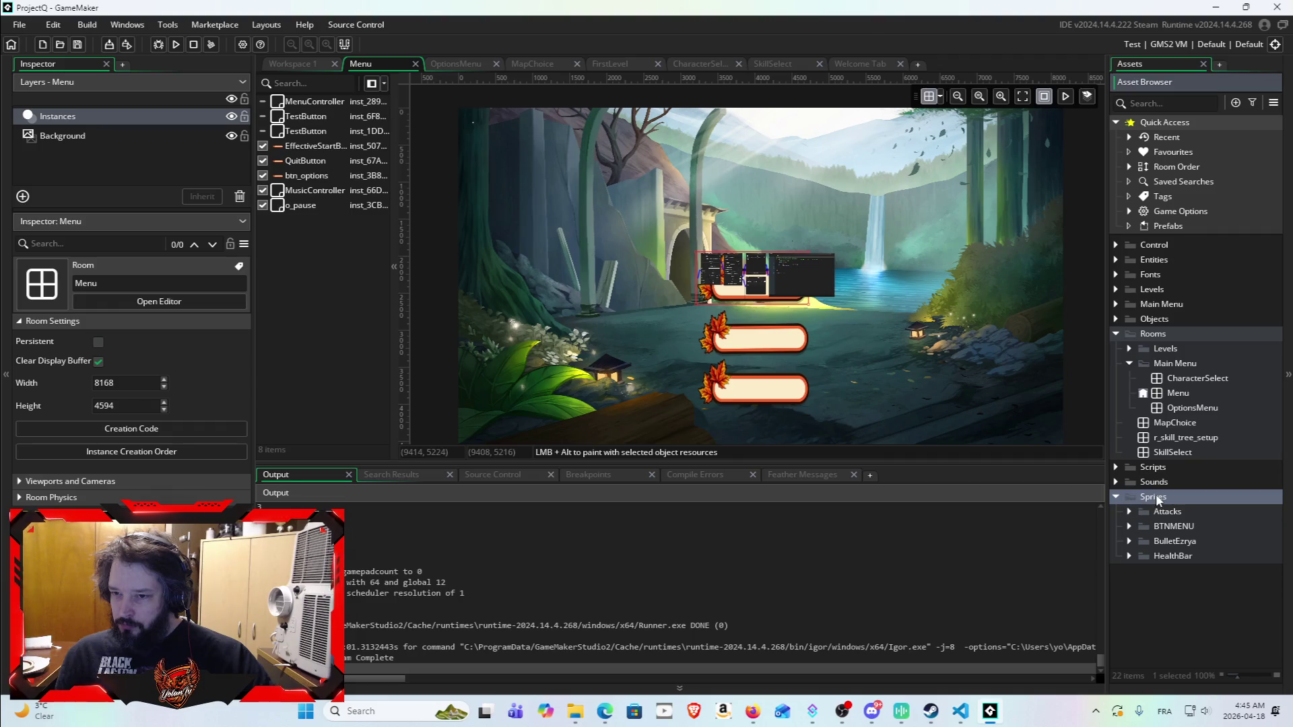
# Step: Browse the Sprites folder's Create submenu and the browser's asset menu without creating anything
pyautogui.rightClick(1155, 497)
pyautogui.moveTo(1125, 282)
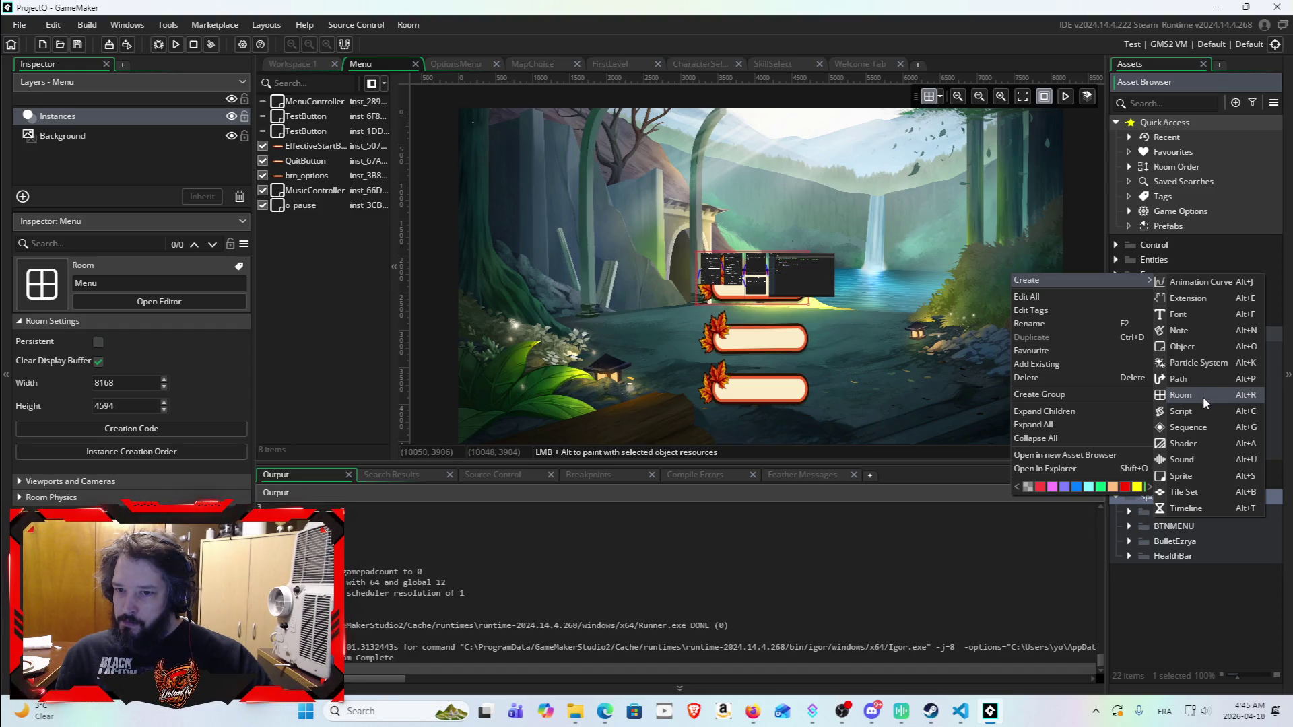
pyautogui.click(1161, 619)
pyautogui.rightClick(1157, 498)
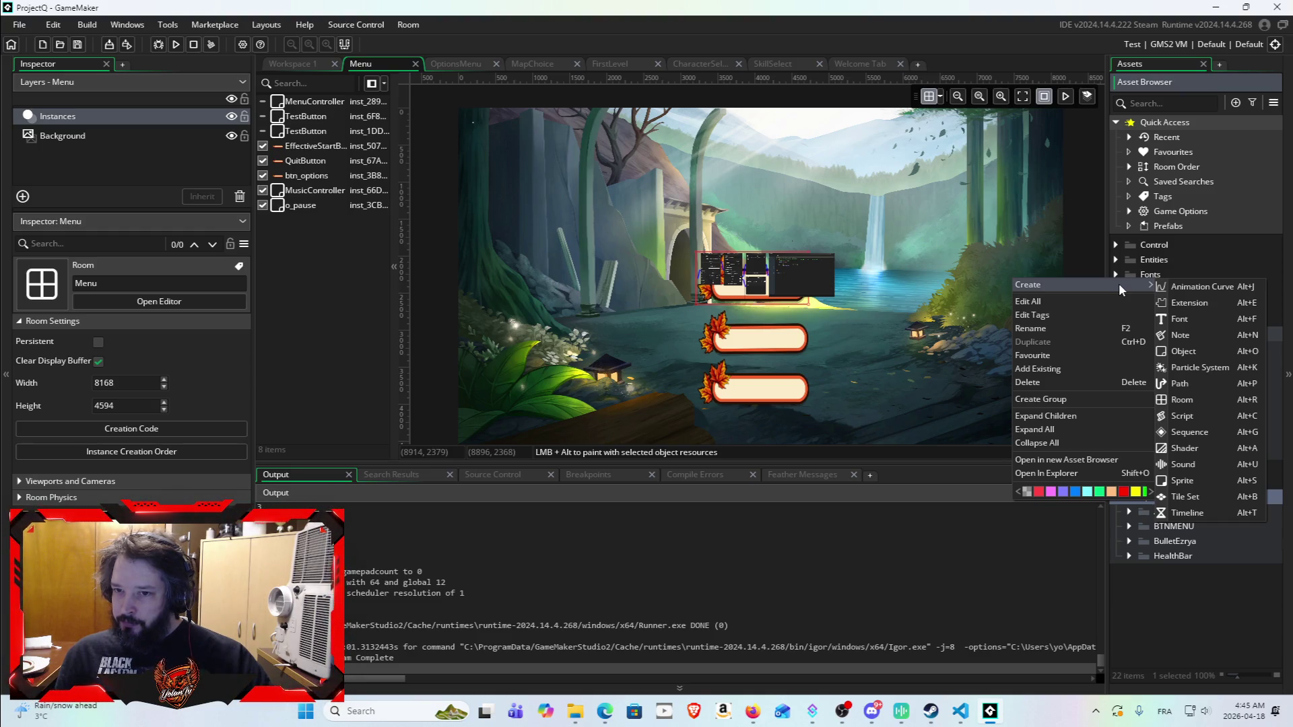
pyautogui.click(1197, 654)
pyautogui.rightClick(1156, 582)
pyautogui.moveTo(1183, 591)
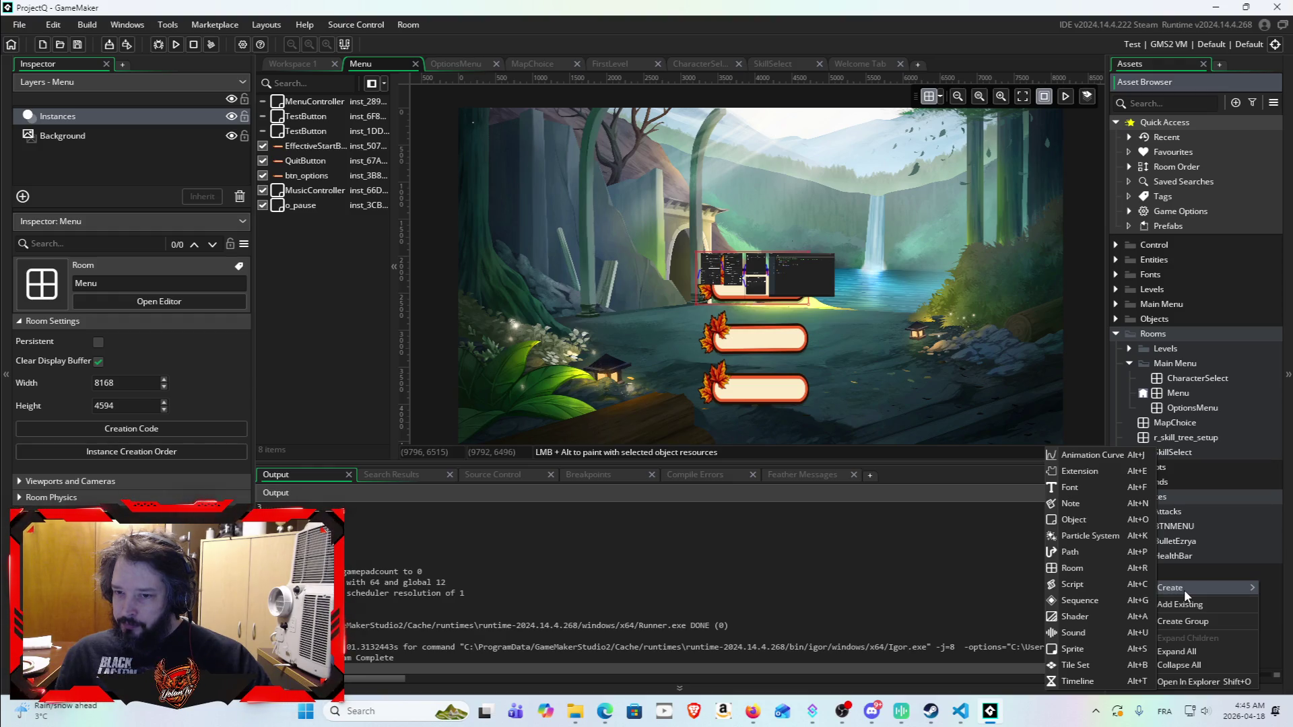
pyautogui.click(1211, 568)
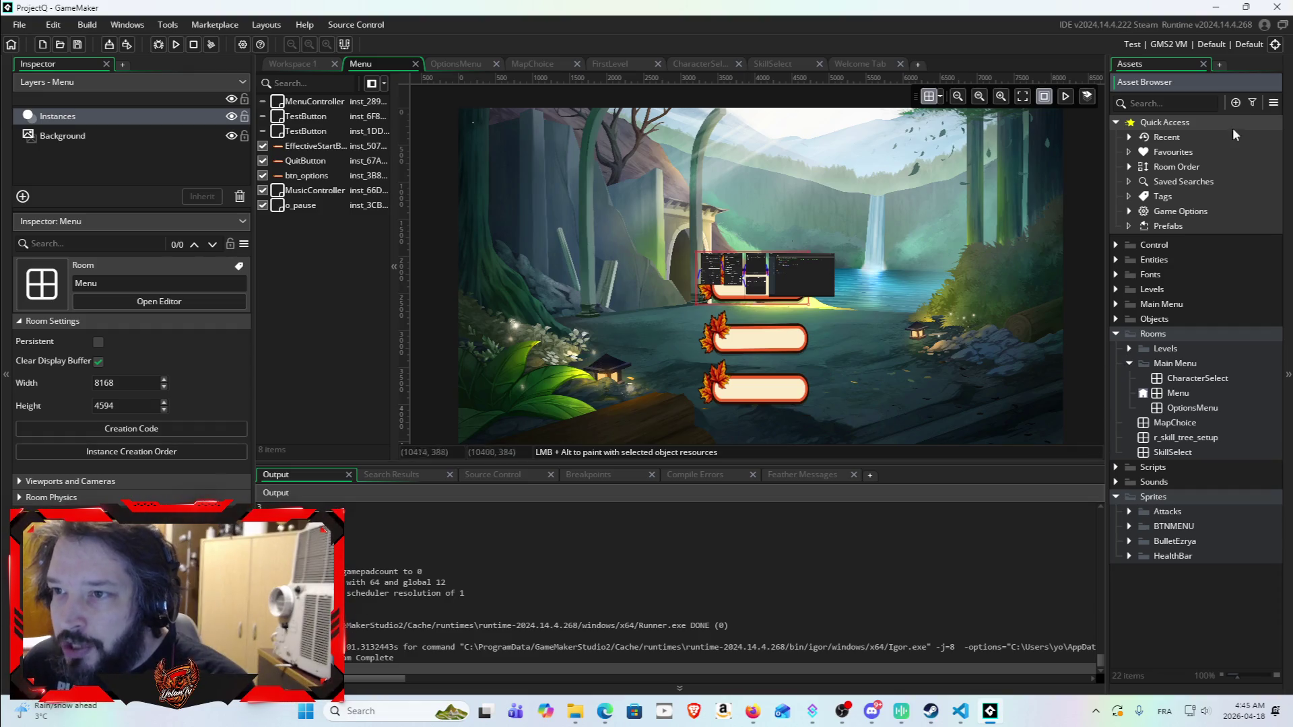
# Step: Collapse Rooms and check the Sprites and BTNMENU context menus without creating anything
pyautogui.click(1234, 103)
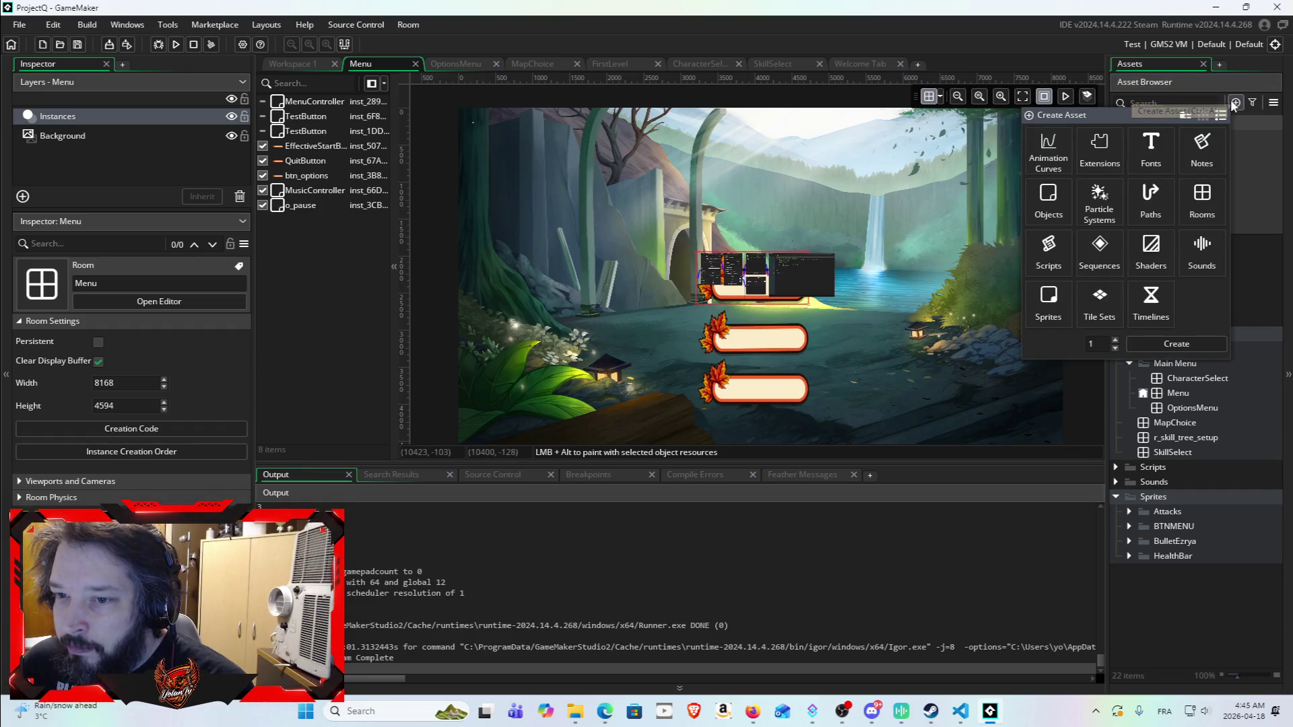
pyautogui.click(1182, 629)
pyautogui.rightClick(1154, 497)
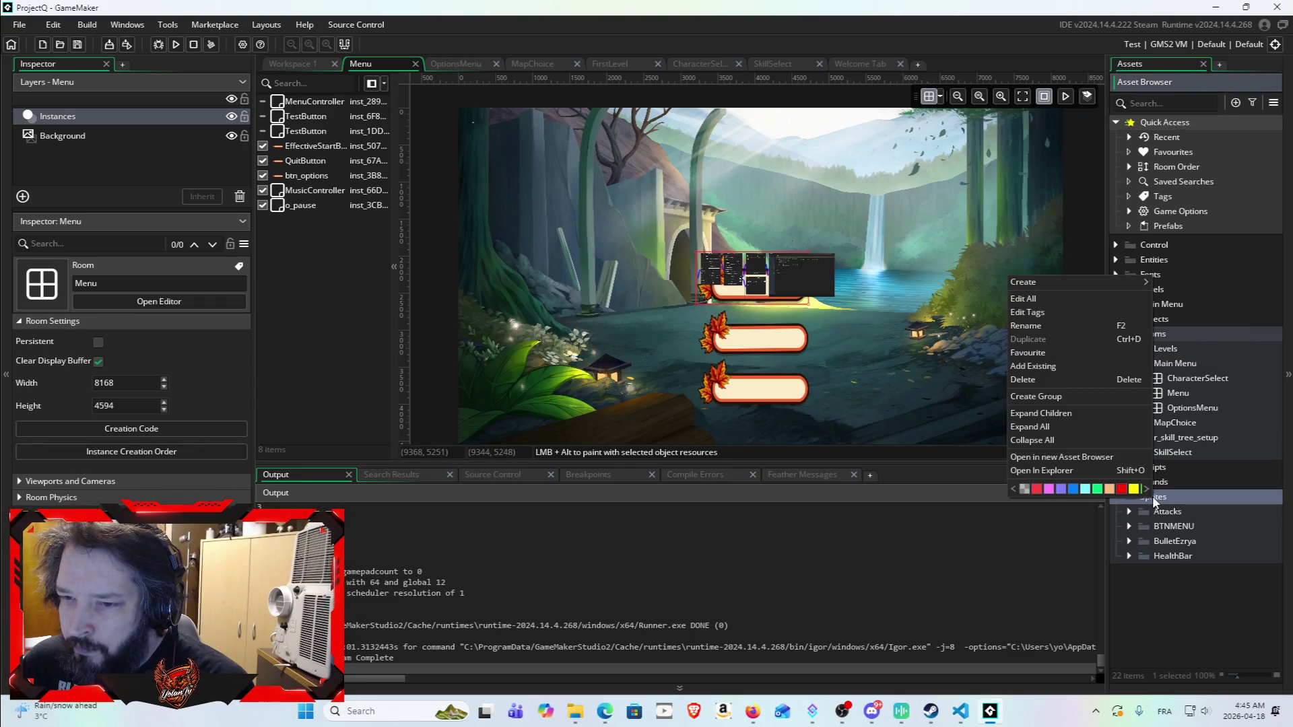
pyautogui.moveTo(1100, 281)
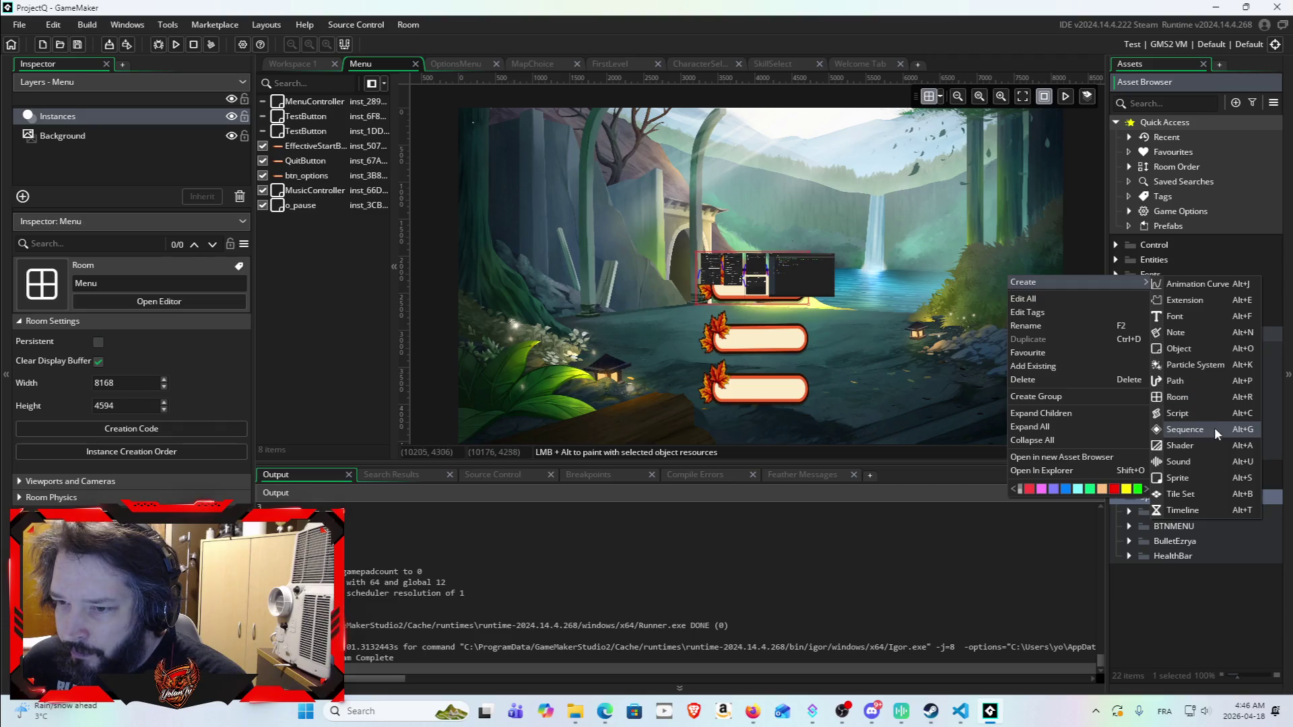
pyautogui.click(1166, 557)
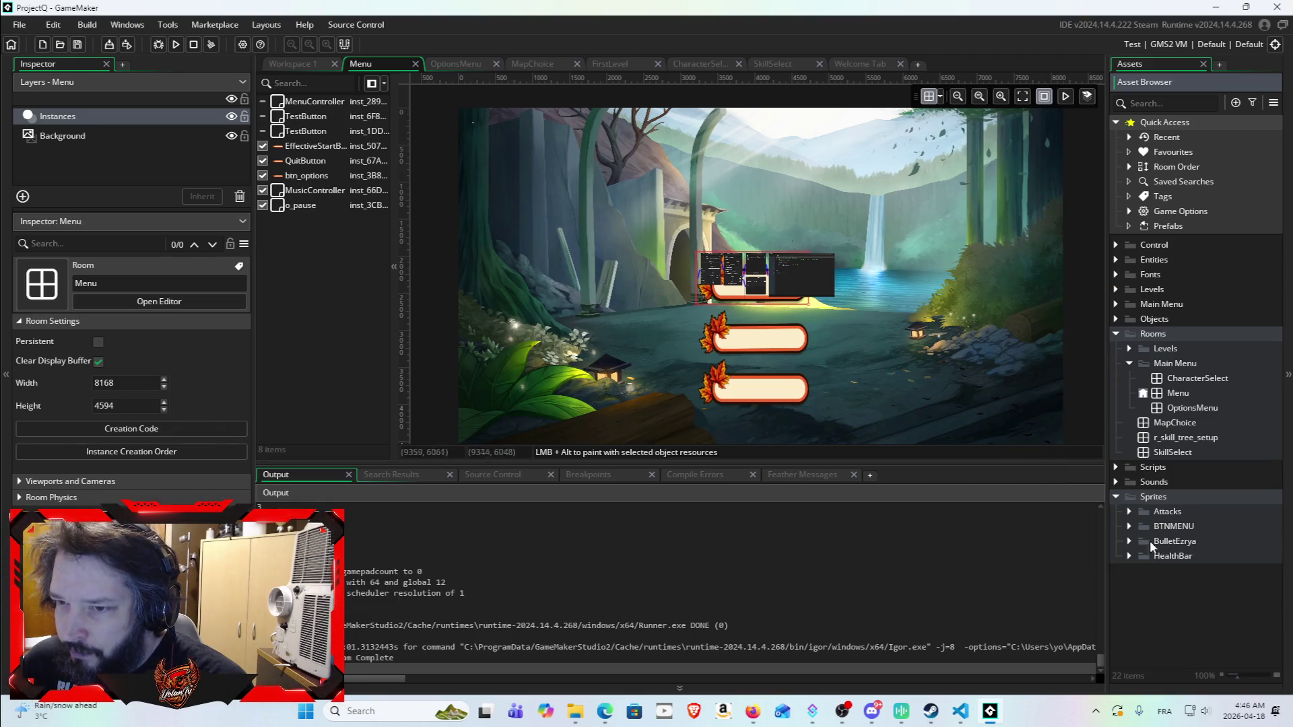
pyautogui.click(1113, 336)
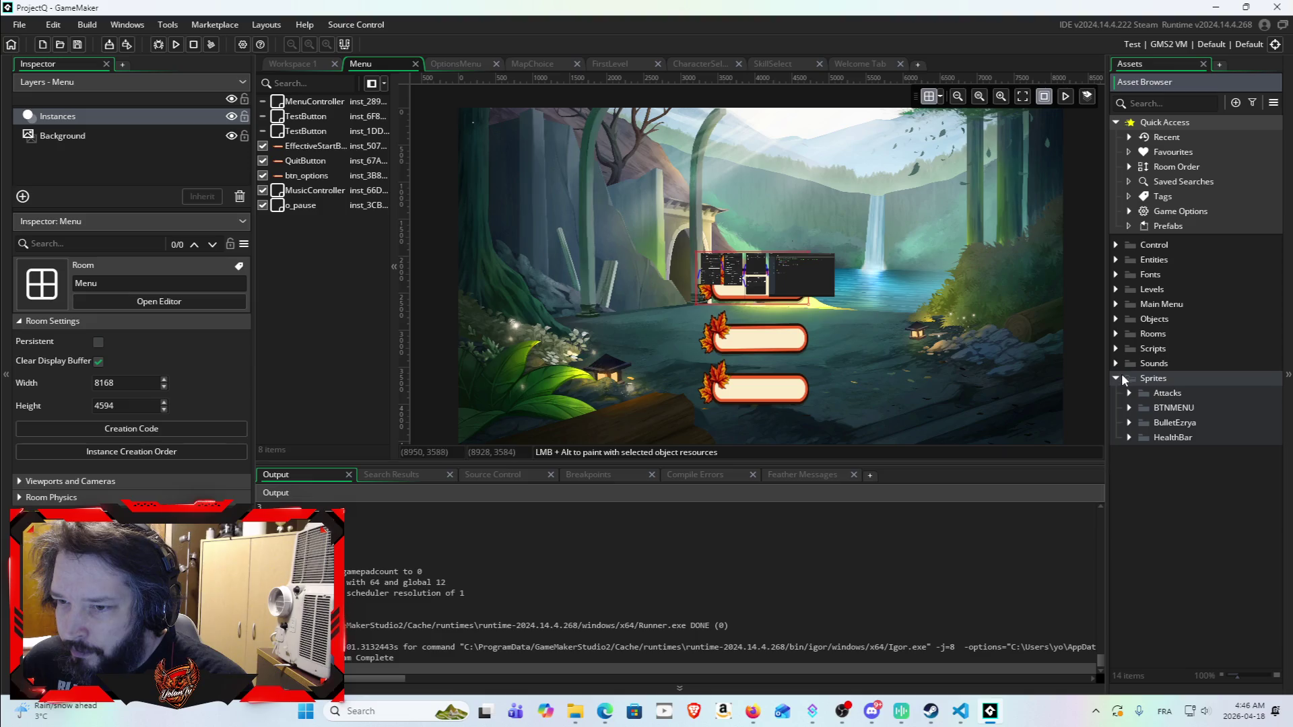
pyautogui.rightClick(1144, 383)
pyautogui.moveTo(1160, 391)
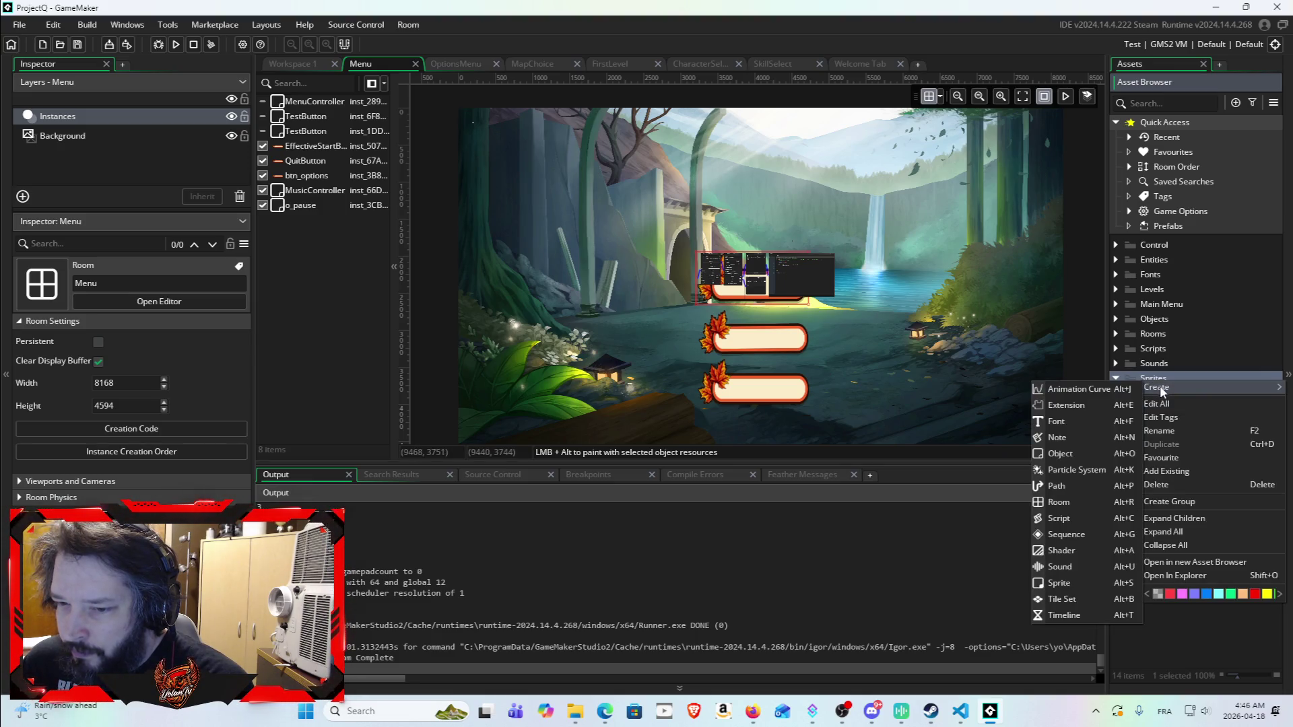
pyautogui.click(1184, 643)
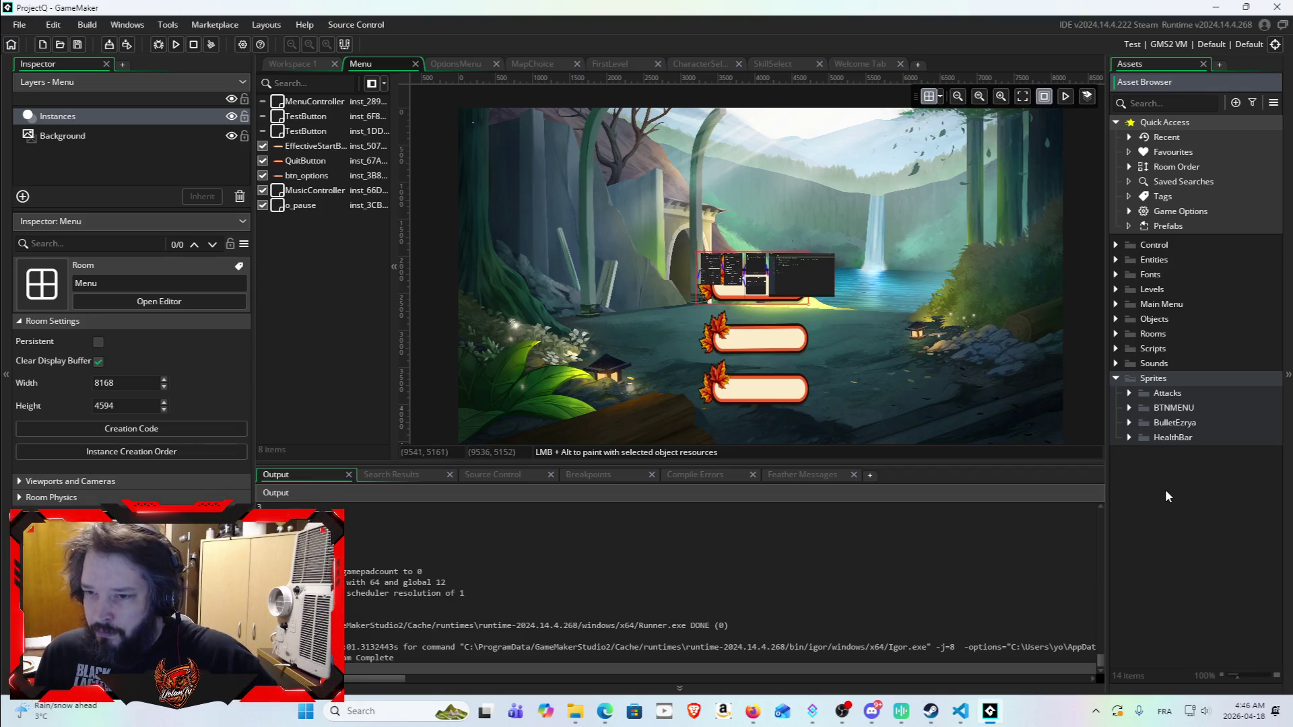
pyautogui.rightClick(1165, 380)
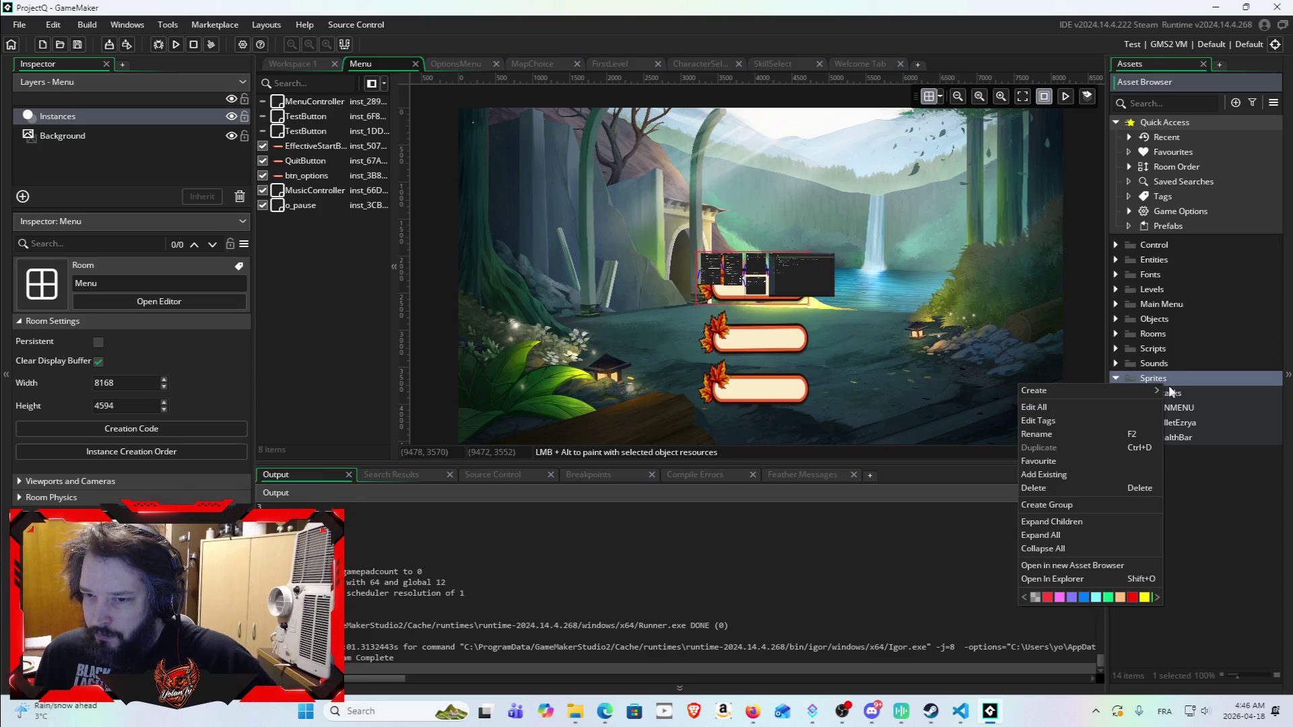
pyautogui.click(1224, 554)
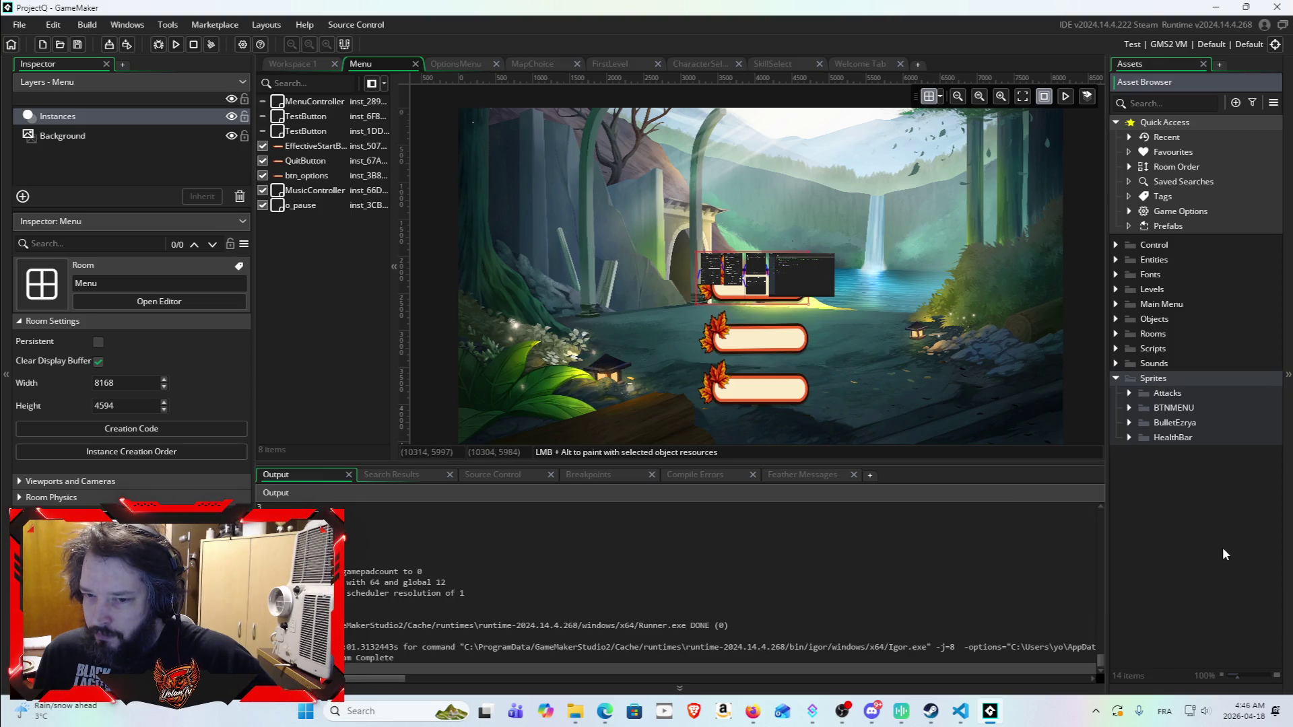
pyautogui.rightClick(1149, 406)
pyautogui.moveTo(1178, 415)
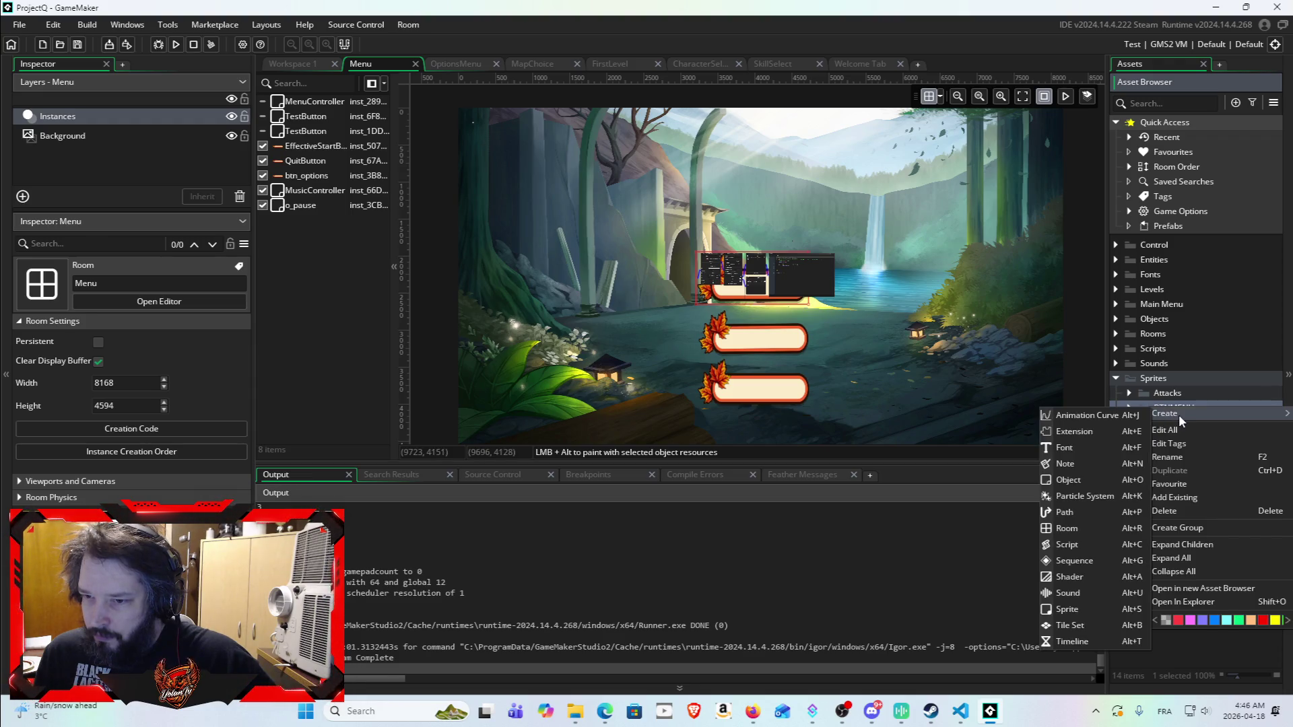
pyautogui.click(1179, 659)
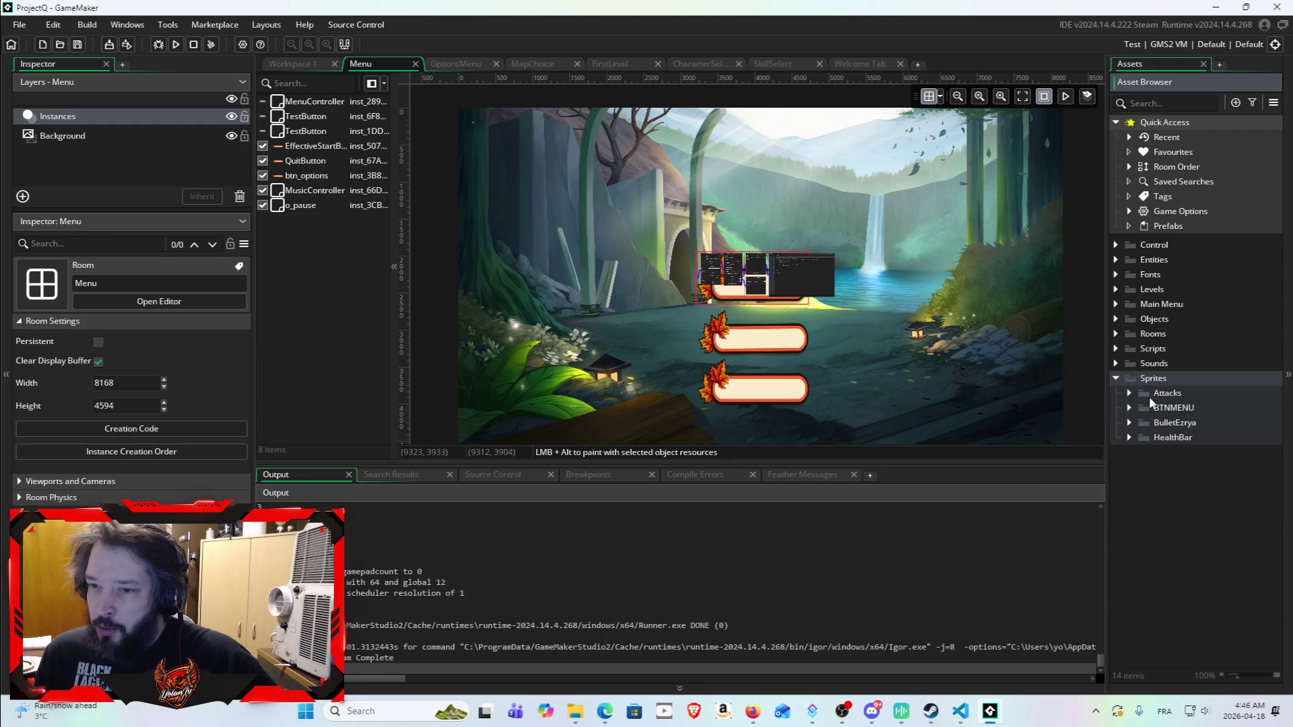
# Step: Create a group named LogoMenu inside the Sprites folder, then switch to File Explorer
pyautogui.rightClick(1153, 378)
pyautogui.moveTo(1148, 382)
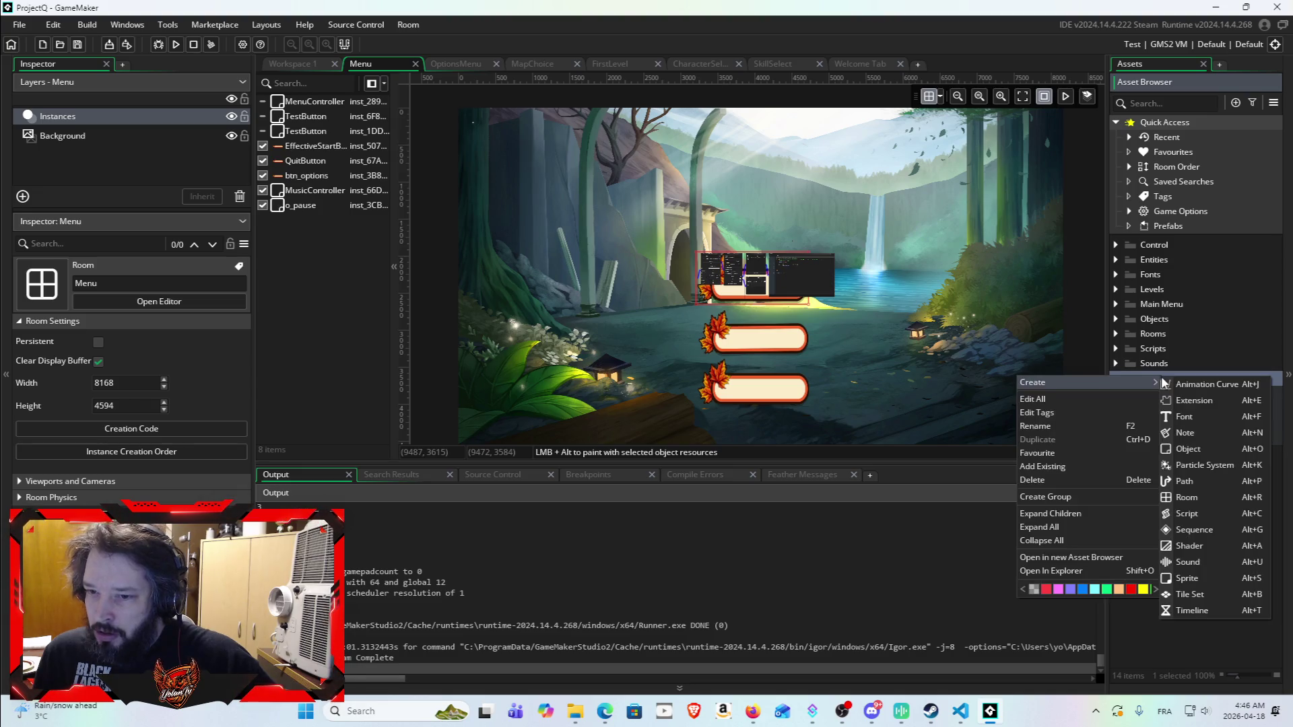
pyautogui.click(1105, 498)
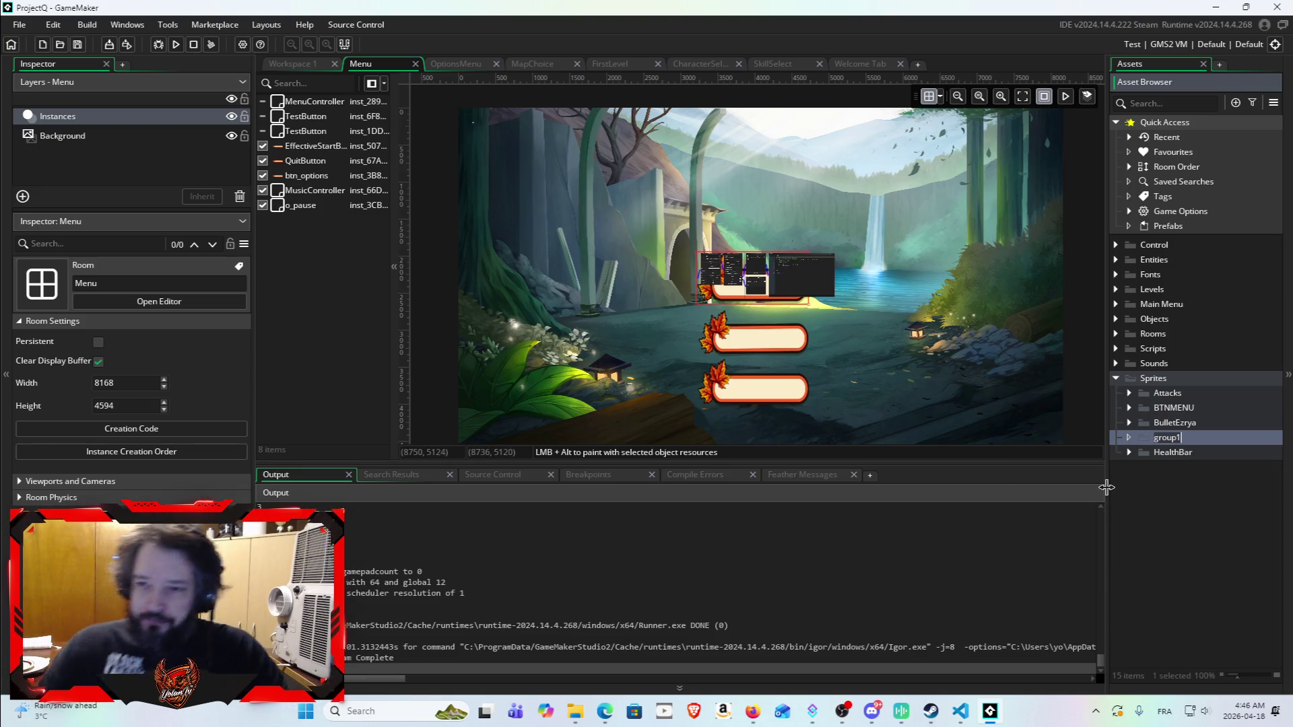
pyautogui.write('Logo')
pyautogui.press('Return')
pyautogui.write('Men')
pyautogui.press('Return')
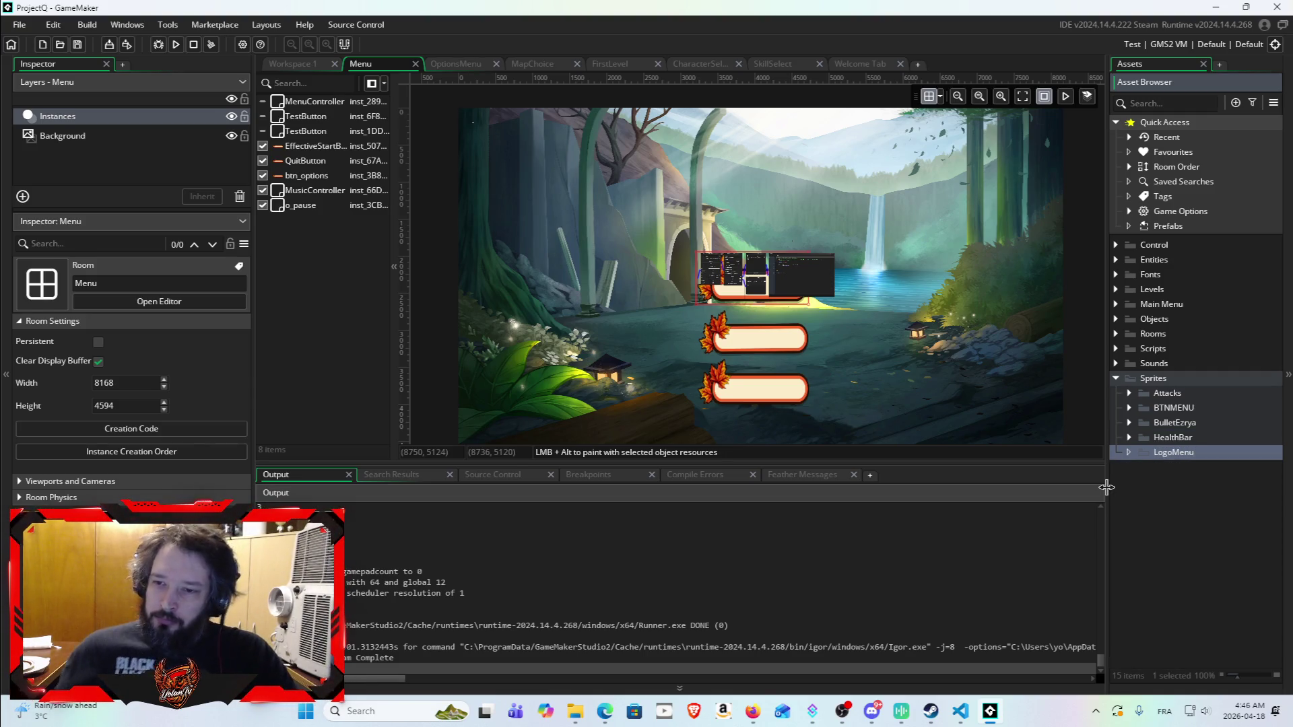
pyautogui.click(575, 715)
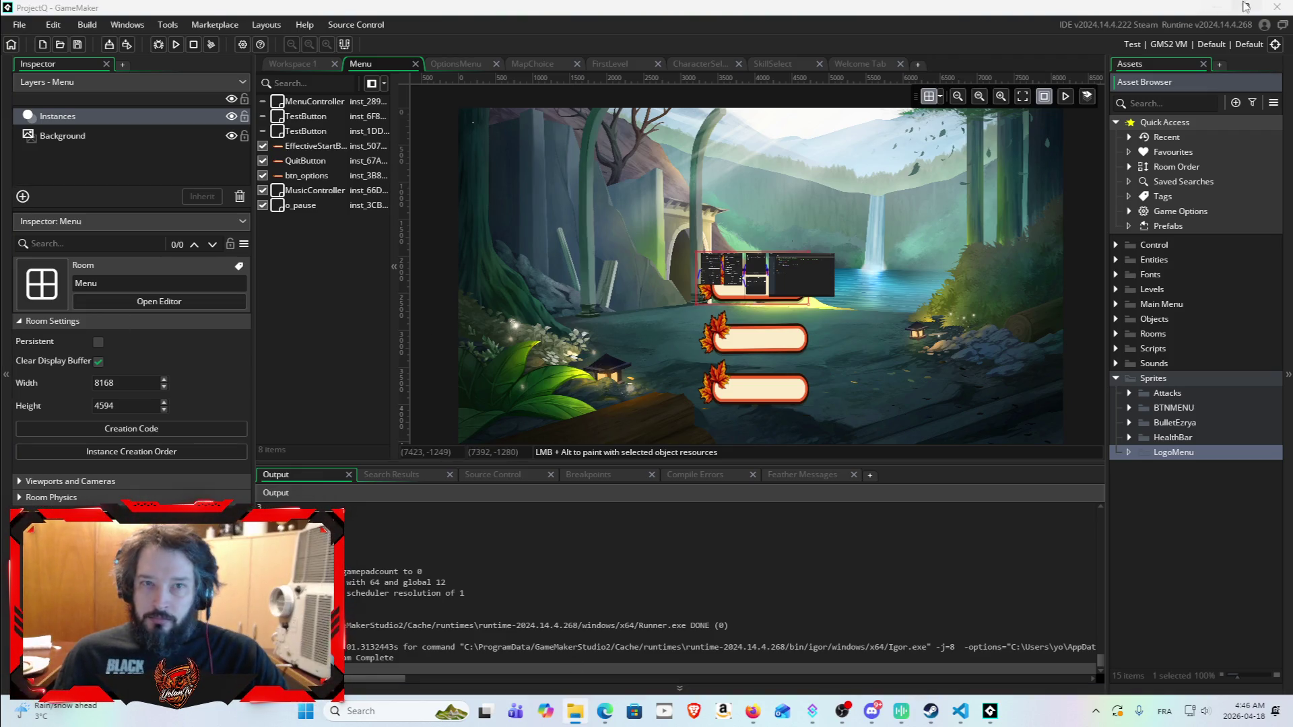
pyautogui.click(1215, 8)
# Step: Preview Logo2 in BundledAndClassifiedGame - Copie2 > LogoSource, then close the viewer and Explorer
pyautogui.doubleClick(422, 94)
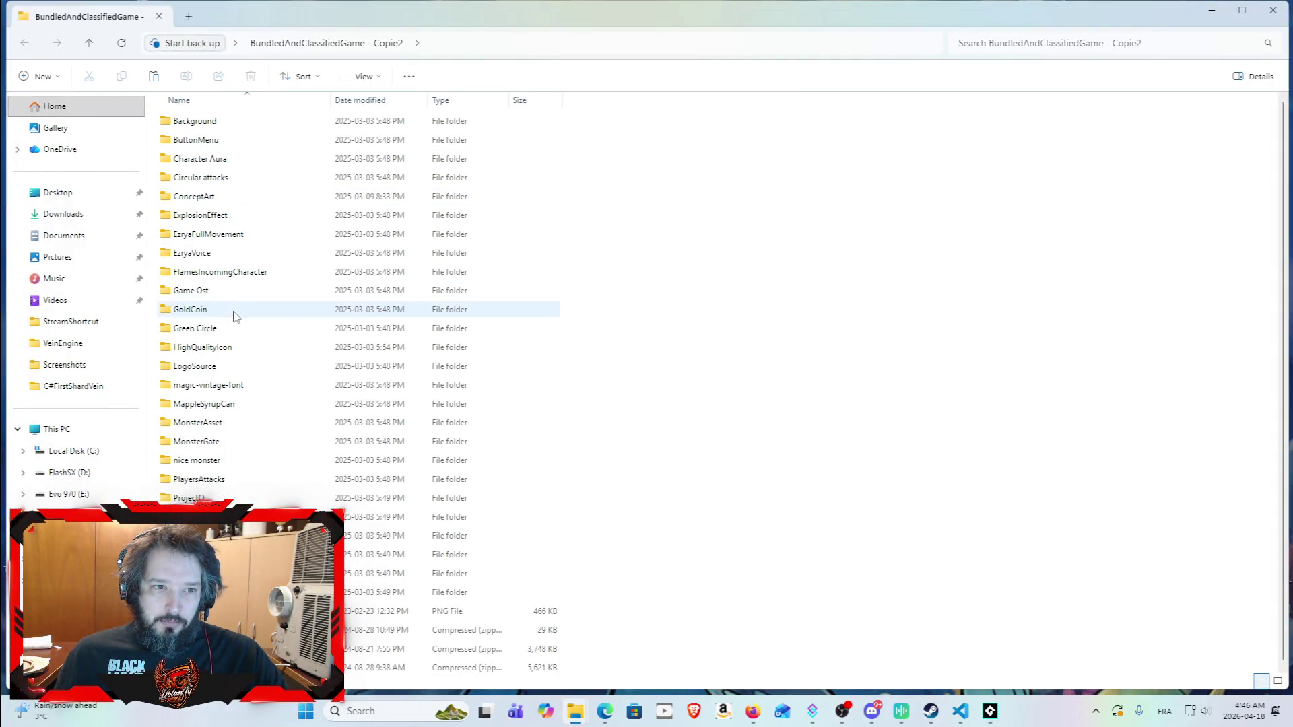
pyautogui.doubleClick(247, 366)
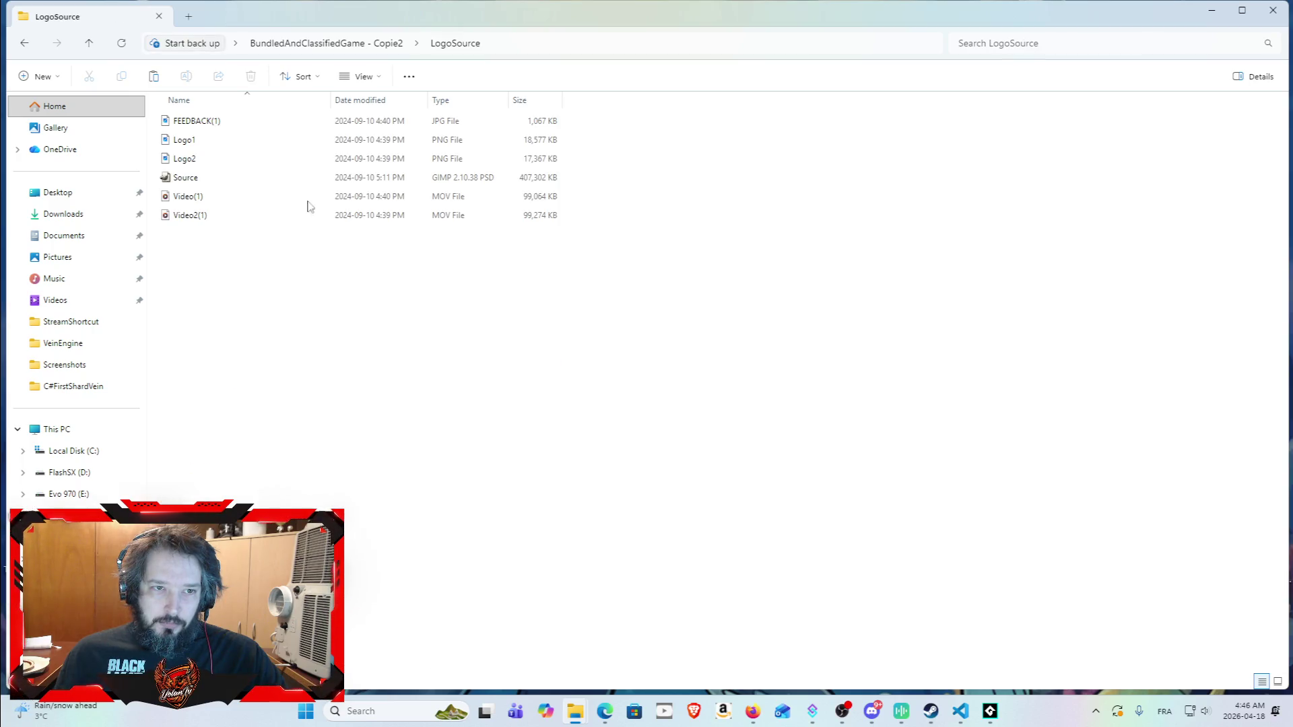
pyautogui.doubleClick(298, 165)
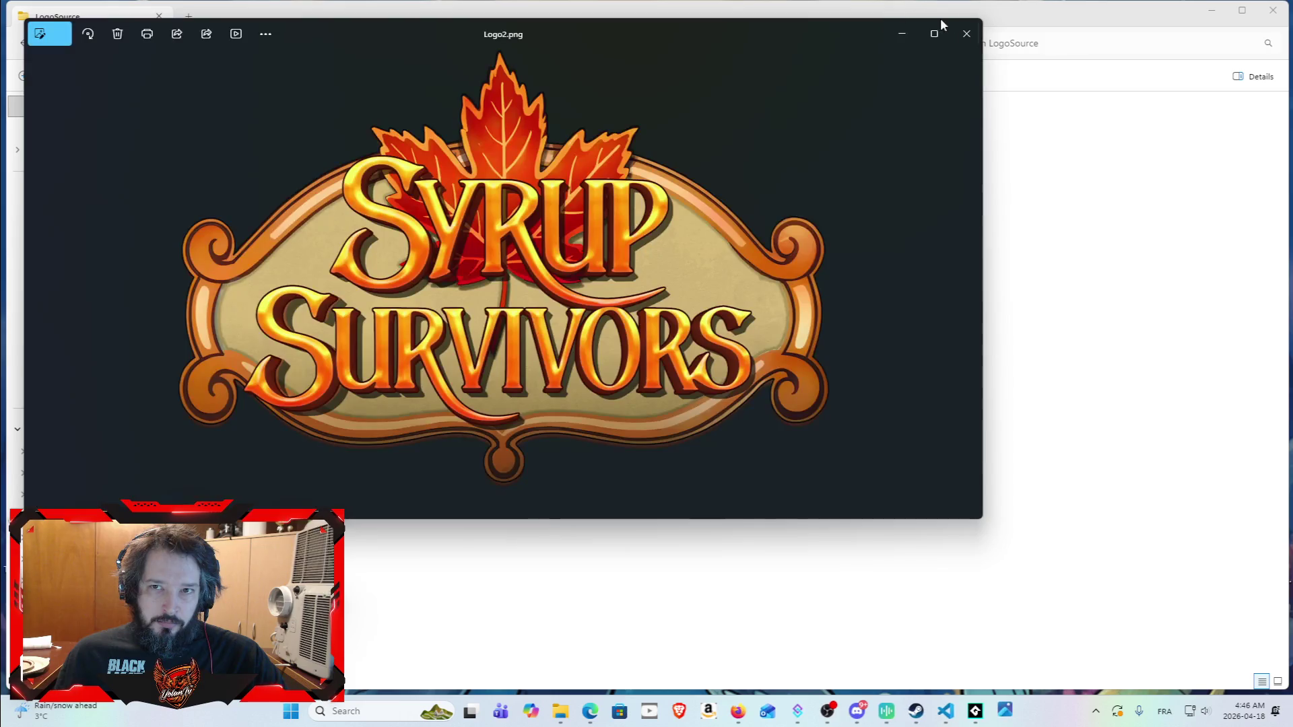
pyautogui.click(966, 33)
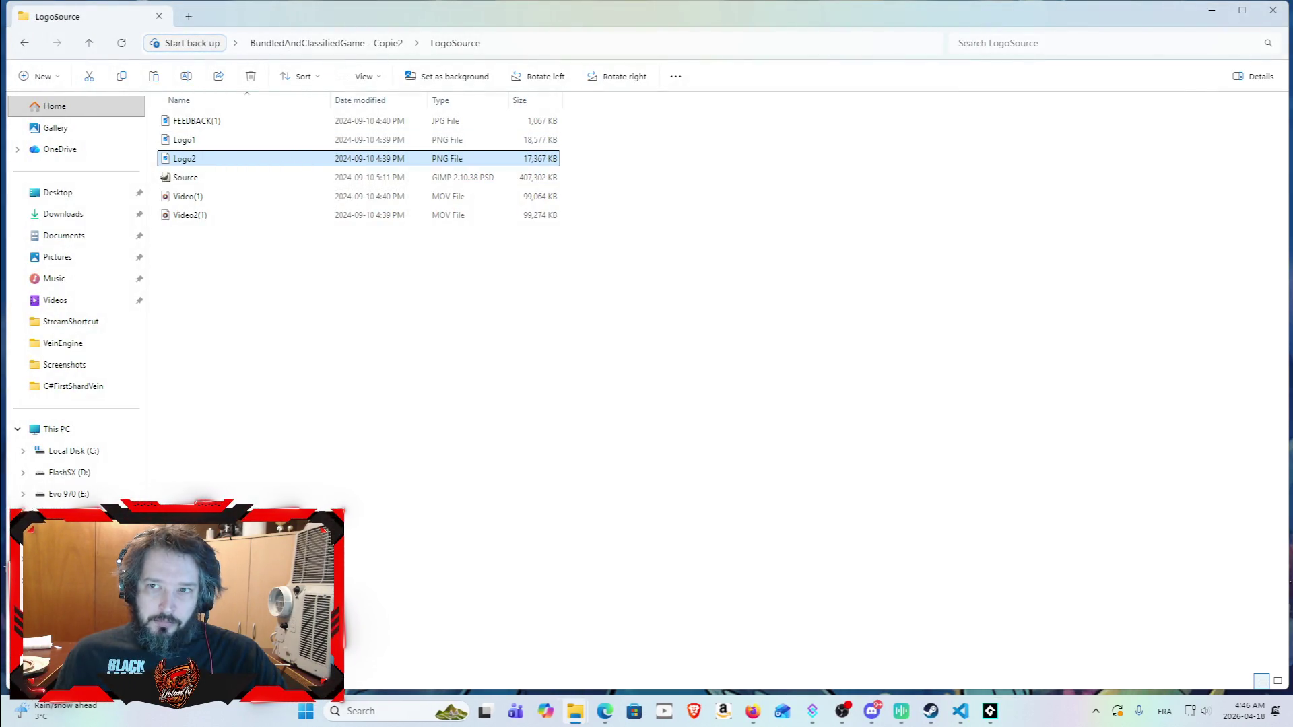
pyautogui.click(1212, 11)
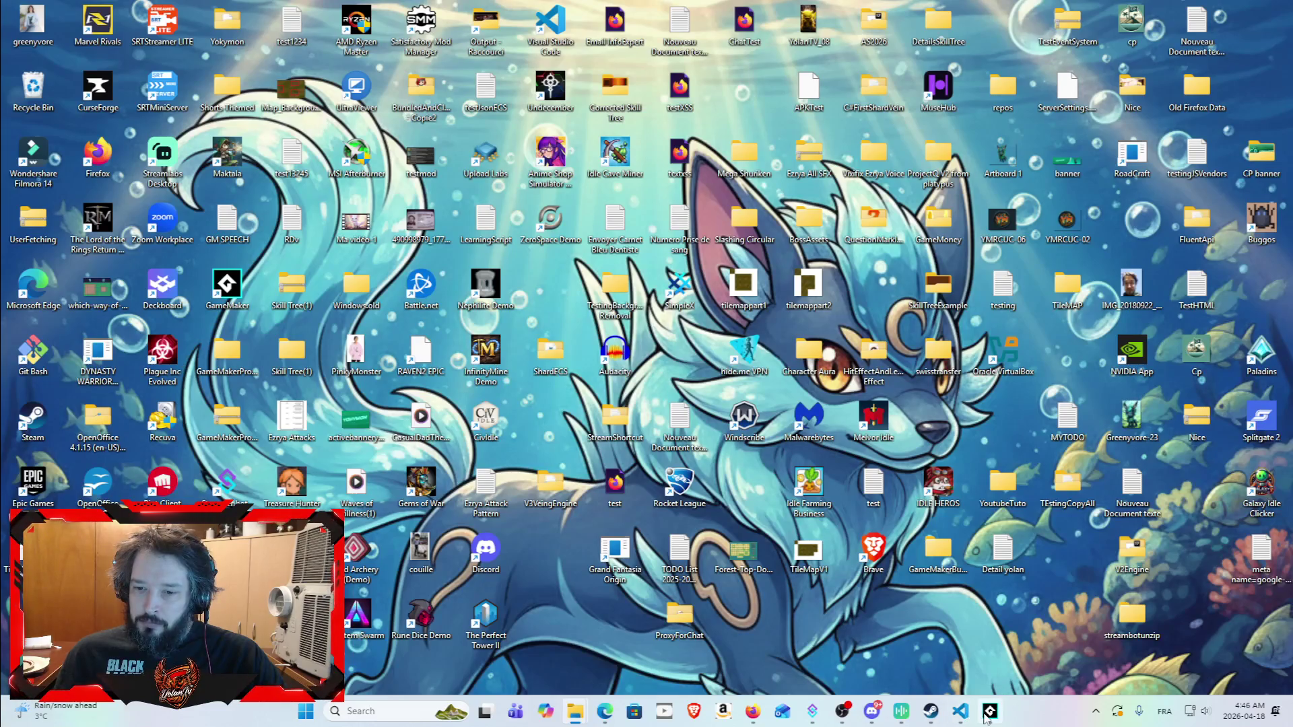
pyautogui.click(990, 711)
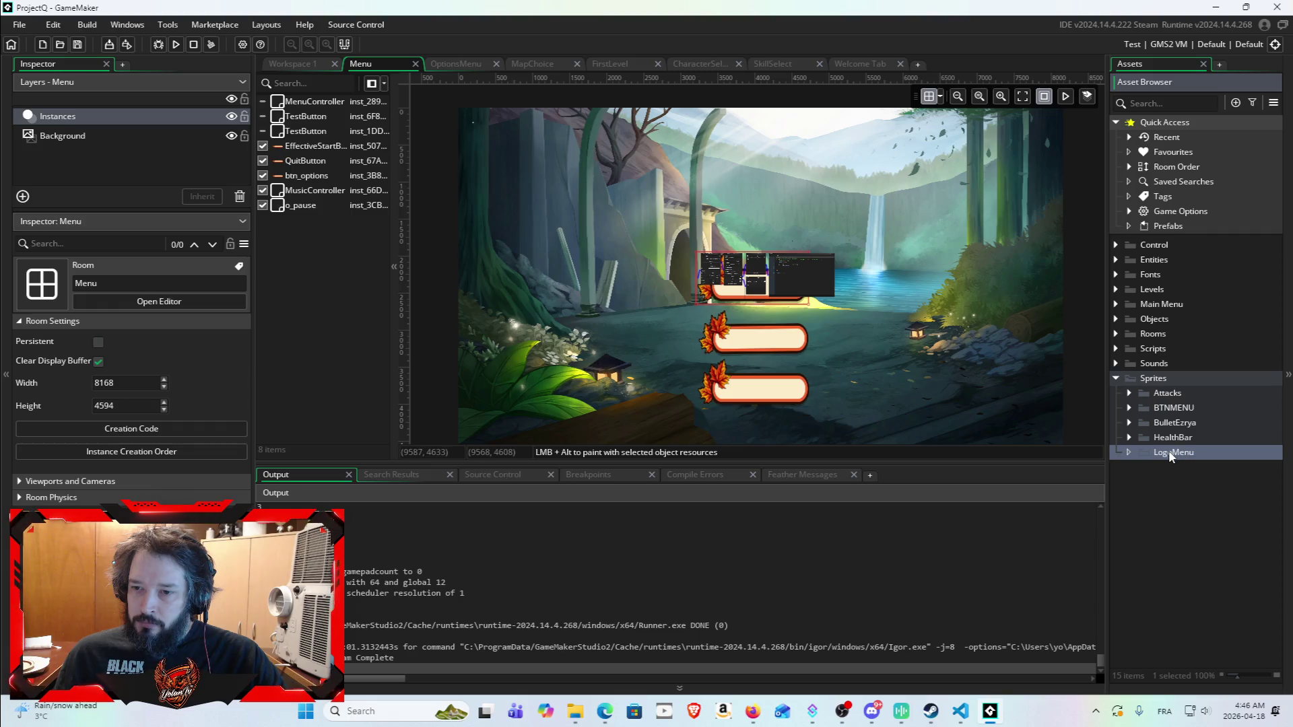
# Step: Drop Logo2.png onto the LogoMenu group and confirm importing it as a 3610×2424 sprite
pyautogui.rightClick(1168, 449)
pyautogui.click(1194, 455)
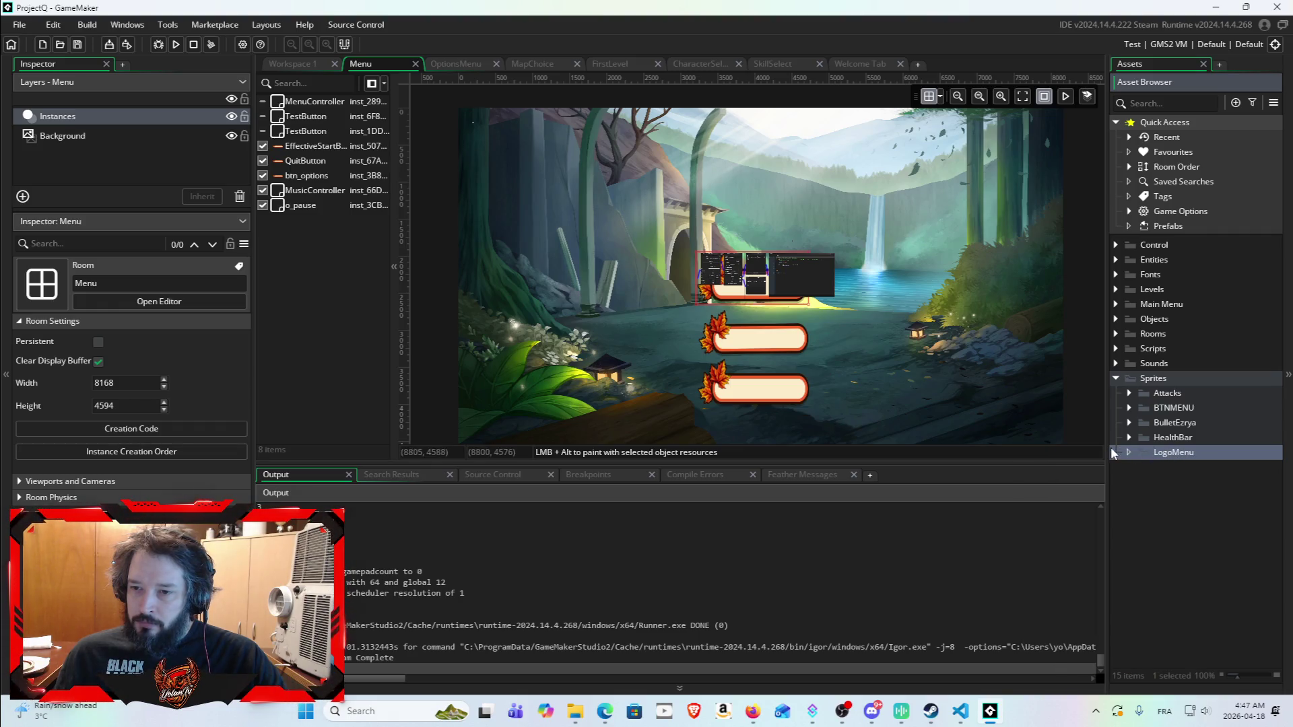
pyautogui.moveTo(575, 711)
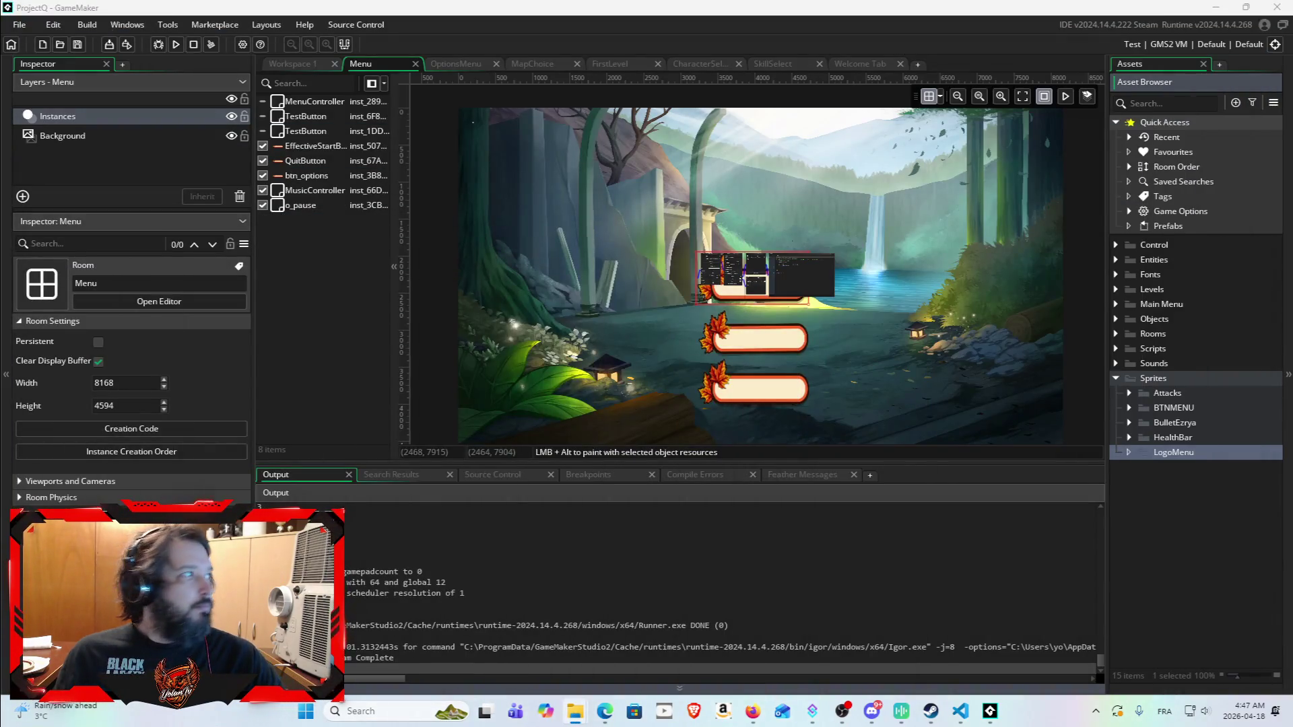
pyautogui.moveTo(1175, 452); pyautogui.dragTo(1178, 456)
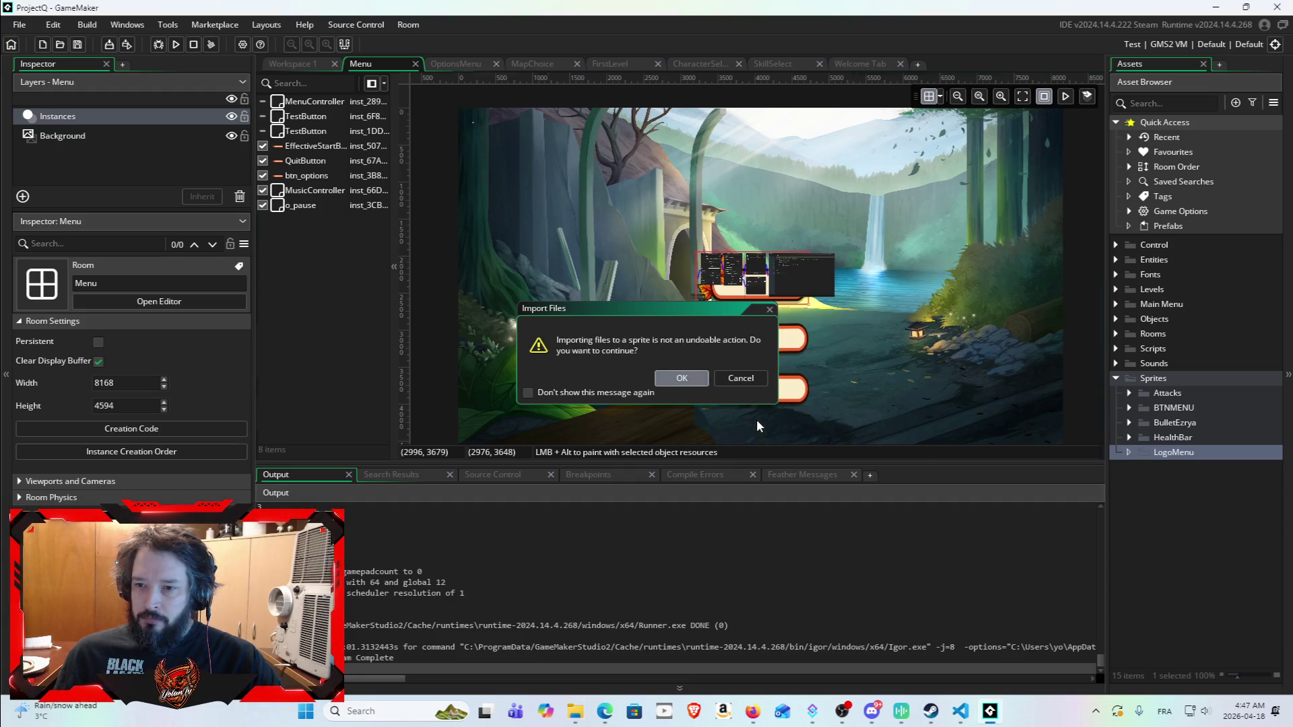
pyautogui.click(681, 385)
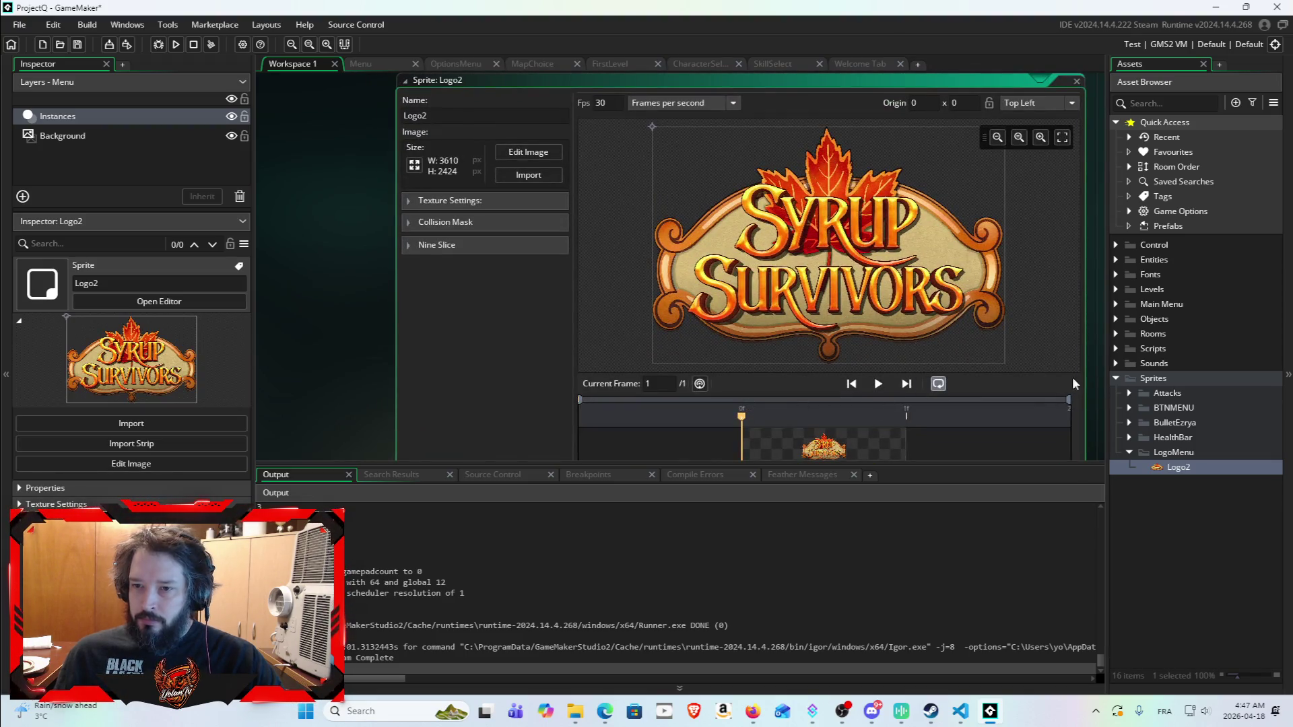
pyautogui.scroll(-3, 865, 269)
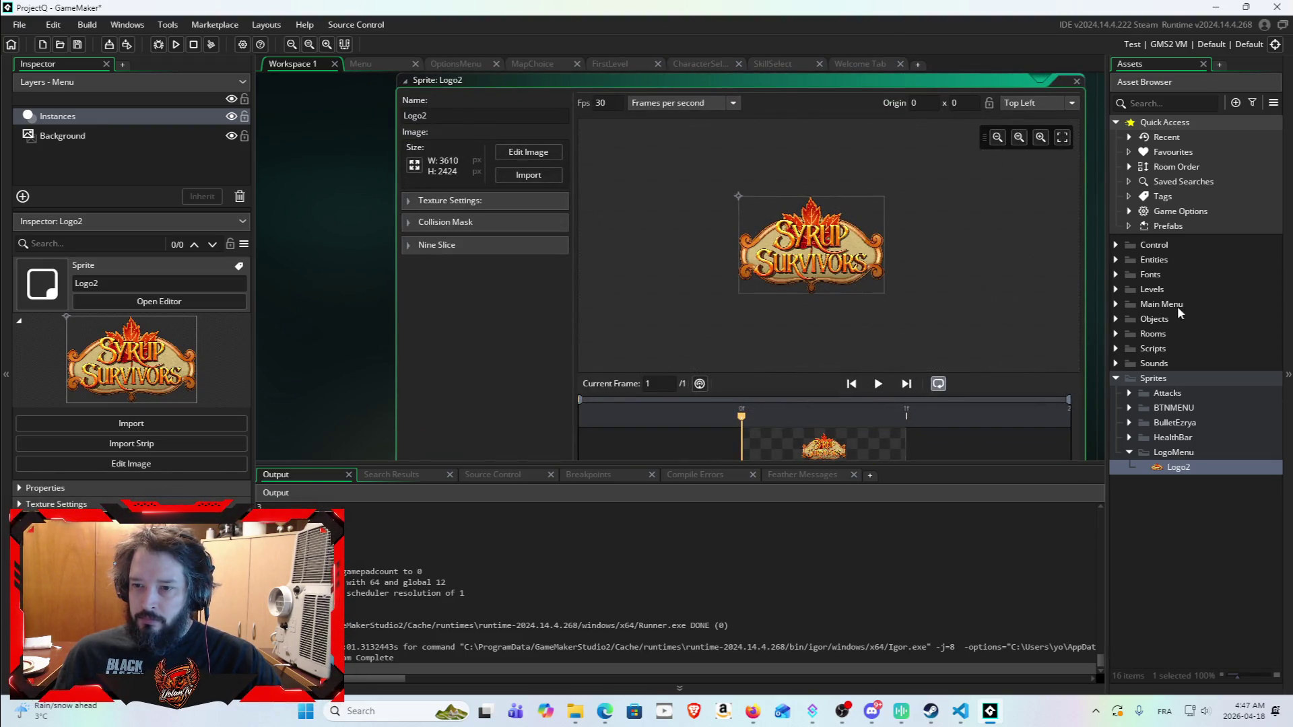
pyautogui.scroll(-5, 375, 245)
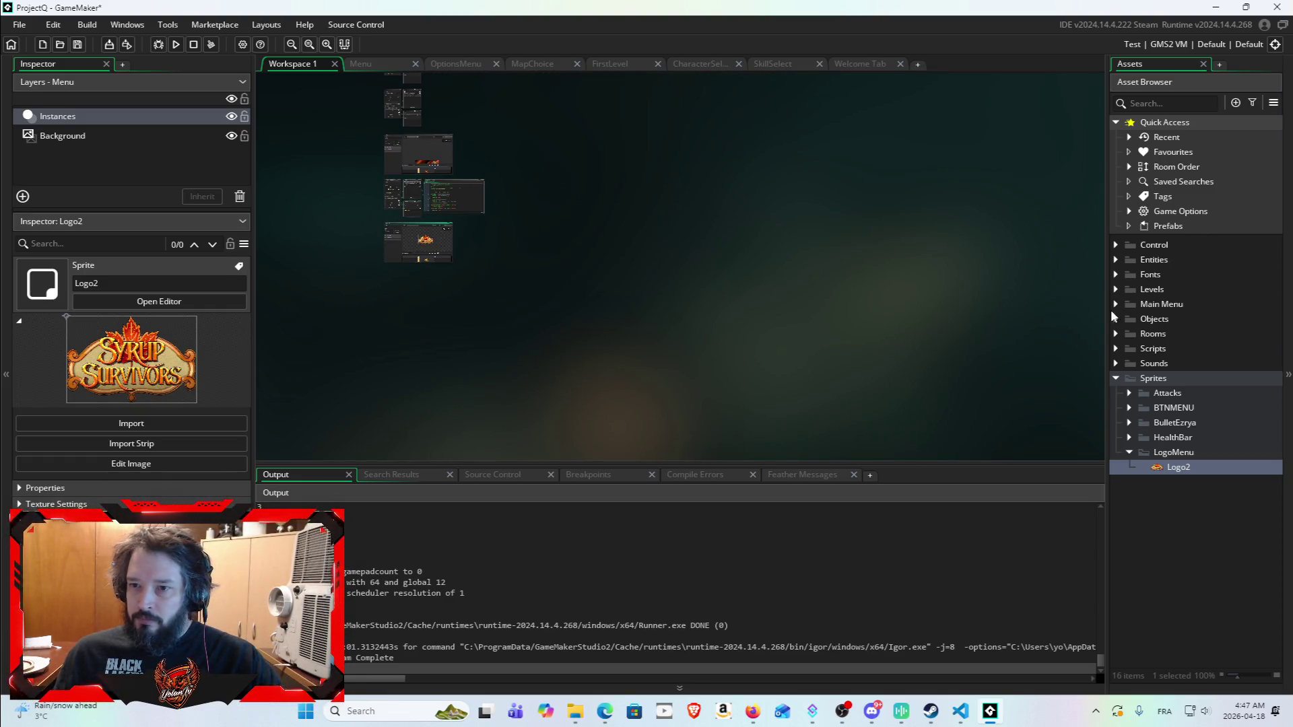
pyautogui.click(1116, 333)
# Step: Open the Menu room and drag the Logo2 sprite onto its Instances layer canvas
pyautogui.click(1203, 393)
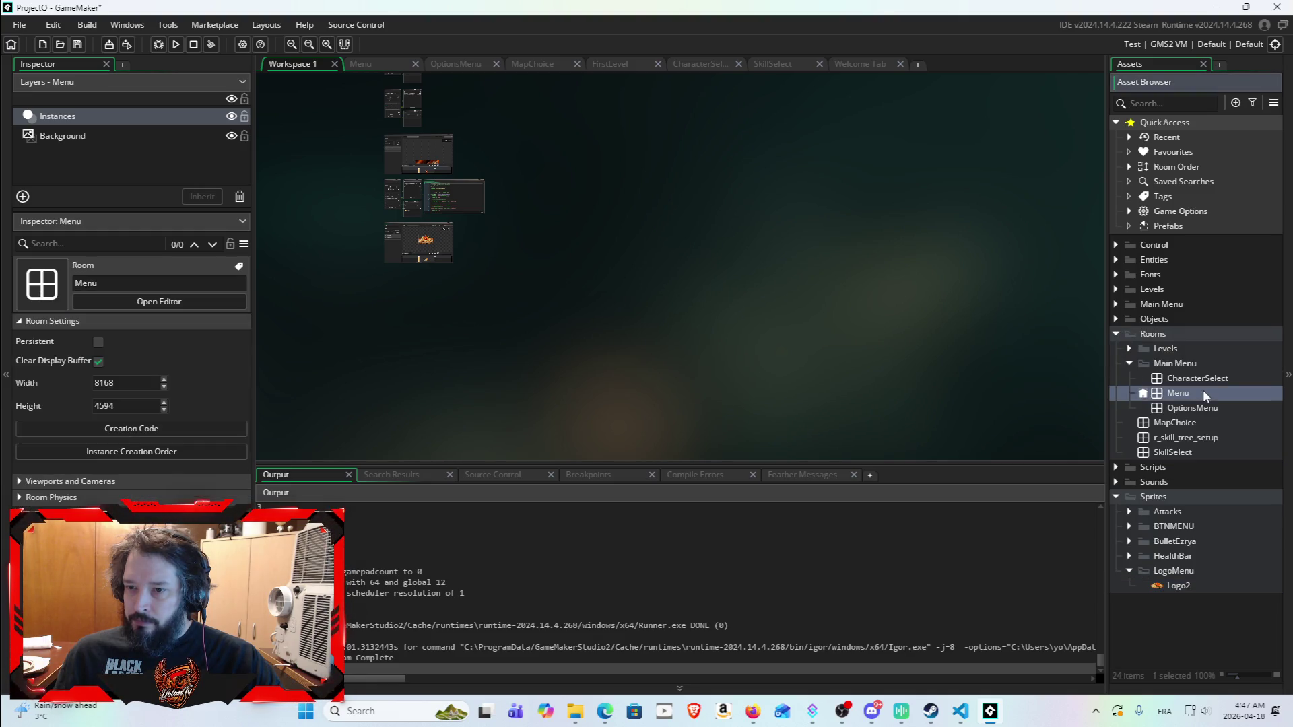
pyautogui.doubleClick(1202, 391)
pyautogui.click(1185, 586)
pyautogui.moveTo(1188, 587)
pyautogui.mouseDown()
pyautogui.moveTo(1018, 512)
pyautogui.moveTo(770, 172)
pyautogui.moveTo(754, 172)
pyautogui.mouseUp()
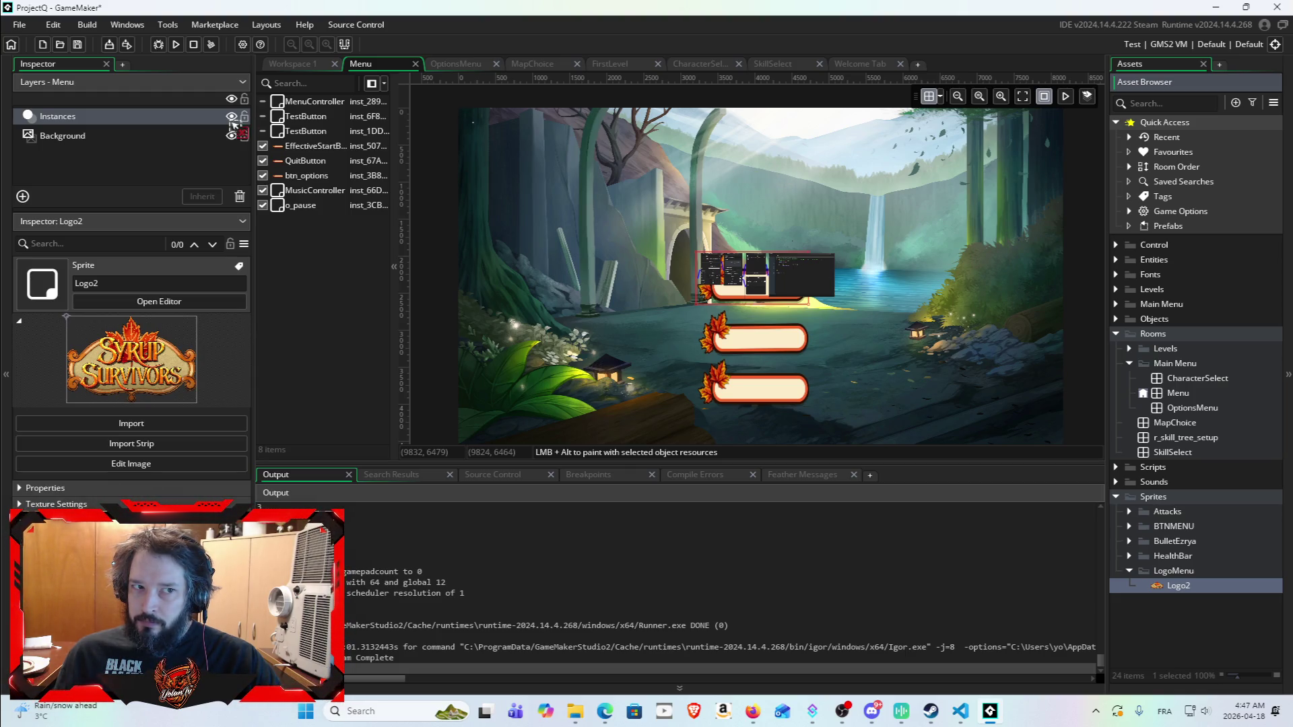
pyautogui.rightClick(183, 148)
pyautogui.click(148, 159)
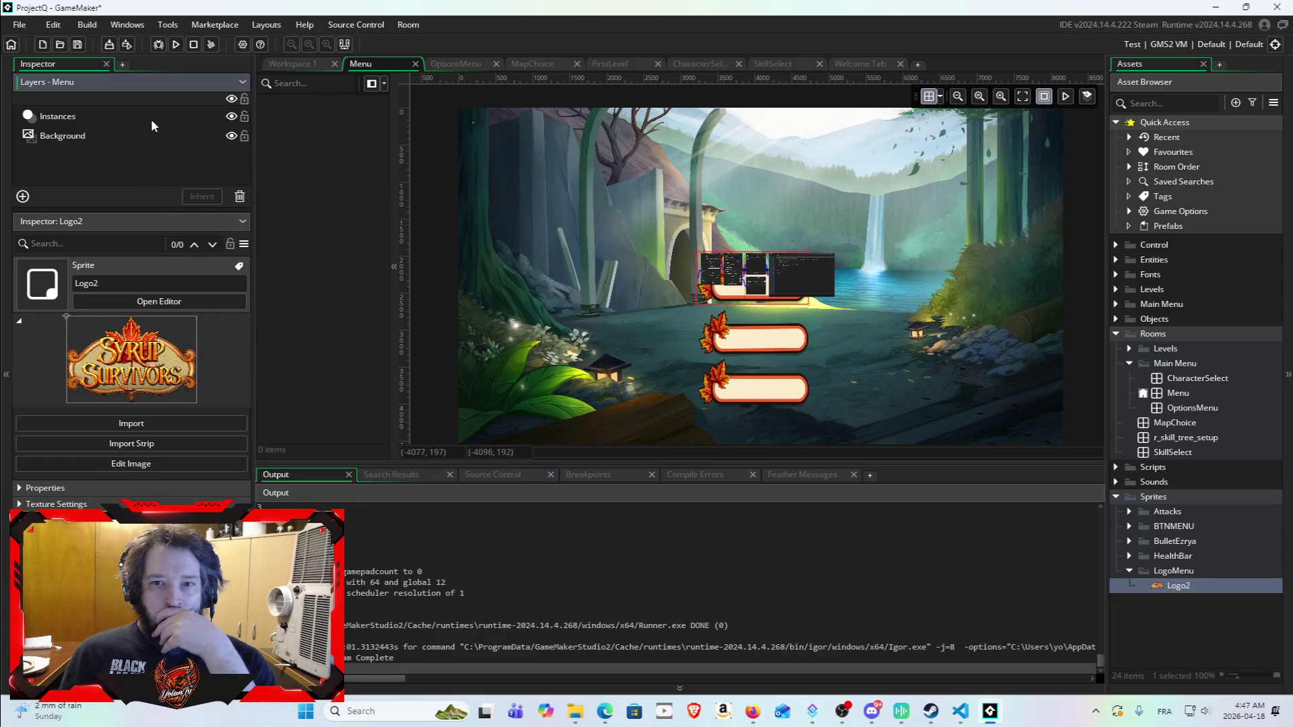
pyautogui.click(227, 118)
pyautogui.click(226, 117)
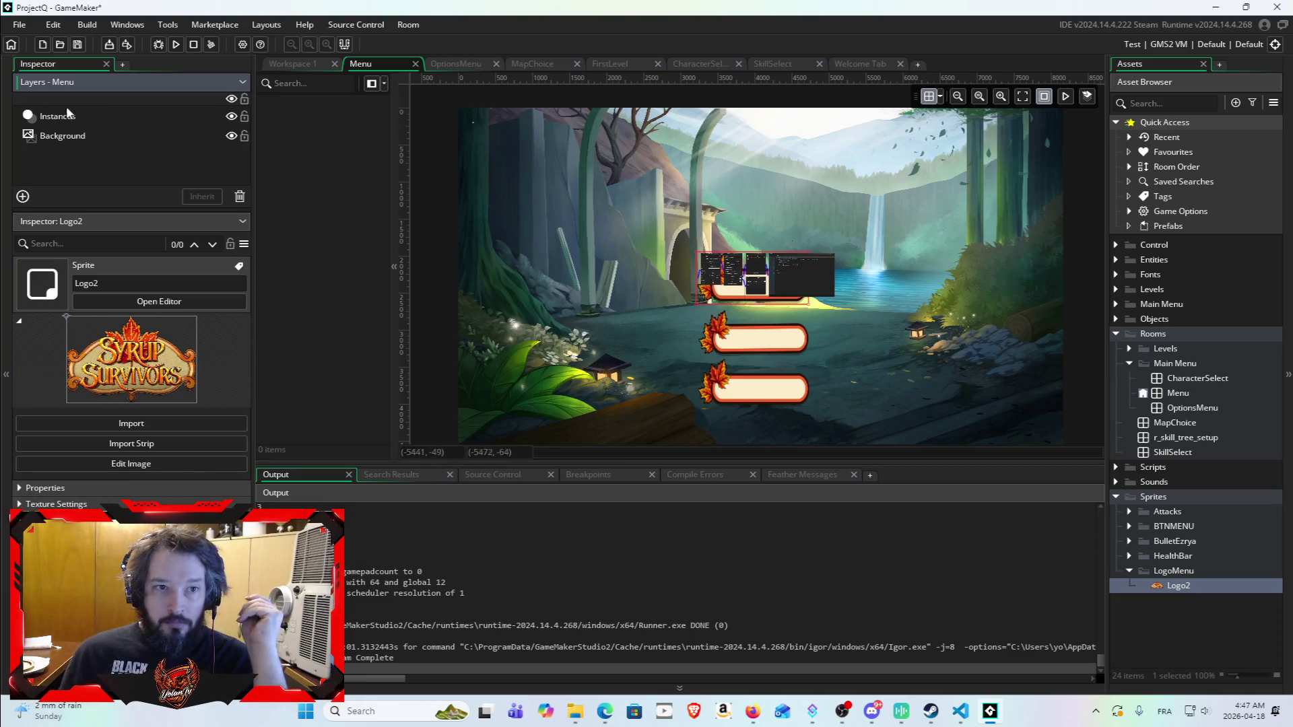
pyautogui.click(125, 110)
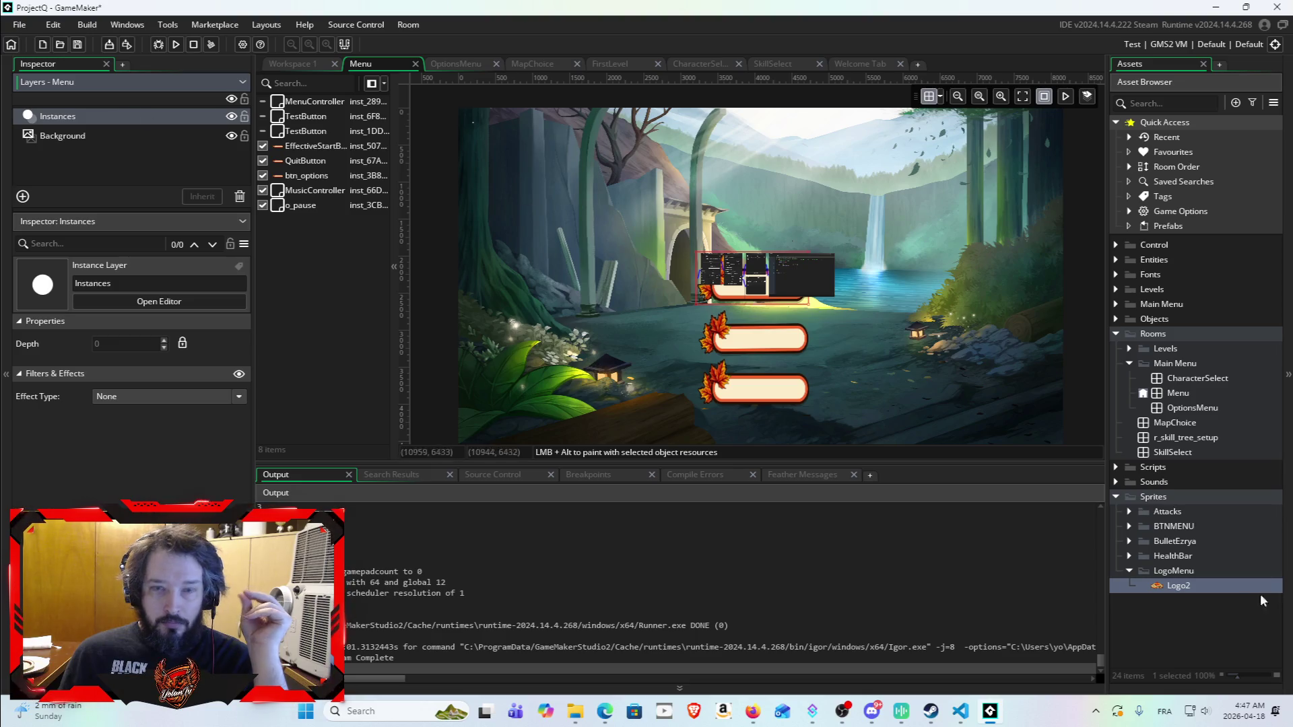
pyautogui.moveTo(1178, 585); pyautogui.dragTo(317, 235)
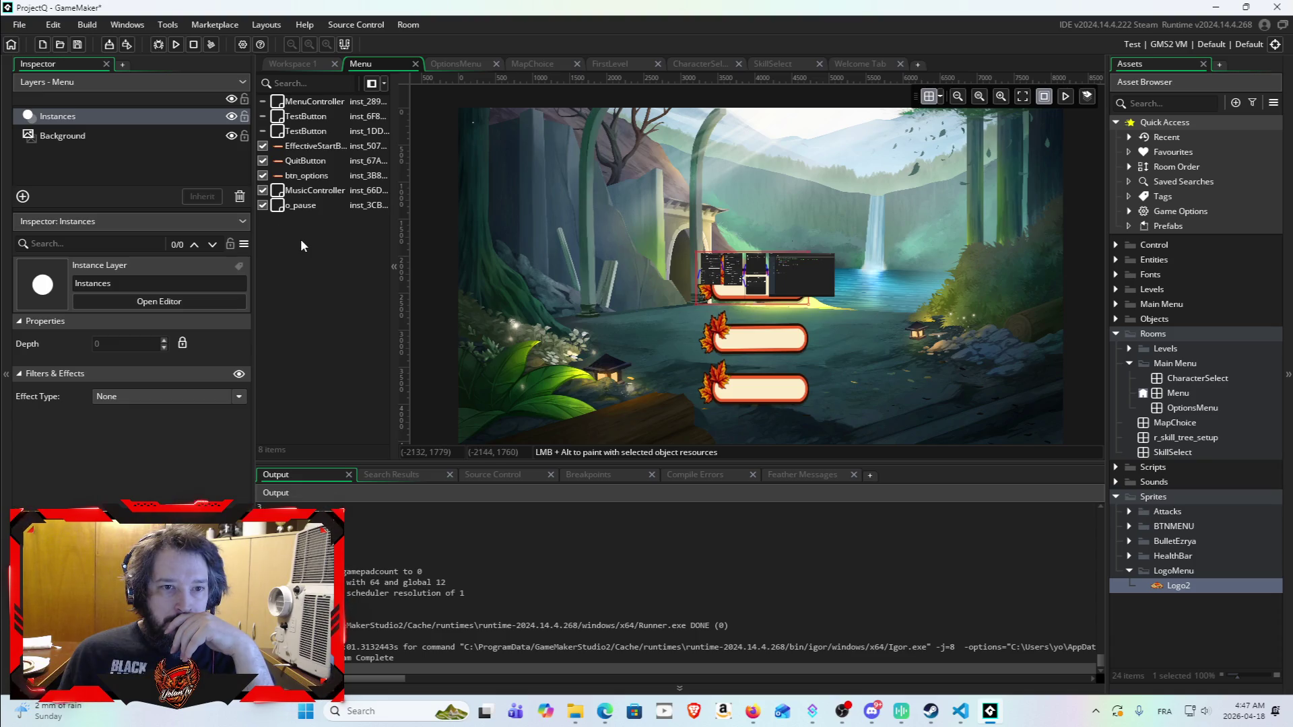
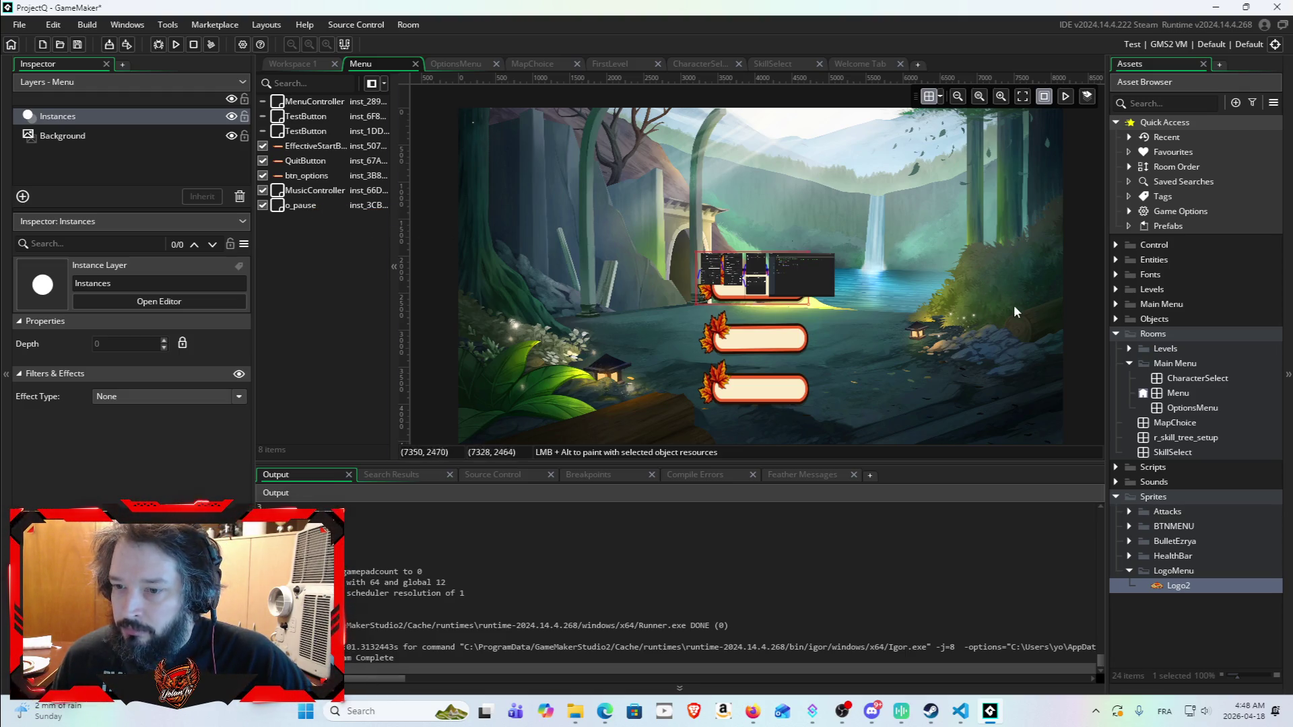
# Step: Add a new background layer named Menu to the Menu room
pyautogui.click(1158, 586)
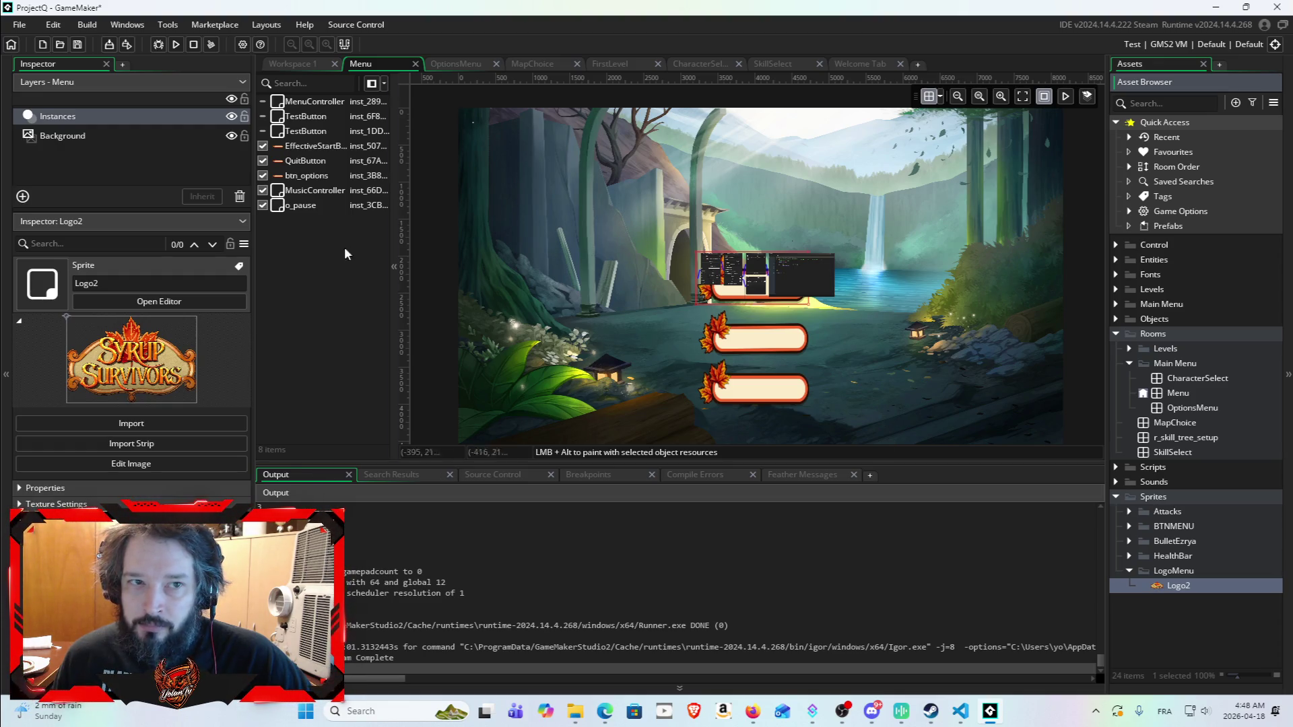
pyautogui.click(317, 248)
pyautogui.click(126, 155)
pyautogui.rightClick(126, 155)
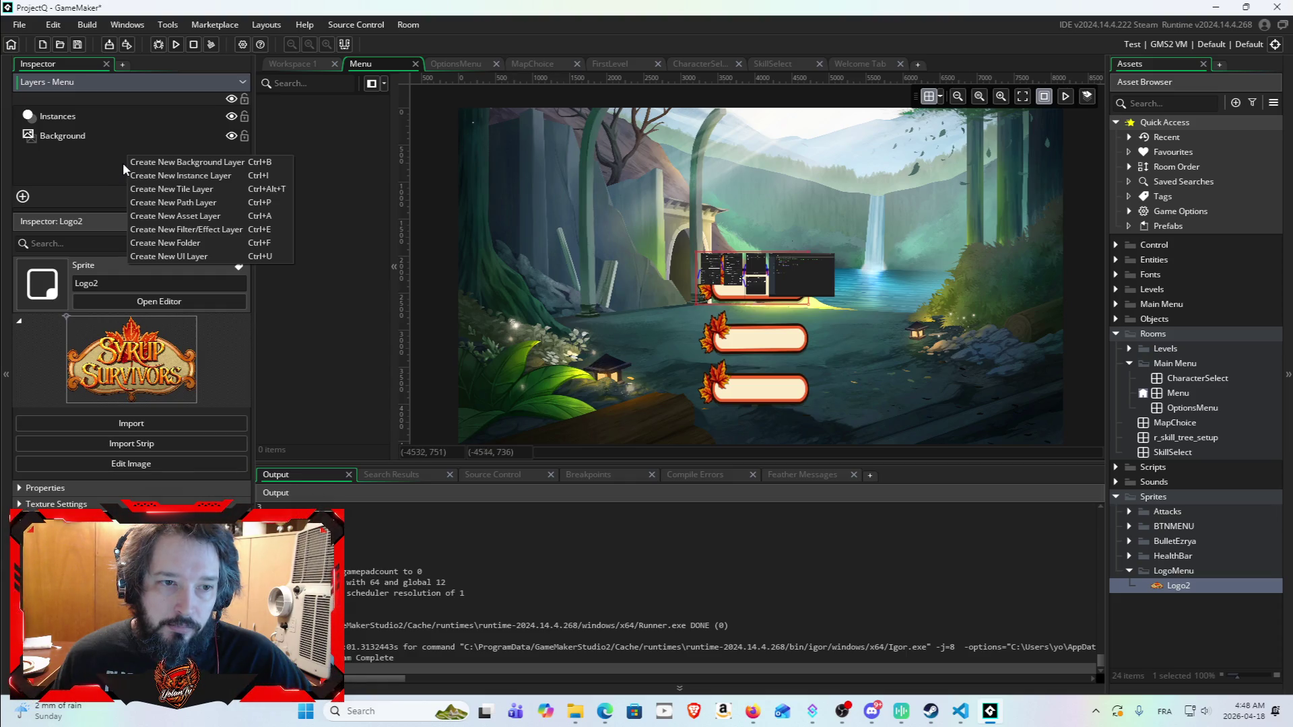
pyautogui.click(151, 163)
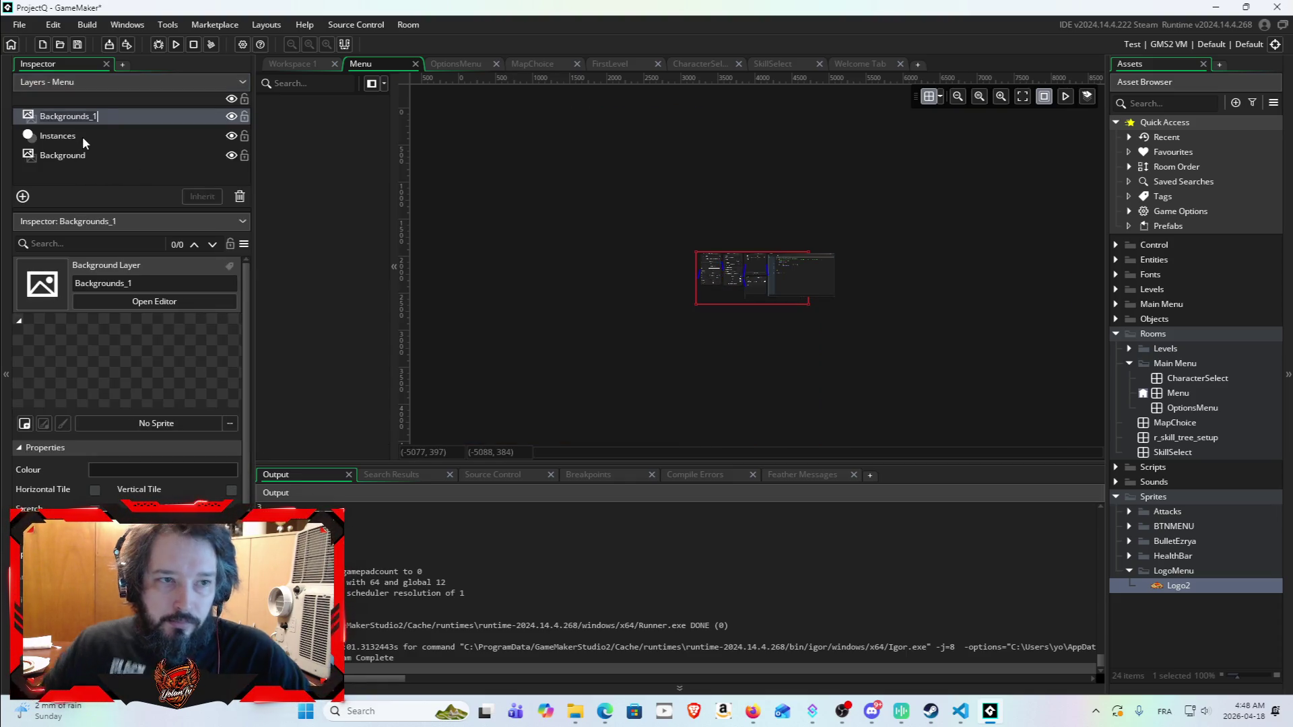
pyautogui.write('Menu')
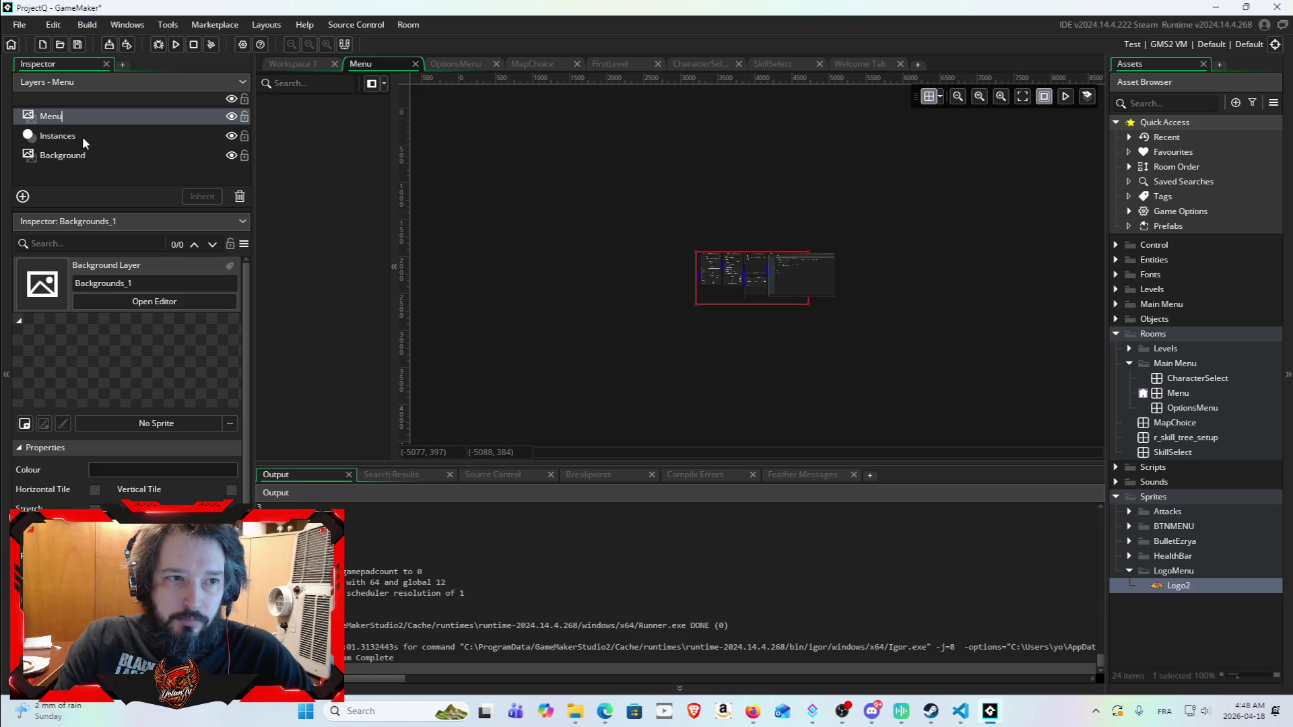
pyautogui.press('Return')
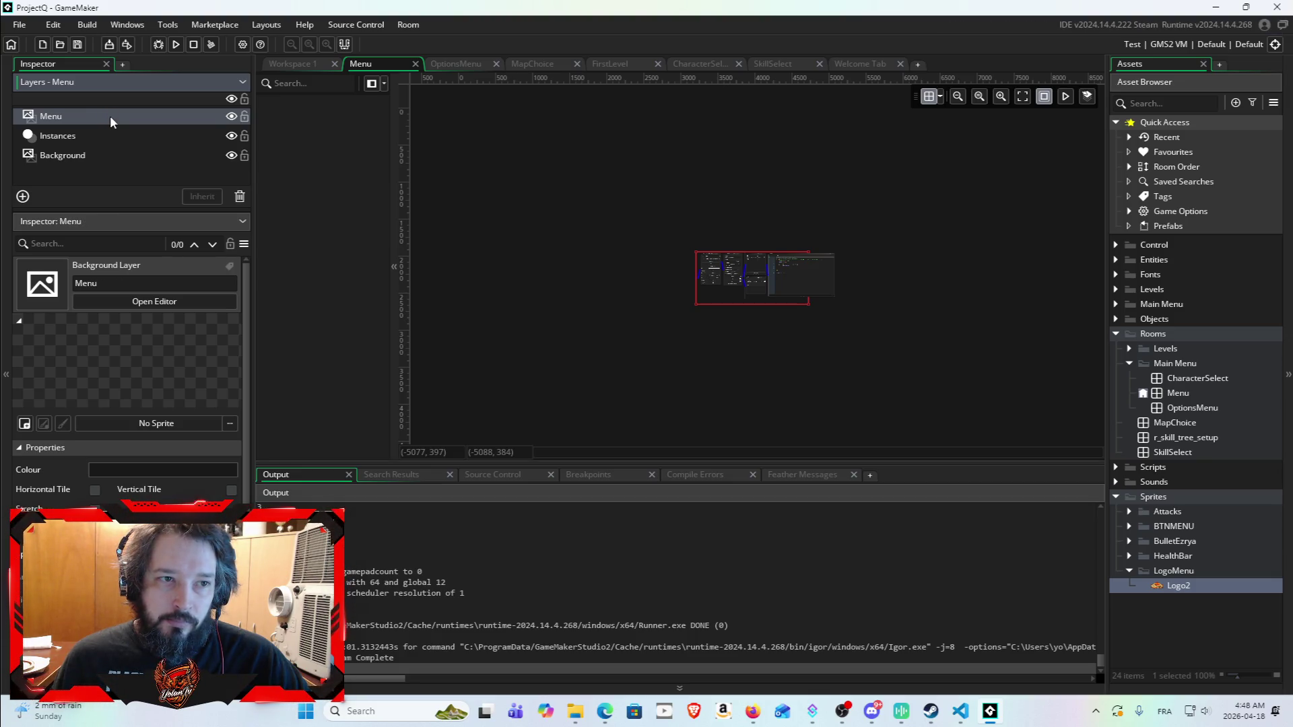
# Step: Move the Menu layer between the Instances and Background layers
pyautogui.moveTo(112, 121); pyautogui.dragTo(124, 150)
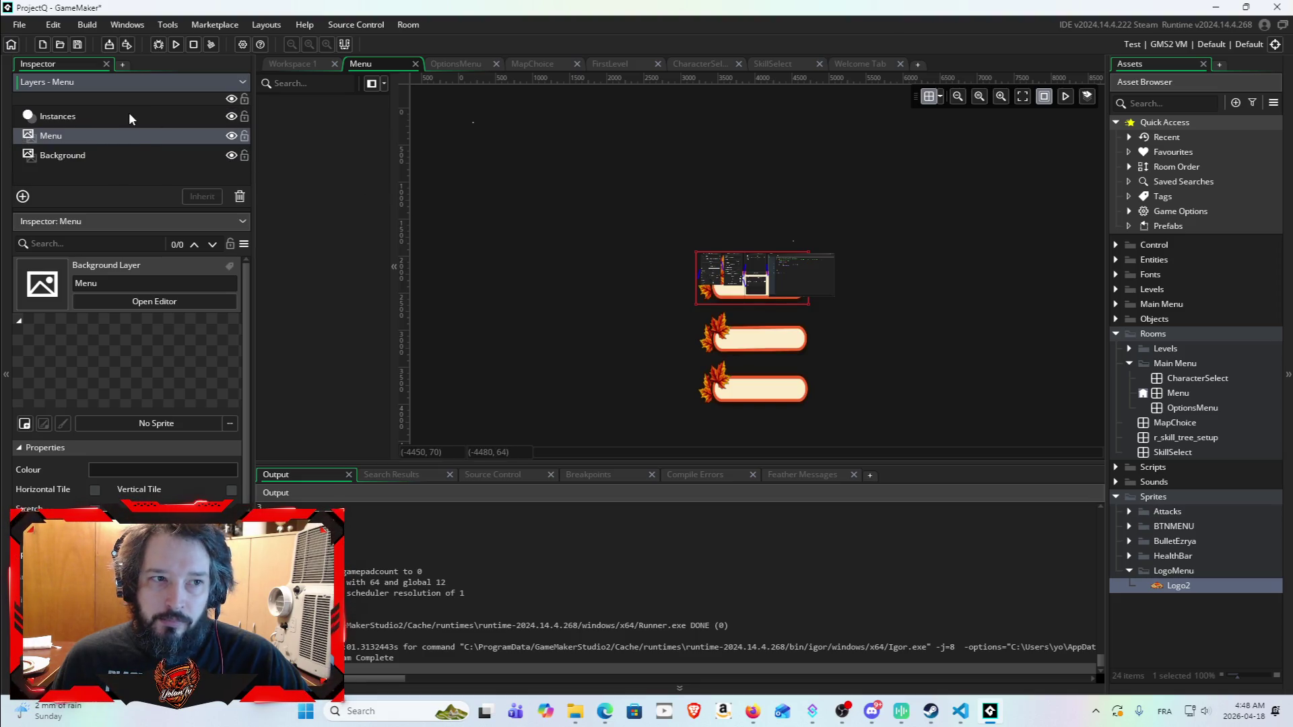
pyautogui.click(135, 116)
pyautogui.click(137, 156)
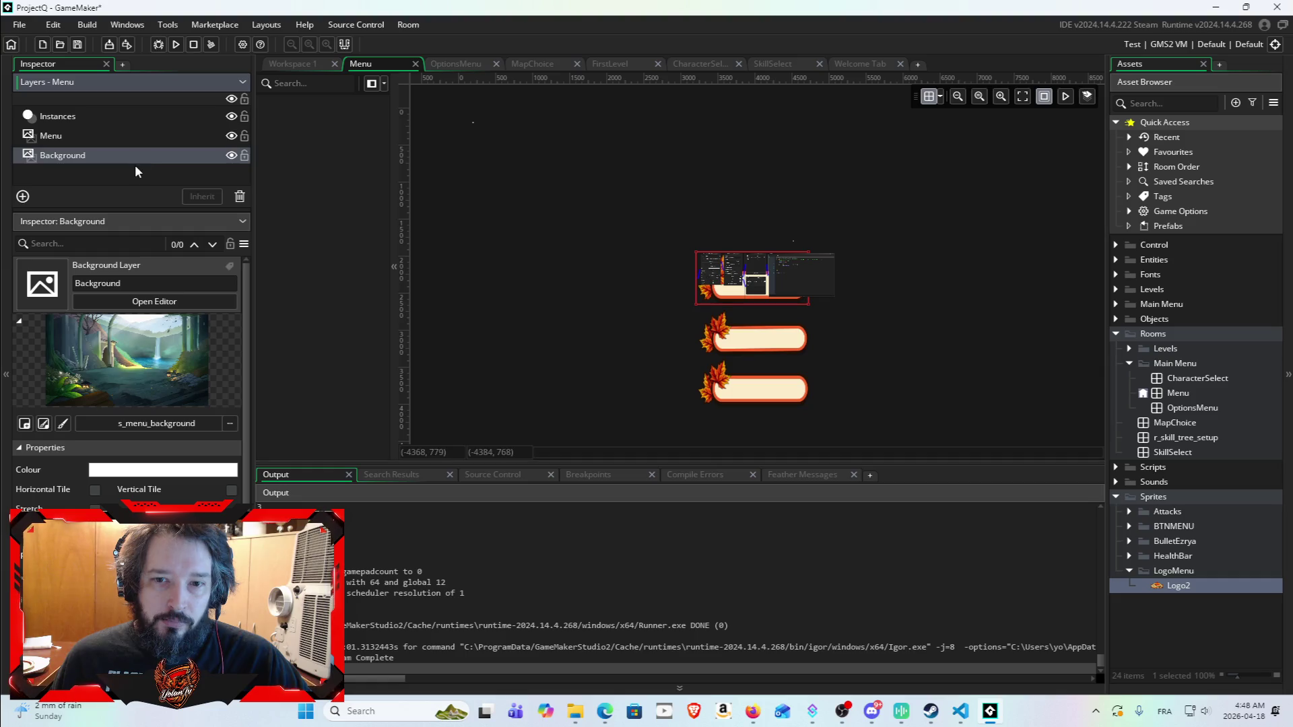
pyautogui.scroll(-10, 933, 243)
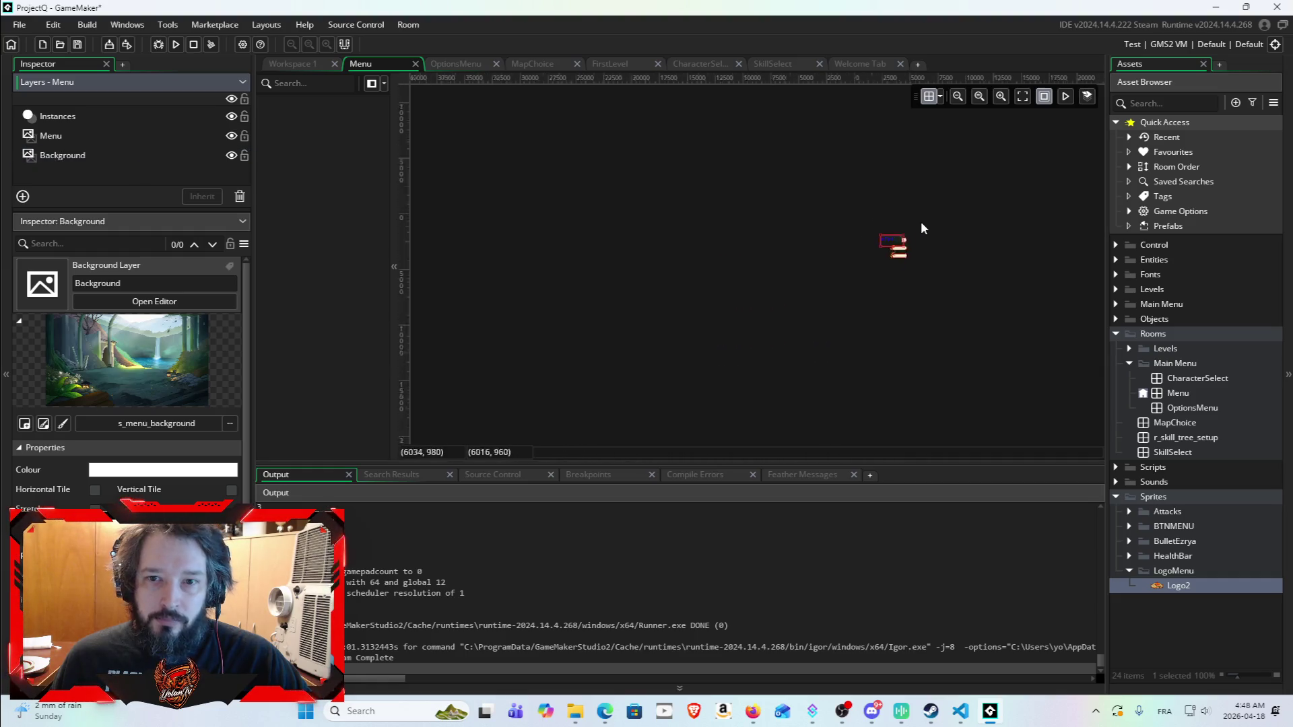
# Step: Hide the Menu layer, briefly show it again, then delete it
pyautogui.click(232, 135)
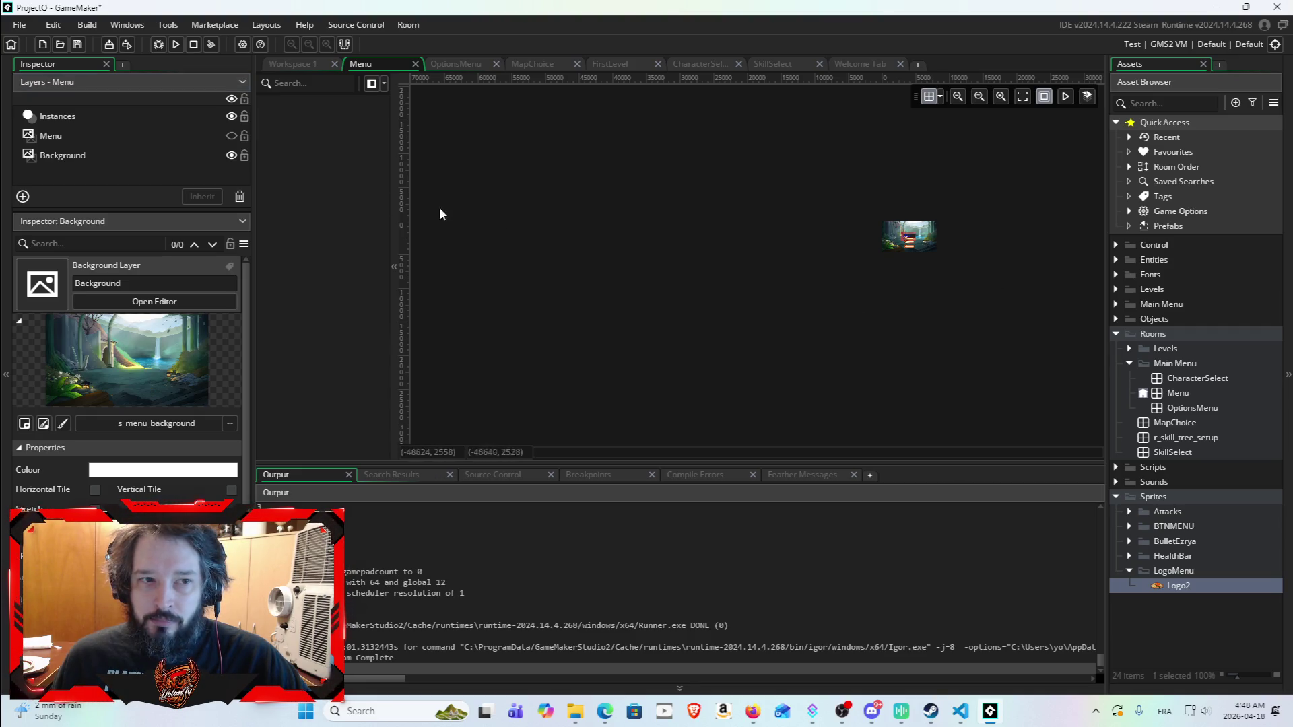
pyautogui.click(202, 135)
pyautogui.click(231, 135)
pyautogui.click(229, 135)
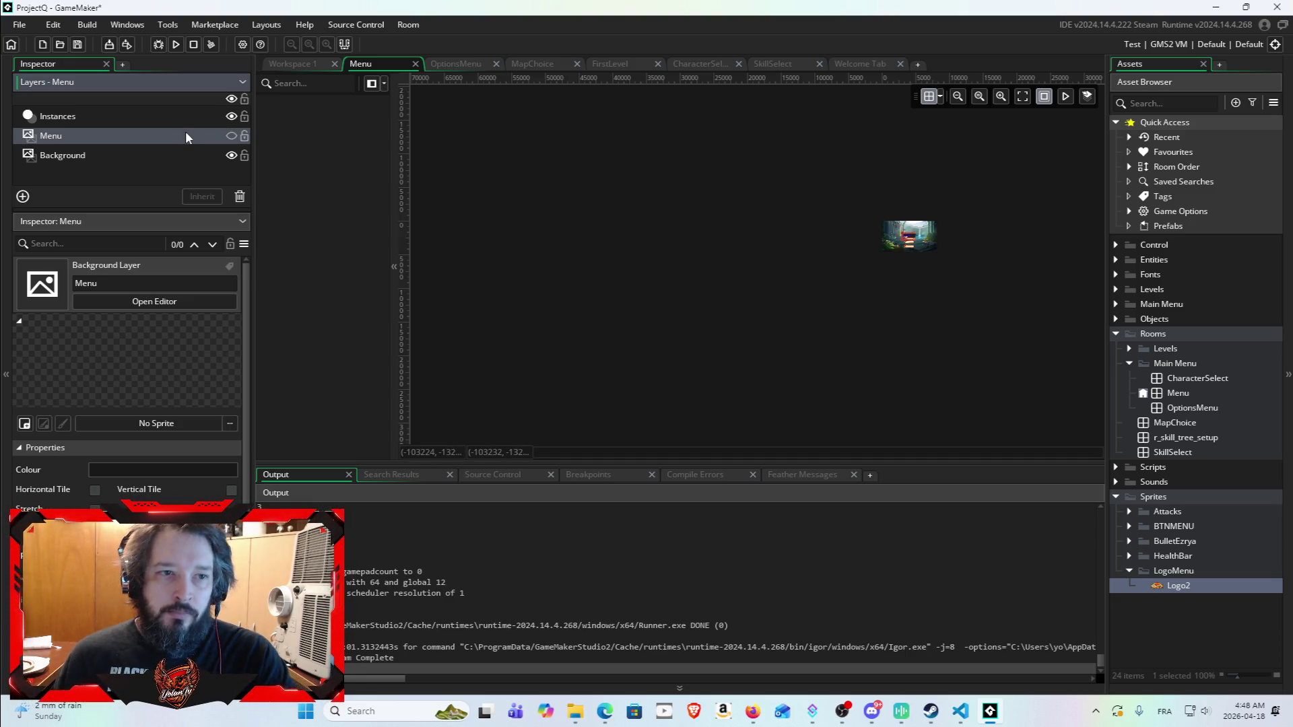
pyautogui.press('Delete')
pyautogui.rightClick(123, 170)
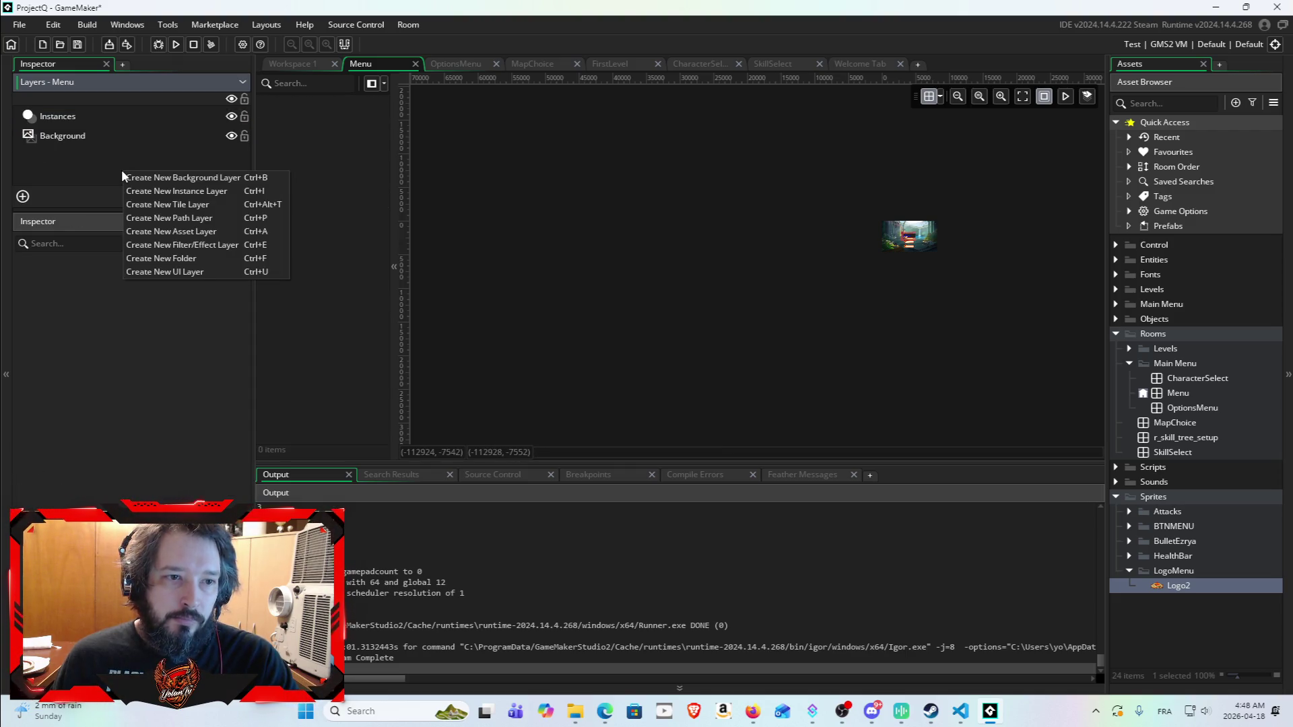
pyautogui.click(189, 231)
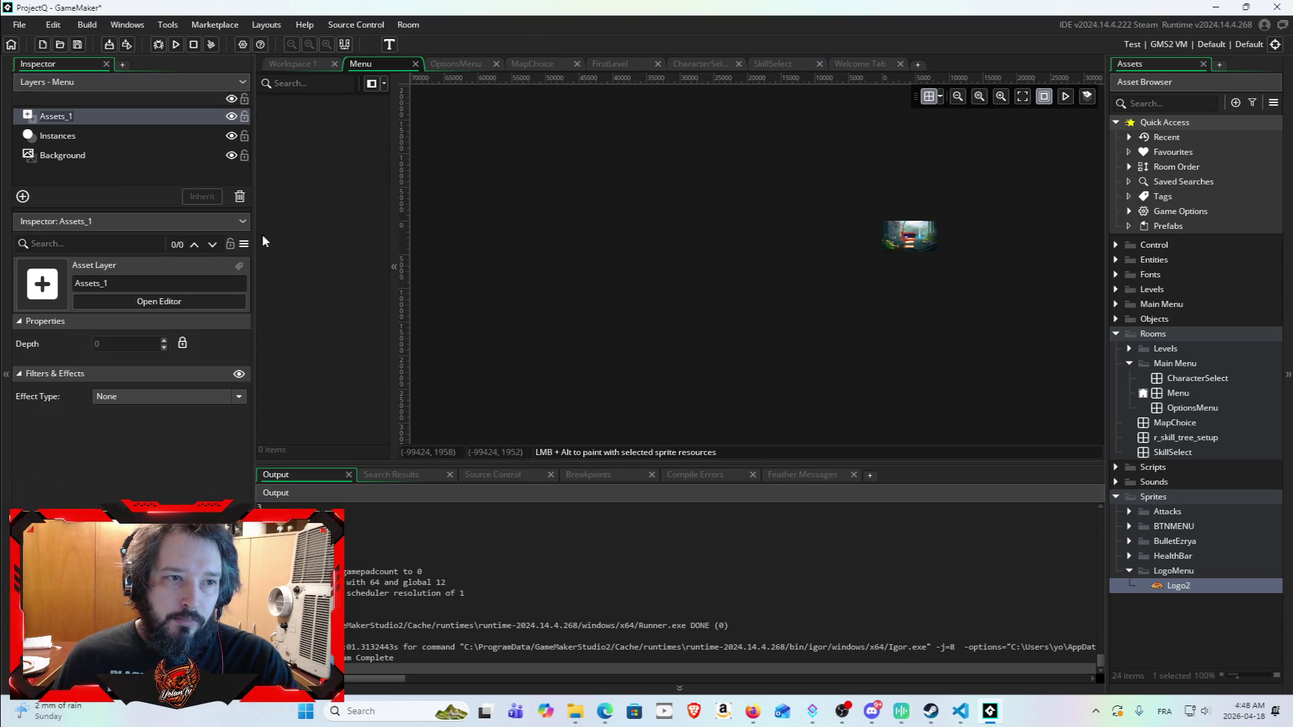
pyautogui.write('Lgo')
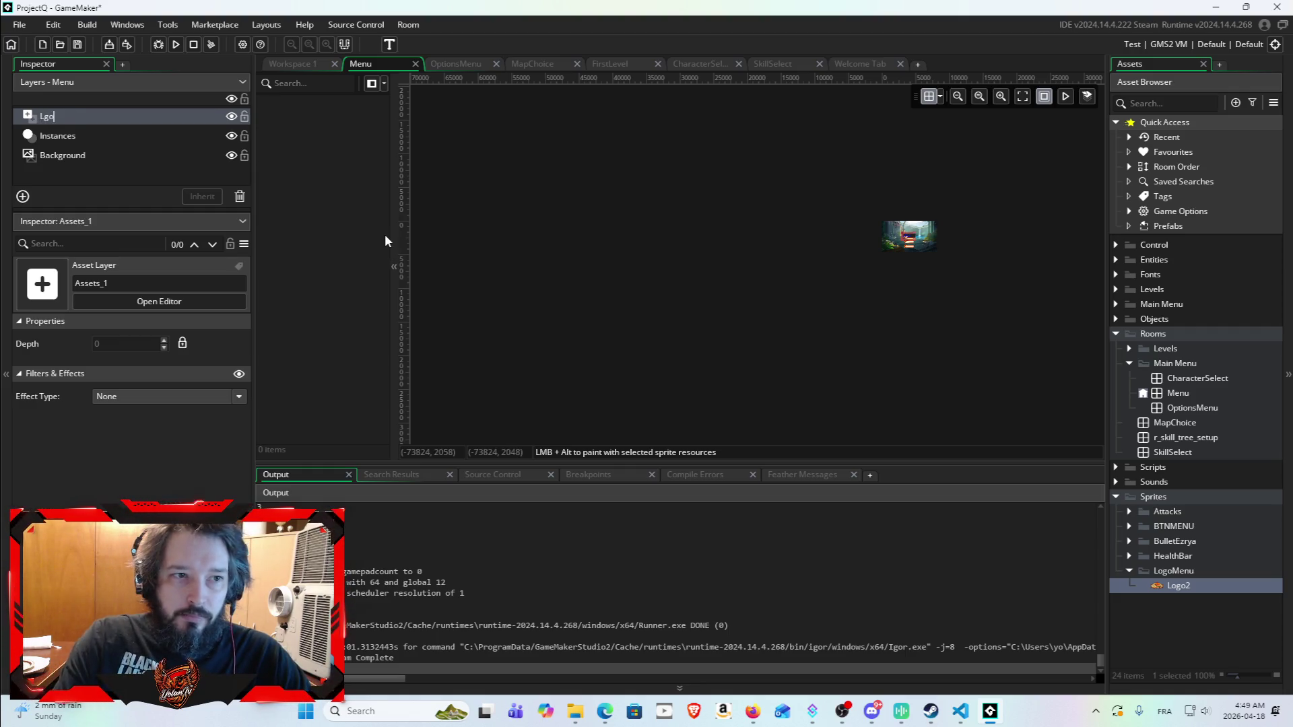
pyautogui.press('Return')
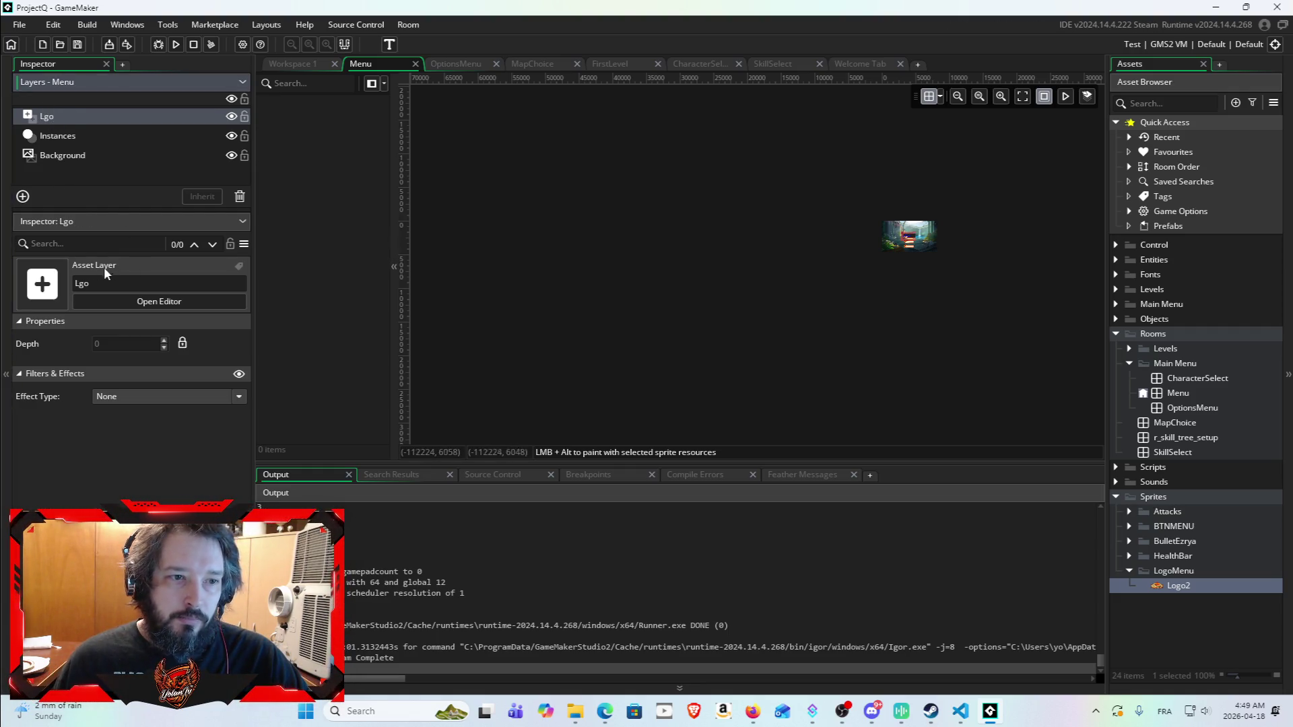
pyautogui.click(79, 283)
pyautogui.write('o')
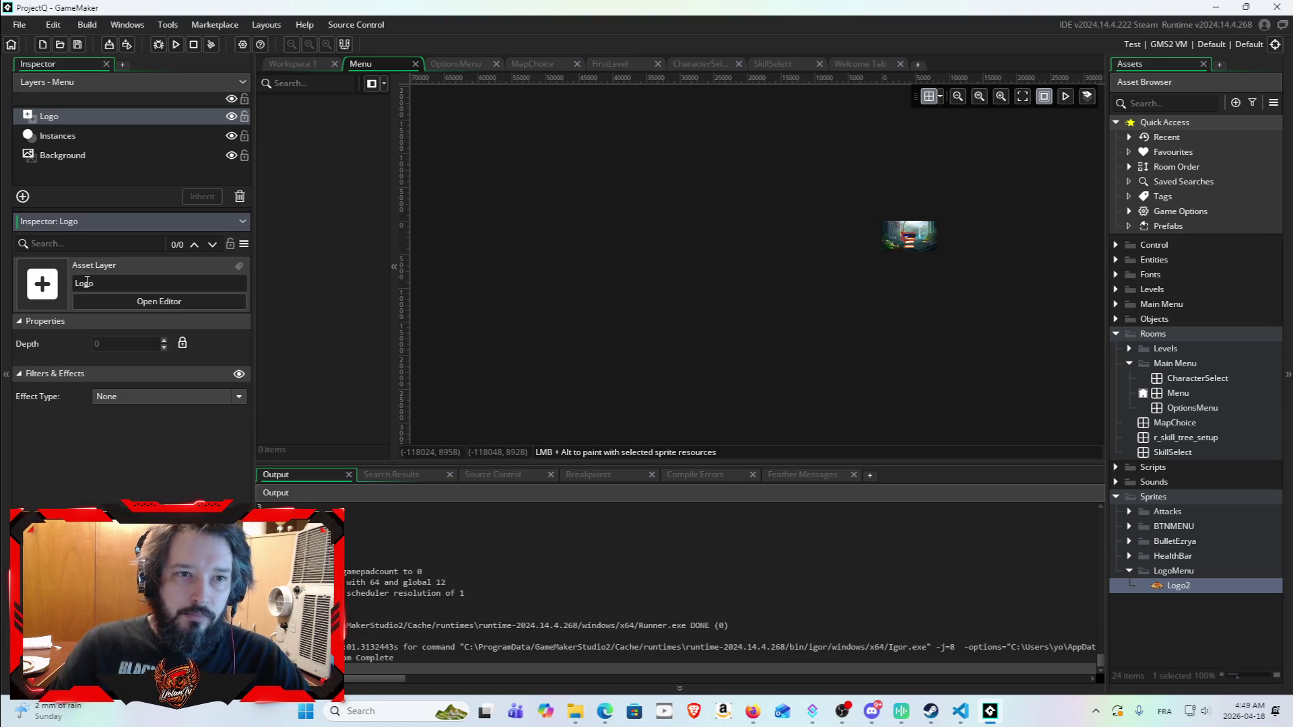
pyautogui.click(149, 116)
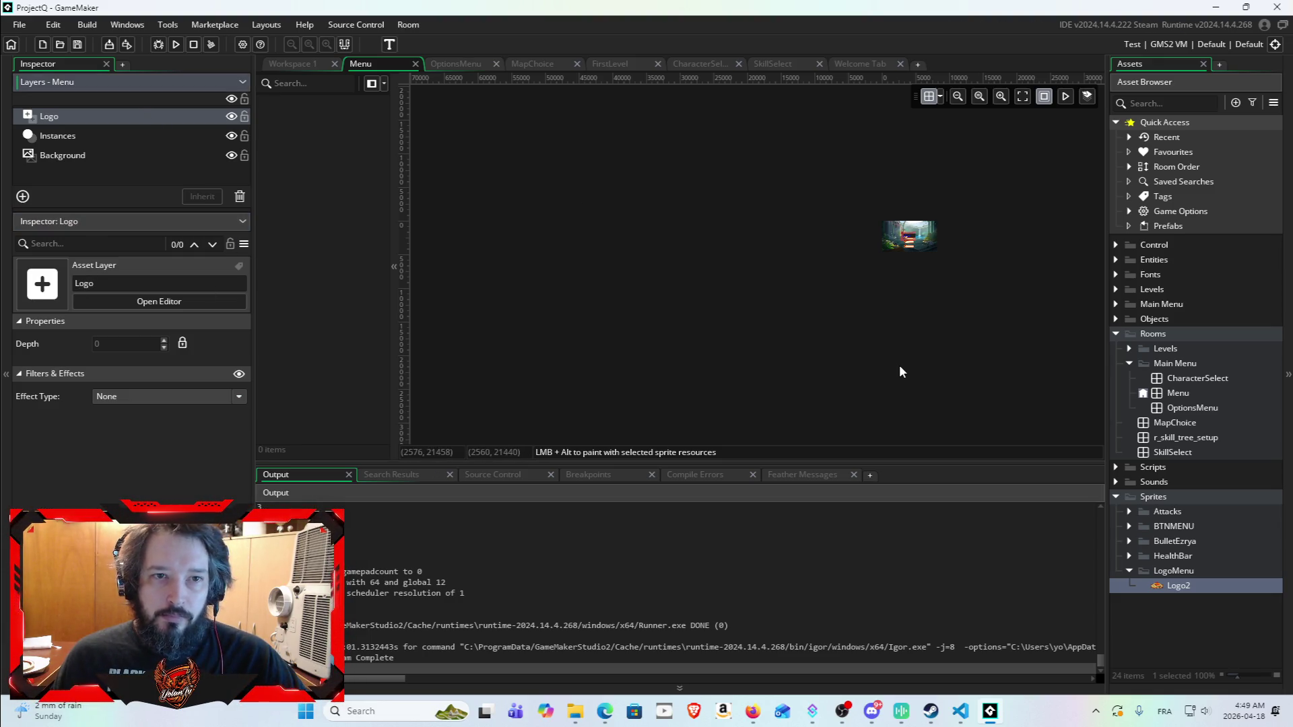
pyautogui.moveTo(1175, 586)
pyautogui.mouseDown()
pyautogui.moveTo(727, 428)
pyautogui.moveTo(335, 156)
pyautogui.moveTo(287, 129)
pyautogui.moveTo(179, 115)
pyautogui.moveTo(195, 137)
pyautogui.moveTo(344, 185)
pyautogui.mouseUp()
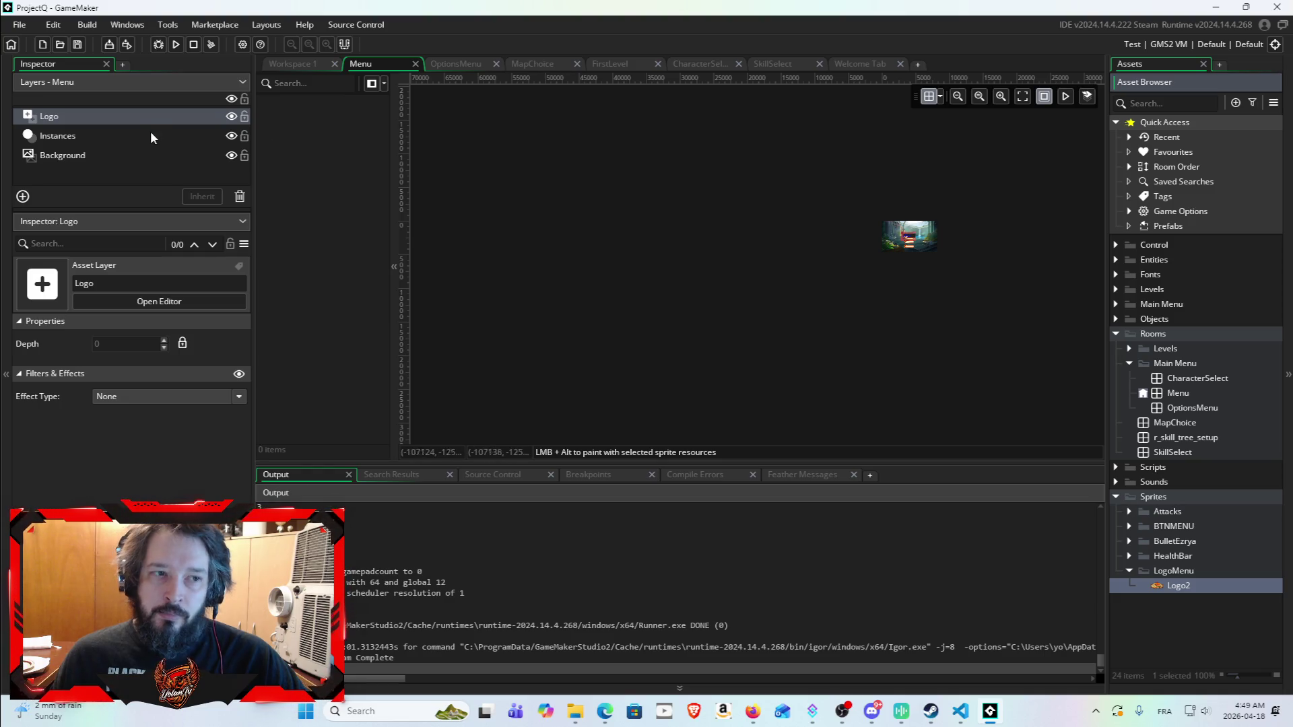
pyautogui.scroll(5, 1040, 280)
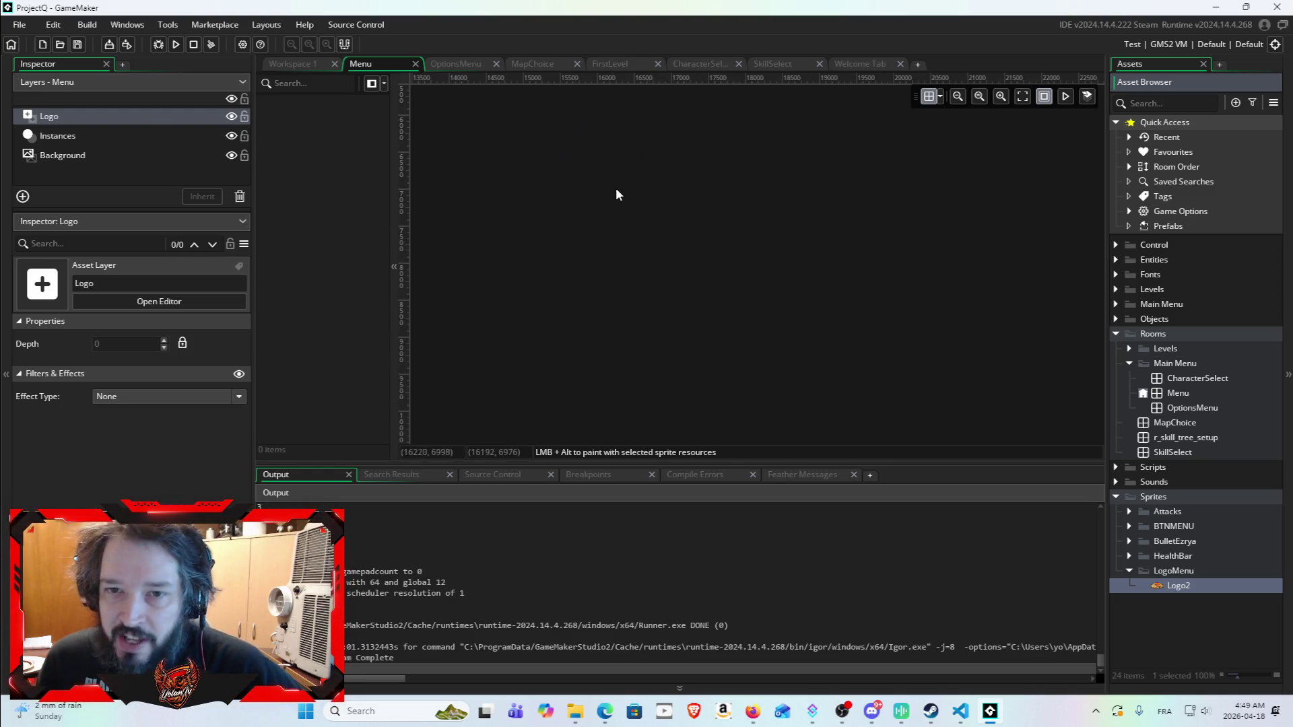
pyautogui.moveTo(603, 223); pyautogui.dragTo(959, 402)
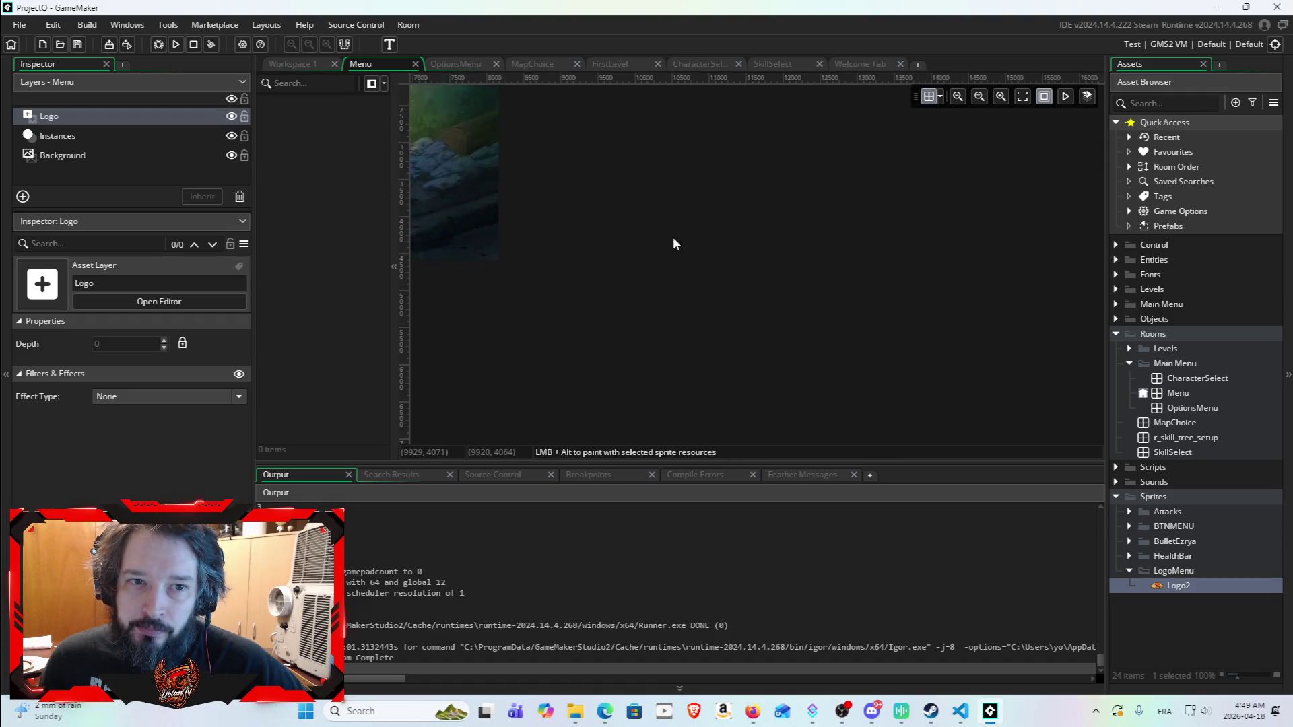
pyautogui.moveTo(659, 230); pyautogui.dragTo(932, 316)
pyautogui.moveTo(817, 152)
pyautogui.mouseDown()
pyautogui.moveTo(1002, 234)
pyautogui.moveTo(1024, 197)
pyautogui.moveTo(1043, 213)
pyautogui.moveTo(1025, 240)
pyautogui.mouseUp()
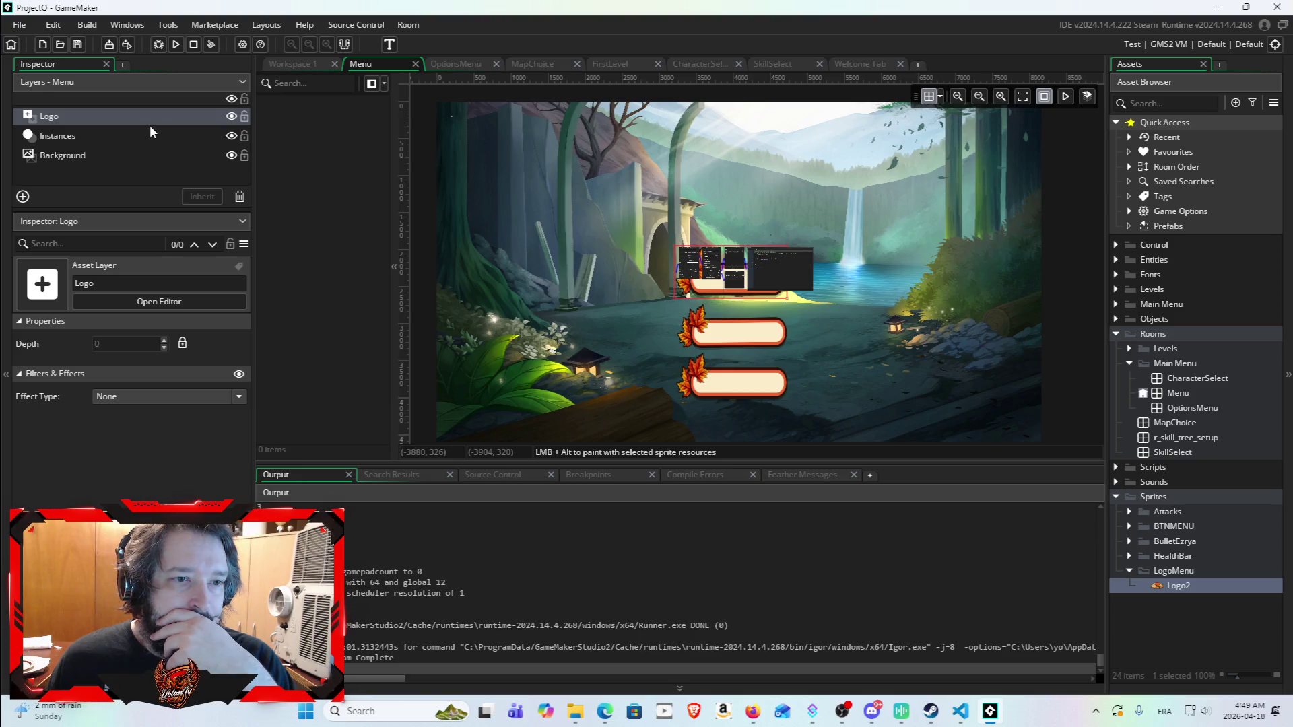
pyautogui.rightClick(133, 174)
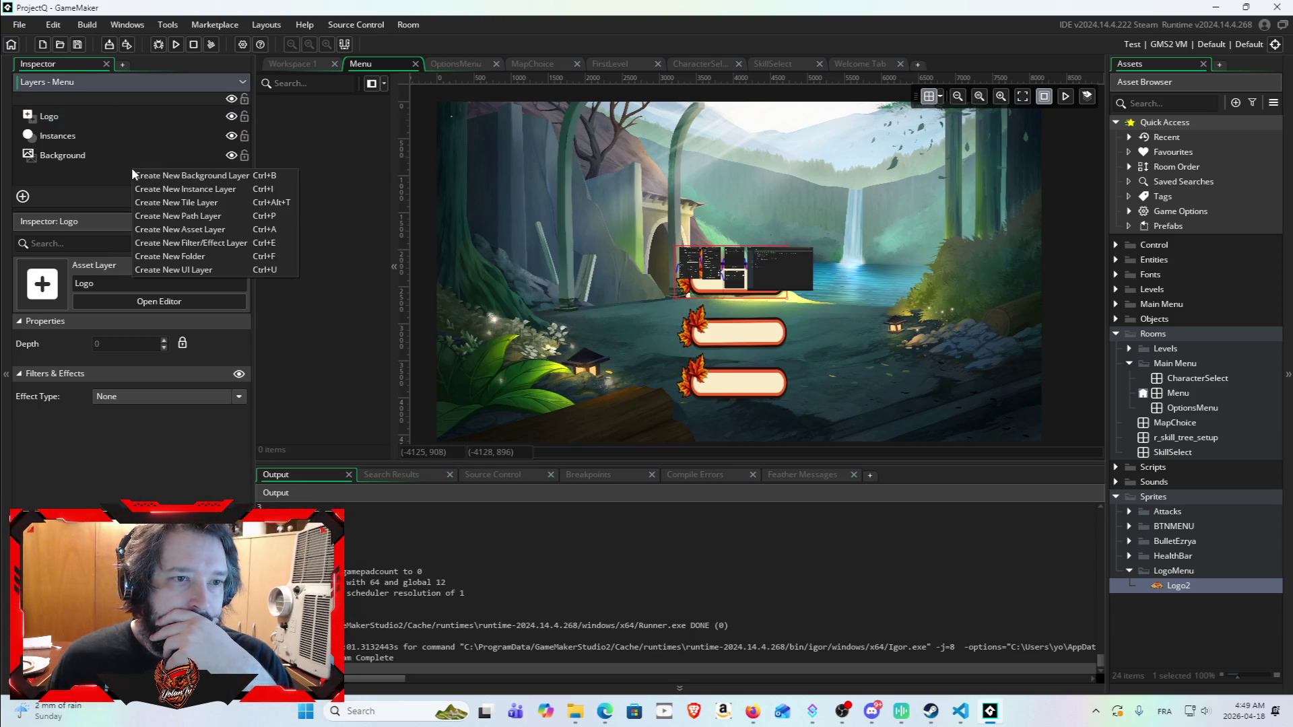
pyautogui.click(91, 181)
pyautogui.click(198, 111)
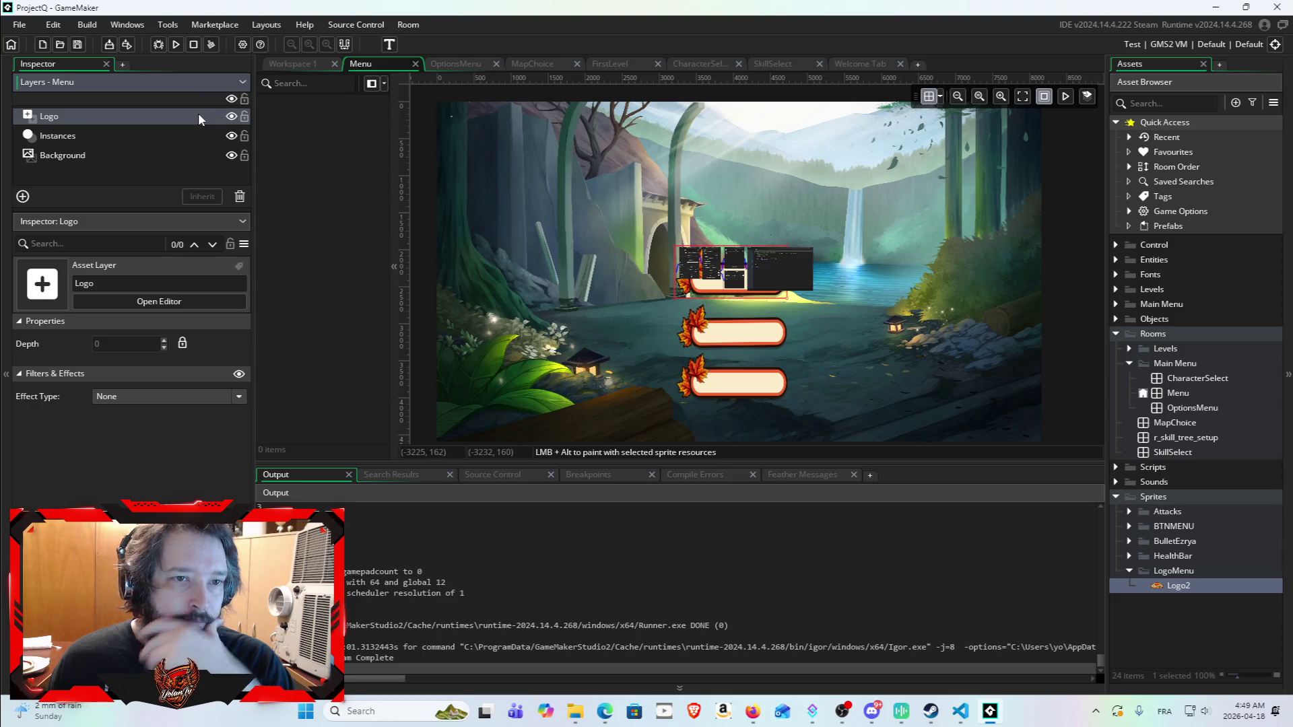
pyautogui.press('Delete')
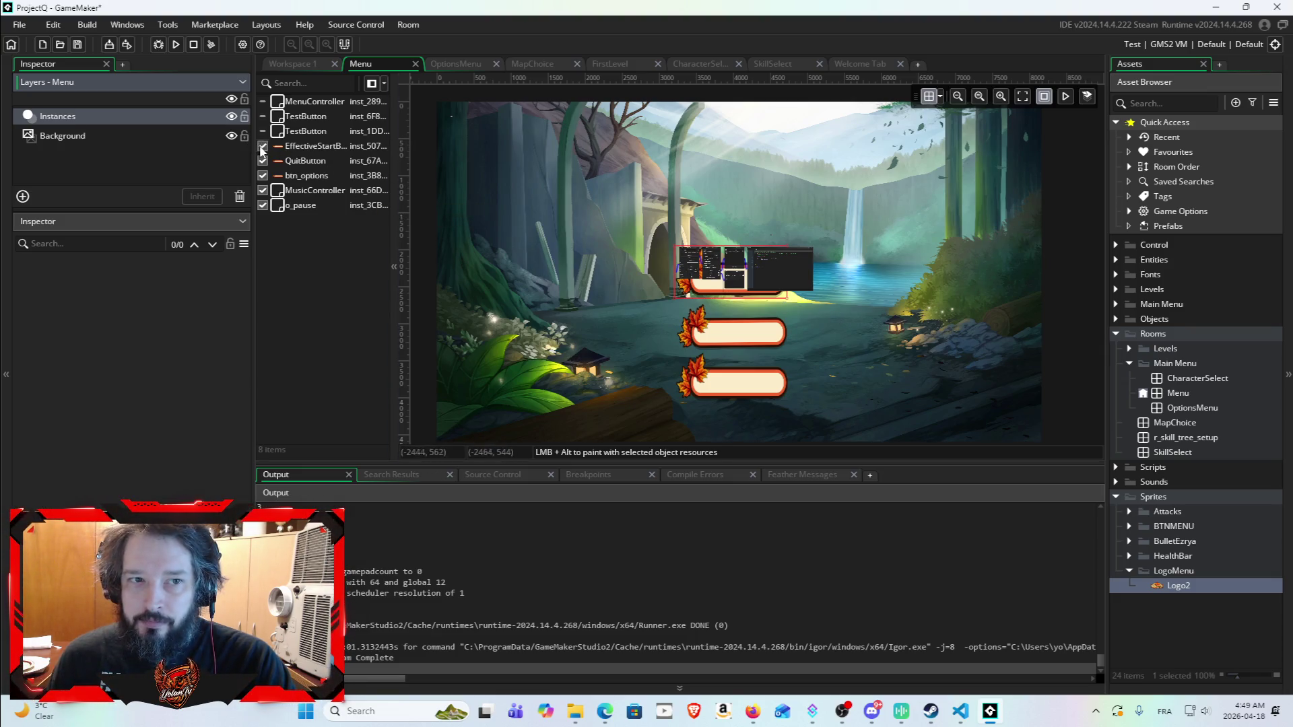
# Step: Toggle the EffectiveStartButton instance's visibility off and back on in the room
pyautogui.click(297, 146)
pyautogui.click(260, 132)
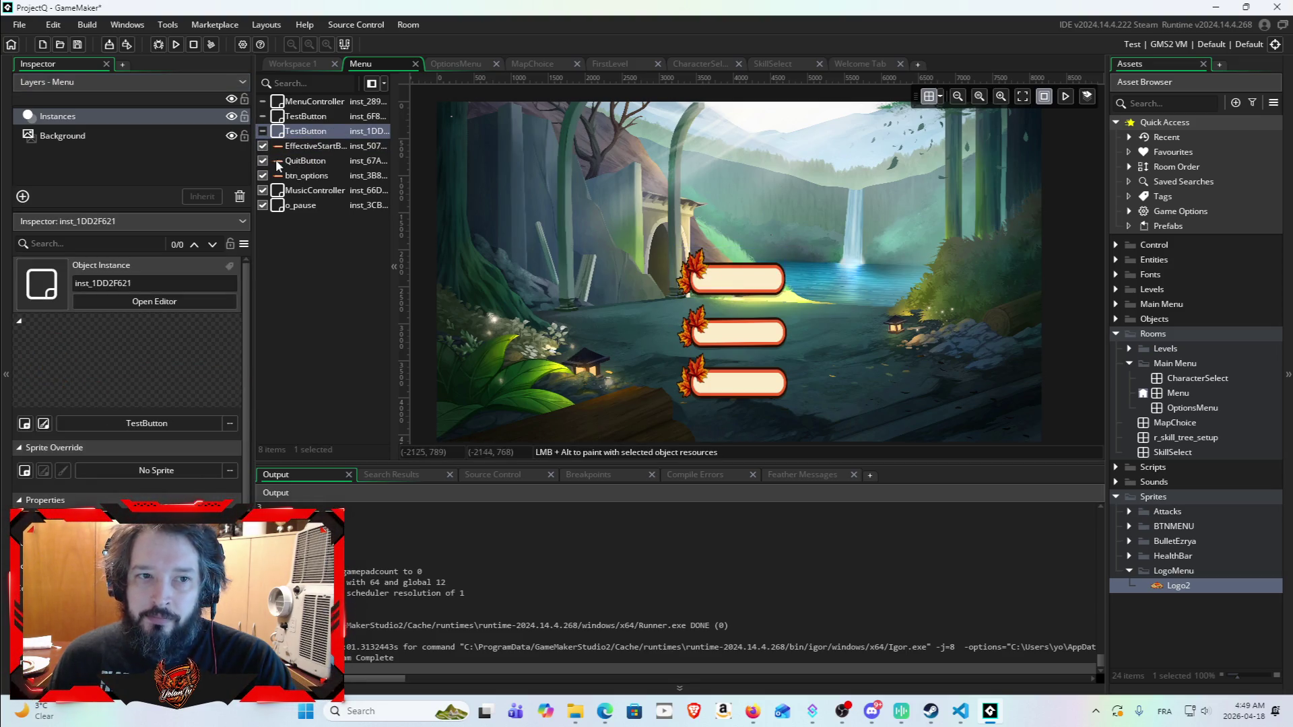
pyautogui.click(263, 147)
pyautogui.click(264, 146)
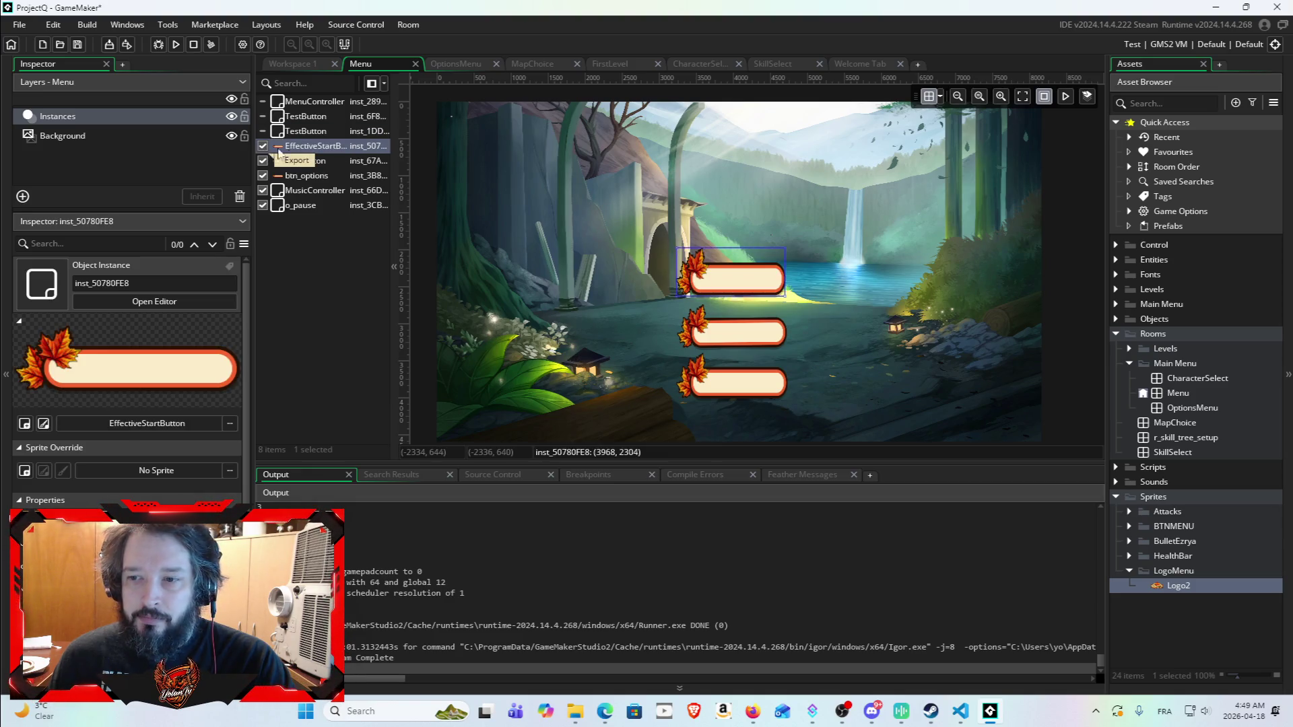
# Step: Browse the Objects folder's Controller, ForLevel and ParentArchitecture subfolders in the Asset Browser
pyautogui.click(1115, 319)
pyautogui.click(1130, 333)
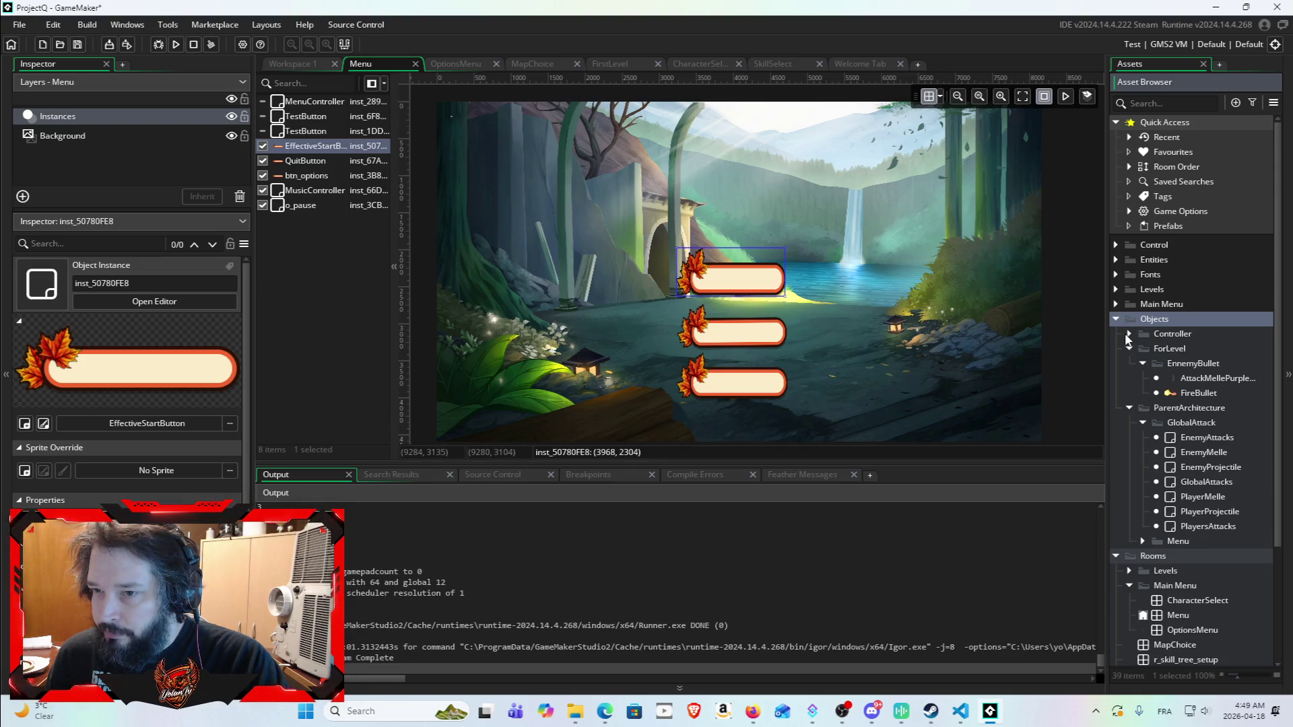
pyautogui.click(1129, 346)
pyautogui.click(1130, 363)
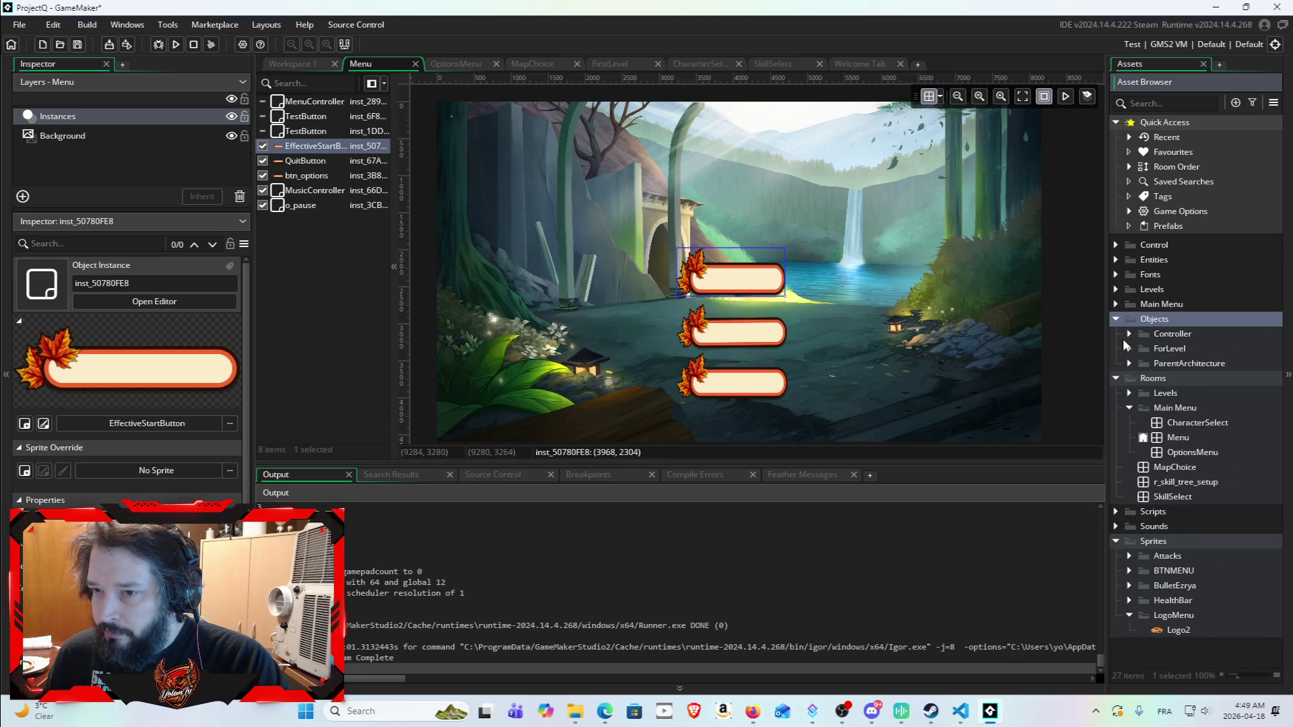
pyautogui.doubleClick(1131, 335)
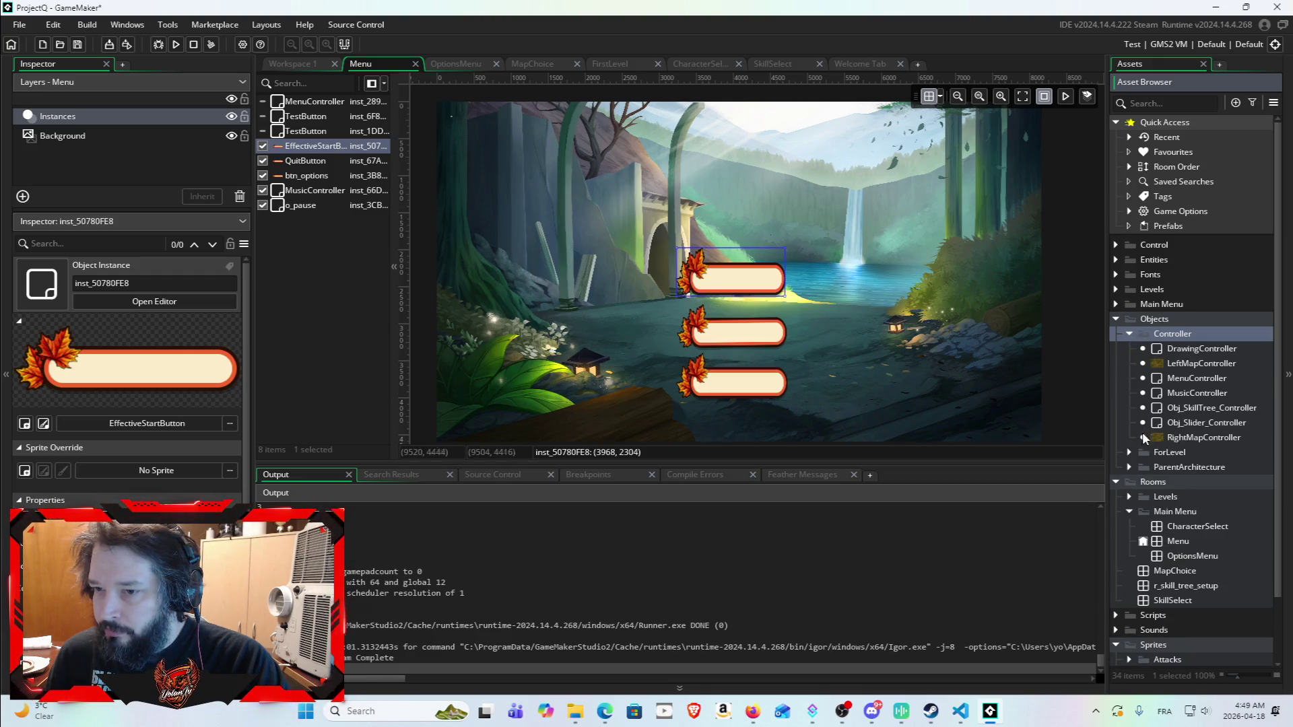
pyautogui.click(1126, 449)
pyautogui.click(1127, 451)
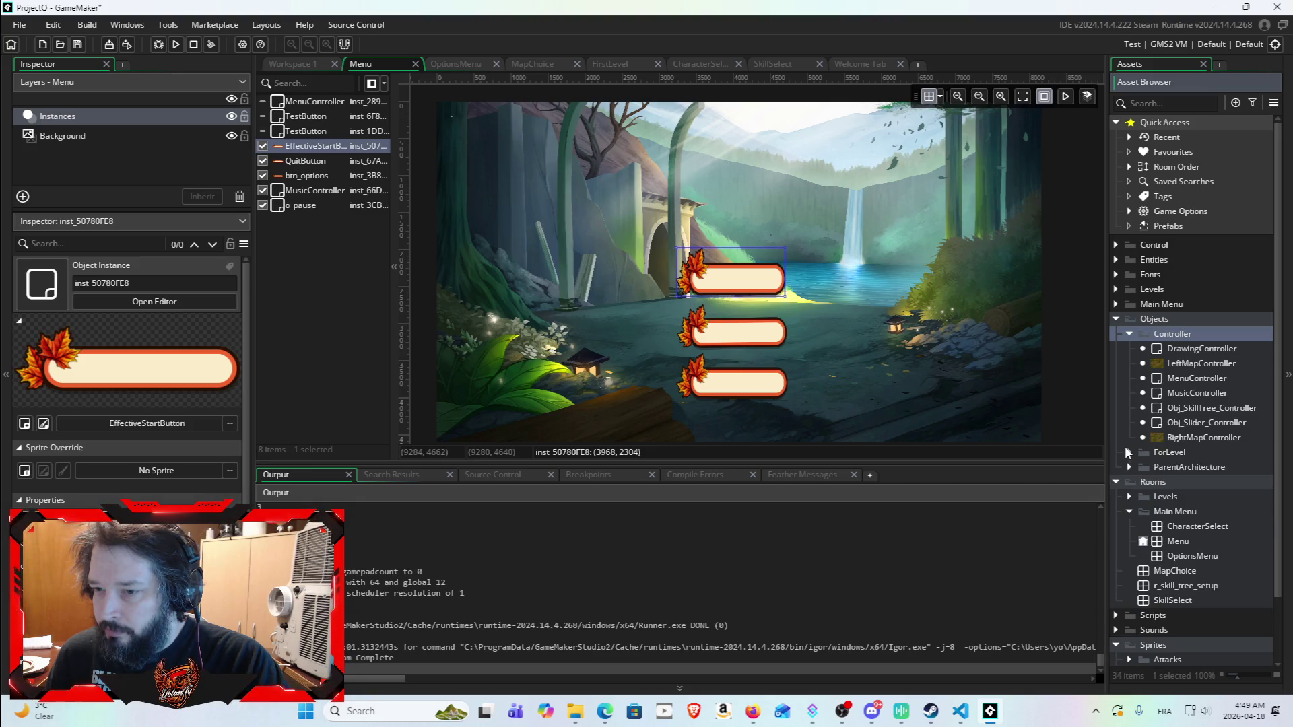
pyautogui.click(1128, 466)
# Step: Scroll down to the Logo2 sprite in LogoMenu, then minimise GameMaker
pyautogui.click(1143, 600)
pyautogui.scroll(-3, 1144, 592)
pyautogui.click(1178, 463)
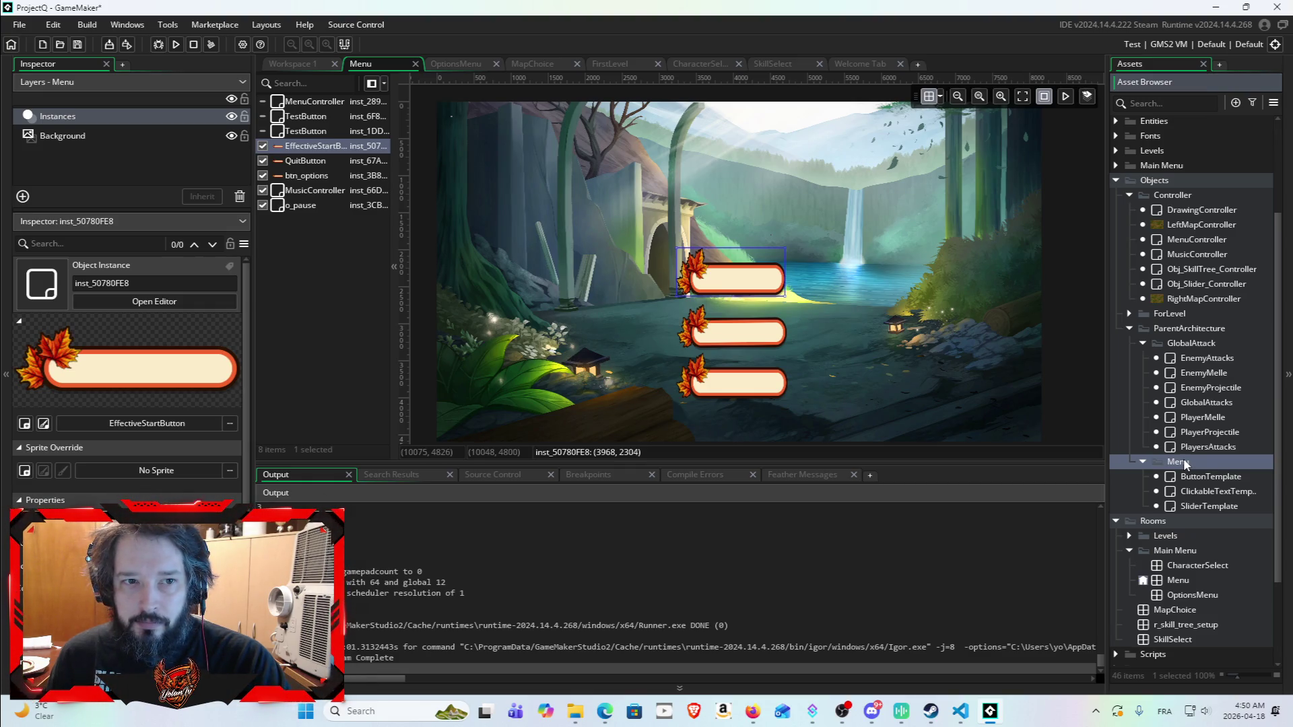
pyautogui.scroll(-3, 1182, 458)
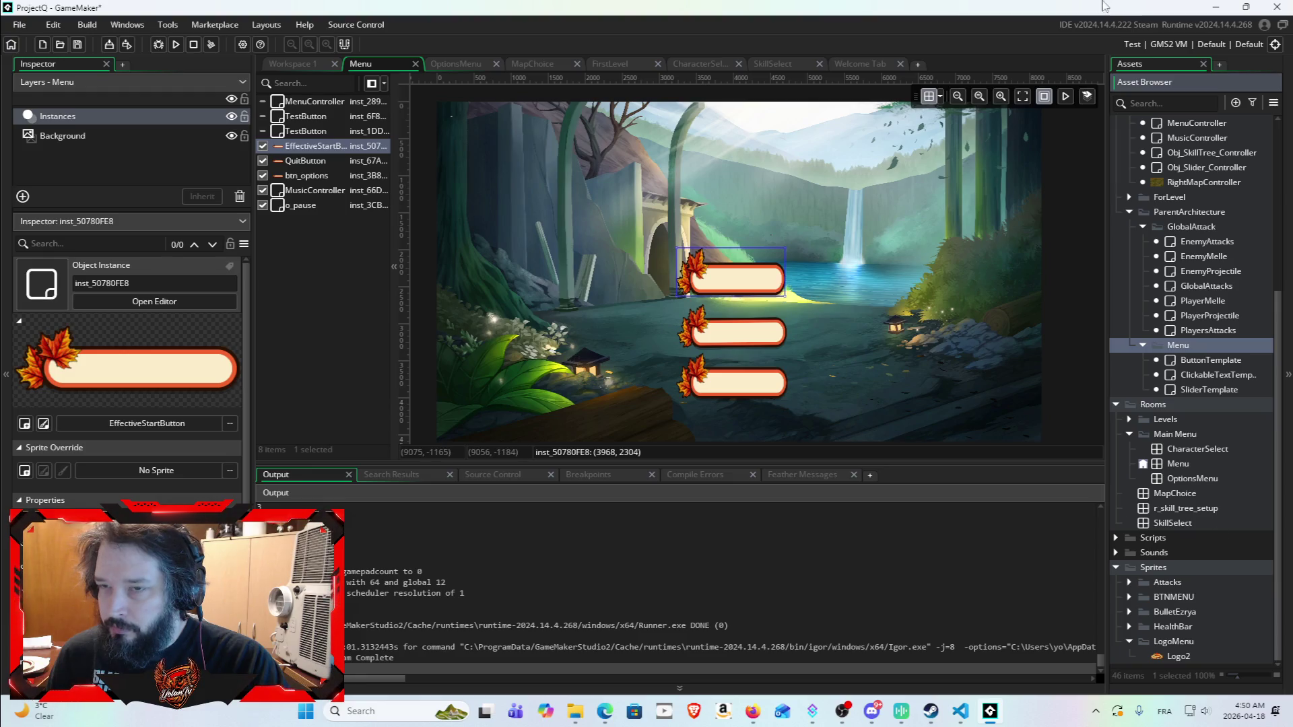
pyautogui.click(1217, 12)
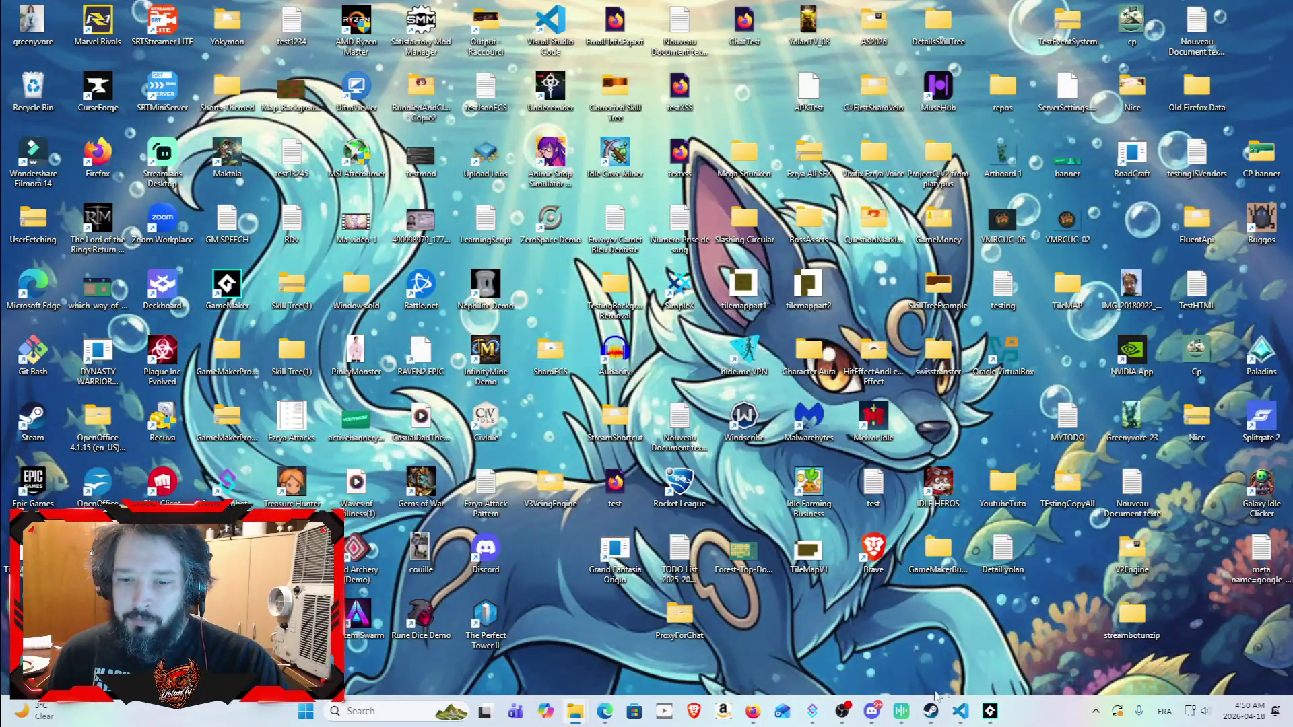
# Step: Send Claude 'how to add this logo to my Room in GameMaker' with the pasted logo image
pyautogui.click(752, 711)
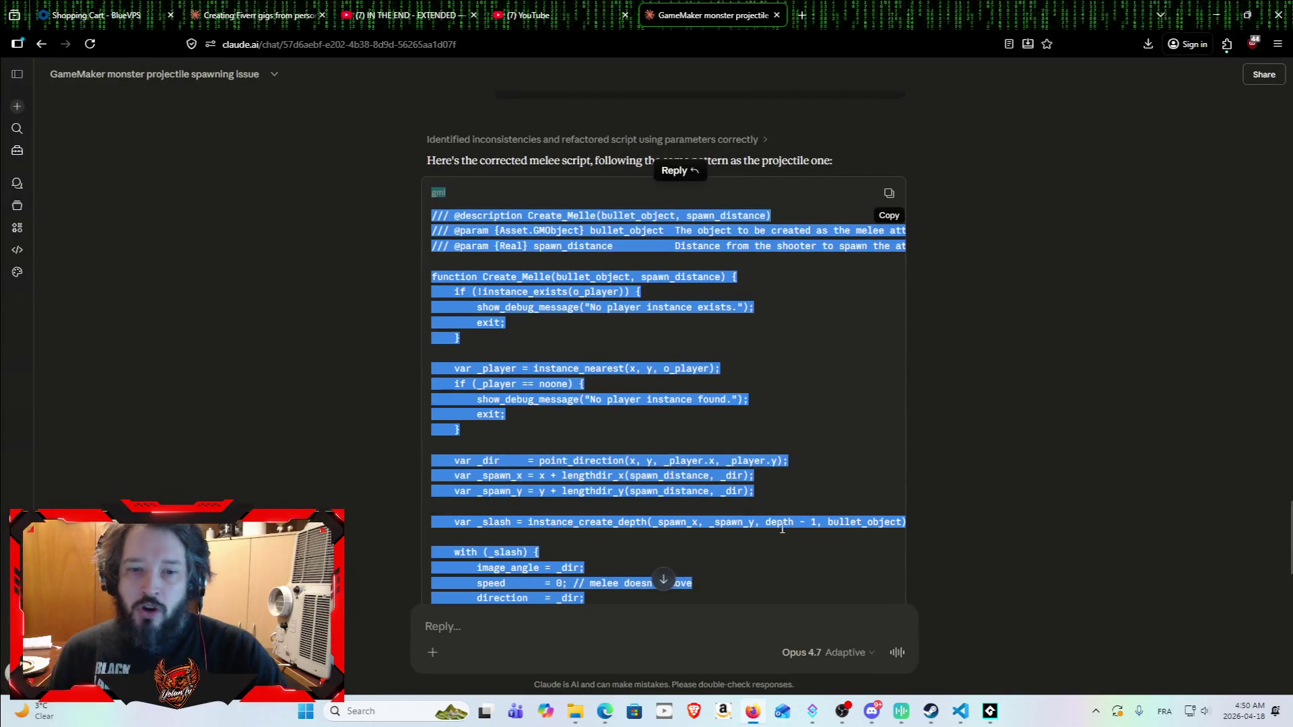
pyautogui.scroll(-5, 677, 634)
pyautogui.click(676, 634)
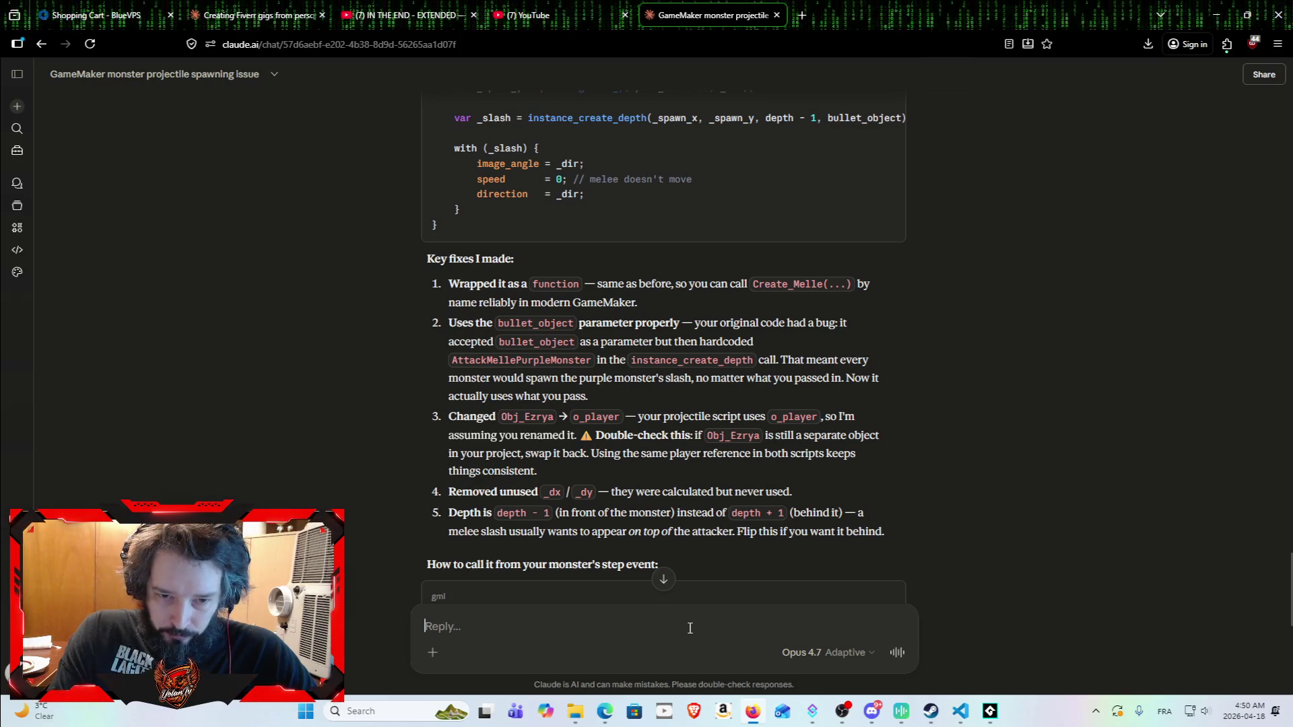
pyautogui.write('how')
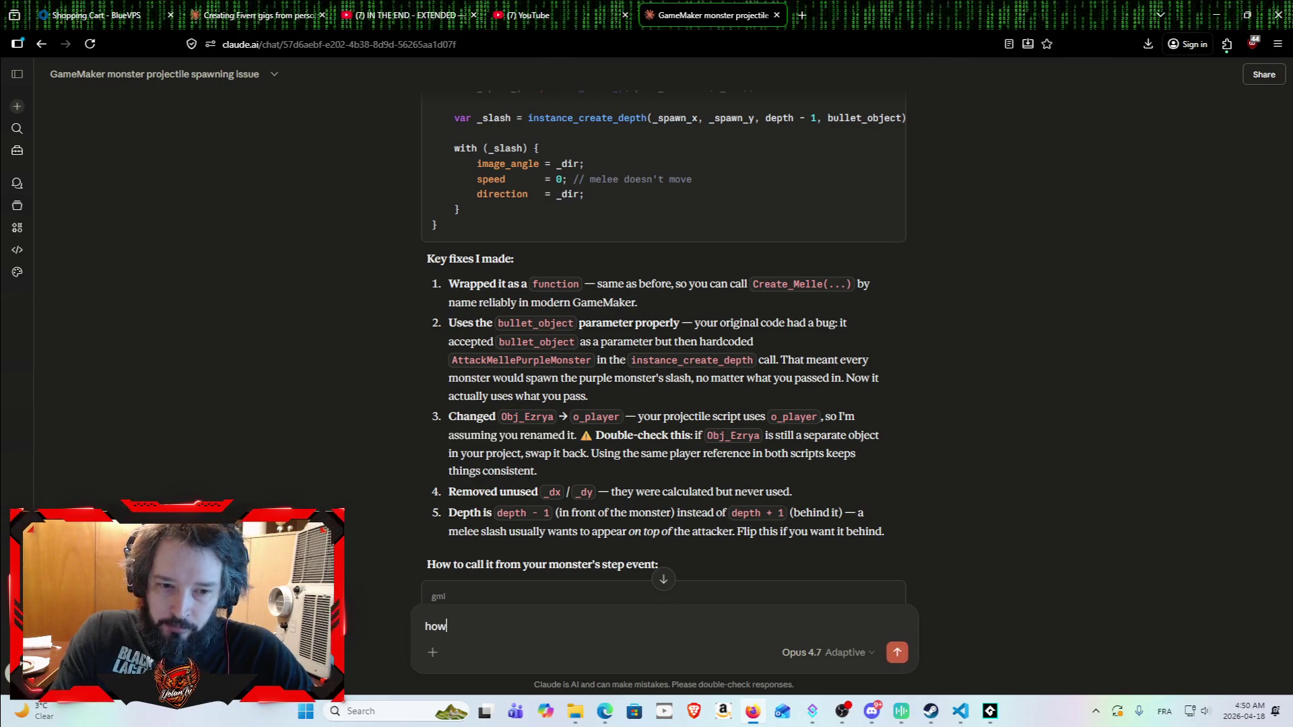
pyautogui.write(' to add this')
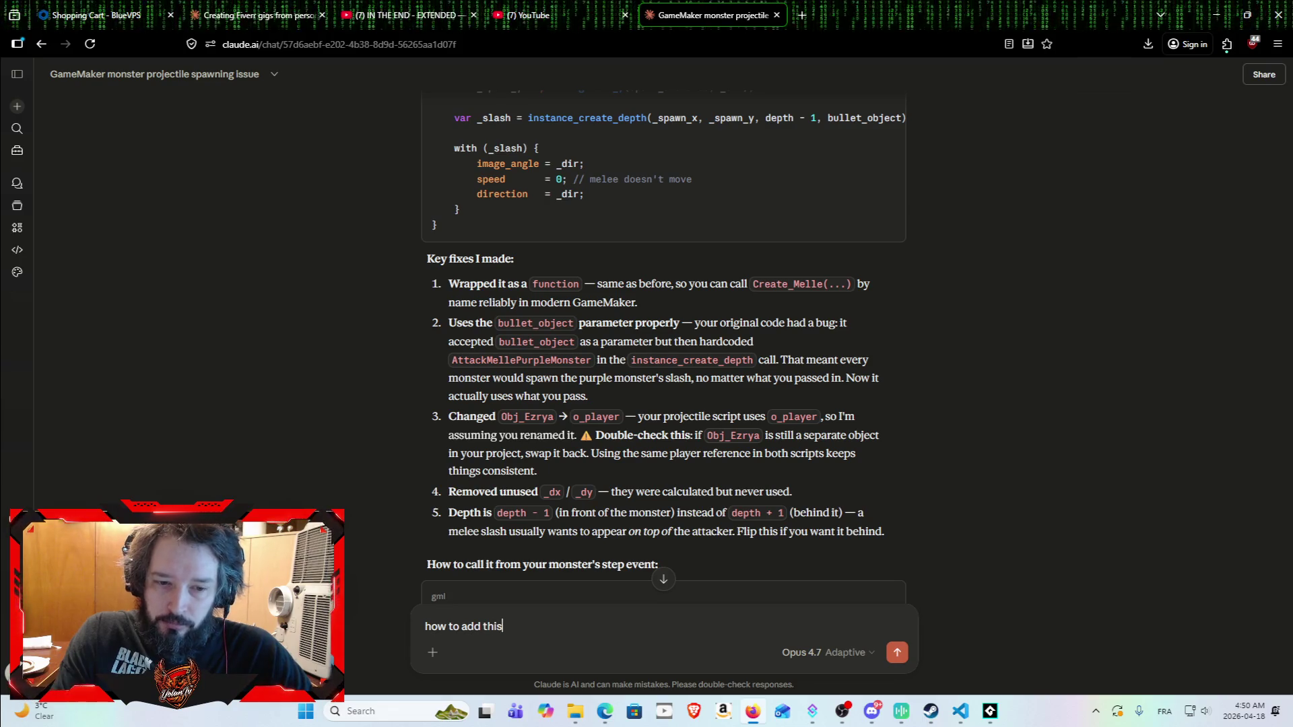
pyautogui.hotkey('ctrl', 'v')
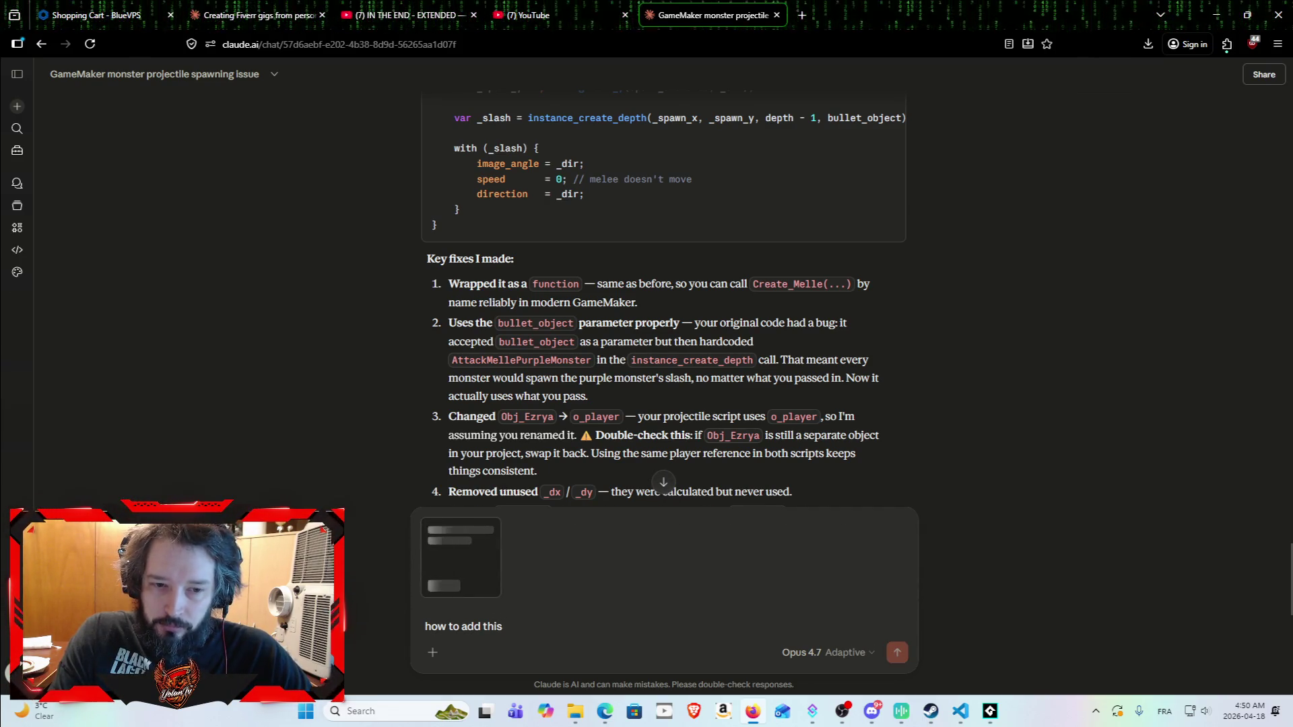
pyautogui.write('logo to my')
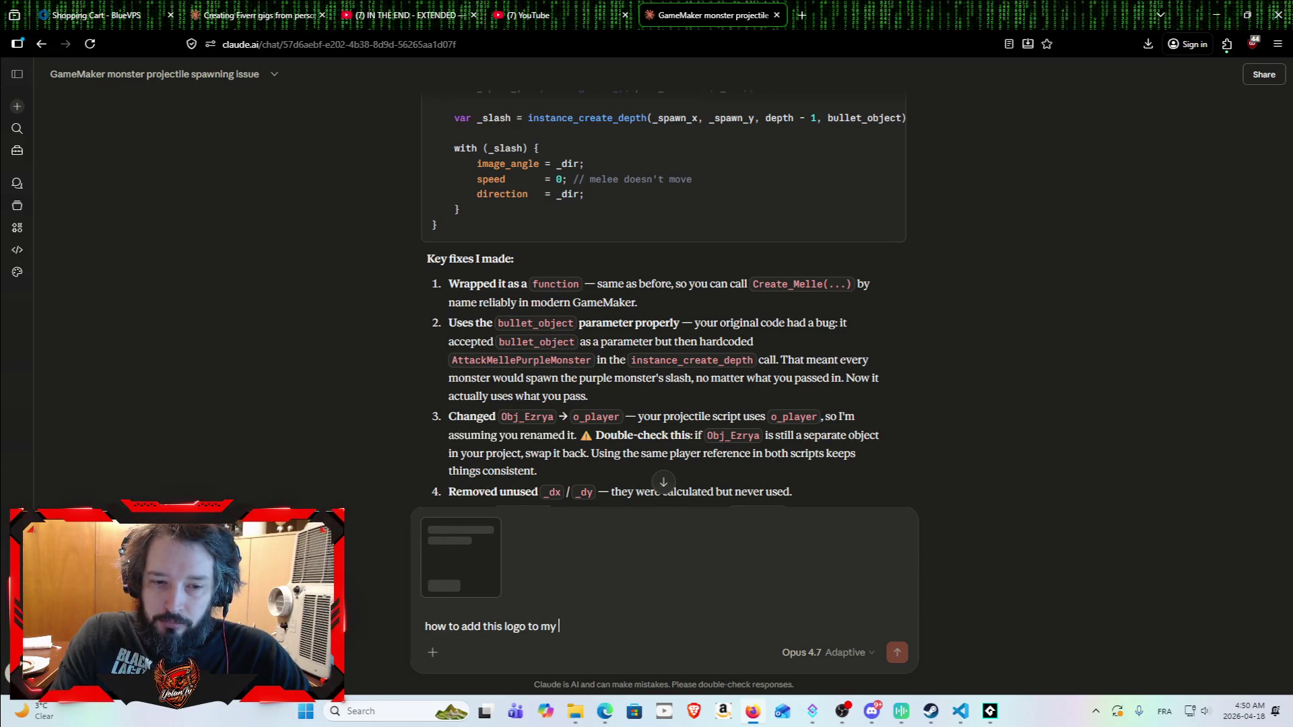
pyautogui.write(' Room')
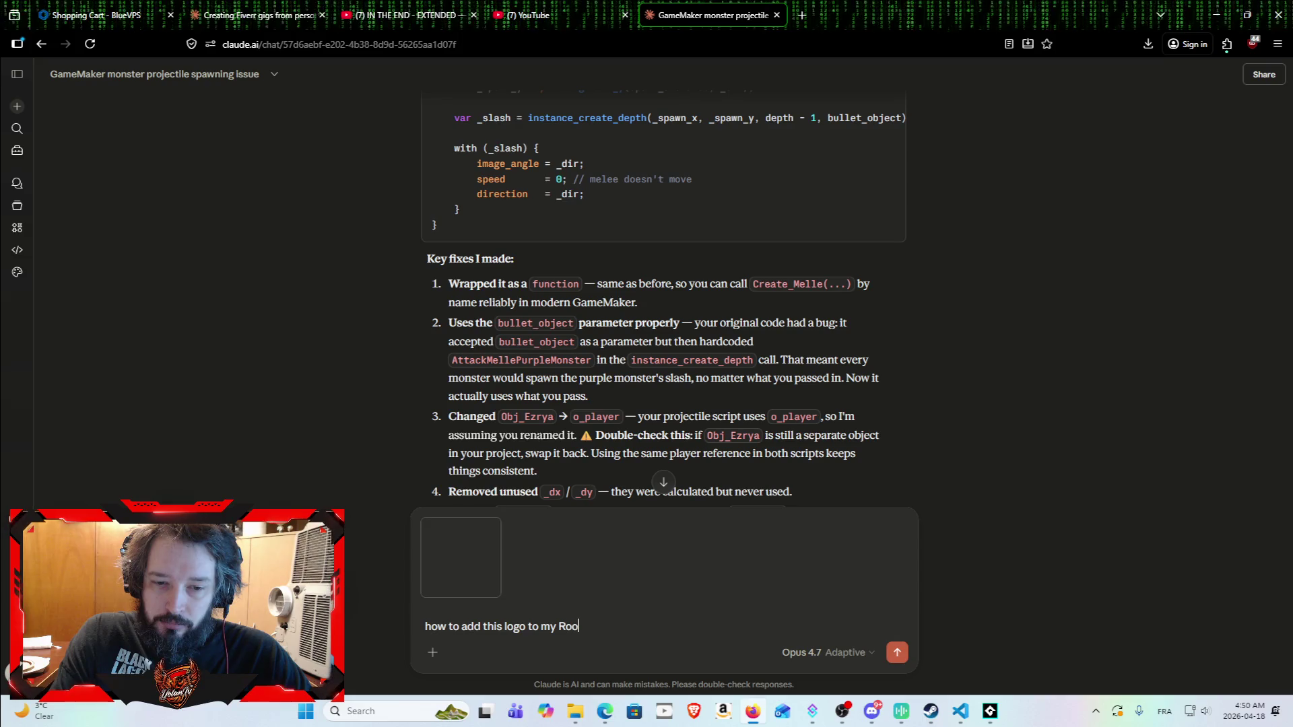
pyautogui.write(' inGAme')
pyautogui.press('BackSpace')
pyautogui.press('BackSpace')
pyautogui.press('BackSpace')
pyautogui.write('ameMaker')
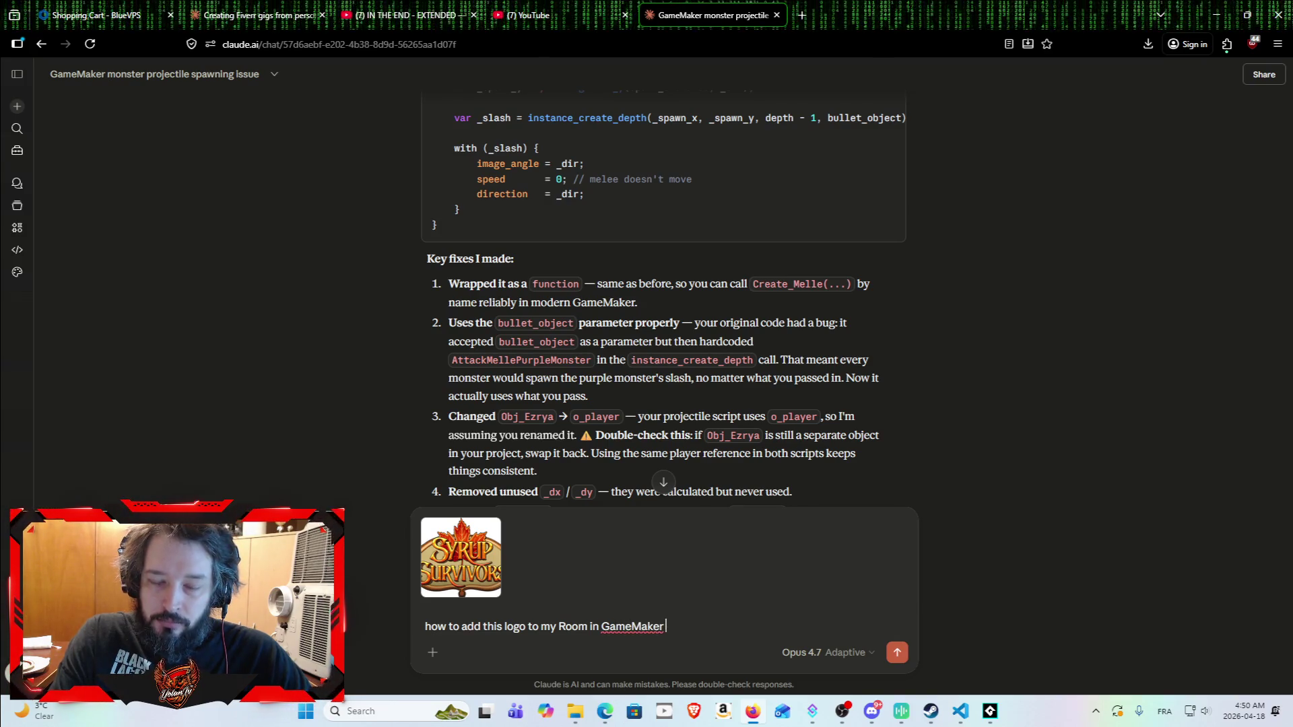
pyautogui.press('Return')
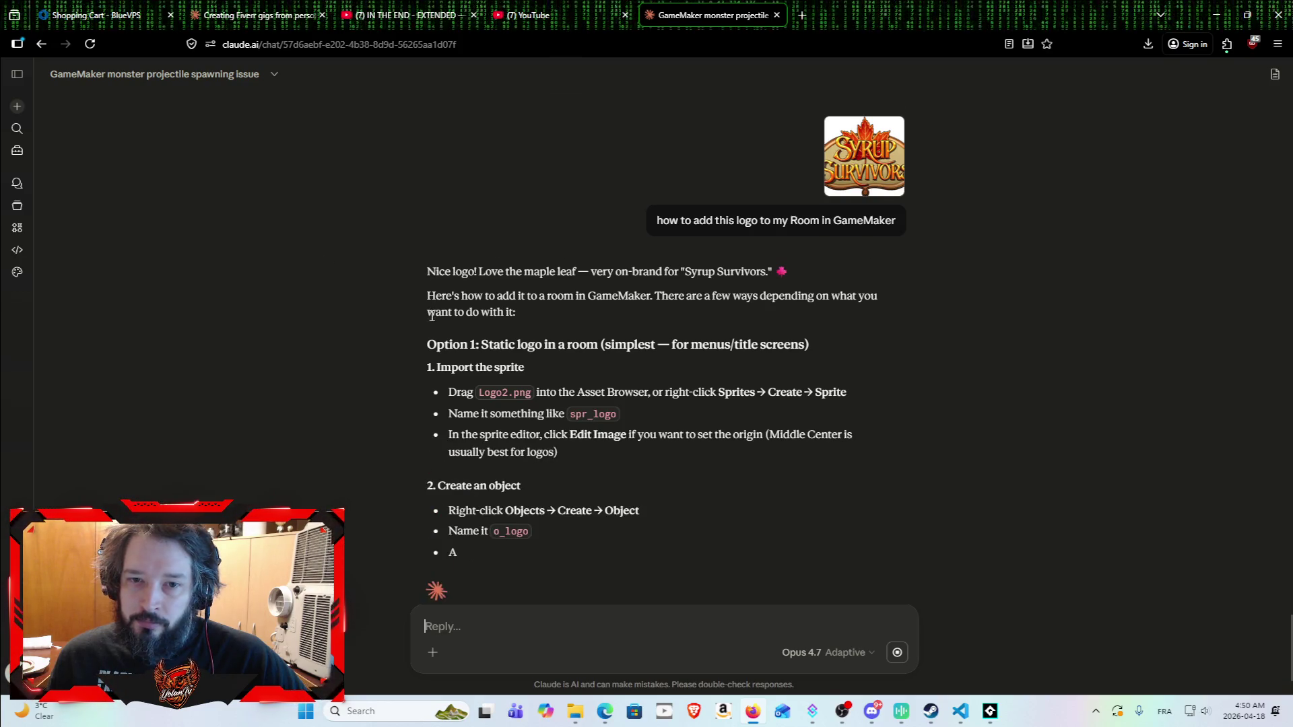
pyautogui.scroll(-1, 415, 284)
pyautogui.scroll(-1, 415, 240)
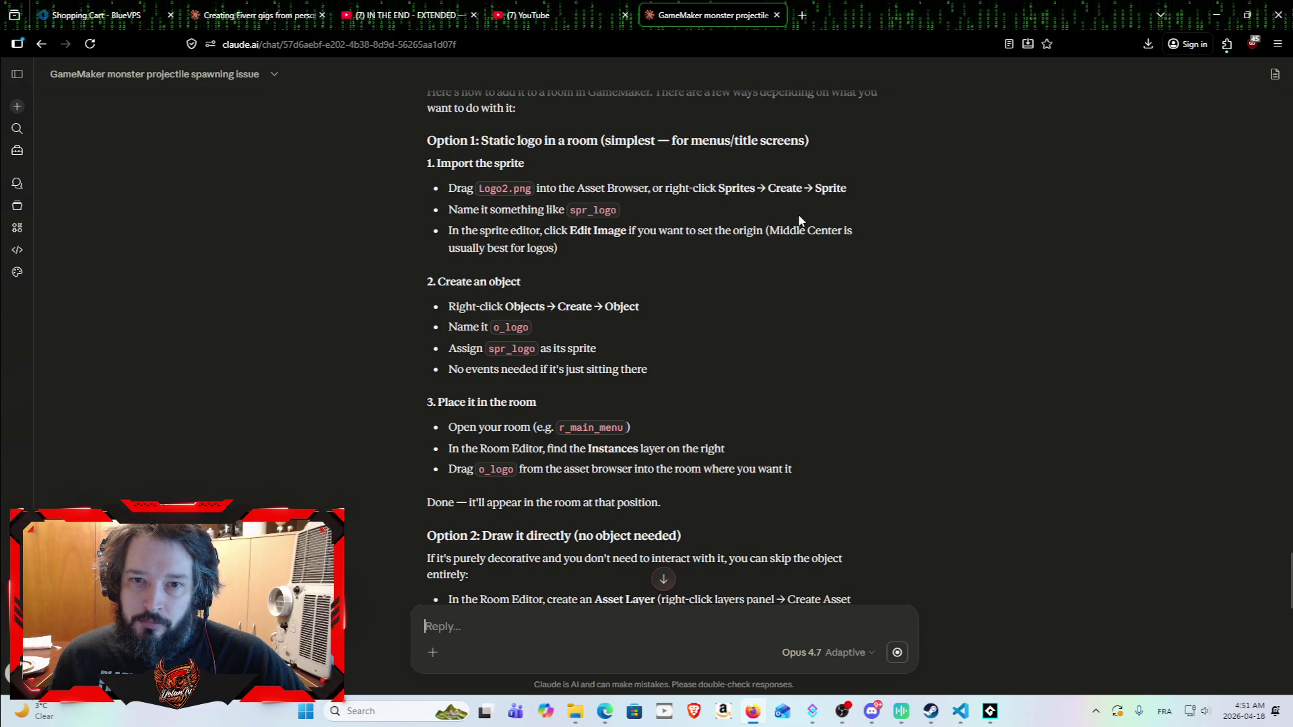
pyautogui.click(990, 714)
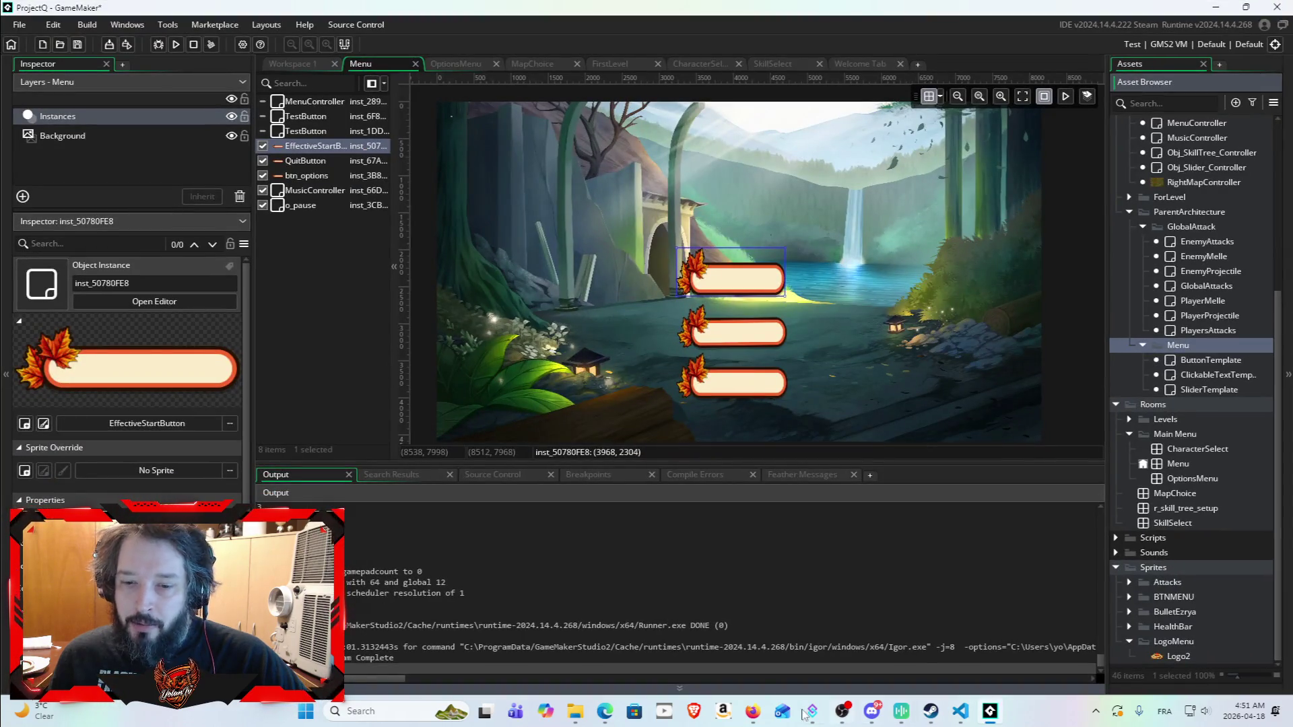
# Step: Move the browser onto the other monitor and open the Menu room's new-layer menu
pyautogui.hotkey('alt', 'Tab')
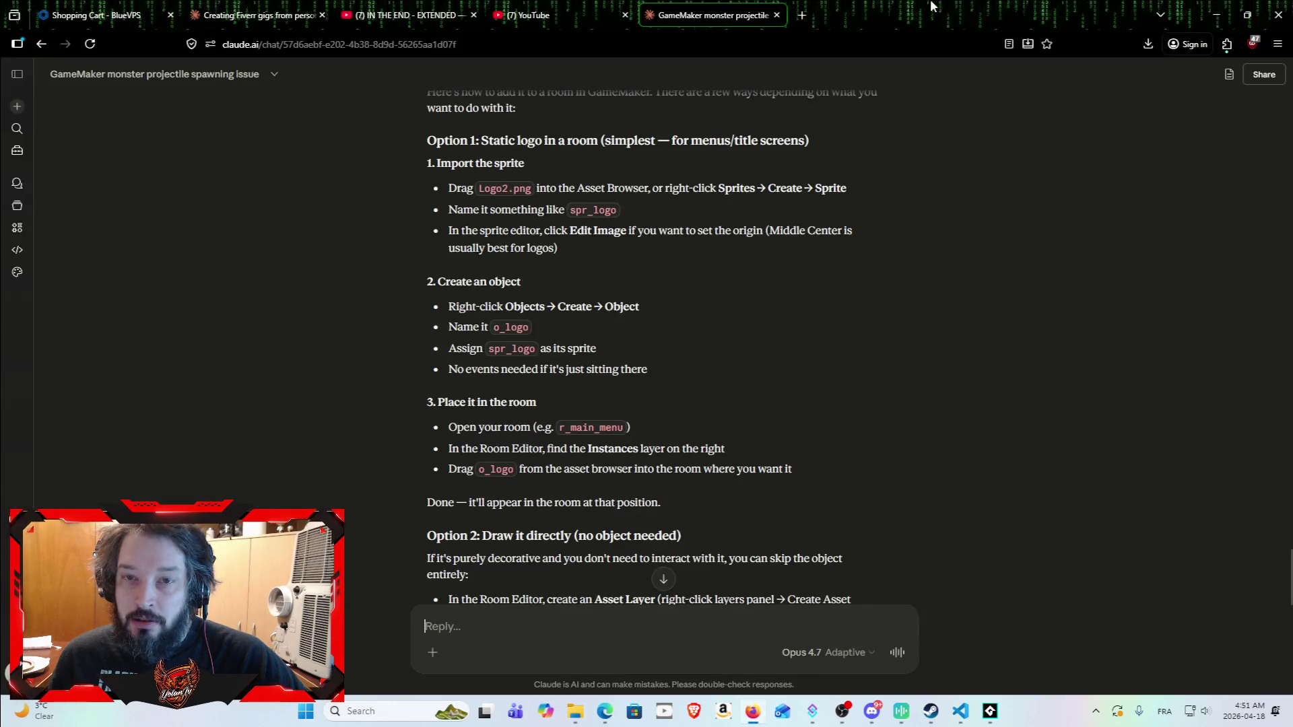
pyautogui.moveTo(640, 8); pyautogui.dragTo(265, 383)
pyautogui.moveTo(180, 410); pyautogui.dragTo(0, 445)
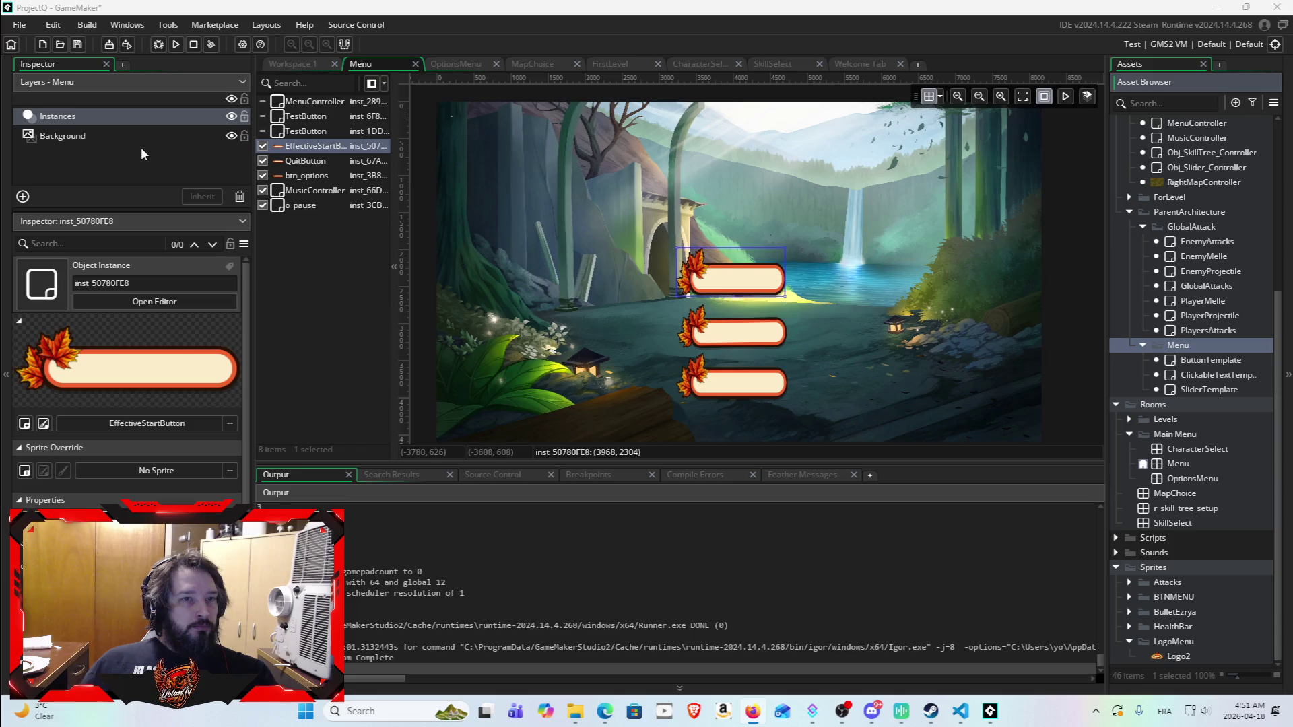
pyautogui.rightClick(83, 155)
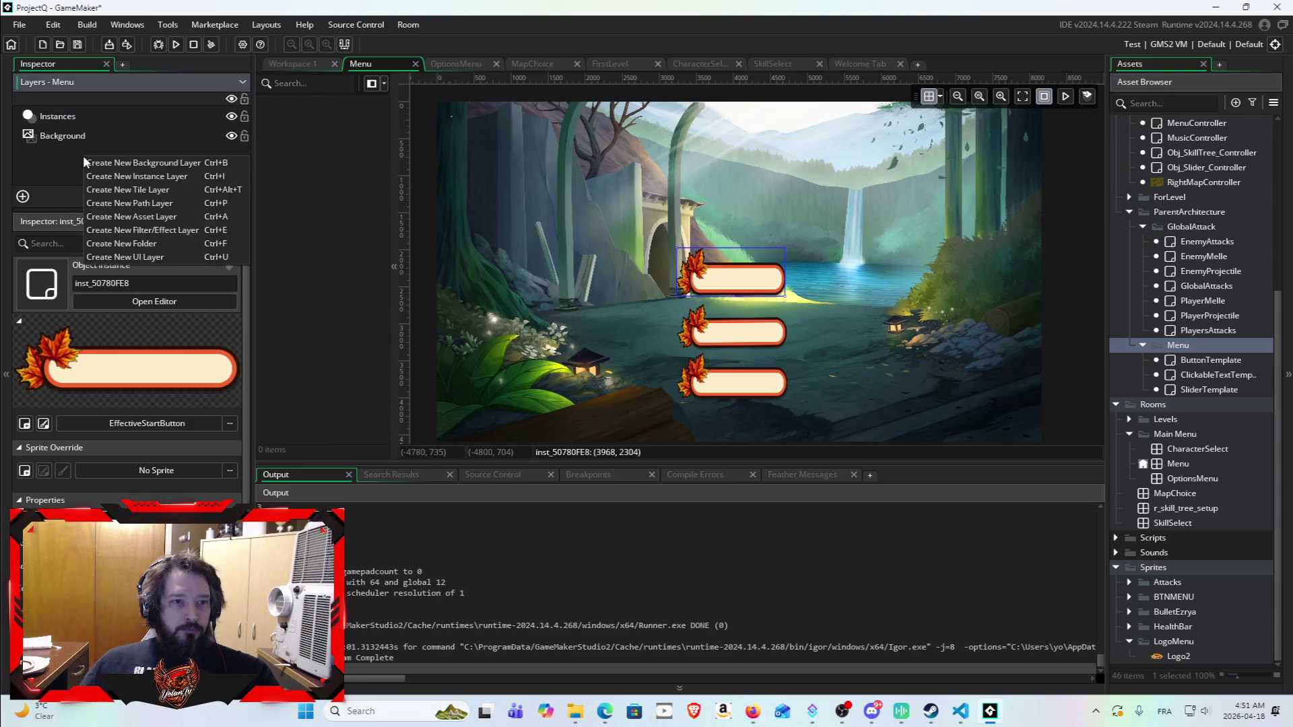
# Step: Create a new asset layer and drop the Logo2 sprite at the top of the room
pyautogui.click(168, 217)
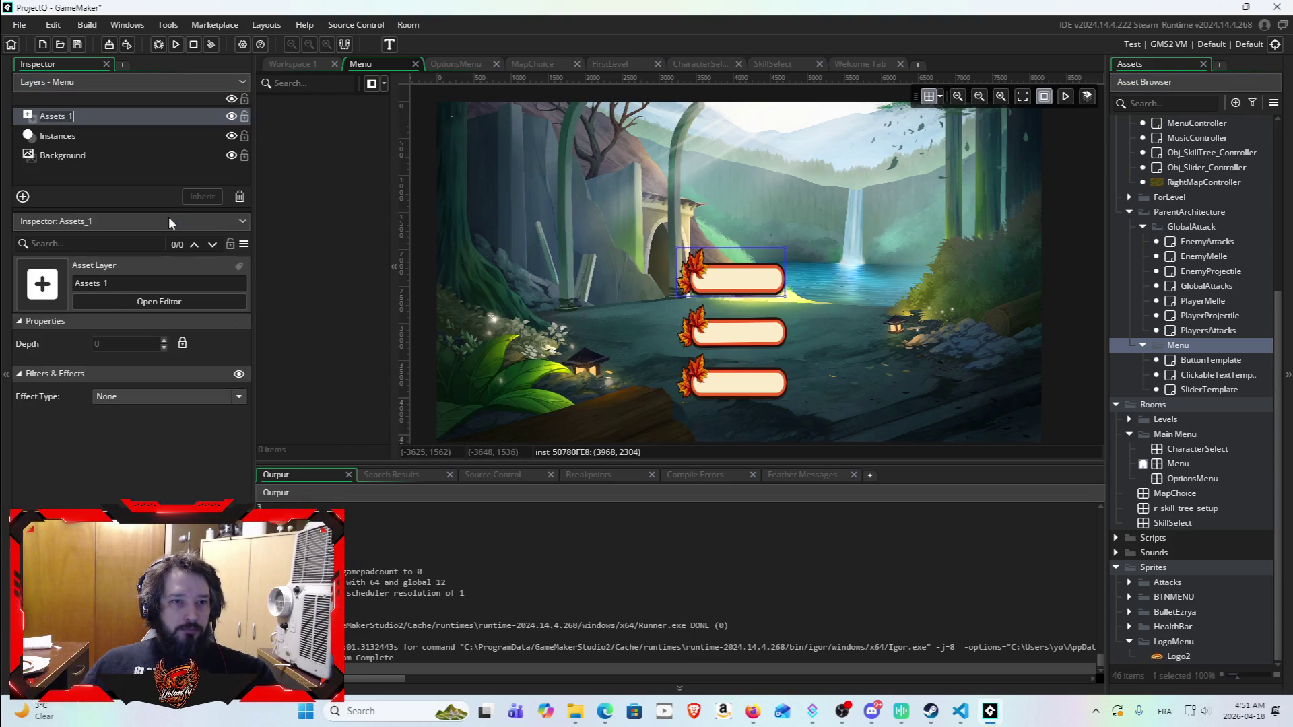
pyautogui.moveTo(1202, 654)
pyautogui.mouseDown()
pyautogui.moveTo(434, 251)
pyautogui.moveTo(340, 179)
pyautogui.moveTo(197, 121)
pyautogui.moveTo(633, 191)
pyautogui.moveTo(610, 87)
pyautogui.mouseUp()
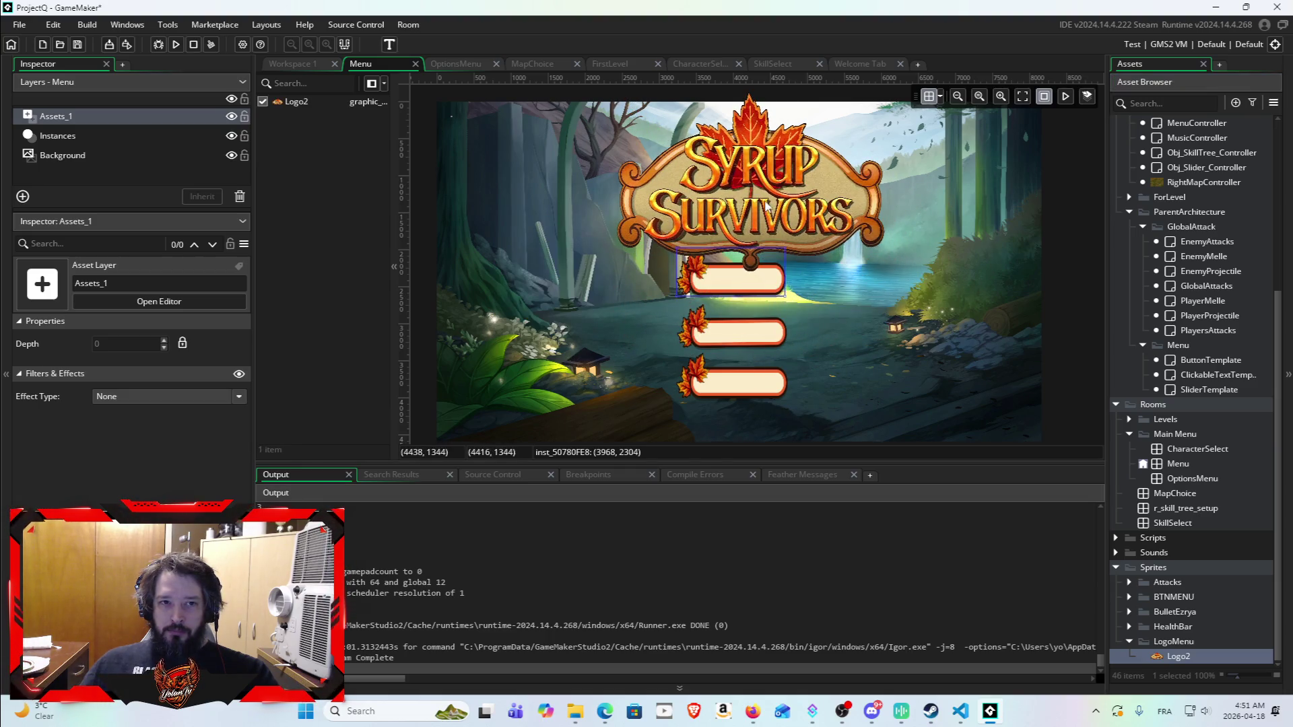
pyautogui.click(746, 189)
pyautogui.moveTo(747, 189); pyautogui.dragTo(759, 189)
pyautogui.scroll(2, 914, 276)
pyautogui.scroll(-2, 898, 408)
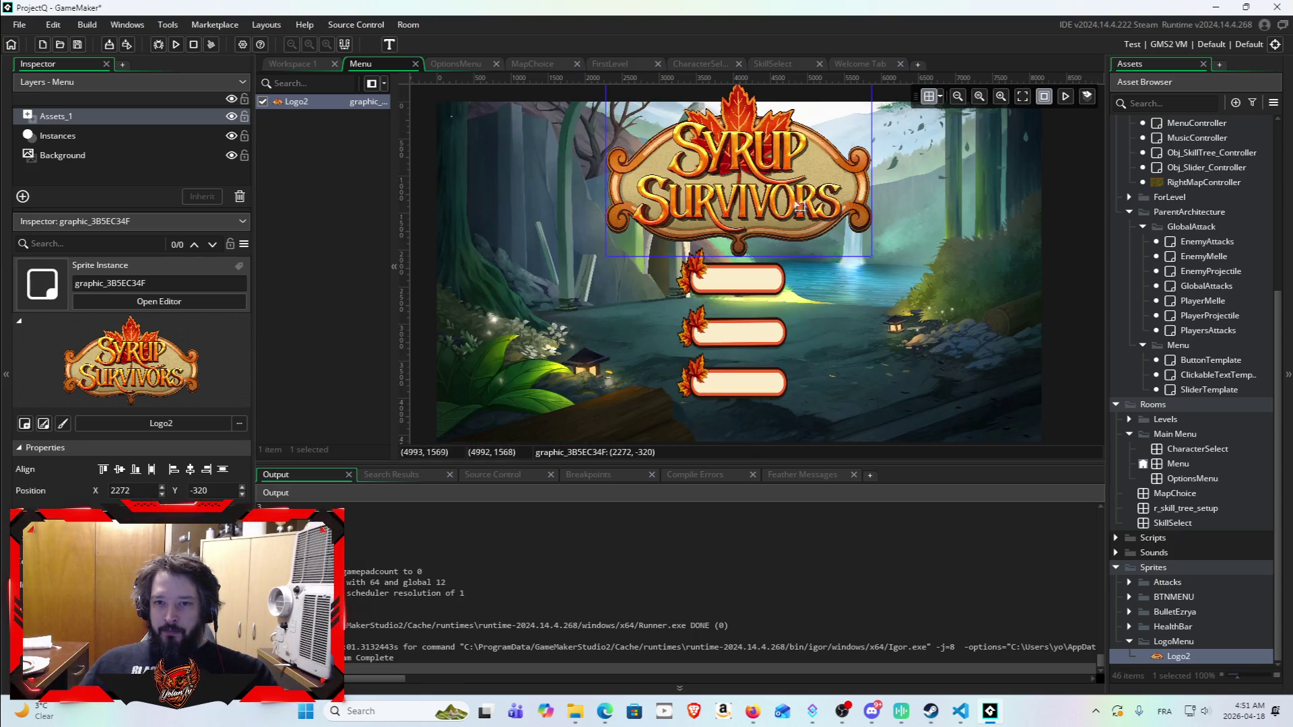
pyautogui.scroll(2, 609, 212)
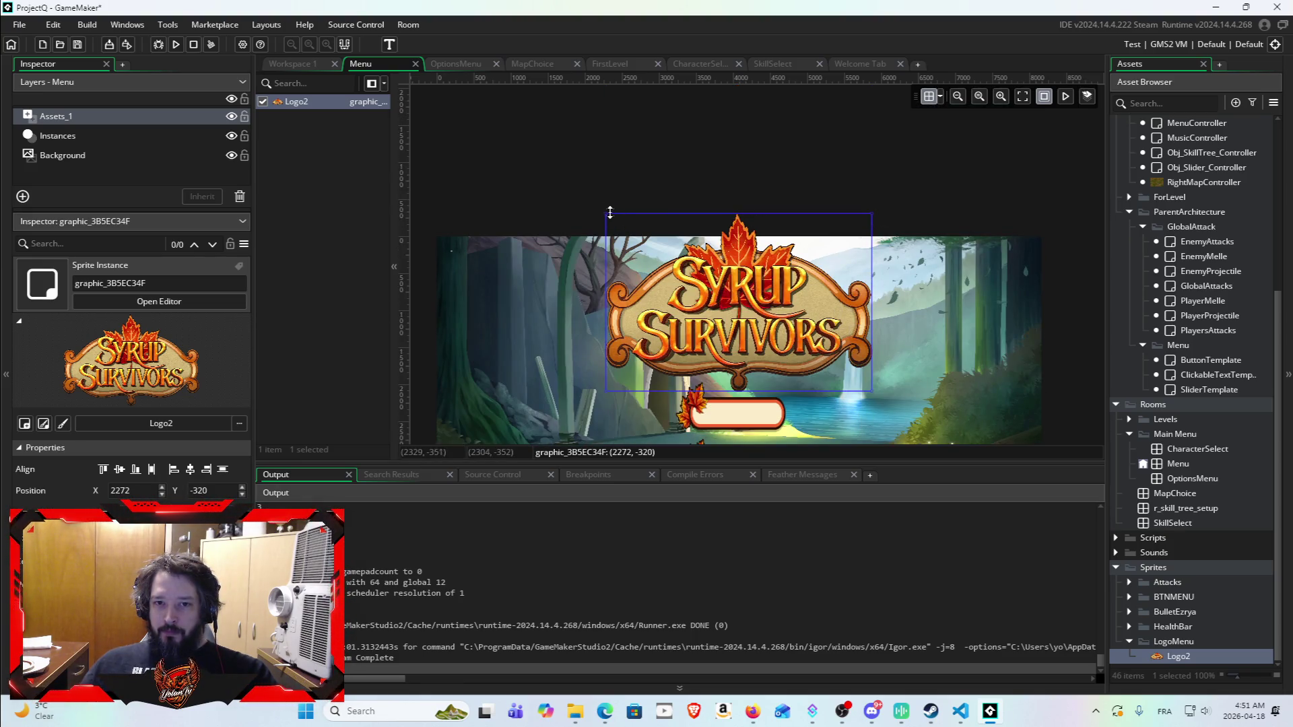
# Step: Enlarge the logo with its handles and nudge it to X 1248, Y 0
pyautogui.moveTo(603, 213)
pyautogui.mouseDown()
pyautogui.moveTo(593, 248)
pyautogui.moveTo(532, 244)
pyautogui.mouseUp()
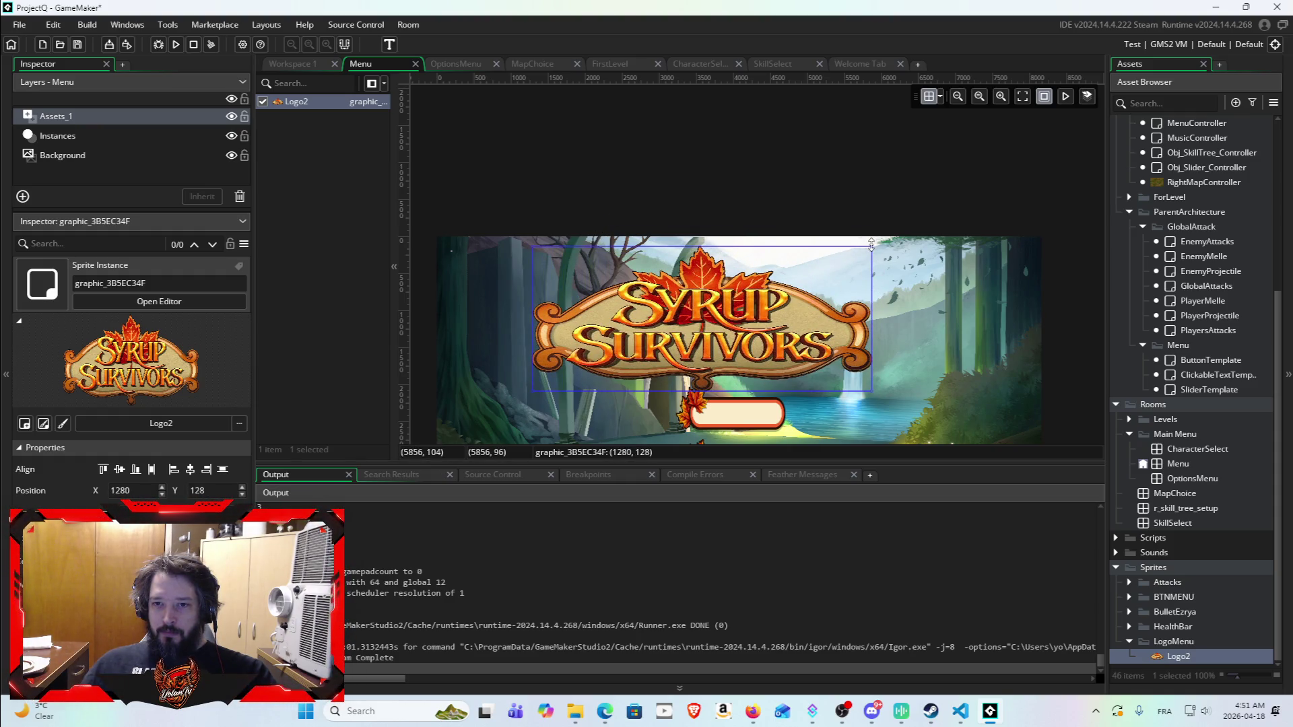
pyautogui.moveTo(873, 244); pyautogui.dragTo(944, 232)
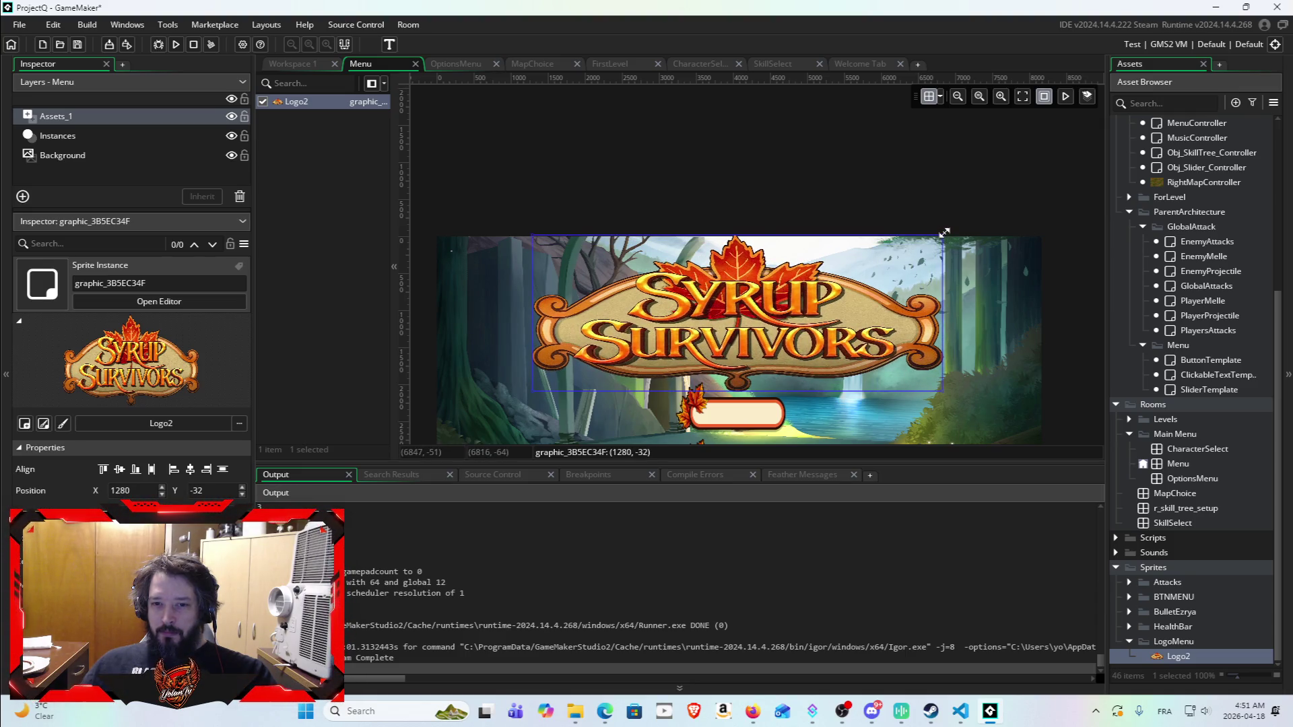
pyautogui.scroll(-4, 993, 377)
pyautogui.scroll(3, 991, 356)
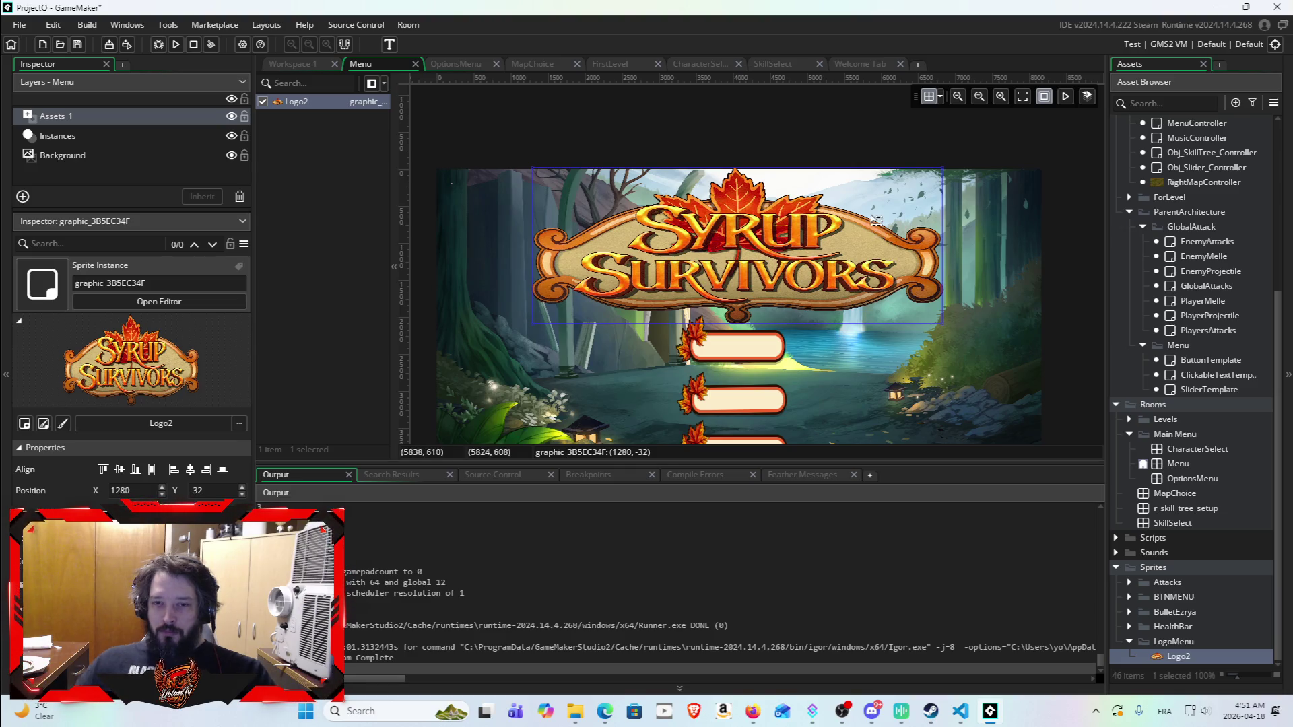
pyautogui.press('Left')
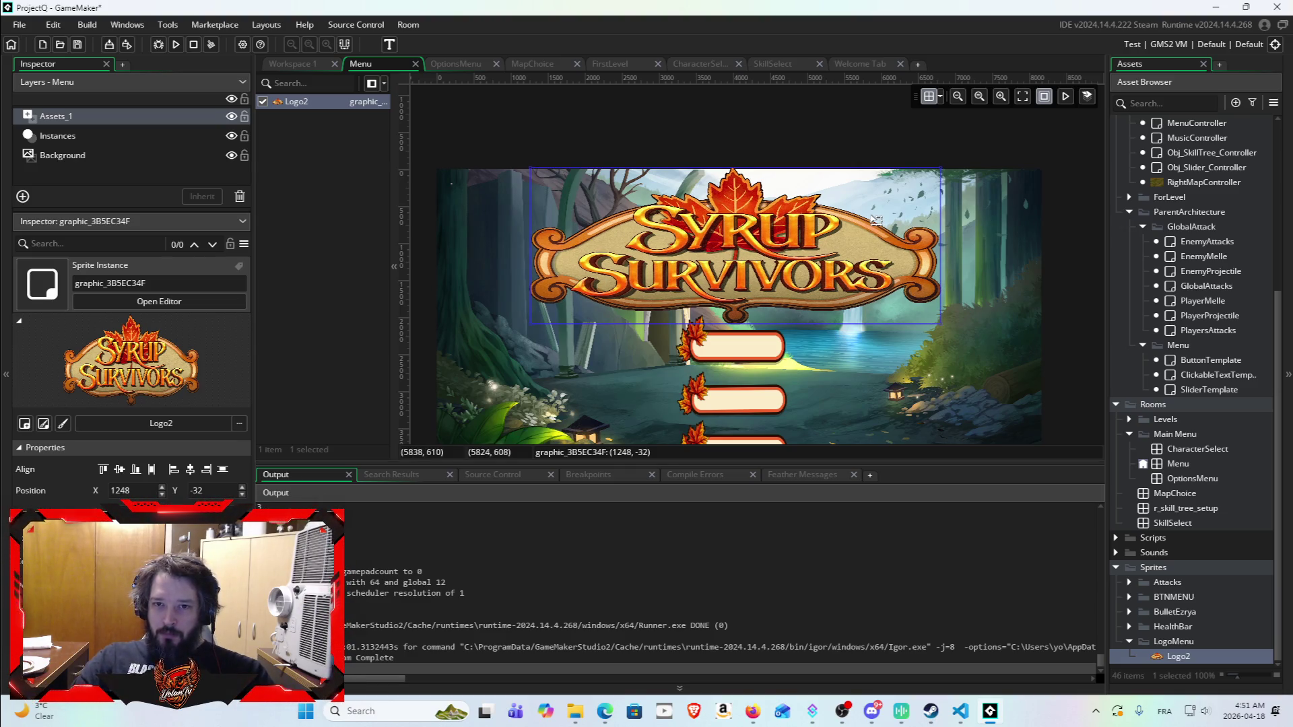
pyautogui.press('Down')
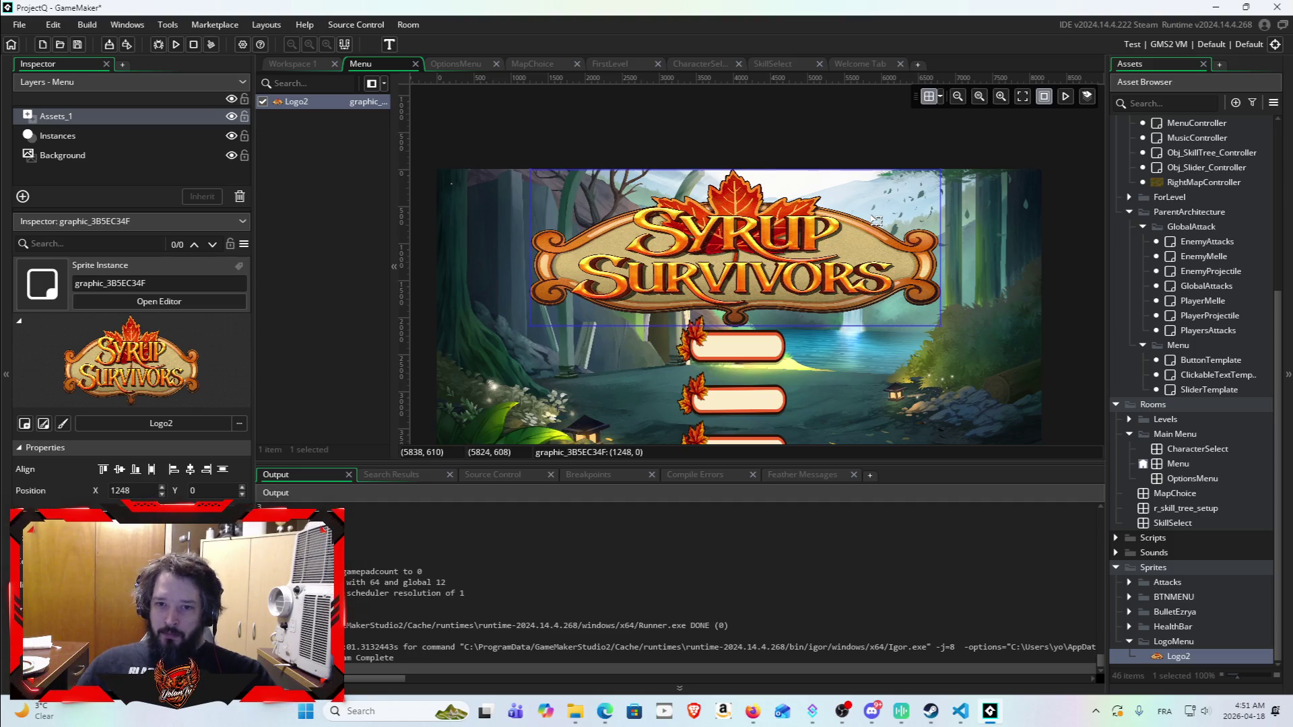
pyautogui.click(941, 356)
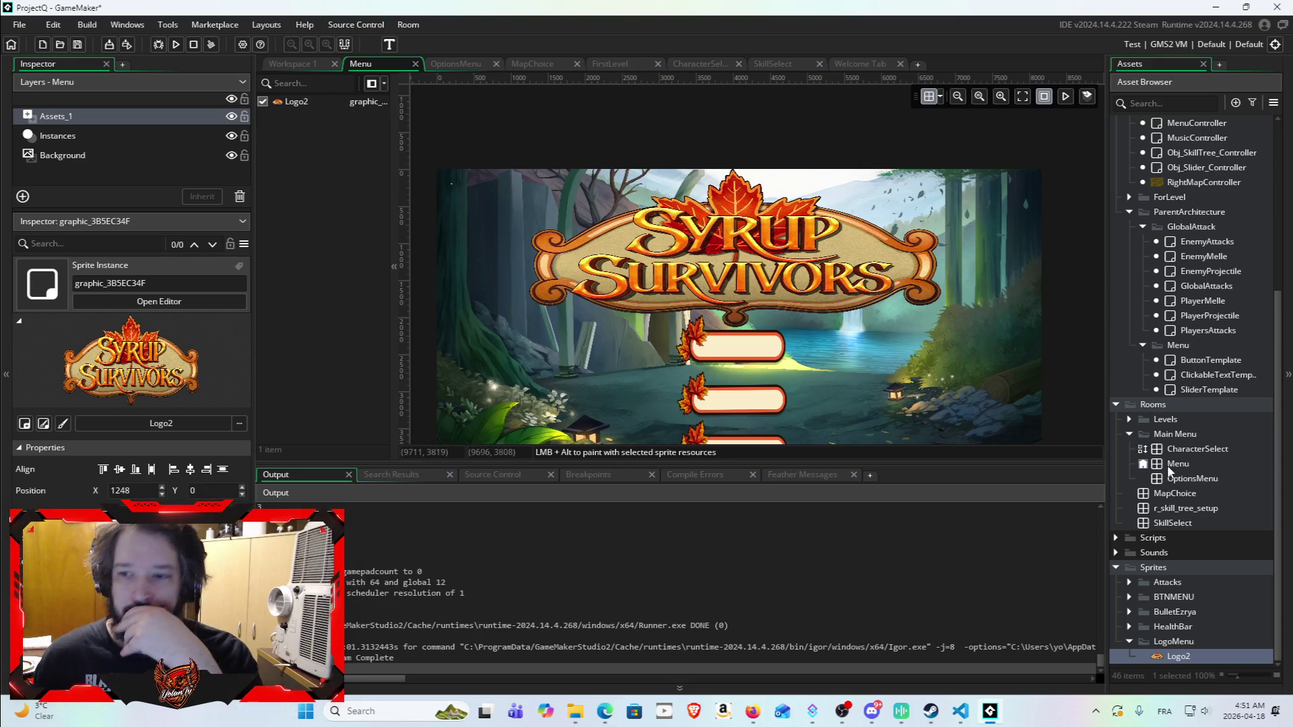
# Step: Collapse the Main Menu rooms folder and the LogoMenu sprites folder
pyautogui.click(1129, 435)
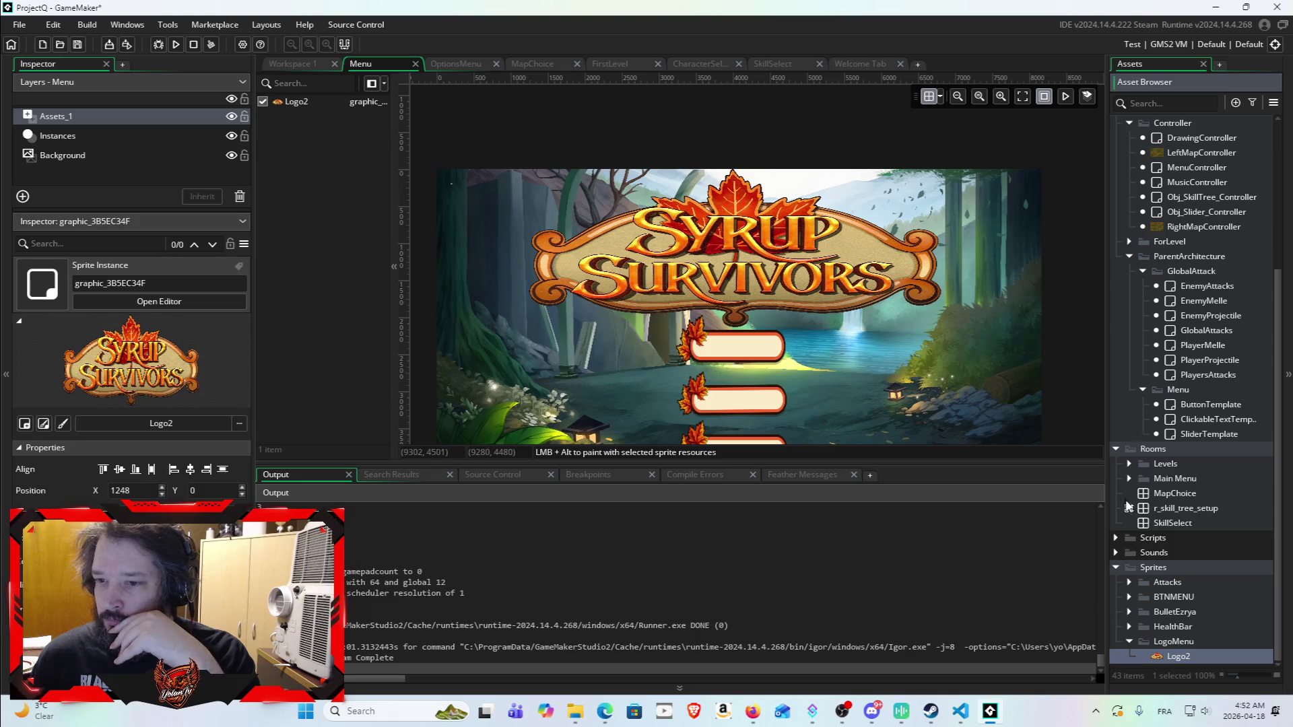
pyautogui.click(755, 717)
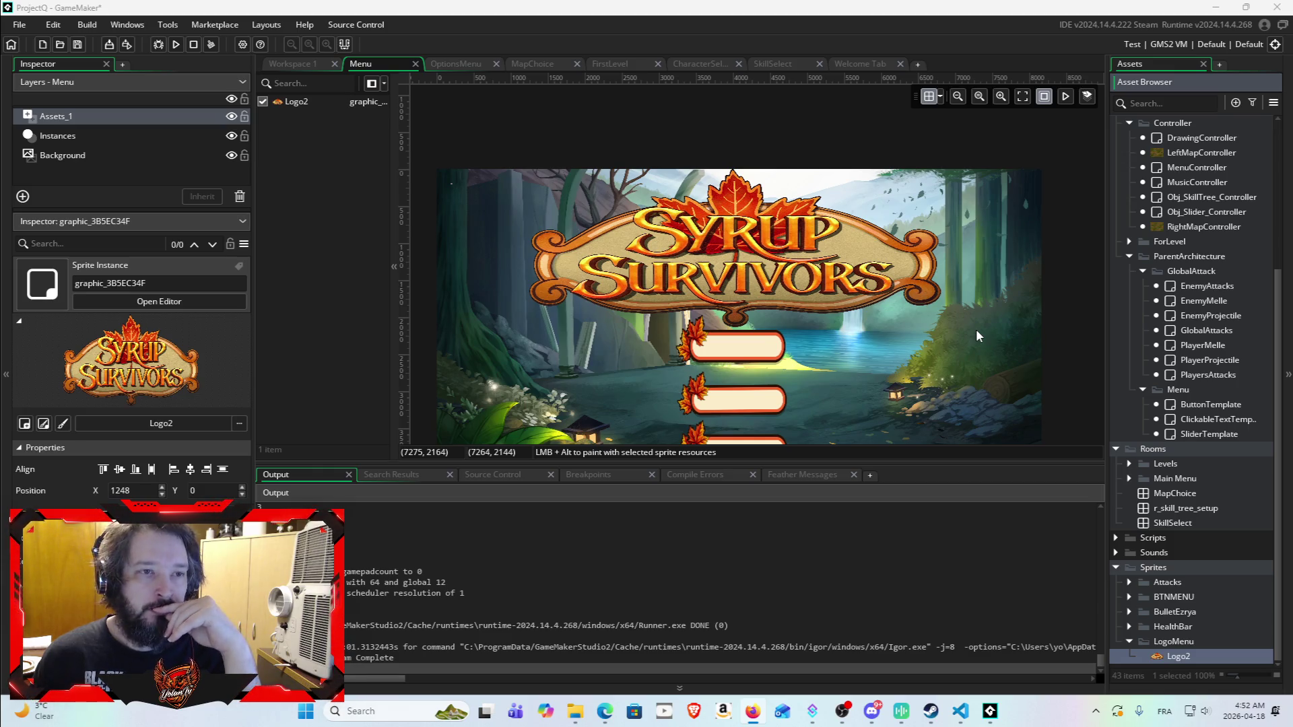
pyautogui.click(1128, 641)
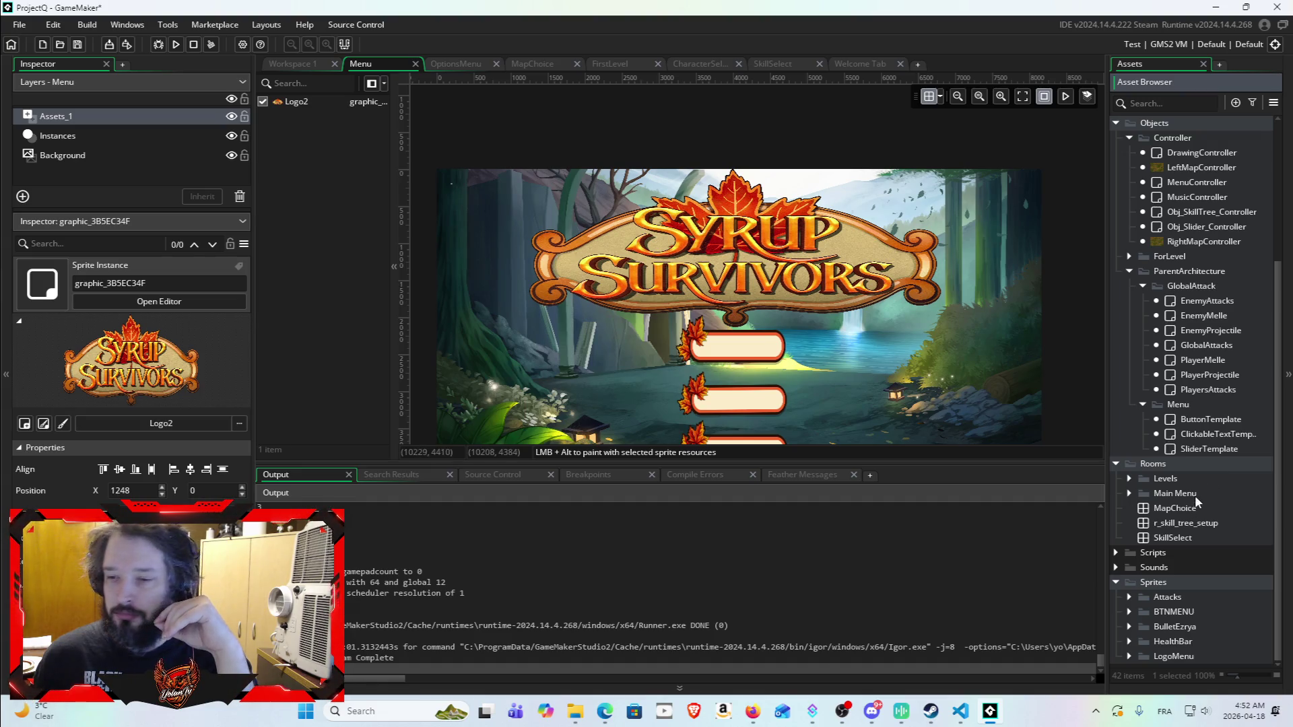
# Step: Create a group inside Sprites named AssetForFalingLeaves, then minimise GameMaker
pyautogui.rightClick(1154, 583)
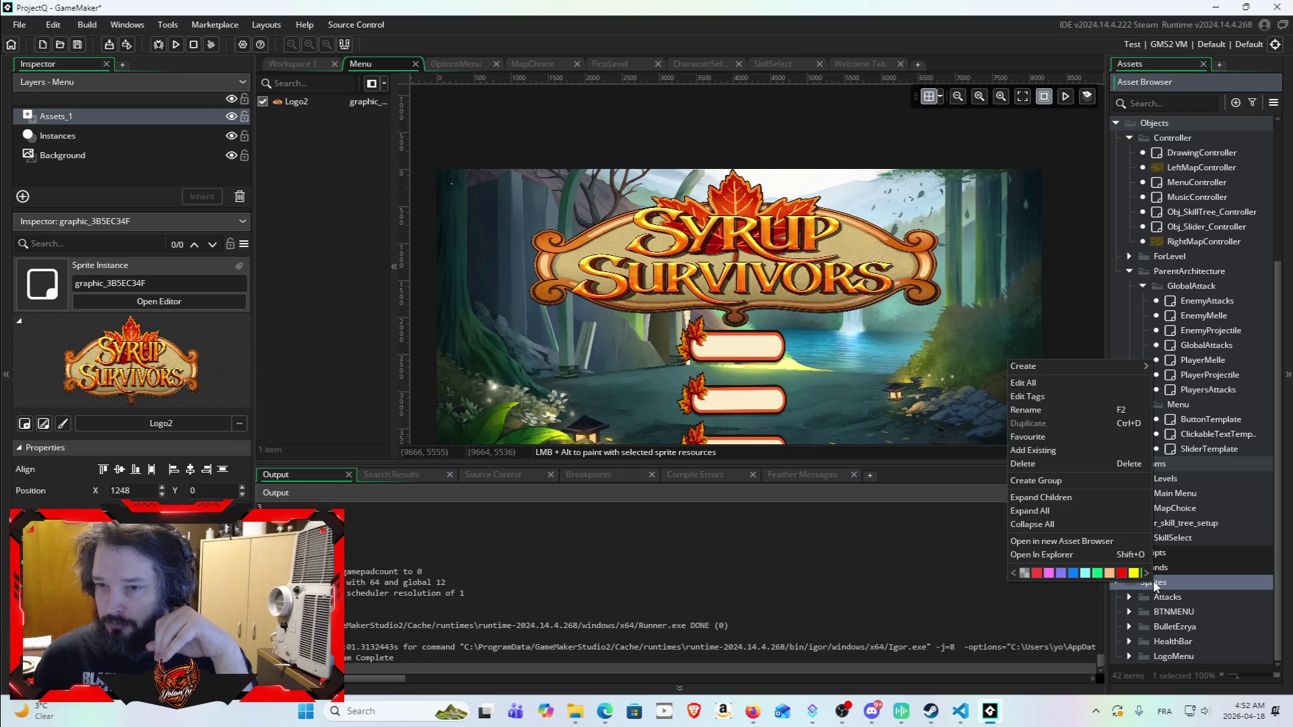
pyautogui.moveTo(1102, 368)
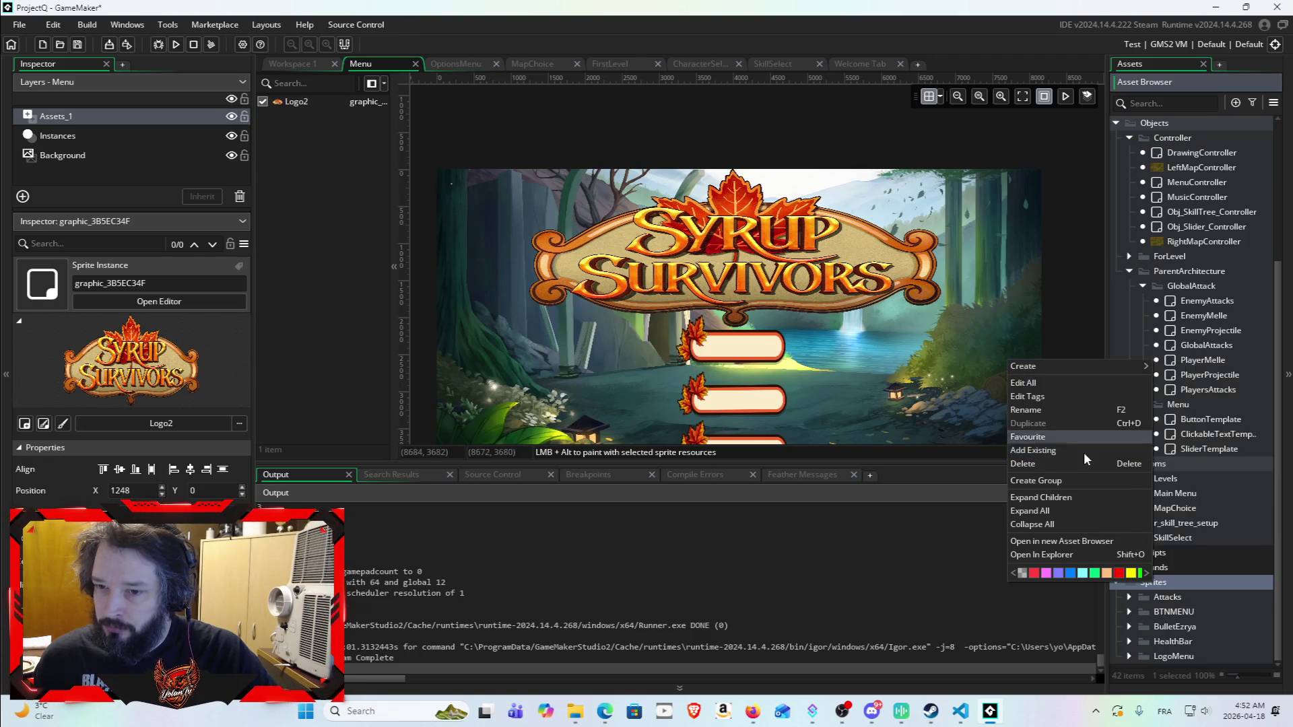
pyautogui.click(1084, 483)
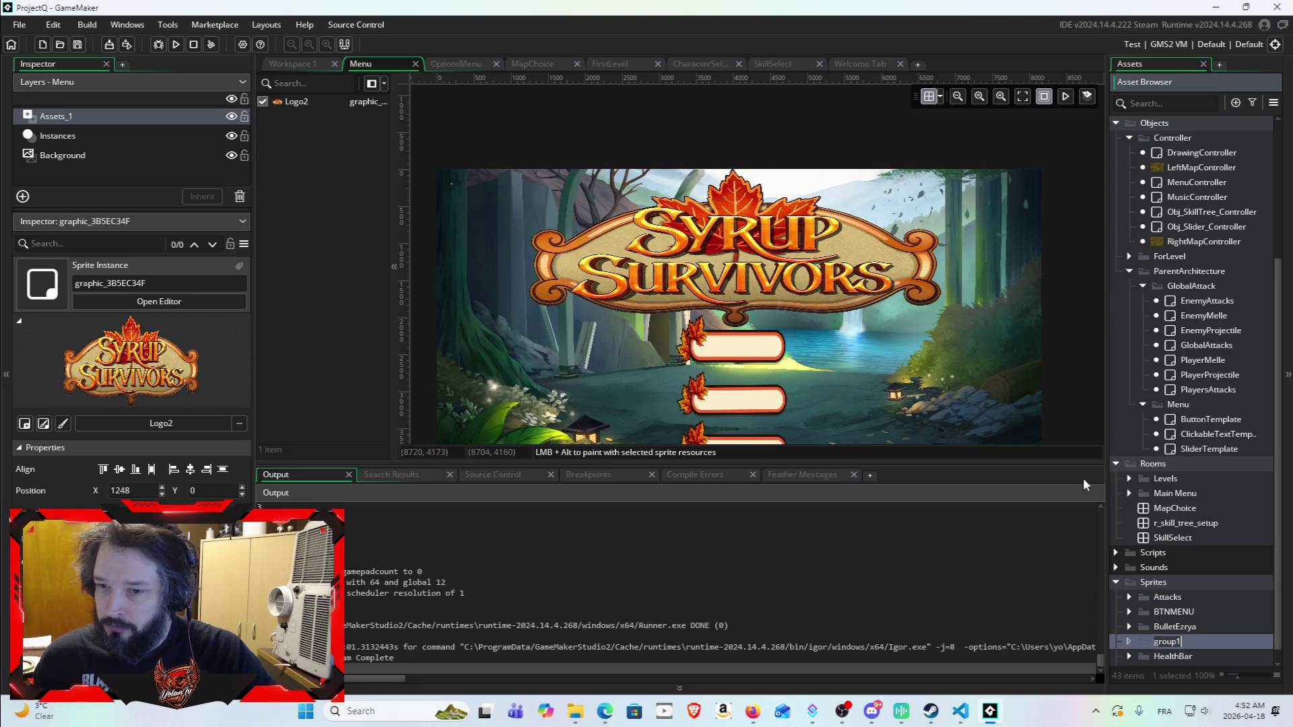
pyautogui.write('A')
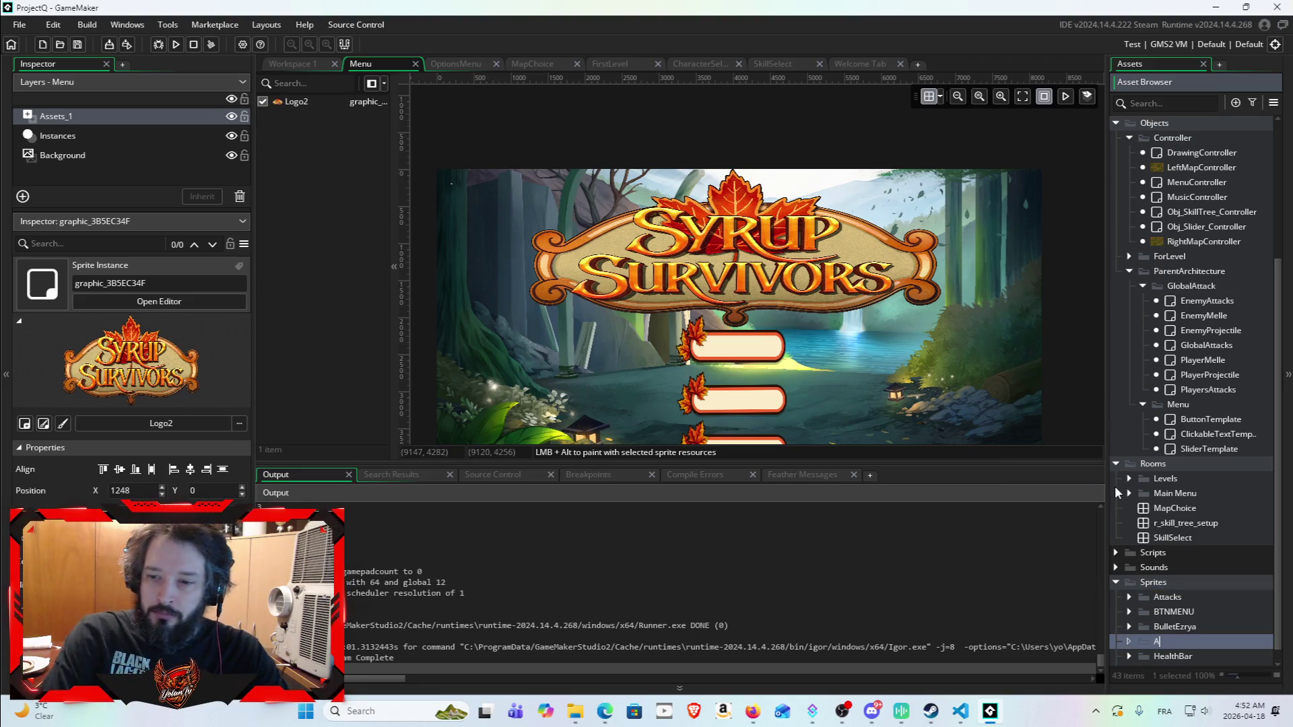
pyautogui.write('sse')
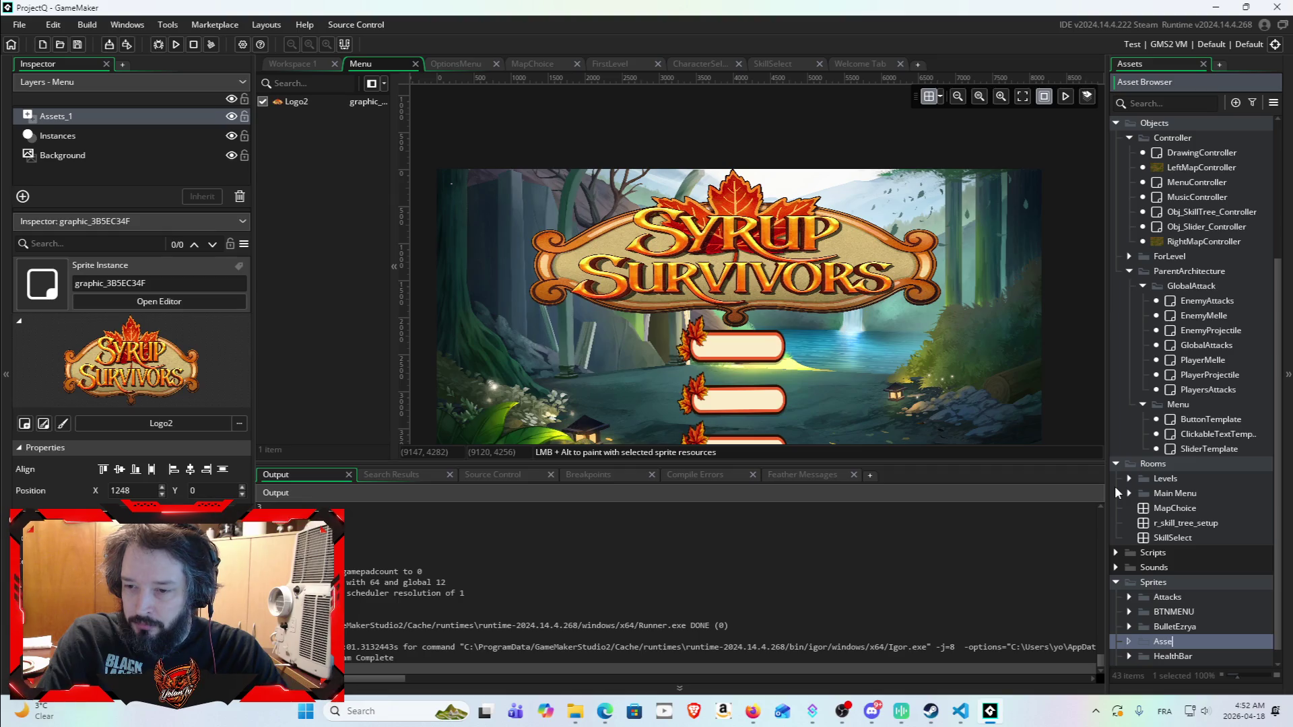
pyautogui.write('tfor')
pyautogui.press('BackSpace')
pyautogui.press('BackSpace')
pyautogui.press('BackSpace')
pyautogui.write('ForFalin')
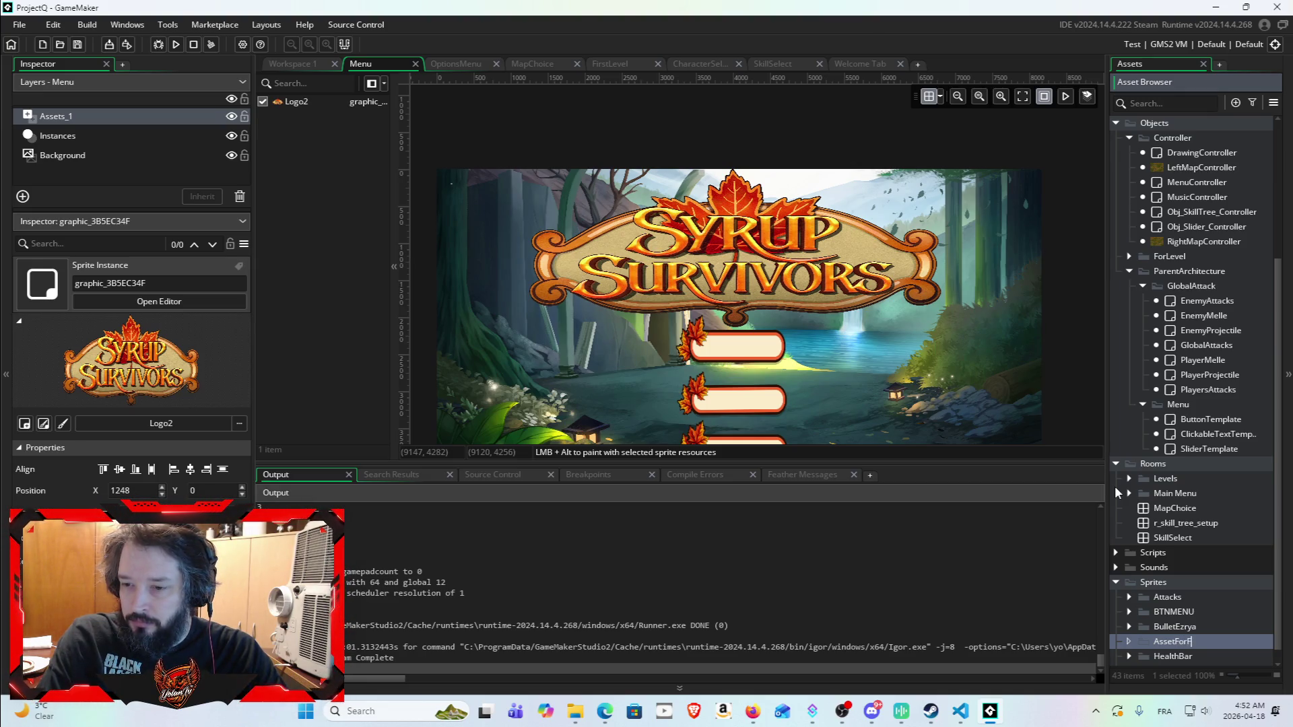
pyautogui.write('g')
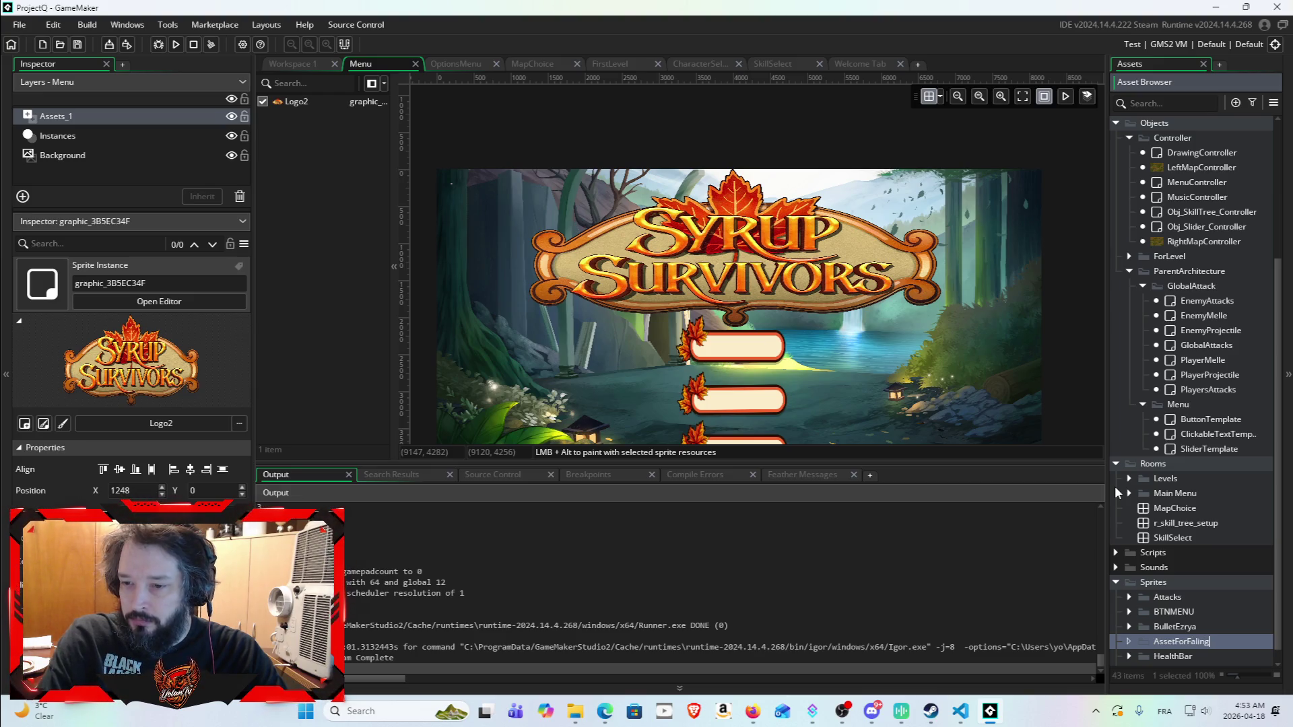
pyautogui.write('Leaves')
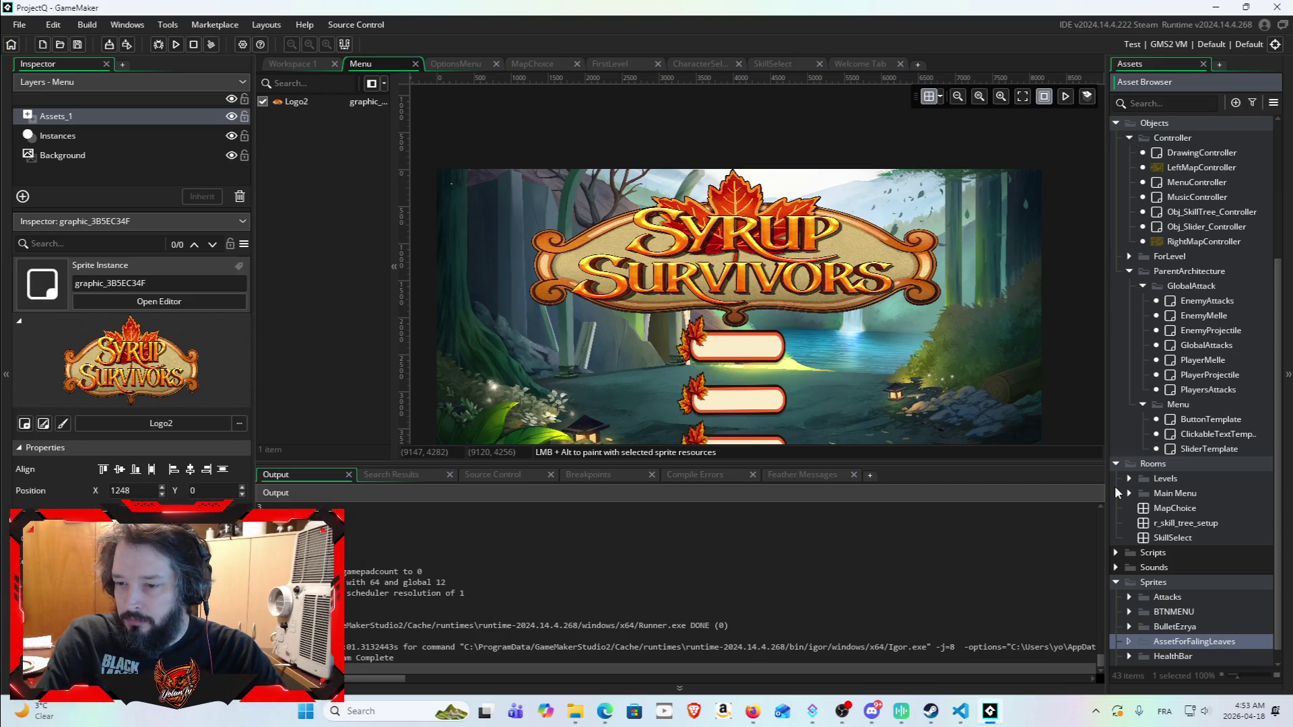
pyautogui.press('Return')
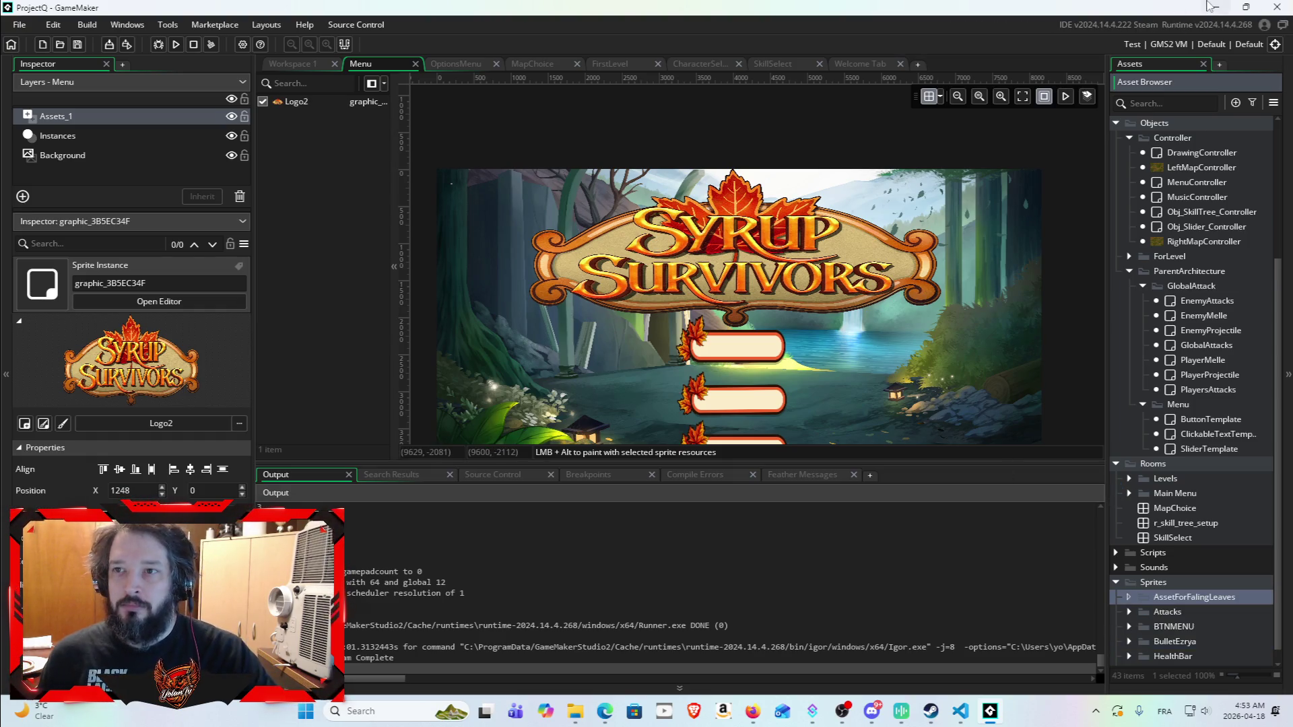
pyautogui.click(1216, 7)
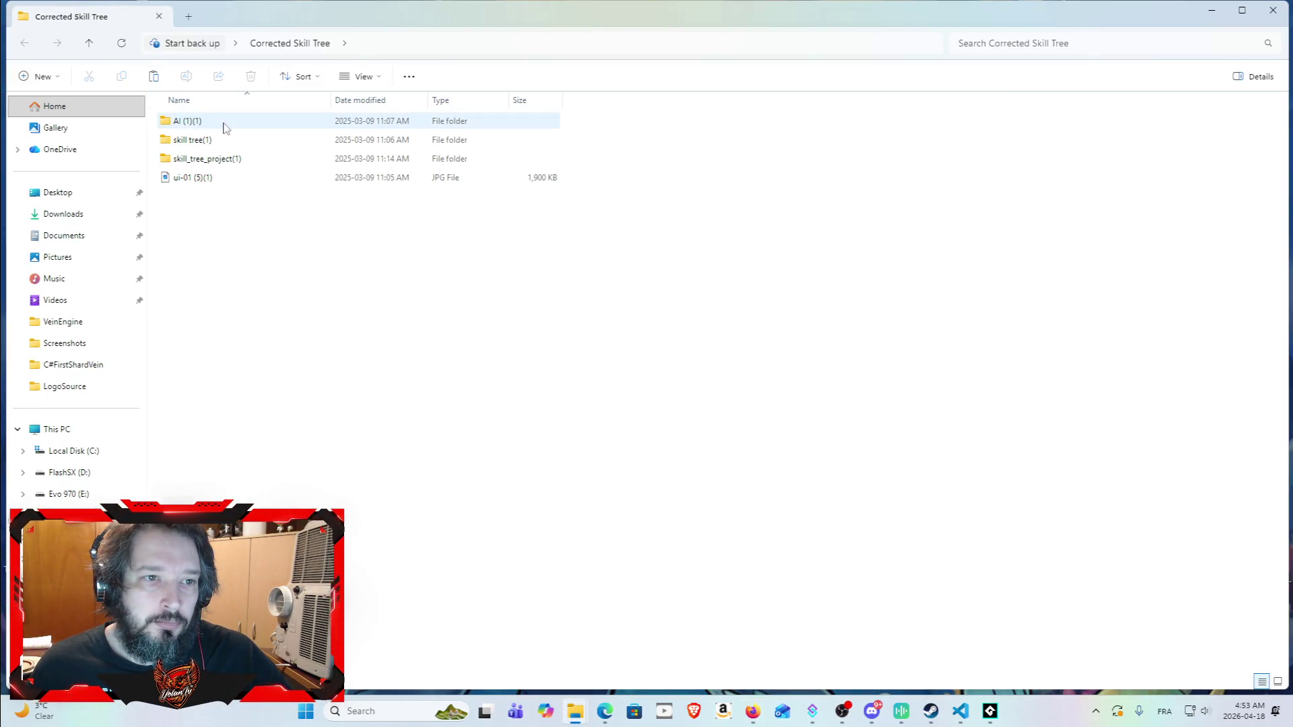
# Step: Browse skill_tree_project > sprites > v1_1_ > layers in File Explorer, then close it
pyautogui.doubleClick(253, 141)
pyautogui.doubleClick(194, 150)
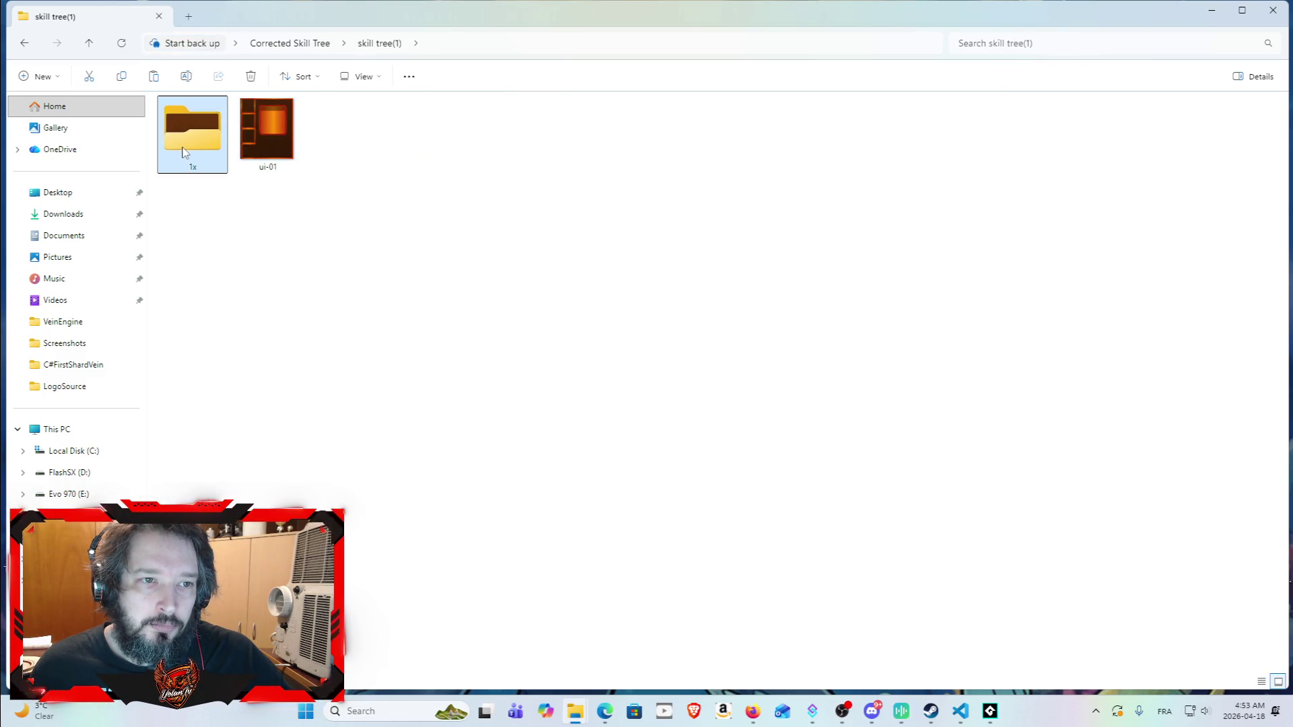
pyautogui.click(28, 44)
pyautogui.click(30, 46)
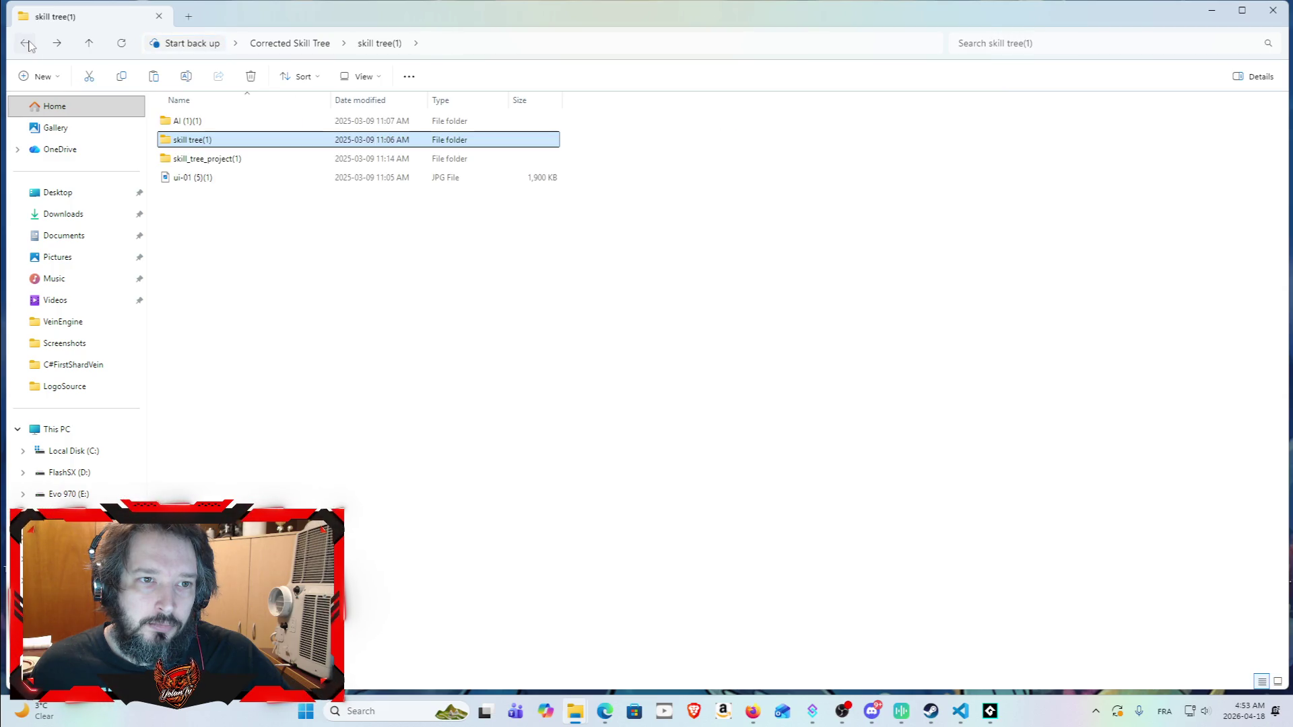
pyautogui.doubleClick(216, 159)
pyautogui.doubleClick(216, 124)
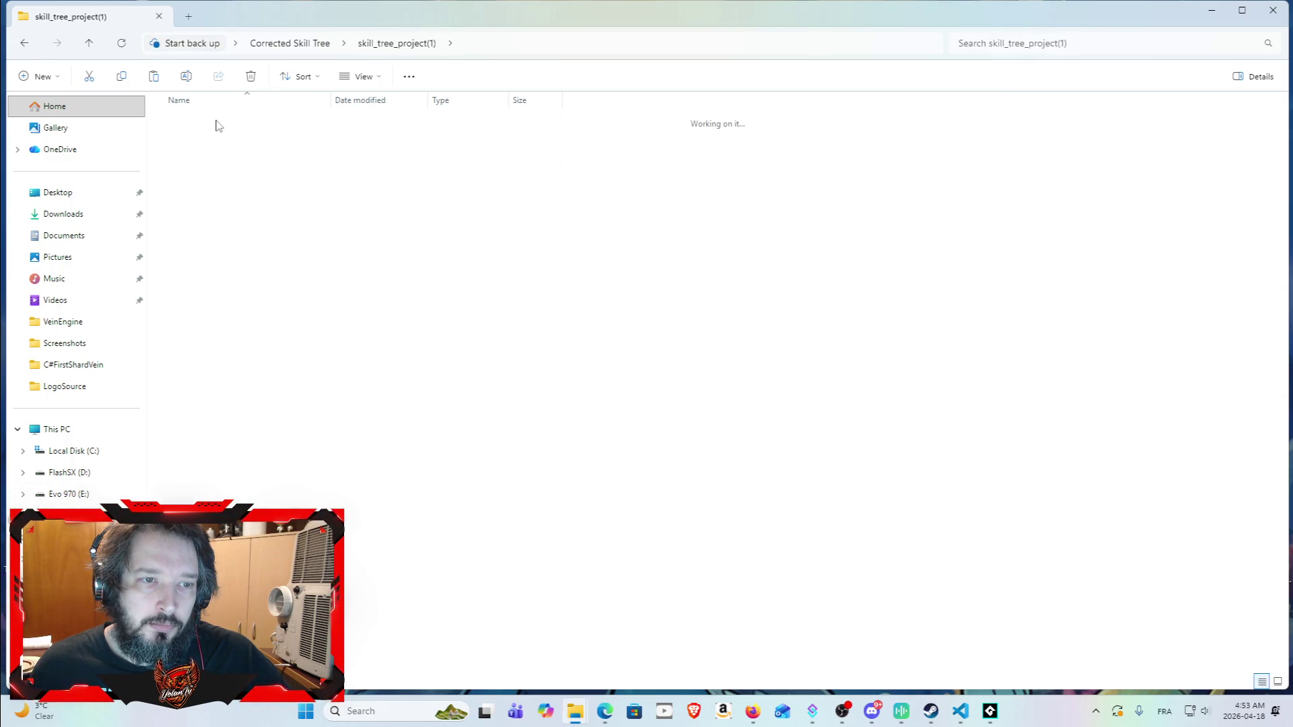
pyautogui.doubleClick(224, 216)
pyautogui.doubleClick(230, 215)
pyautogui.doubleClick(195, 122)
pyautogui.doubleClick(204, 122)
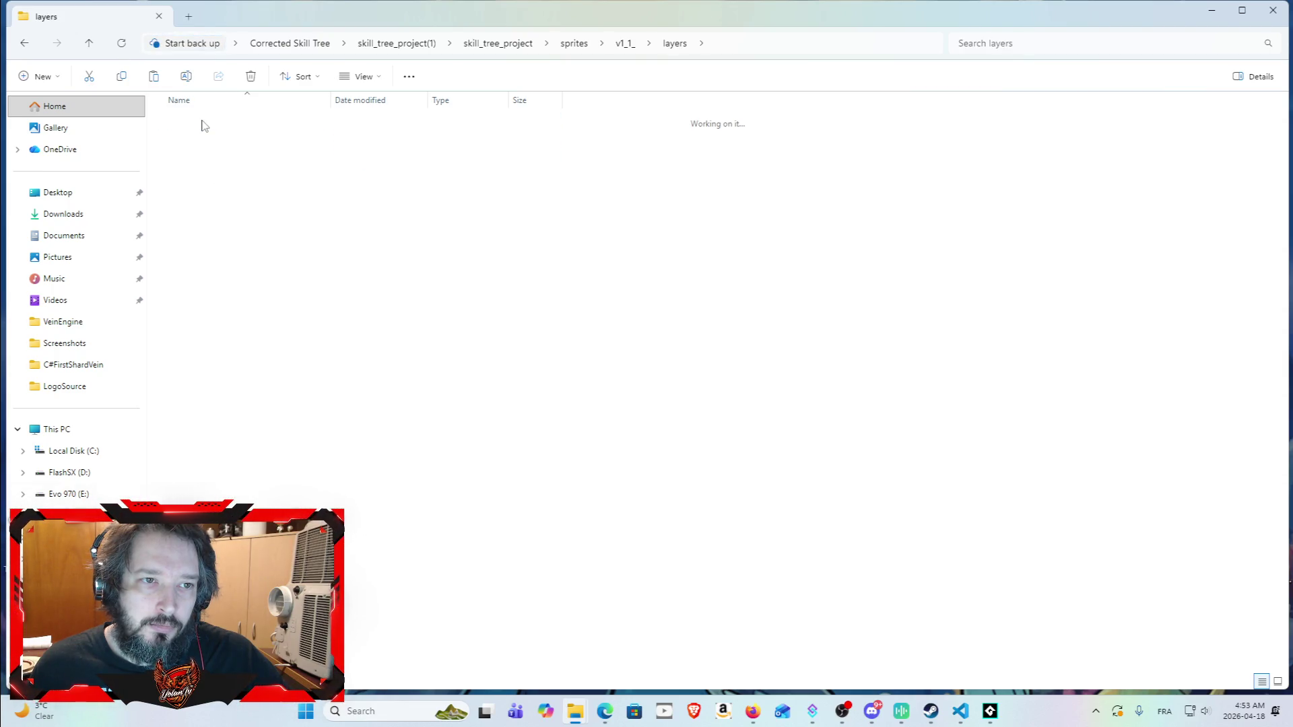
pyautogui.click(1273, 10)
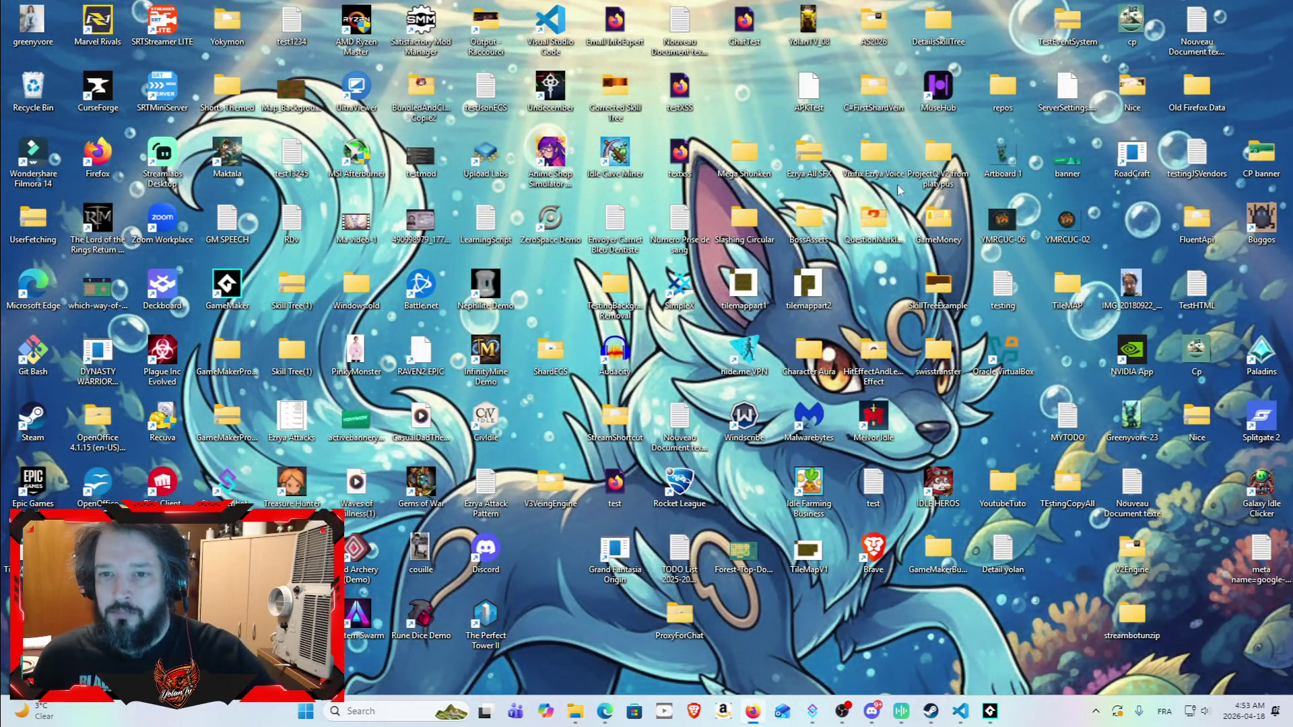
# Step: Open DetailsSkillTree > StyleFinal and select the mapleleaf and image113 images
pyautogui.doubleClick(873, 222)
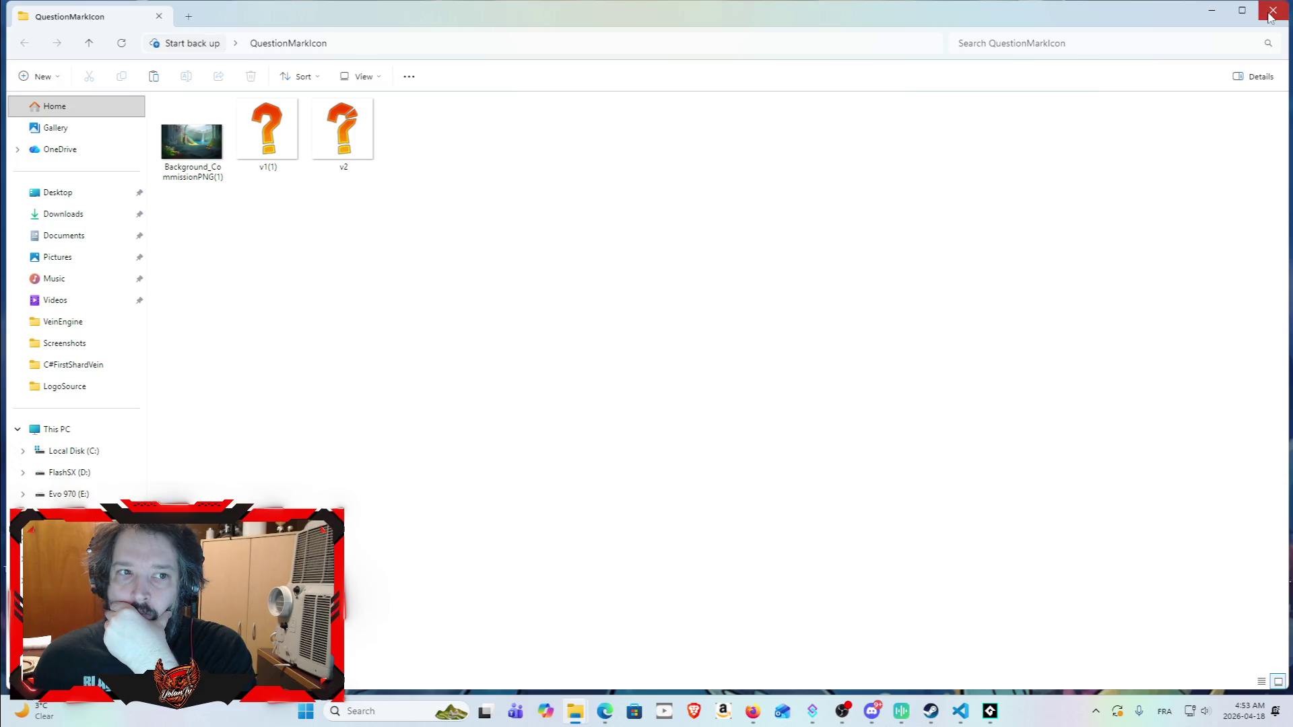
pyautogui.click(1272, 10)
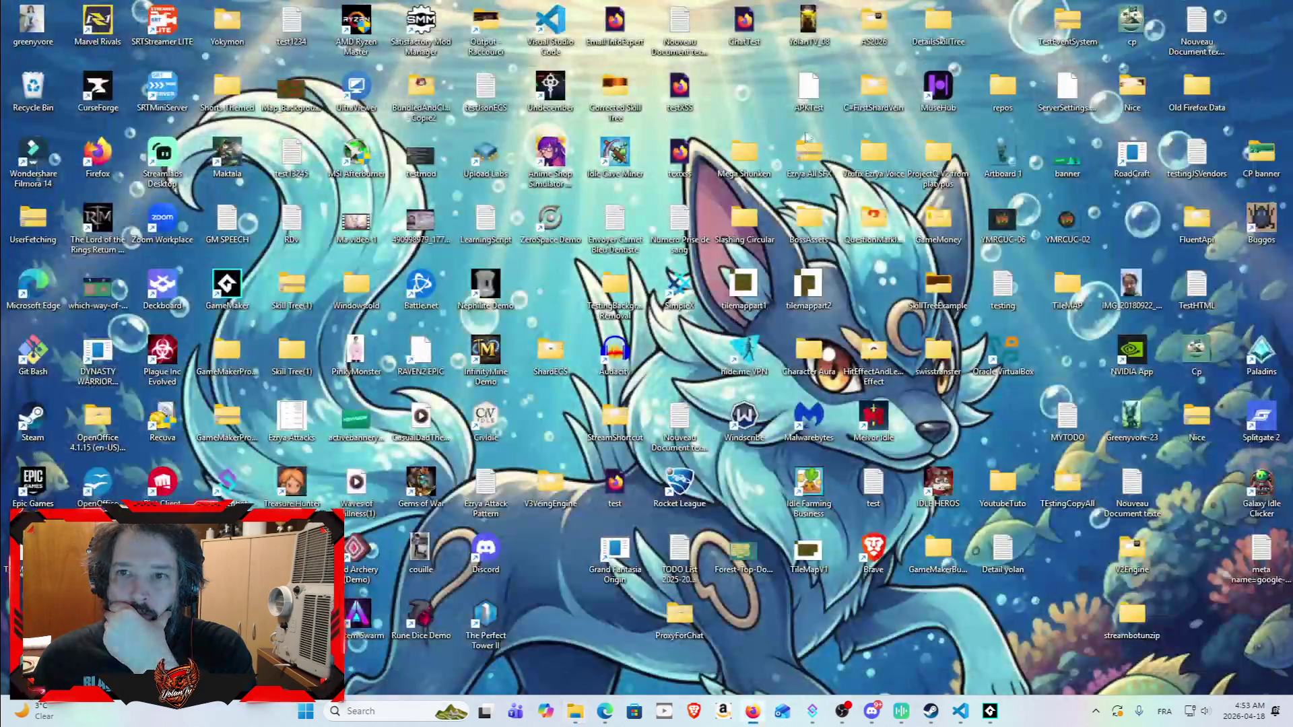
pyautogui.doubleClick(940, 32)
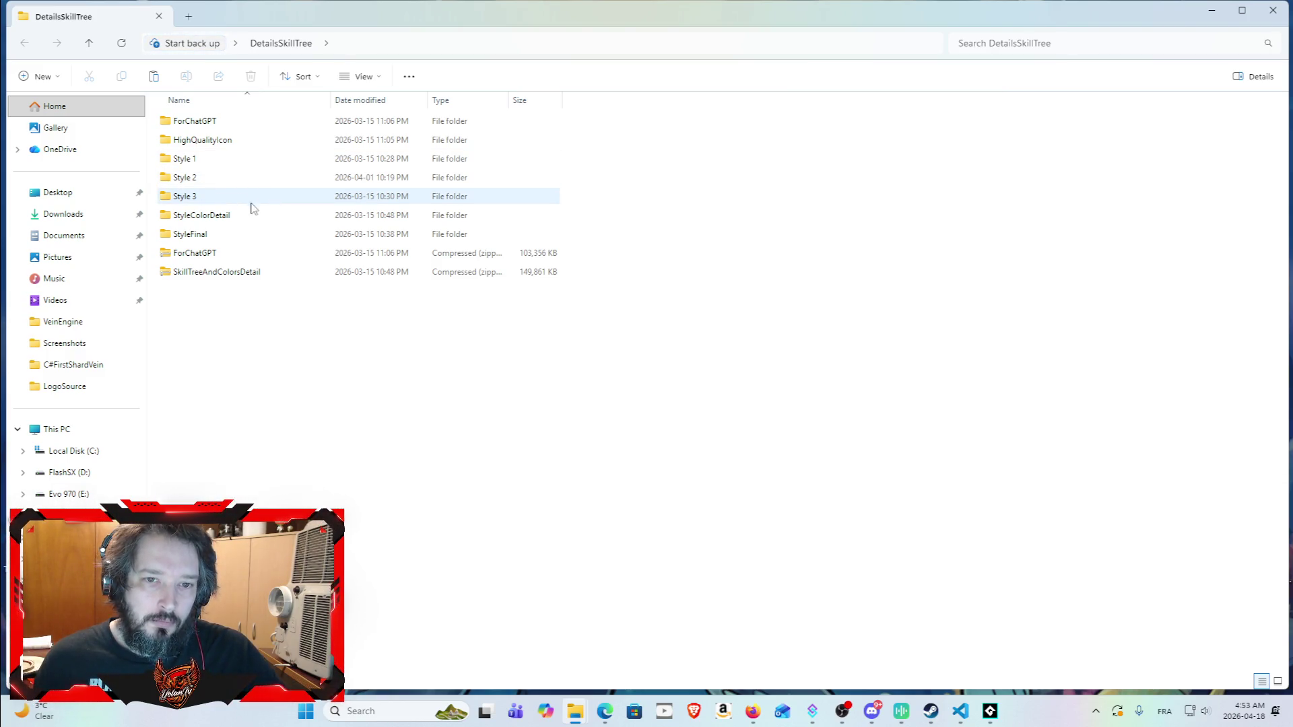
pyautogui.click(275, 241)
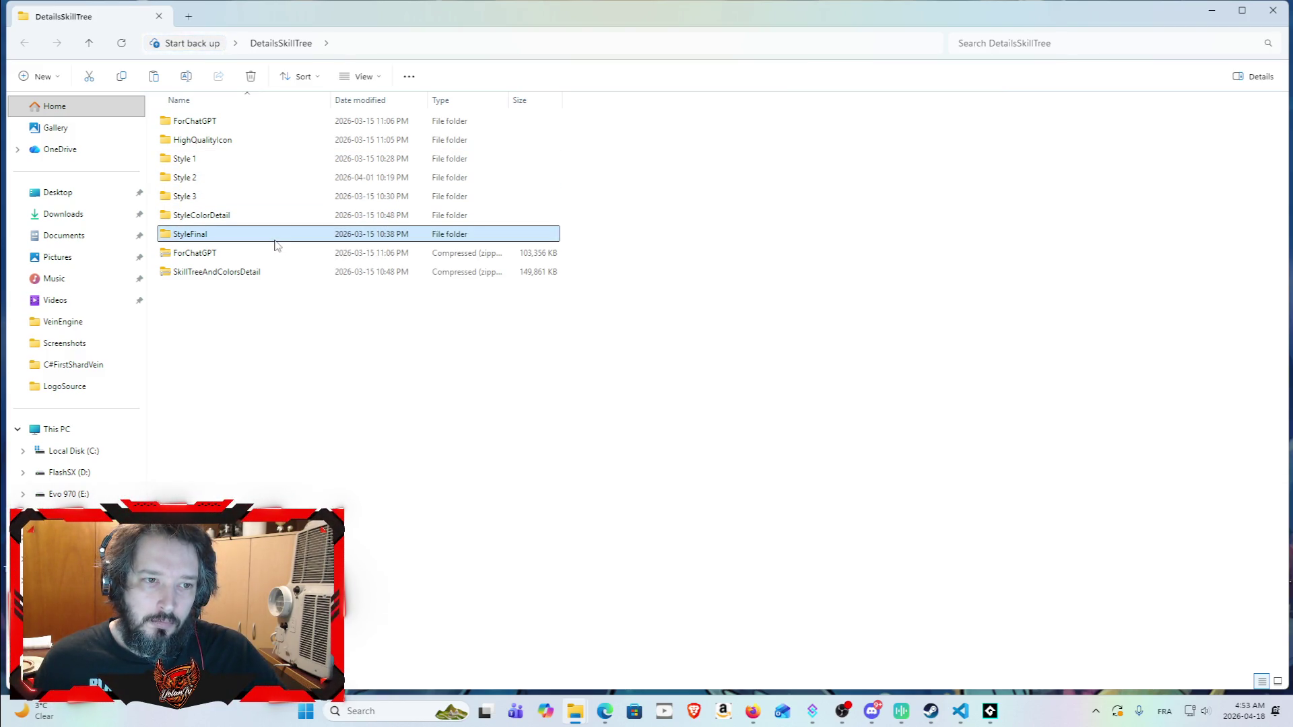
pyautogui.doubleClick(274, 241)
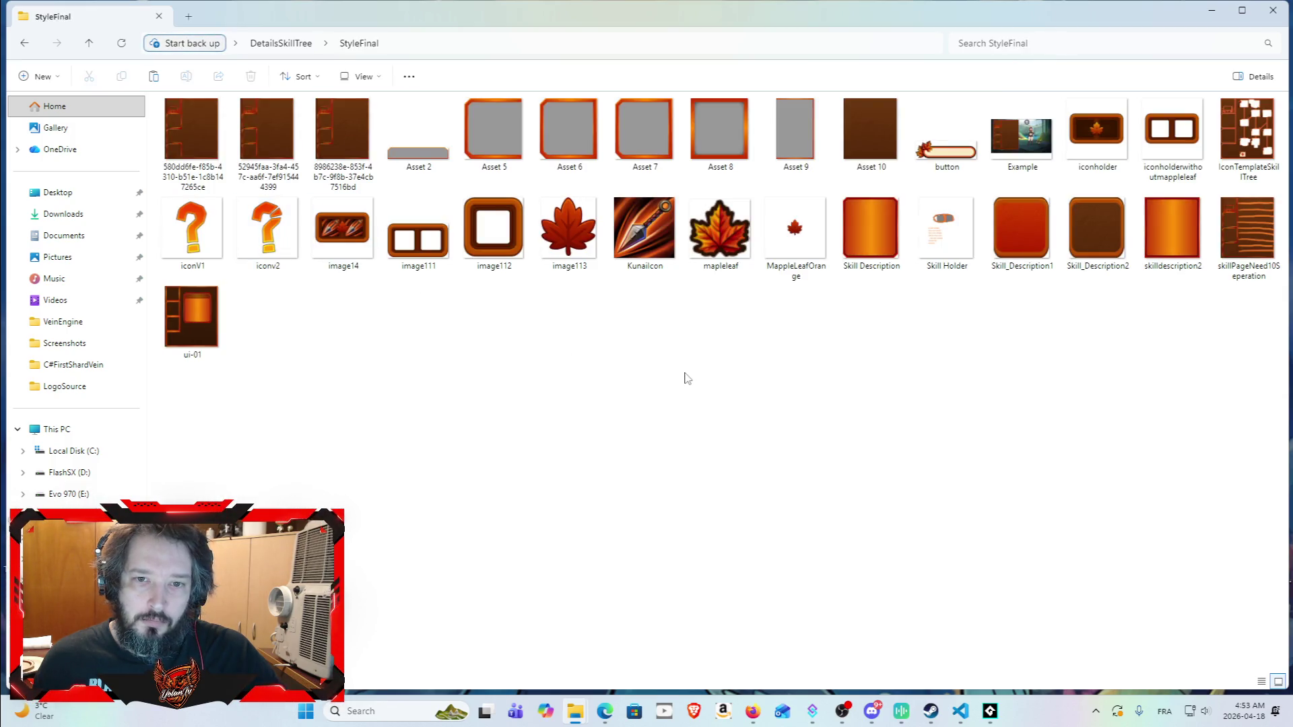
pyautogui.click(720, 226)
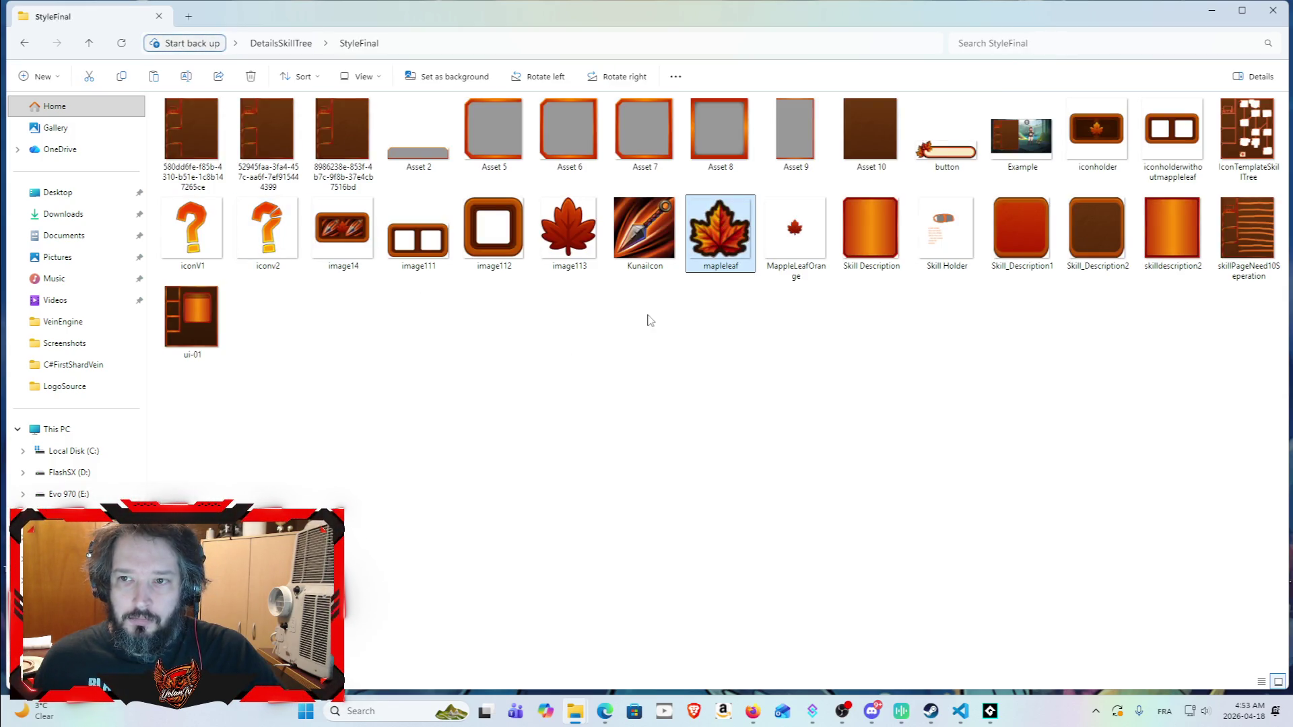
pyautogui.keyDown('ctrl'); pyautogui.click(577, 230); pyautogui.keyUp('ctrl')
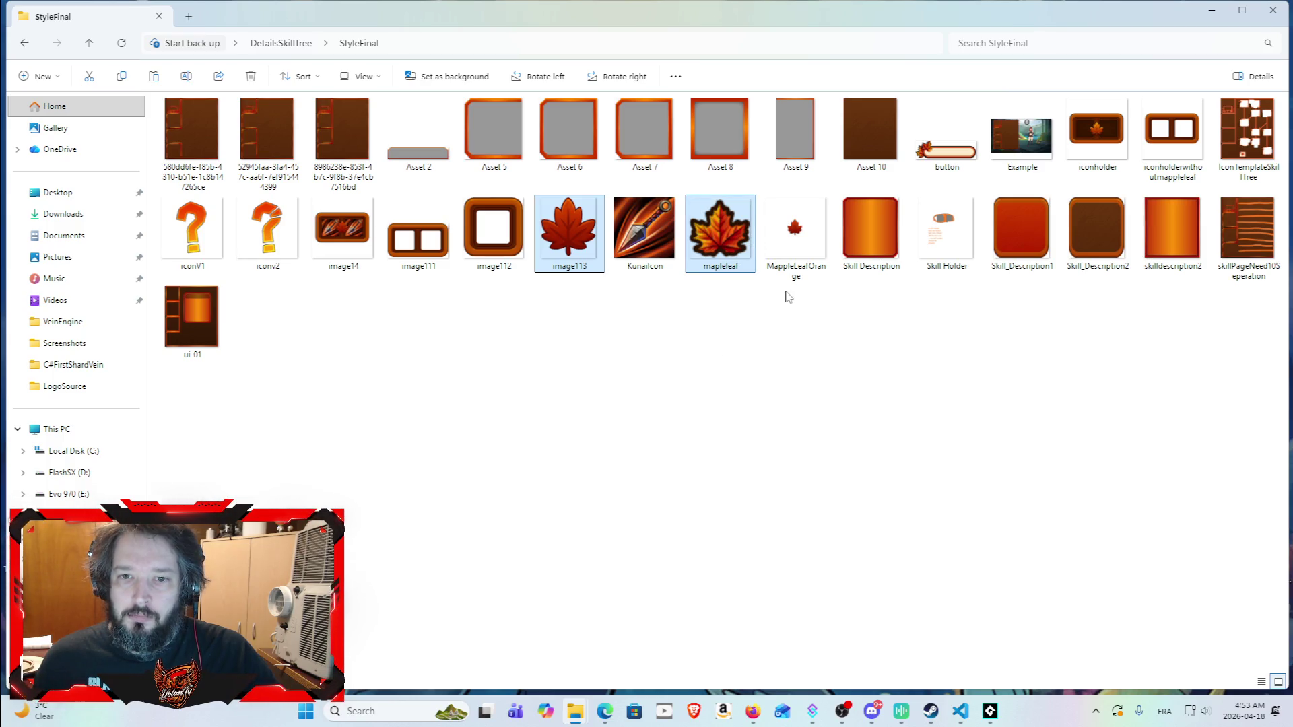
pyautogui.click(1215, 12)
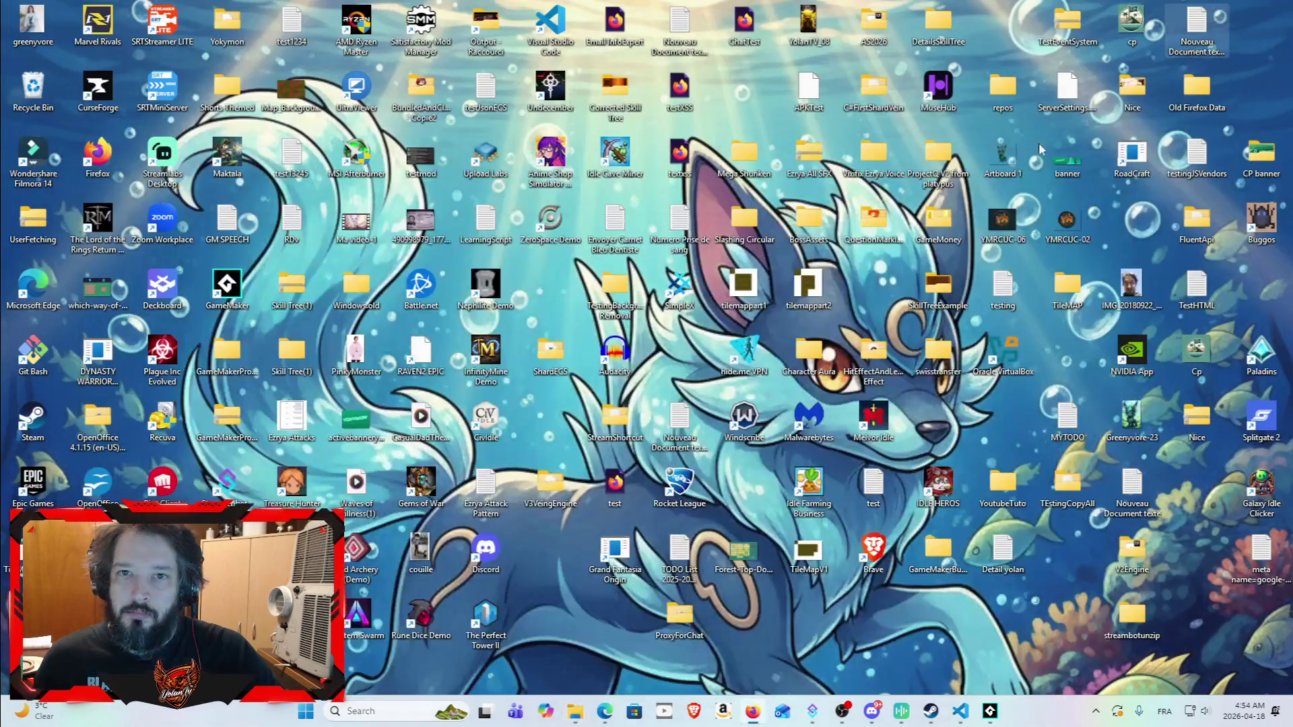
# Step: Open chatgpt.com in a new browser tab
pyautogui.moveTo(753, 699)
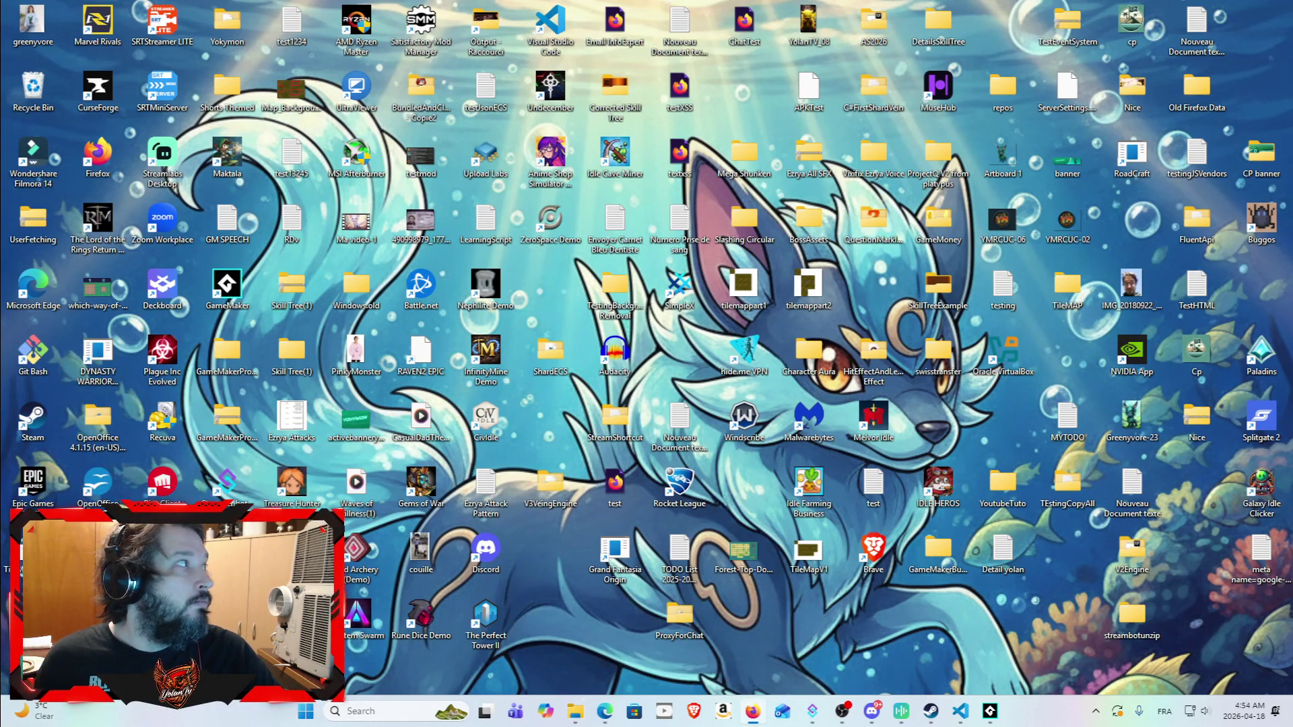
pyautogui.hotkey('alt', 'Tab')
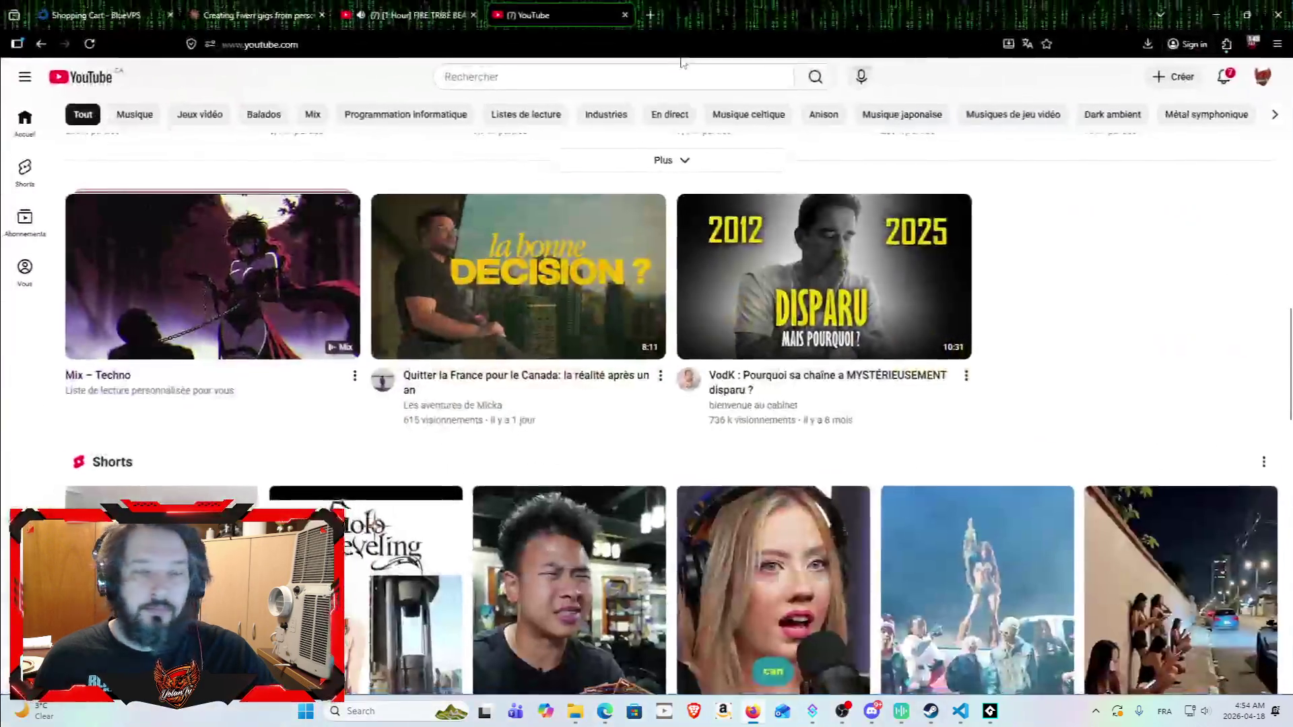
pyautogui.click(657, 22)
pyautogui.write('chat')
pyautogui.press('Return')
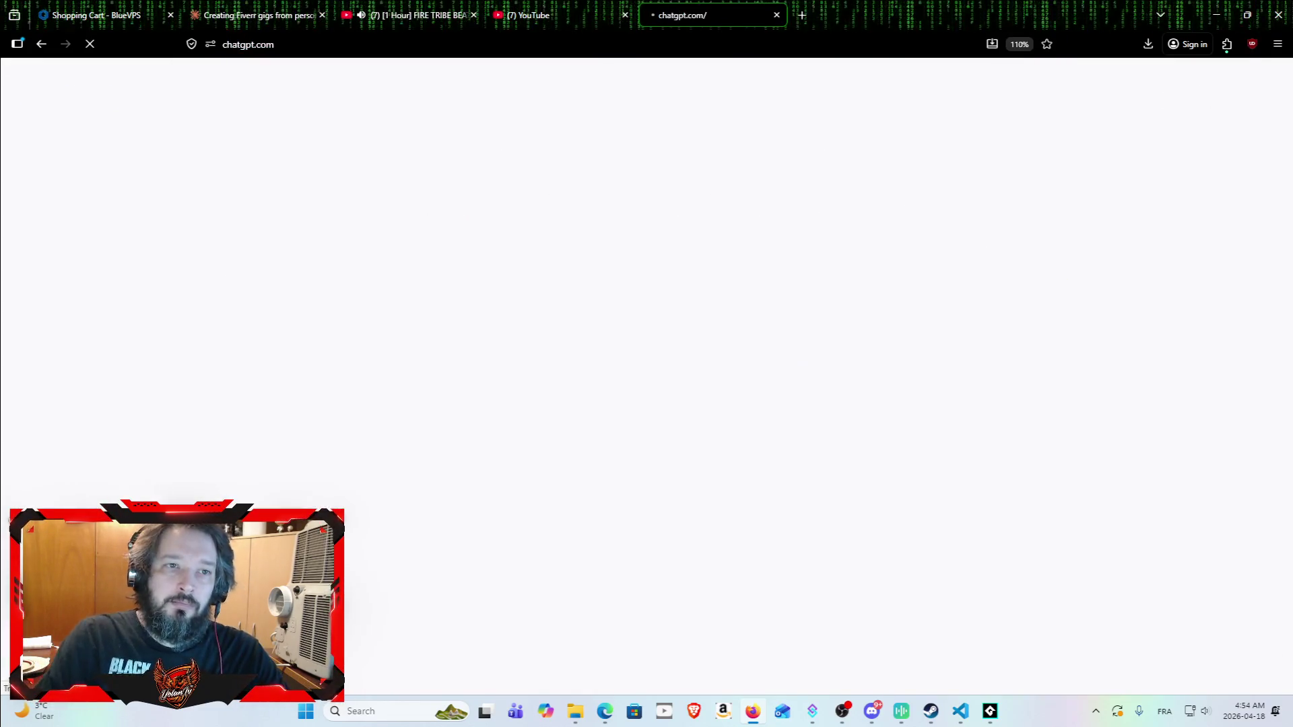
# Step: Attach the two maple leaf images to the ChatGPT prompt, removing the extra third one
pyautogui.hotkey('ctrl', 'v')
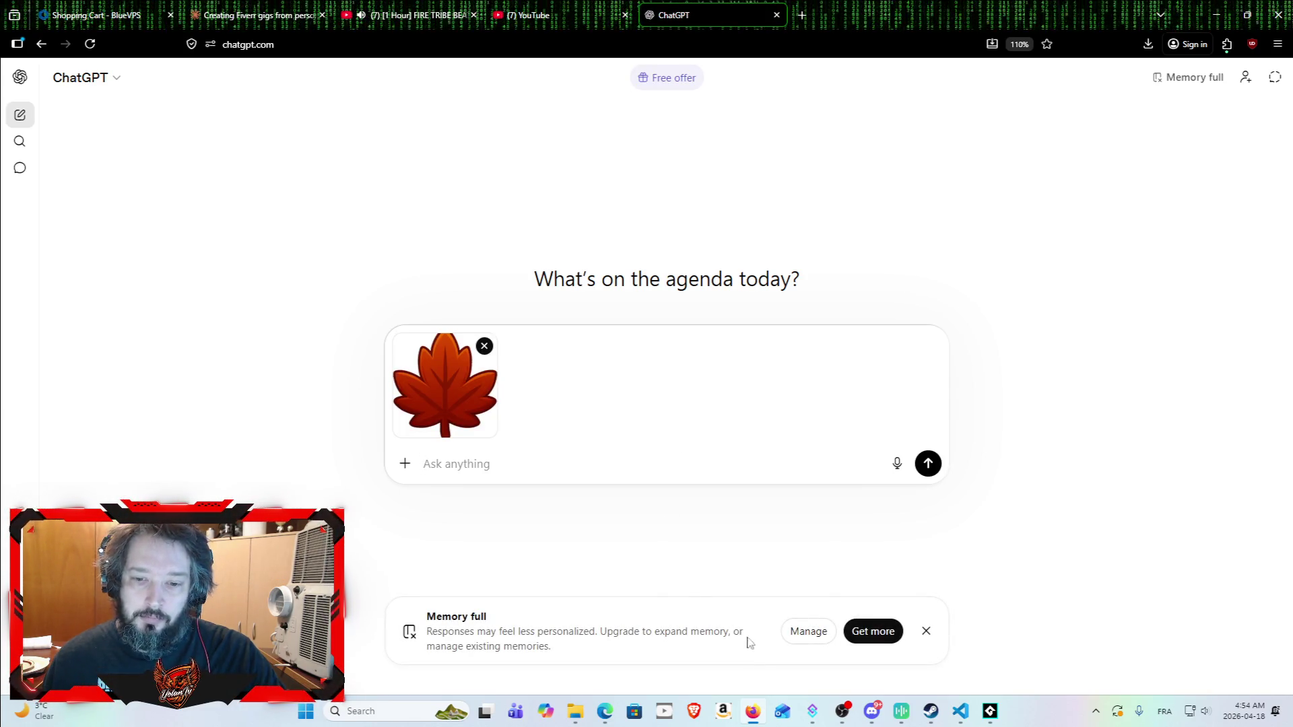
pyautogui.moveTo(575, 711)
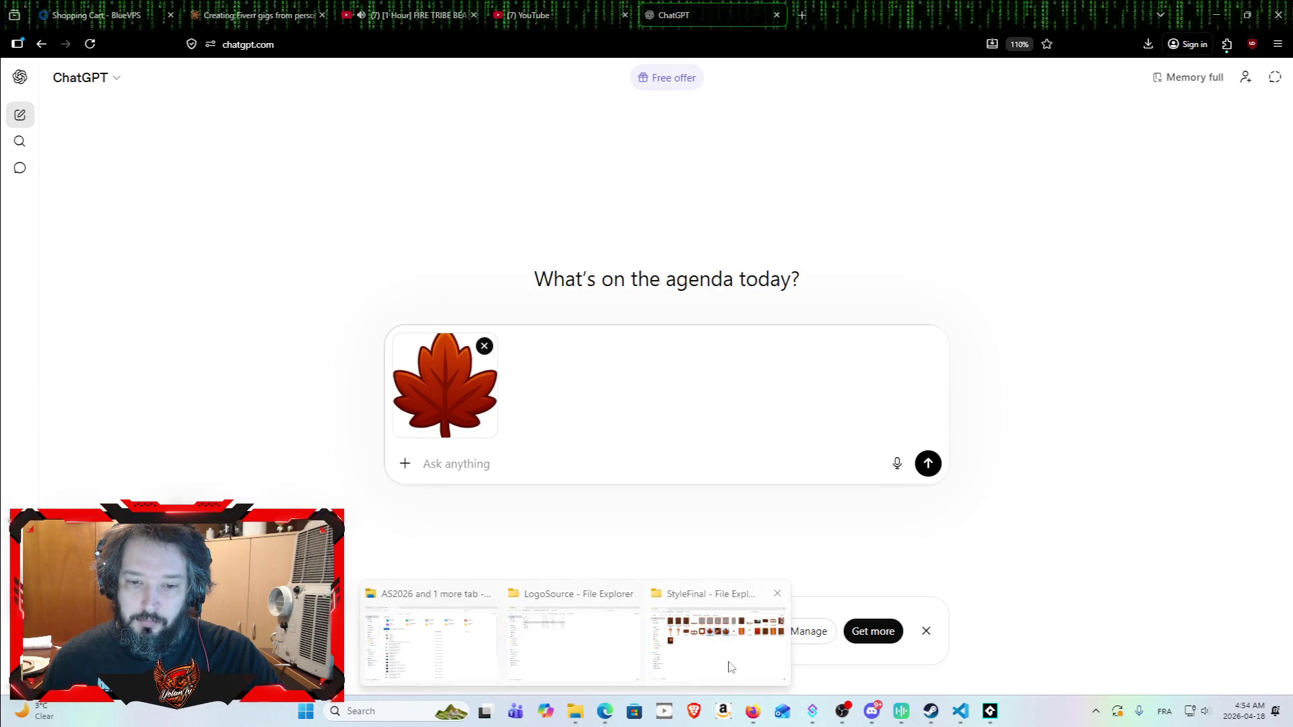
pyautogui.click(731, 667)
pyautogui.moveTo(783, 22); pyautogui.dragTo(803, 446)
pyautogui.moveTo(742, 654)
pyautogui.mouseDown()
pyautogui.moveTo(612, 370)
pyautogui.moveTo(597, 390)
pyautogui.mouseUp()
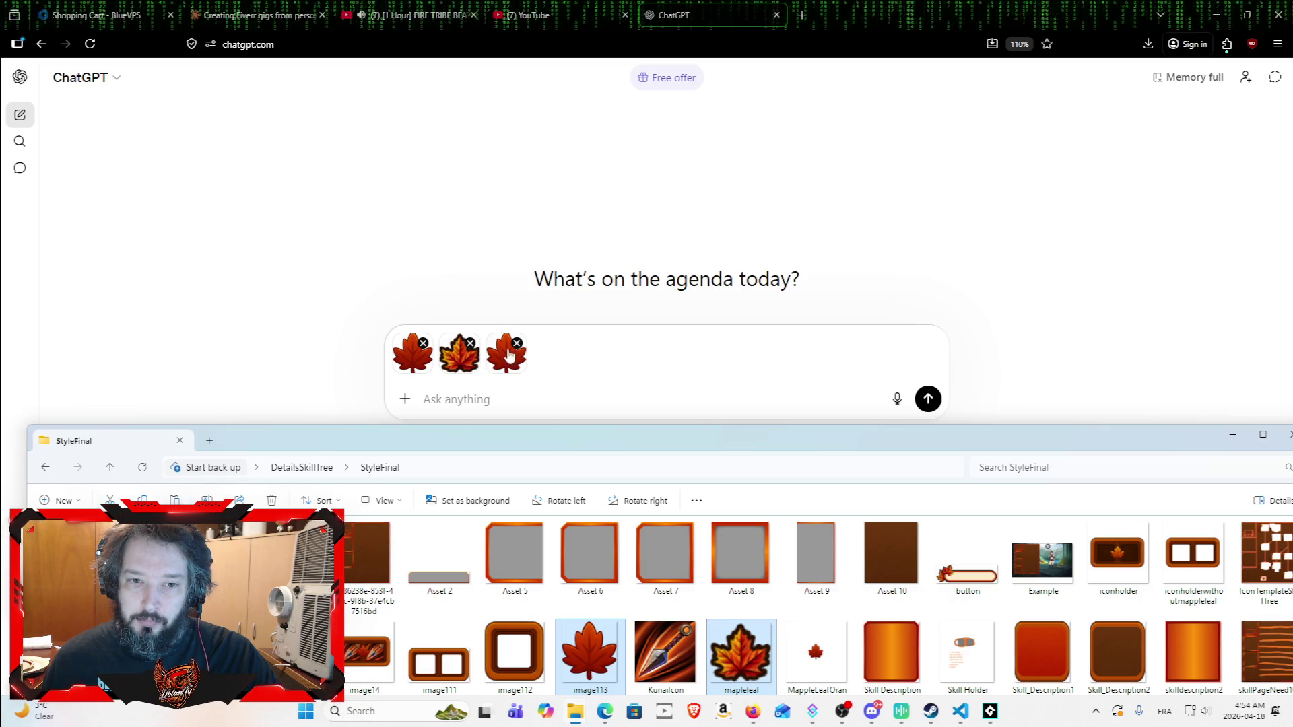
pyautogui.click(516, 343)
# Step: Request 2-3 more of the leaves in lighter tones on a transparent background
pyautogui.write('can ytou')
pyautogui.write('ou gen')
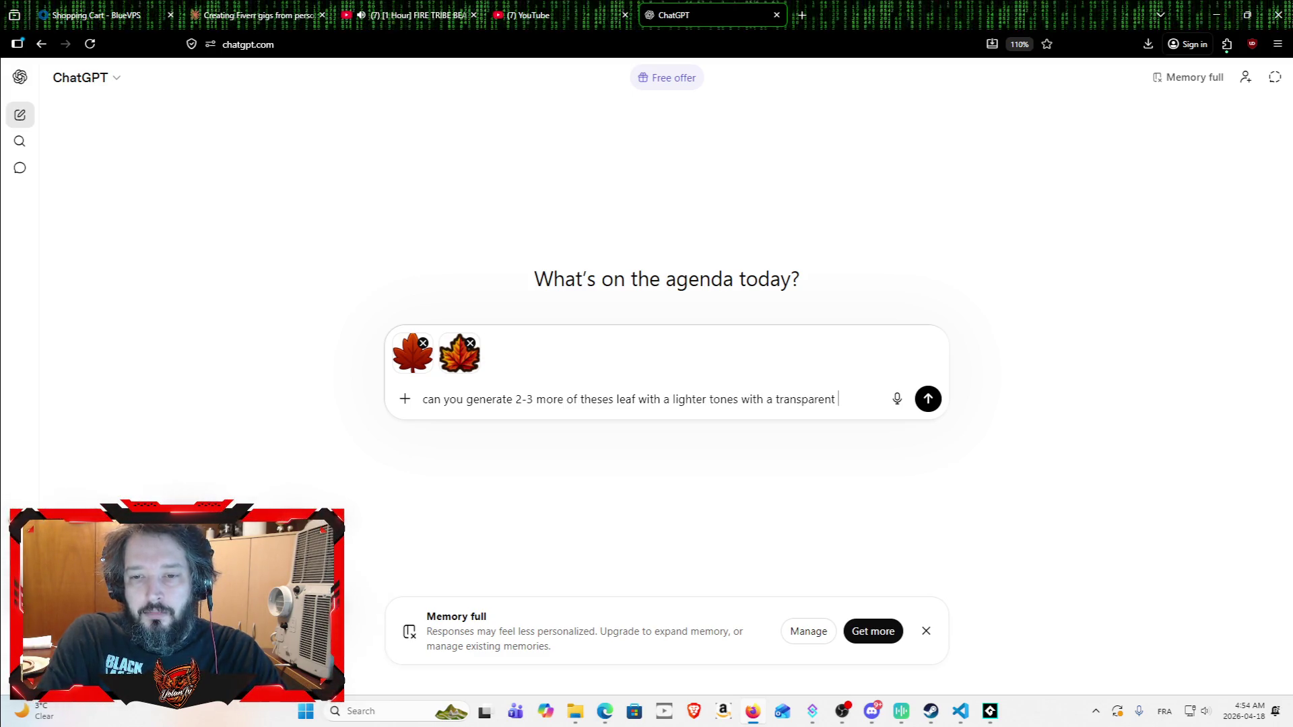
pyautogui.write('ound')
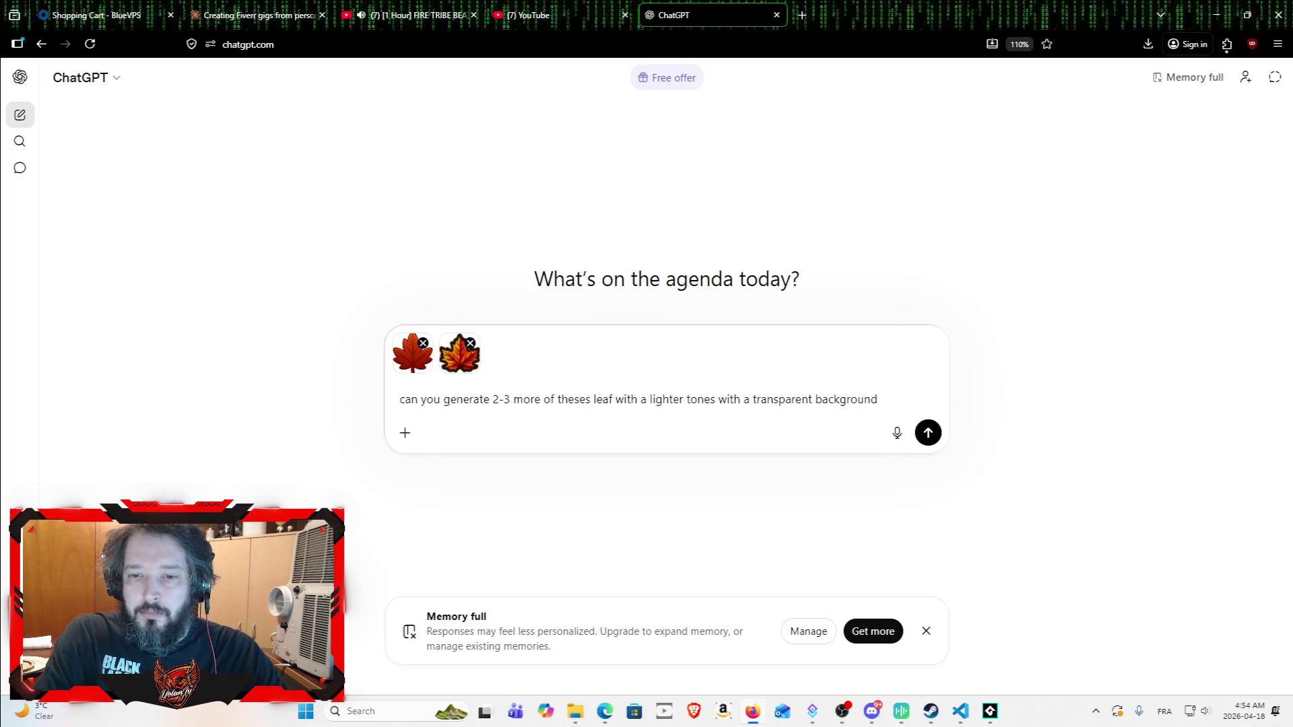
pyautogui.press('Return')
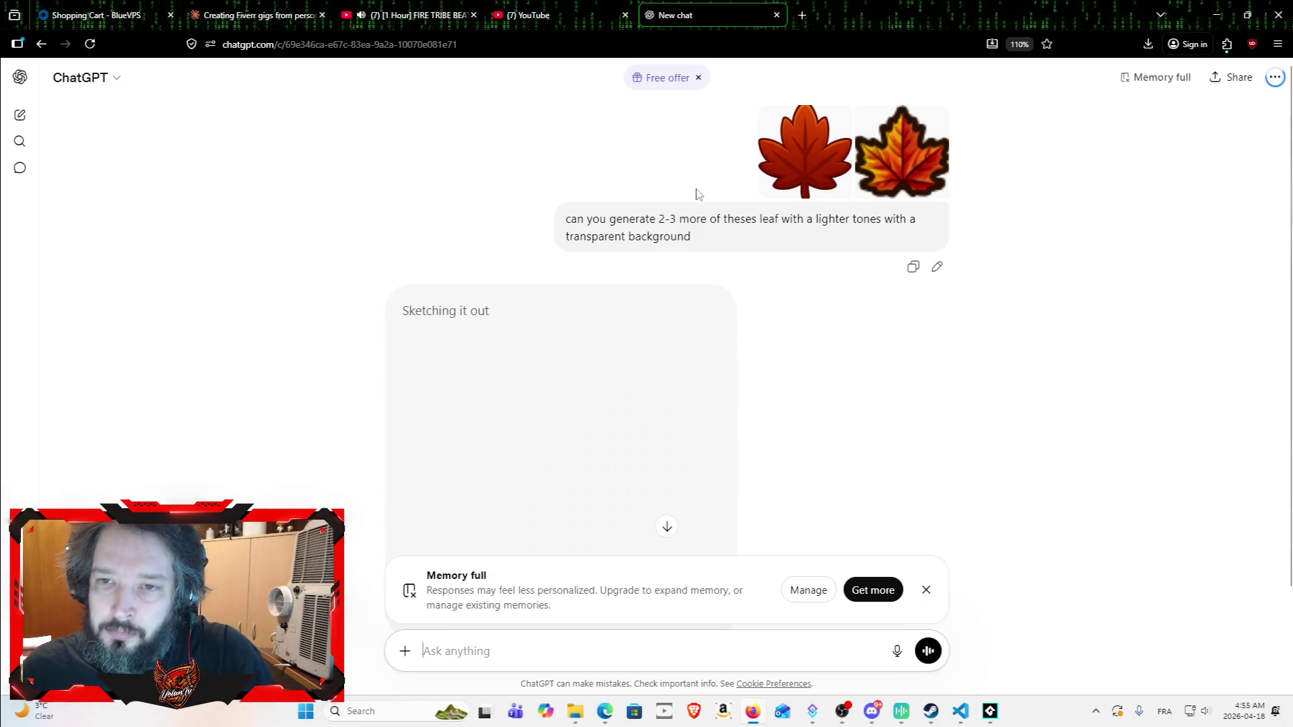
pyautogui.click(451, 7)
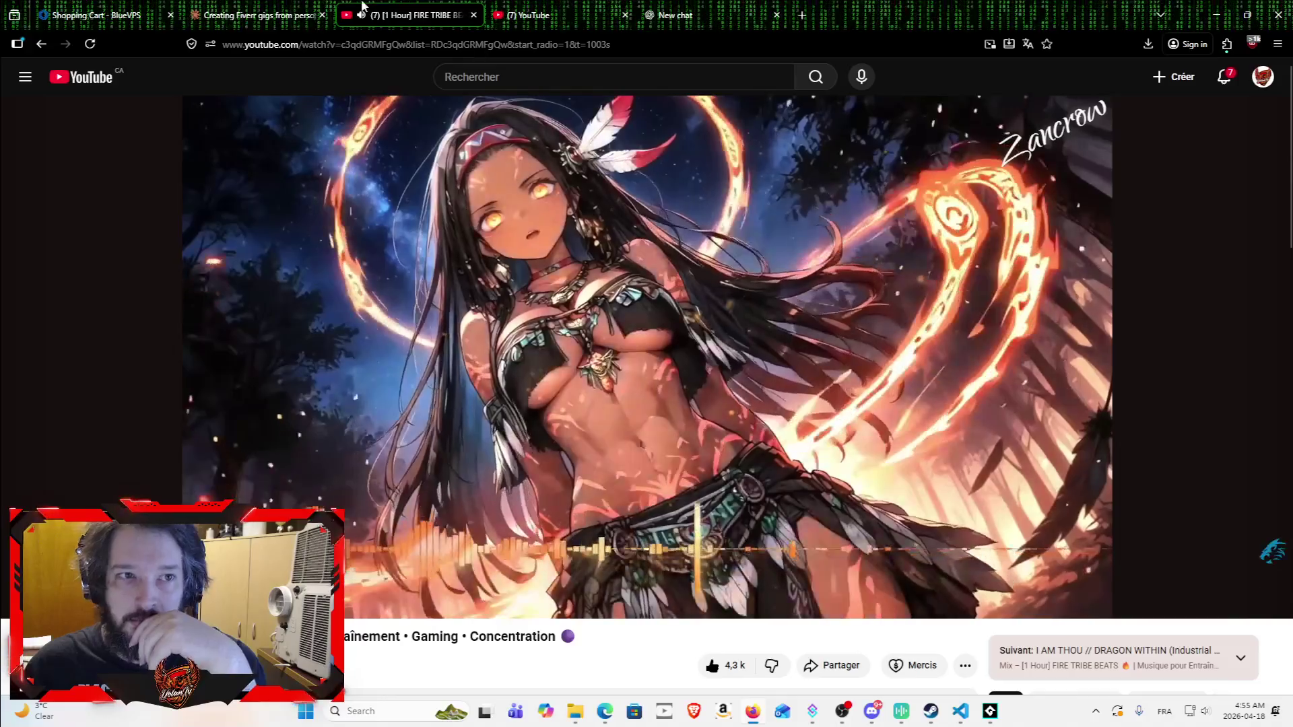
# Step: Look back over the Fiverr gigs chat, then open a new empty Claude chat
pyautogui.click(263, 15)
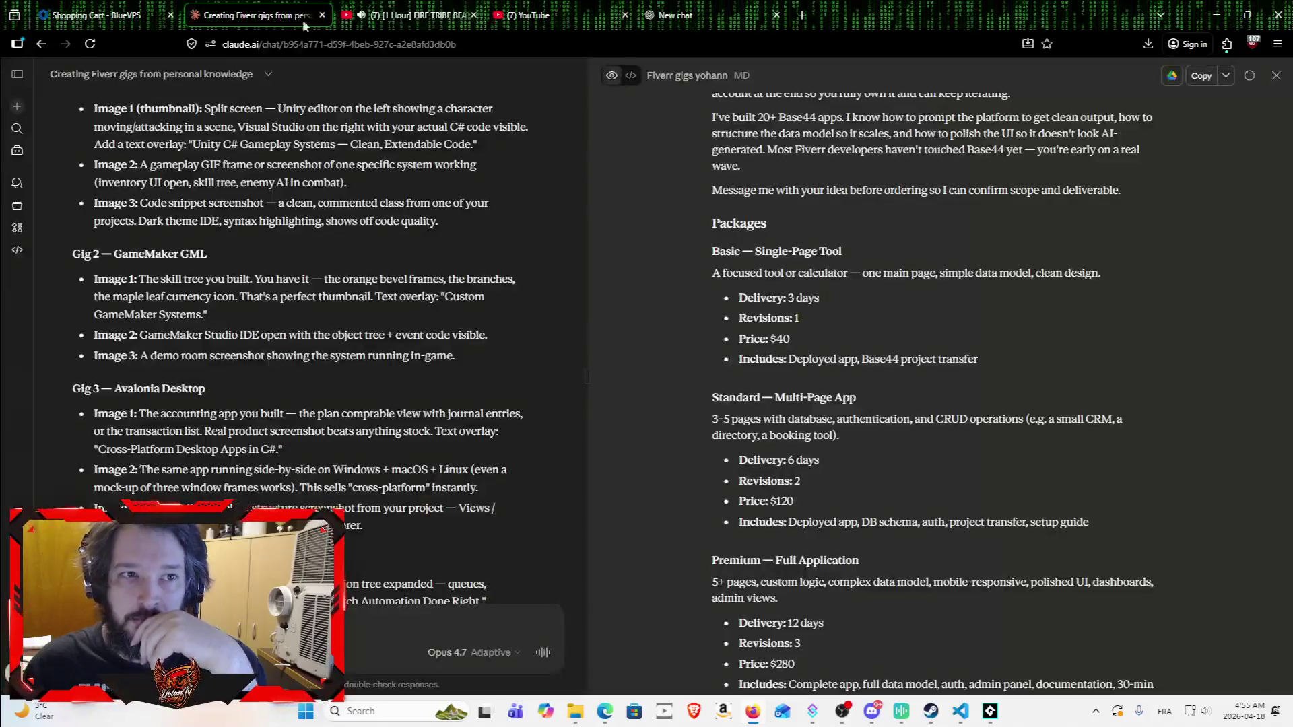
pyautogui.scroll(10, 776, 299)
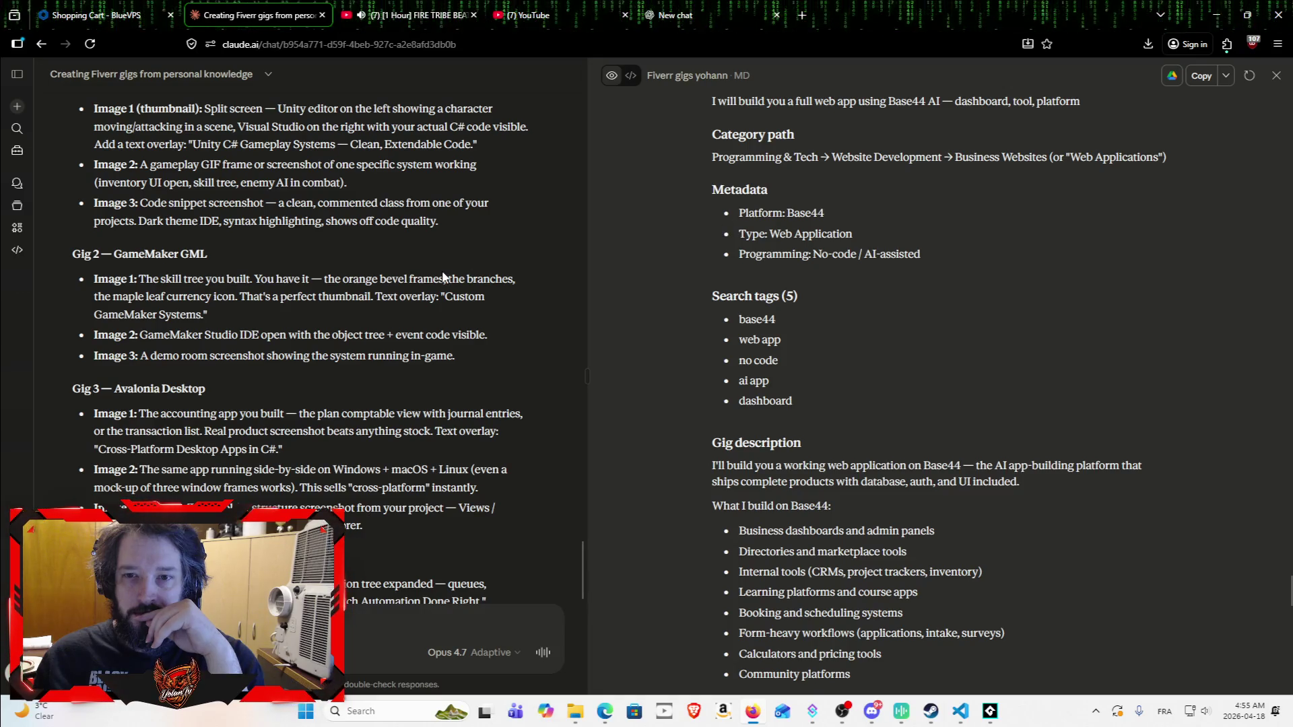
pyautogui.scroll(-15, 462, 231)
pyautogui.scroll(15, 462, 232)
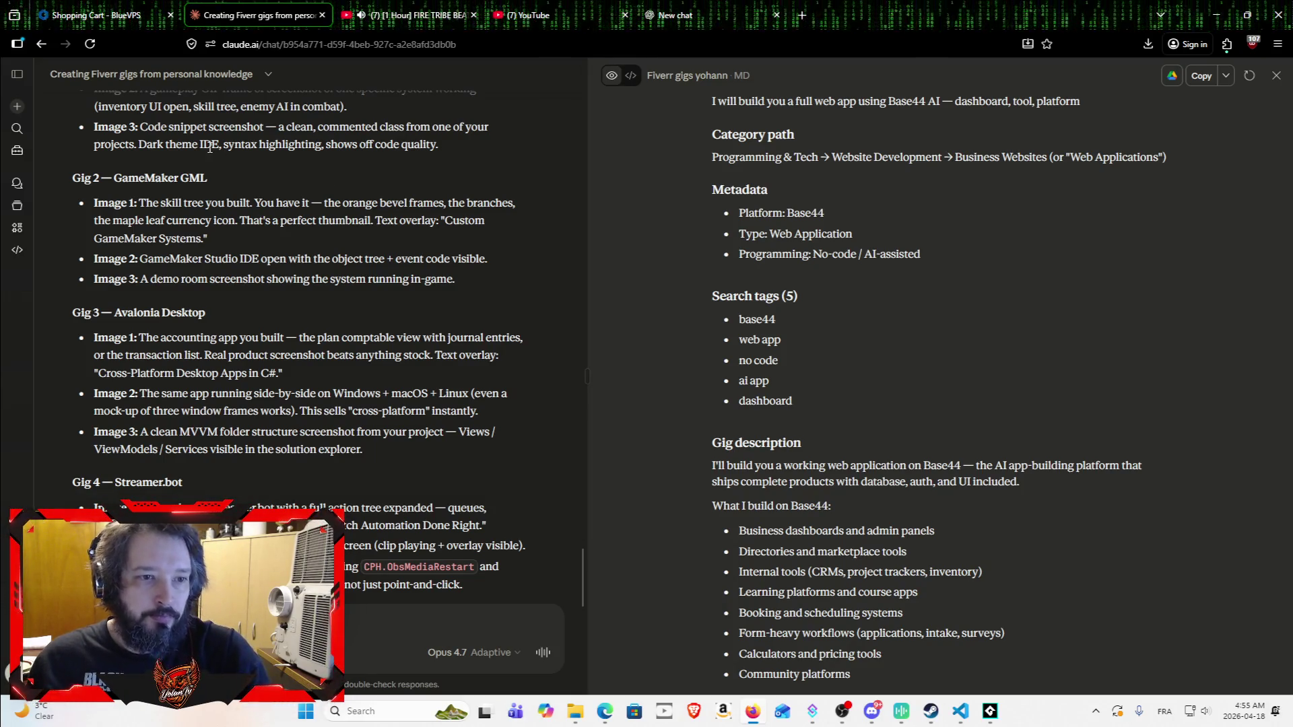
pyautogui.click(15, 107)
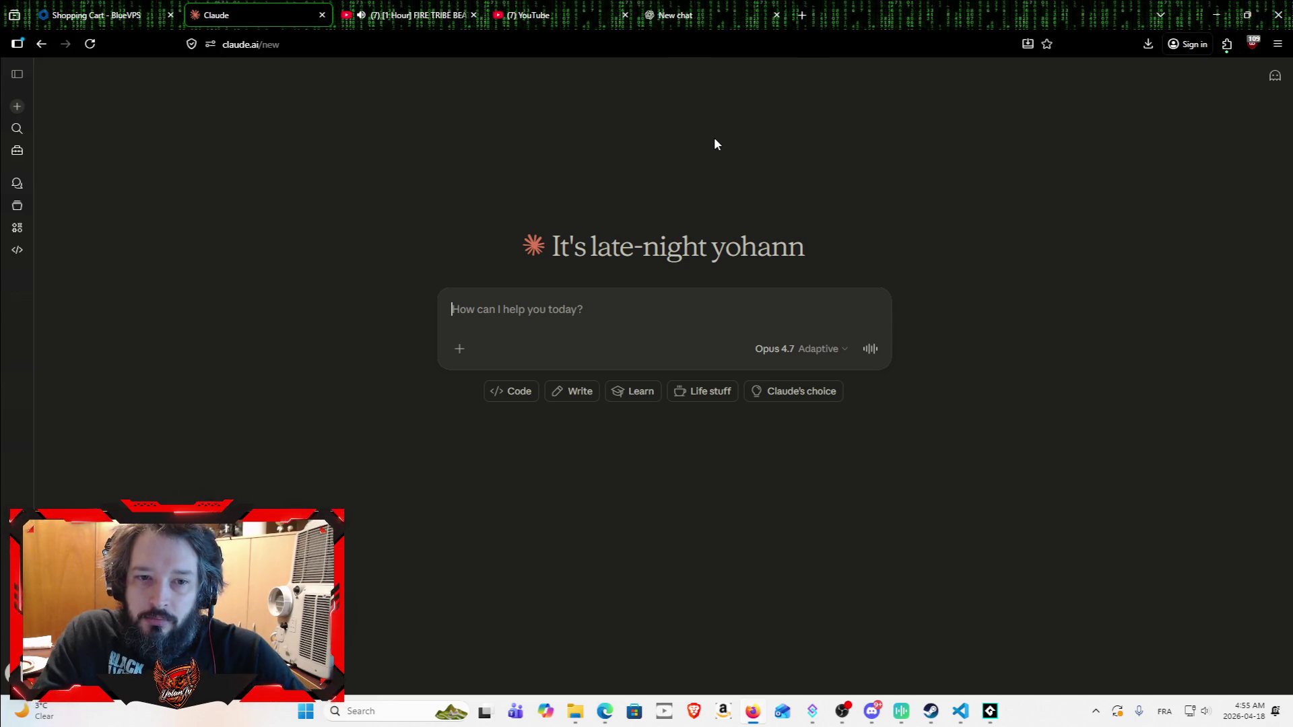
# Step: Ask Claude why GameMaker freezes when loading or changing rooms
pyautogui.write('d')
pyautogui.press('BackSpace')
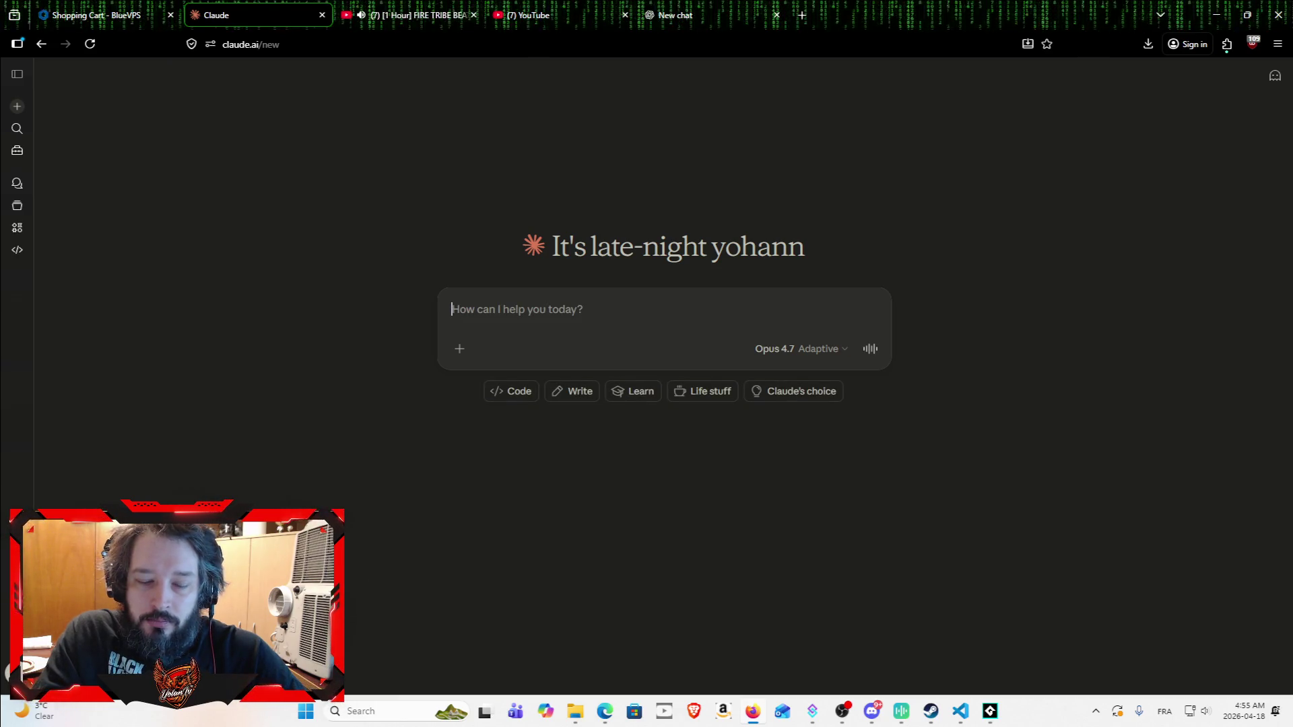
pyautogui.write('my')
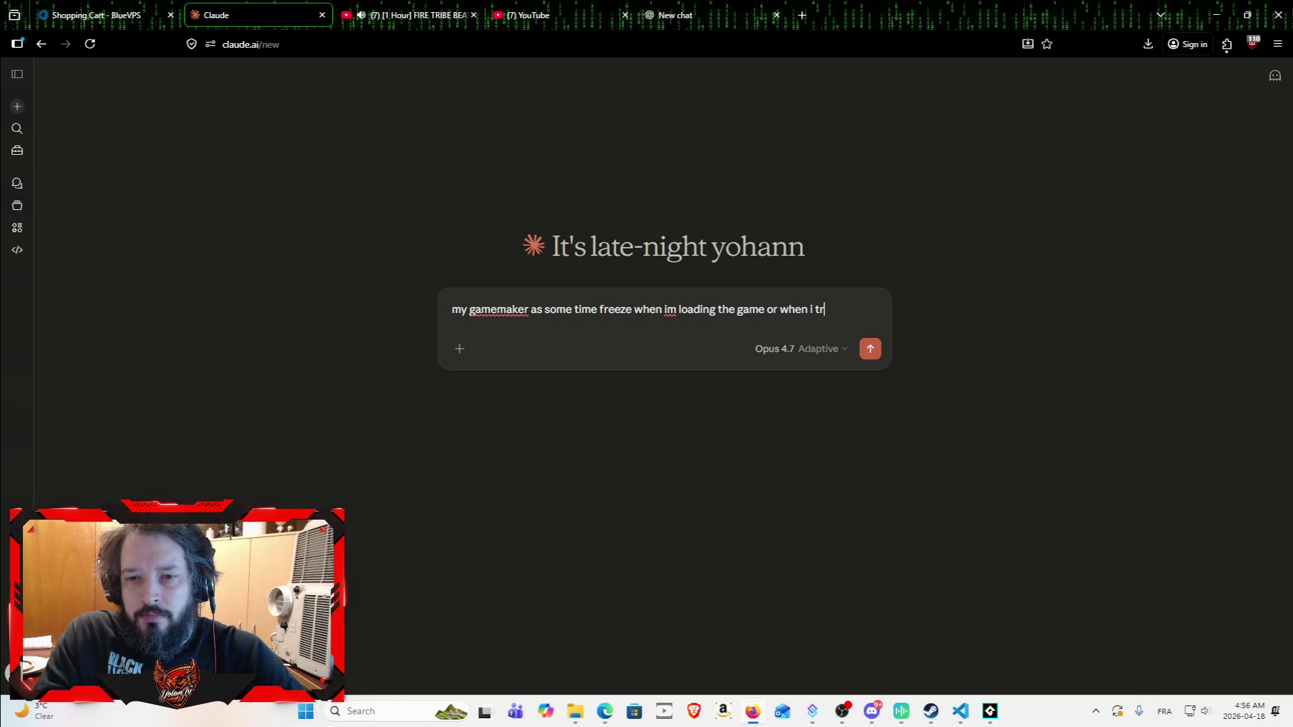
pyautogui.write('hange room .....')
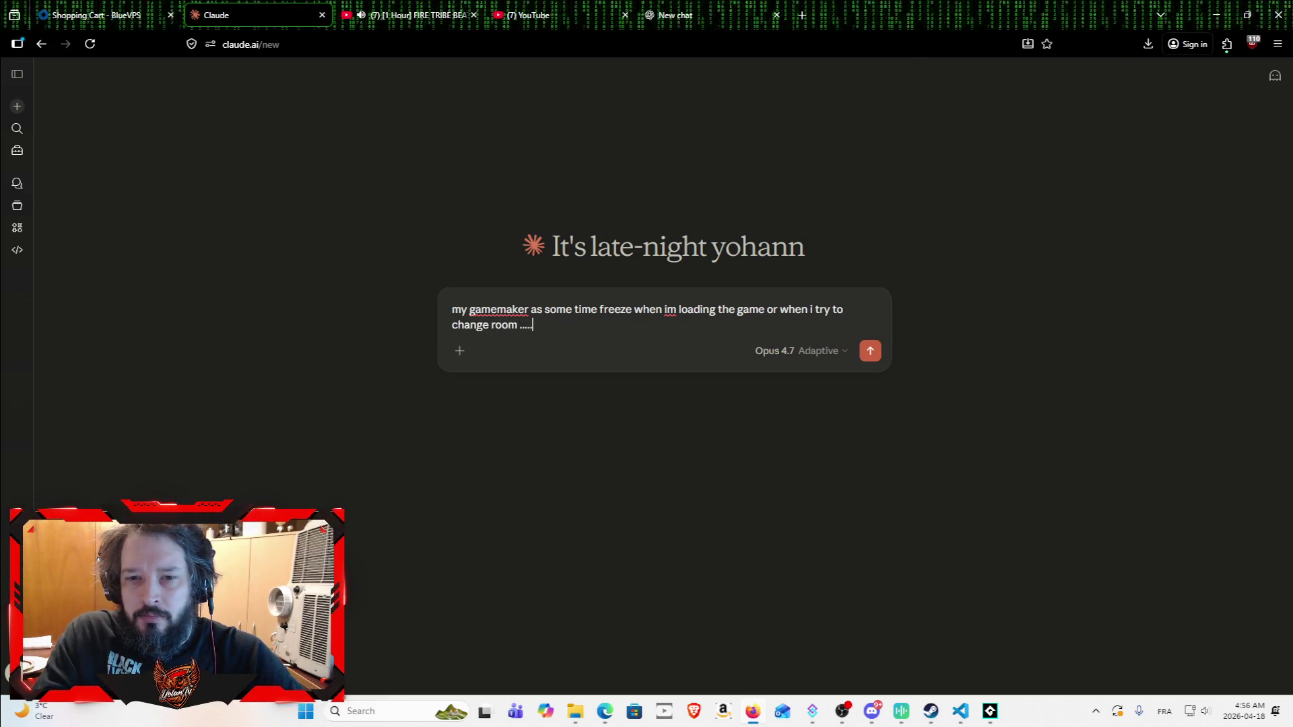
pyautogui.press('Return')
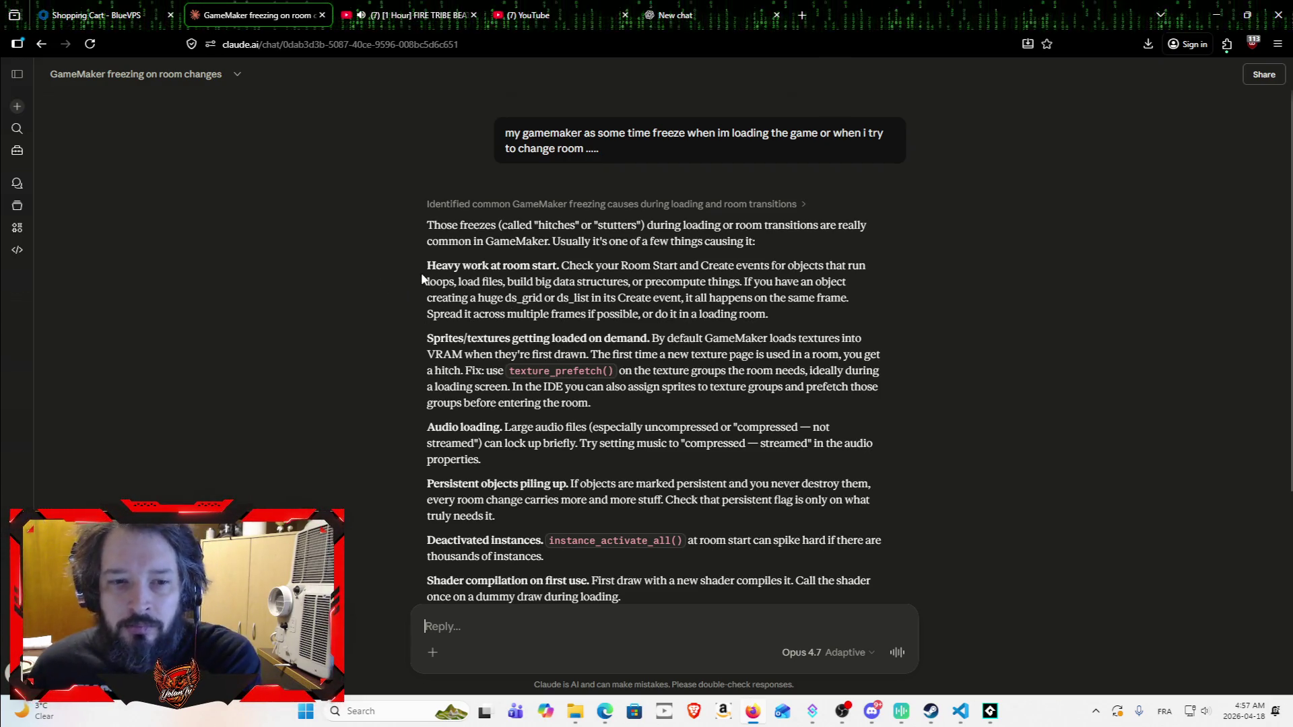
# Step: Read the reply's 'Heavy work at room start' and 'Sprites/textures' paragraphs, then return to the music video
pyautogui.moveTo(425, 266)
pyautogui.mouseDown()
pyautogui.moveTo(532, 267)
pyautogui.moveTo(935, 321)
pyautogui.mouseUp()
pyautogui.click(934, 316)
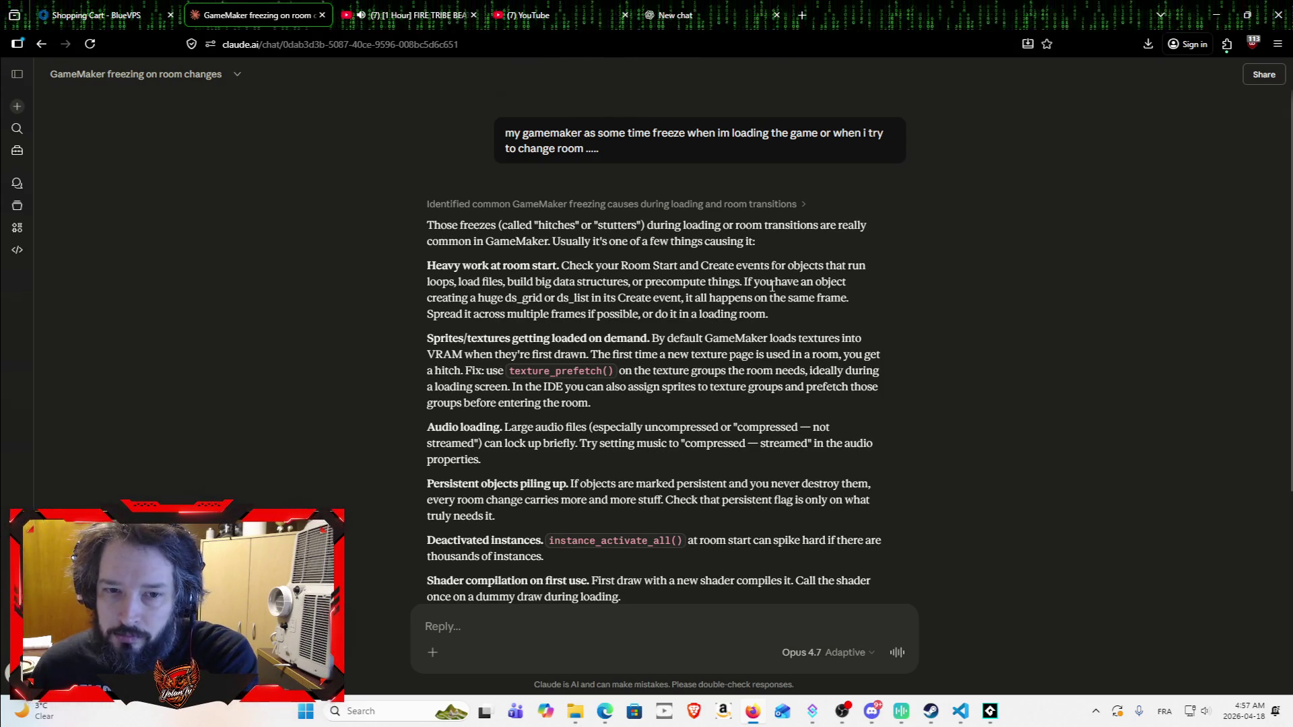
pyautogui.moveTo(768, 314)
pyautogui.mouseDown()
pyautogui.moveTo(407, 269)
pyautogui.moveTo(416, 195)
pyautogui.moveTo(407, 223)
pyautogui.mouseUp()
pyautogui.click(408, 223)
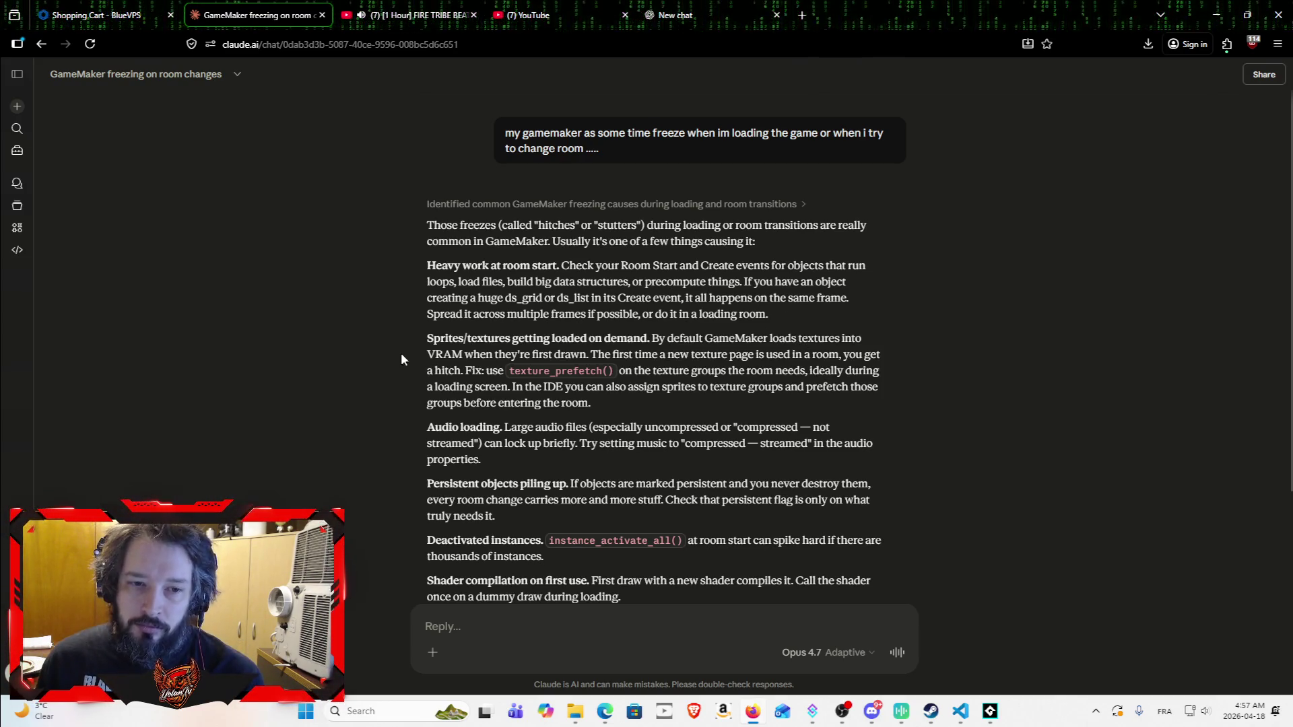
pyautogui.moveTo(429, 335)
pyautogui.mouseDown()
pyautogui.moveTo(549, 340)
pyautogui.moveTo(599, 427)
pyautogui.moveTo(641, 405)
pyautogui.moveTo(361, 378)
pyautogui.moveTo(371, 347)
pyautogui.mouseUp()
pyautogui.click(641, 405)
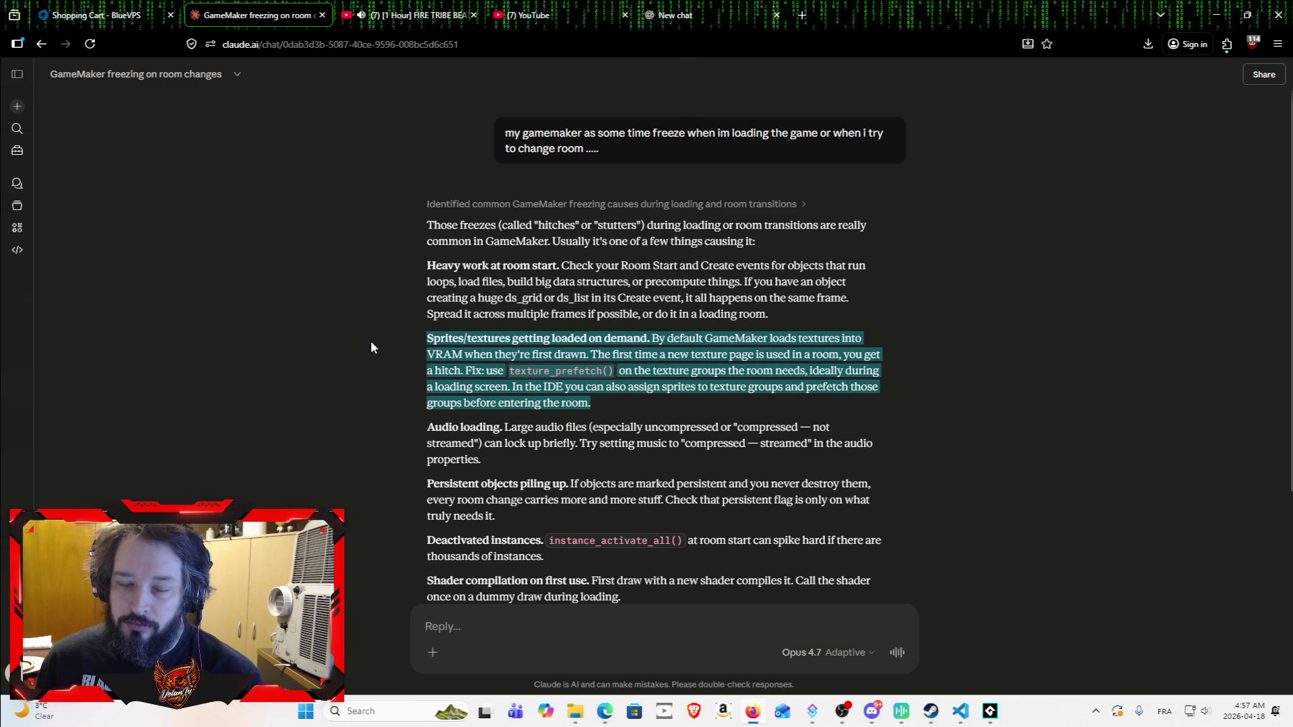
pyautogui.click(371, 342)
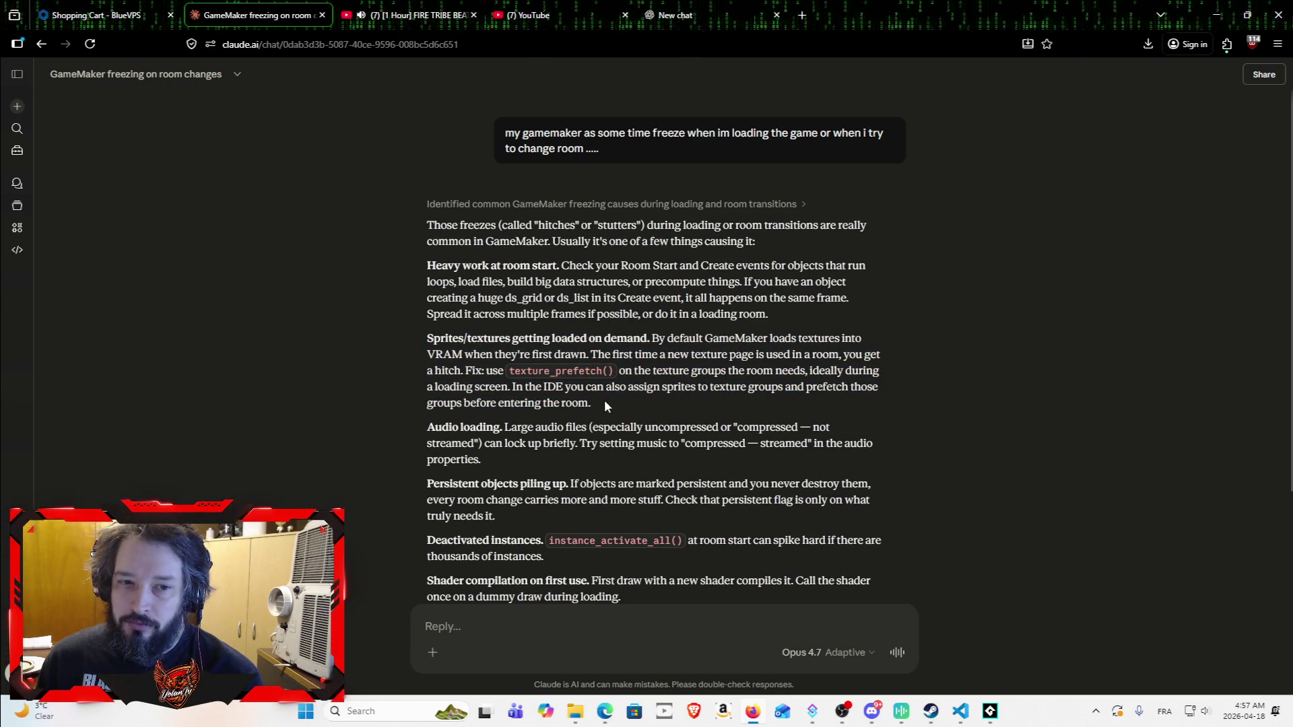
pyautogui.moveTo(605, 403)
pyautogui.mouseDown()
pyautogui.moveTo(466, 371)
pyautogui.moveTo(384, 332)
pyautogui.moveTo(387, 343)
pyautogui.mouseUp()
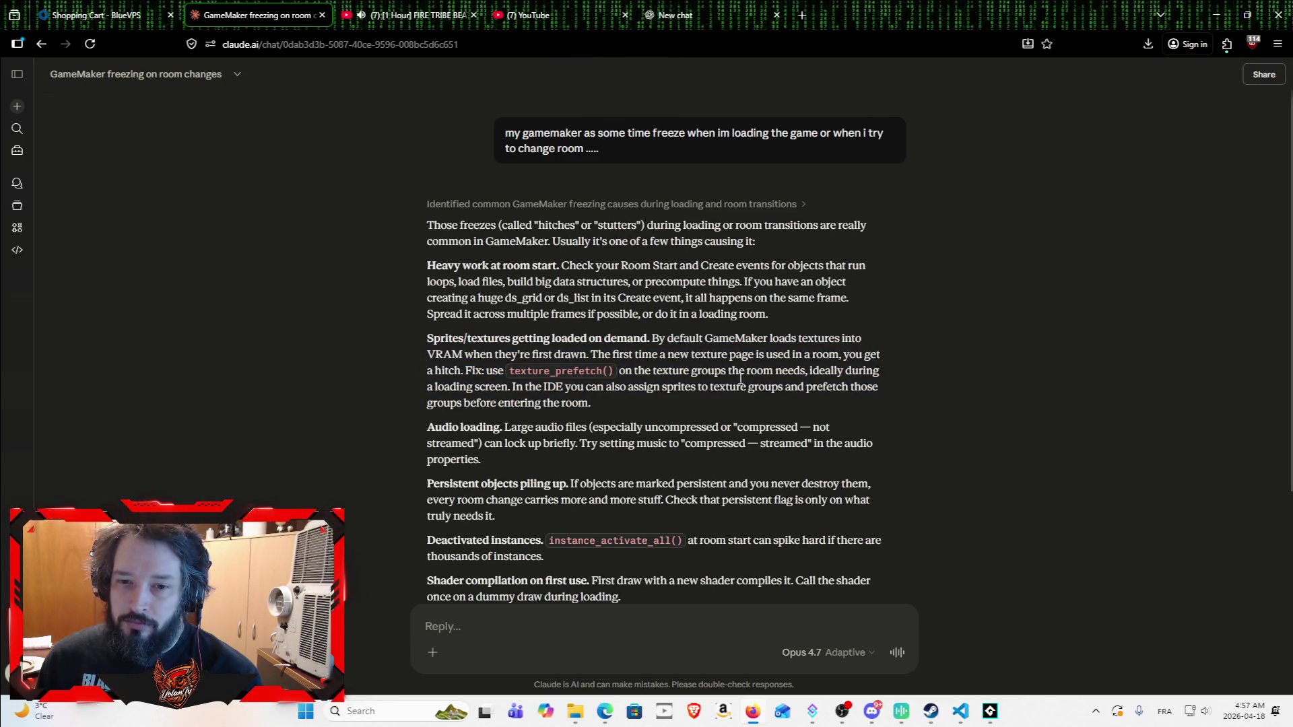
pyautogui.moveTo(640, 403)
pyautogui.mouseDown()
pyautogui.moveTo(545, 402)
pyautogui.moveTo(366, 352)
pyautogui.mouseUp()
pyautogui.scroll(-3, 388, 364)
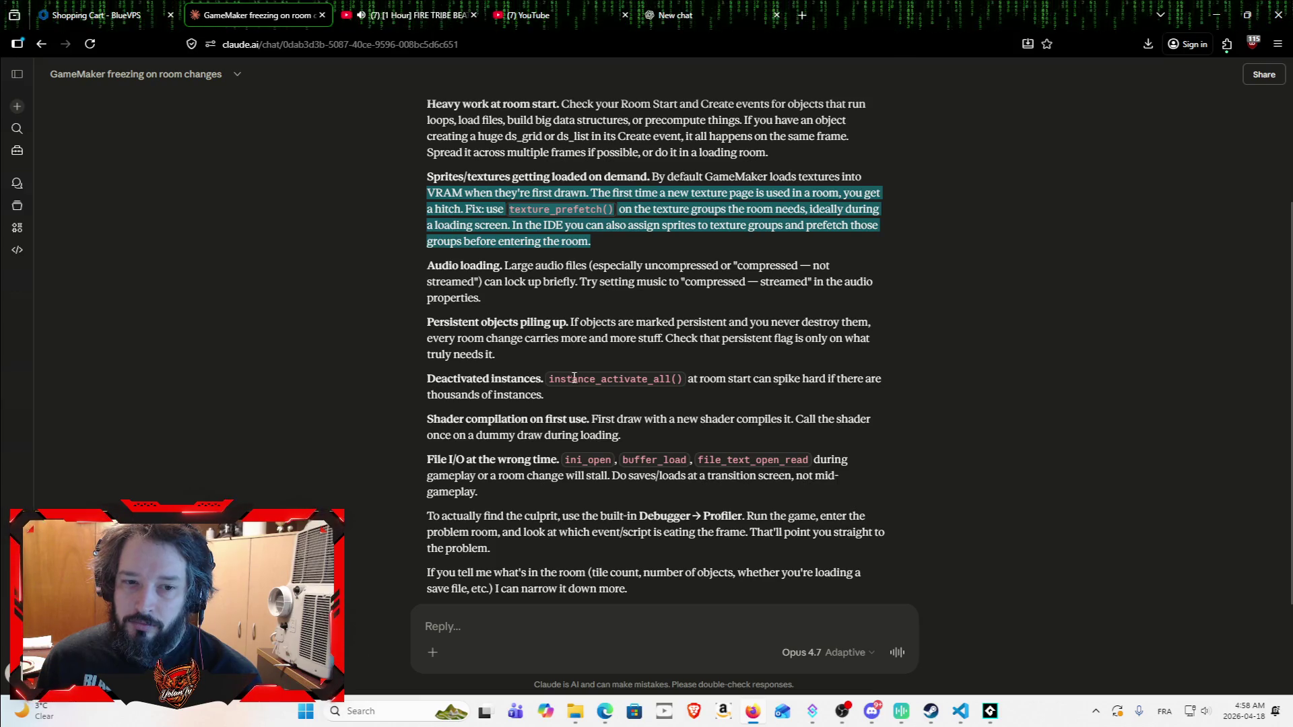
pyautogui.scroll(-2, 573, 434)
pyautogui.click(411, 15)
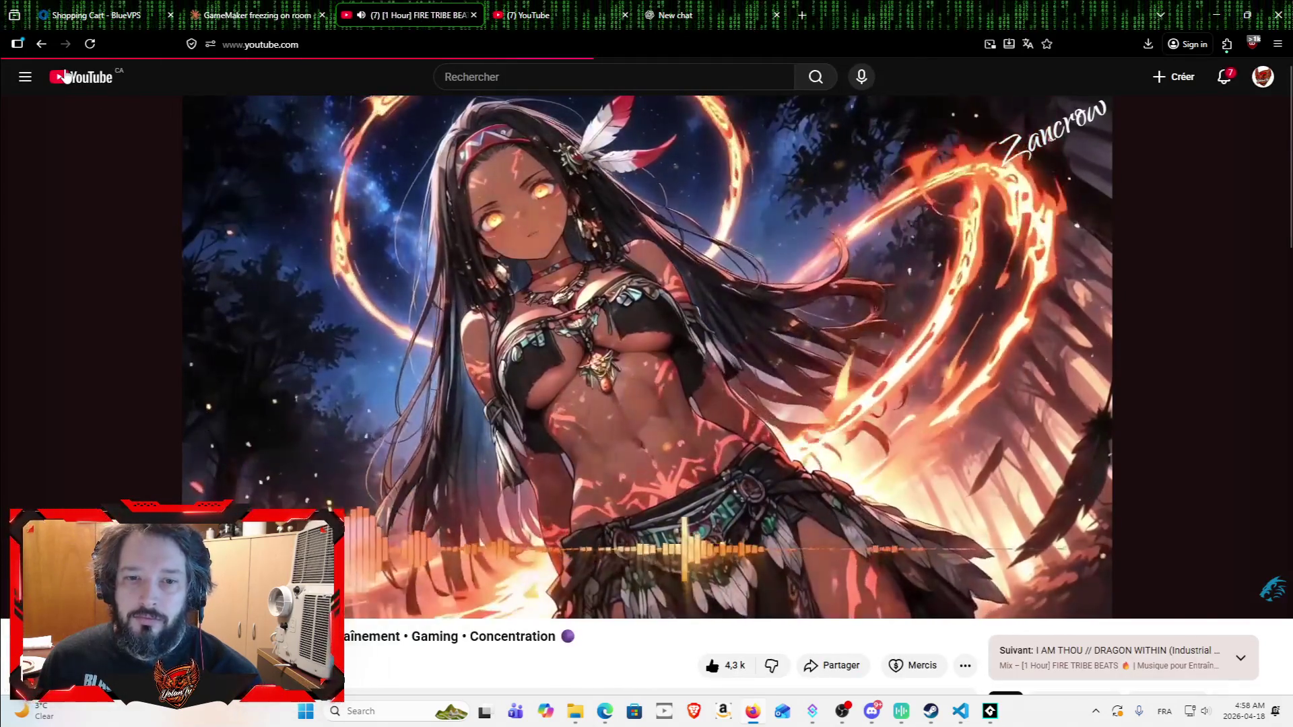
# Step: Search YouTube for 'music mix 2000', play the Années 2000 playlist, and go back to ChatGPT
pyautogui.click(65, 76)
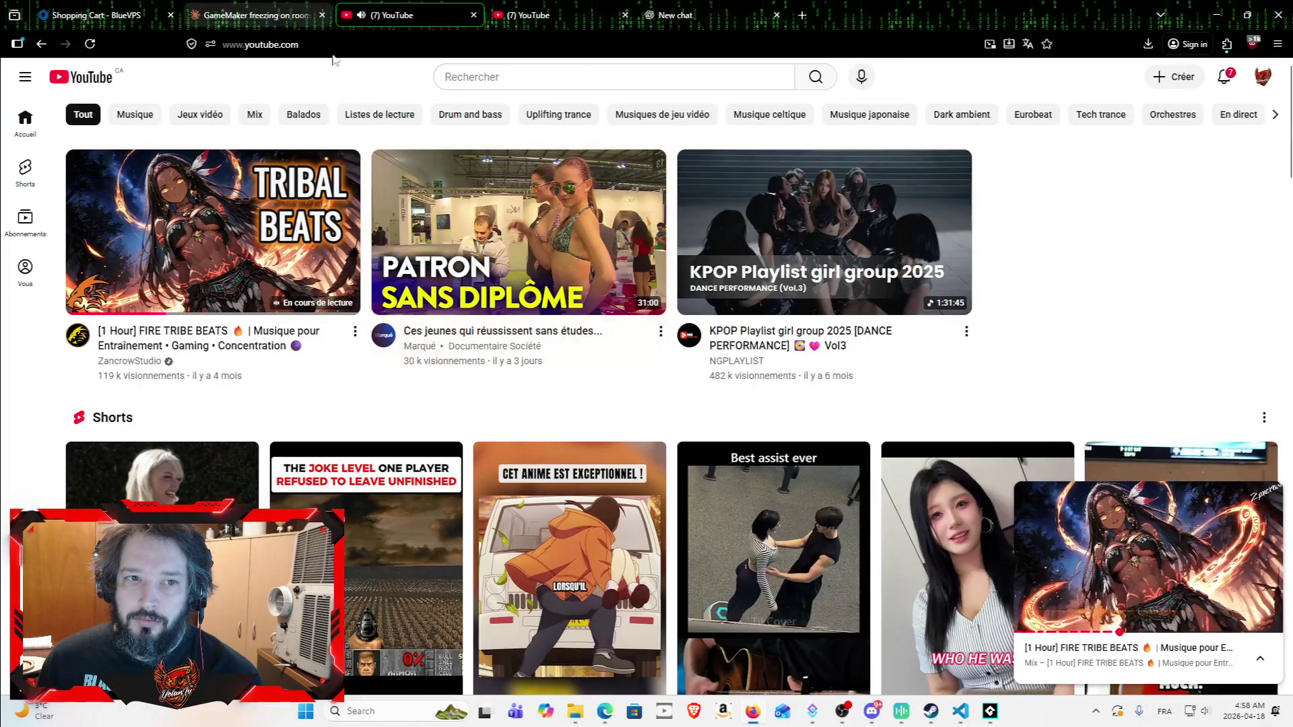
pyautogui.click(581, 74)
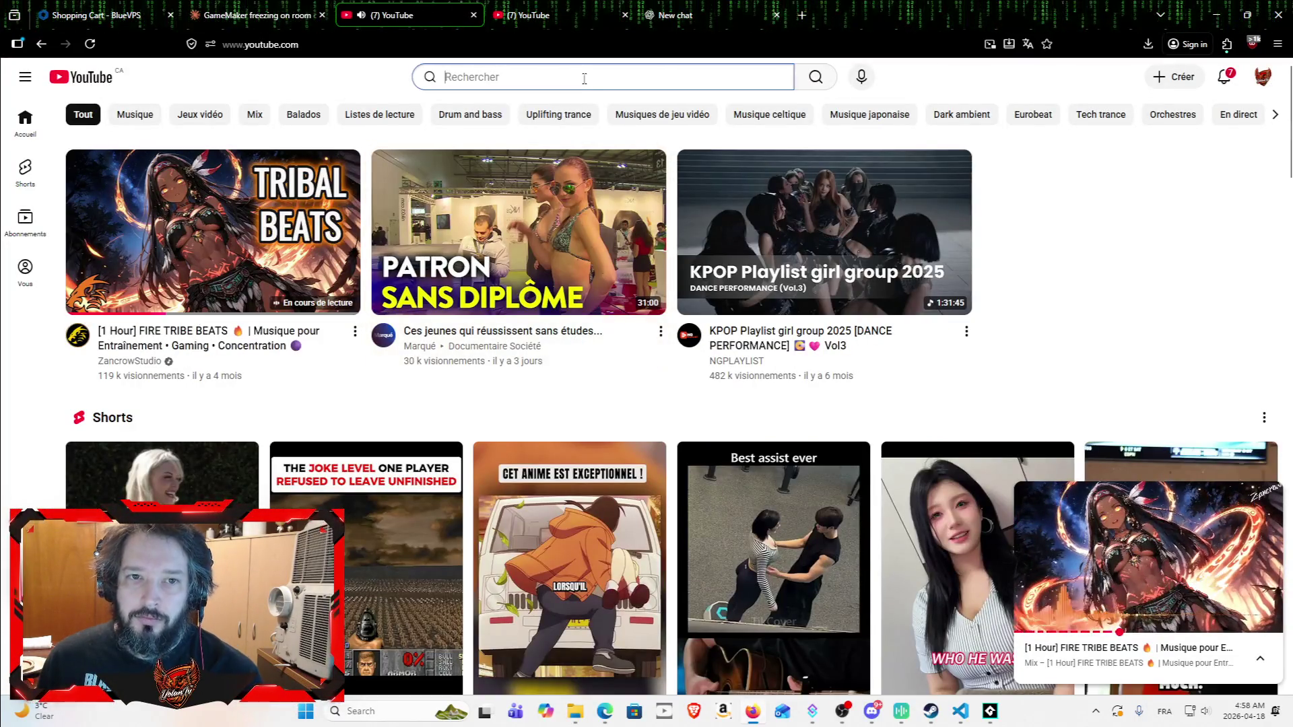
pyautogui.write('music mix 2000')
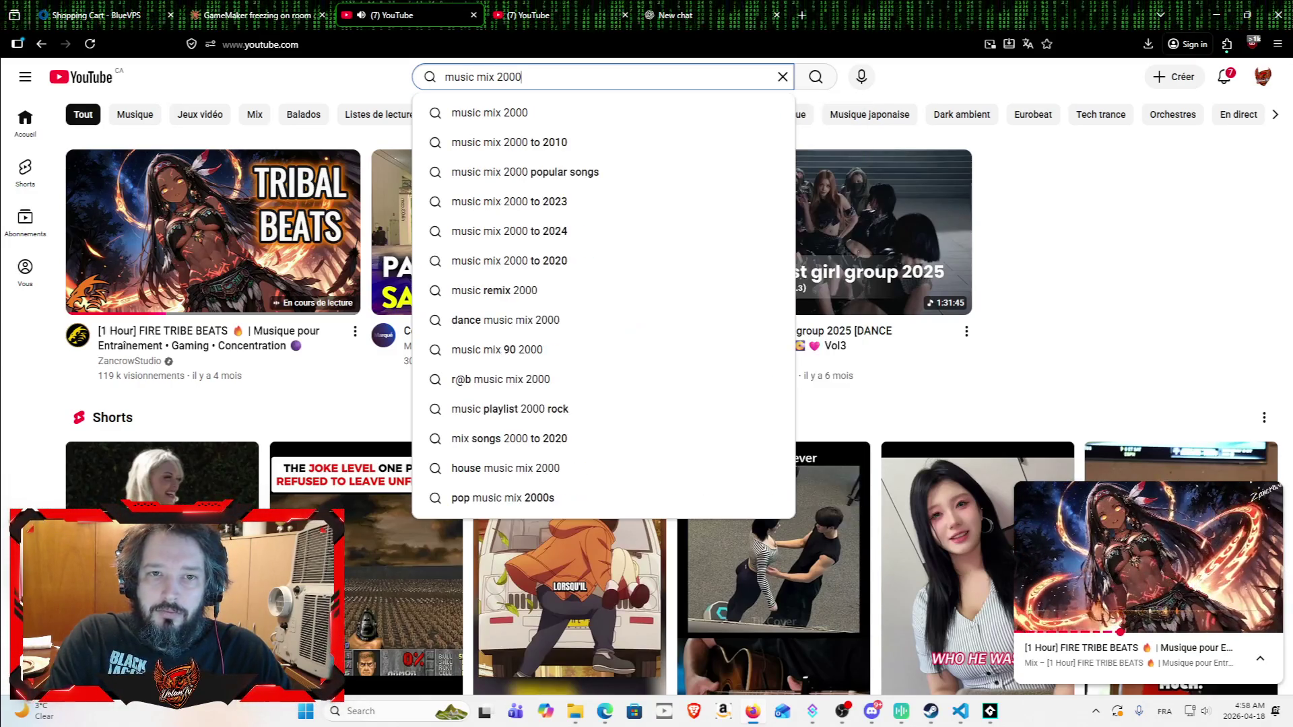
pyautogui.press('Return')
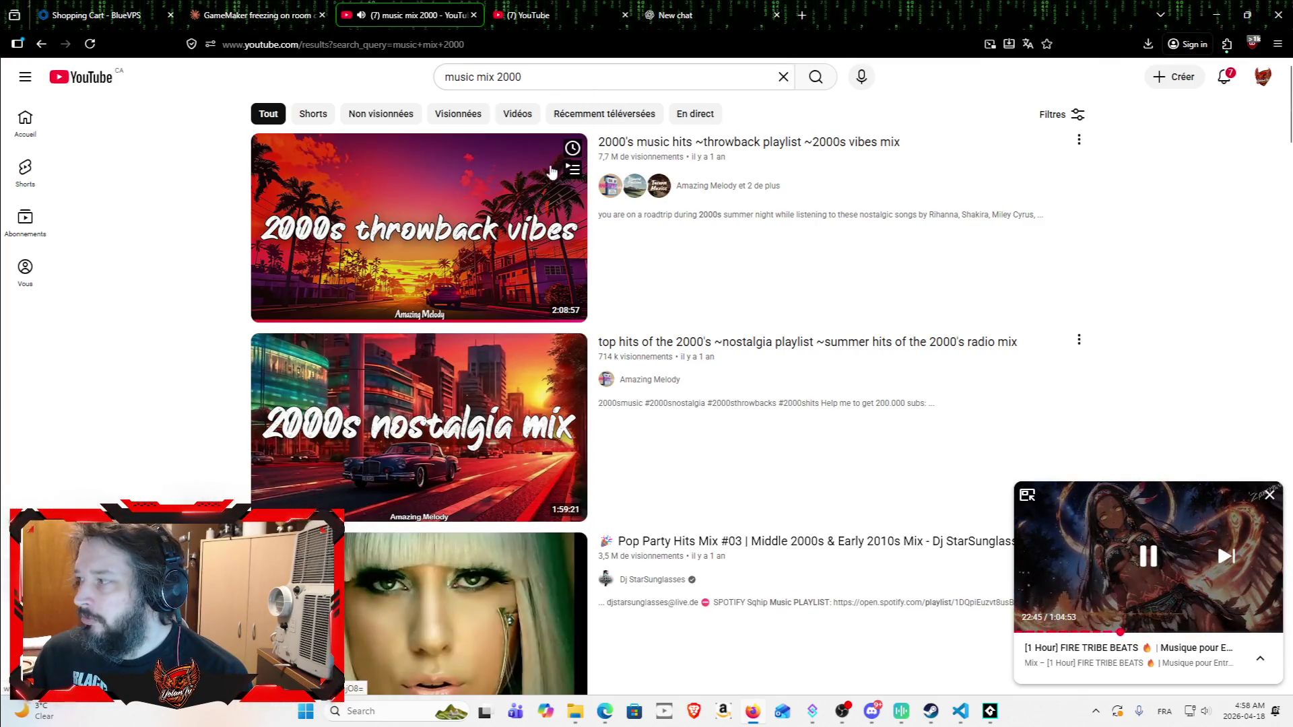
pyautogui.scroll(-8, 427, 297)
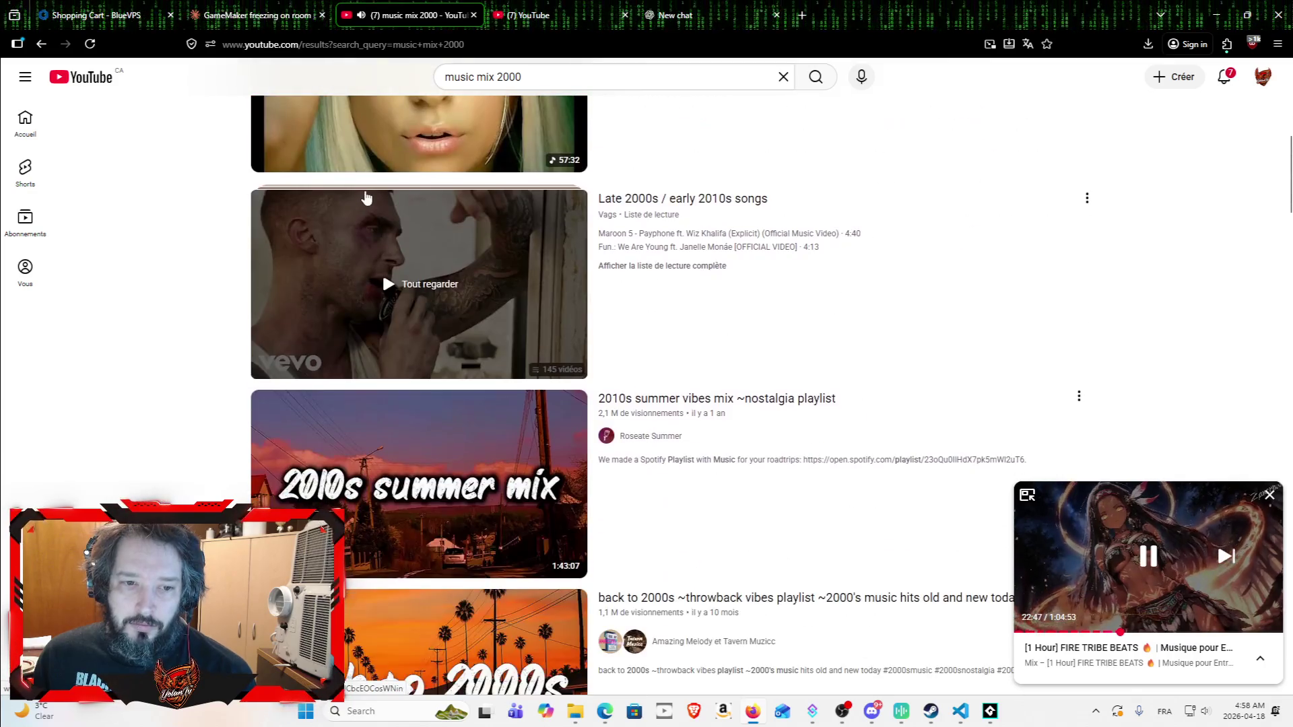
pyautogui.scroll(-3, 427, 320)
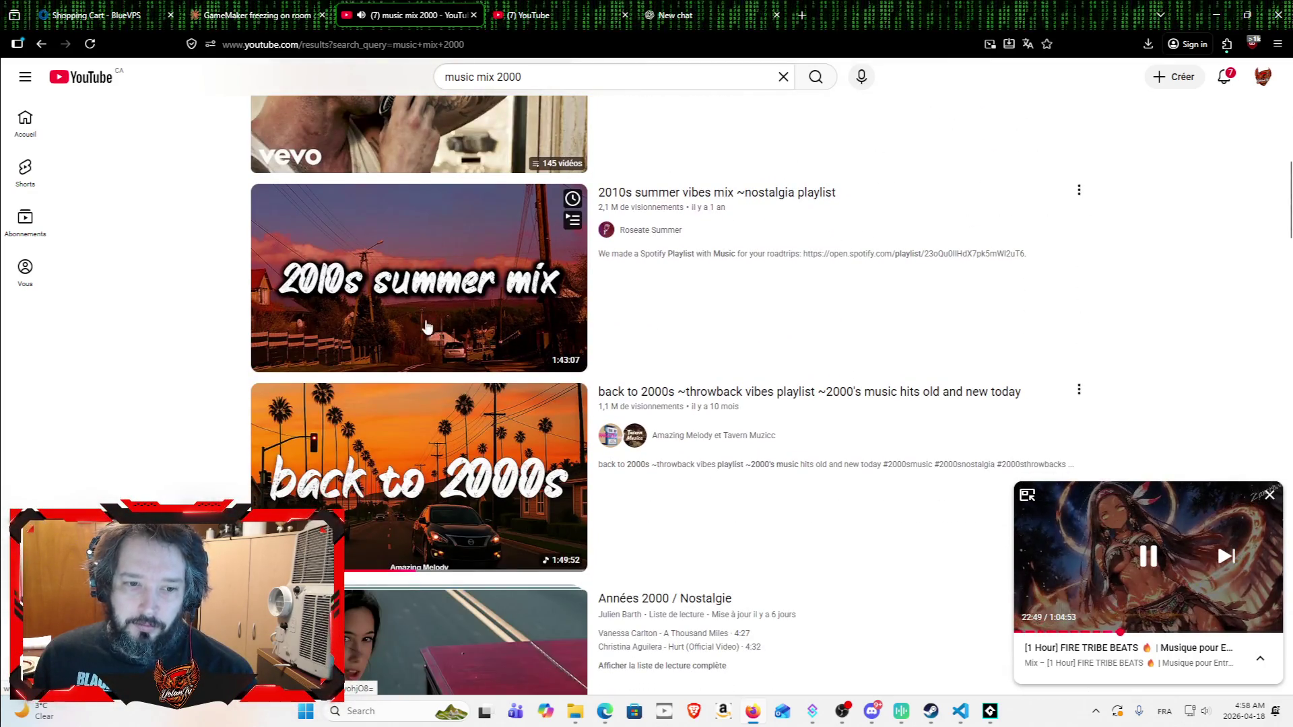
pyautogui.scroll(-5, 427, 320)
pyautogui.click(417, 309)
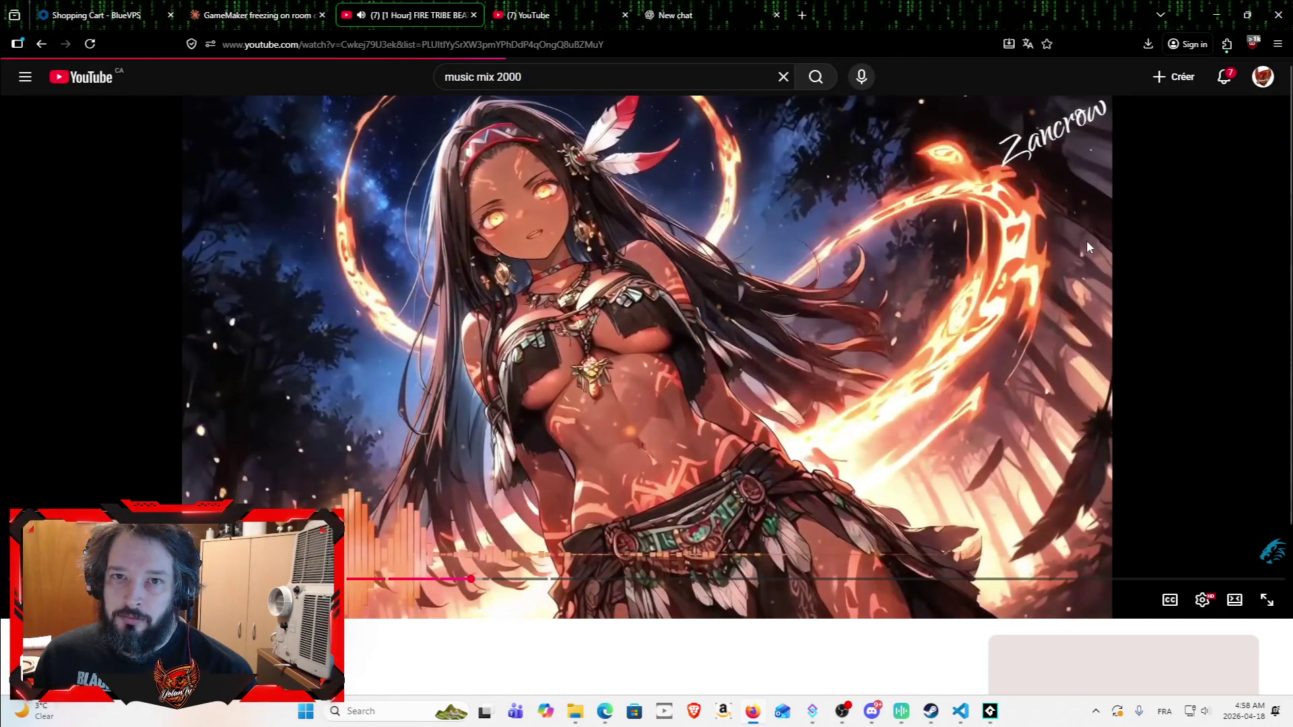
pyautogui.click(701, 15)
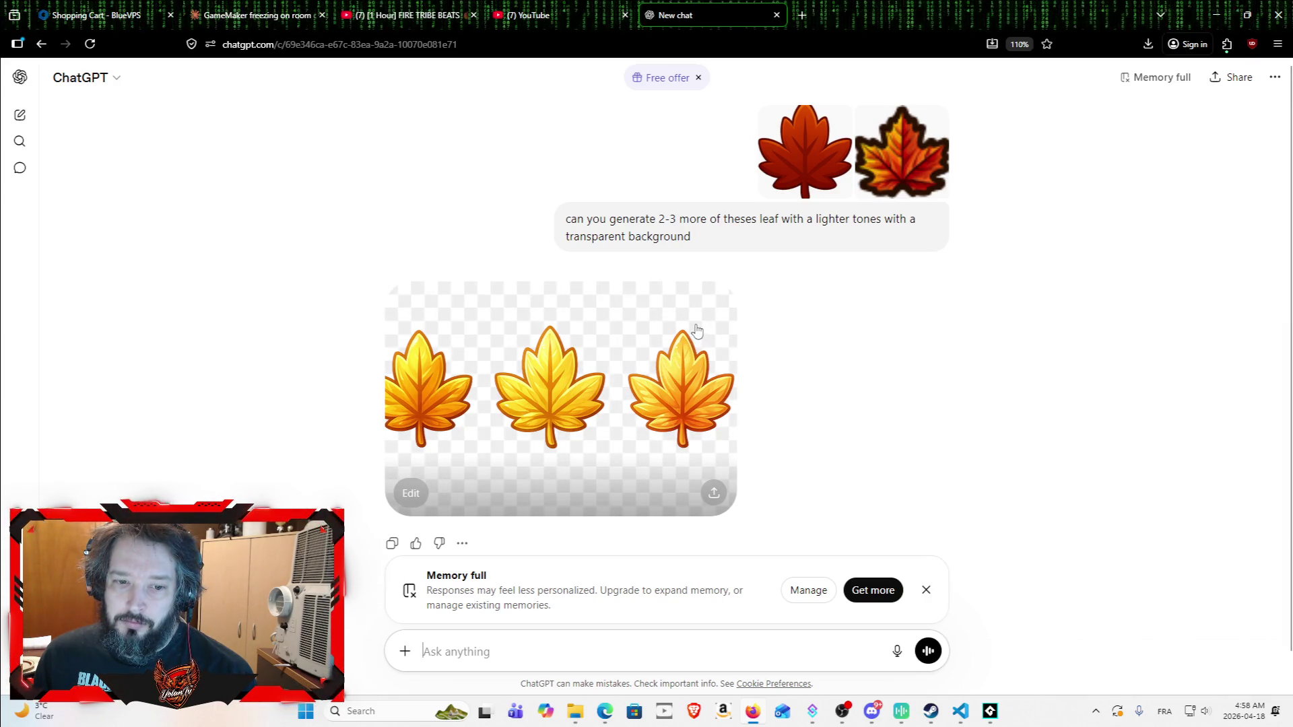
# Step: Copy ChatGPT's generated image of three golden maple leaves and return to Claude
pyautogui.scroll(-1, 674, 337)
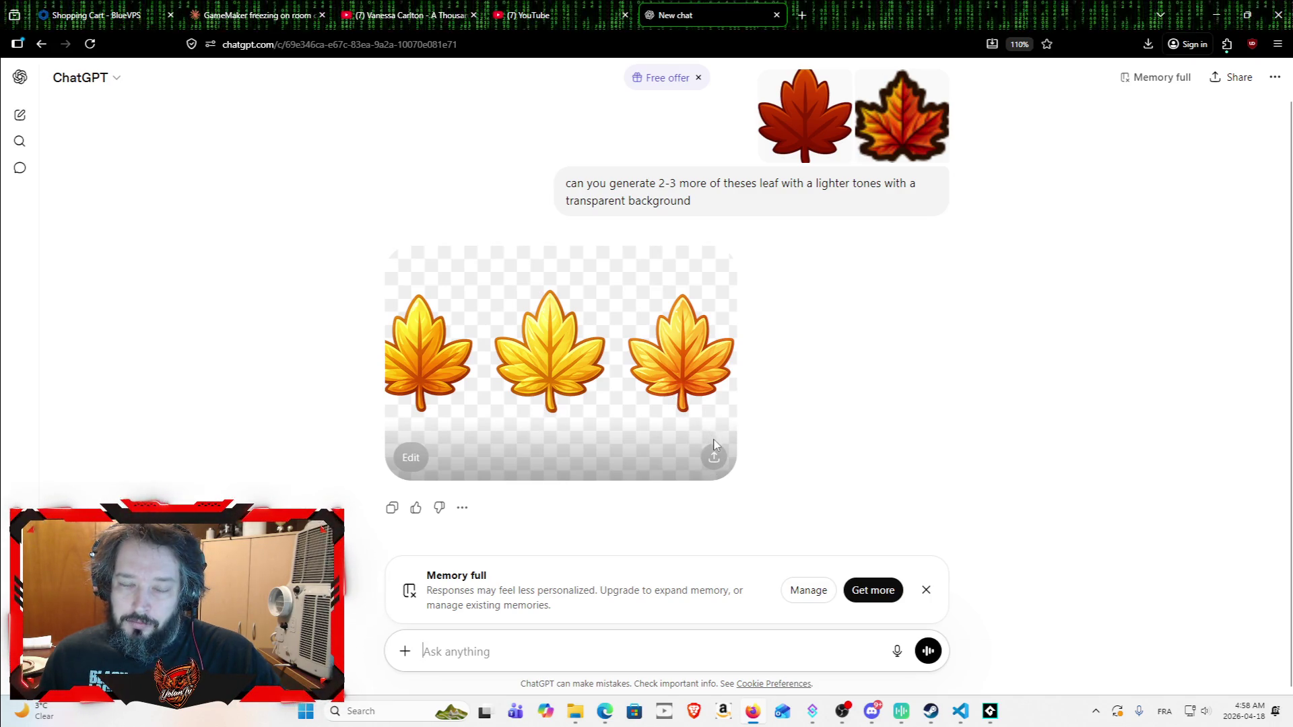
pyautogui.click(655, 362)
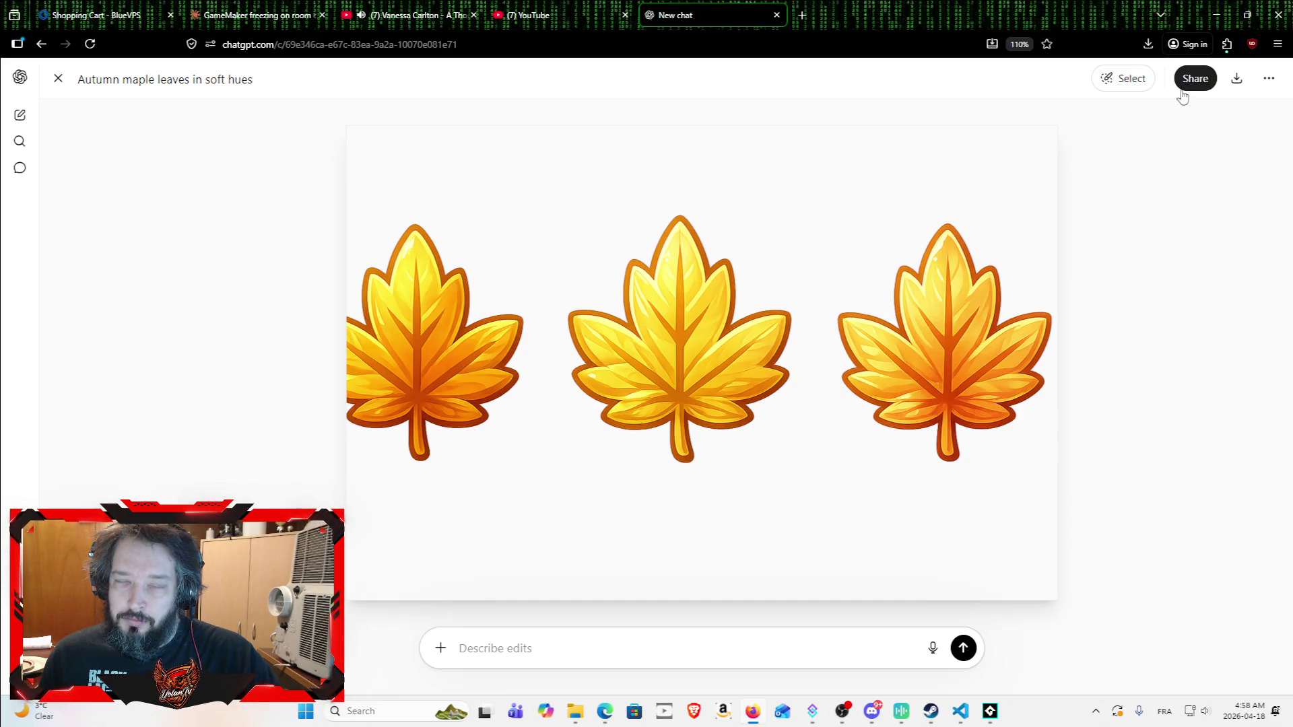
pyautogui.click(58, 79)
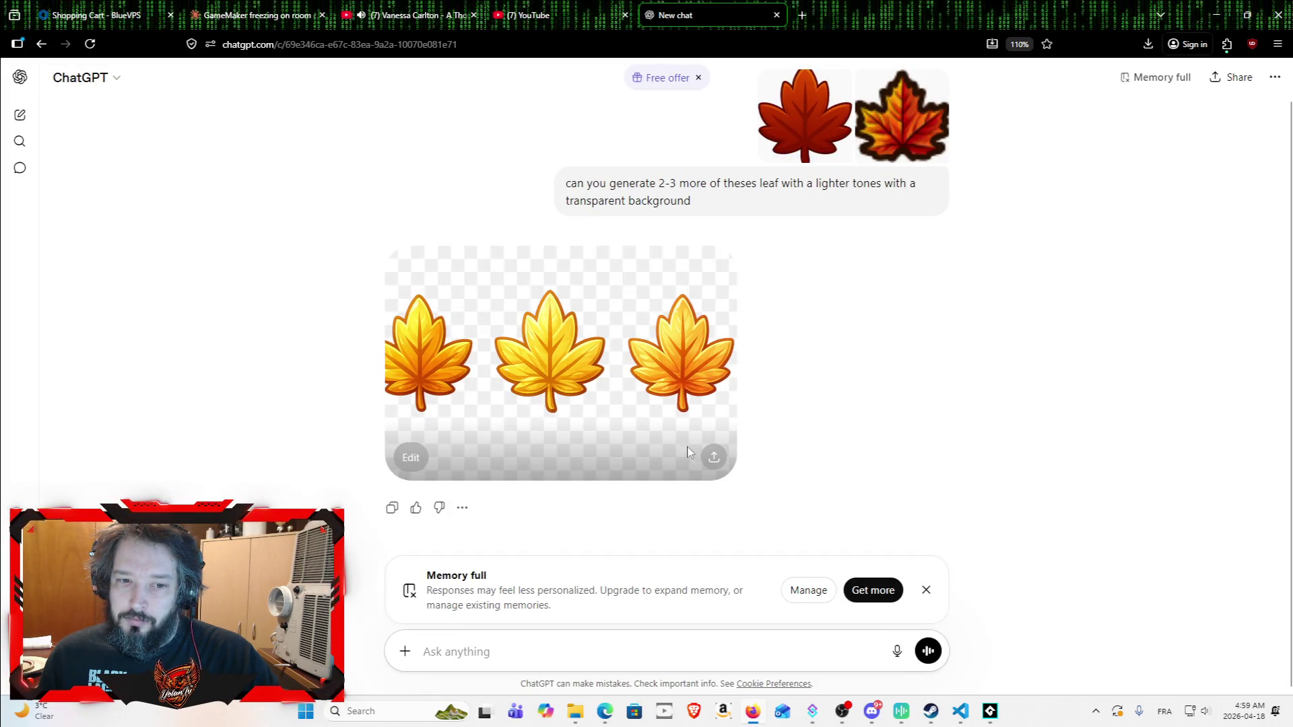
pyautogui.click(713, 458)
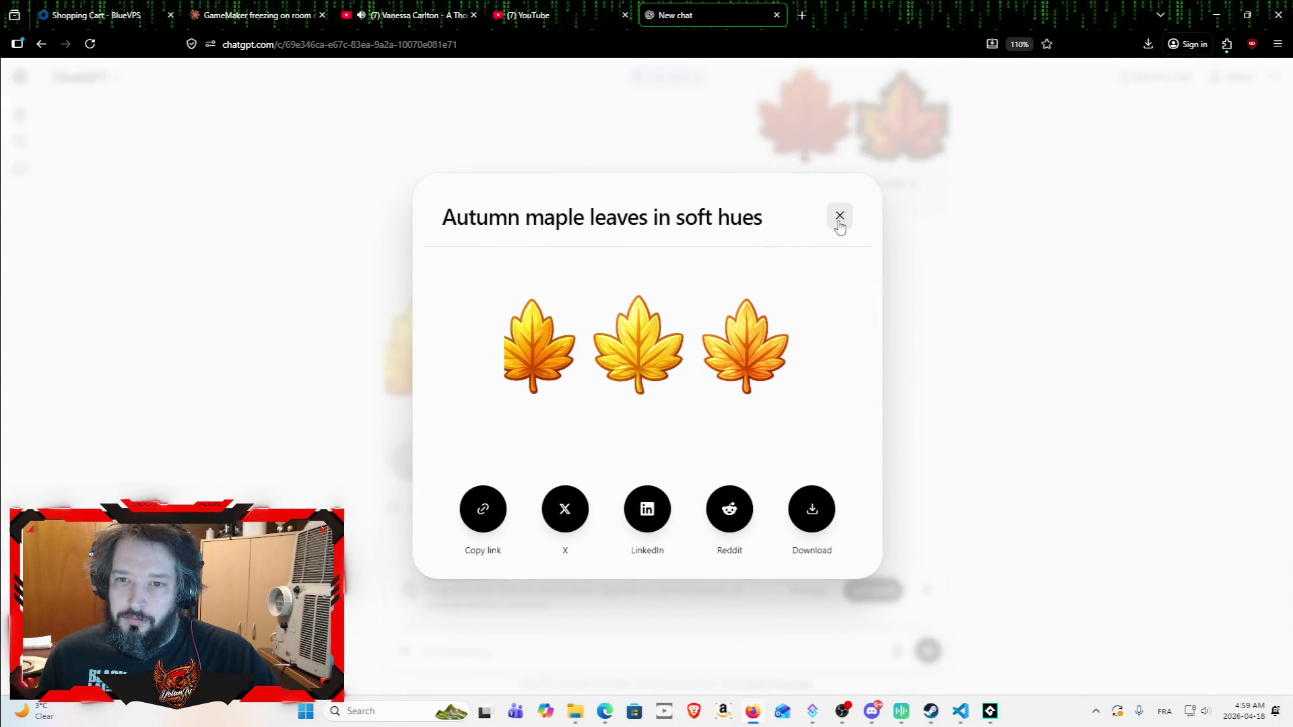
pyautogui.click(840, 216)
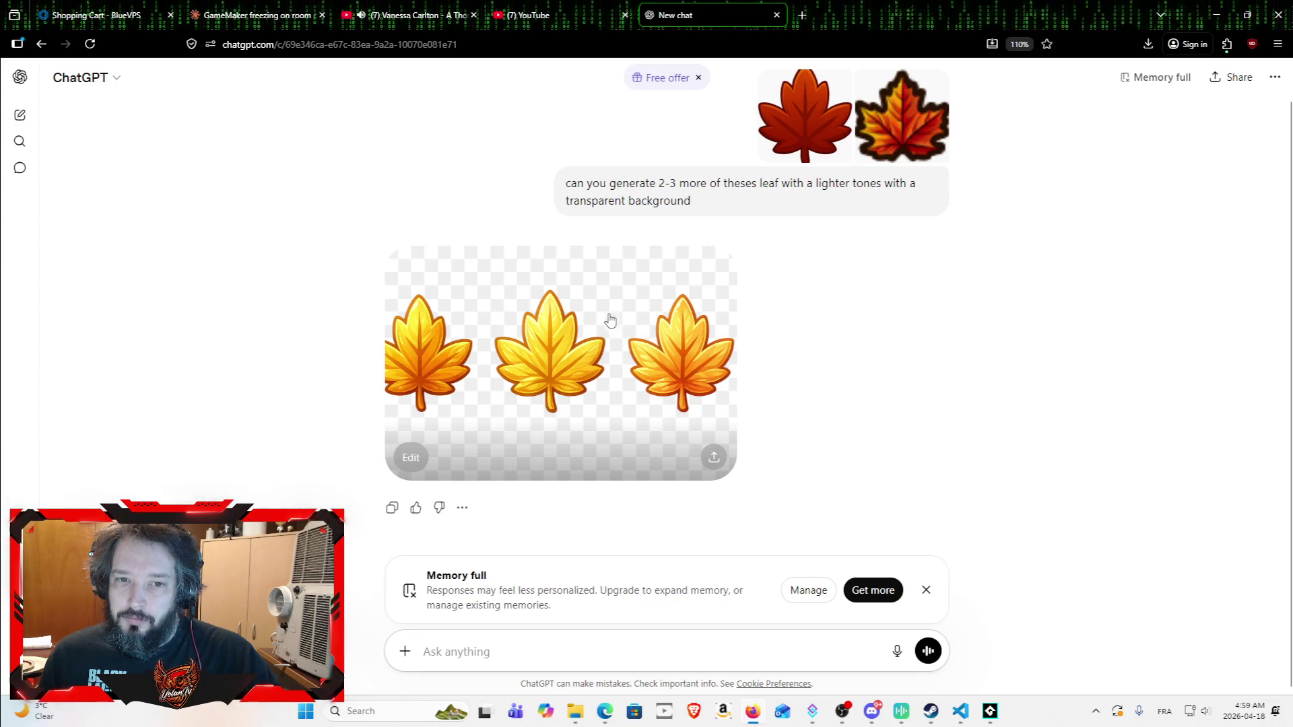
pyautogui.rightClick(585, 307)
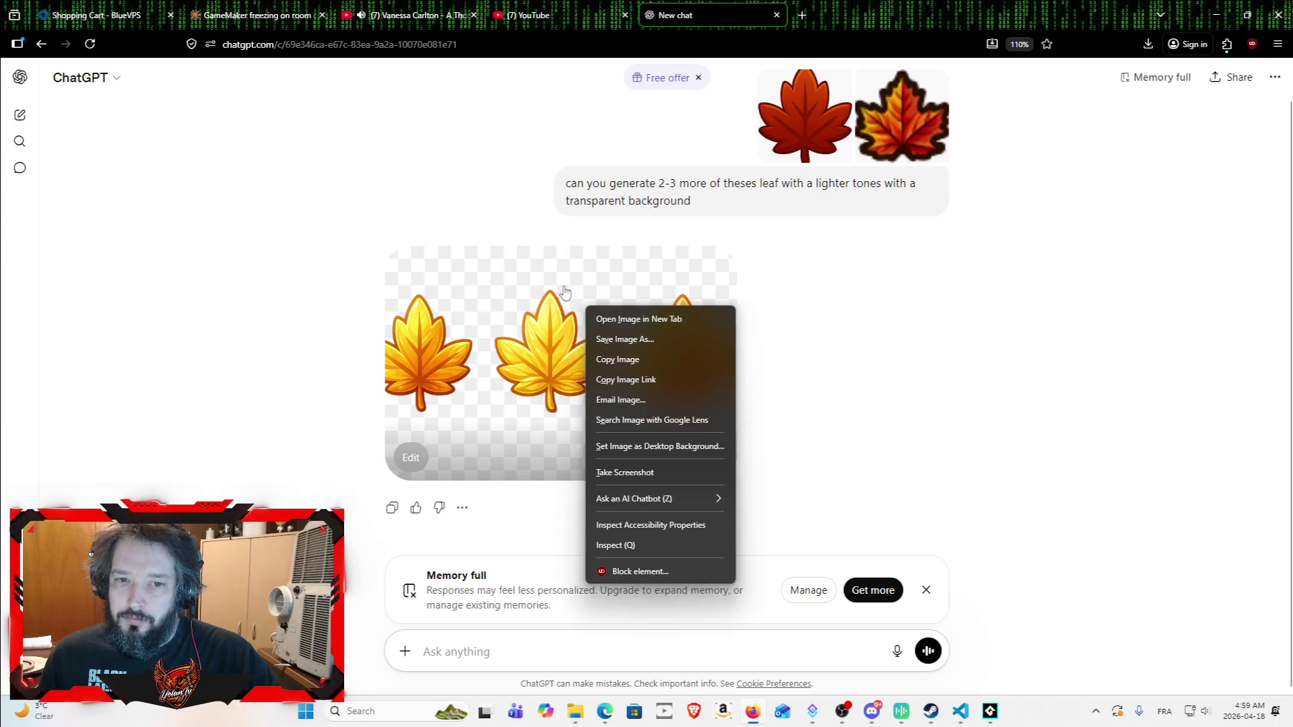
pyautogui.click(645, 365)
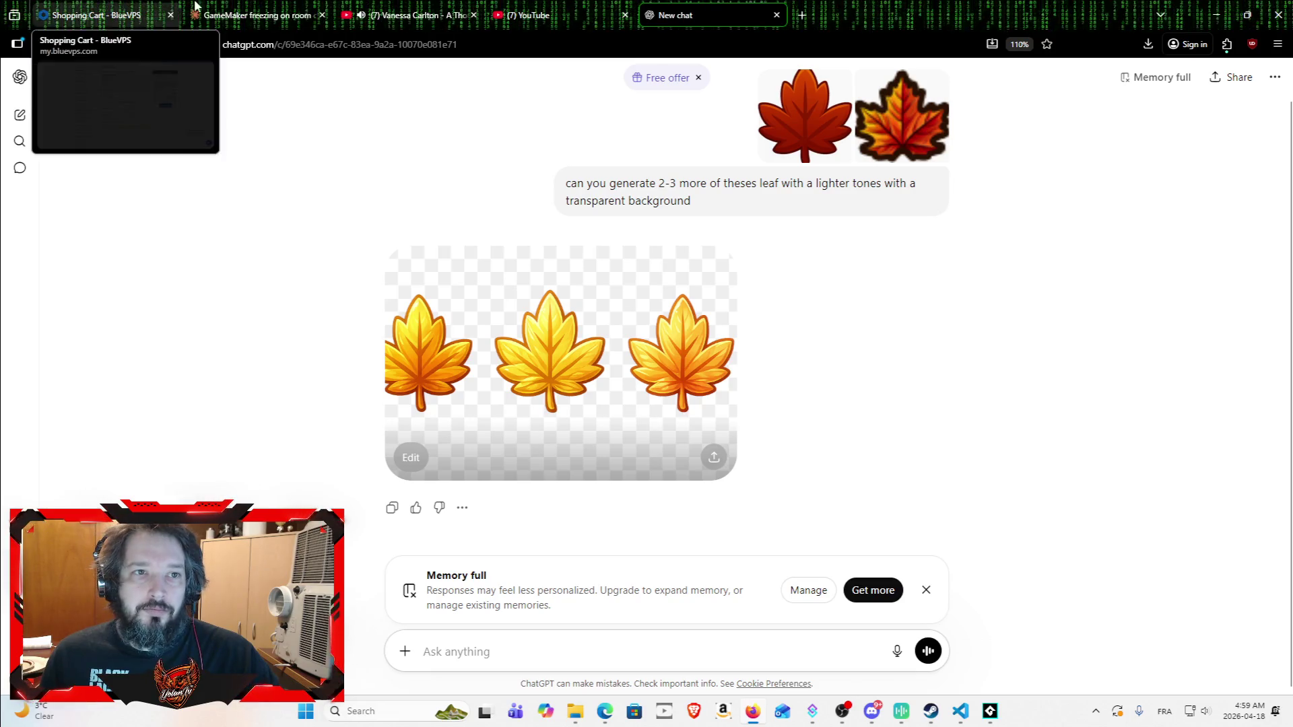
pyautogui.click(250, 15)
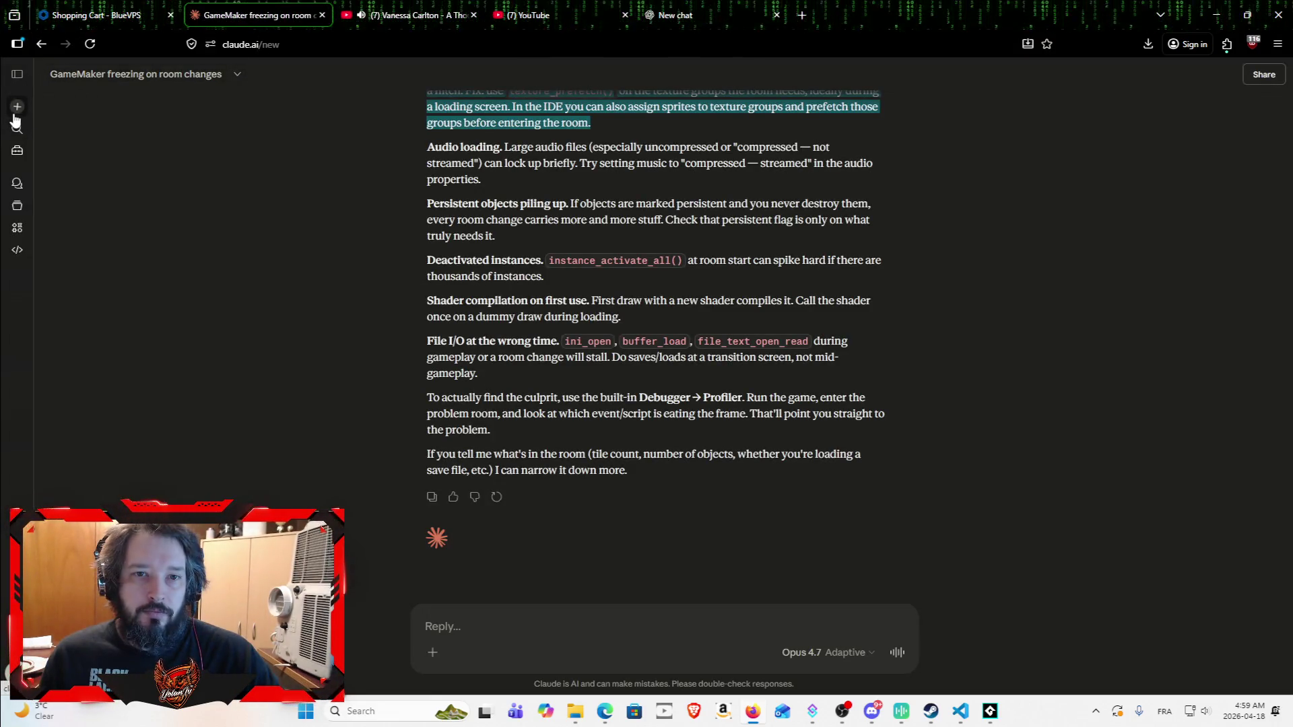
# Step: Paste the leaf image into a new Claude chat and ask it to split the leaves apart
pyautogui.click(17, 105)
pyautogui.hotkey('ctrl', 'v')
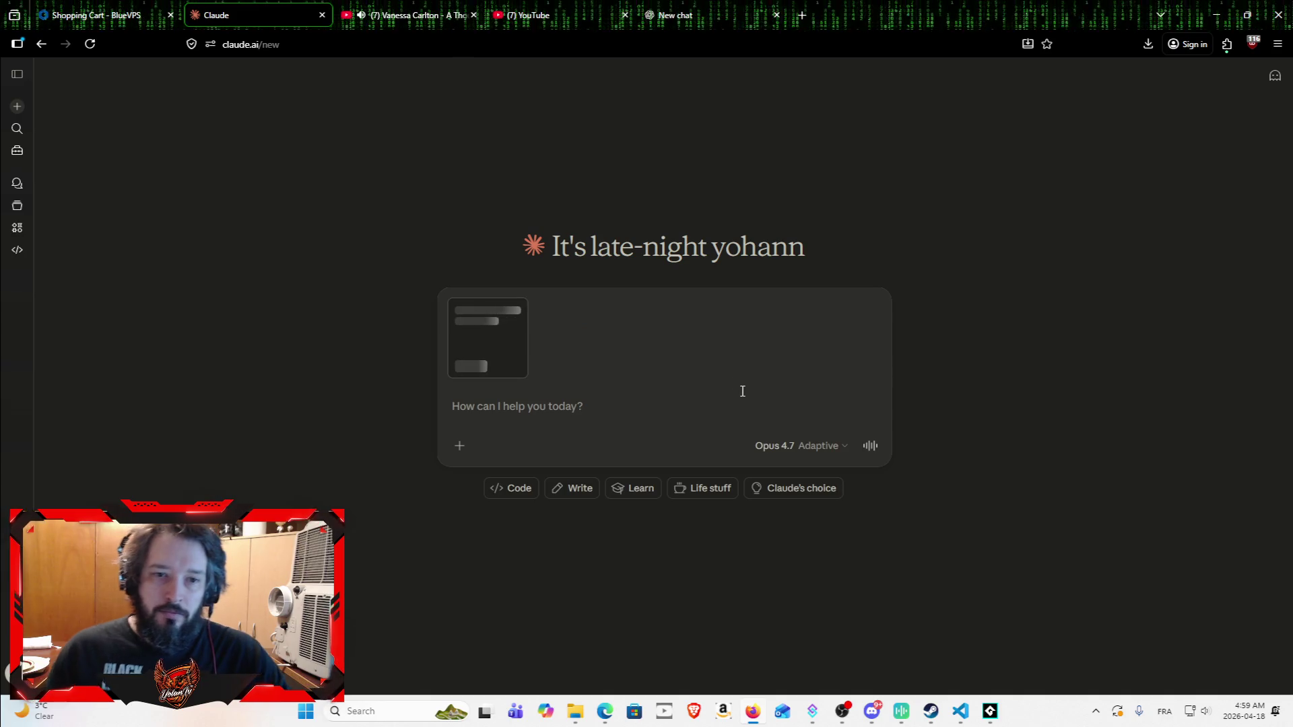
pyautogui.write('can you split the')
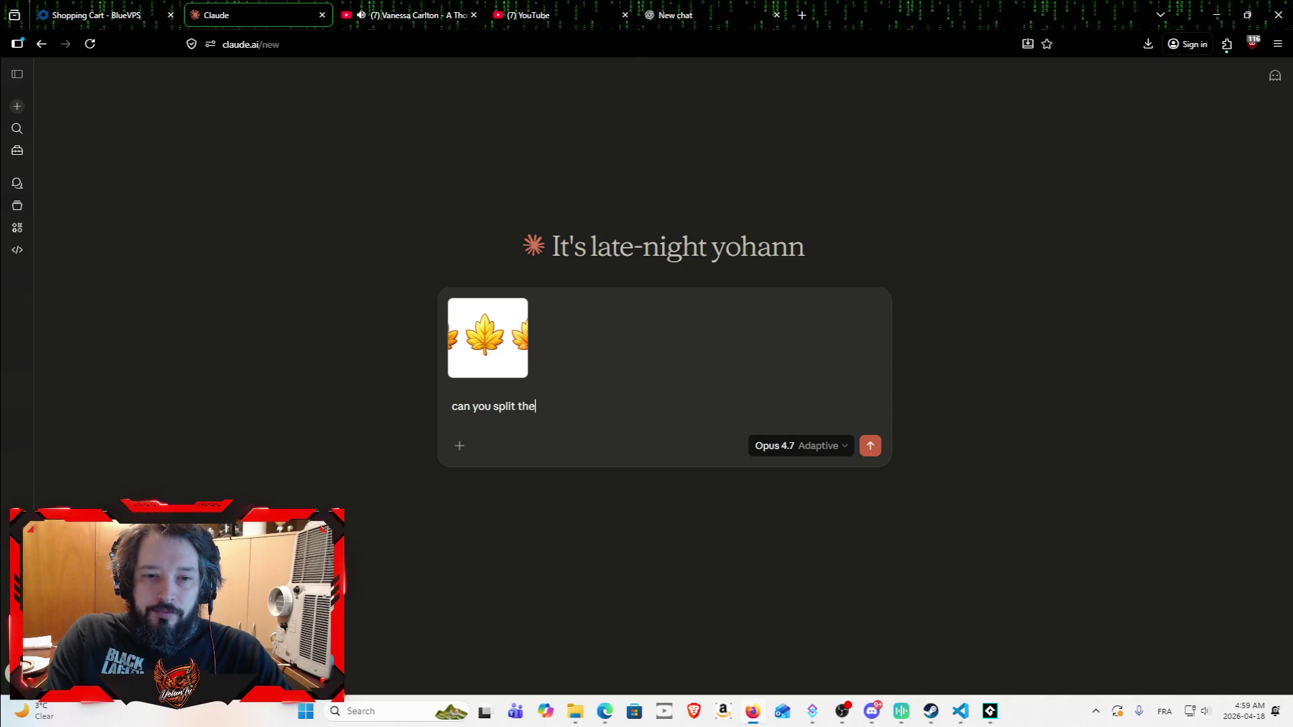
pyautogui.write('o')
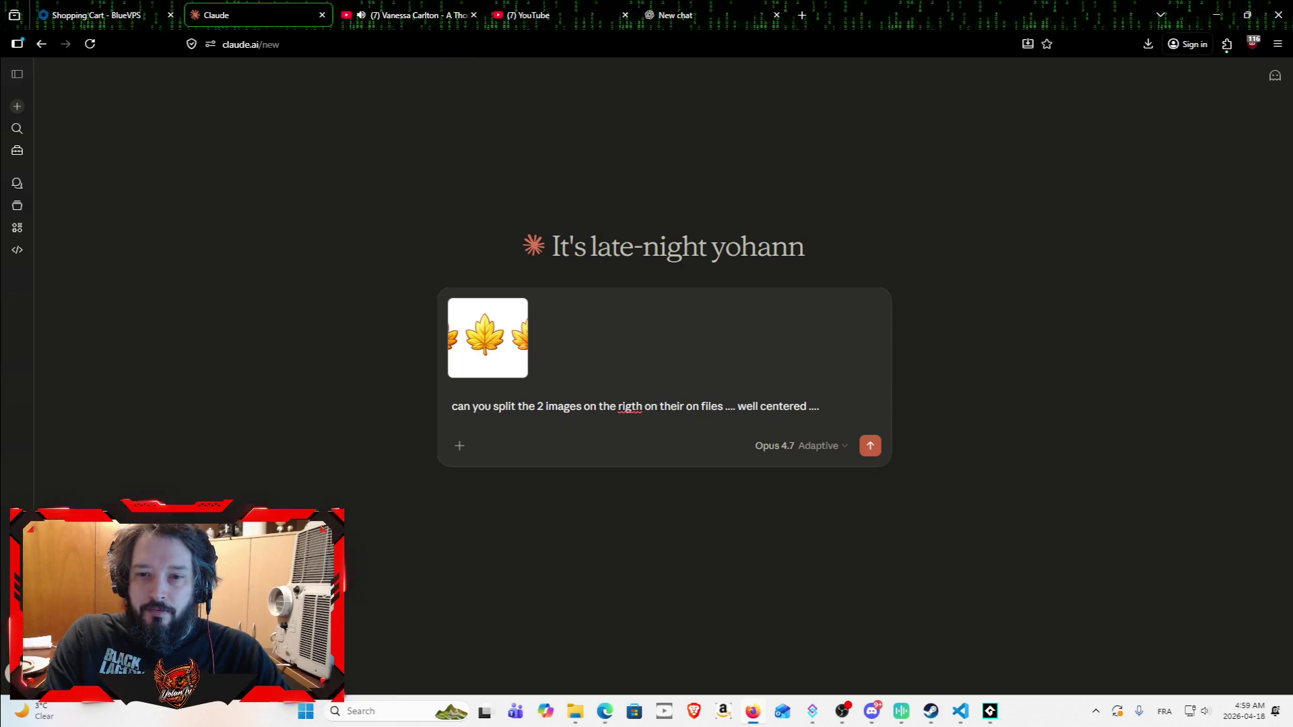
pyautogui.press('Return')
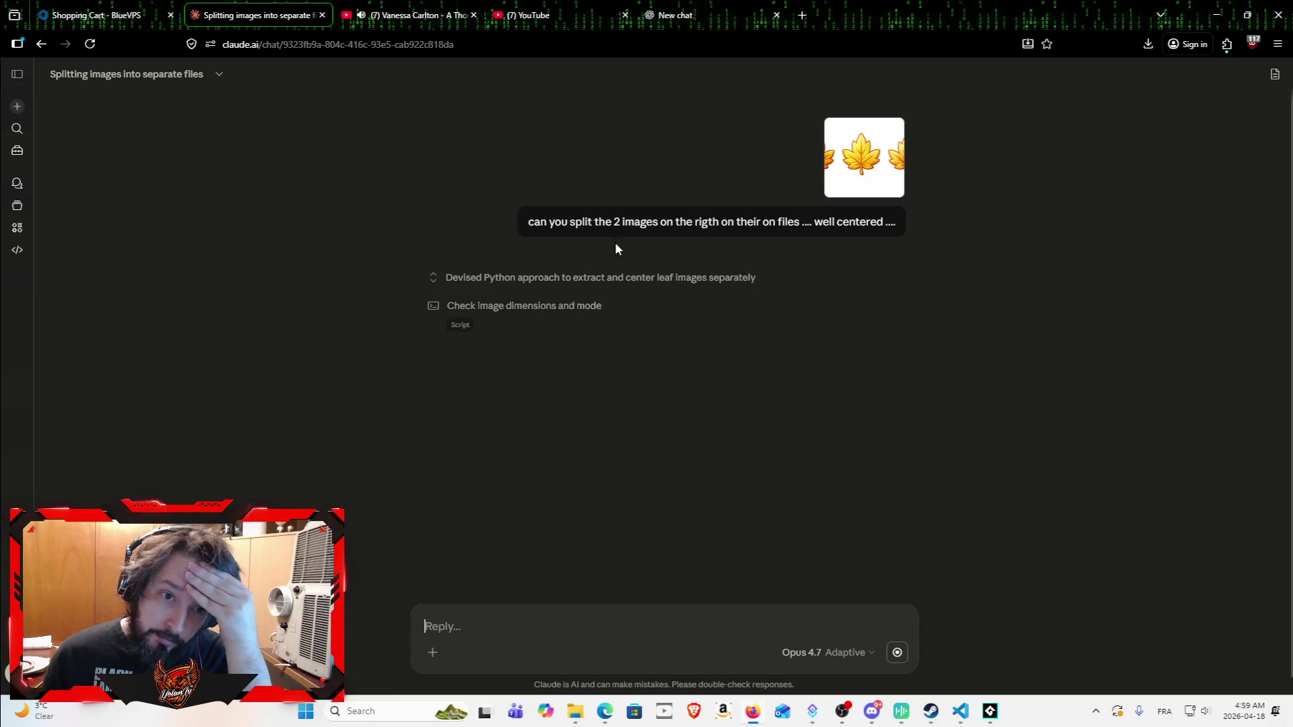
pyautogui.click(411, 15)
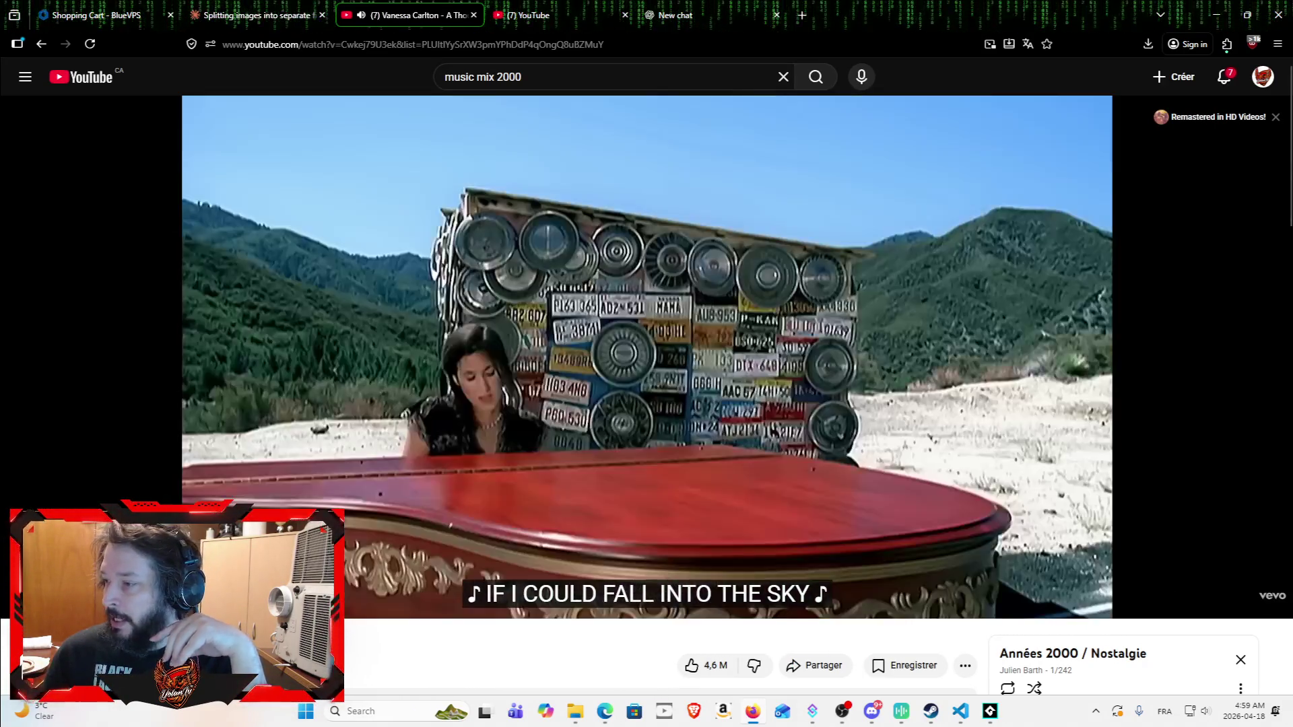
pyautogui.click(674, 5)
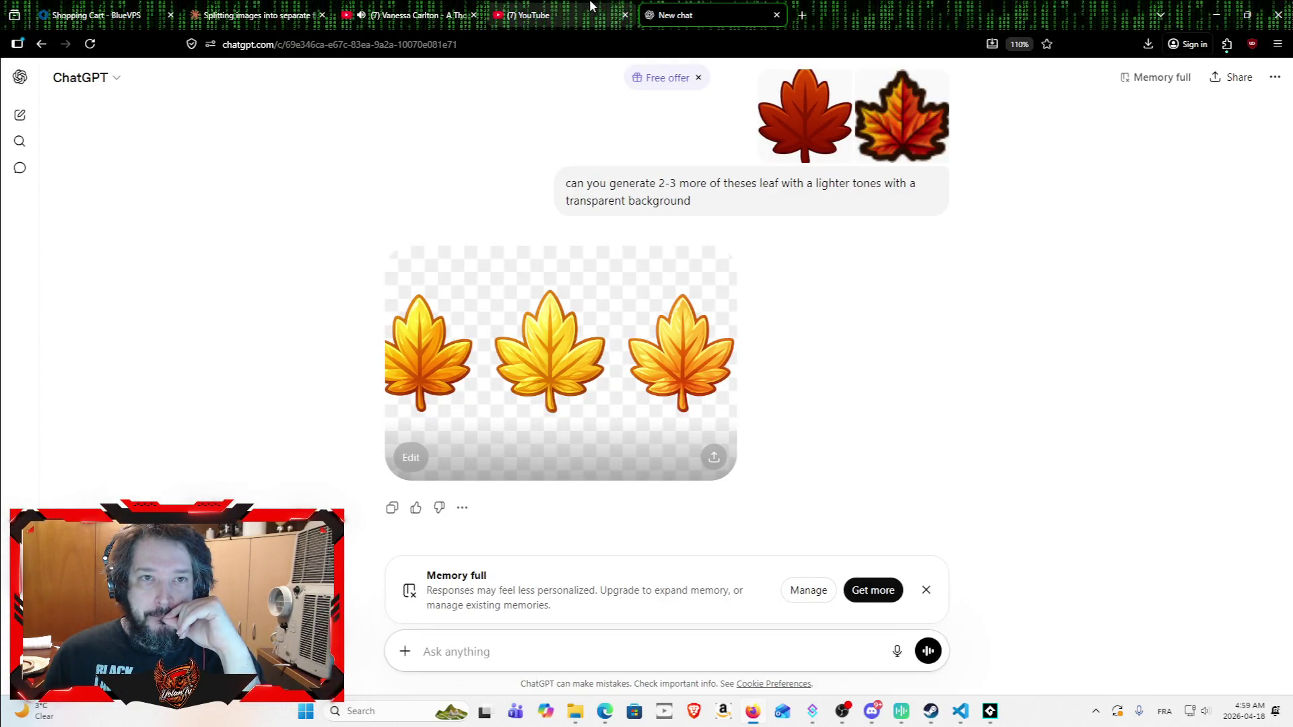
pyautogui.click(278, 6)
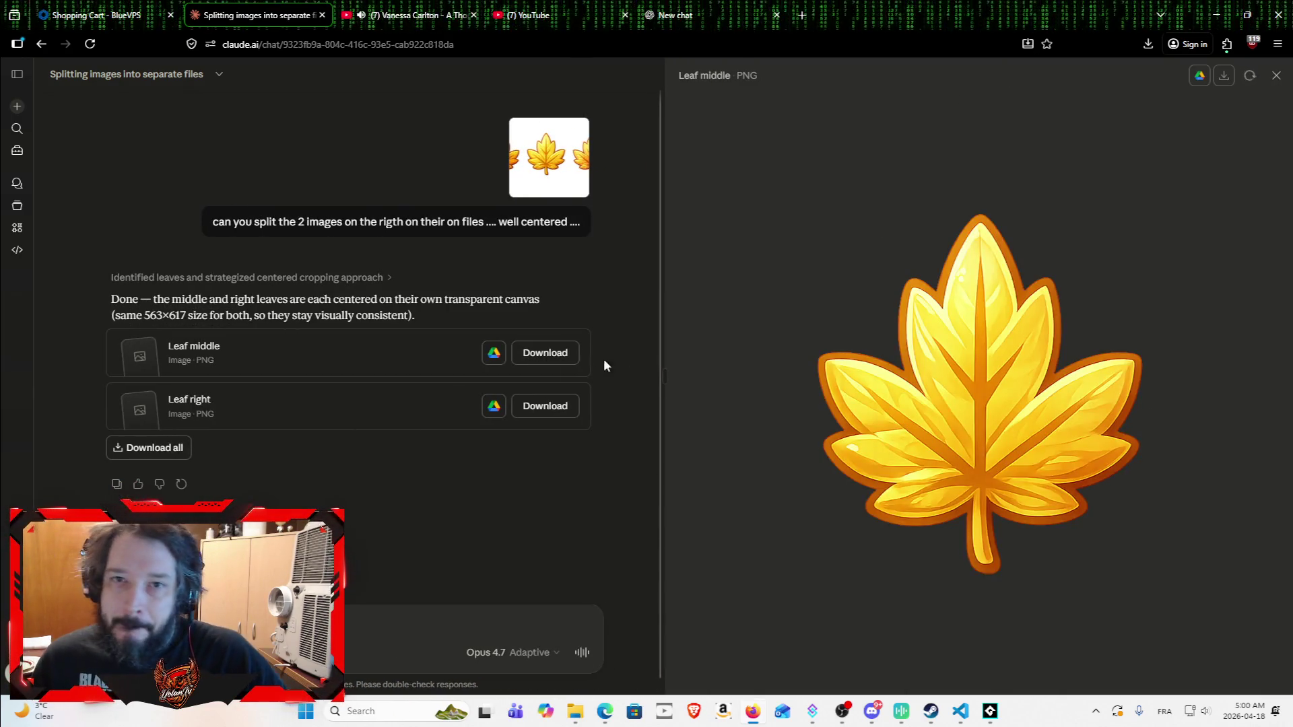
# Step: Preview the split results and download leaf_right.png and leaf_middle.png
pyautogui.click(353, 412)
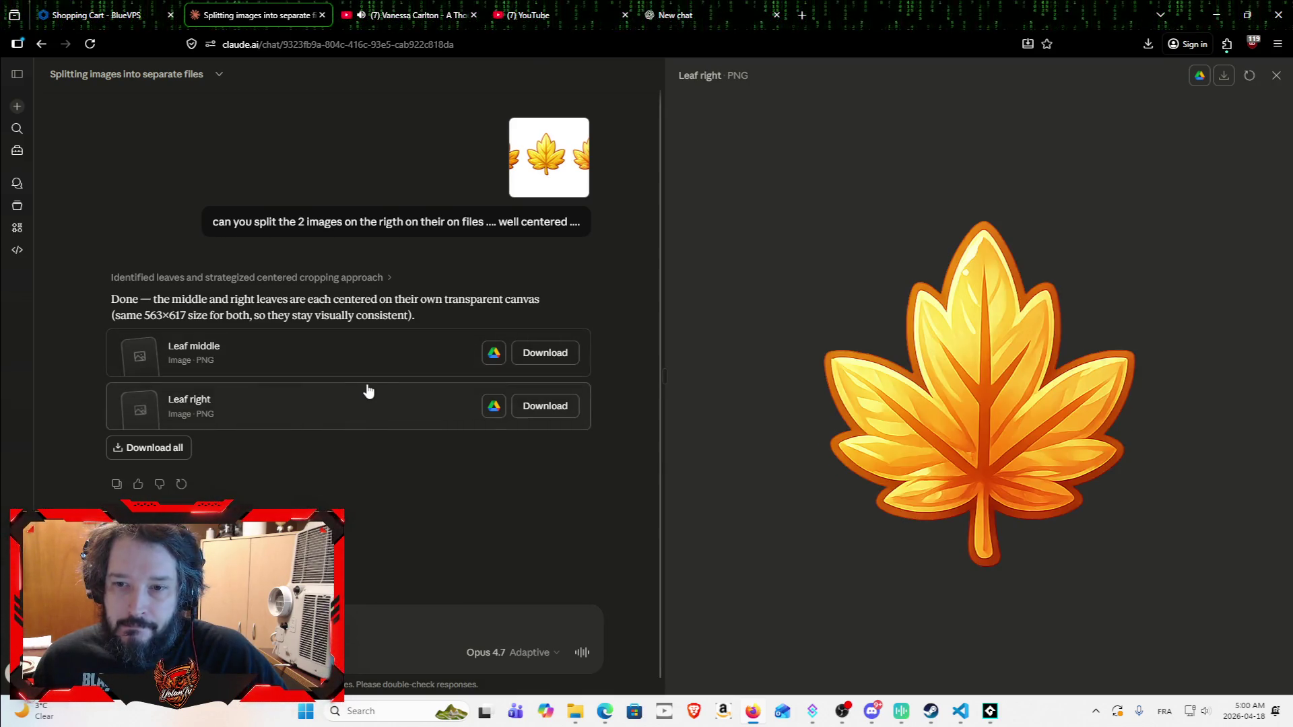
pyautogui.click(409, 367)
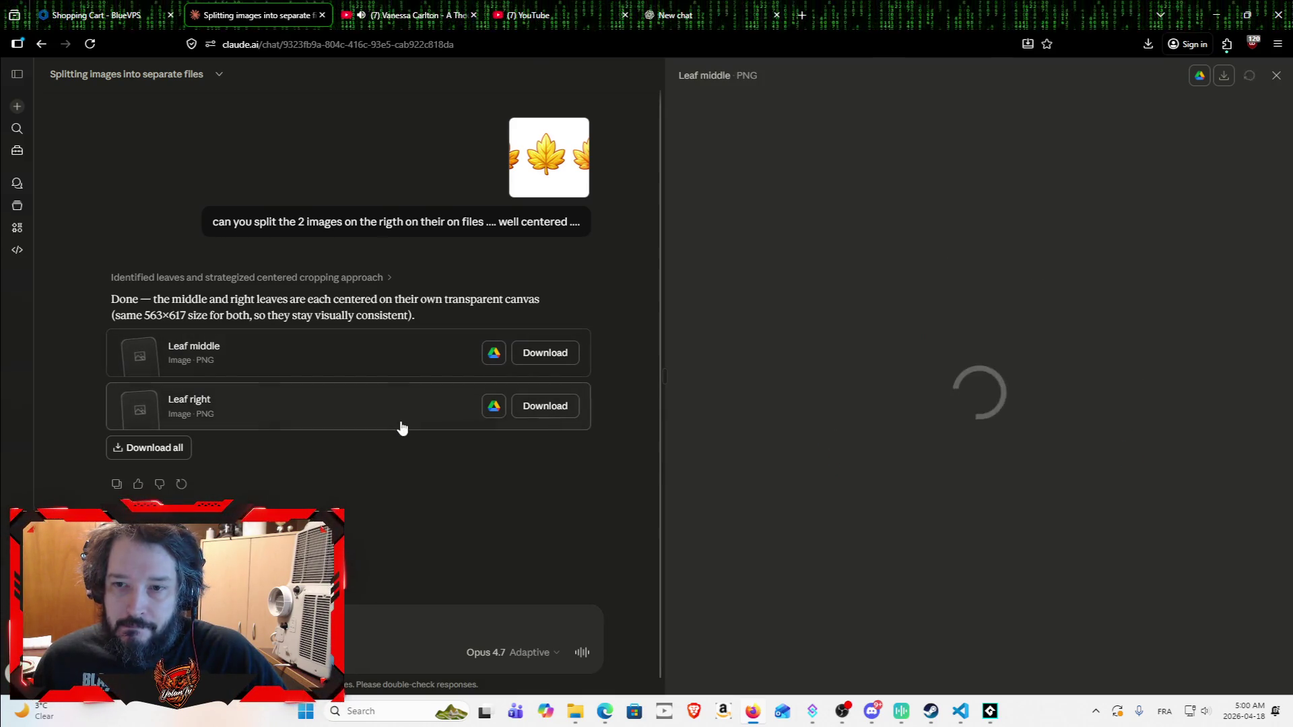
pyautogui.click(397, 417)
pyautogui.click(392, 364)
pyautogui.click(382, 428)
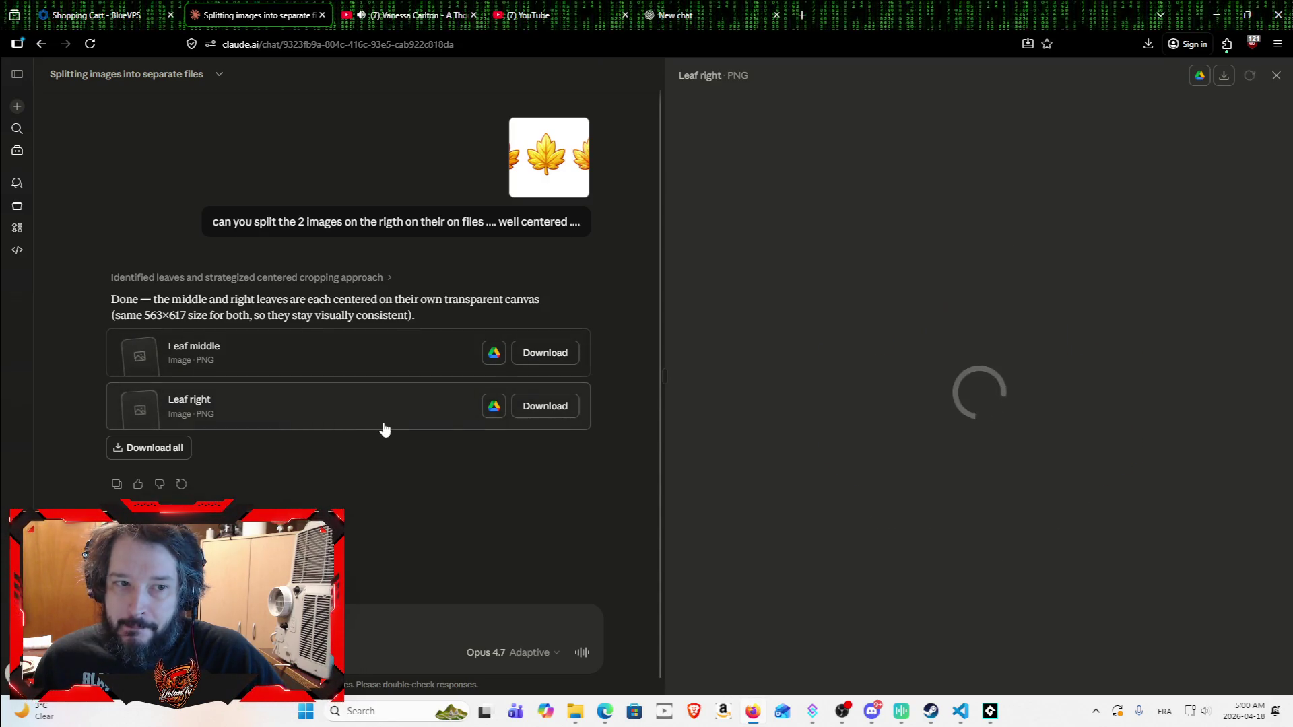
pyautogui.click(1224, 76)
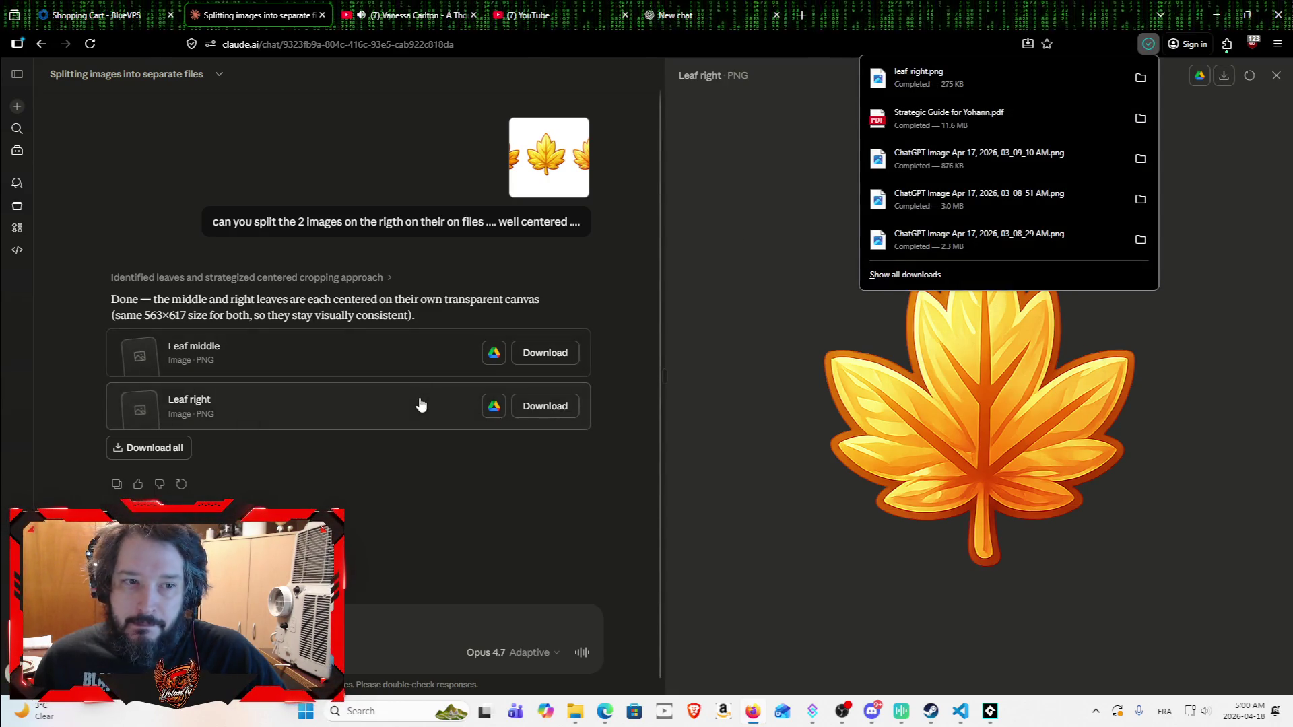
pyautogui.click(396, 359)
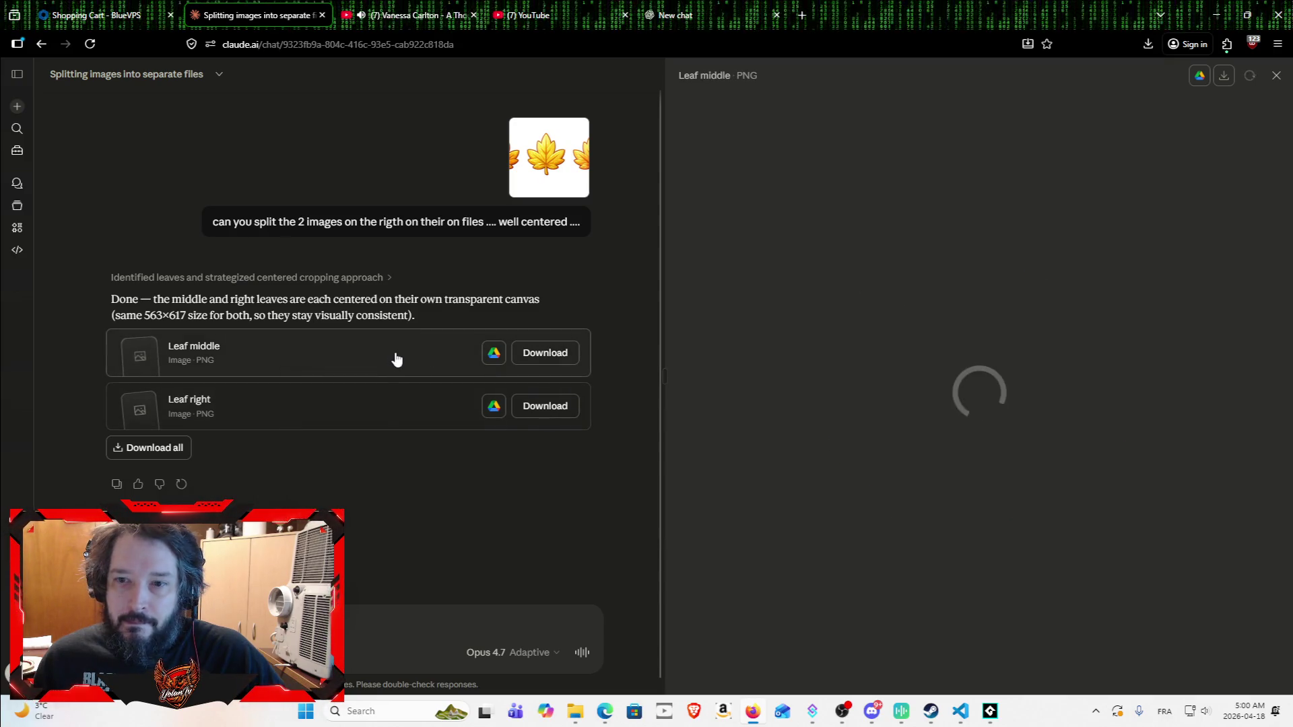
pyautogui.click(1224, 78)
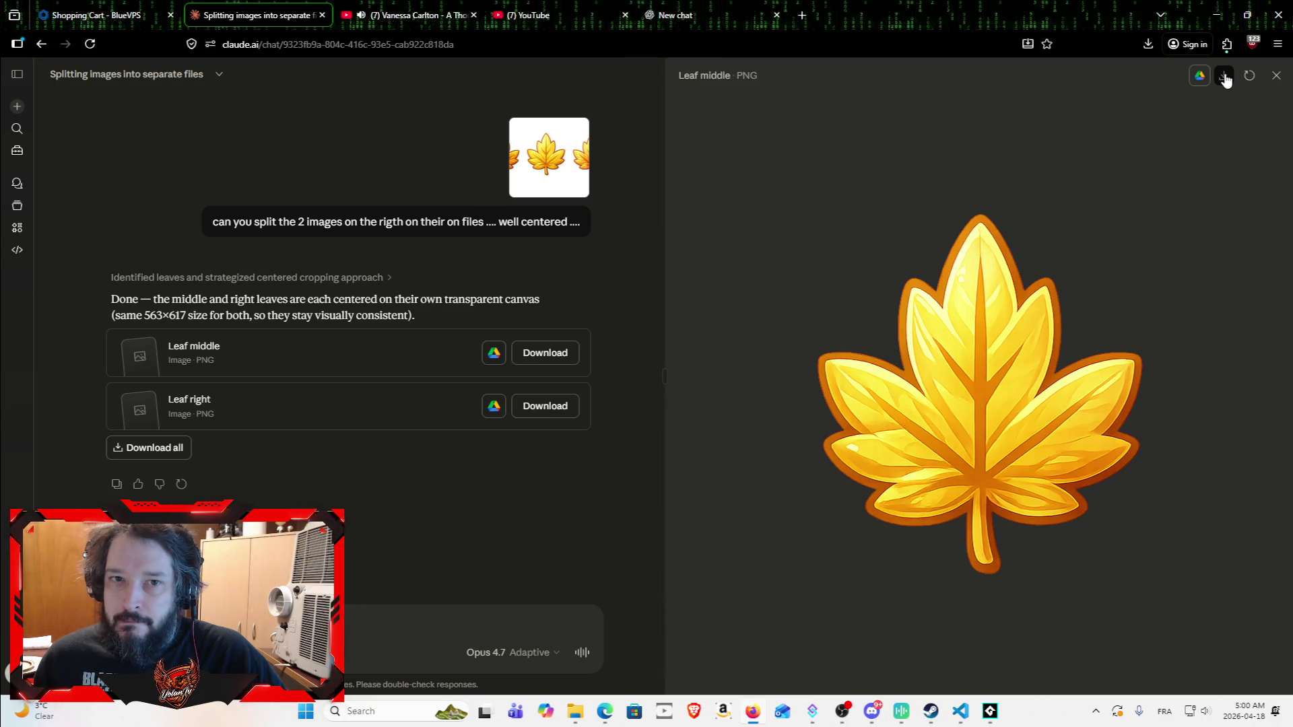
pyautogui.click(790, 421)
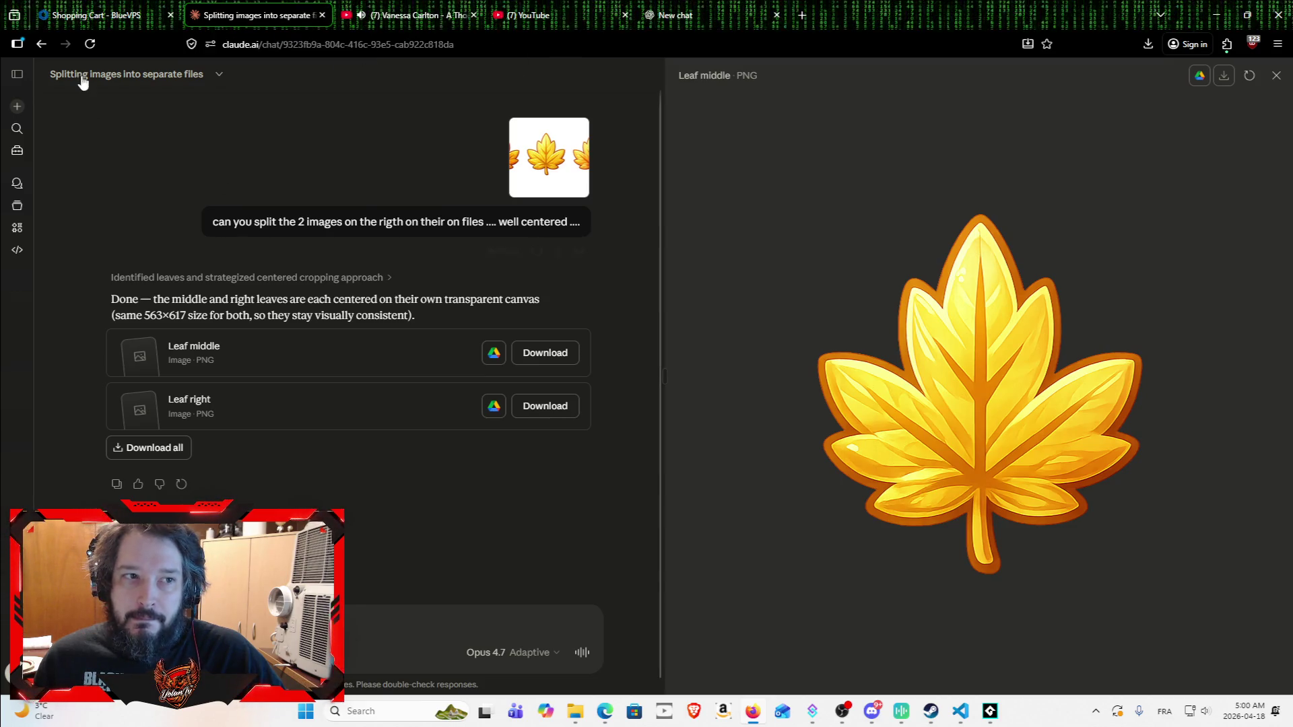
pyautogui.click(18, 107)
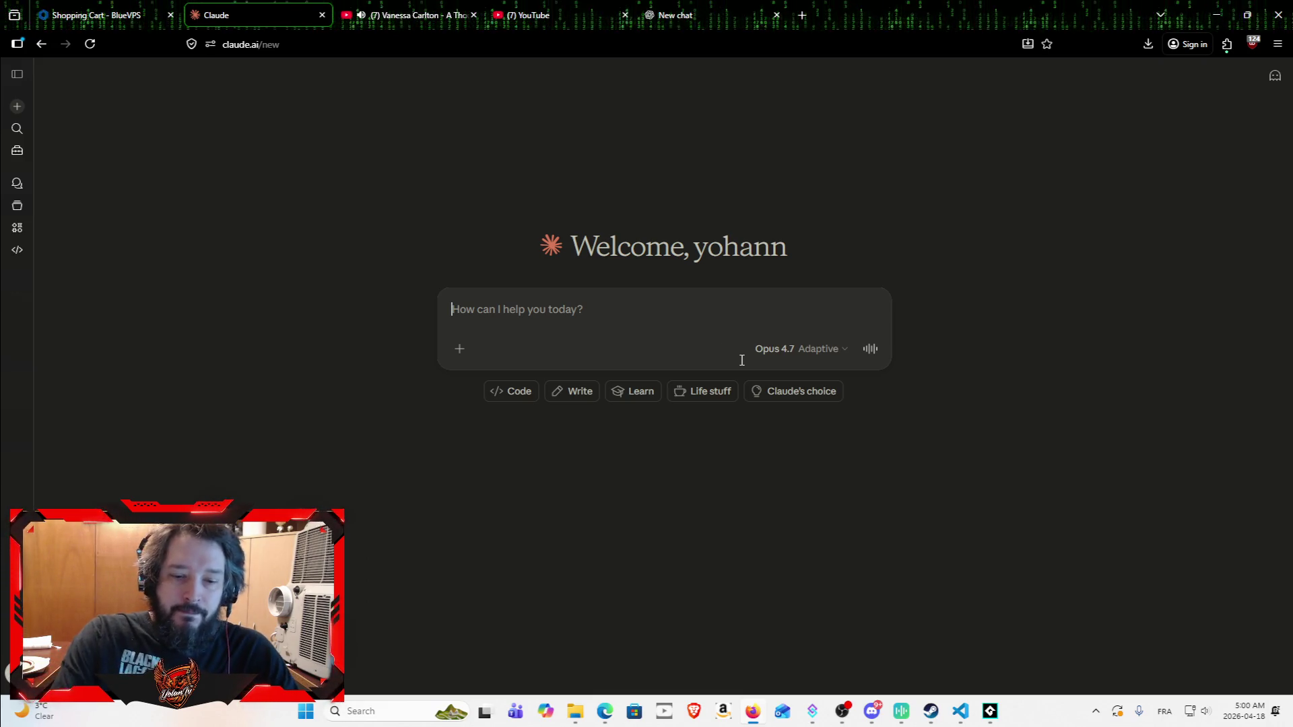
# Step: Ask Claude for a GameMaker menu effect where four leaves fall from the top of the screen
pyautogui.write('i have ')
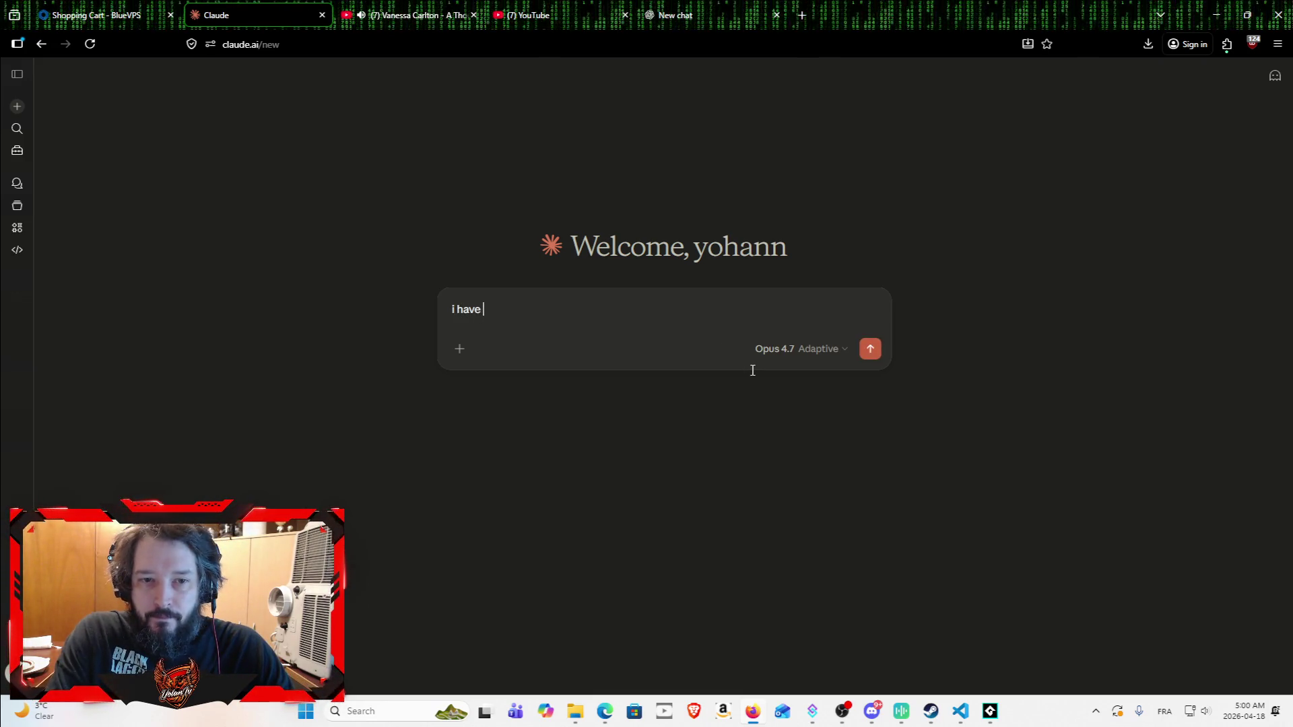
pyautogui.write('4 leaves .')
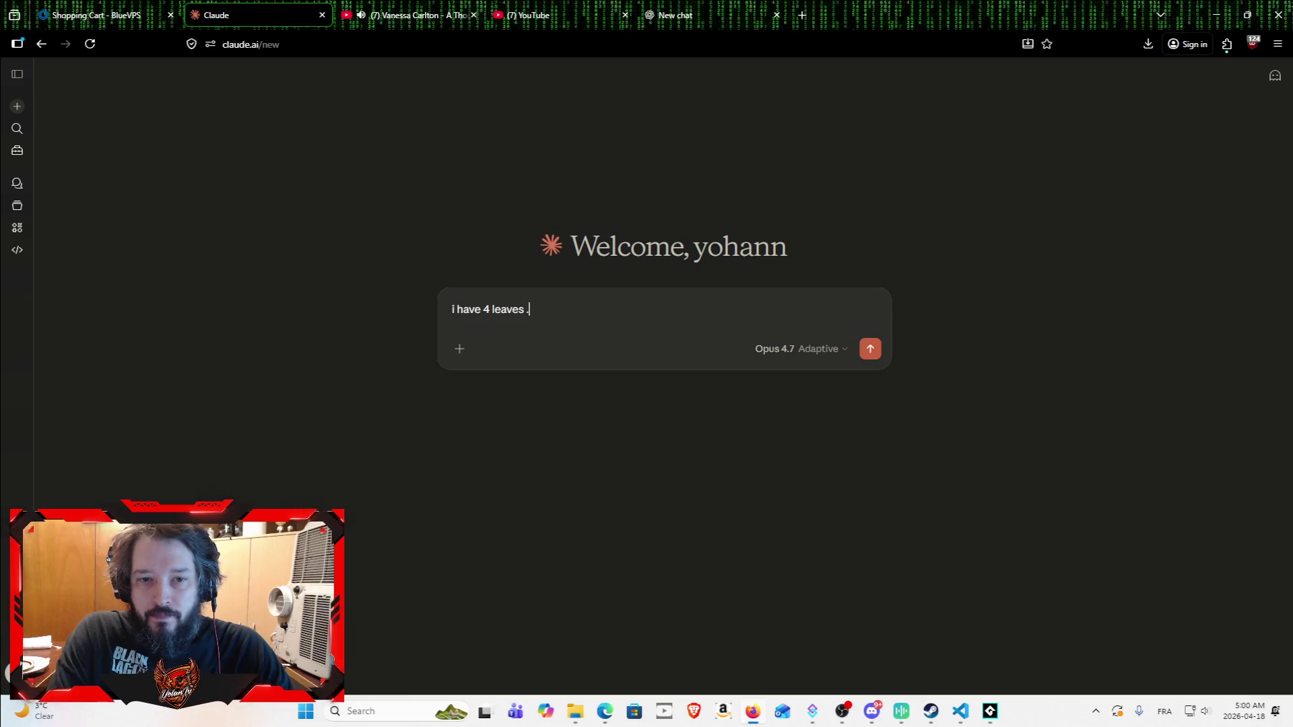
pyautogui.write('... t')
pyautogui.press('BackSpace')
pyautogui.write('i want to')
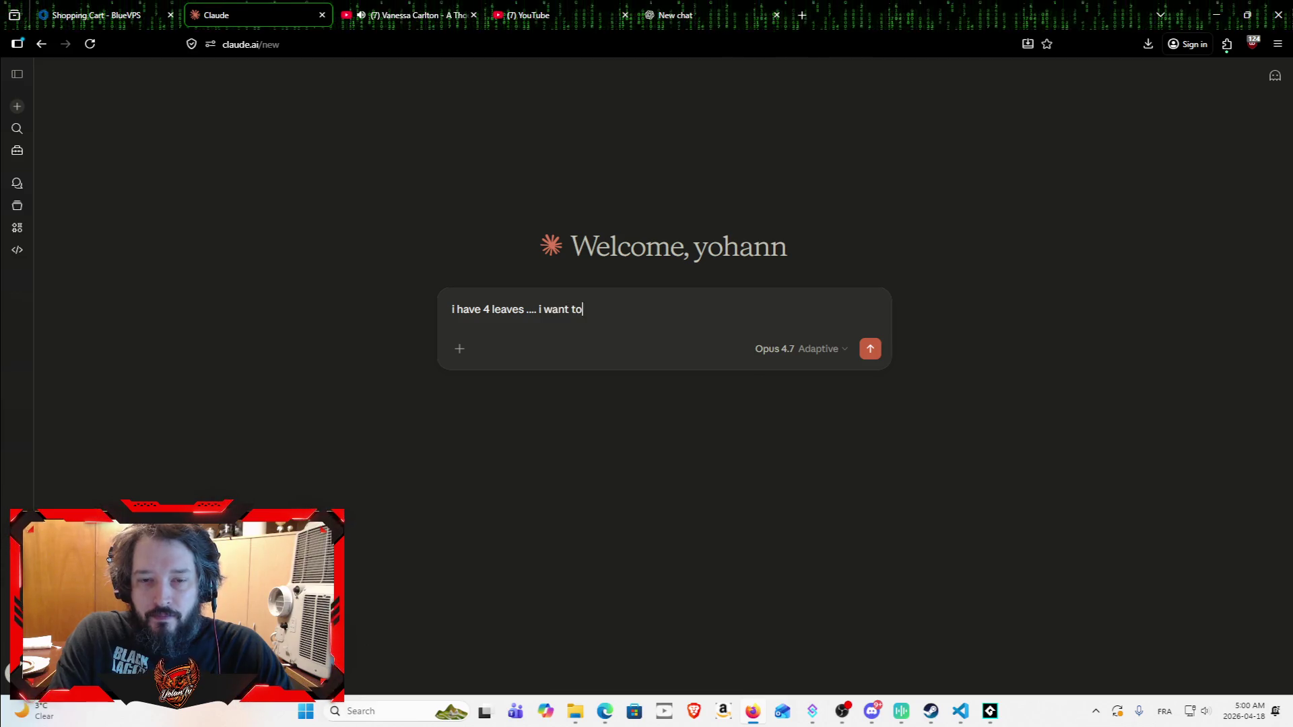
pyautogui.write(' create an effect for my menu where the leaves are falling')
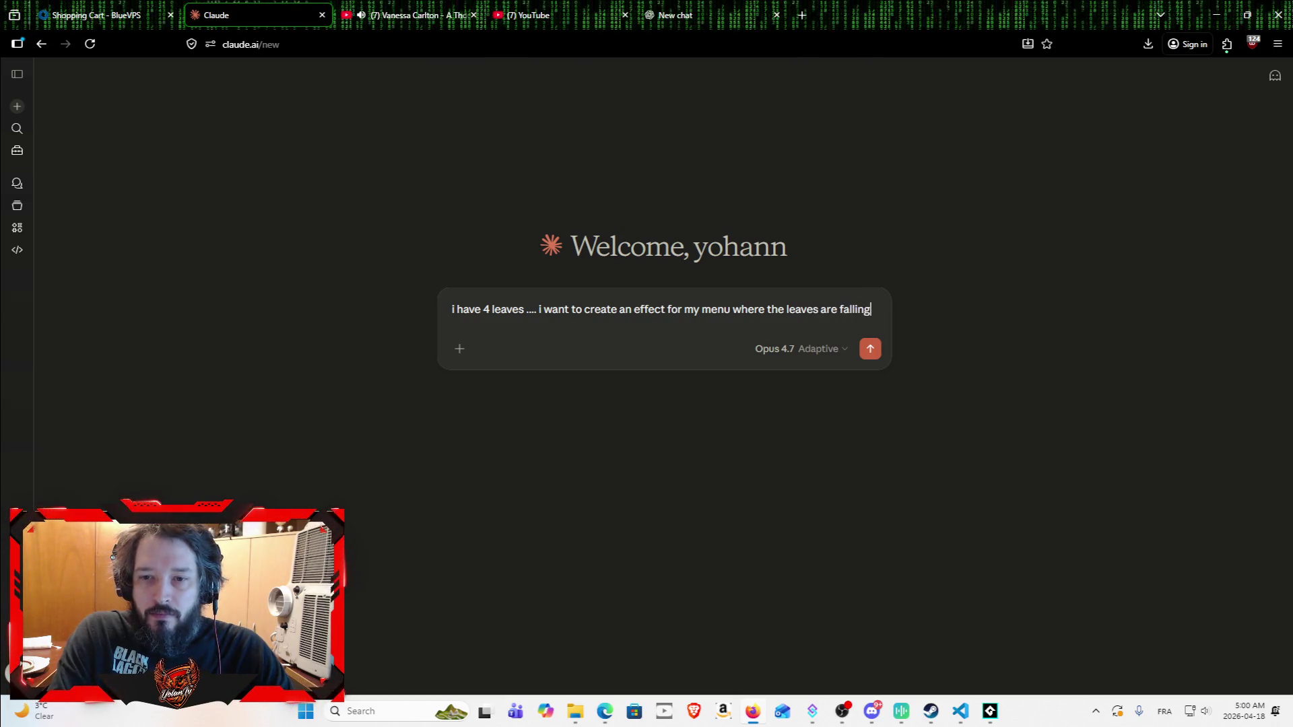
pyautogui.write(' from the top of the screen in gamemaker')
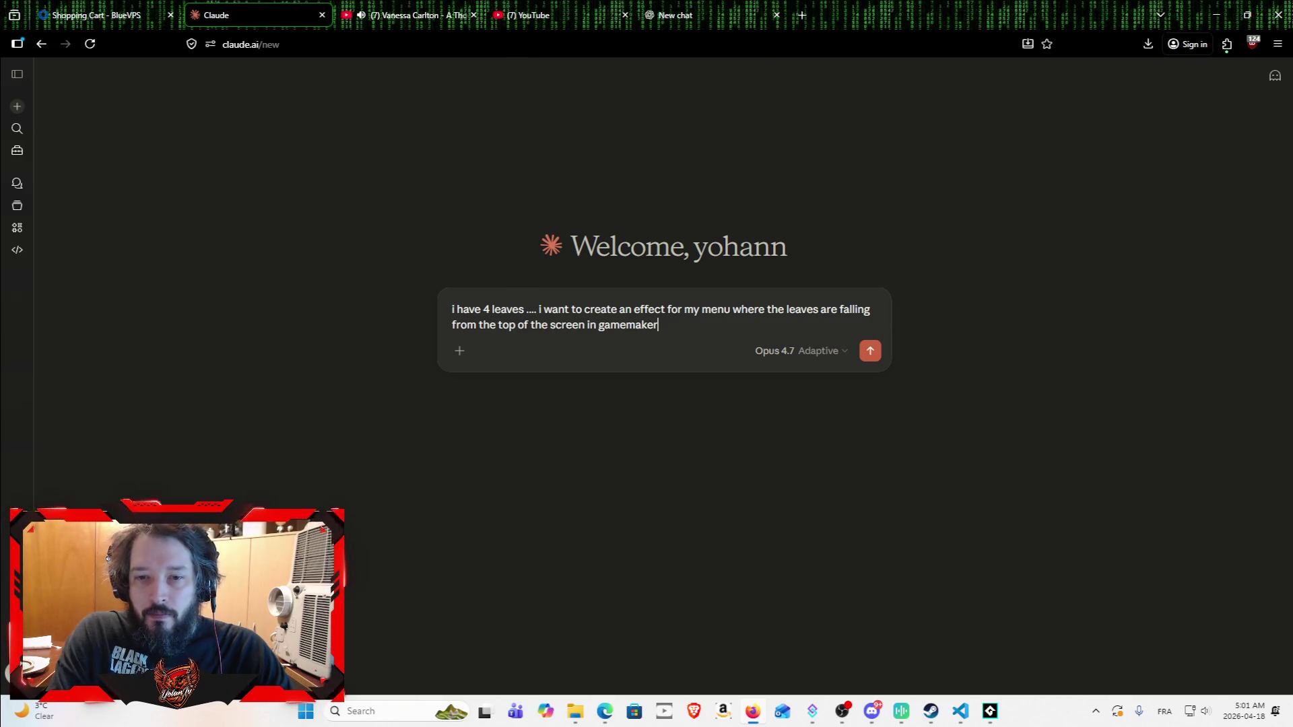
pyautogui.press('Return')
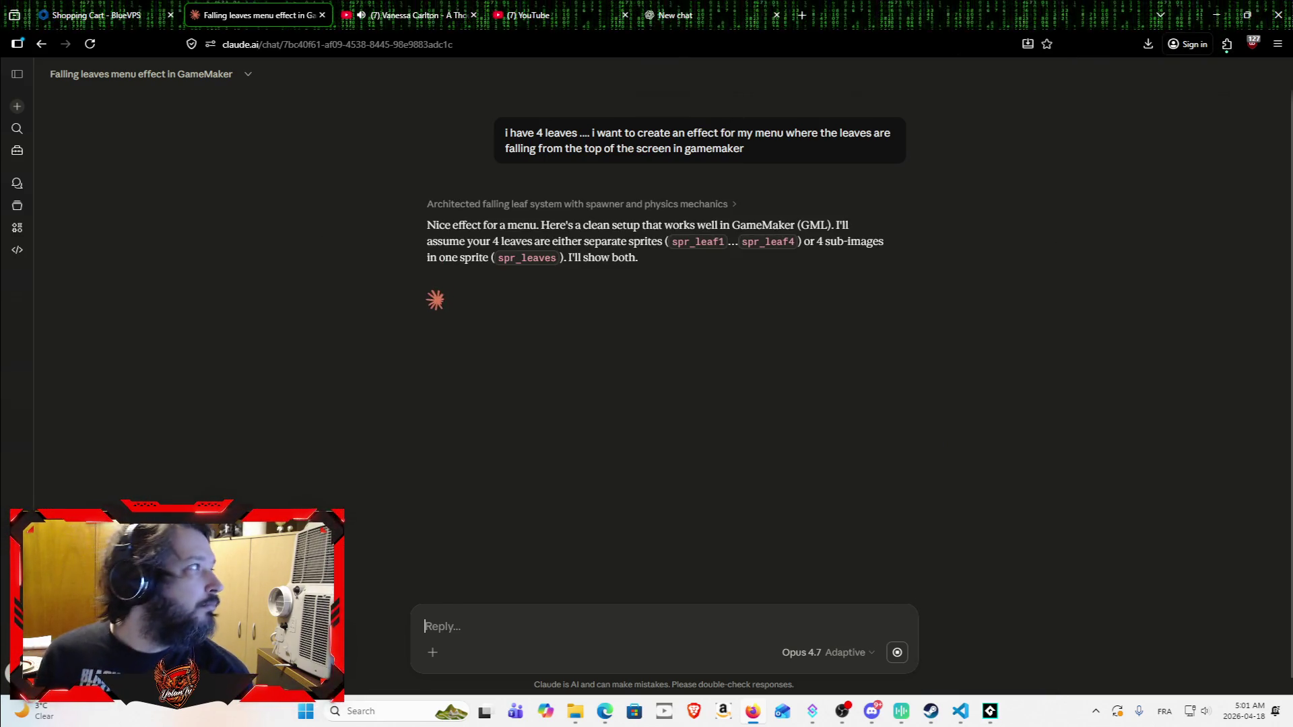
# Step: Browse the DetailsSkillTree folder's HighQualityIcon and Style 1–3 subfolders for the leaf image
pyautogui.moveTo(841, 14)
pyautogui.mouseDown()
pyautogui.moveTo(794, 269)
pyautogui.moveTo(855, 318)
pyautogui.moveTo(945, 255)
pyautogui.mouseUp()
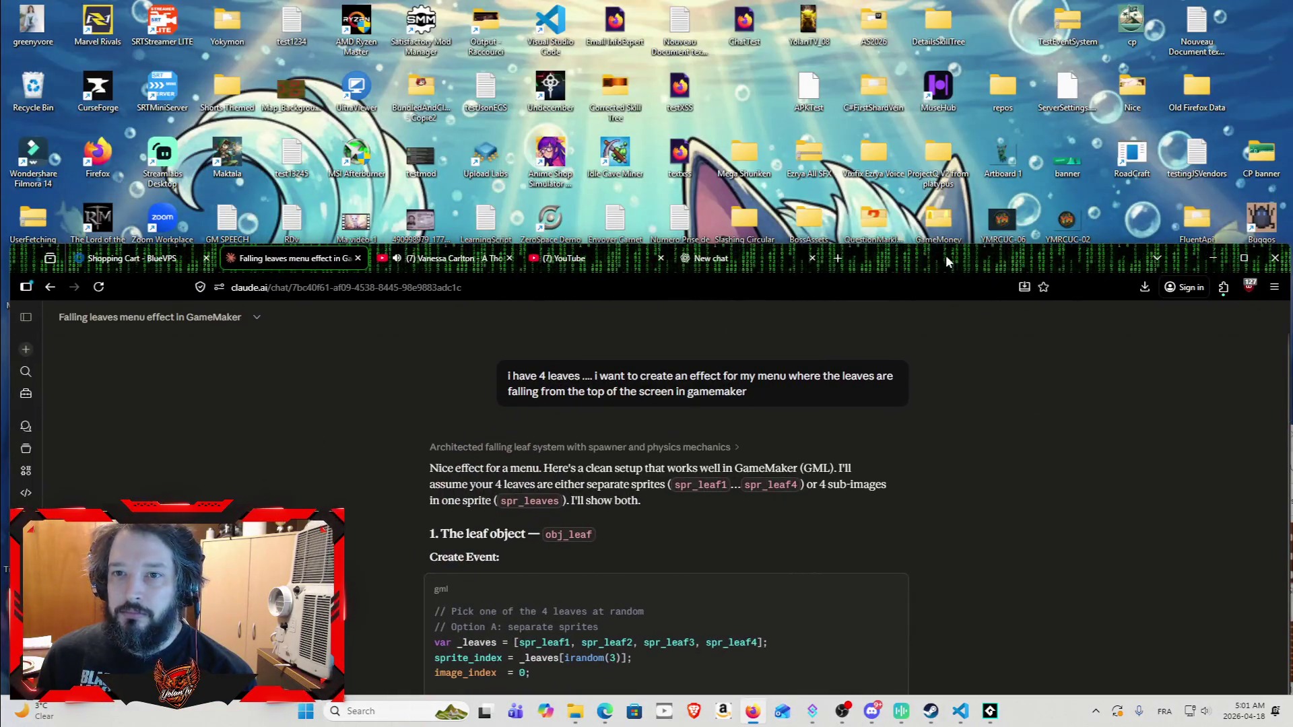
pyautogui.doubleClick(937, 23)
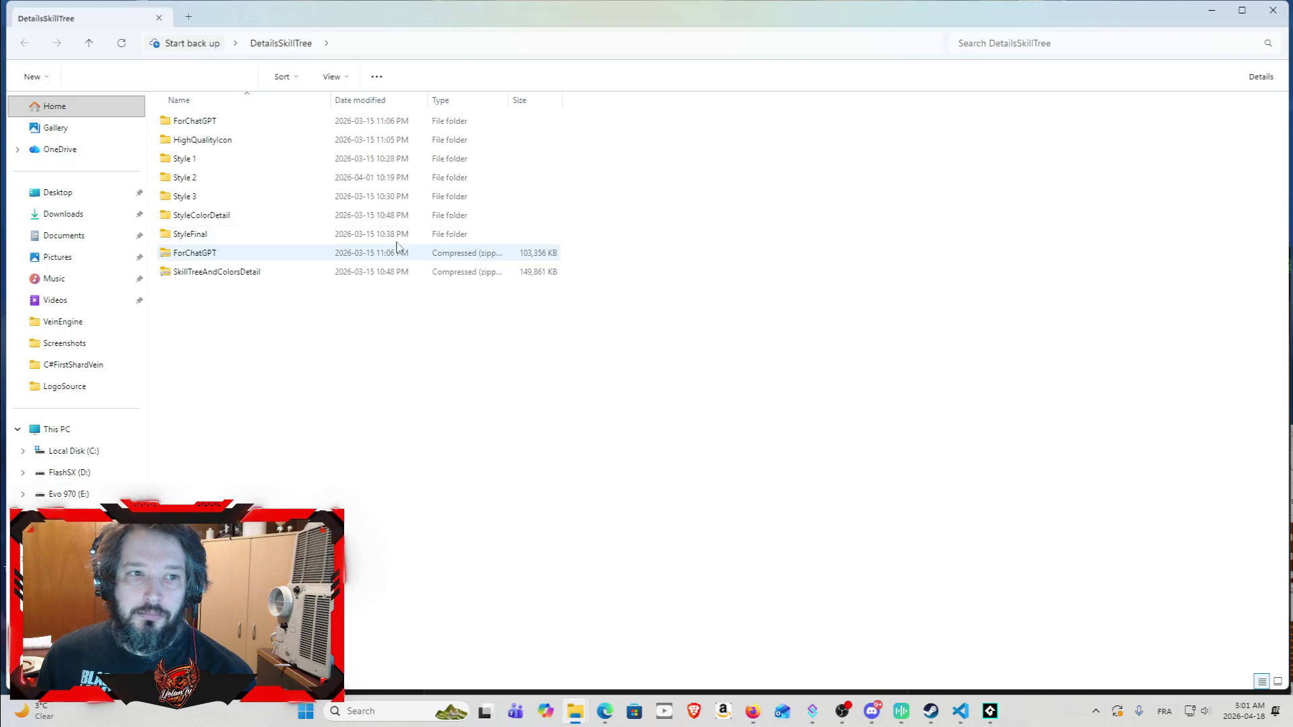
pyautogui.click(323, 145)
pyautogui.doubleClick(323, 146)
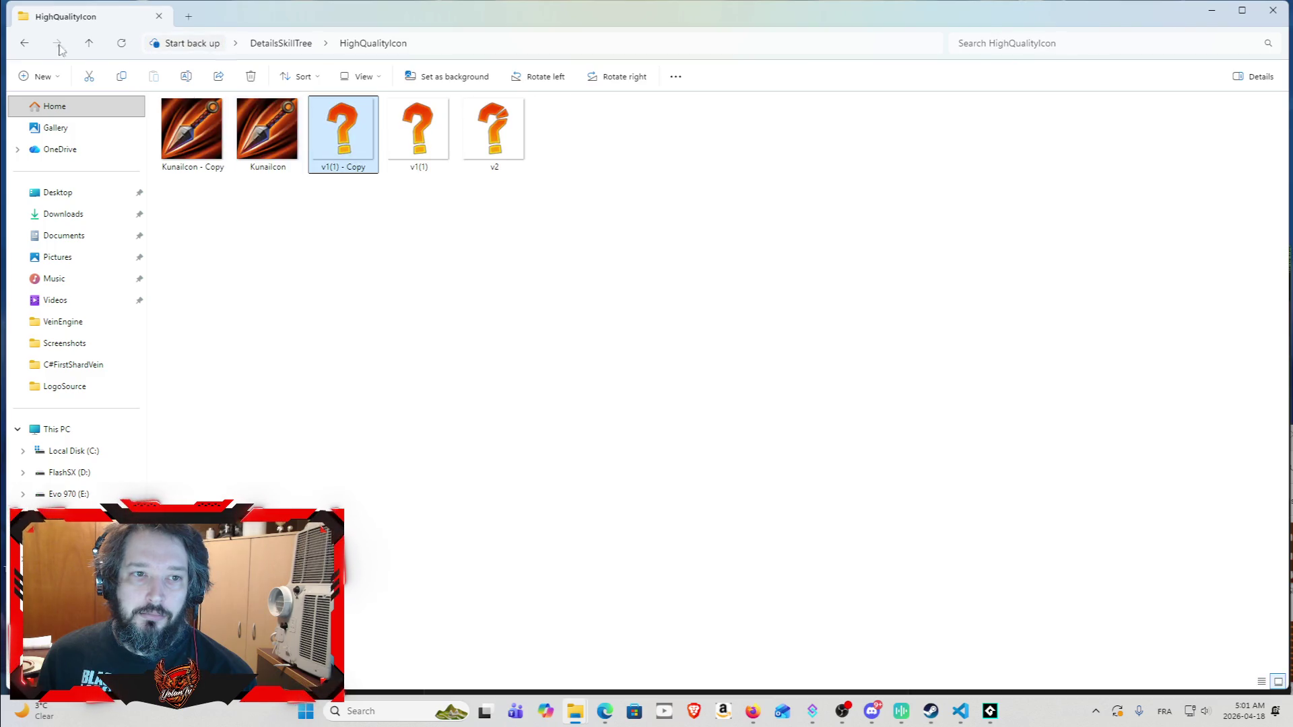
pyautogui.click(26, 45)
pyautogui.click(291, 179)
pyautogui.doubleClick(291, 181)
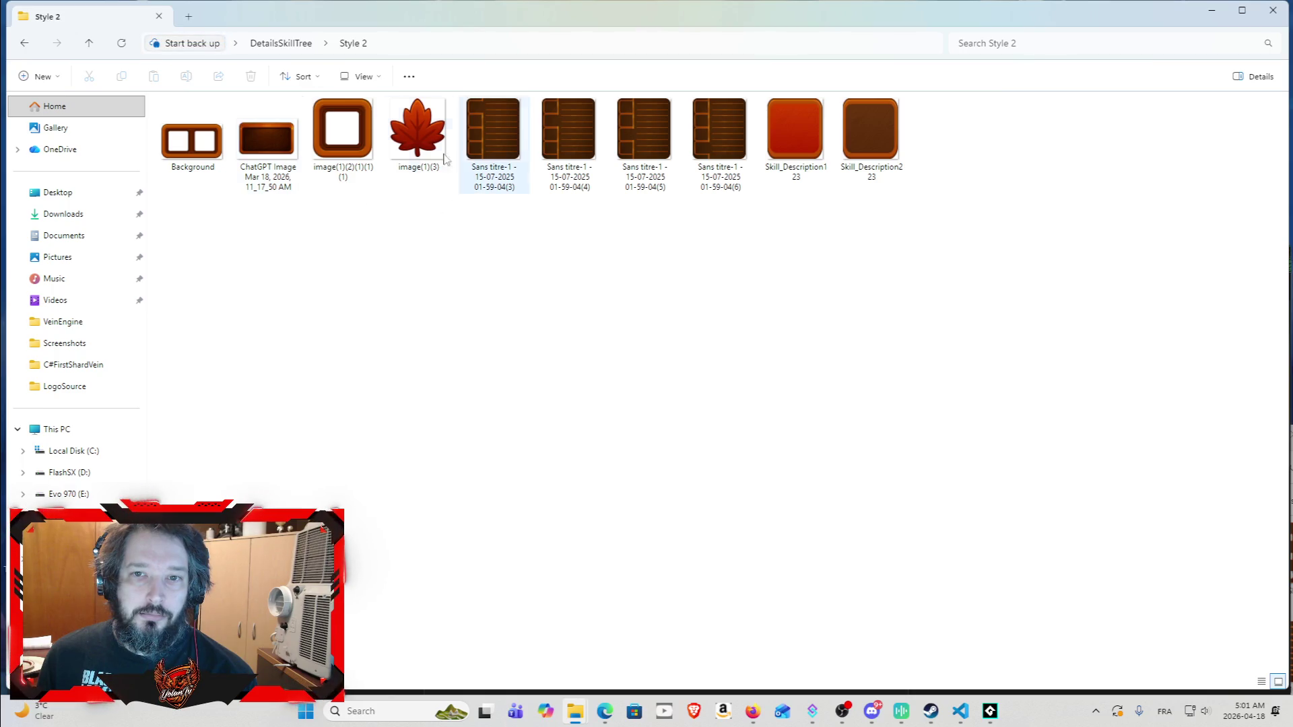
pyautogui.click(24, 43)
pyautogui.doubleClick(216, 159)
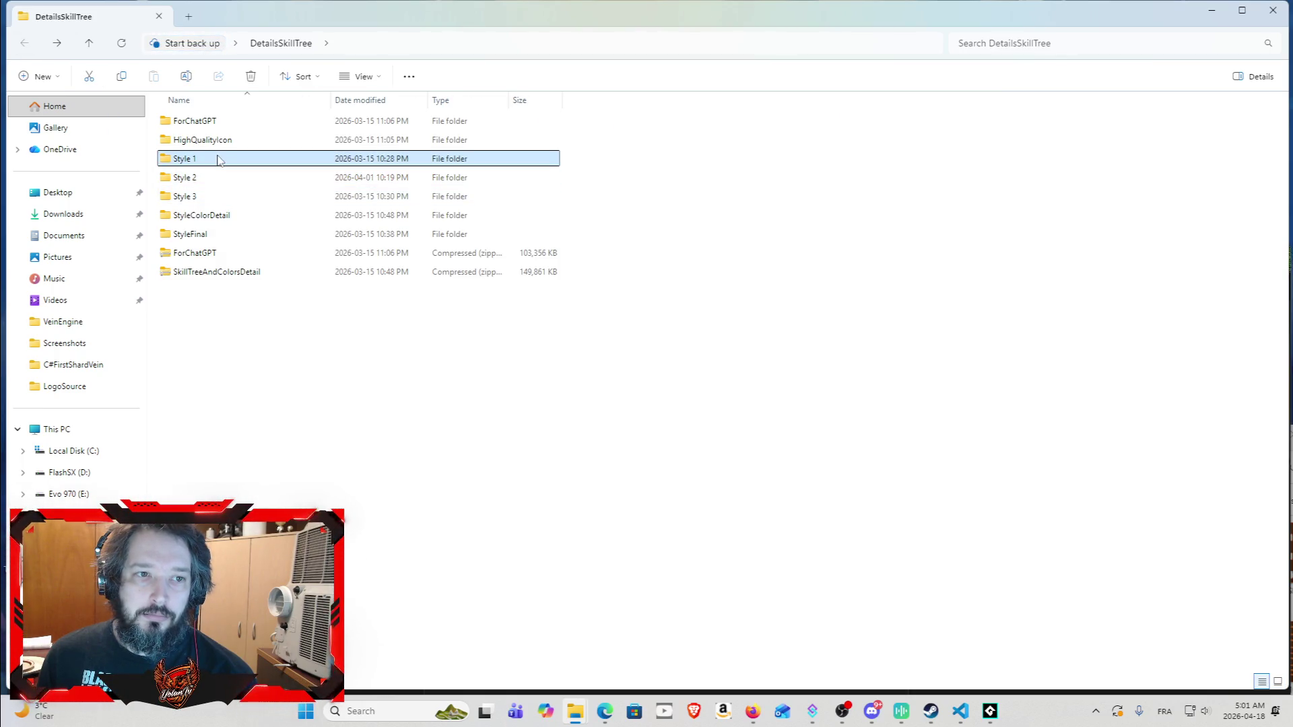
pyautogui.click(25, 43)
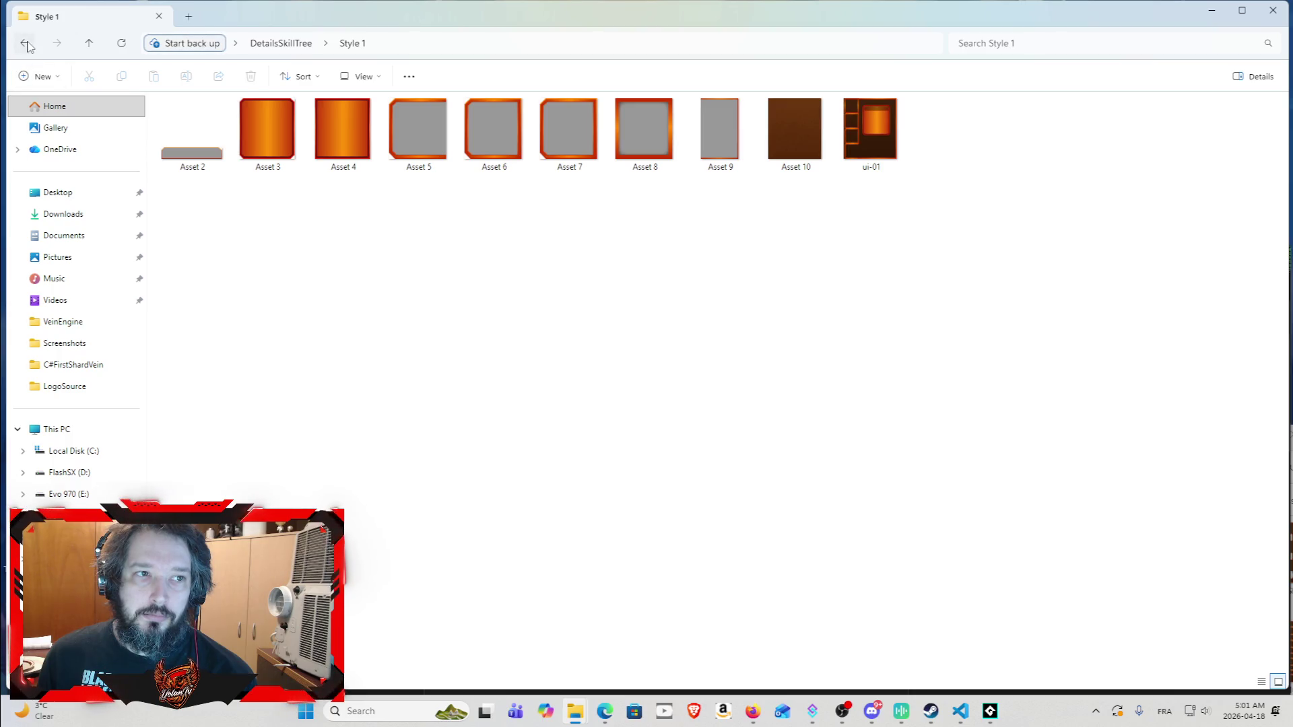
pyautogui.click(222, 200)
pyautogui.doubleClick(222, 200)
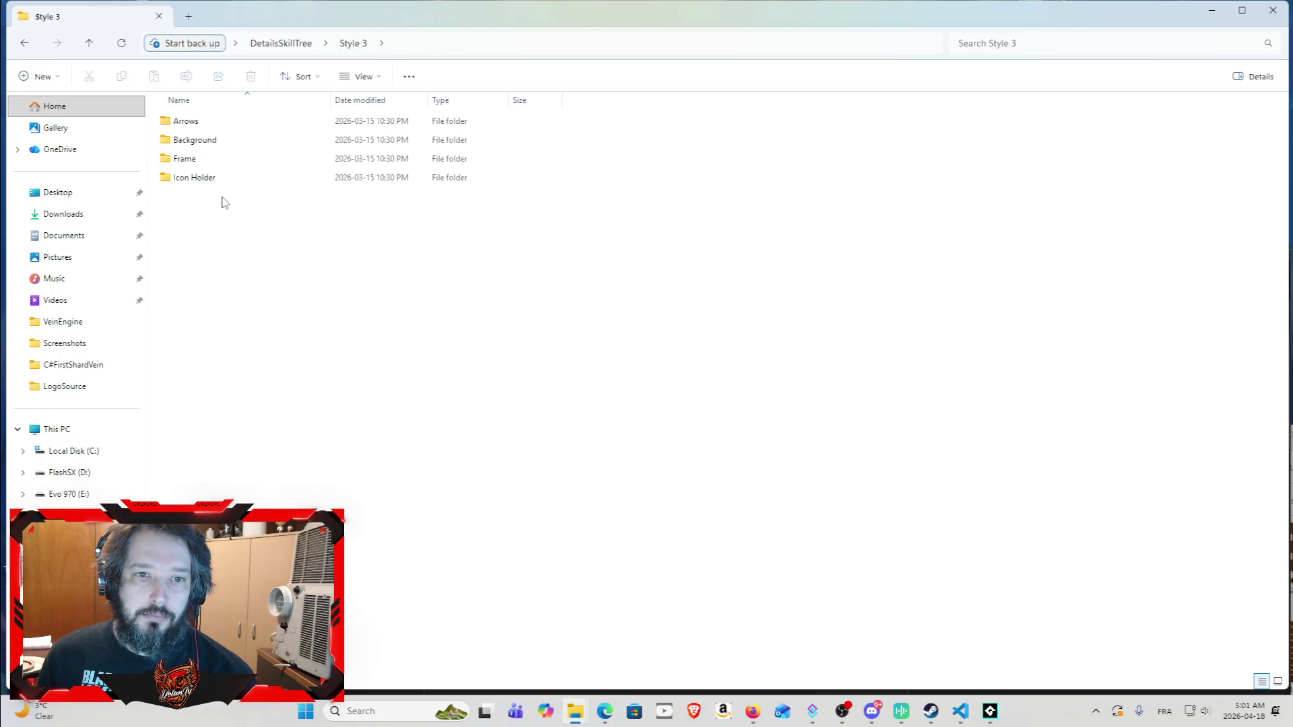
pyautogui.click(17, 45)
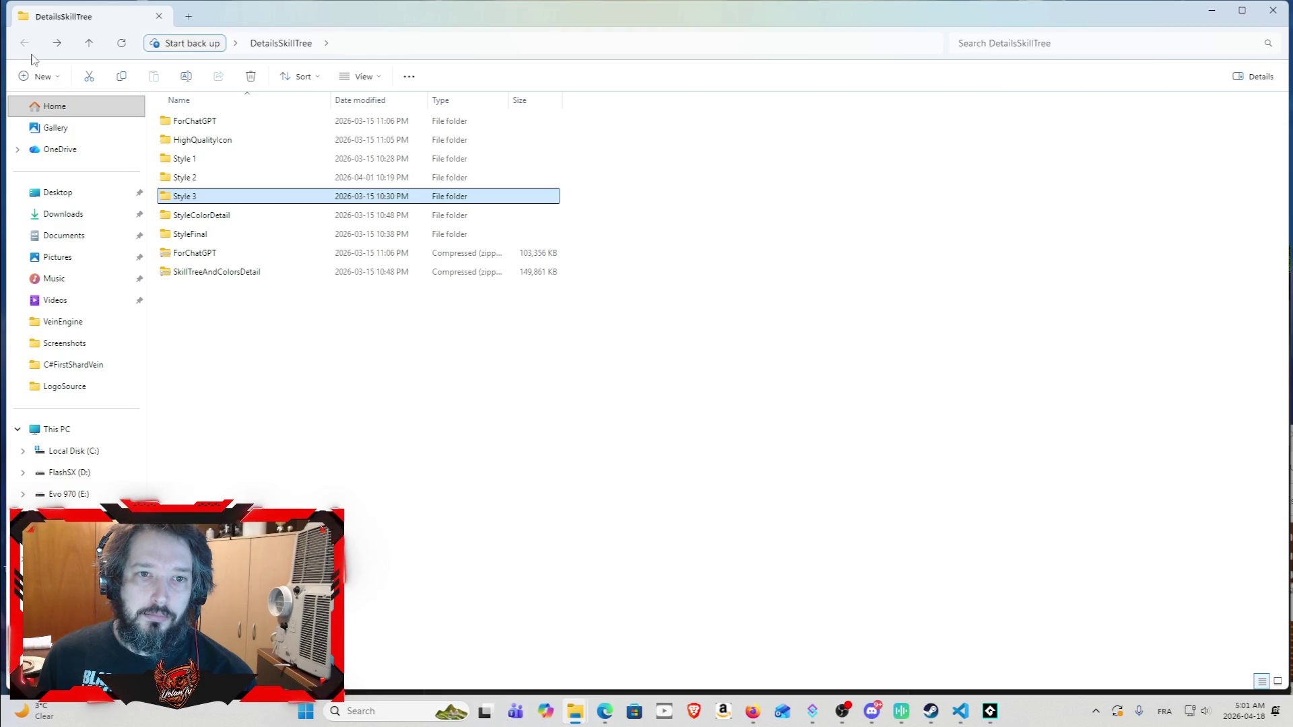
# Step: Copy image(1)(3) from the Style 2 folder and minimize Explorer
pyautogui.doubleClick(230, 179)
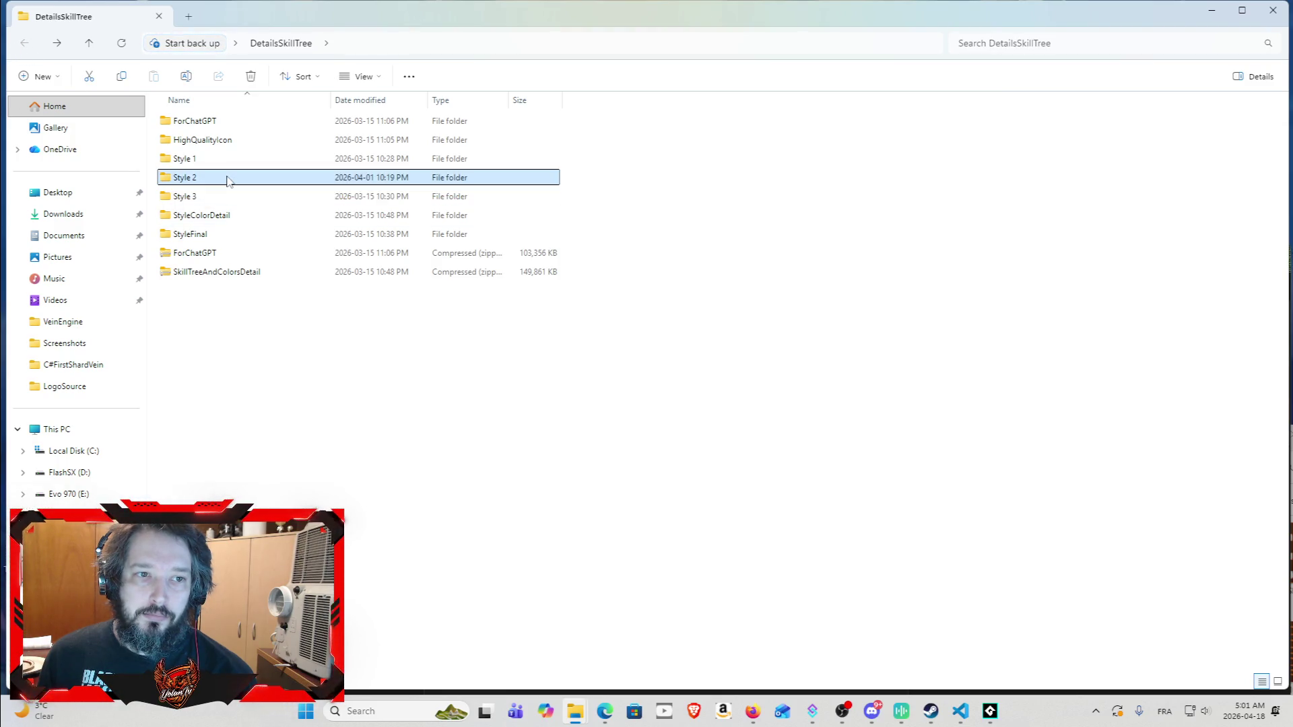
pyautogui.click(434, 134)
pyautogui.hotkey('ctrl', 'c')
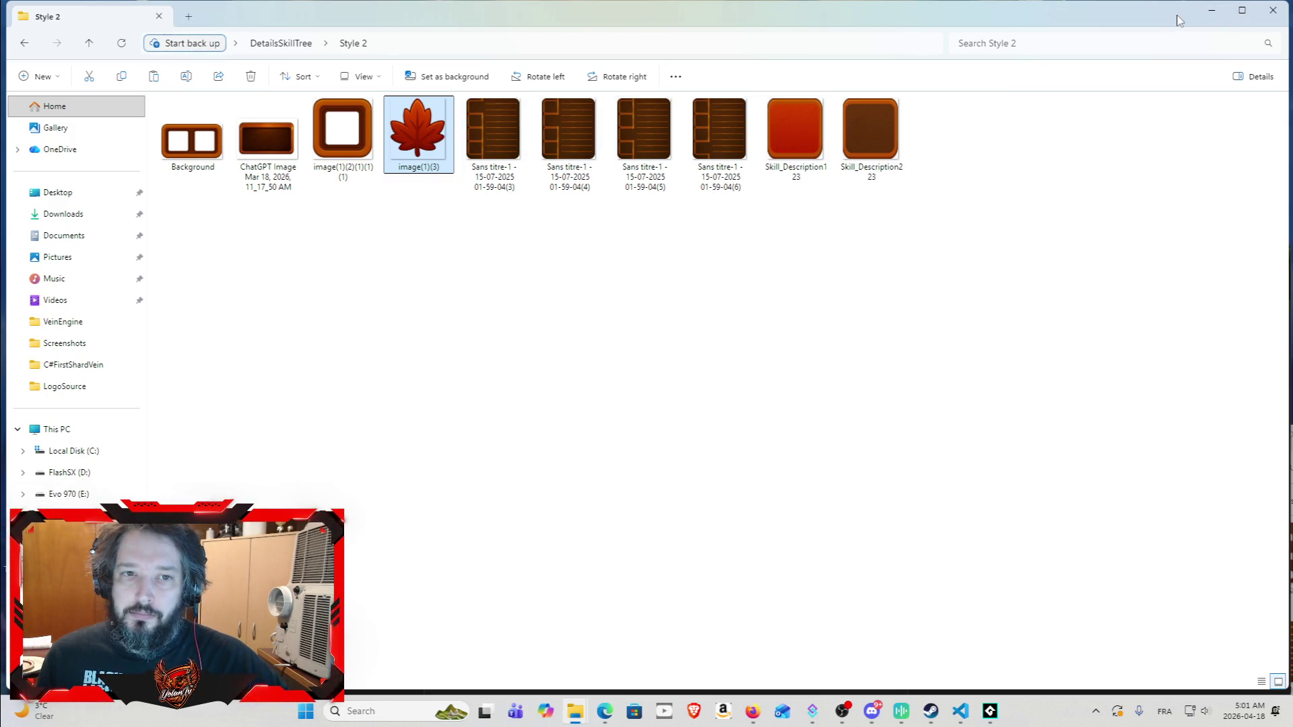
pyautogui.click(1209, 12)
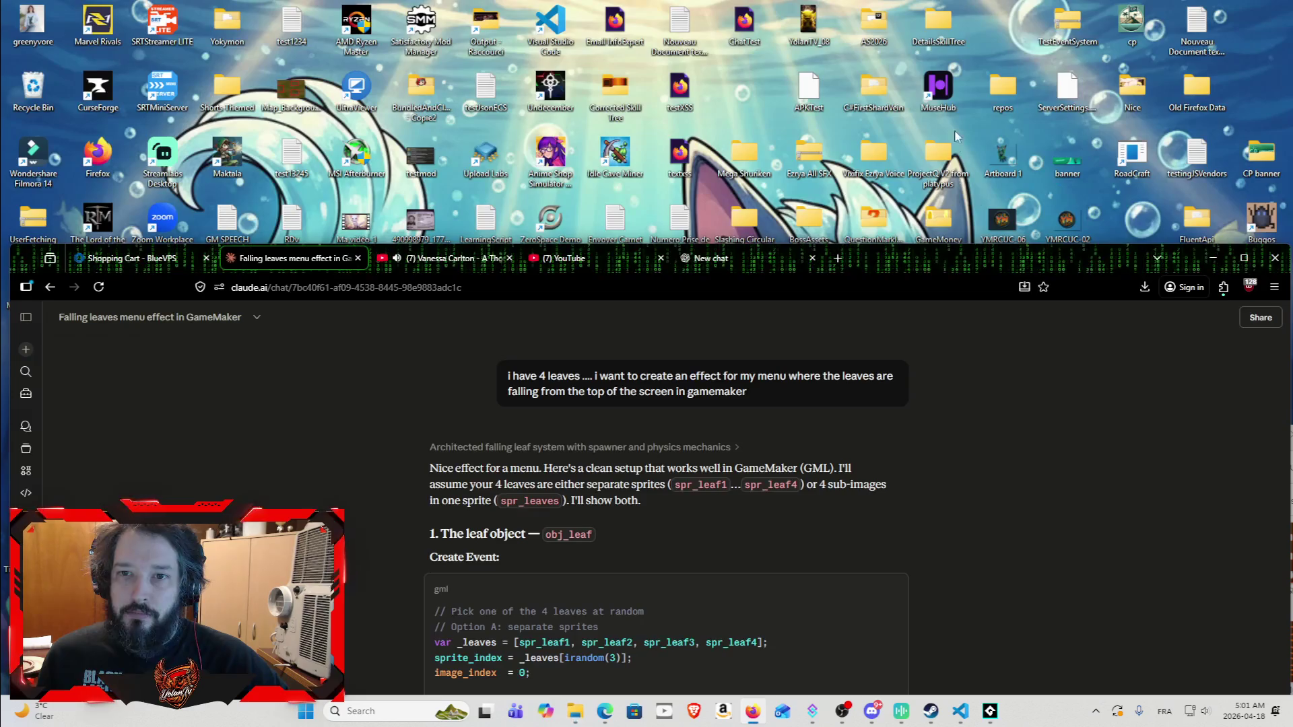
# Step: Create a new desktop folder named Leaves
pyautogui.rightClick(1009, 41)
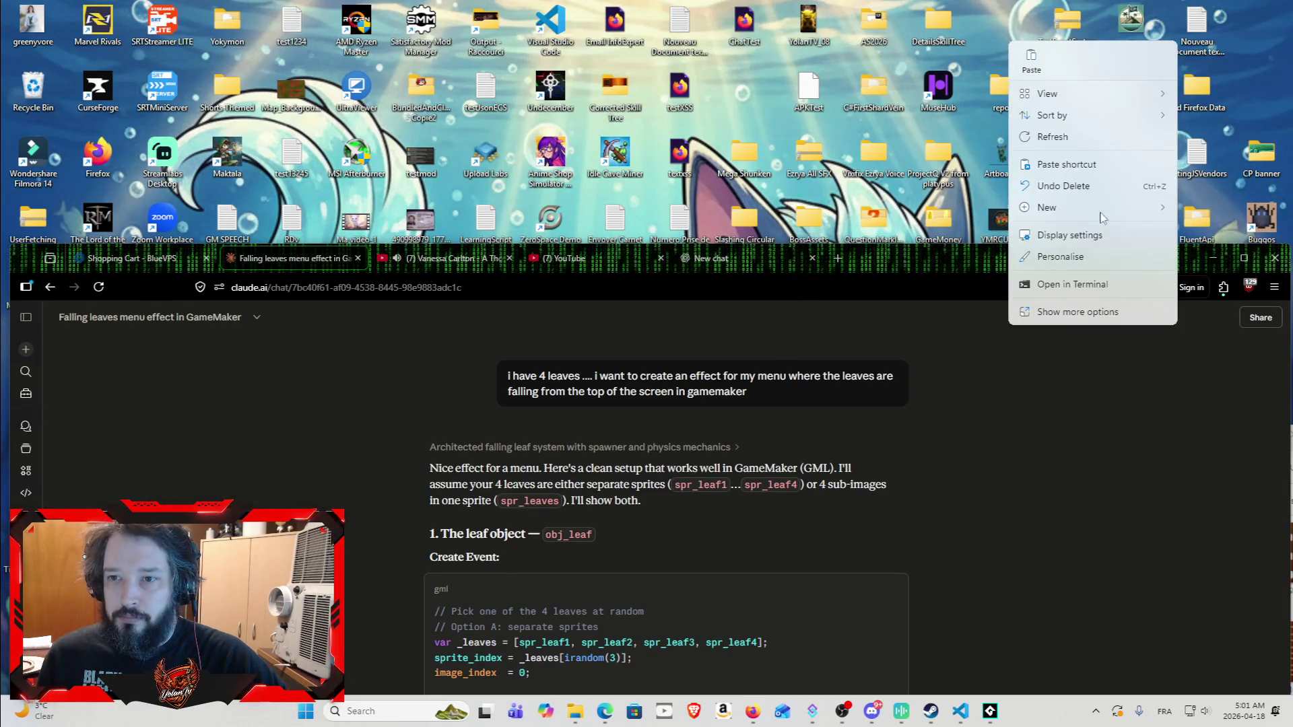
pyautogui.moveTo(1096, 210)
pyautogui.click(921, 208)
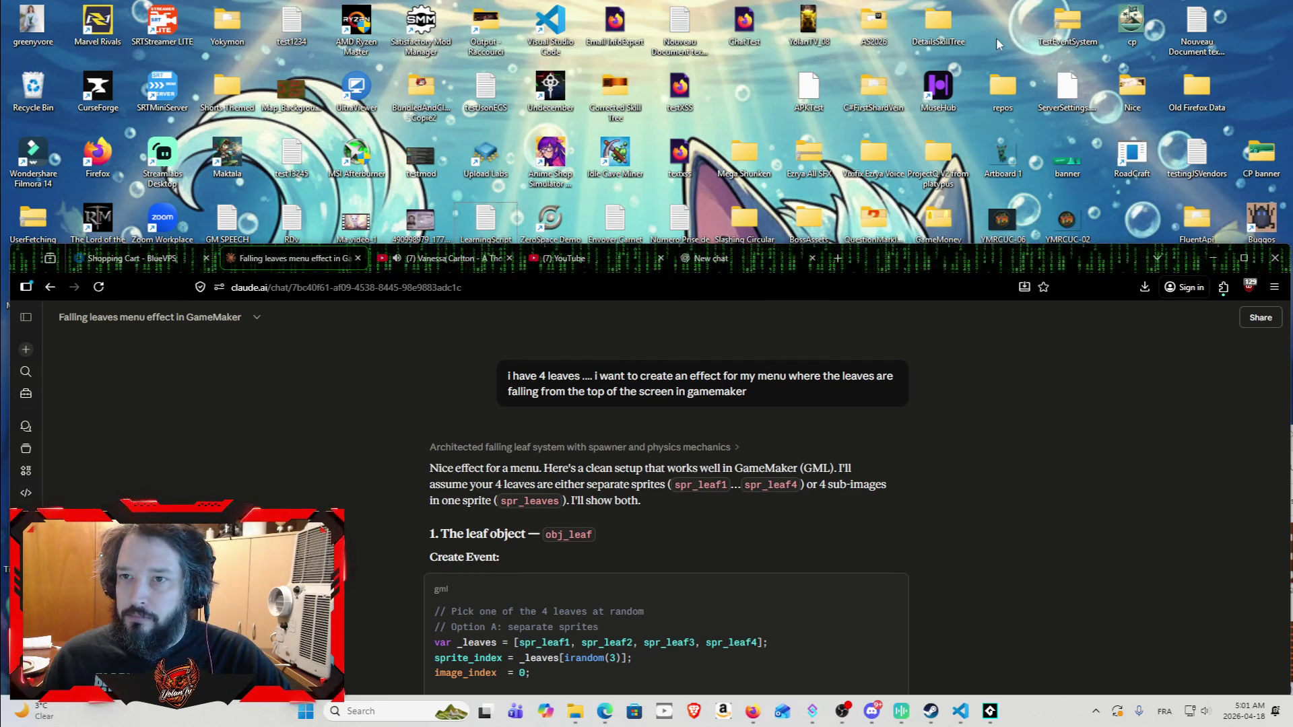
pyautogui.rightClick(998, 43)
pyautogui.moveTo(1111, 217)
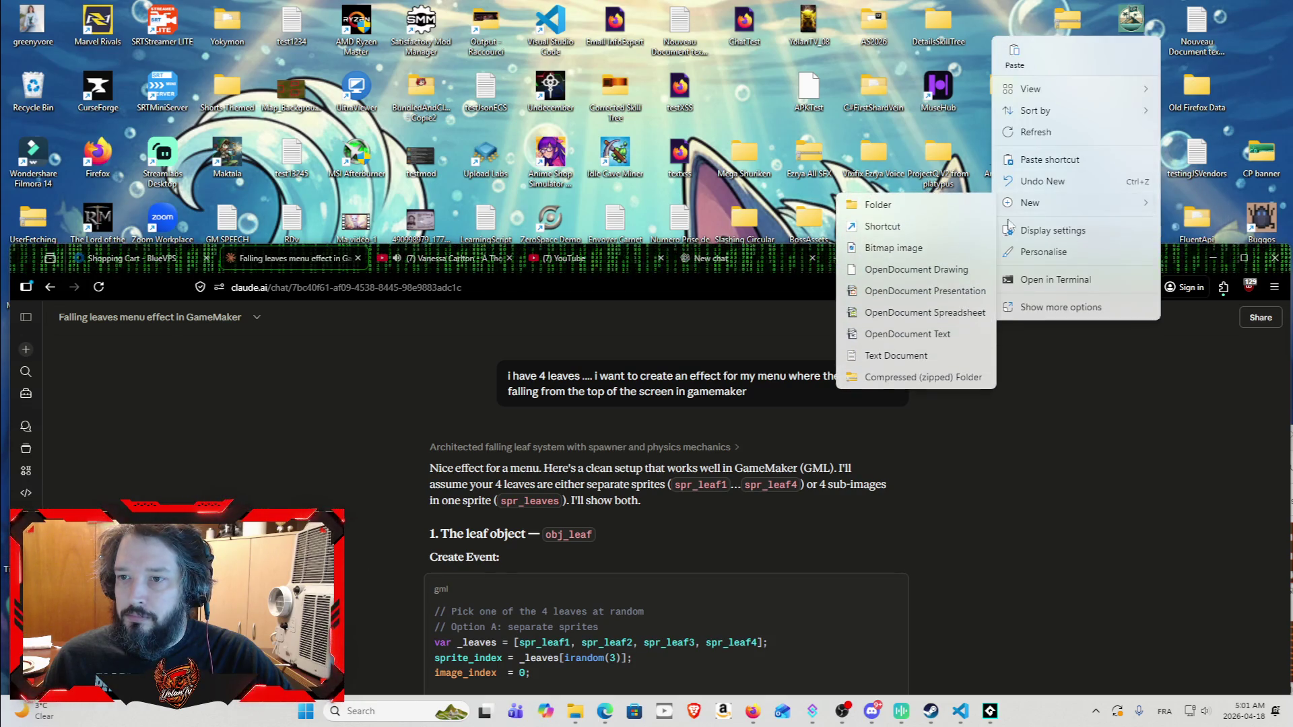
pyautogui.click(956, 209)
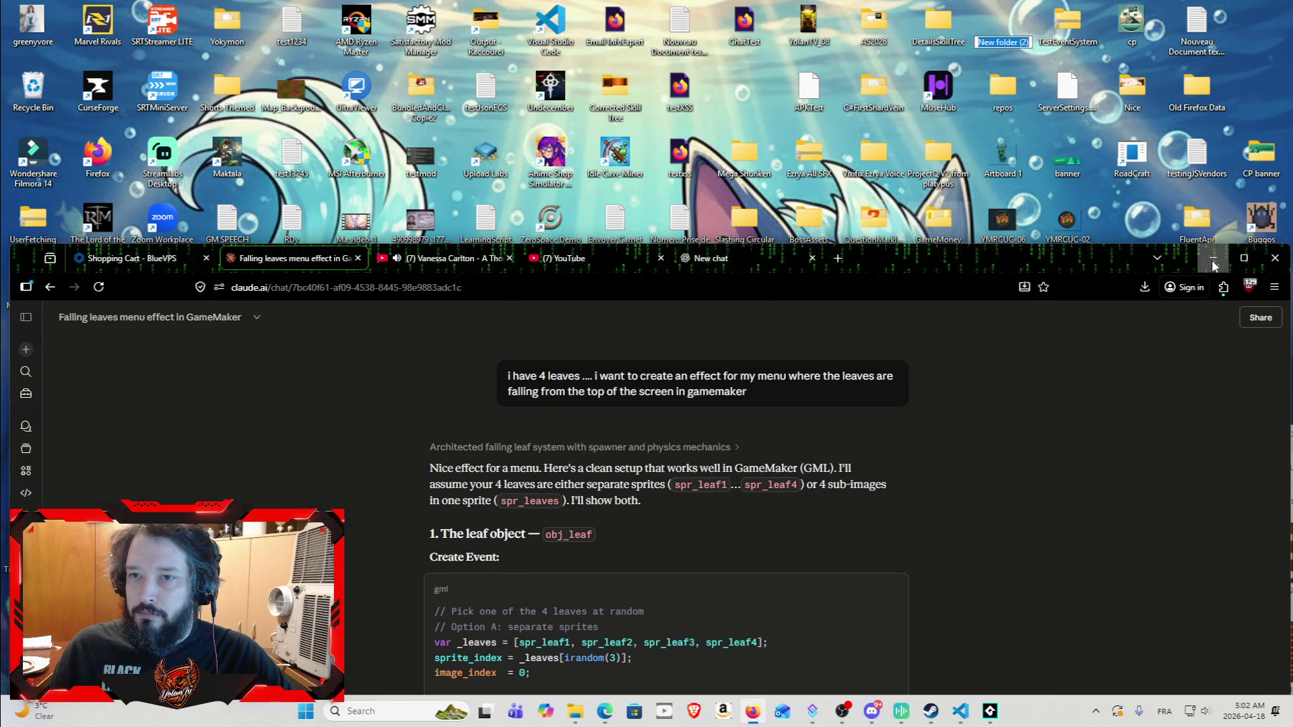
pyautogui.press('Return')
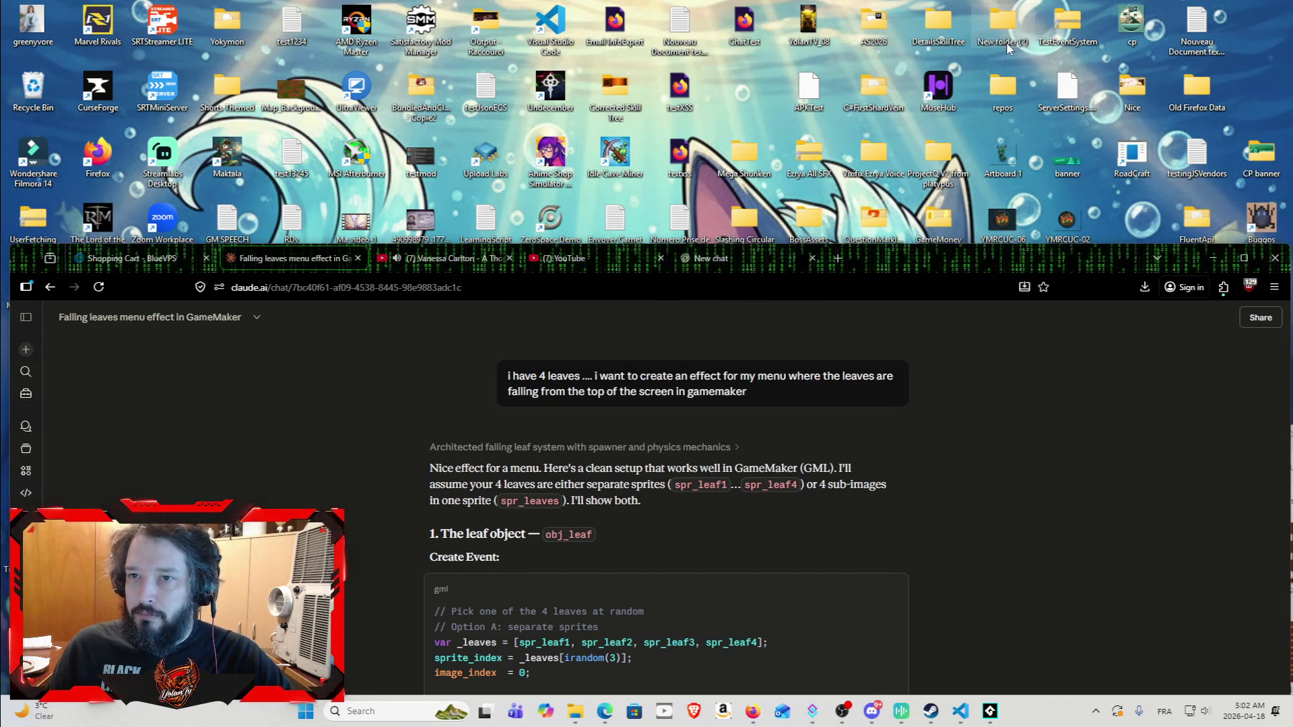
pyautogui.doubleClick(1003, 34)
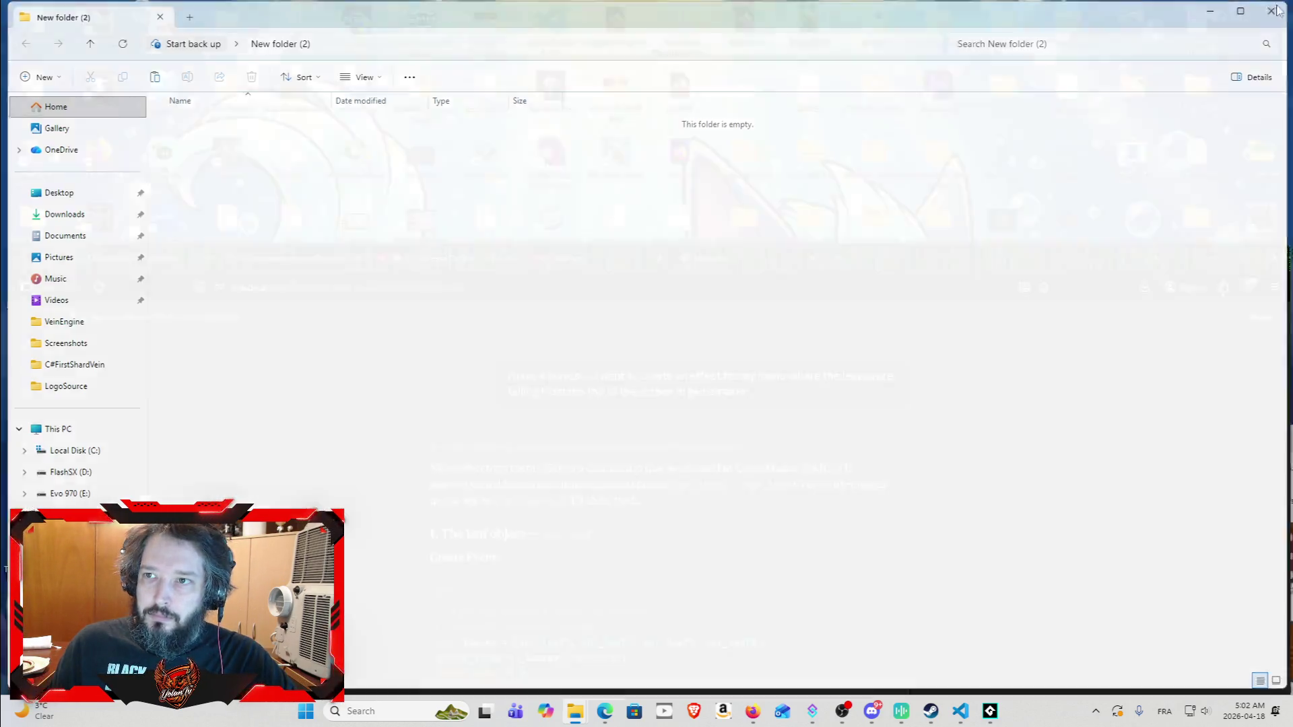
pyautogui.click(1272, 10)
pyautogui.press('F2')
pyautogui.write('Leaves')
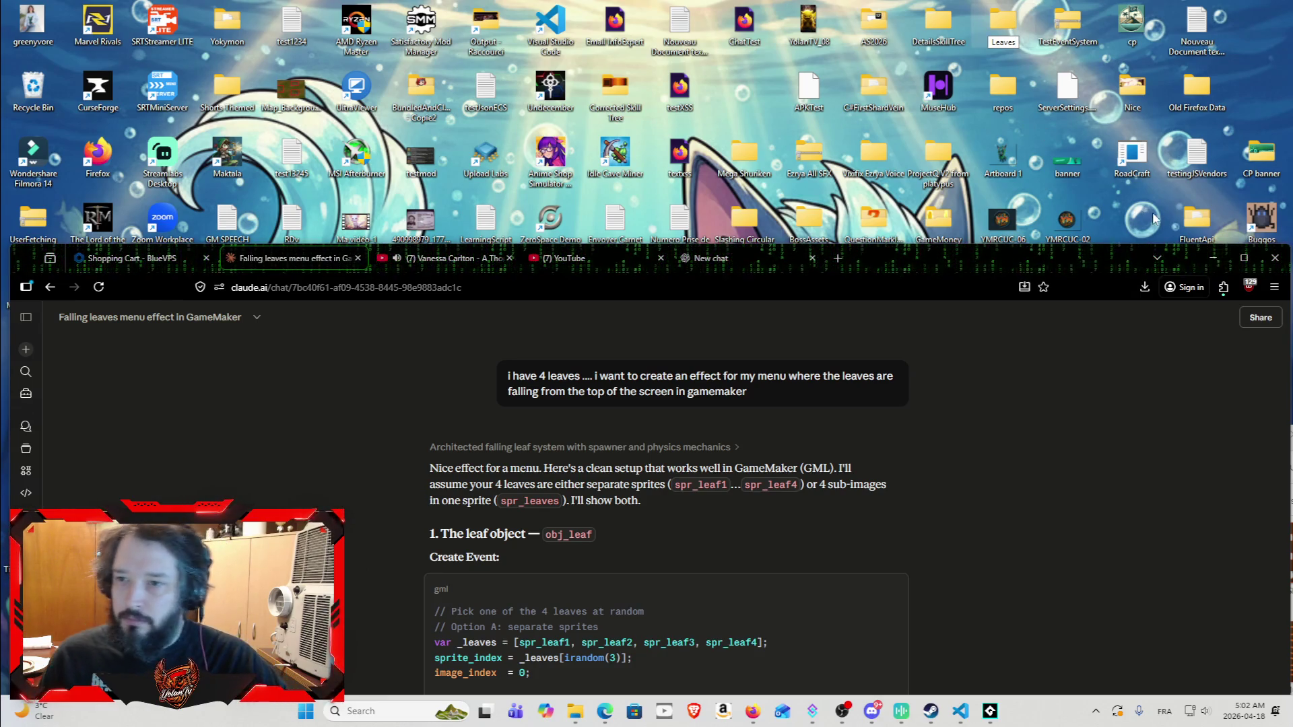
pyautogui.press('Return')
pyautogui.press('Return')
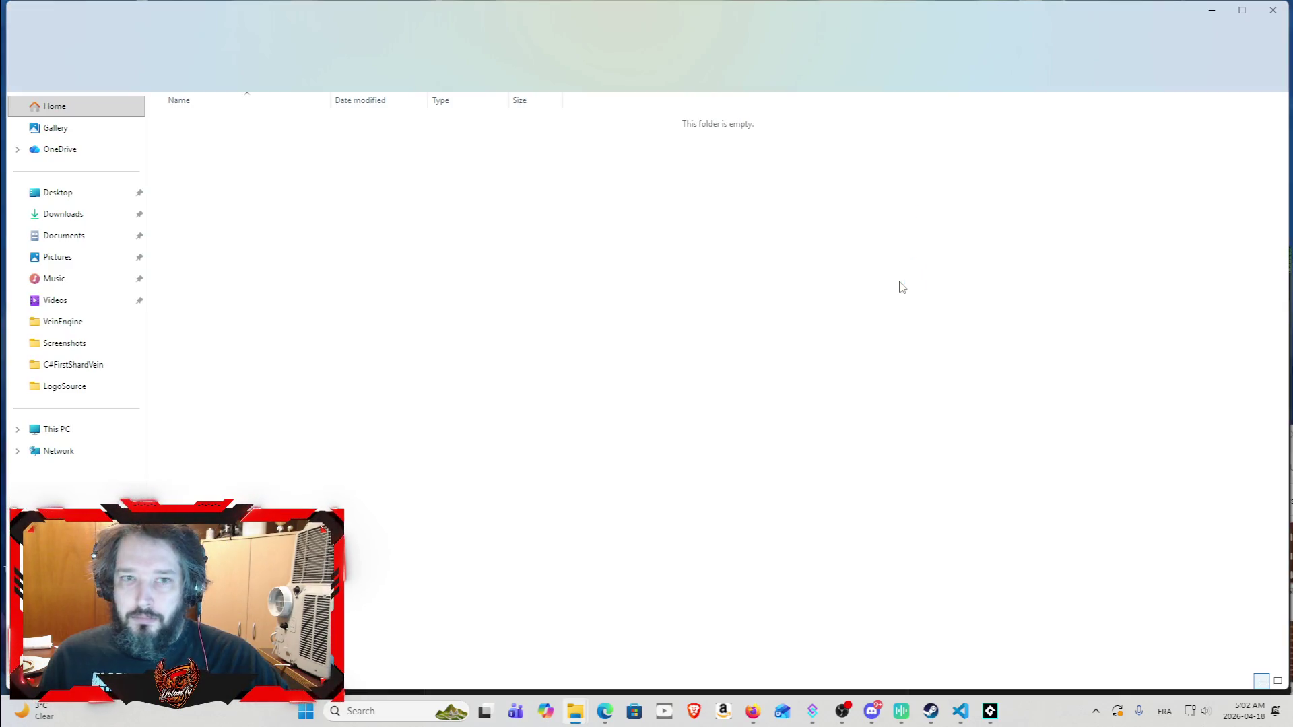
# Step: Paste the maple-leaf image into Leaves and rename it brownleaves
pyautogui.hotkey('ctrl', 'v')
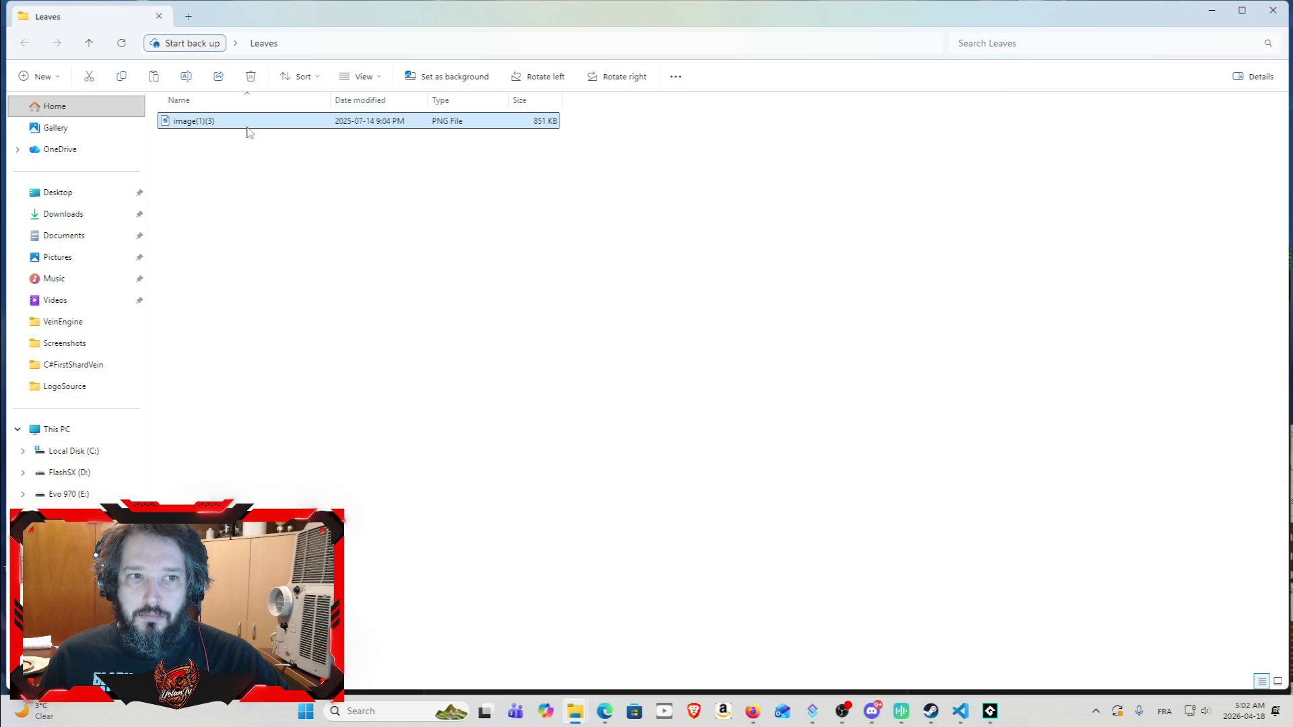
pyautogui.doubleClick(248, 127)
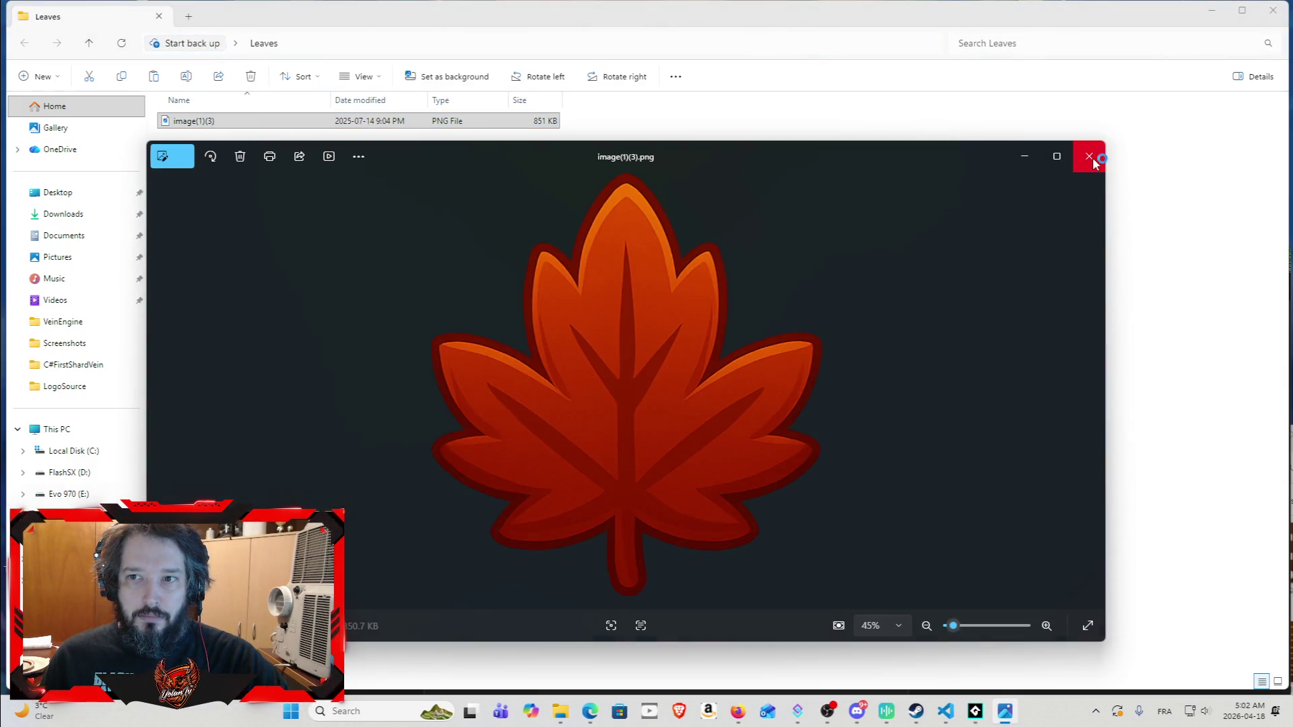
pyautogui.click(1089, 157)
pyautogui.click(197, 122)
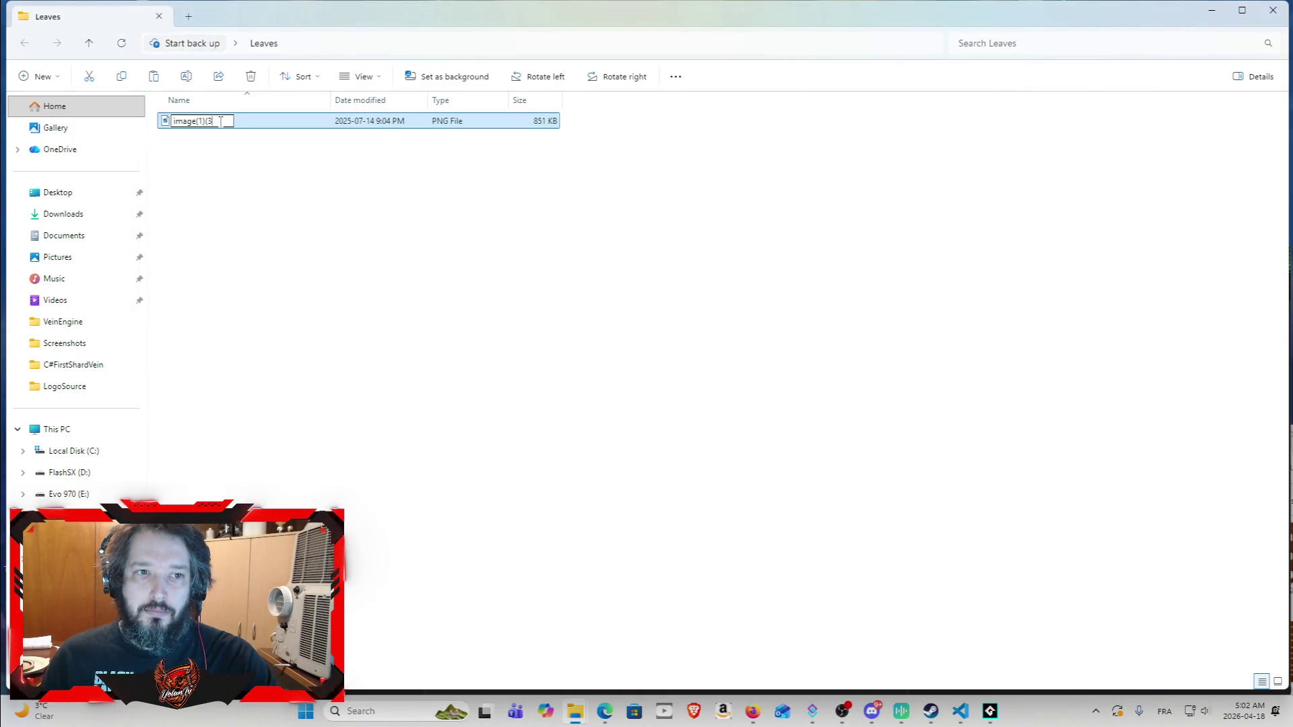
pyautogui.press('BackSpace')
pyautogui.press('BackSpace')
pyautogui.press('BackSpace')
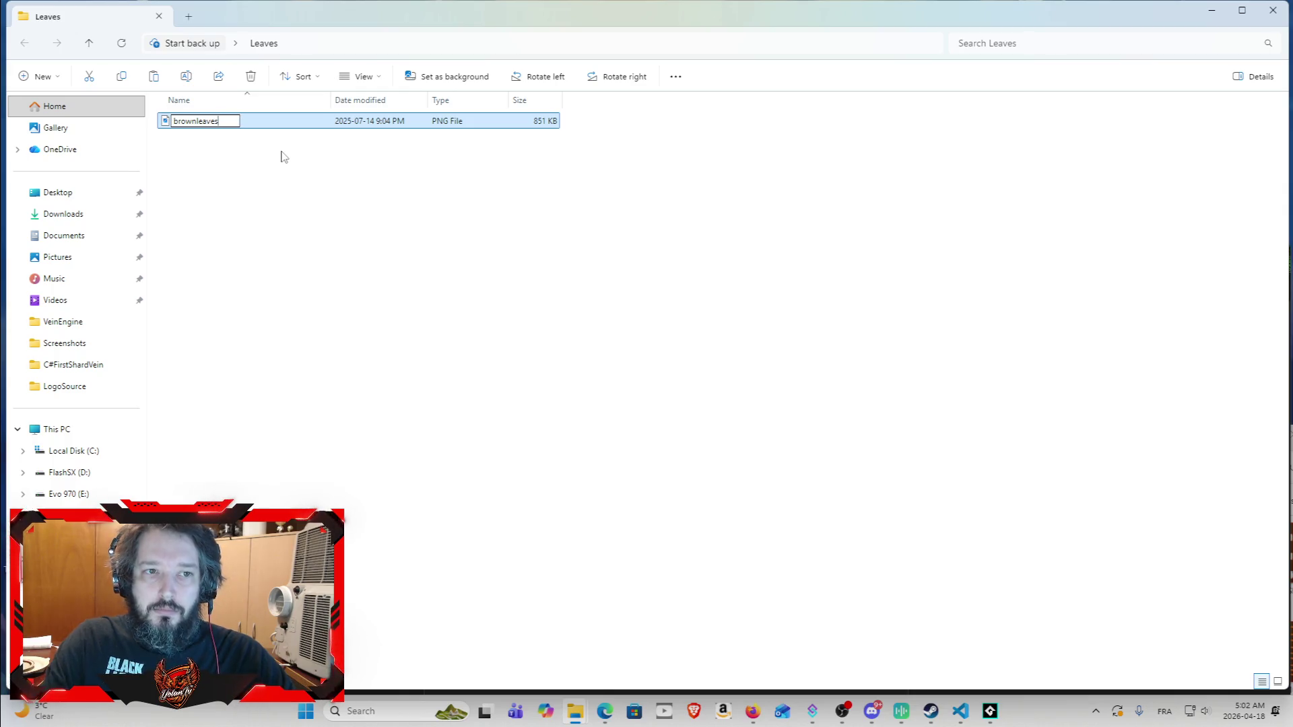
pyautogui.press('Return')
# Step: Drag leaf_middle and leaf_right from the browser's downloads into Leaves, then close the folder
pyautogui.click(752, 711)
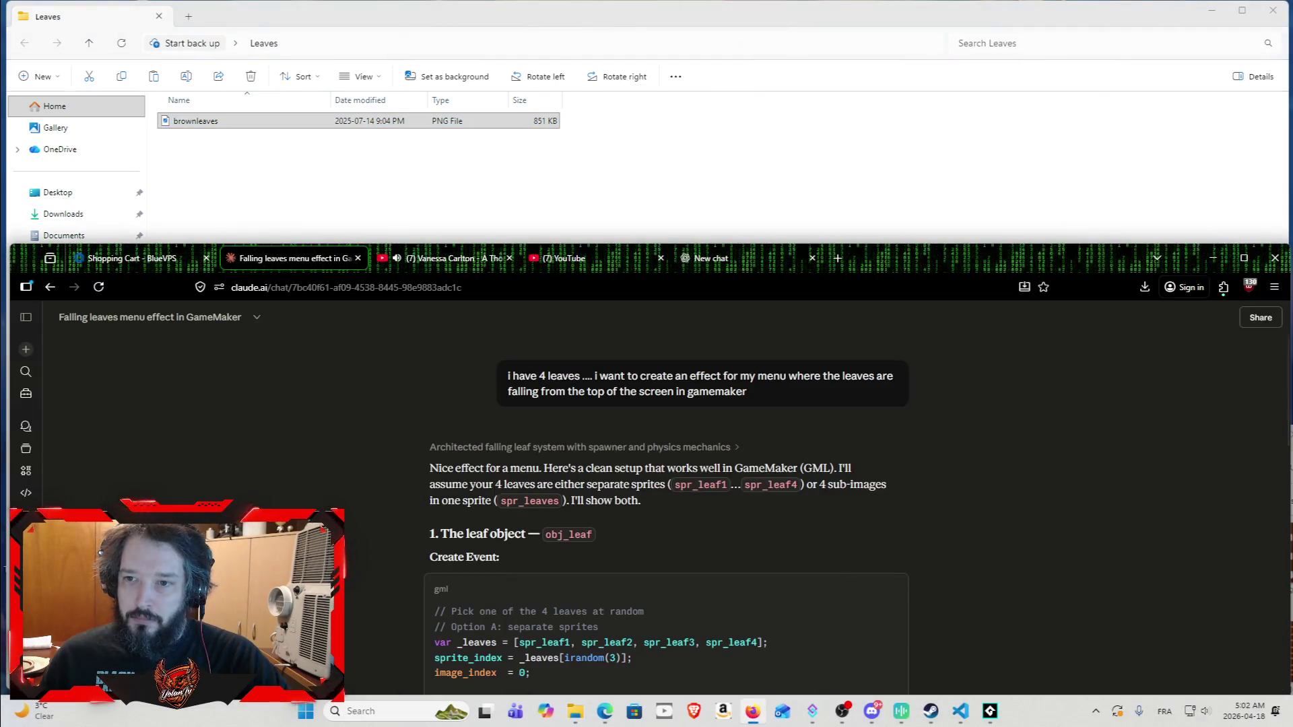
pyautogui.click(1137, 289)
pyautogui.moveTo(943, 321)
pyautogui.mouseDown()
pyautogui.moveTo(484, 135)
pyautogui.moveTo(518, 173)
pyautogui.mouseUp()
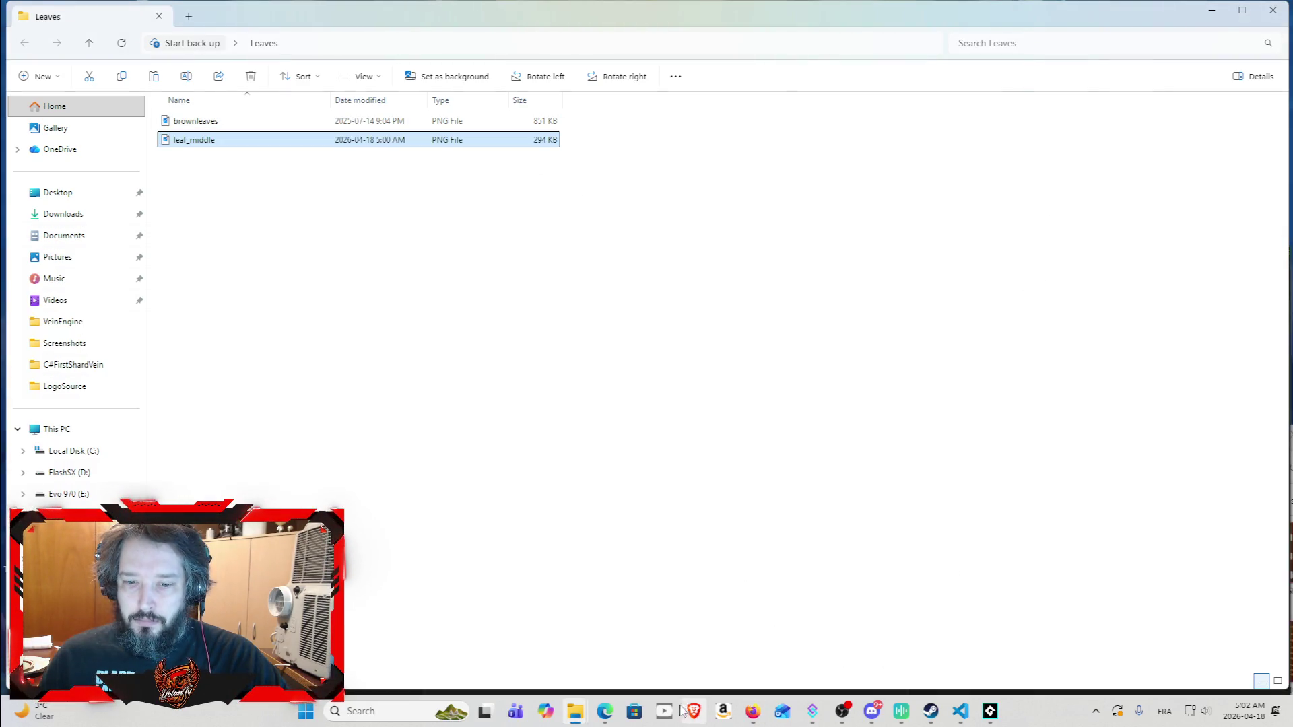
pyautogui.click(752, 711)
pyautogui.click(1145, 287)
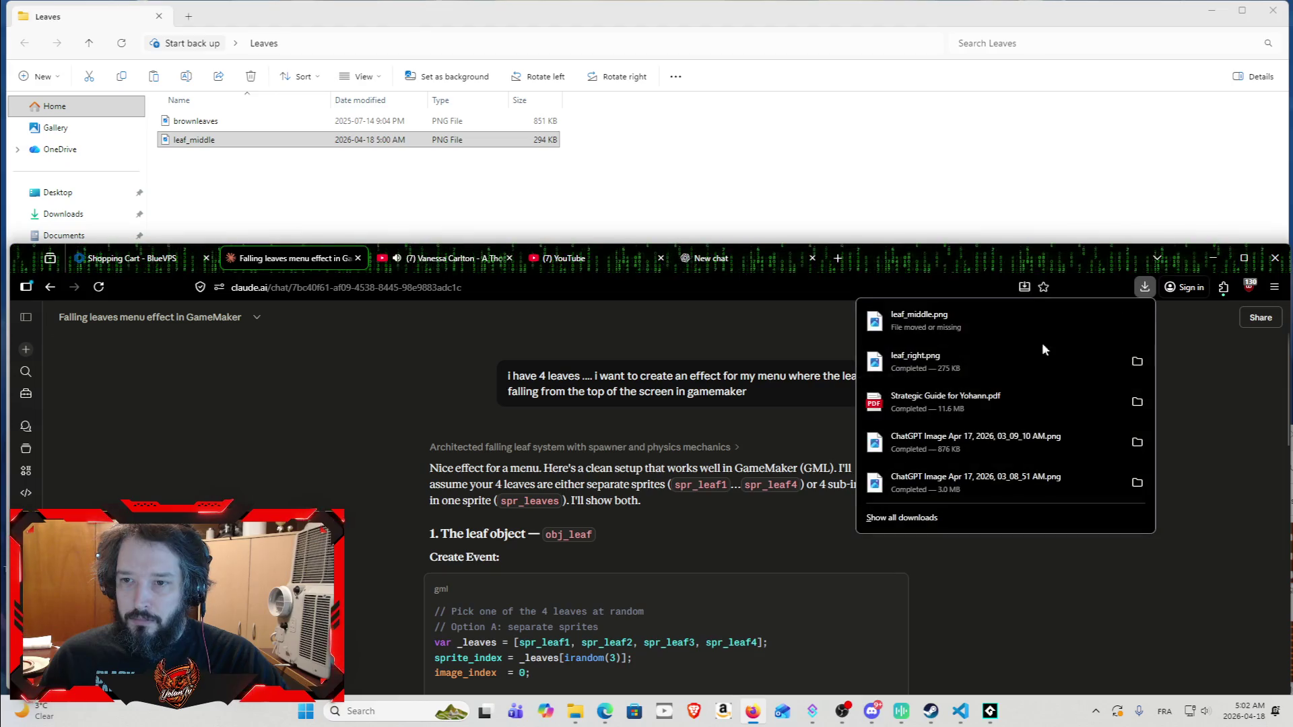
pyautogui.moveTo(941, 359); pyautogui.dragTo(333, 183)
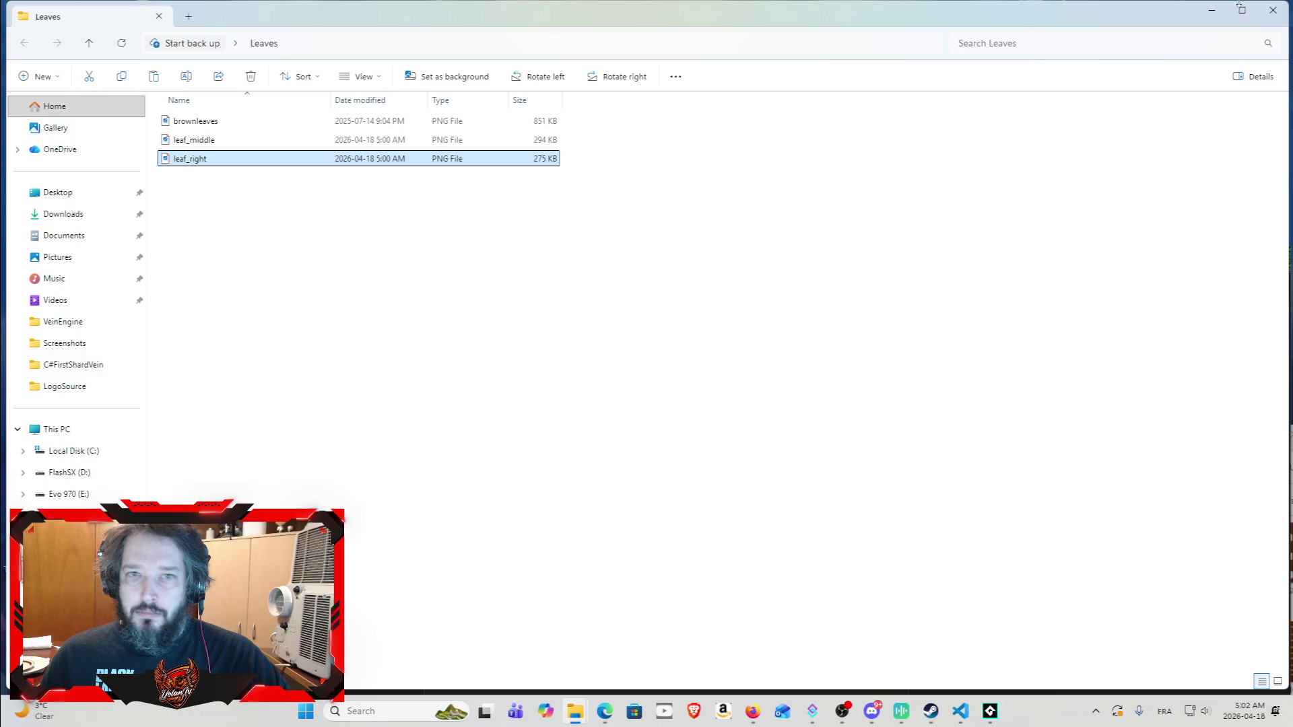
pyautogui.click(1280, 14)
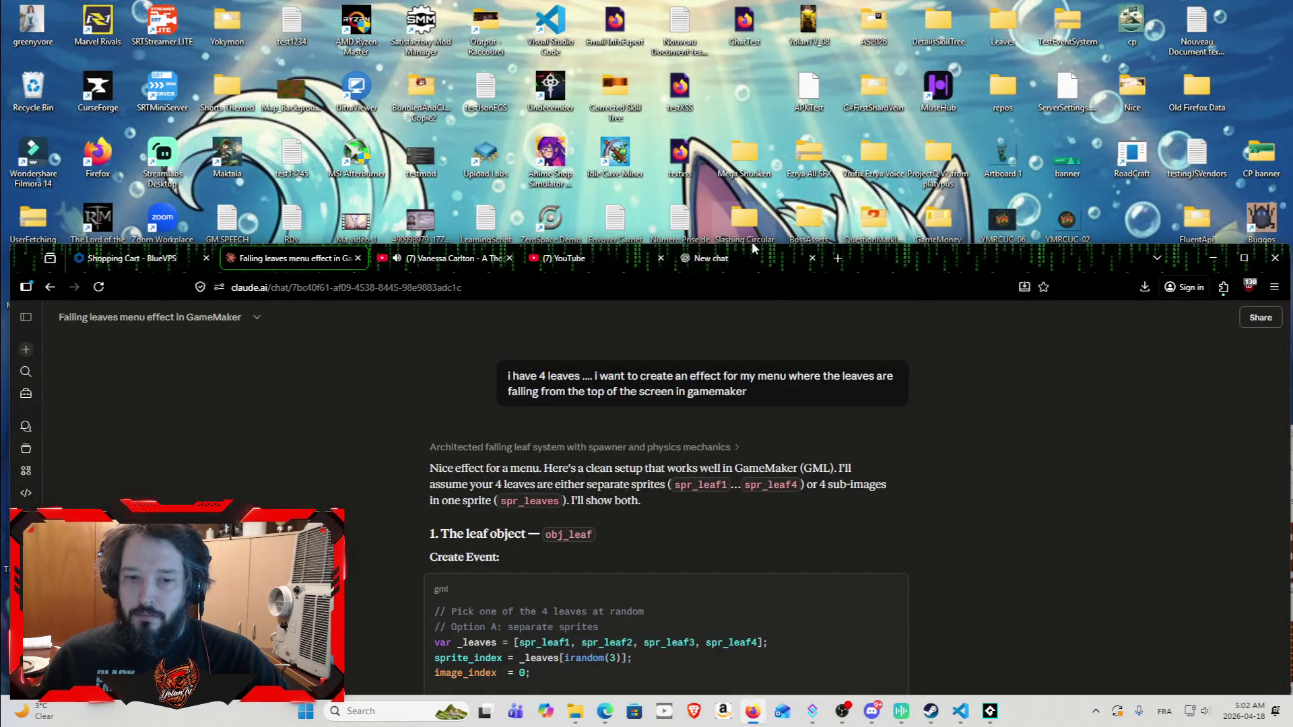
pyautogui.moveTo(943, 252)
pyautogui.mouseDown()
pyautogui.moveTo(923, 199)
pyautogui.moveTo(963, 11)
pyautogui.mouseUp()
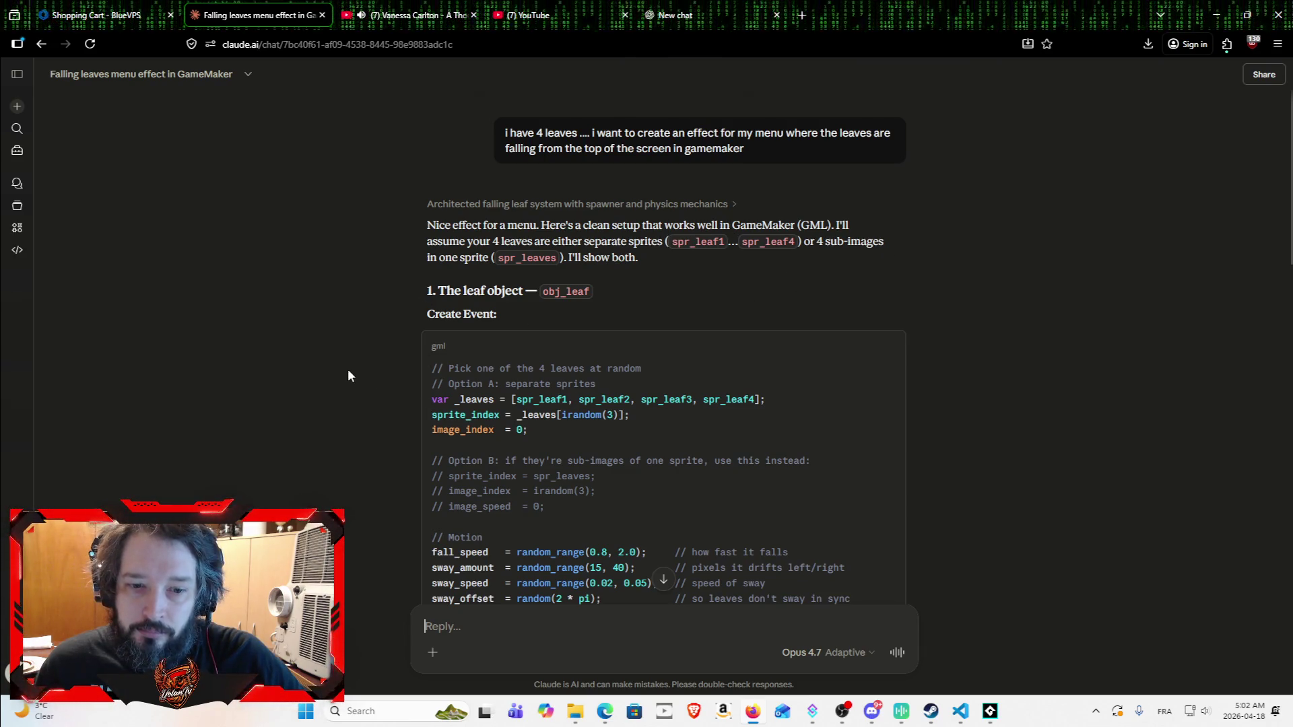
pyautogui.scroll(-1, 369, 362)
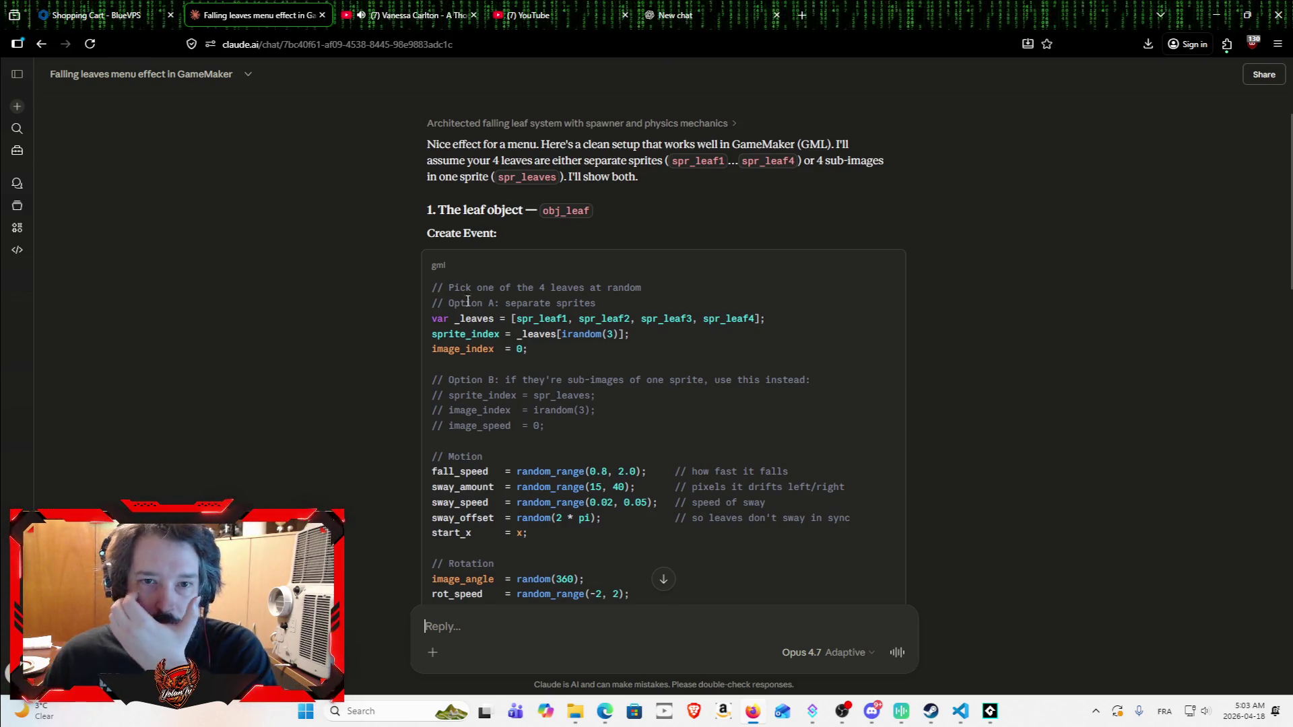
pyautogui.scroll(-1, 547, 311)
pyautogui.scroll(-1, 546, 315)
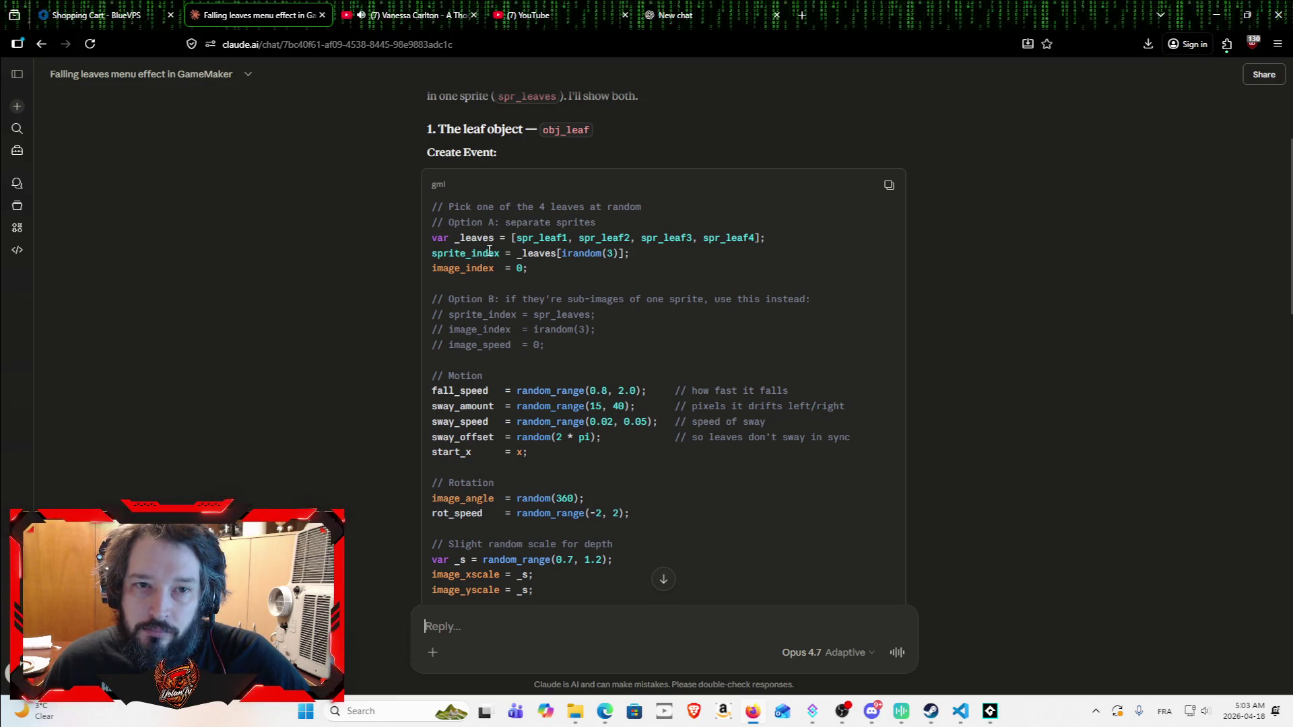
pyautogui.scroll(2, 568, 272)
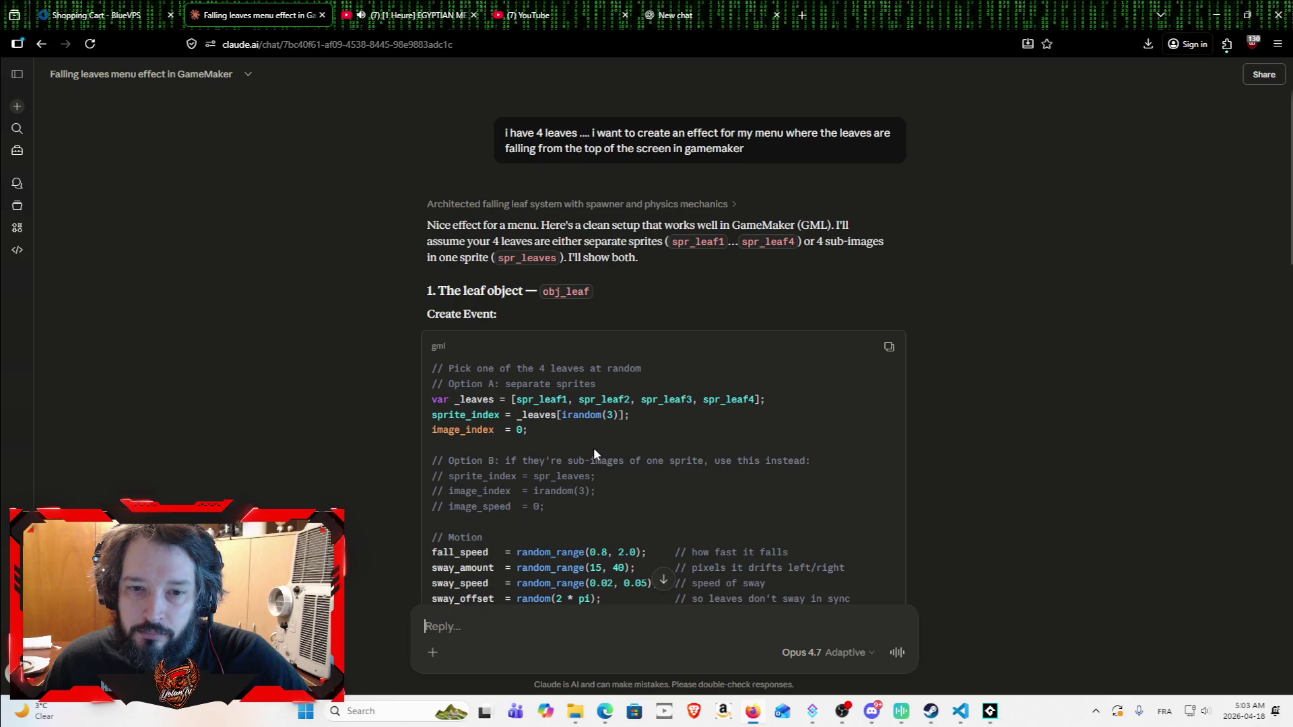
pyautogui.scroll(-3, 593, 450)
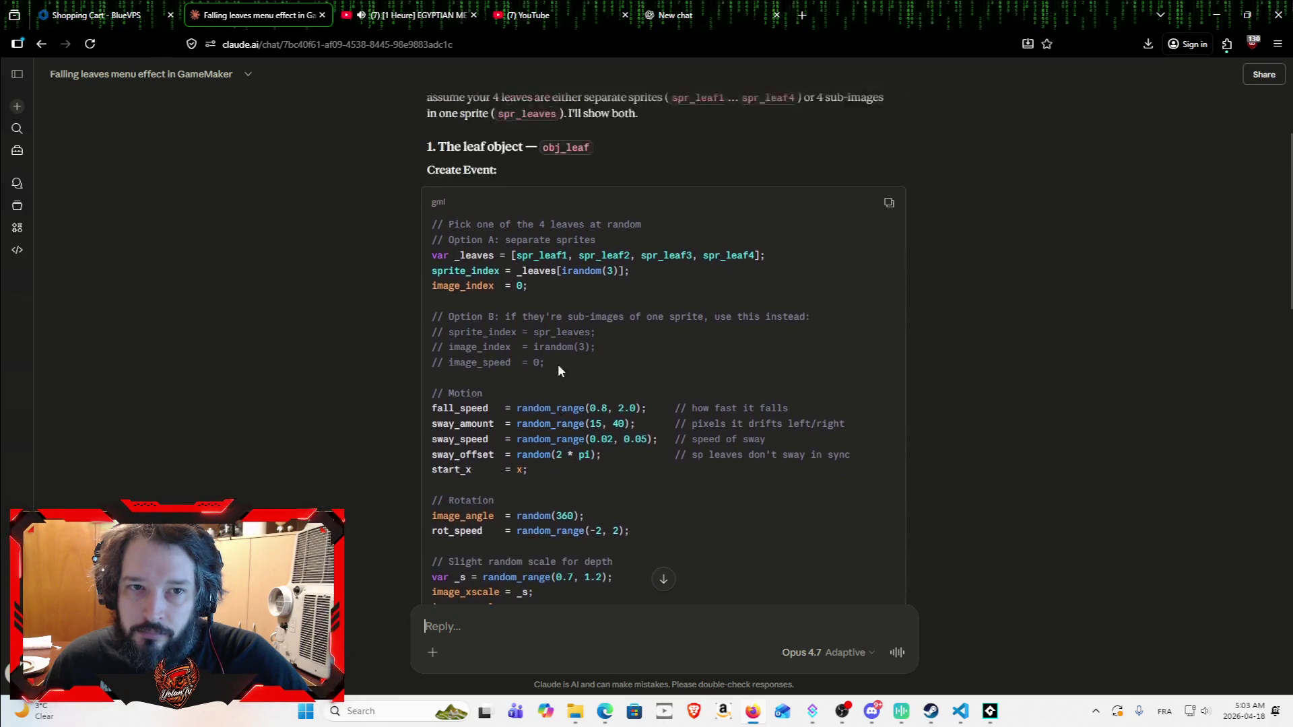
pyautogui.scroll(2, 558, 365)
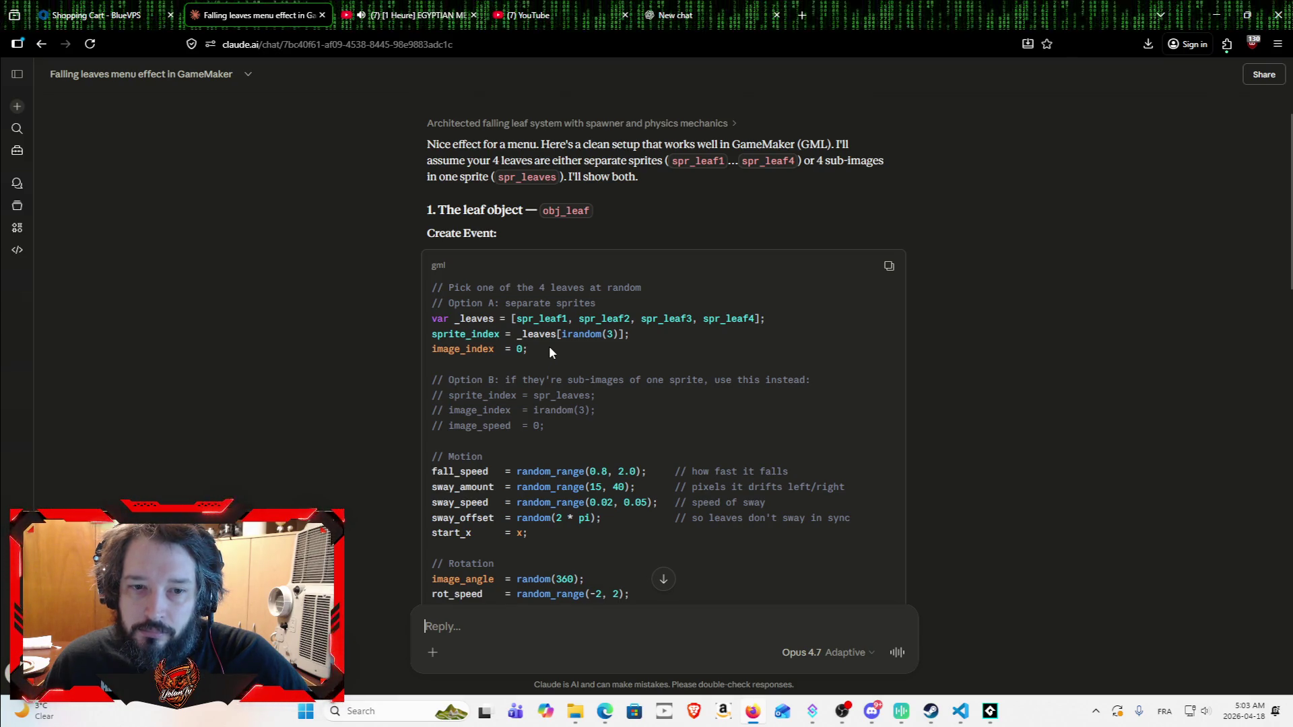
pyautogui.scroll(-1, 548, 351)
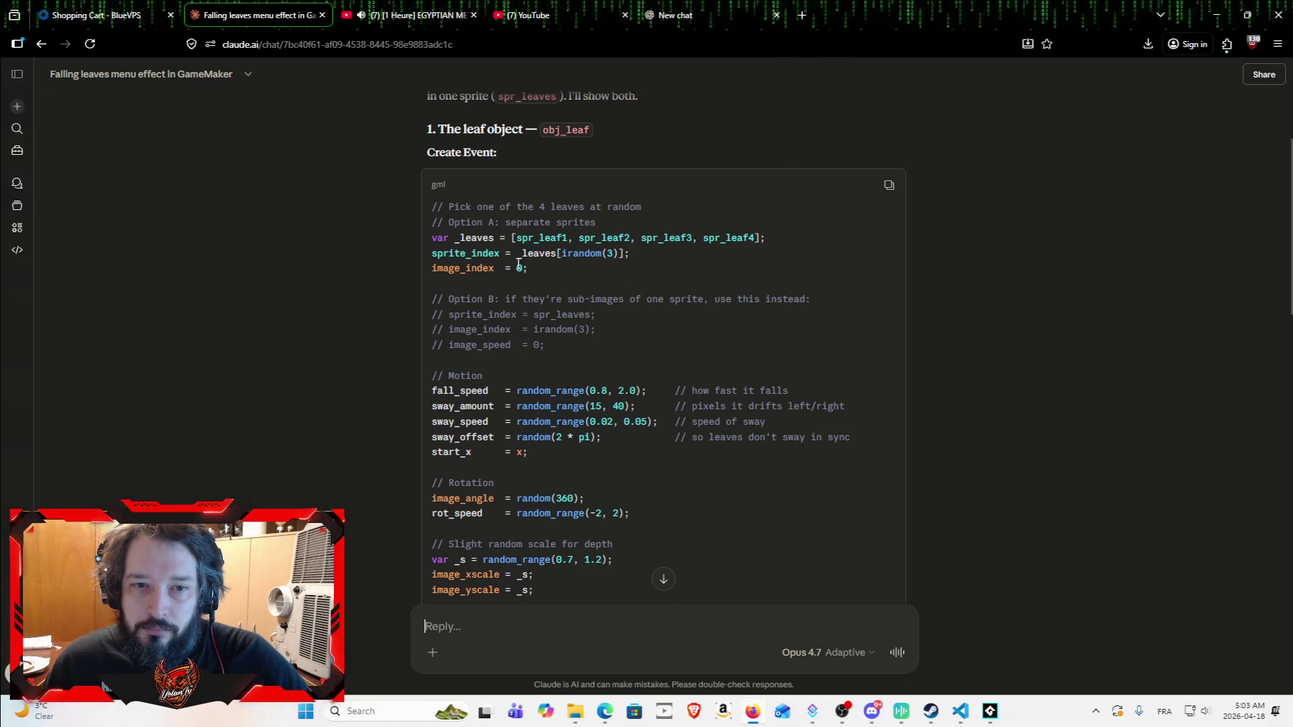
pyautogui.scroll(-6, 613, 473)
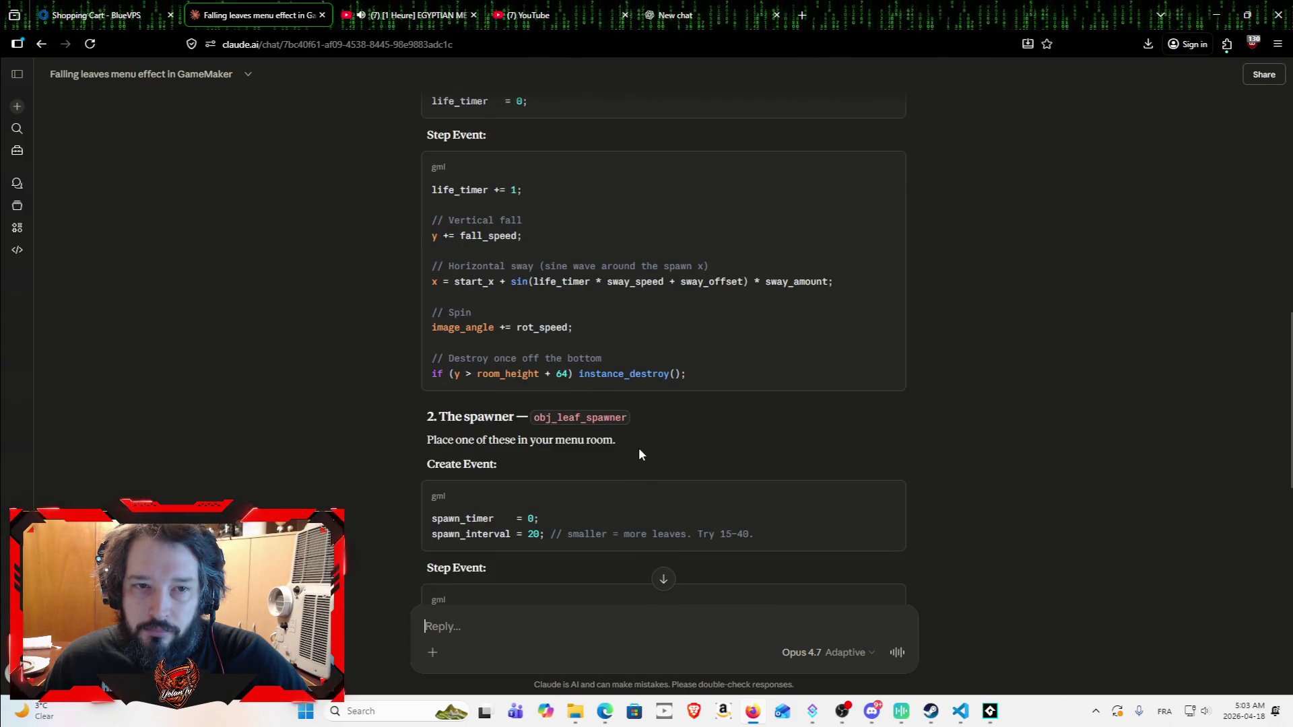
pyautogui.scroll(4, 637, 434)
pyautogui.scroll(2, 629, 408)
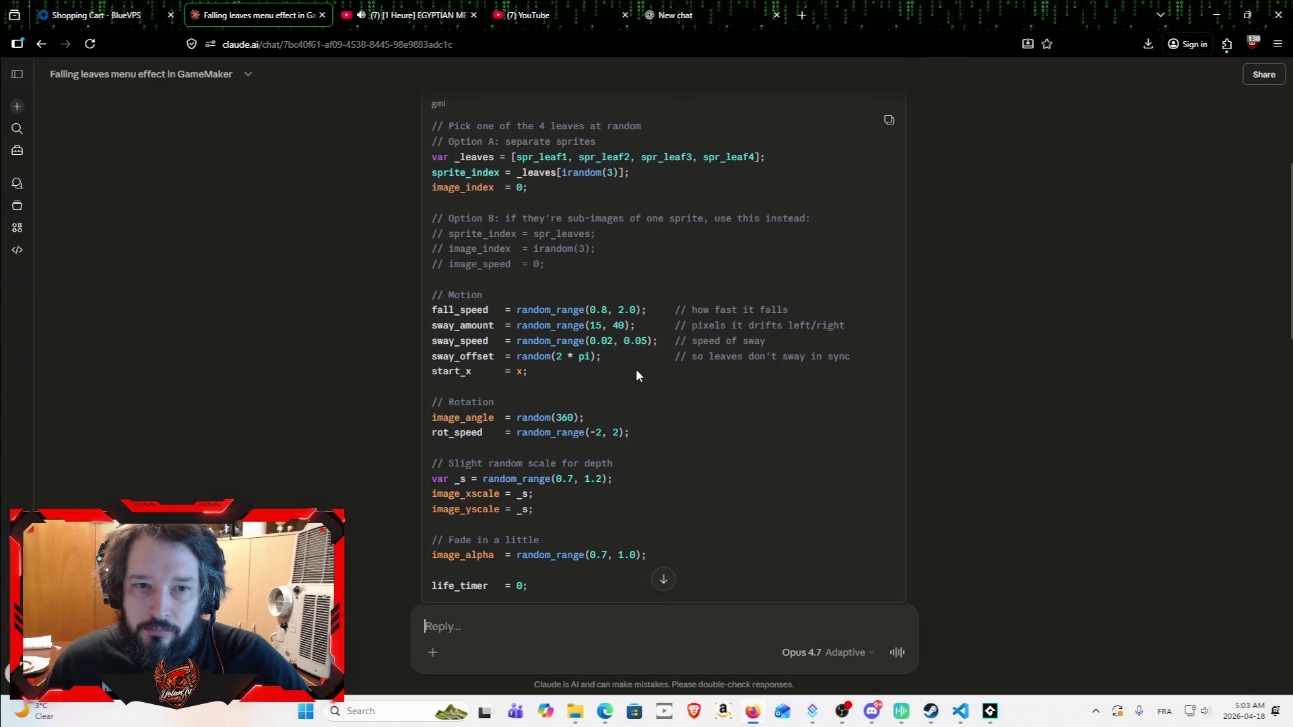
pyautogui.scroll(-1, 636, 365)
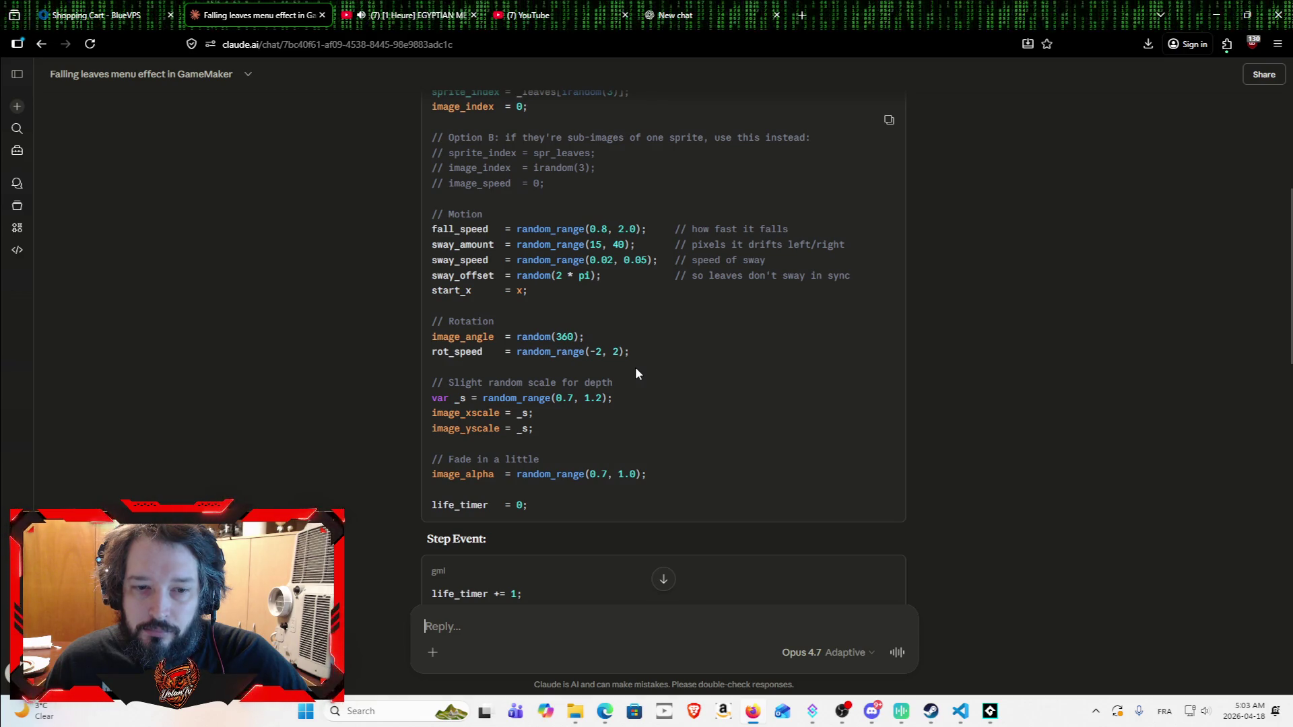
pyautogui.scroll(1, 639, 417)
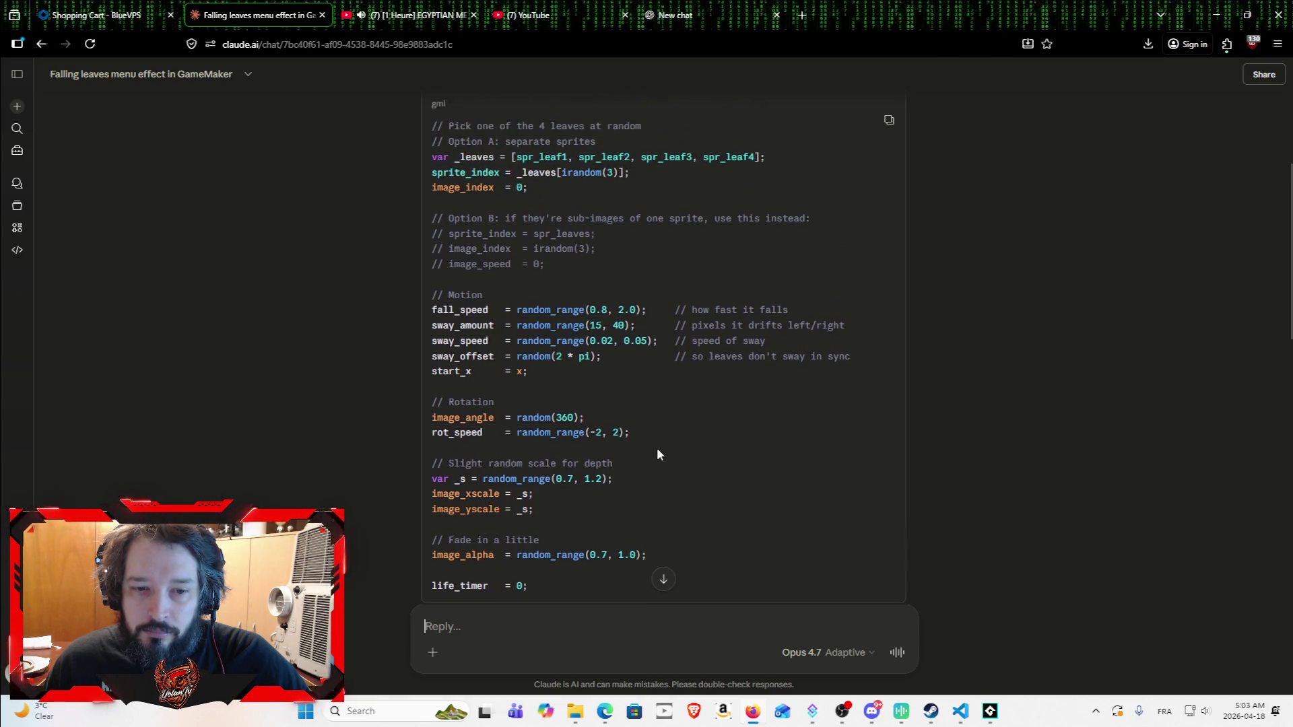
pyautogui.scroll(2, 660, 391)
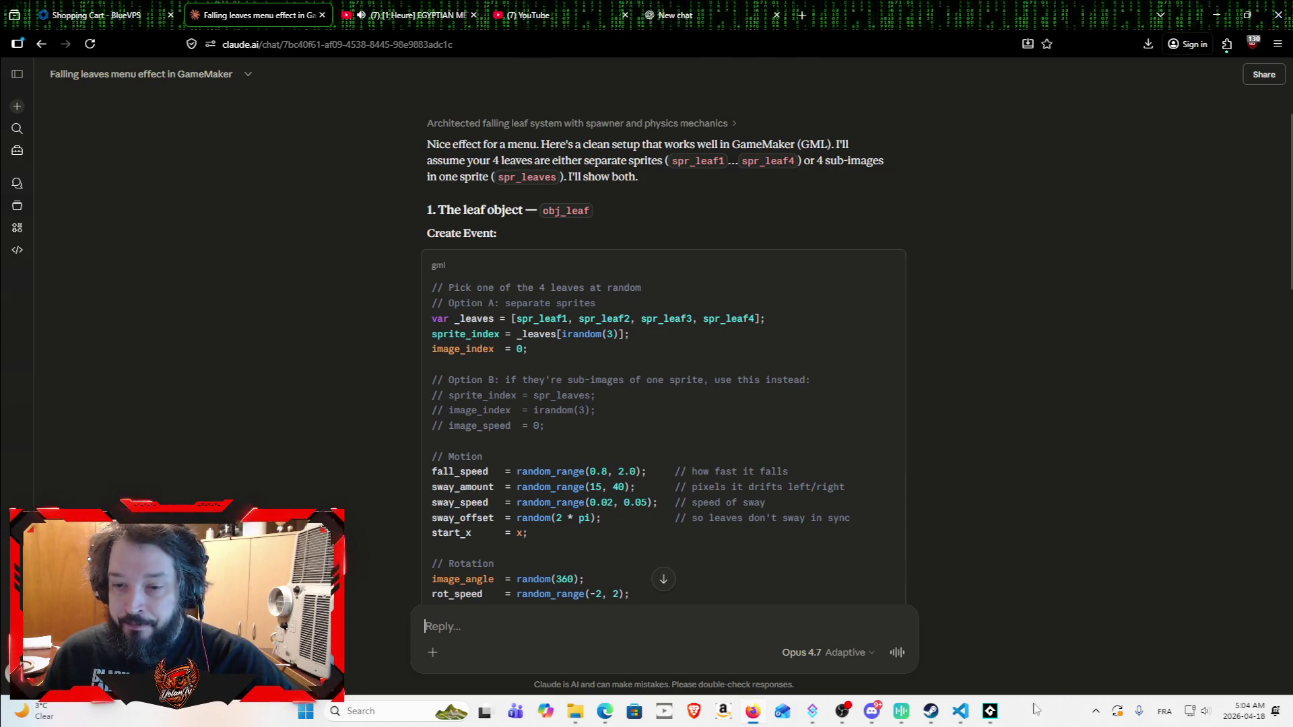
pyautogui.click(991, 711)
# Step: Bring GameMaker forward and browse the Controller and ForLevel object folders
pyautogui.click(991, 711)
pyautogui.click(991, 711)
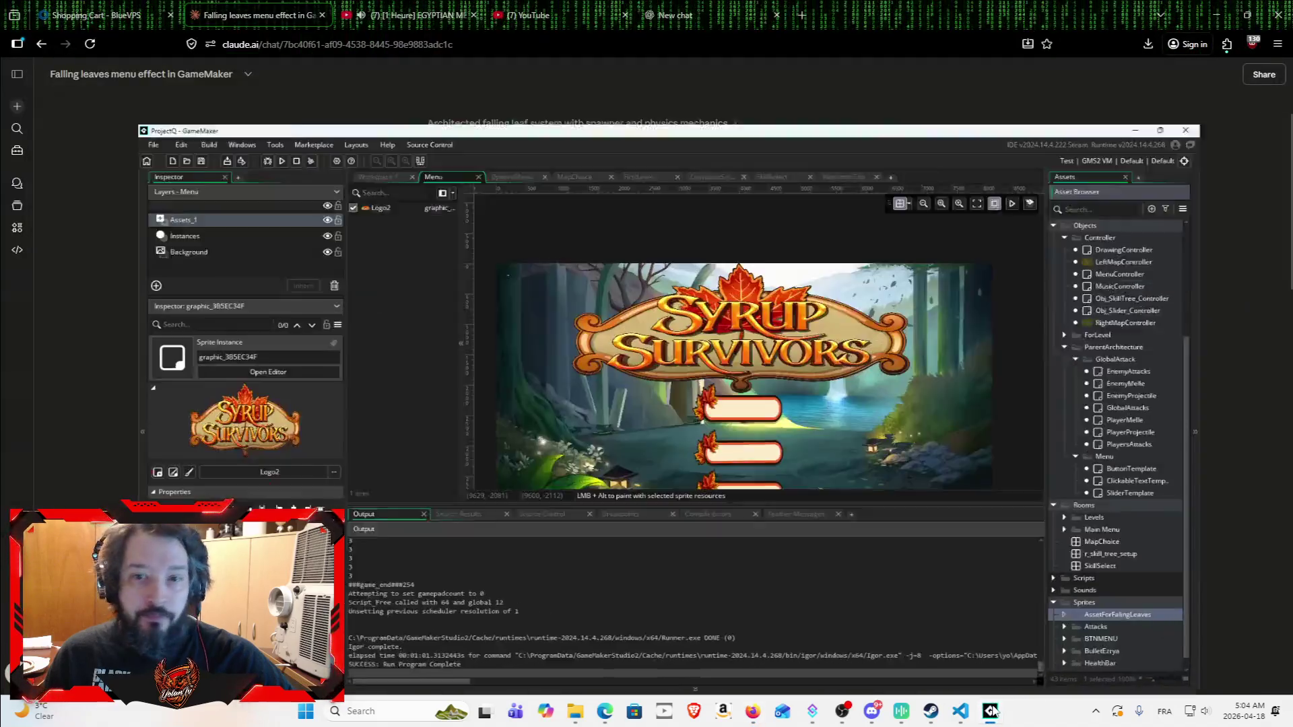
pyautogui.click(1129, 271)
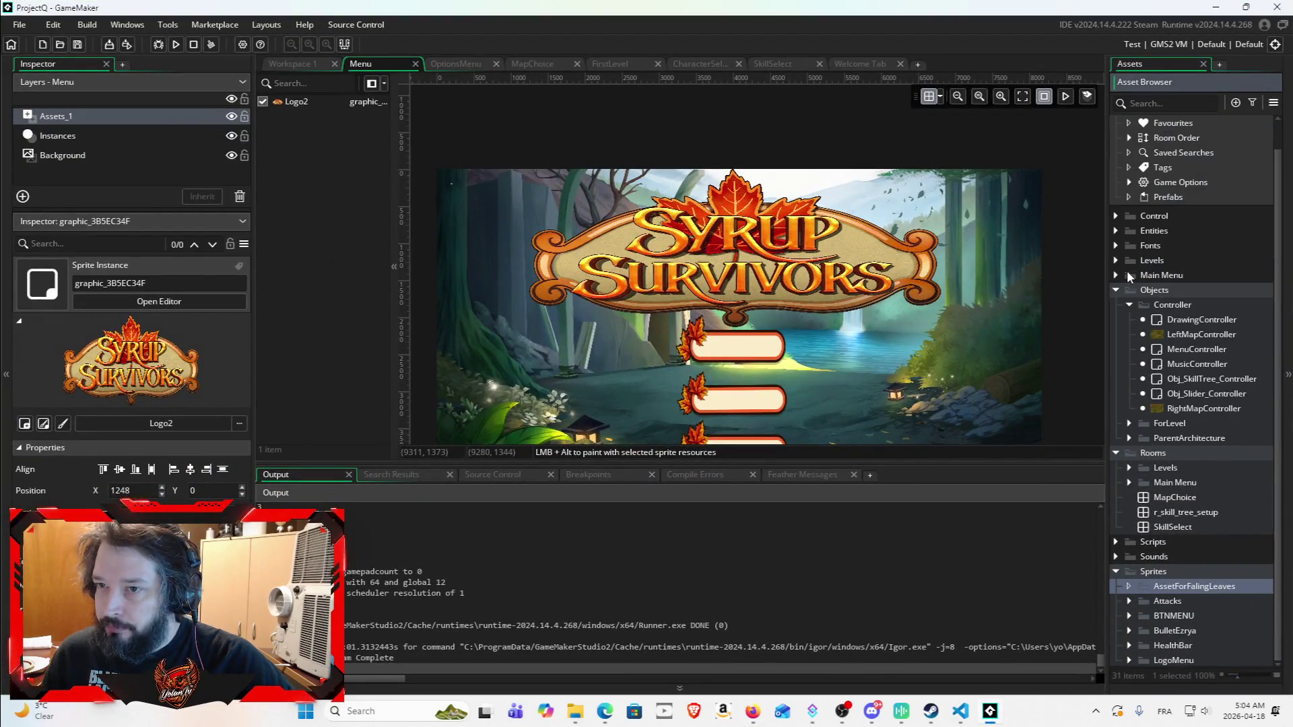
pyautogui.click(1130, 307)
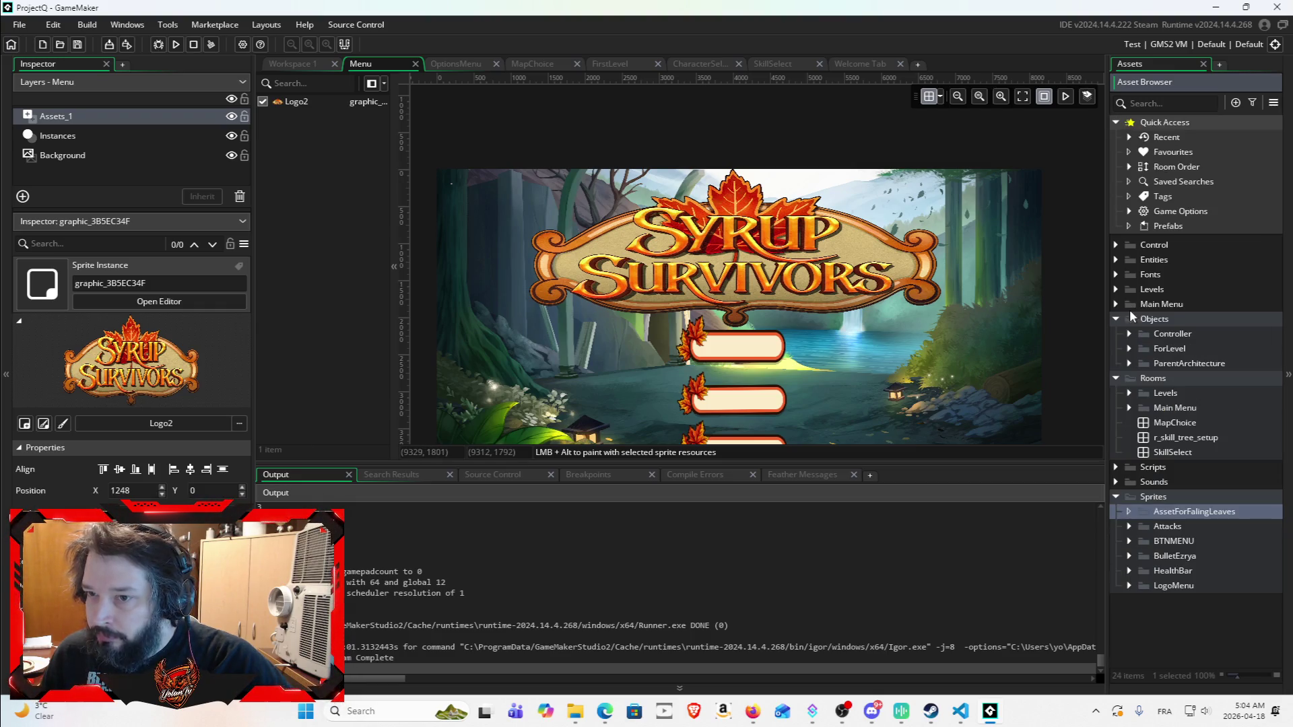
pyautogui.click(1132, 346)
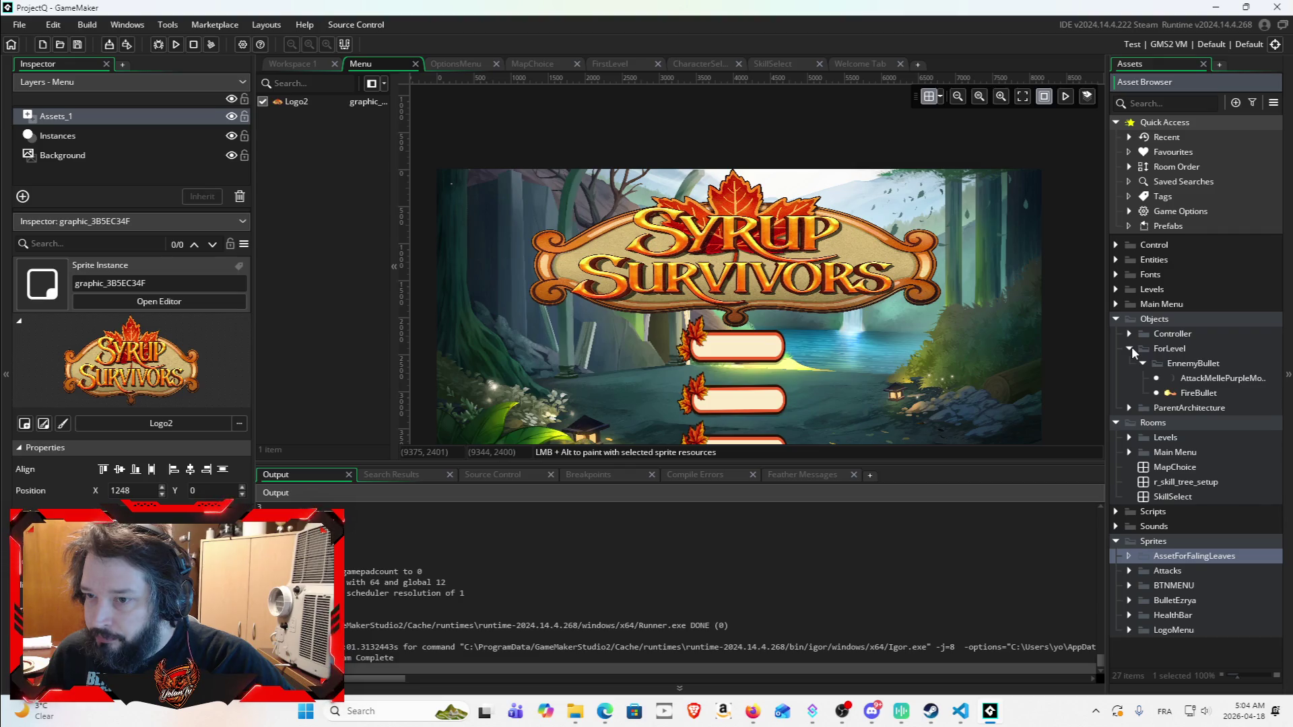
pyautogui.click(1131, 346)
pyautogui.click(1132, 334)
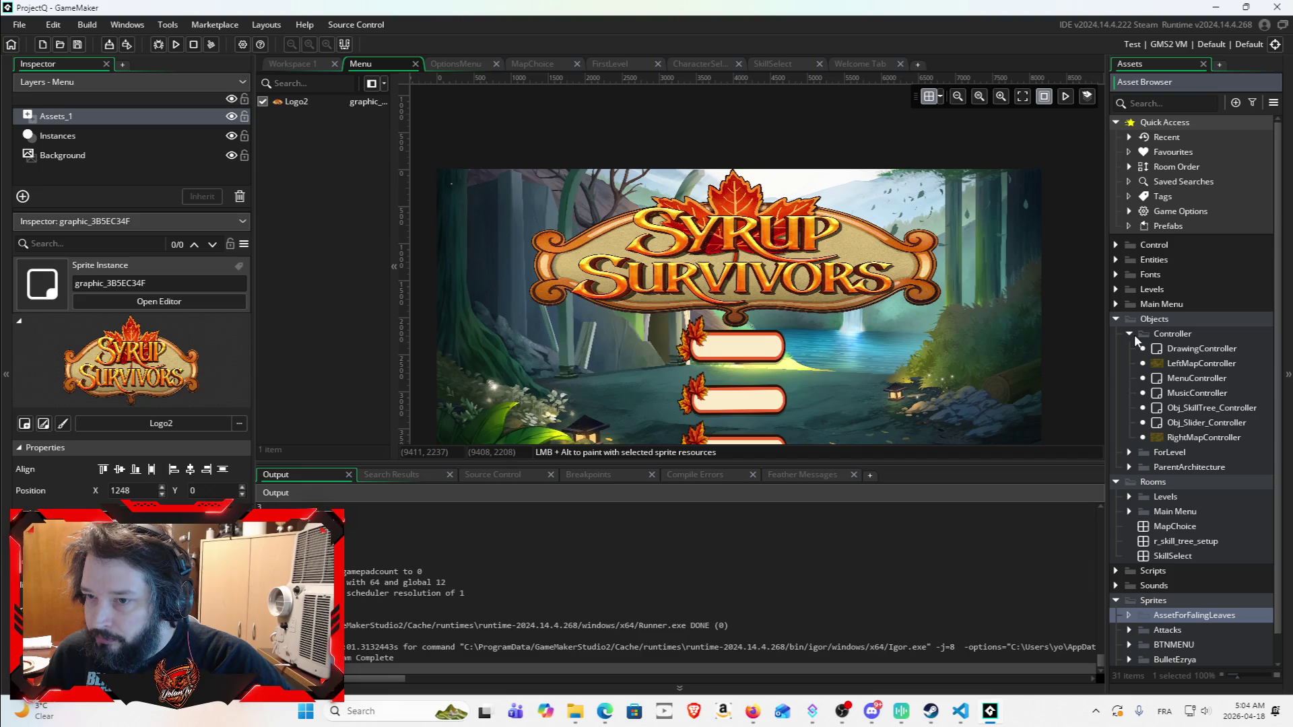
pyautogui.click(1130, 334)
pyautogui.click(1129, 334)
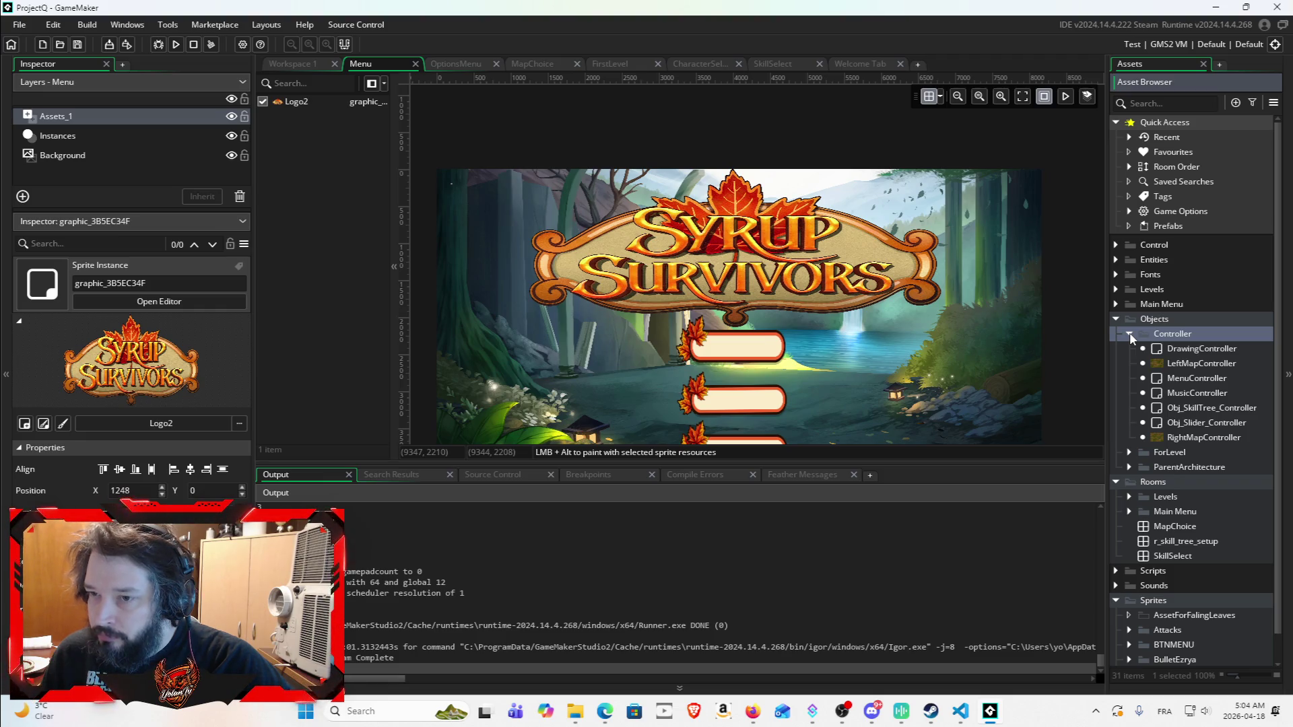
# Step: Expand ForLevel and ParentArchitecture to reveal the Menu folder and open its asset options
pyautogui.click(1128, 452)
pyautogui.scroll(-1, 1134, 448)
pyautogui.scroll(-1, 1133, 447)
pyautogui.click(1142, 424)
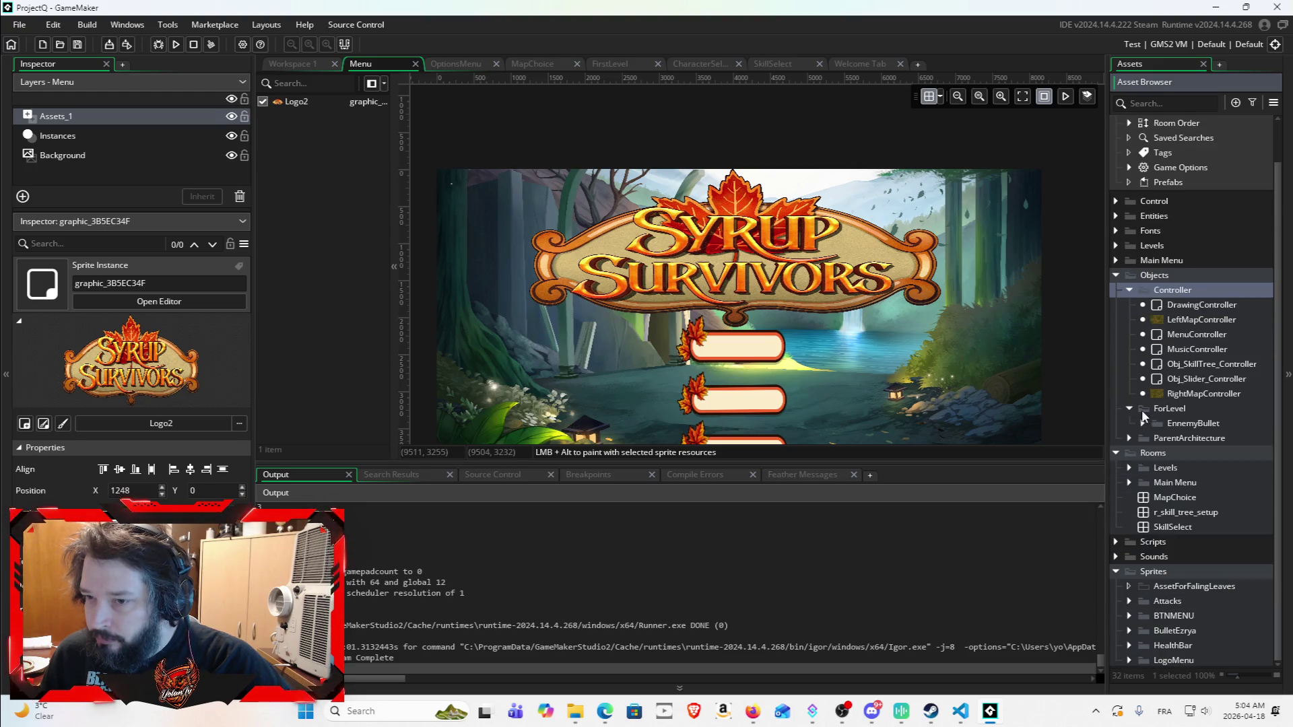
pyautogui.click(1142, 423)
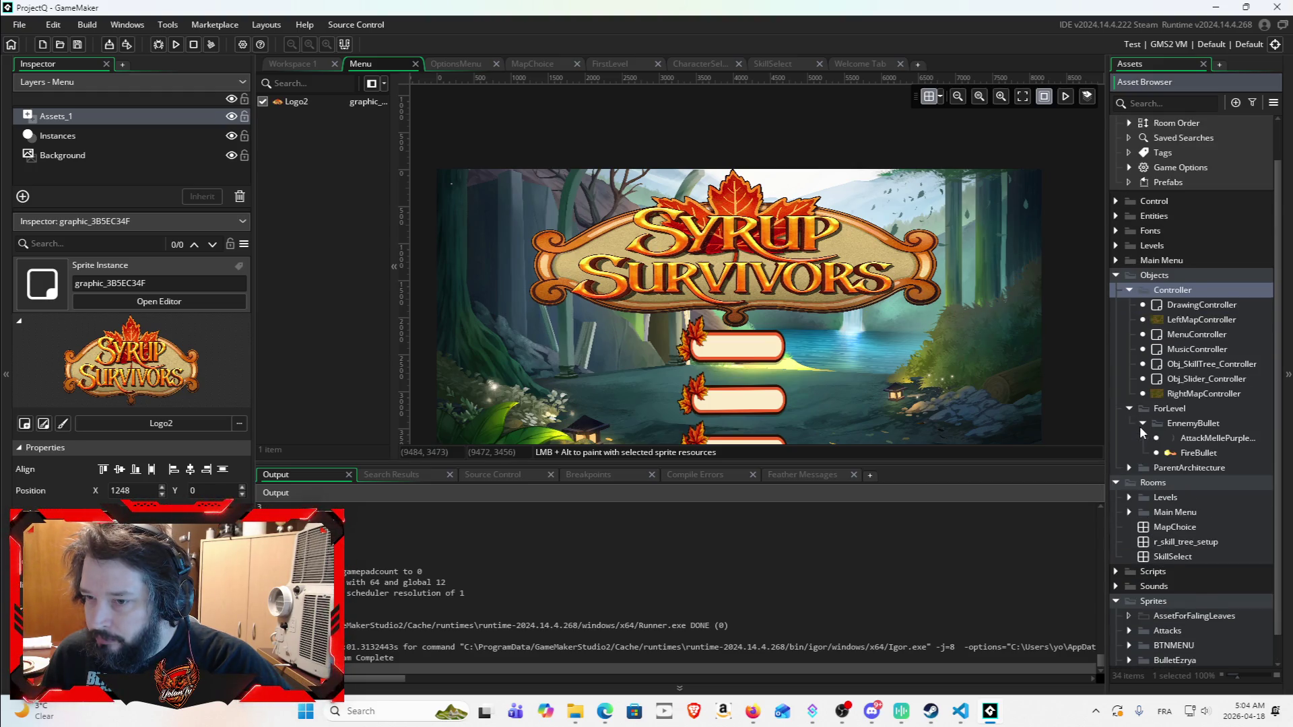
pyautogui.click(1142, 424)
pyautogui.click(1130, 437)
pyautogui.scroll(-2, 1142, 441)
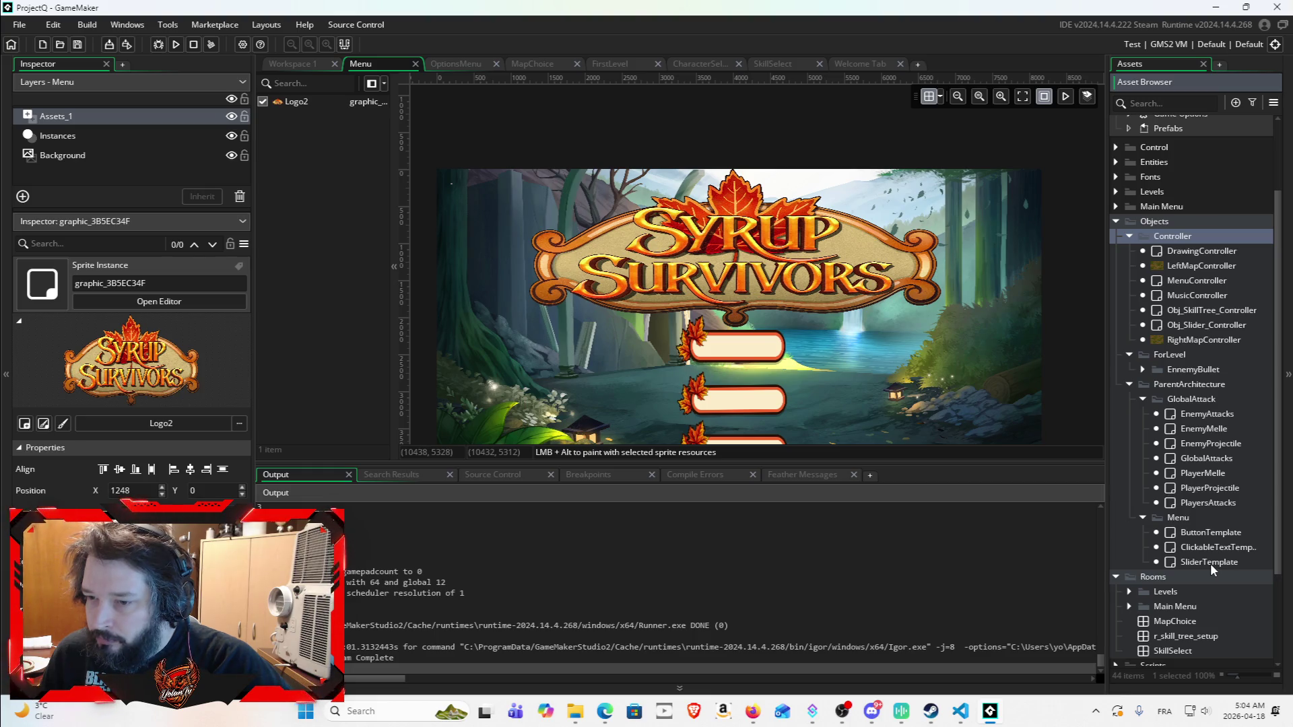
pyautogui.rightClick(1172, 516)
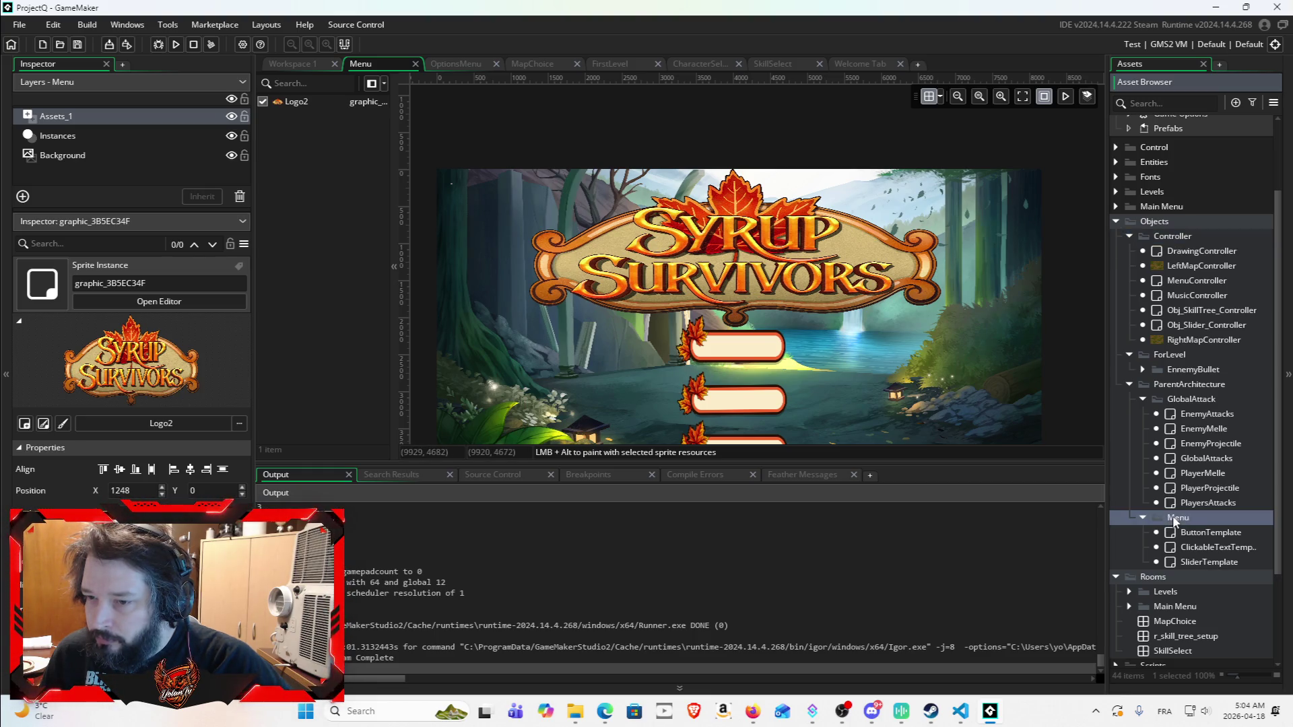
# Step: Create an object named obj_leaves in the Menu folder and open its Add Event list
pyautogui.moveTo(1129, 303)
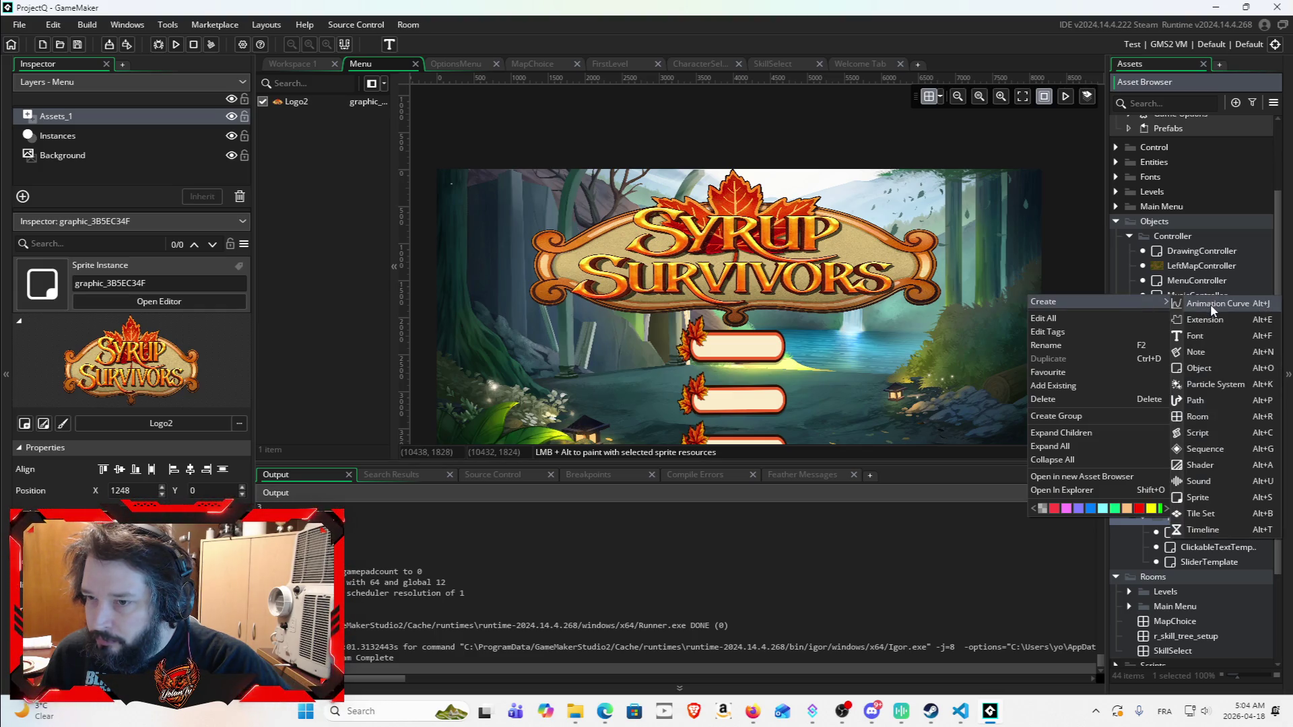
pyautogui.click(1210, 369)
pyautogui.write('obj')
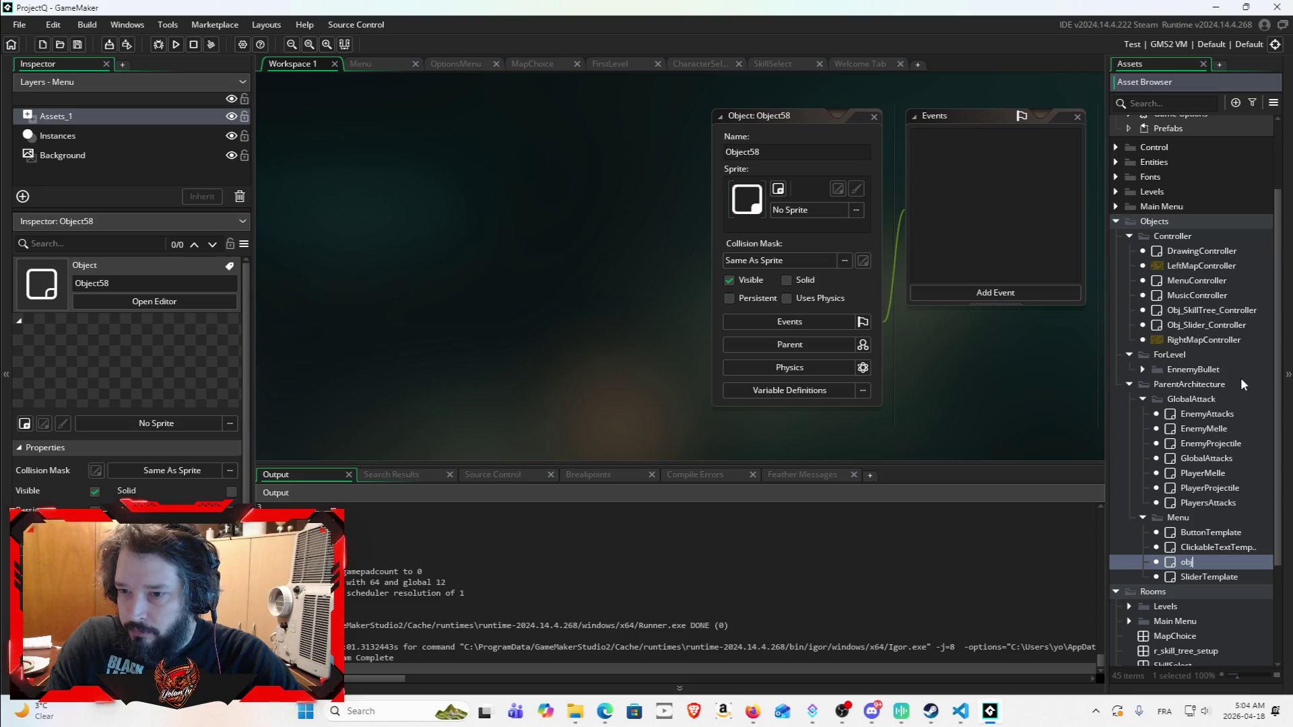
pyautogui.write('_leaves')
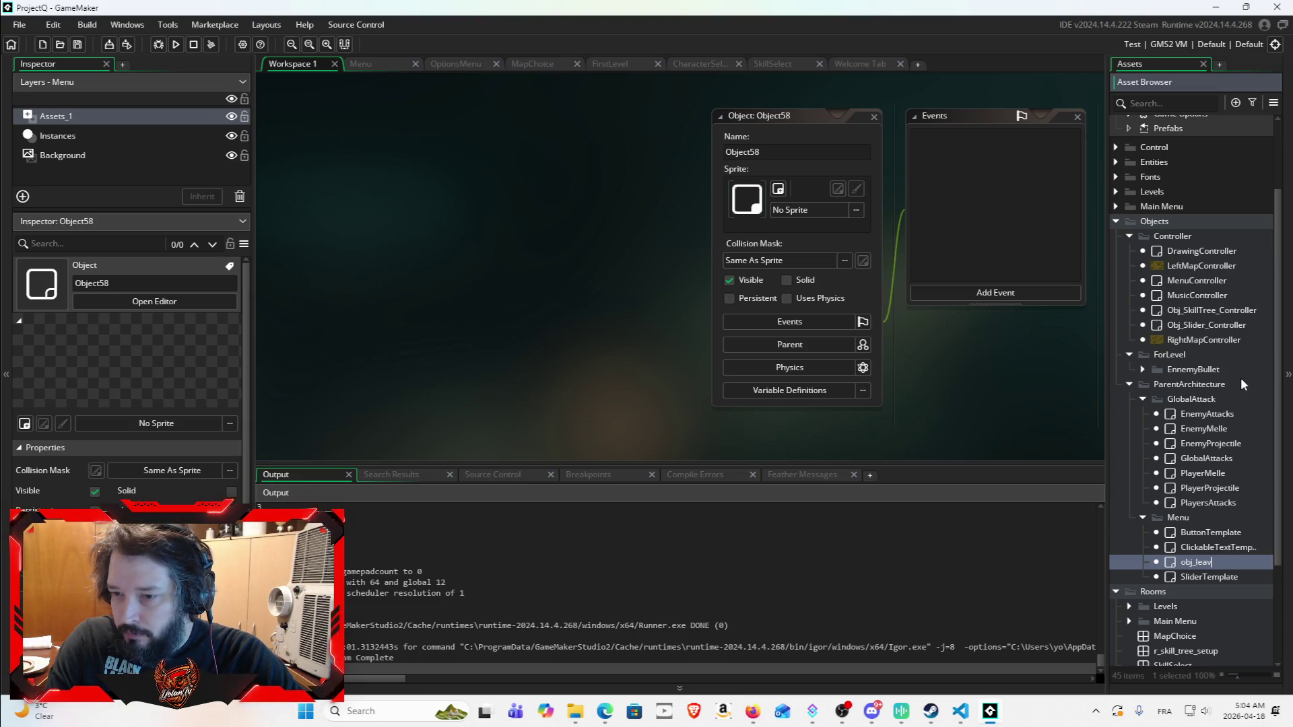
pyautogui.press('Return')
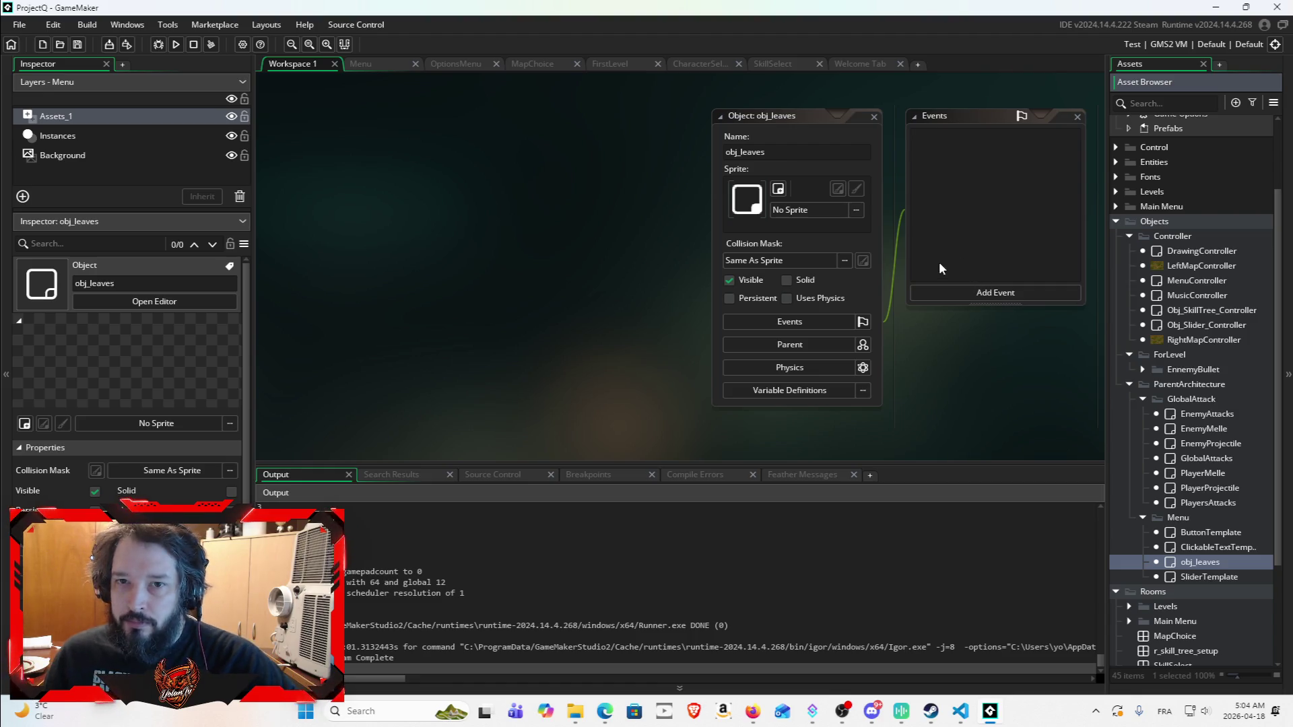
pyautogui.click(974, 299)
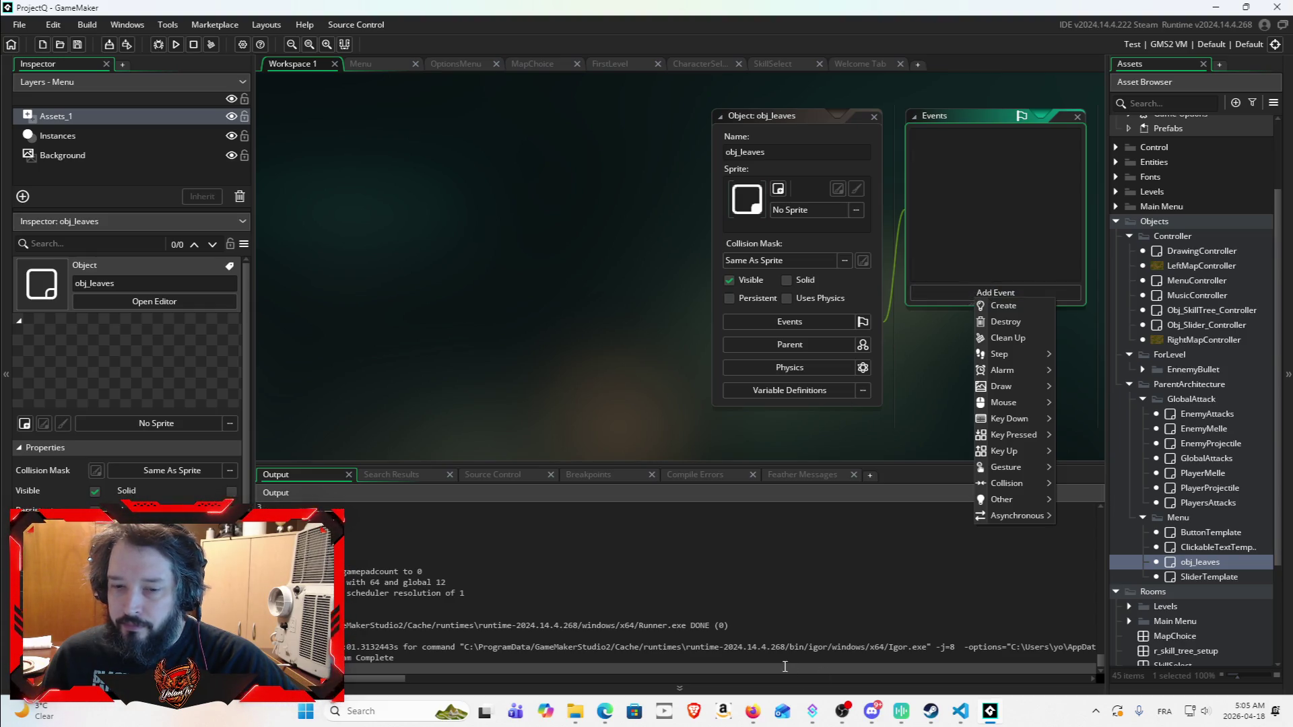
pyautogui.click(753, 712)
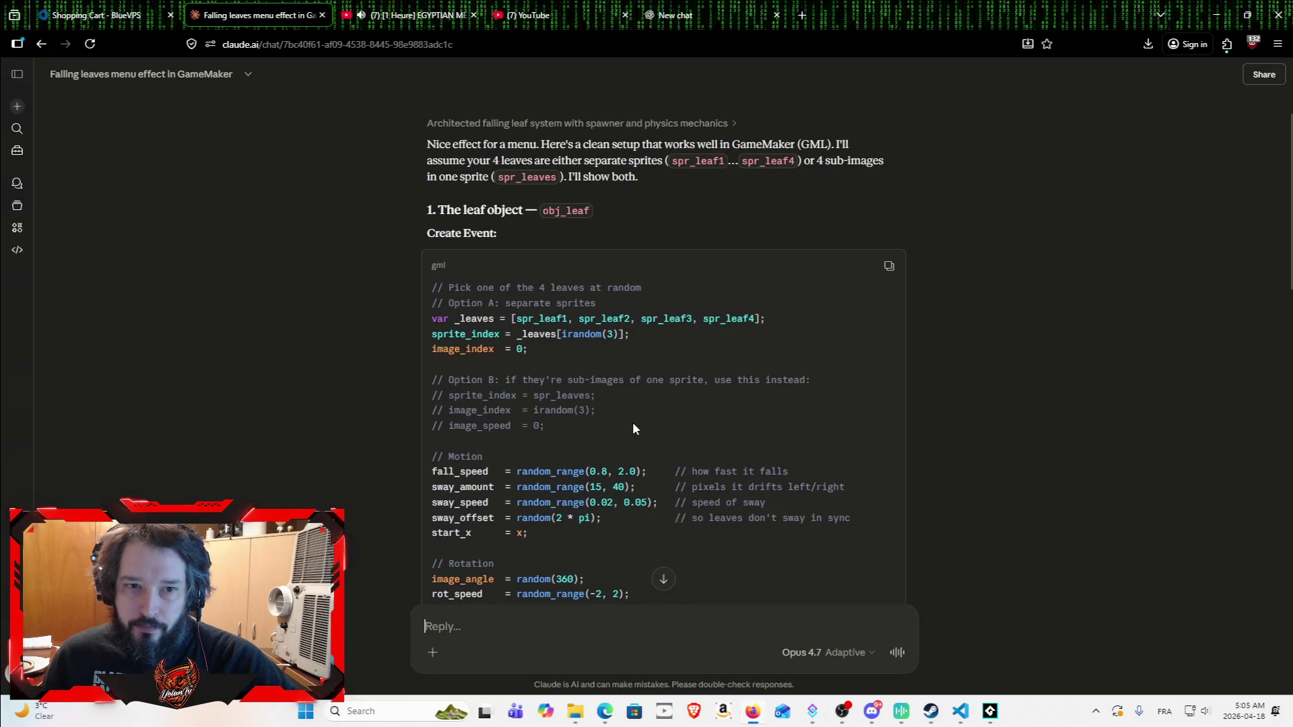
# Step: Add a Create event to obj_leaves and paste in the chat's three sprite-picking lines
pyautogui.click(994, 719)
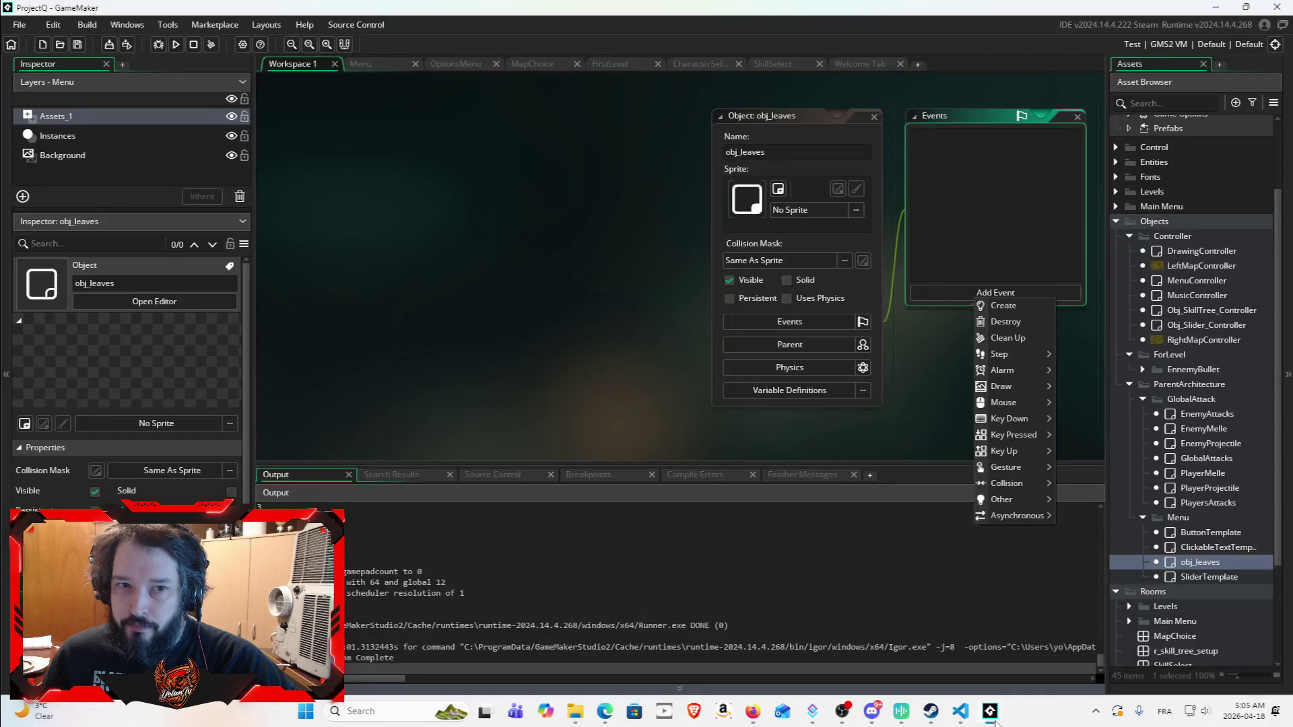
pyautogui.click(1003, 306)
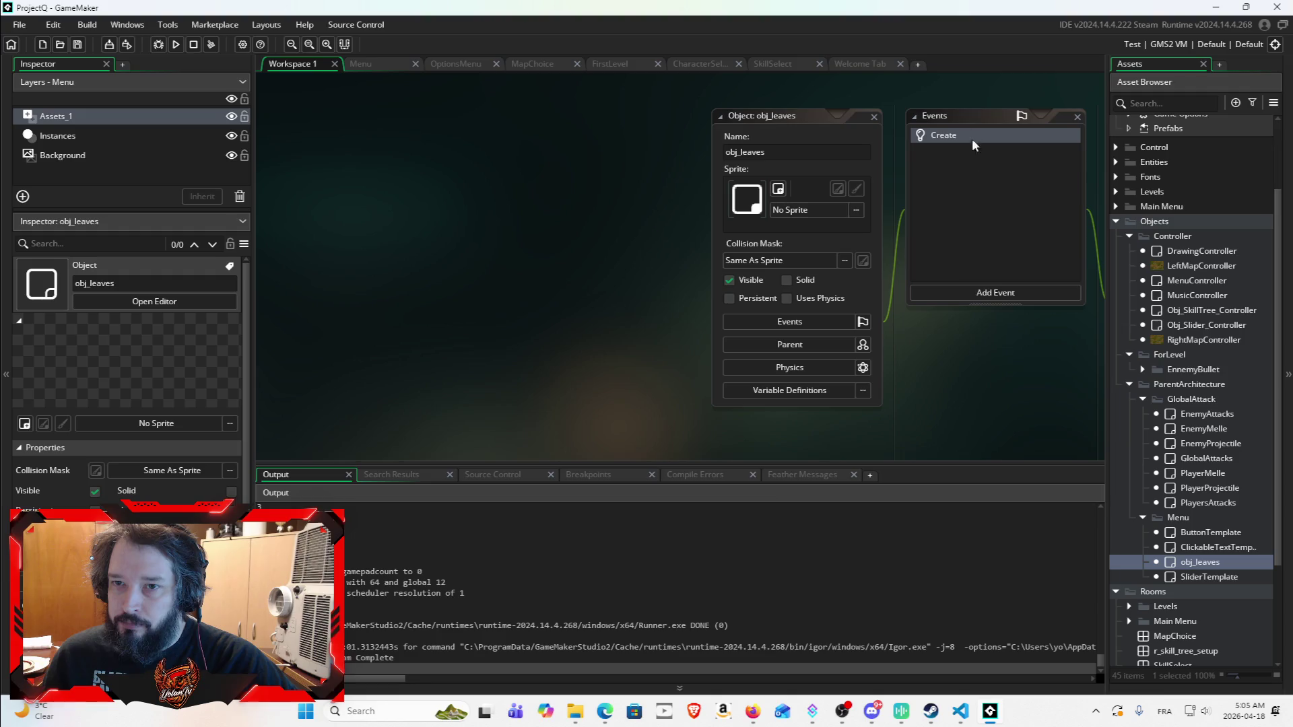
pyautogui.moveTo(955, 349)
pyautogui.mouseDown()
pyautogui.moveTo(712, 300)
pyautogui.moveTo(483, 285)
pyautogui.mouseUp()
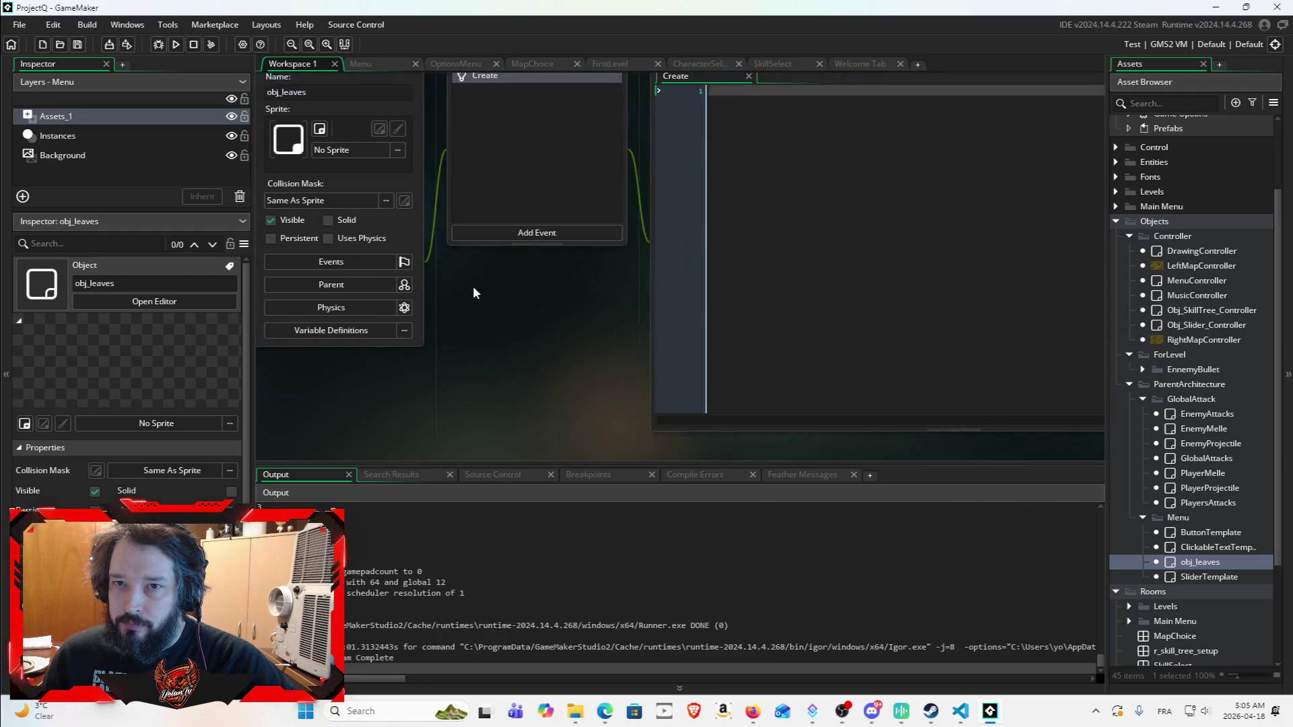
pyautogui.click(752, 712)
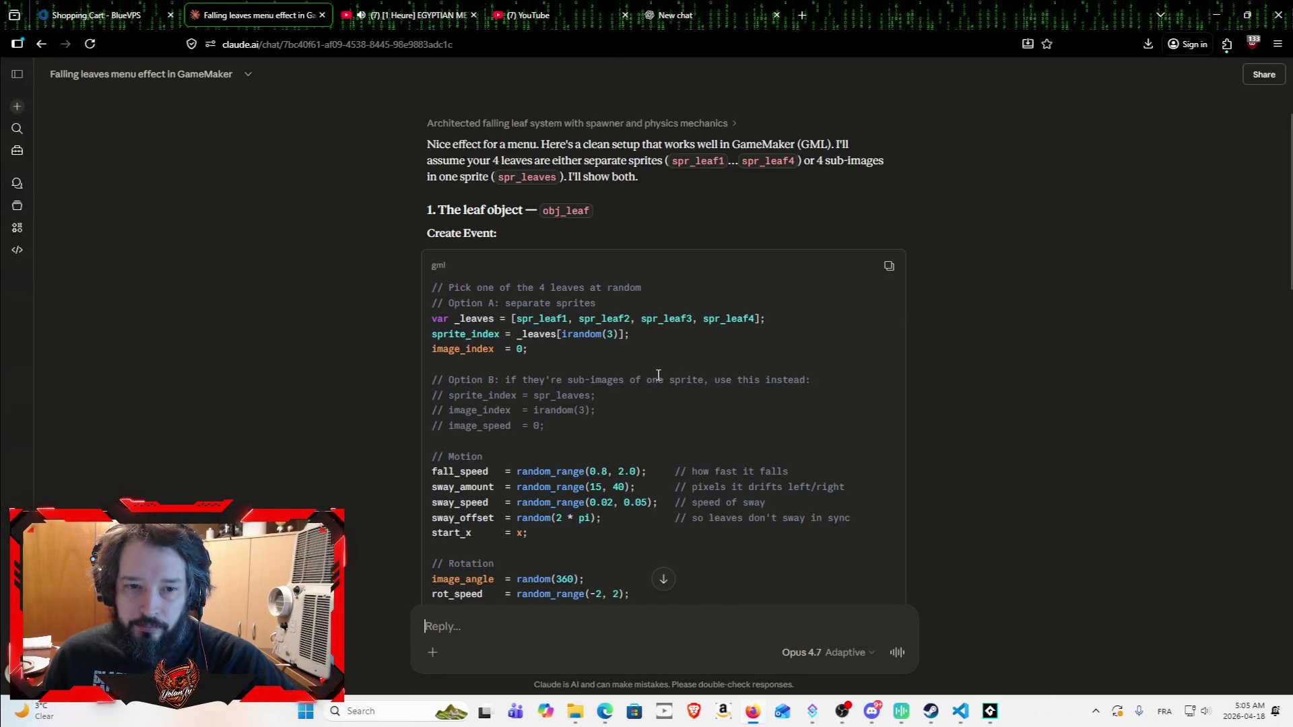
pyautogui.scroll(-2, 598, 299)
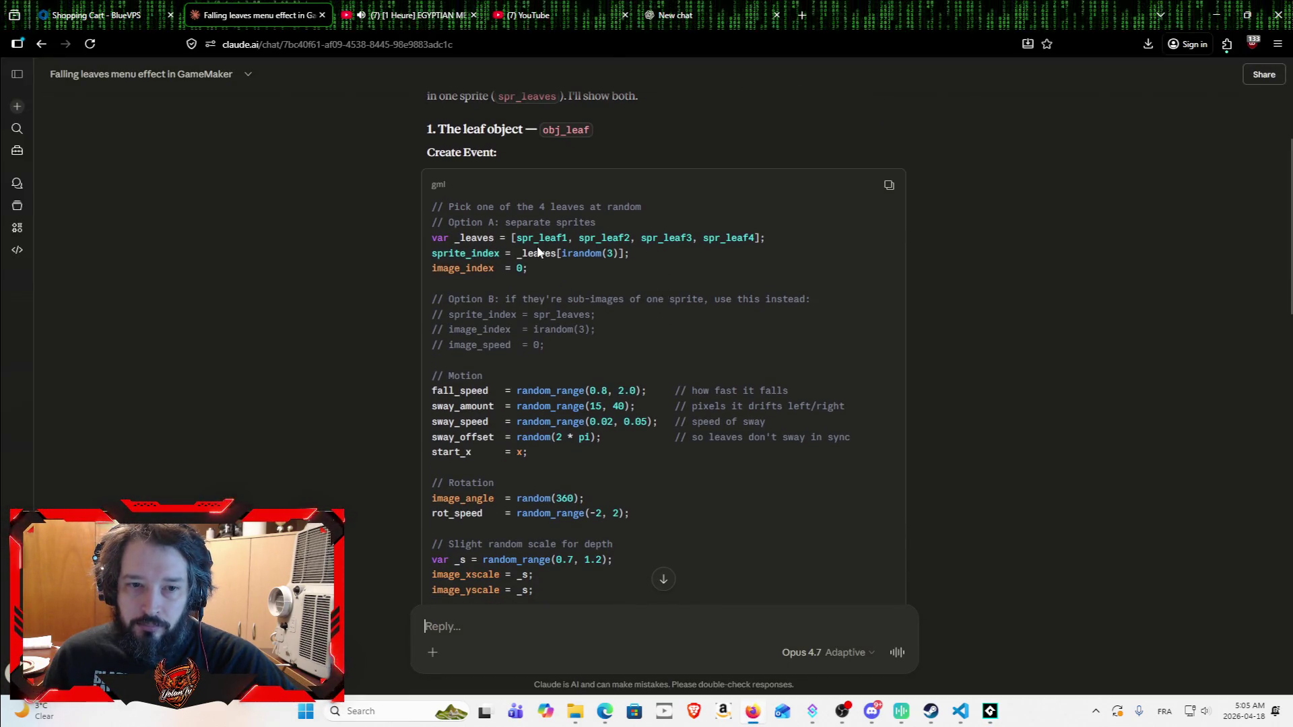
pyautogui.moveTo(546, 264); pyautogui.dragTo(383, 233)
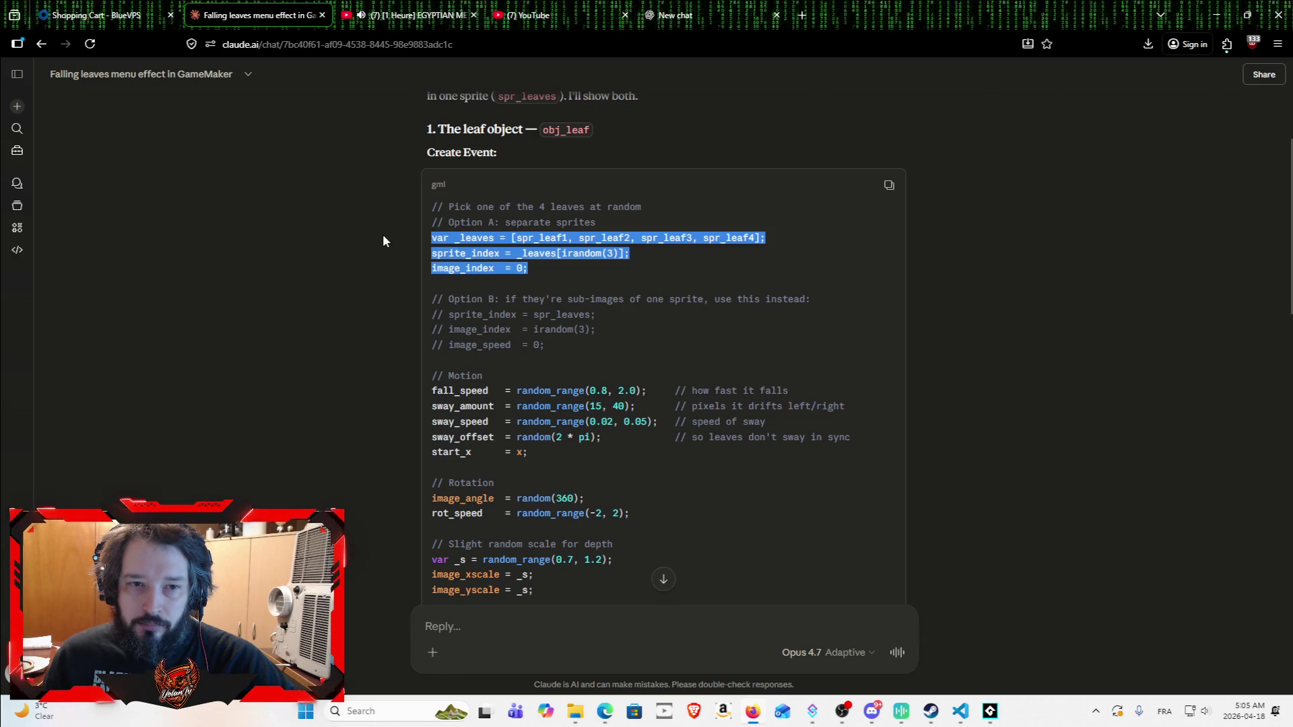
pyautogui.hotkey('ctrl', 'c')
pyautogui.hotkey('alt', 'Tab')
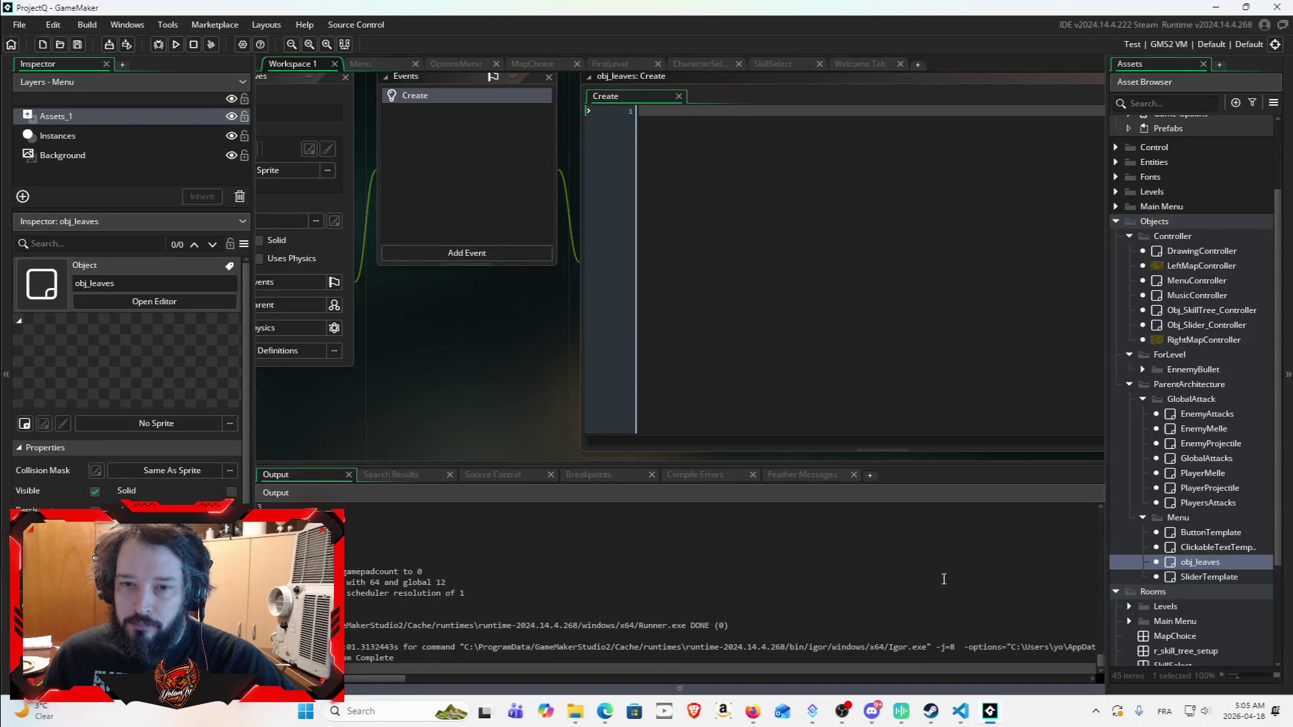
pyautogui.hotkey('ctrl', 'v')
# Step: Paste the motion, rotation, scale, fade and life_timer code below the sprite lines
pyautogui.click(1223, 10)
pyautogui.scroll(-4, 635, 447)
pyautogui.scroll(2, 446, 205)
pyautogui.moveTo(431, 213)
pyautogui.mouseDown()
pyautogui.moveTo(547, 229)
pyautogui.moveTo(722, 440)
pyautogui.moveTo(745, 503)
pyautogui.mouseUp()
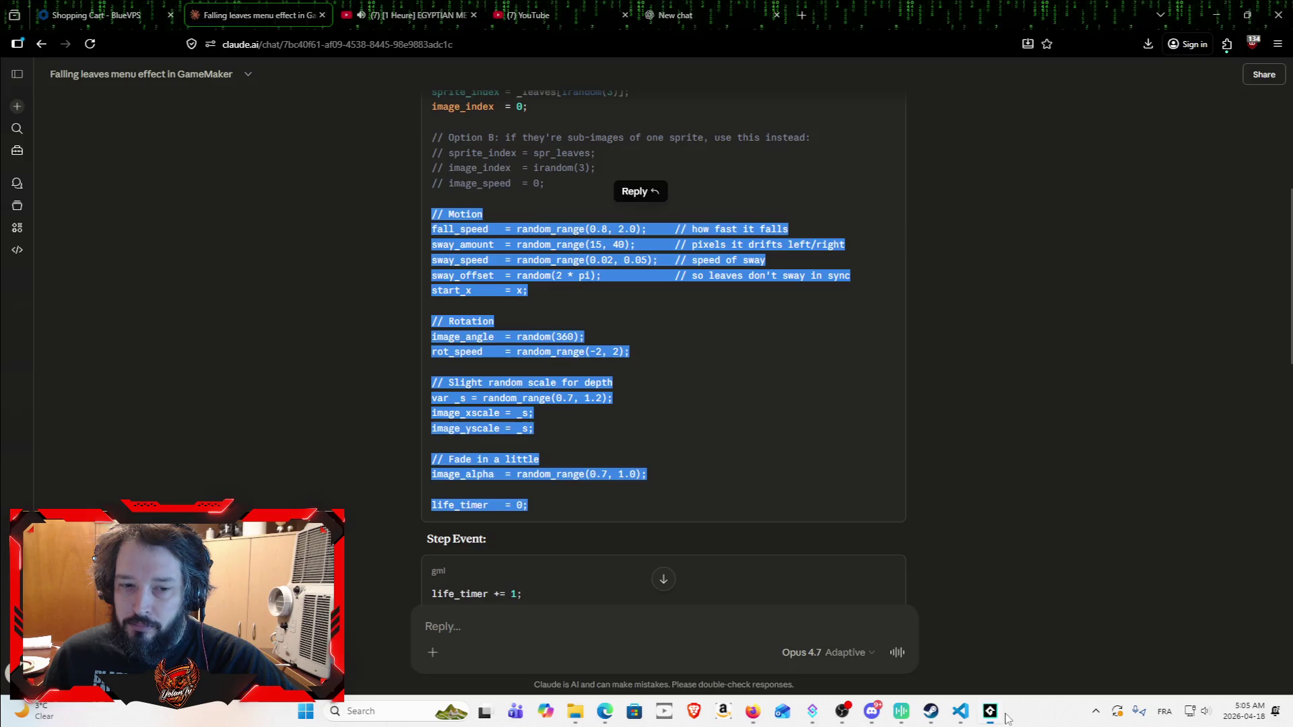
pyautogui.click(990, 711)
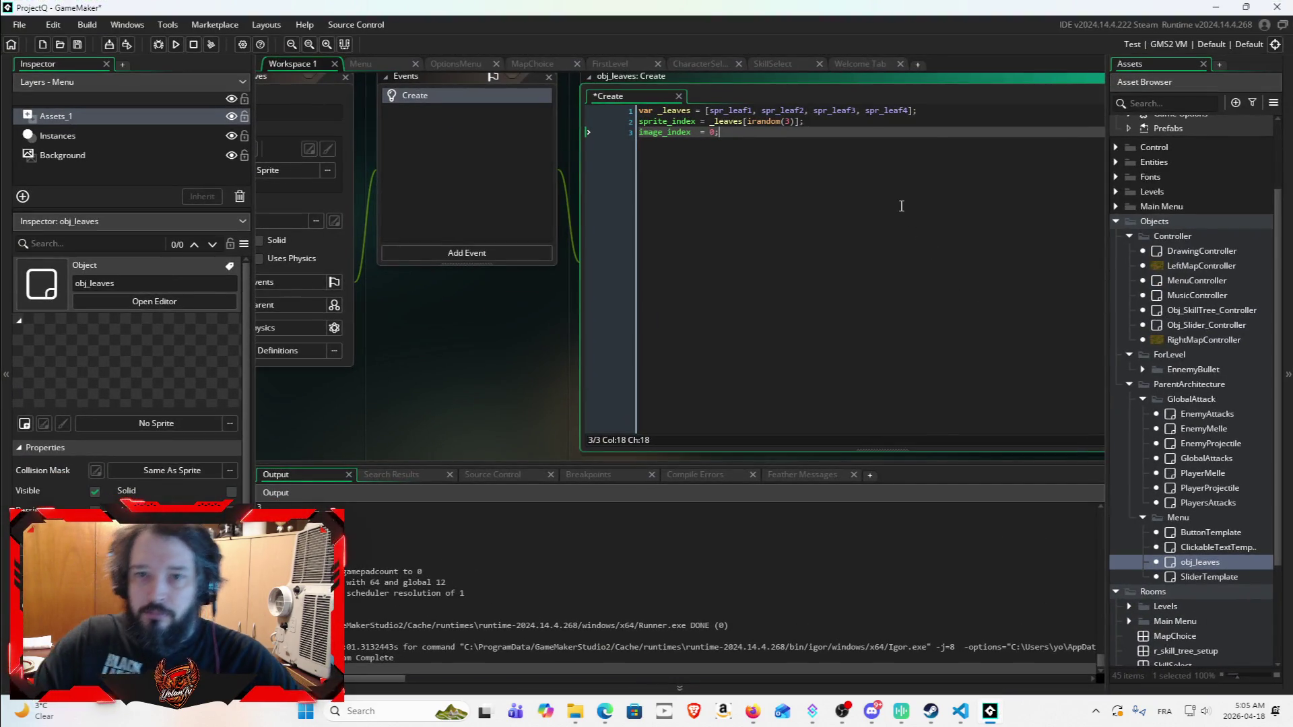
pyautogui.press('Return')
pyautogui.press('Return')
pyautogui.hotkey('ctrl', 'v')
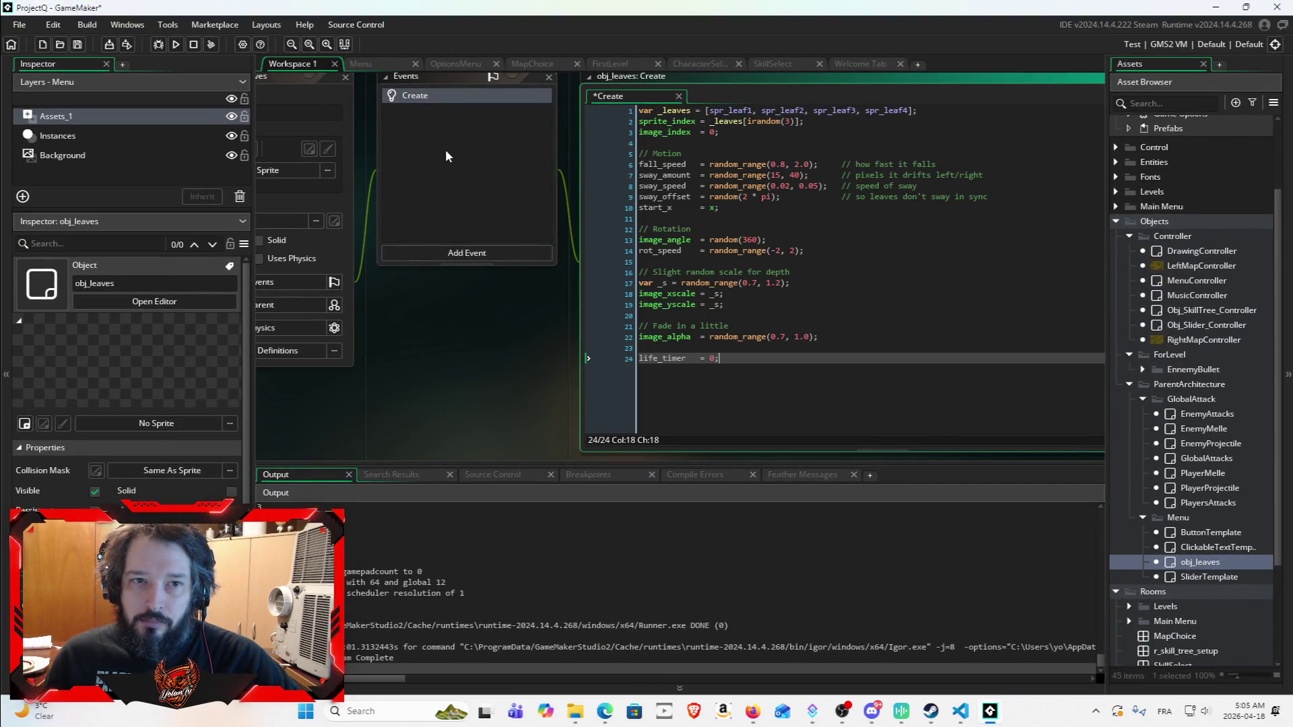
# Step: Add a Step event to obj_leaves
pyautogui.rightClick(441, 154)
pyautogui.click(431, 169)
pyautogui.click(472, 253)
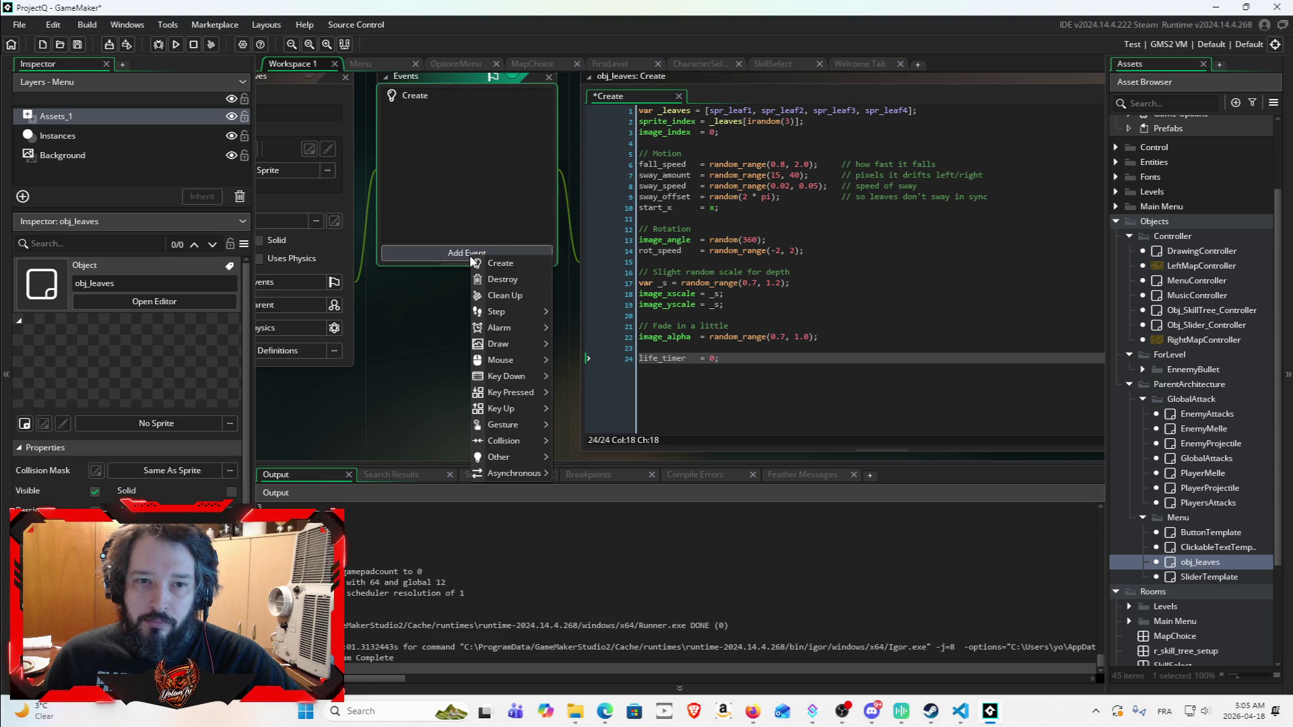
pyautogui.moveTo(525, 310)
pyautogui.click(567, 313)
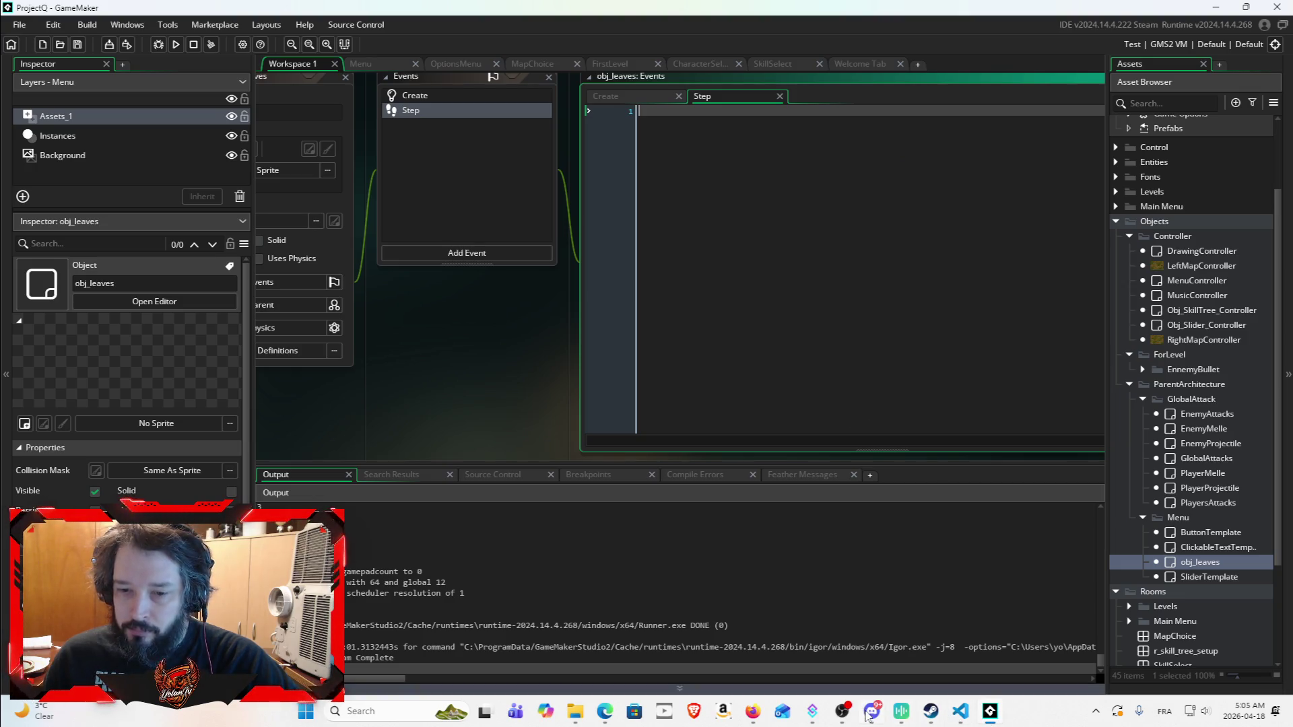
# Step: Paste Claude's 13-line falling, swaying and spinning leaf code into the Step event and save
pyautogui.moveTo(870, 715)
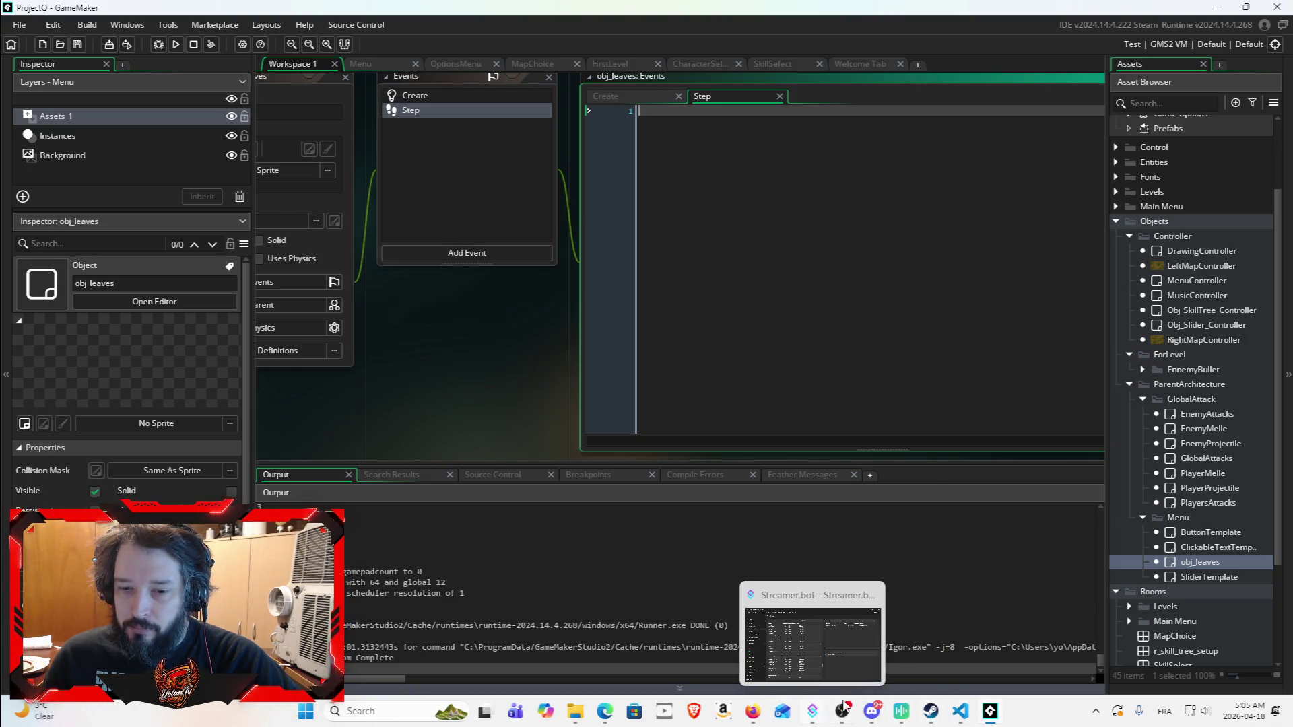
pyautogui.click(758, 711)
pyautogui.click(645, 436)
pyautogui.scroll(-5, 645, 436)
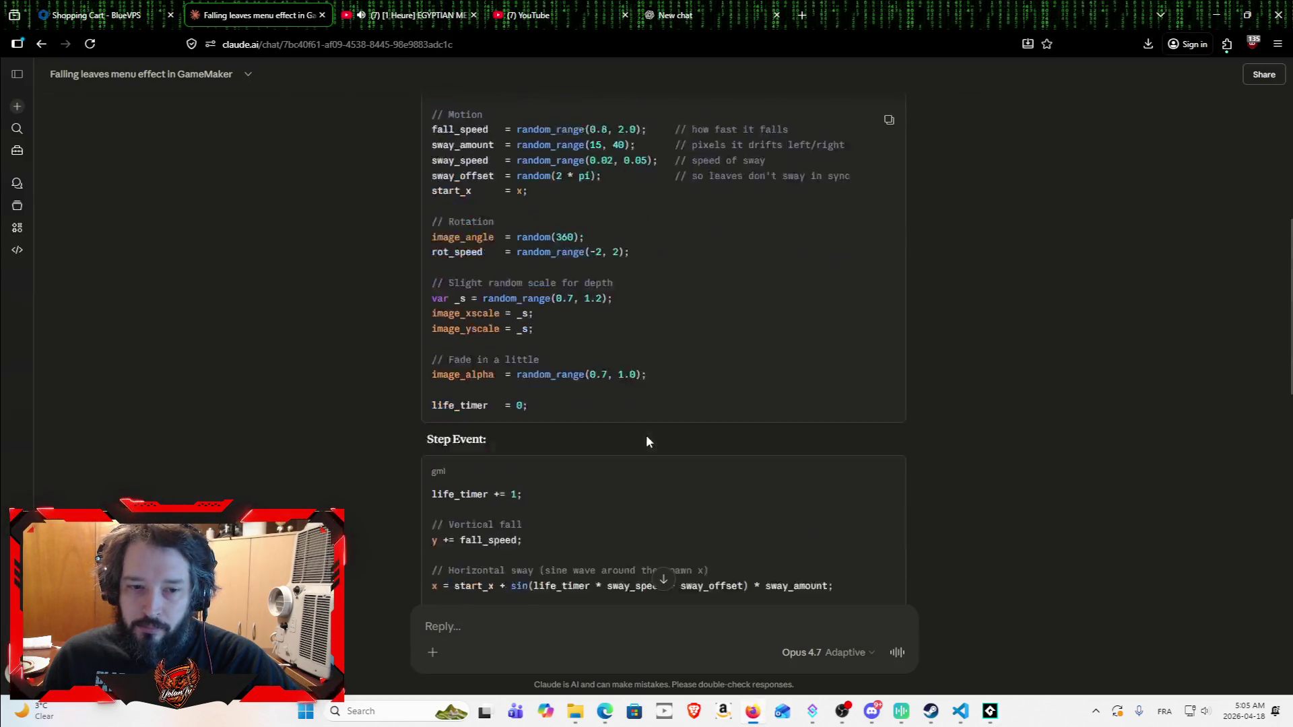
pyautogui.moveTo(429, 265); pyautogui.dragTo(783, 460)
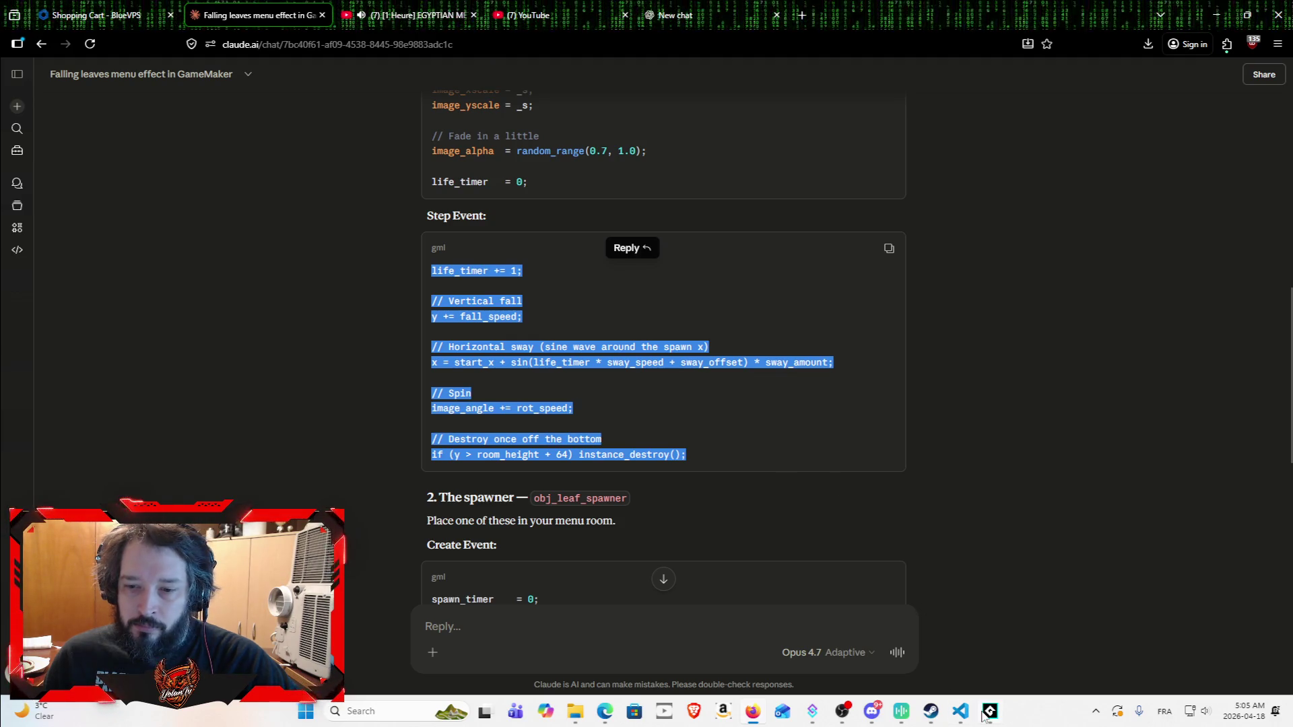
pyautogui.hotkey('alt', 'Tab')
pyautogui.hotkey('ctrl', 'v')
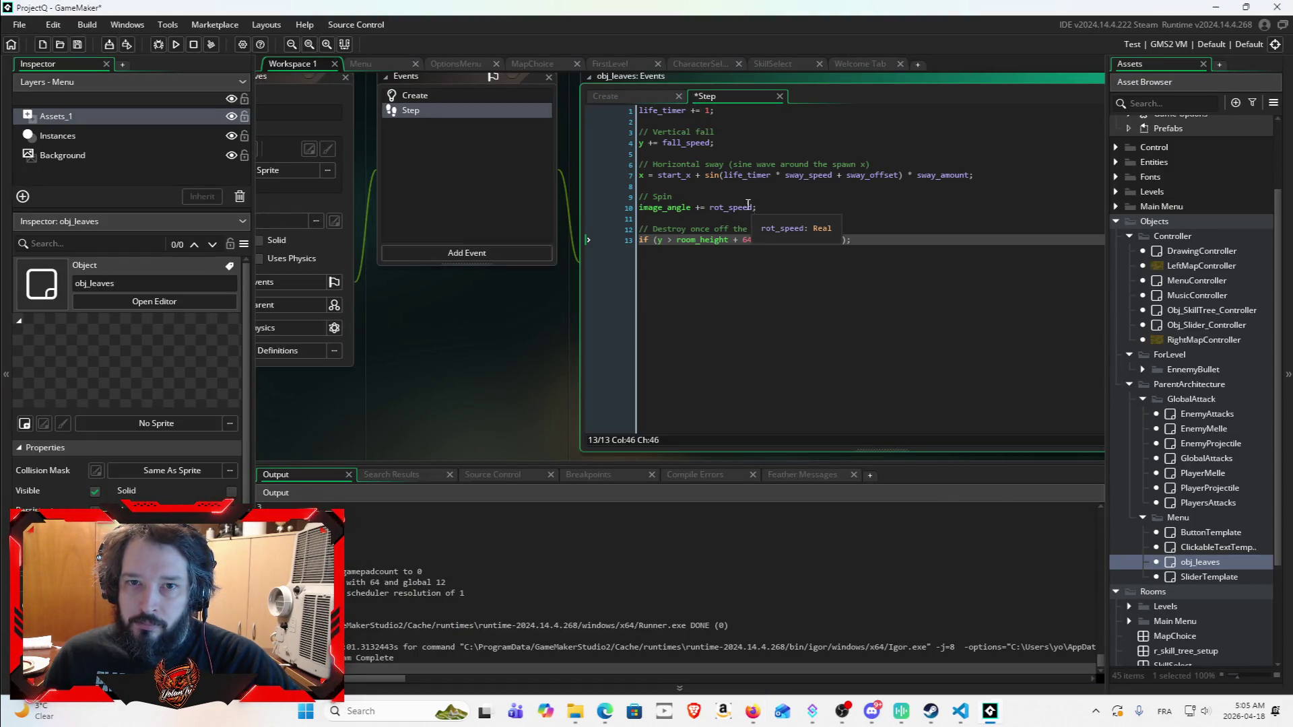
pyautogui.click(78, 45)
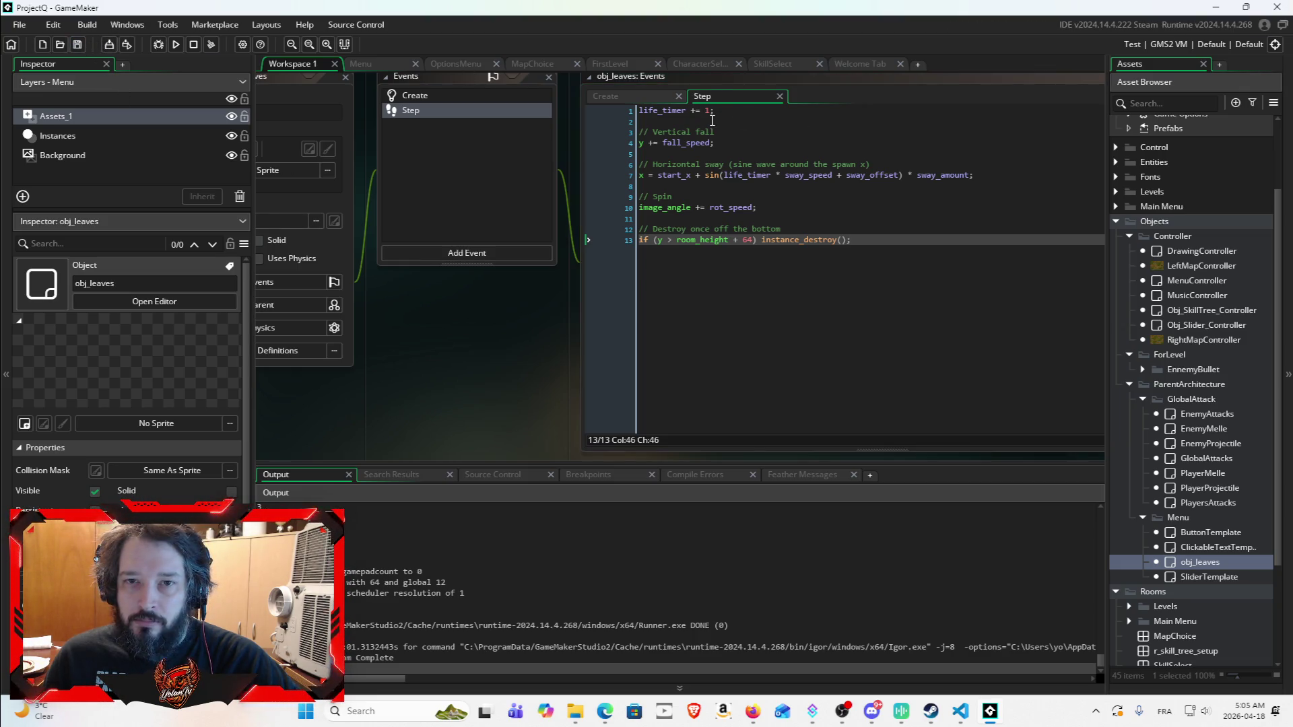
pyautogui.click(752, 711)
pyautogui.scroll(-1, 683, 404)
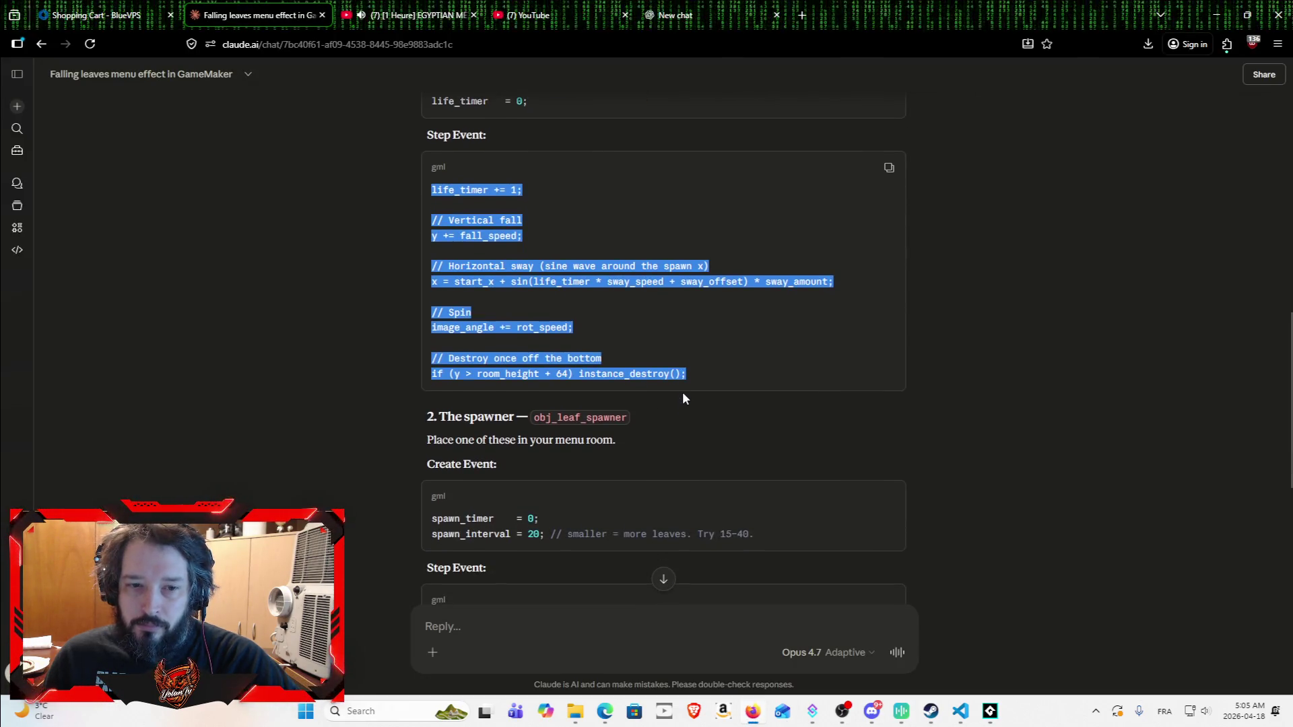
# Step: Read through the obj_leaf_spawner section of Claude's answer, then return to GameMaker
pyautogui.scroll(1, 700, 399)
pyautogui.scroll(-2, 724, 369)
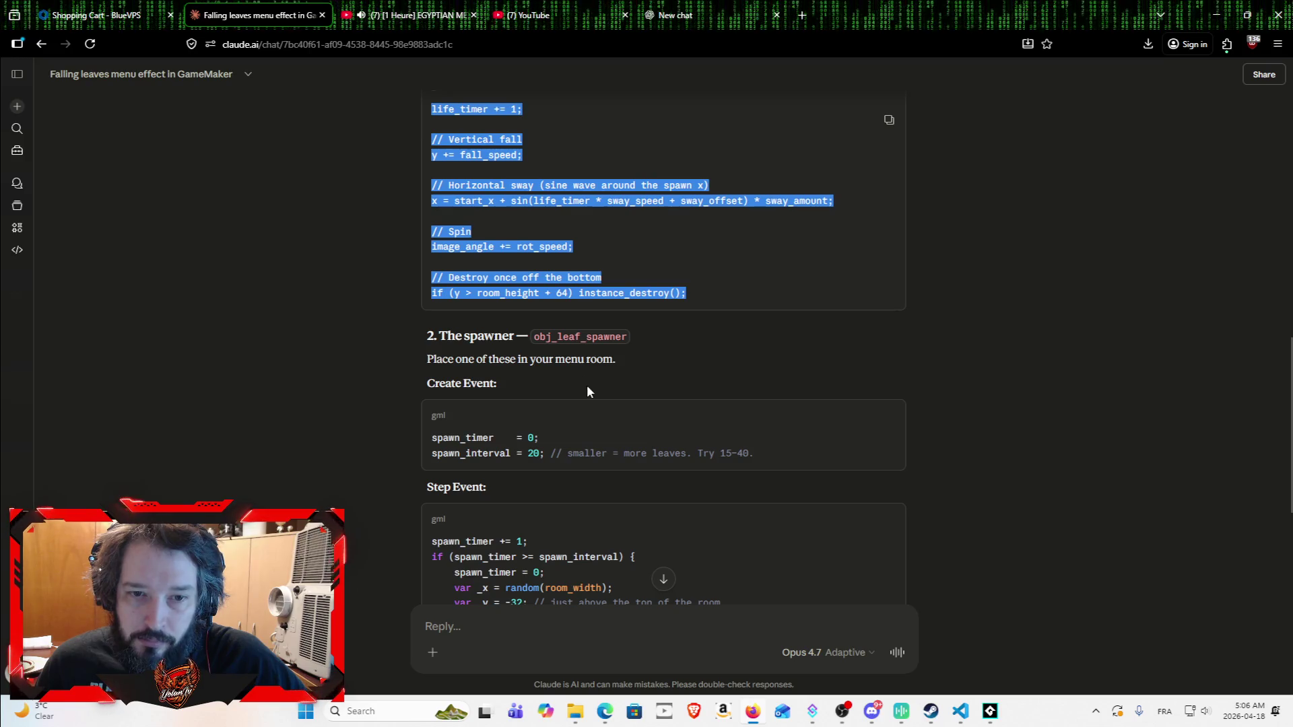
pyautogui.click(990, 711)
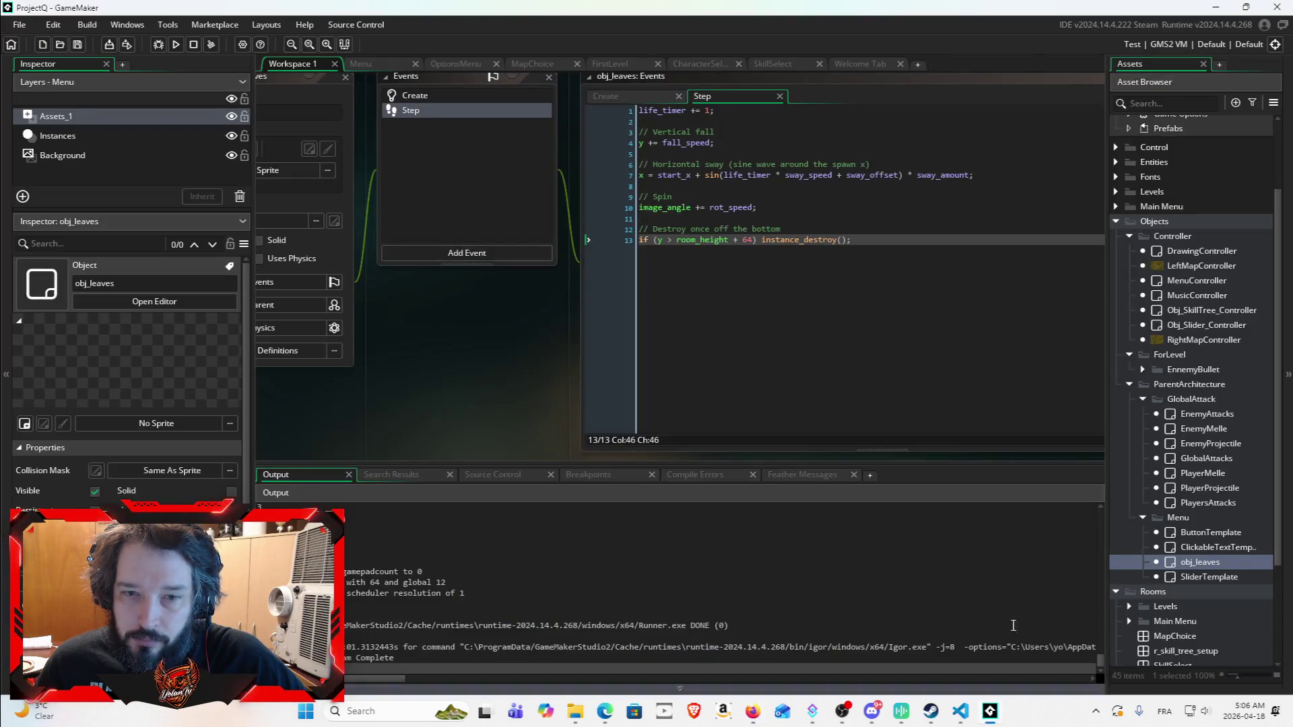
# Step: Create the object obj_leaves_spawner in the Menu folder and select its two Create lines in Claude
pyautogui.rightClick(1177, 519)
pyautogui.moveTo(1133, 305)
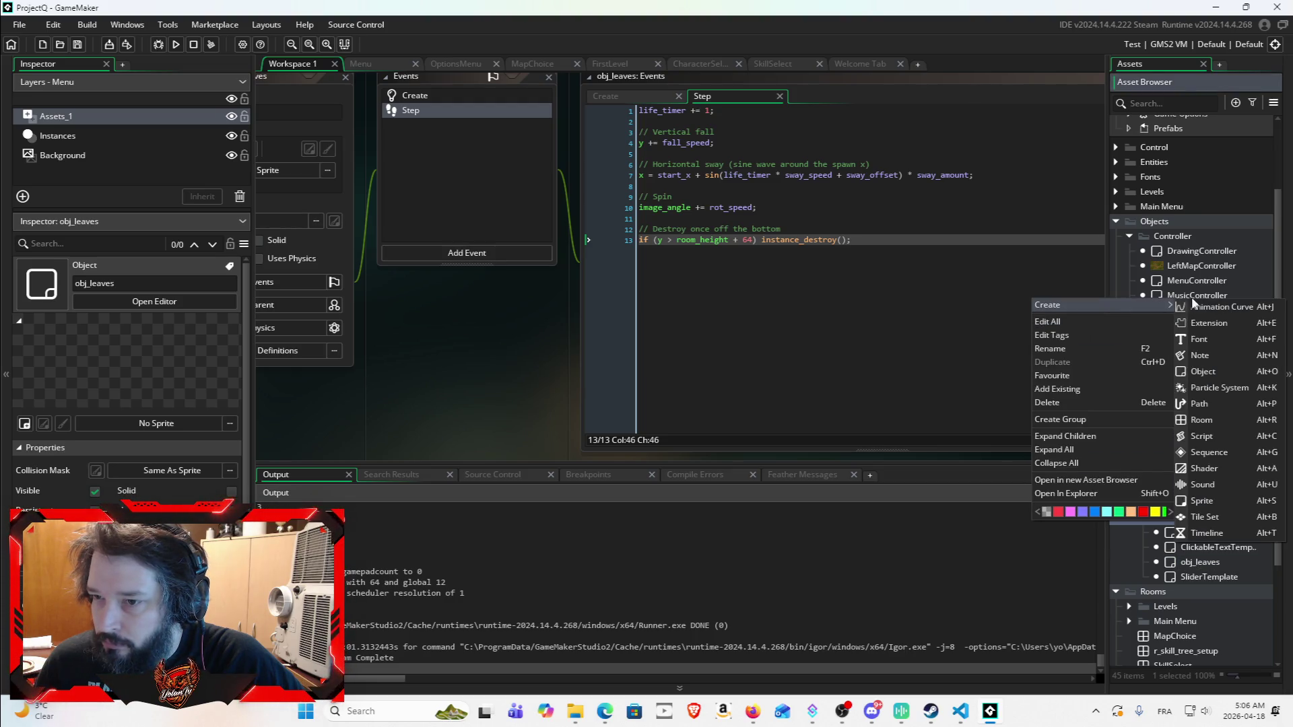
pyautogui.click(1214, 370)
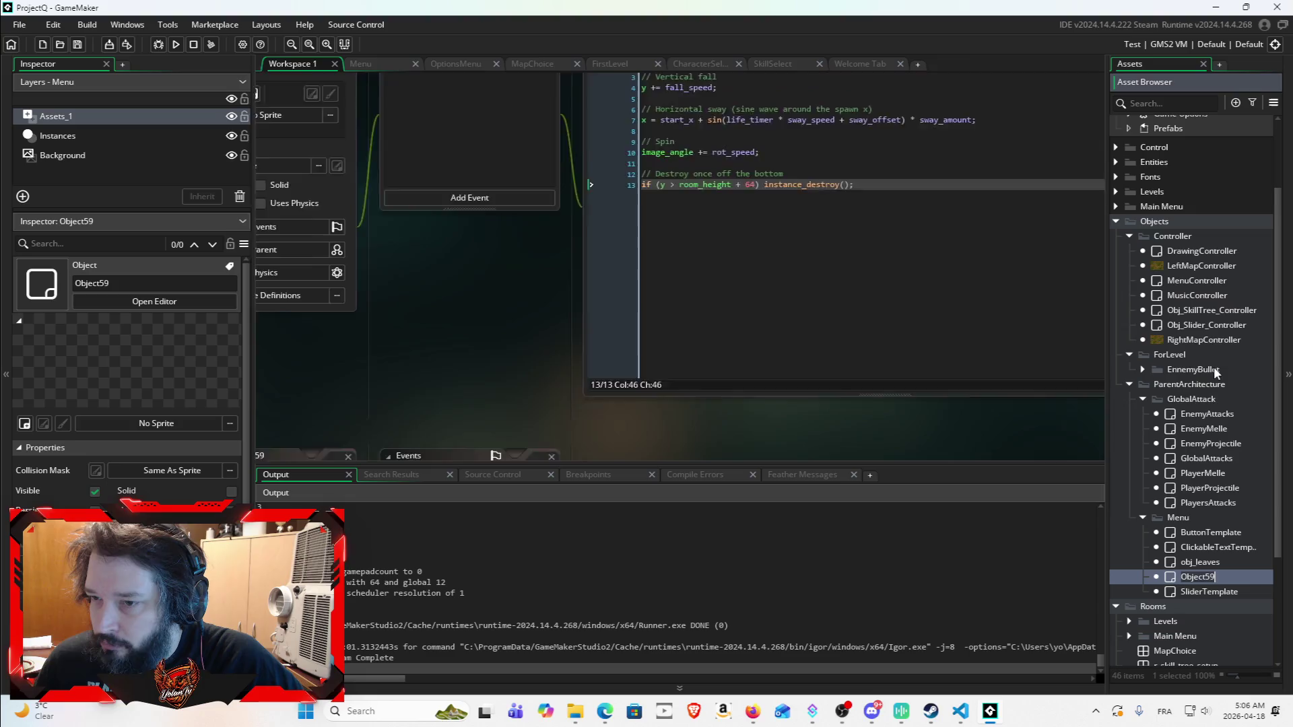
pyautogui.write('obj_leaves_spawn')
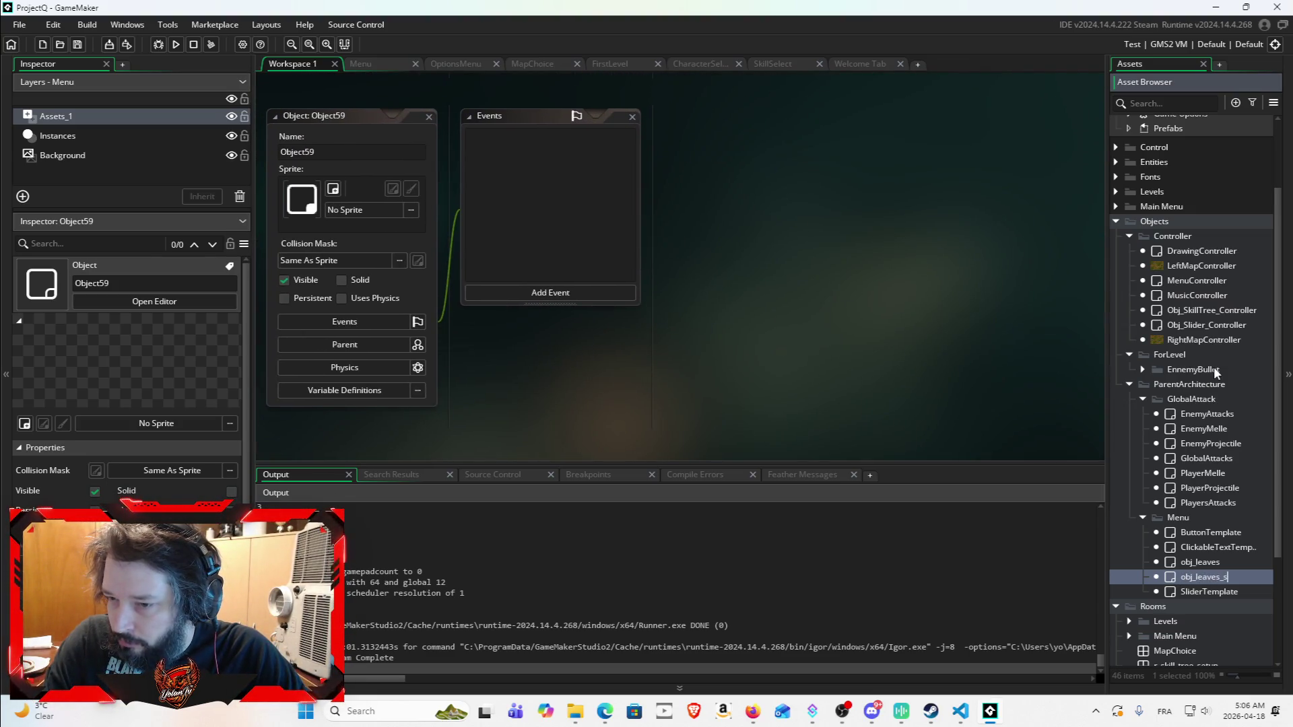
pyautogui.write('er')
pyautogui.press('Return')
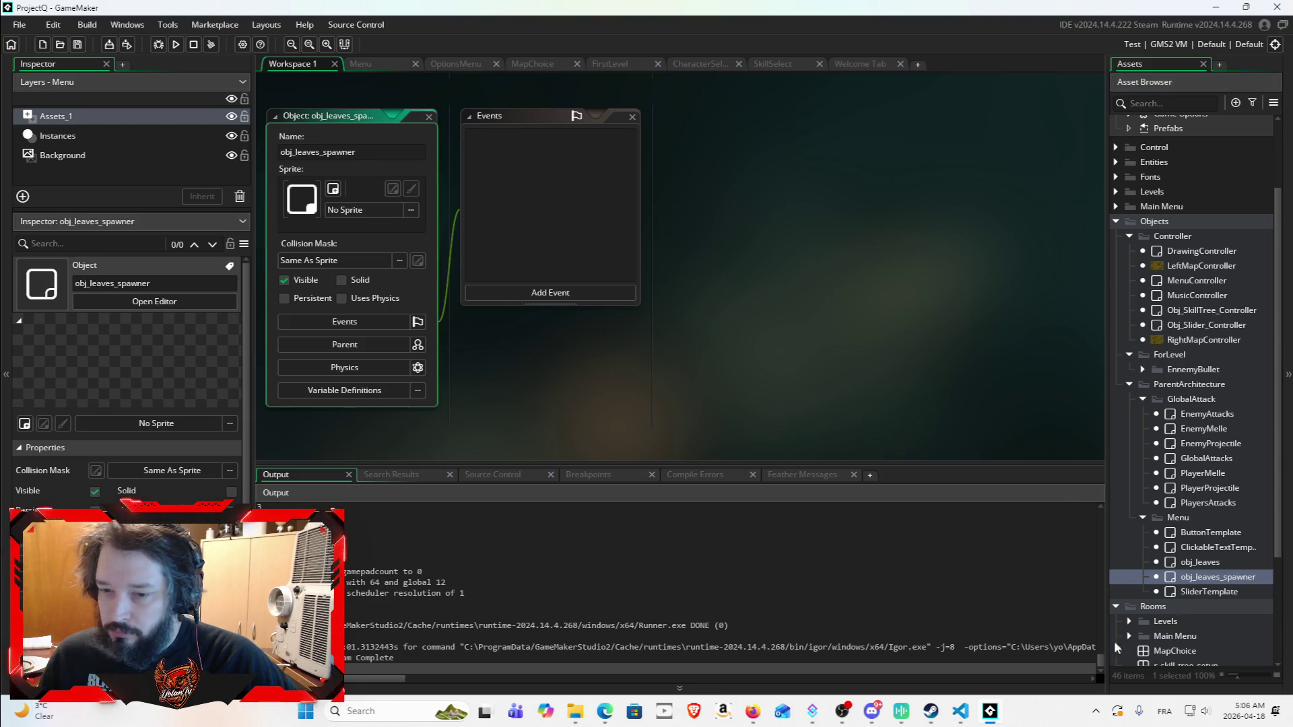
pyautogui.click(987, 722)
pyautogui.moveTo(756, 460); pyautogui.dragTo(369, 445)
pyautogui.hotkey('ctrl', 'c')
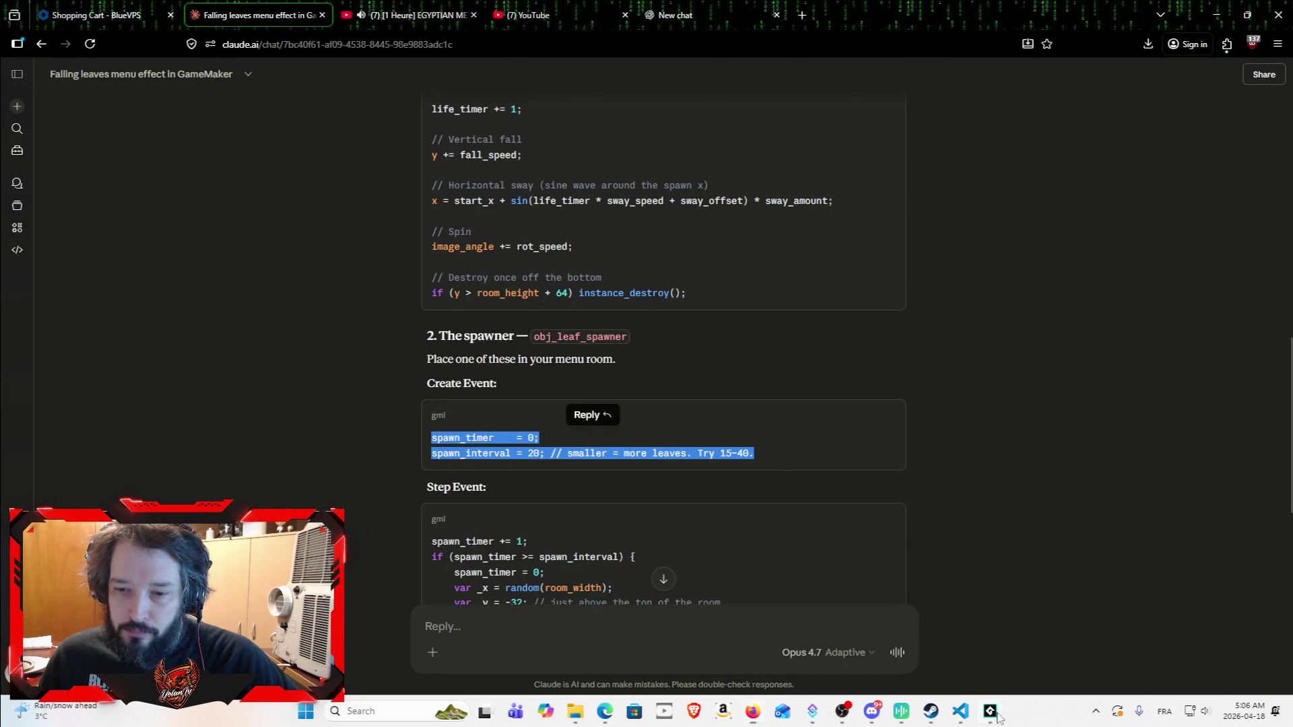
# Step: Give obj_leaves_spawner a Create event with the spawn_timer and spawn_interval code, deleting a stray Destroy event
pyautogui.click(987, 722)
pyautogui.click(567, 292)
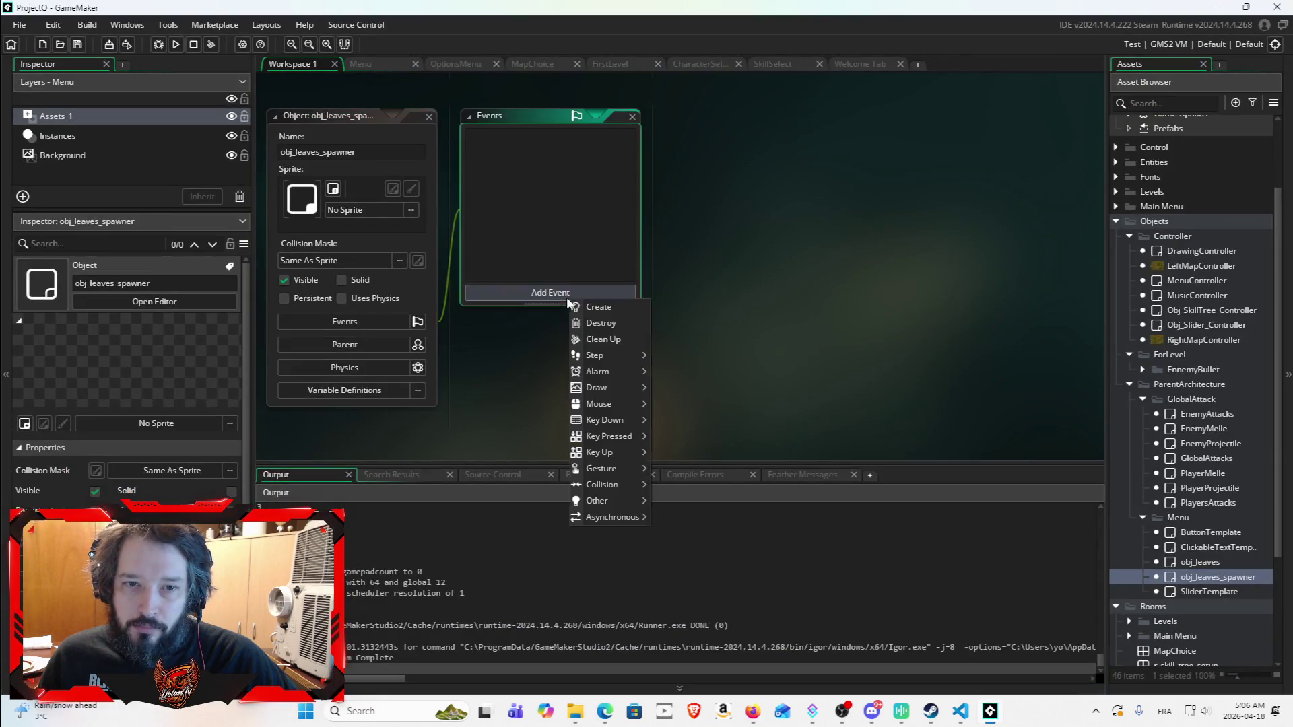
pyautogui.click(614, 312)
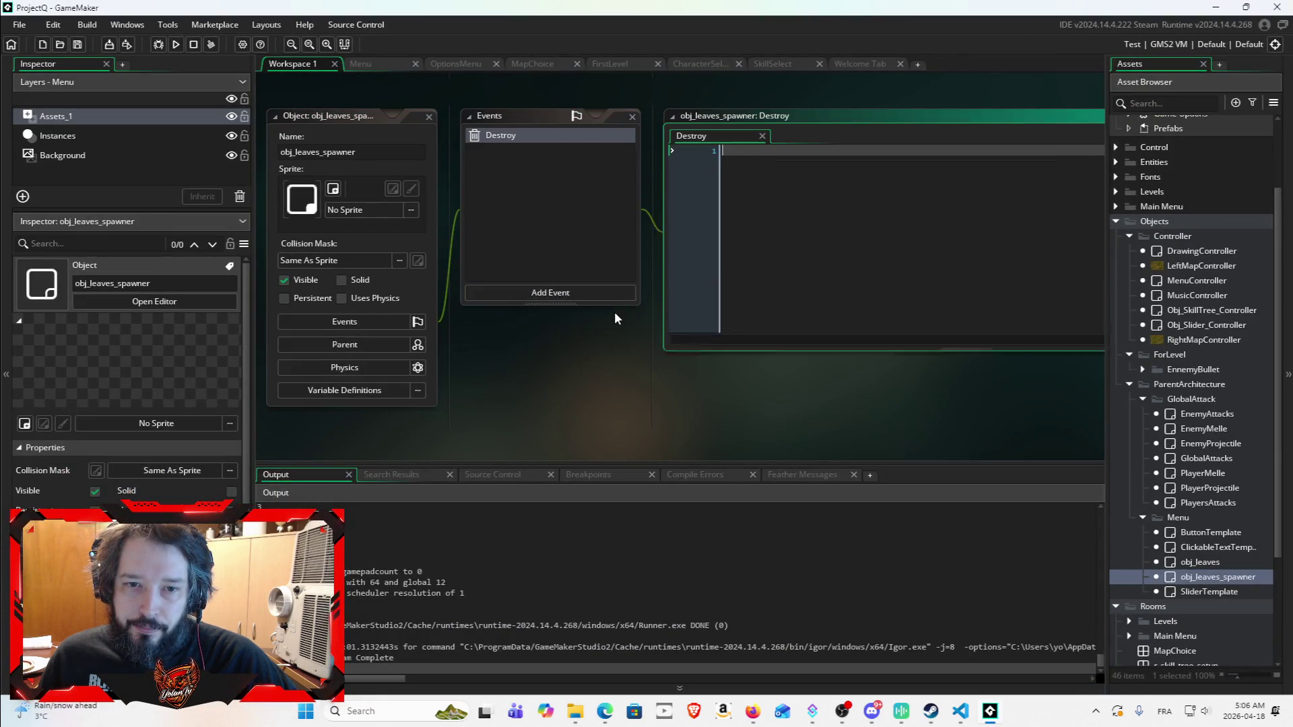
pyautogui.rightClick(591, 133)
pyautogui.click(621, 266)
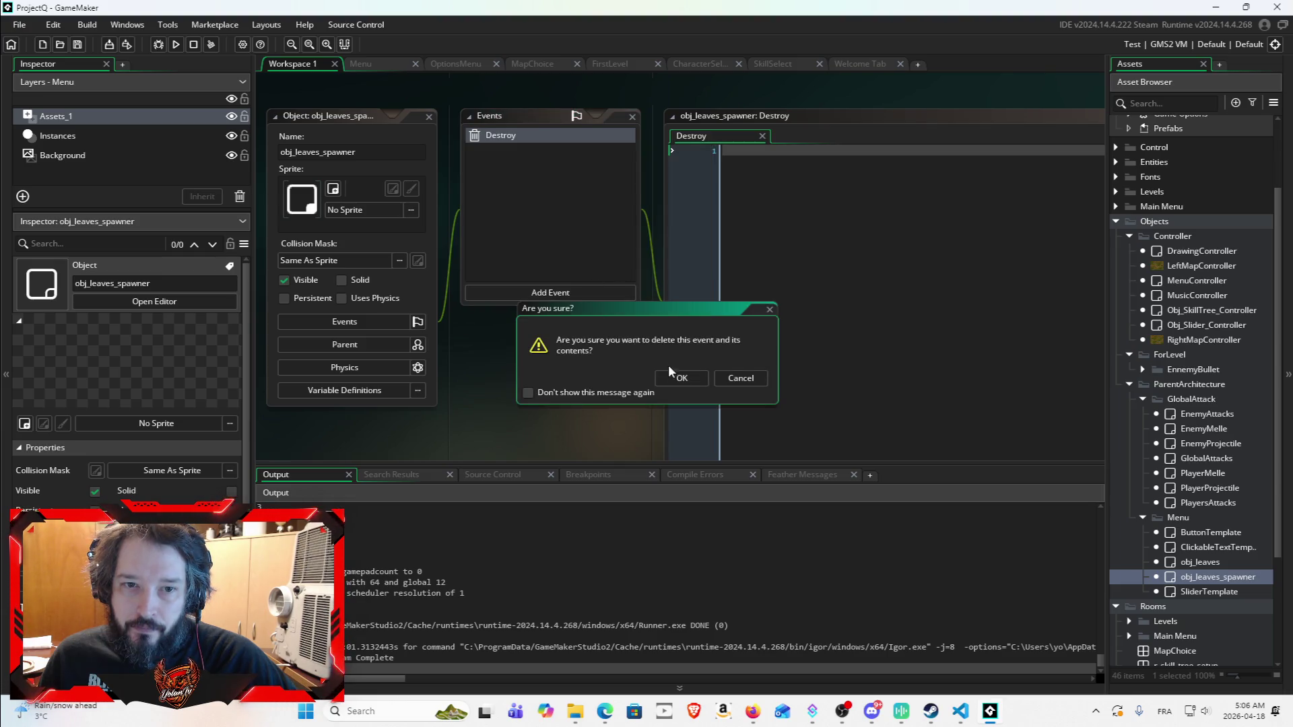
pyautogui.click(679, 377)
pyautogui.click(572, 292)
pyautogui.click(600, 301)
pyautogui.hotkey('ctrl', 'v')
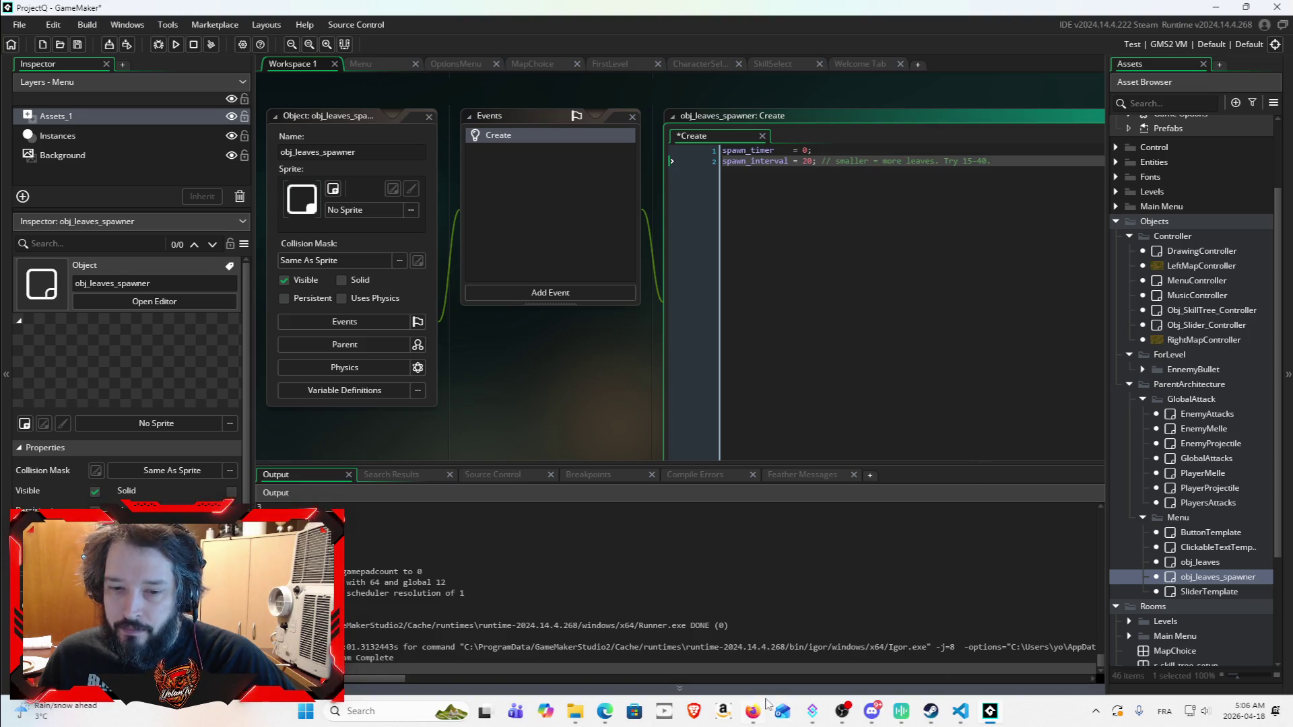
# Step: Select the spawner's whole Step Event code in the Claude chat
pyautogui.click(752, 711)
pyautogui.moveTo(734, 555); pyautogui.dragTo(431, 557)
pyautogui.scroll(-3, 472, 471)
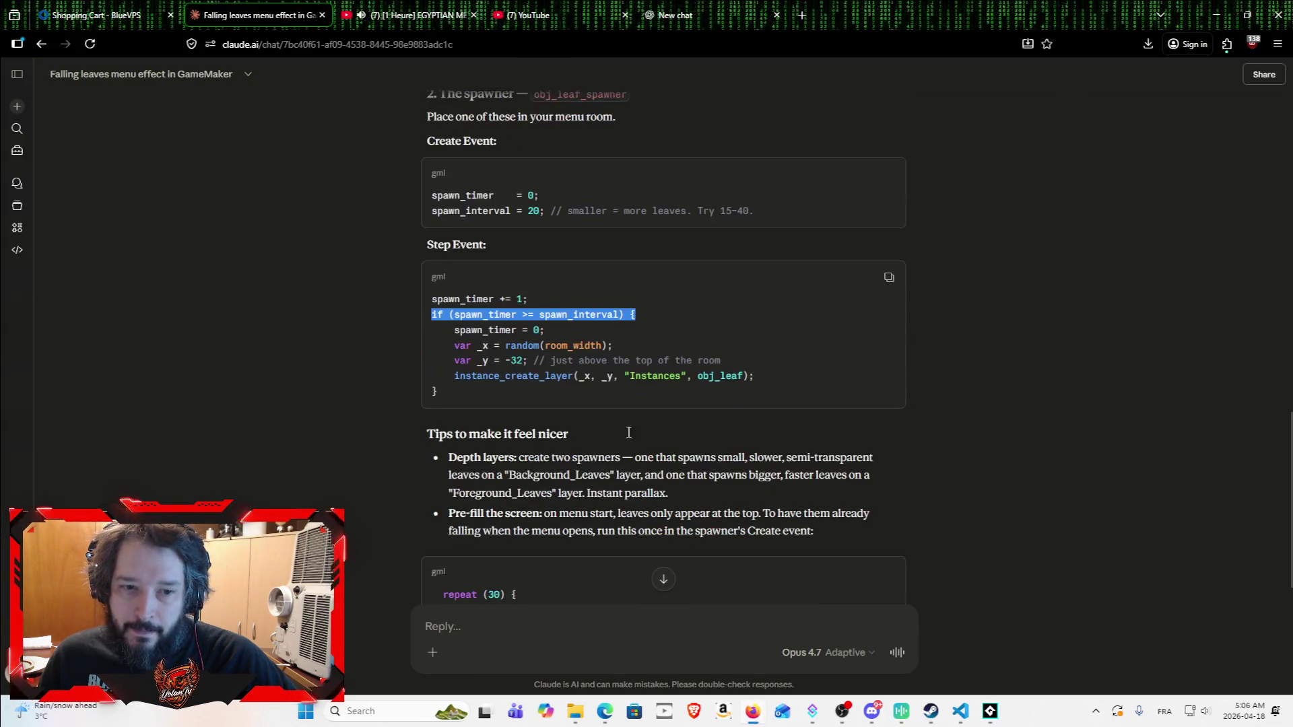
pyautogui.moveTo(523, 397); pyautogui.dragTo(408, 296)
pyautogui.hotkey('ctrl', 'c')
pyautogui.click(990, 711)
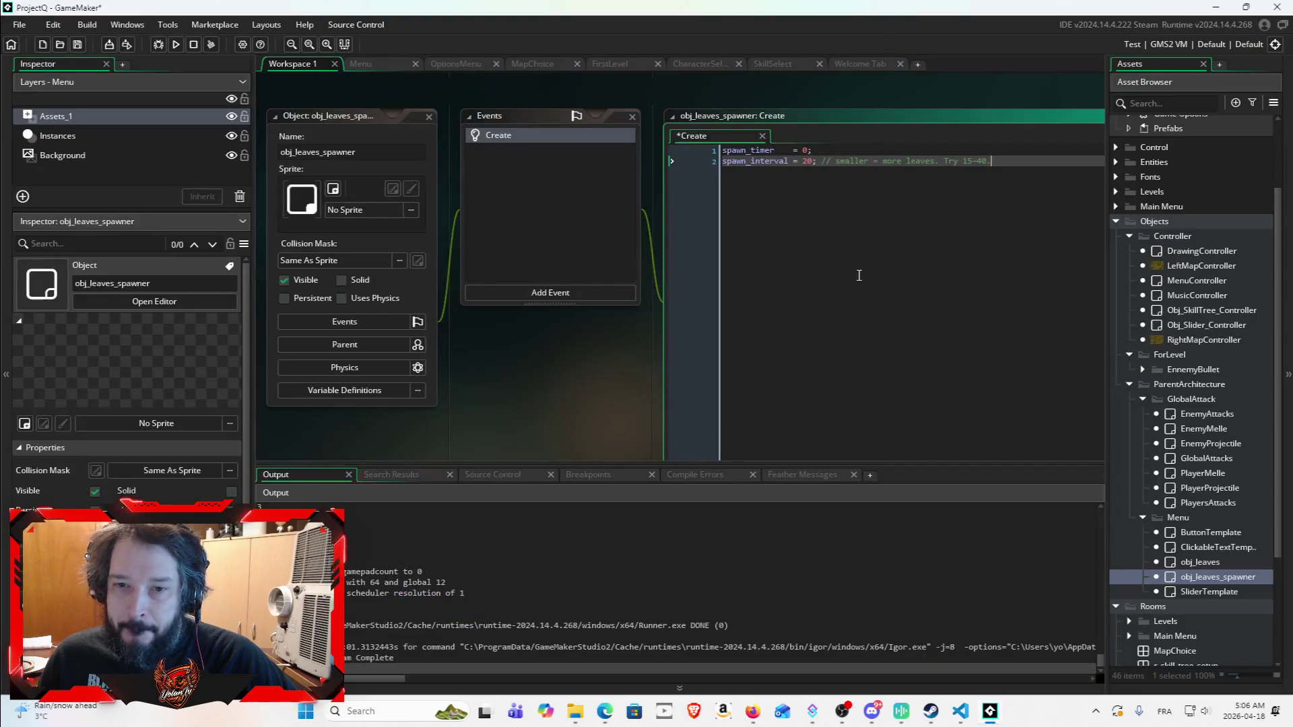
# Step: Add a Step event with the leaf-spawning code to the spawner and save the project
pyautogui.rightClick(532, 182)
pyautogui.click(580, 189)
pyautogui.moveTo(633, 246)
pyautogui.click(696, 249)
pyautogui.hotkey('ctrl', 'v')
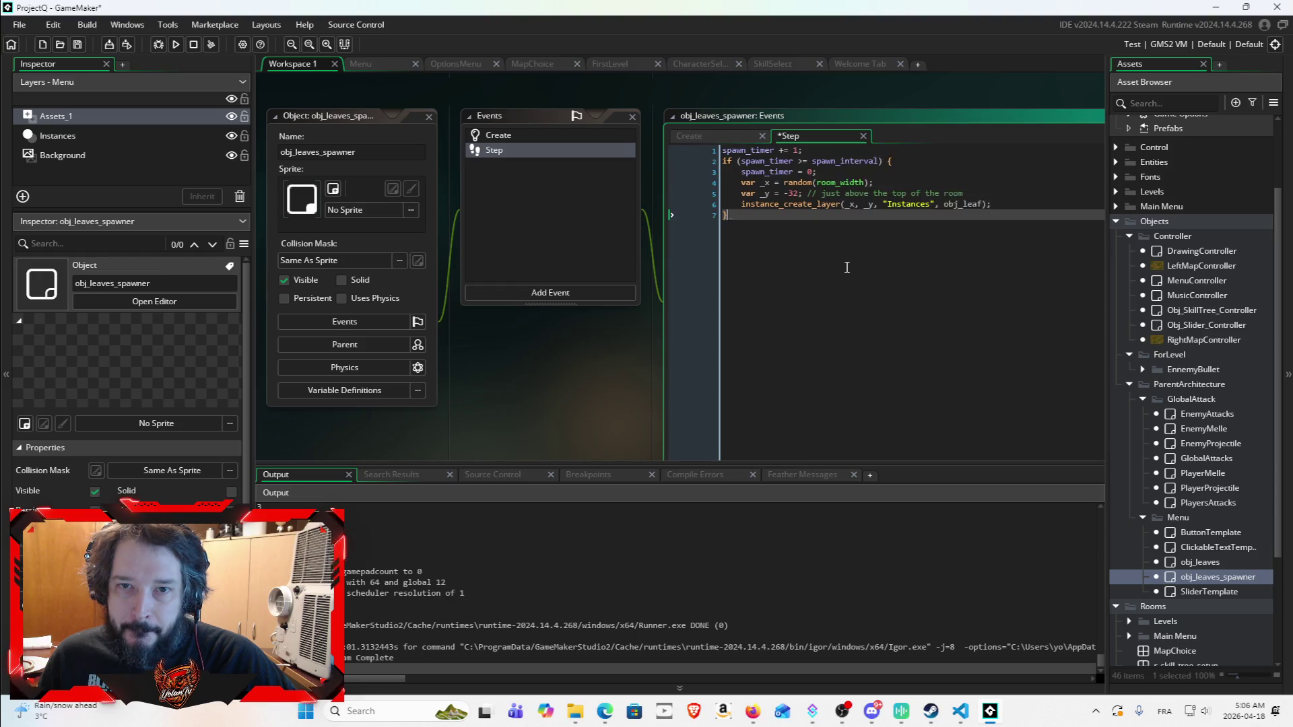
pyautogui.click(77, 44)
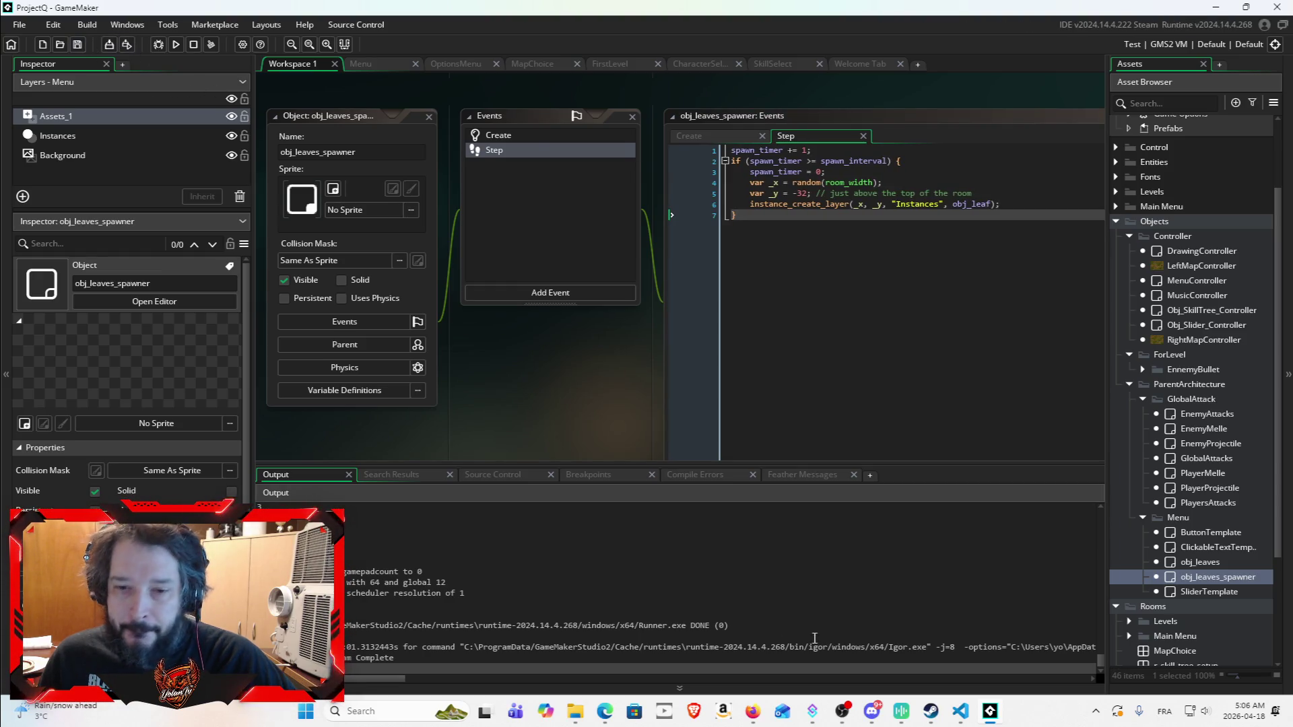
pyautogui.click(752, 711)
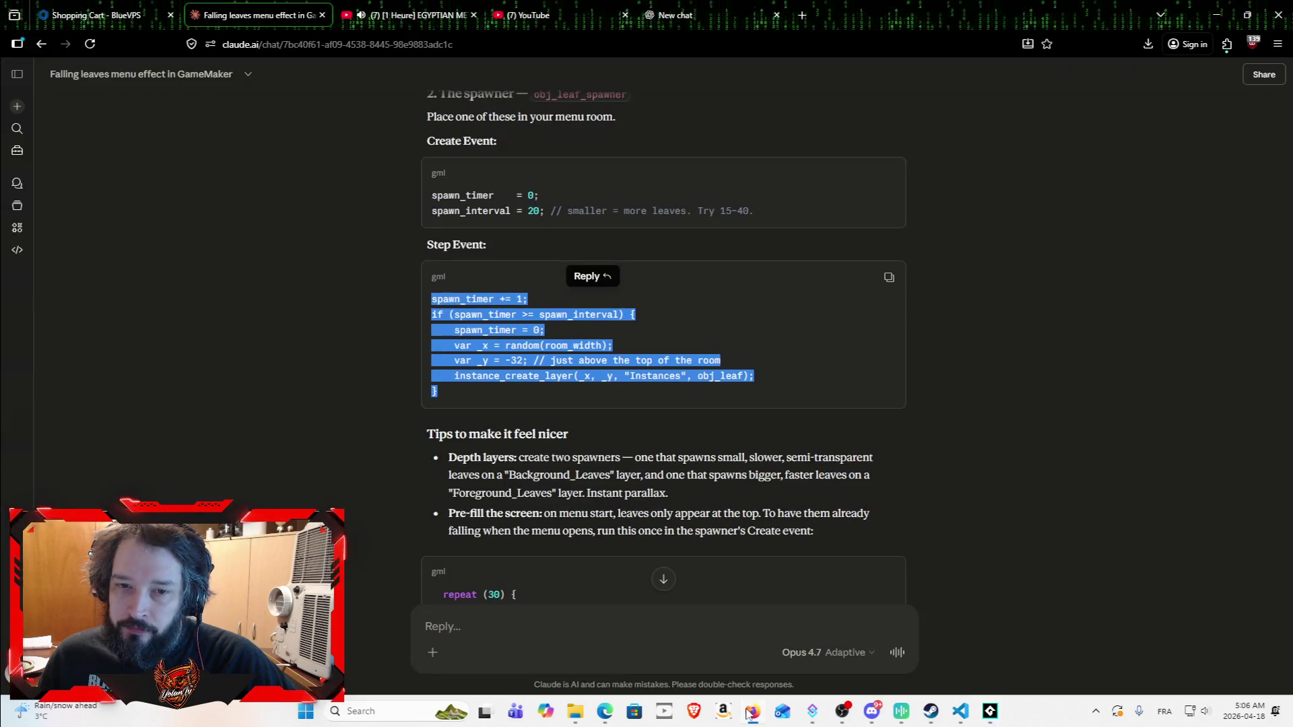
pyautogui.click(413, 374)
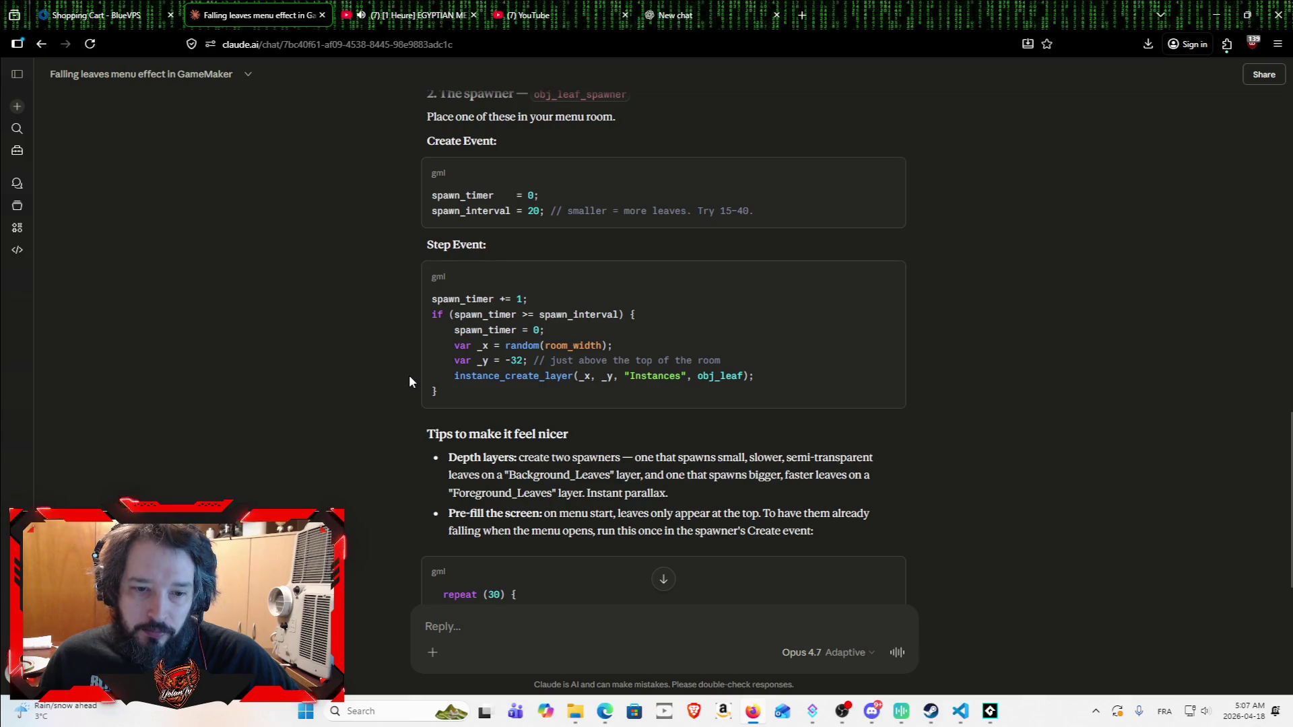
# Step: Select the repeat (30) pre-fill loop from Claude's tips, then bring GameMaker forward
pyautogui.scroll(-2, 409, 374)
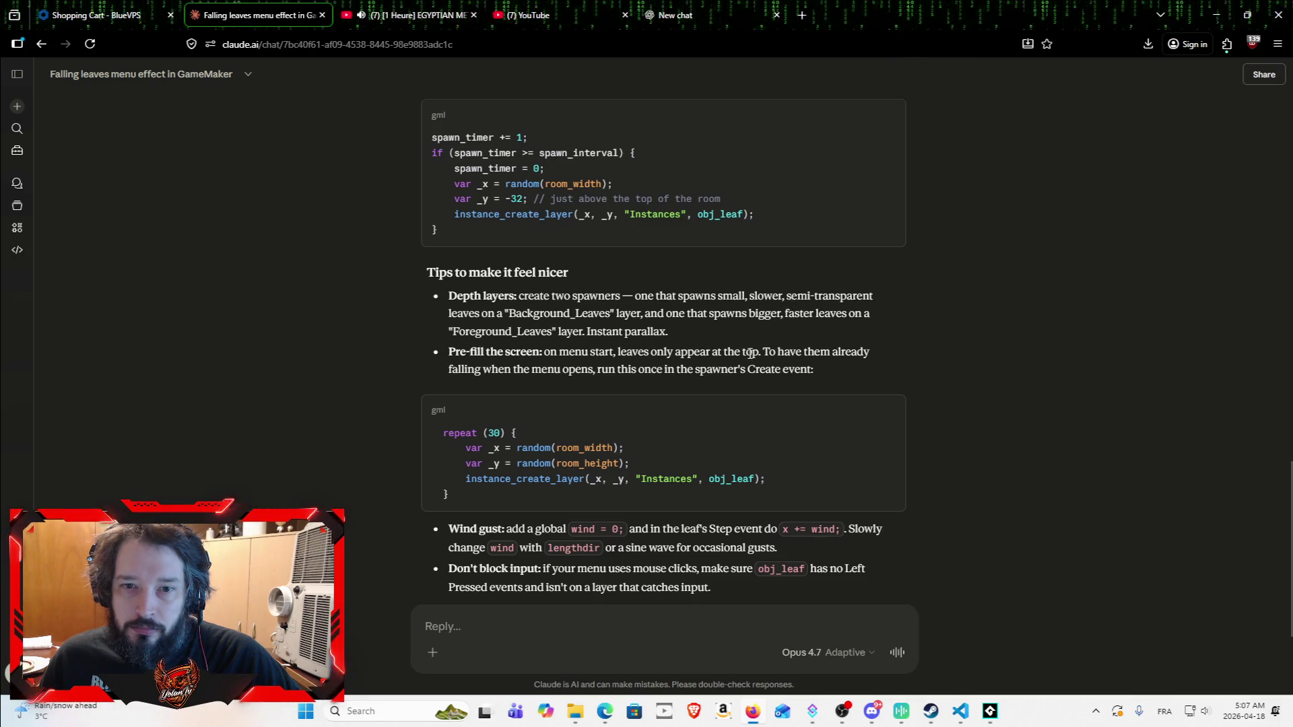
pyautogui.scroll(2, 765, 412)
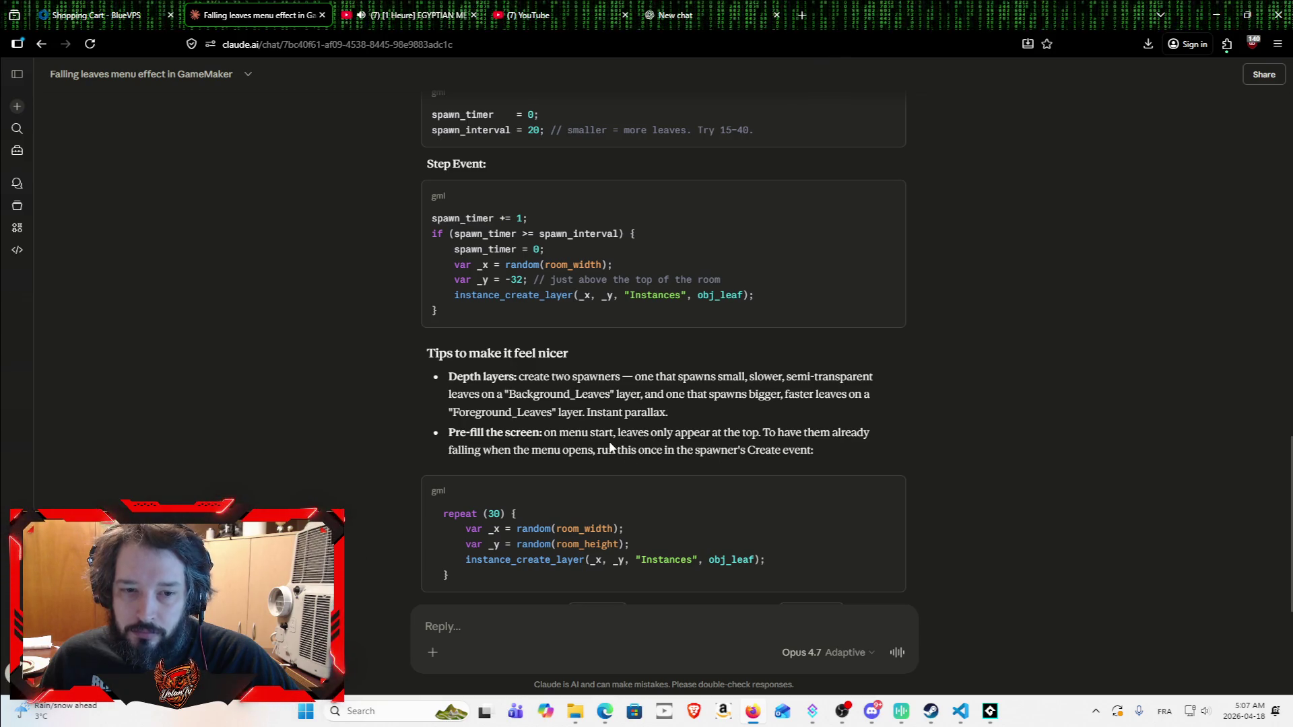
pyautogui.scroll(-1, 618, 437)
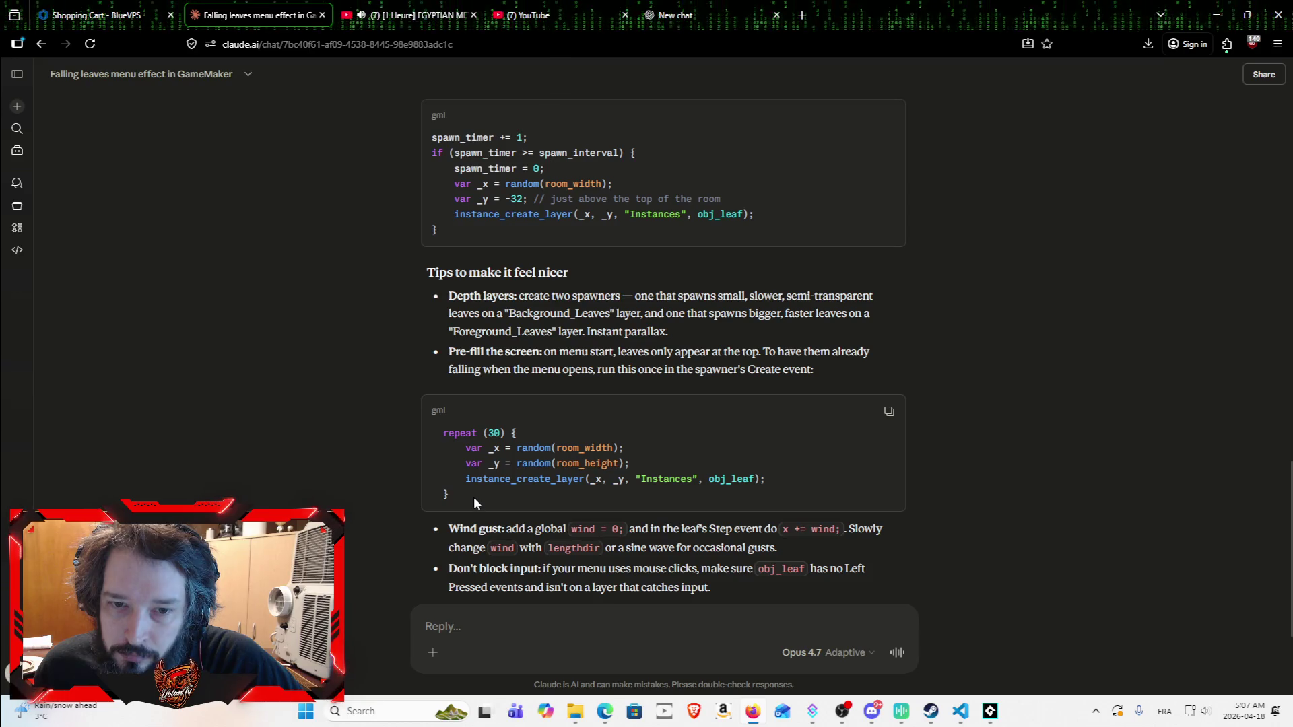
pyautogui.moveTo(458, 497)
pyautogui.mouseDown()
pyautogui.moveTo(408, 446)
pyautogui.moveTo(412, 434)
pyautogui.mouseUp()
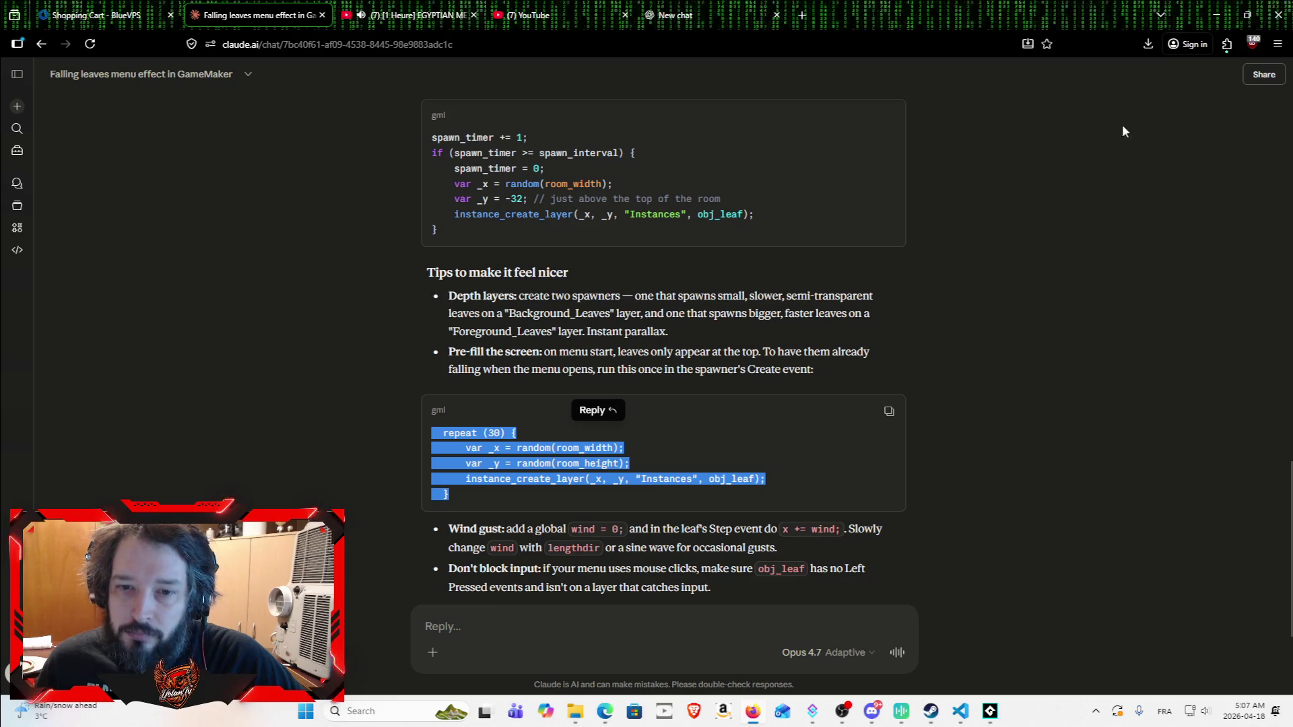
pyautogui.click(1228, 16)
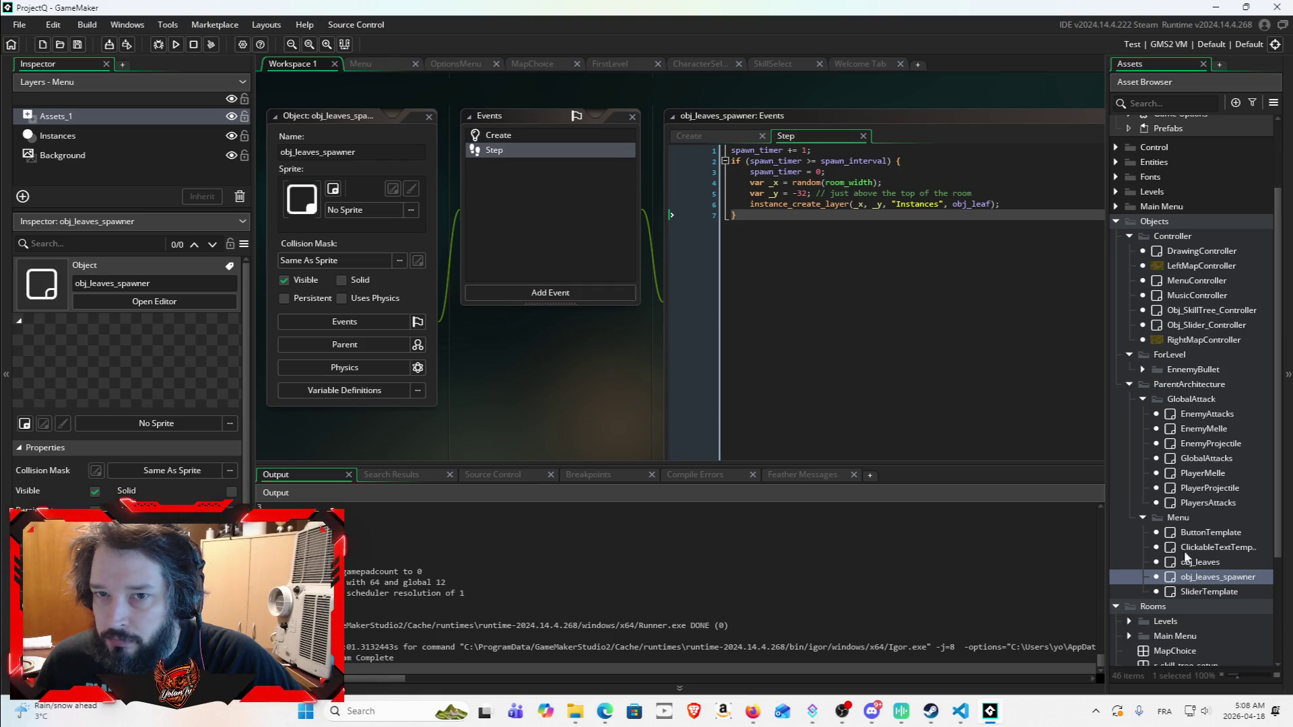
# Step: Paste the repeat (30) loop into the spawner's Create event, change obj_leaf to obj_leaves, and save
pyautogui.click(704, 134)
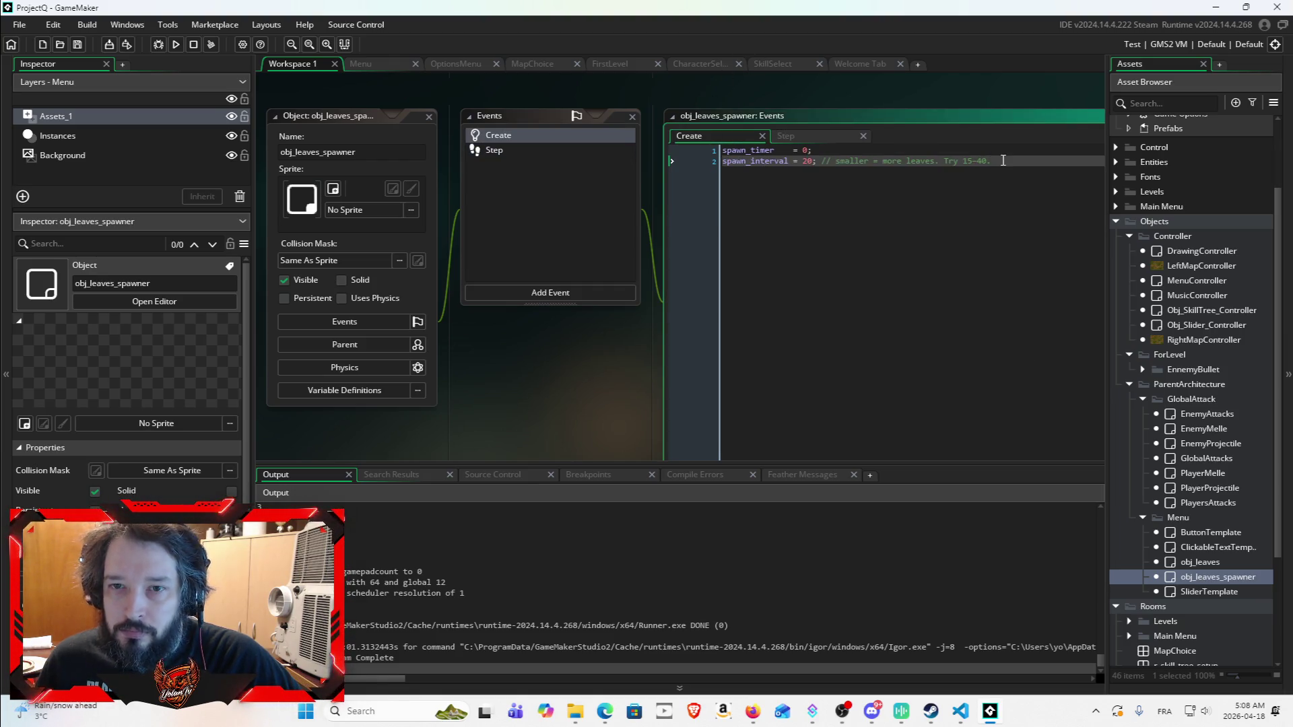
pyautogui.hotkey('ctrl', 'v')
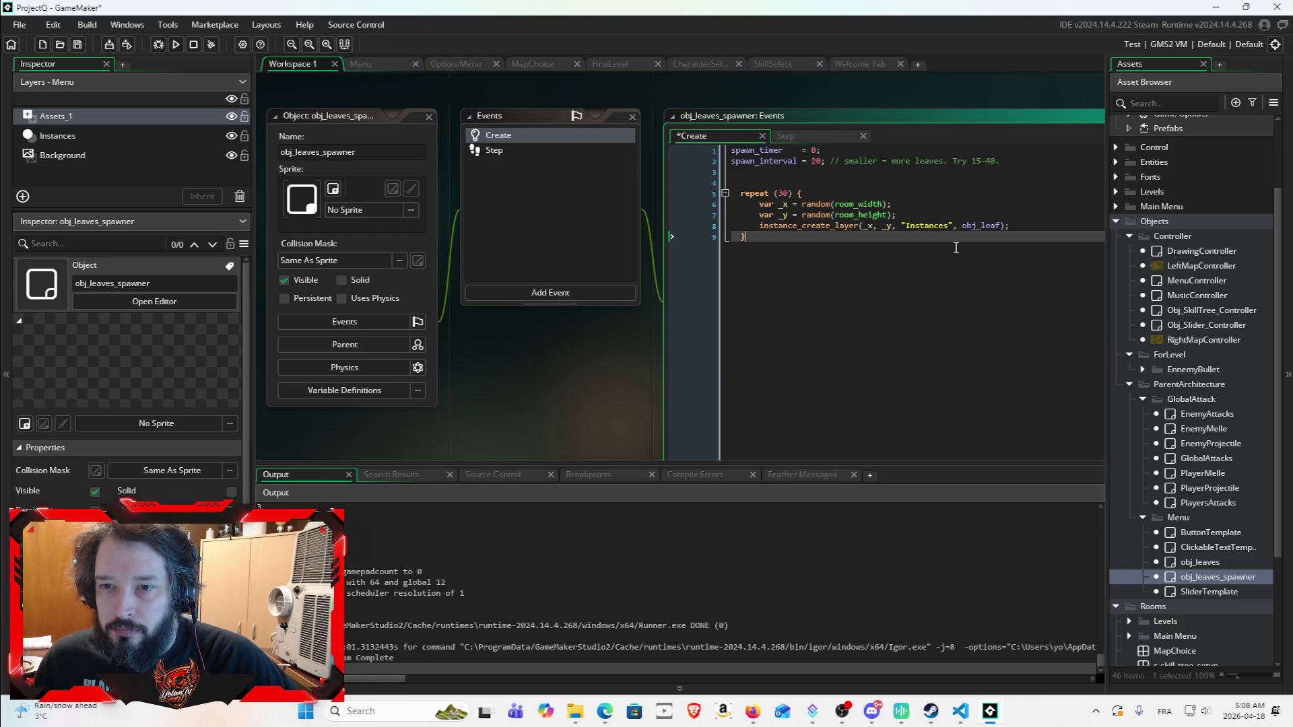
pyautogui.click(994, 226)
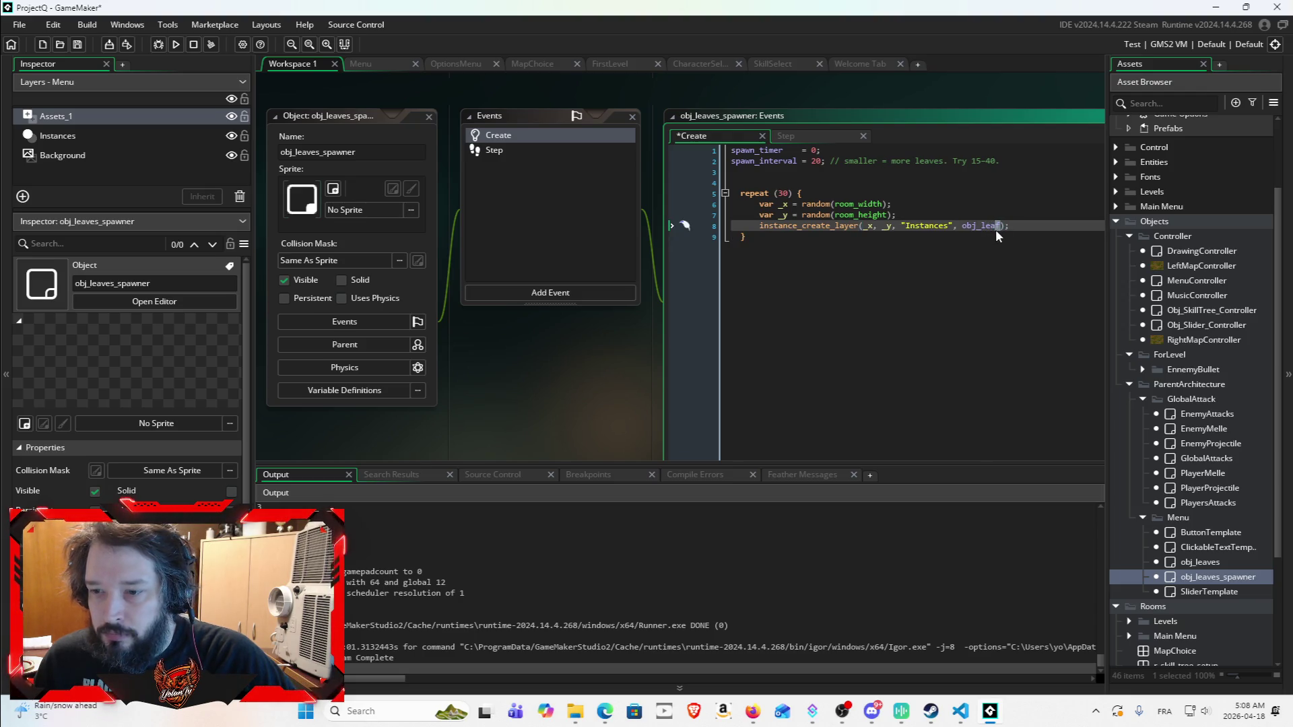
pyautogui.write('ves')
pyautogui.click(944, 274)
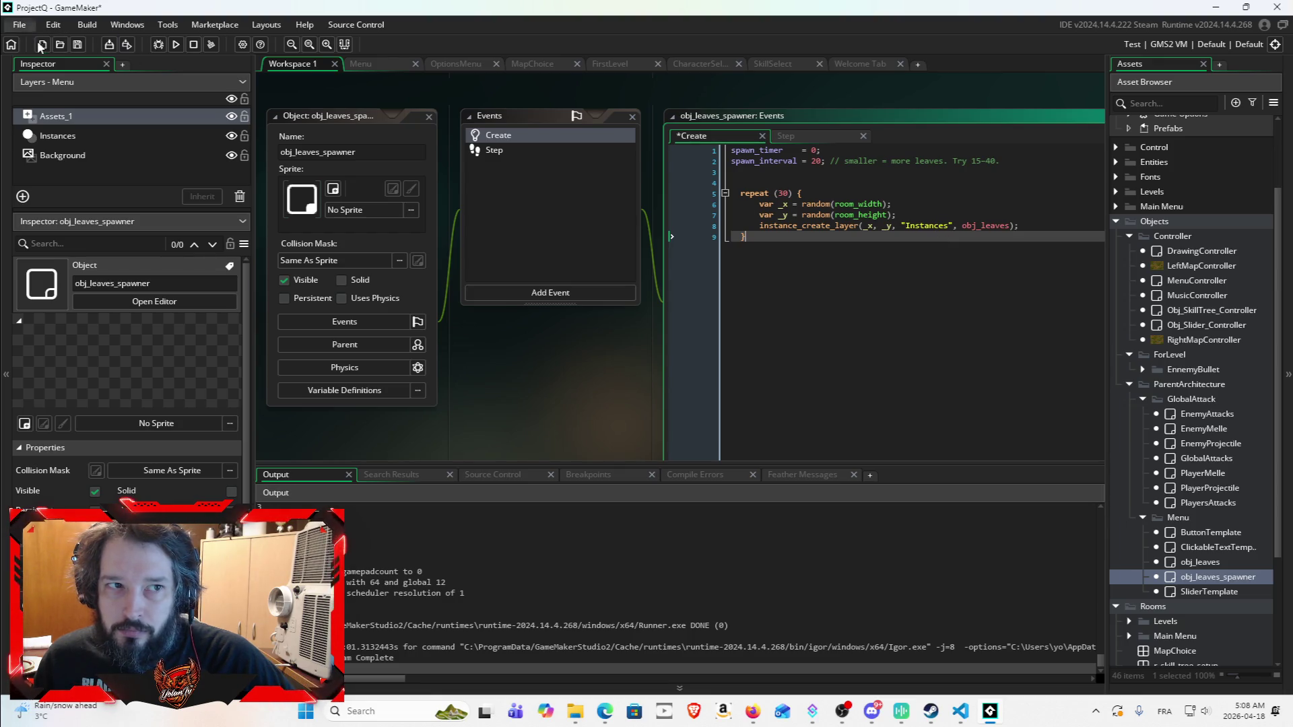
pyautogui.click(77, 46)
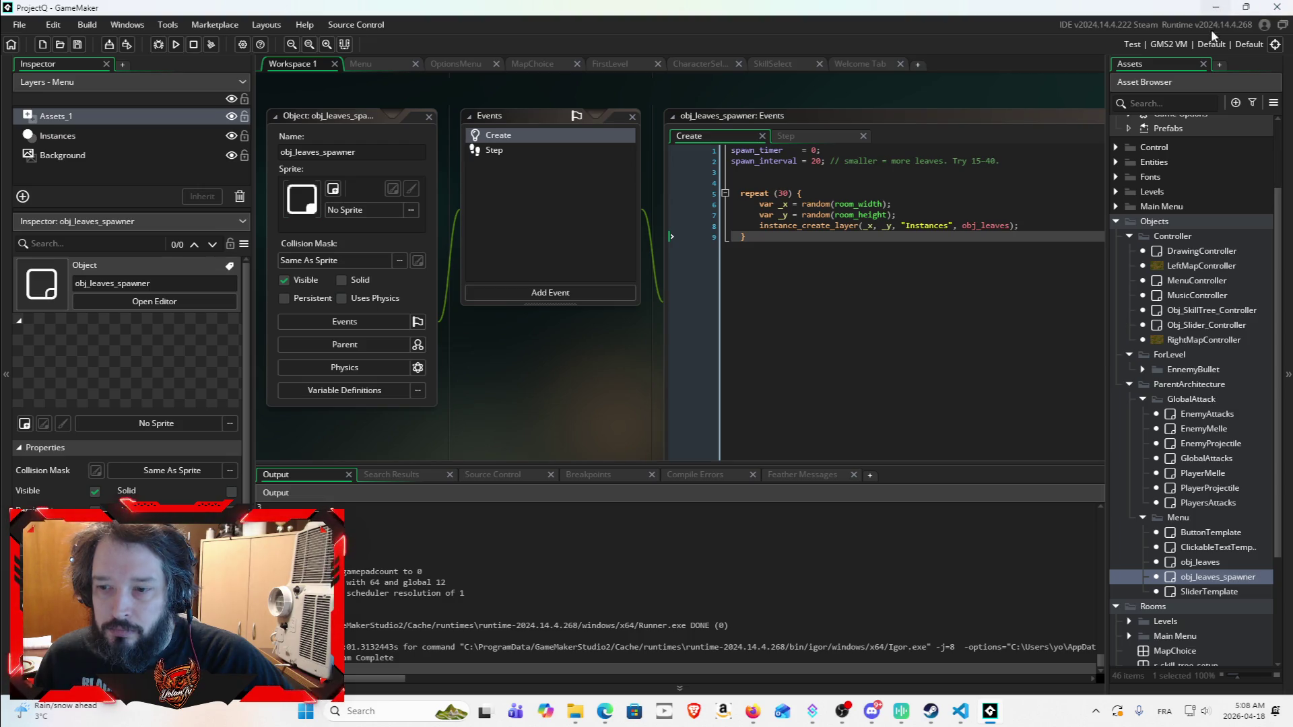
pyautogui.click(1216, 7)
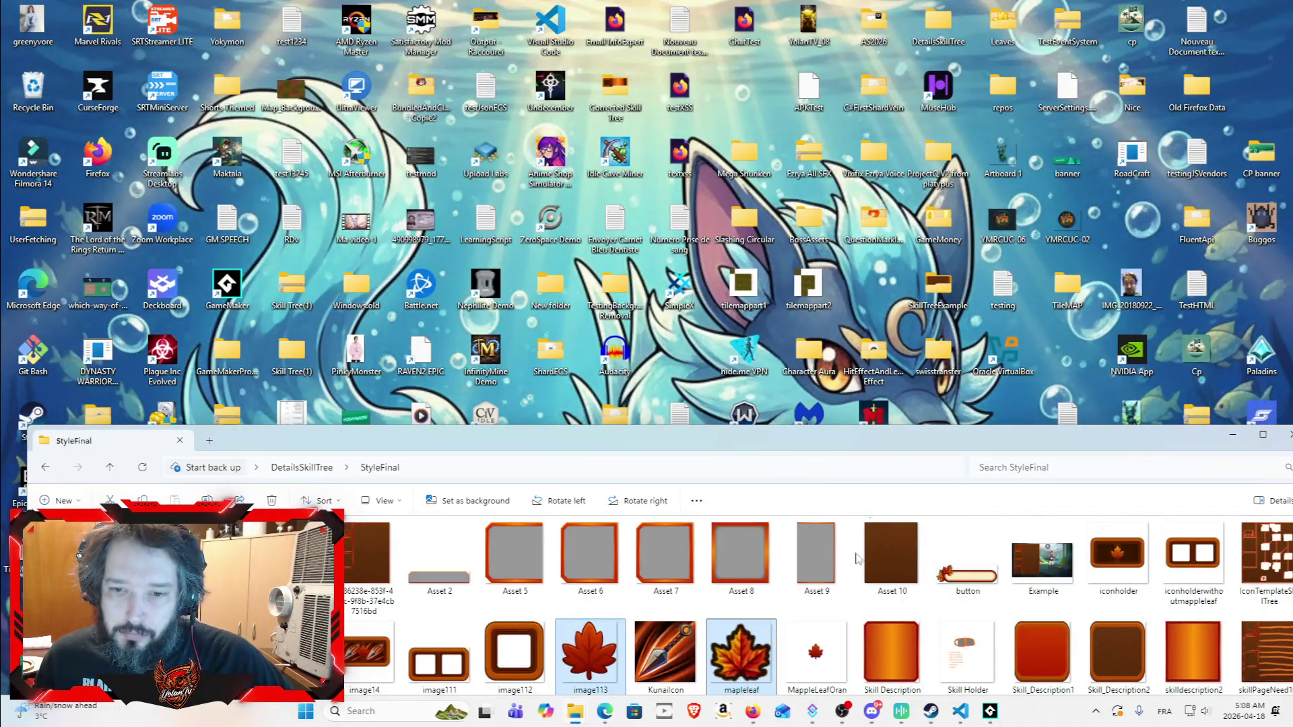
# Step: Ask Claude whether the leaves spawner should be added to the Instances layer as an object
pyautogui.click(754, 713)
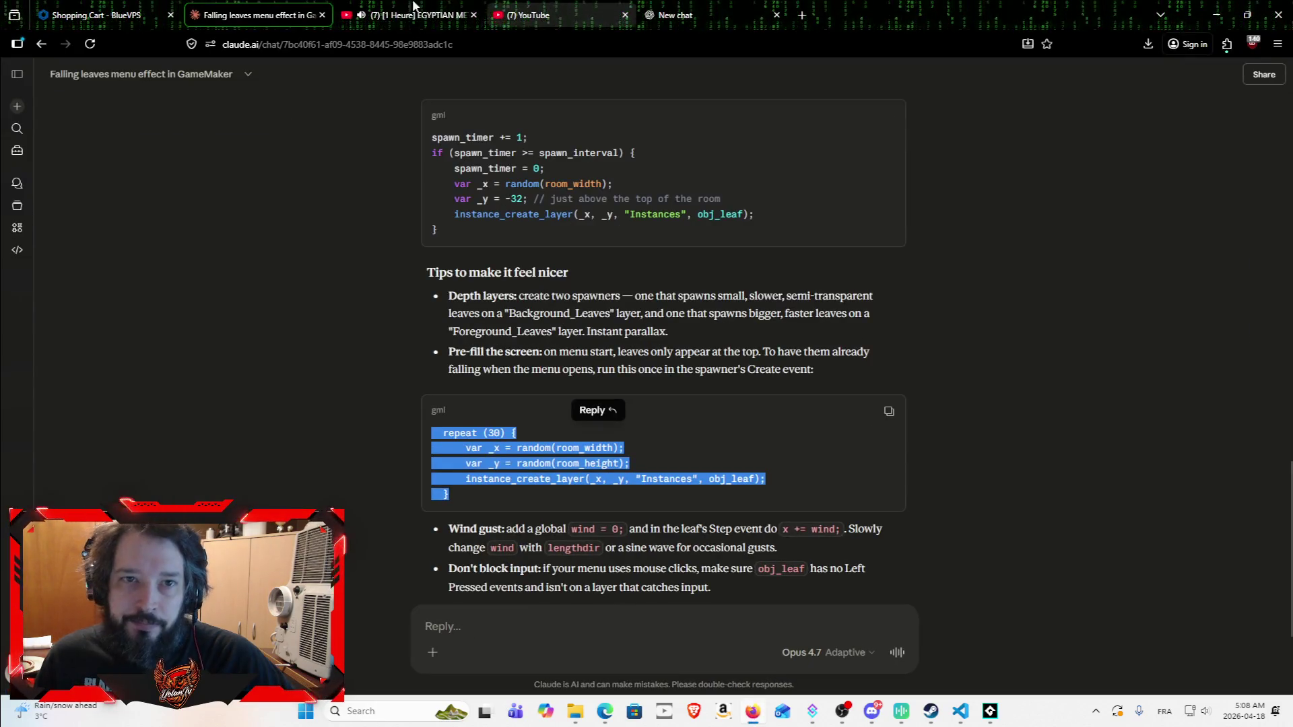
pyautogui.scroll(-3, 697, 503)
pyautogui.click(574, 620)
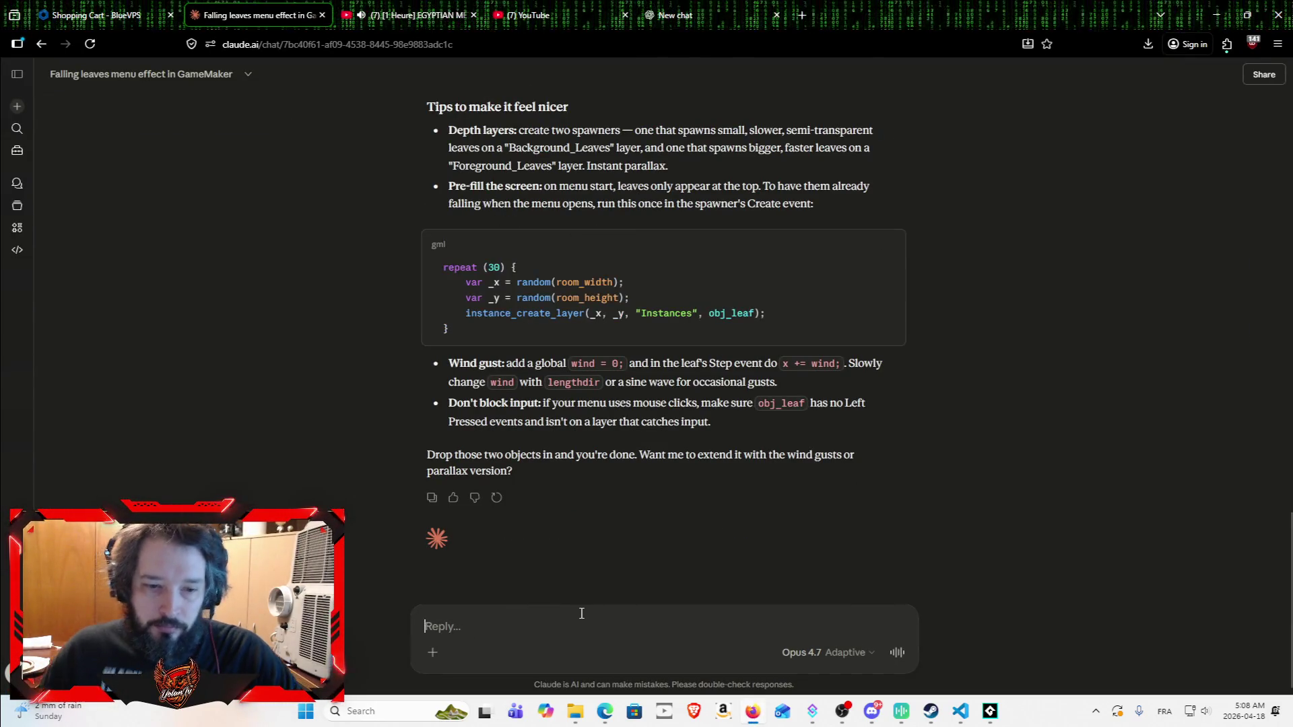
pyautogui.write('so i ad')
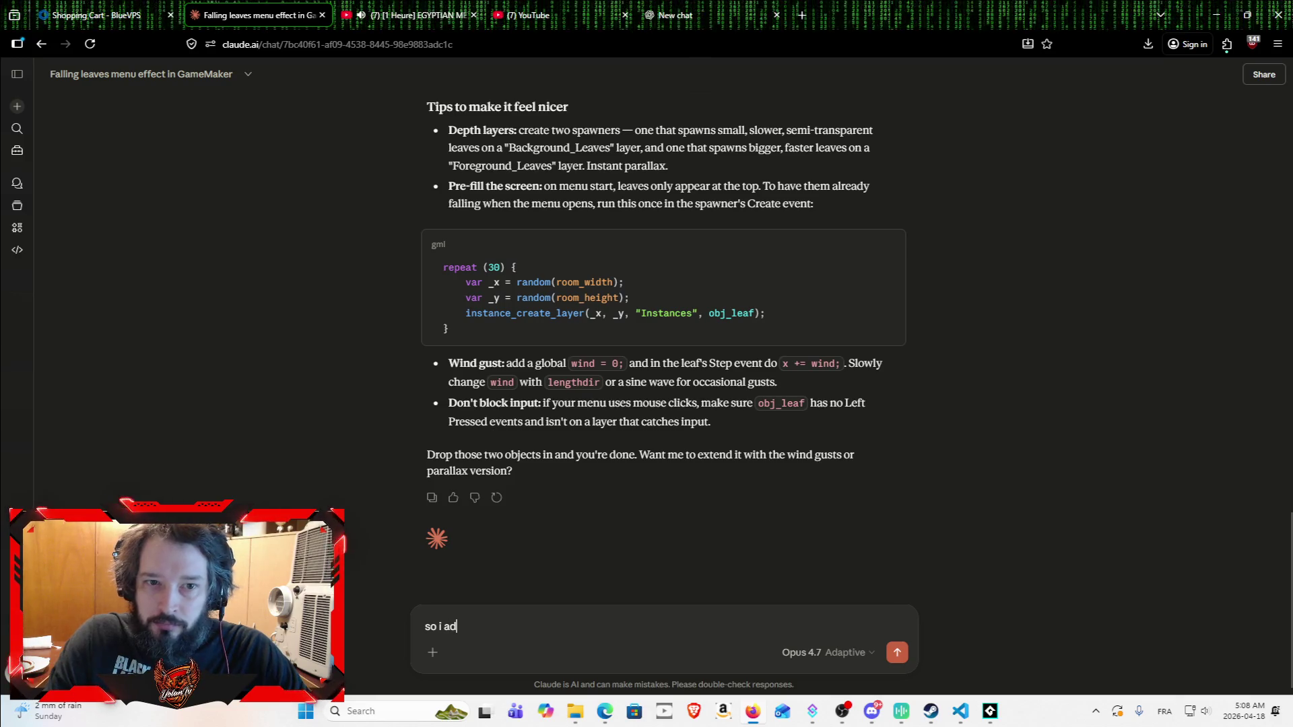
pyautogui.write('d teh')
pyautogui.press('BackSpace')
pyautogui.press('BackSpace')
pyautogui.press('BackSpace')
pyautogui.write('he lee')
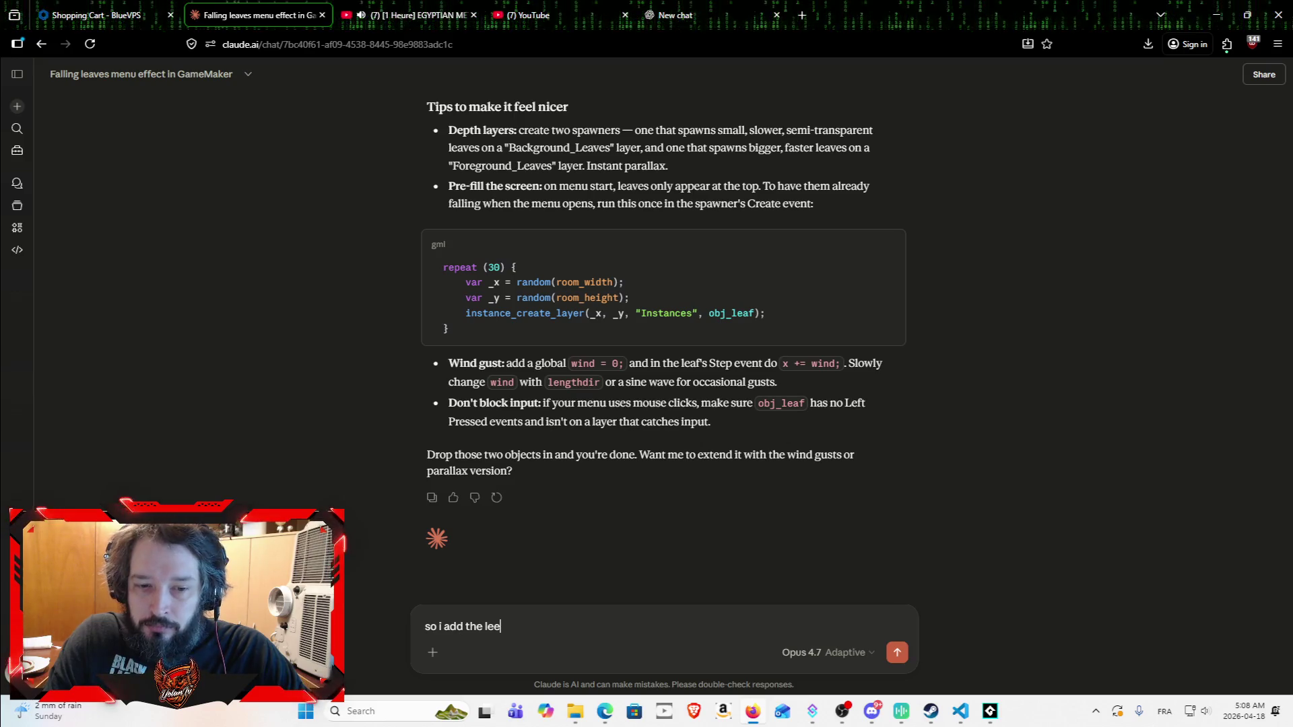
pyautogui.write('ves spawner ')
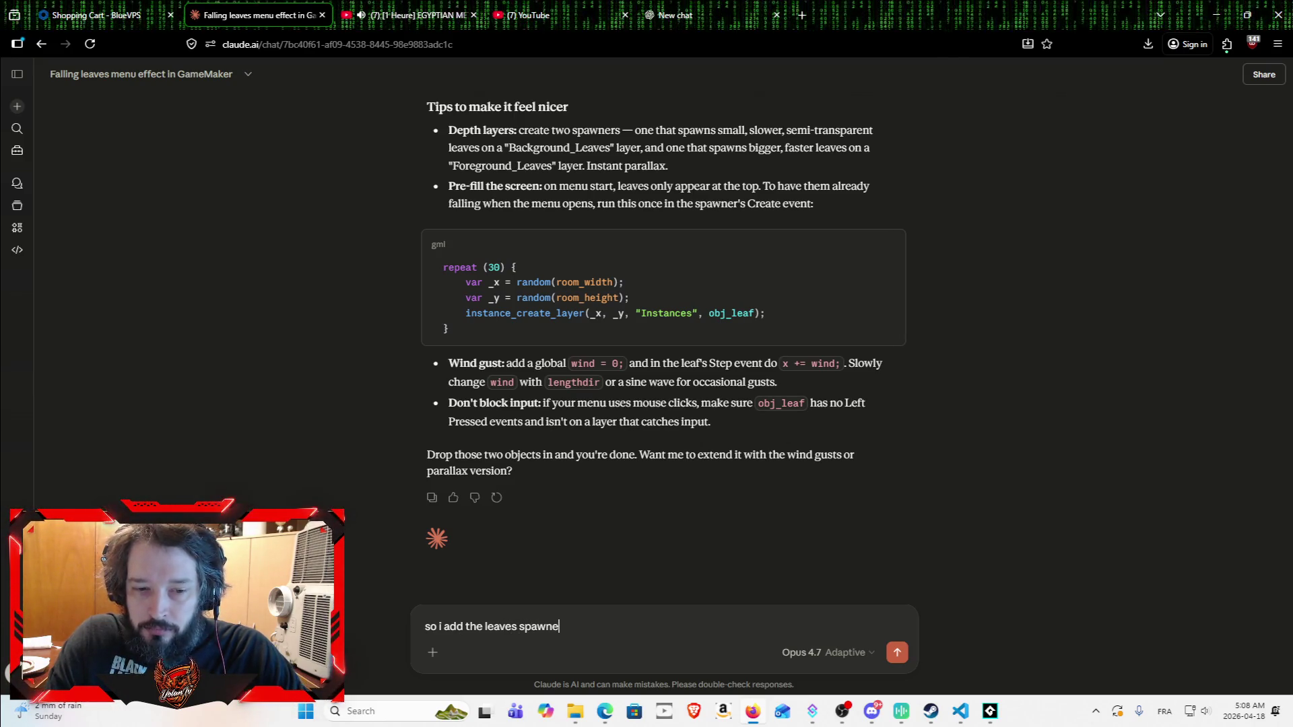
pyautogui.write('to the ')
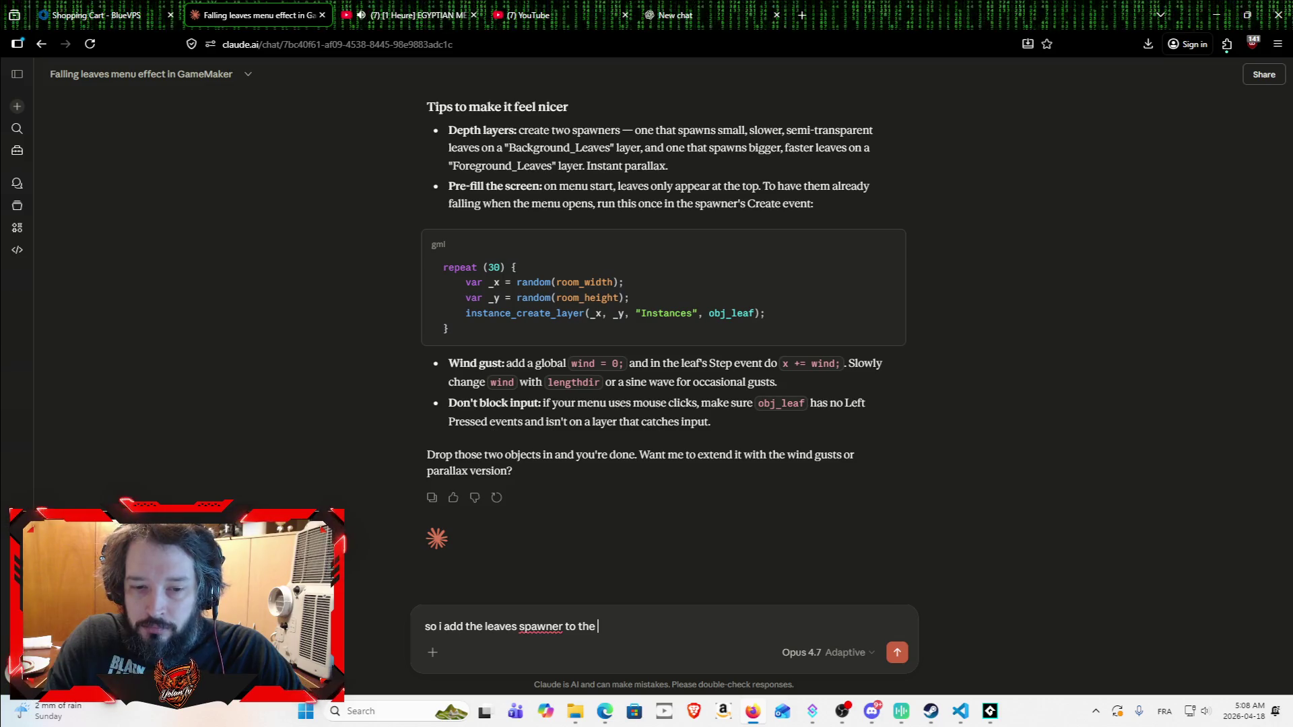
pyautogui.write('instancesscenes ? as object ')
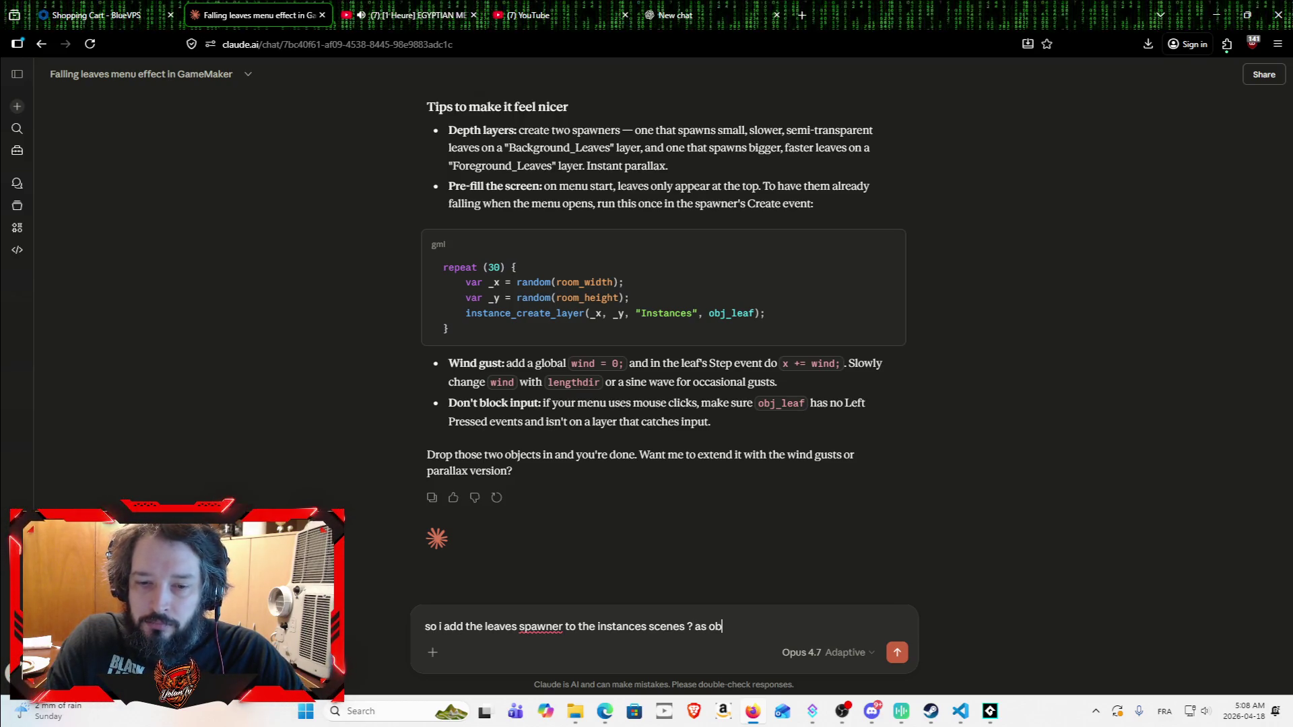
pyautogui.write('?')
pyautogui.press('Return')
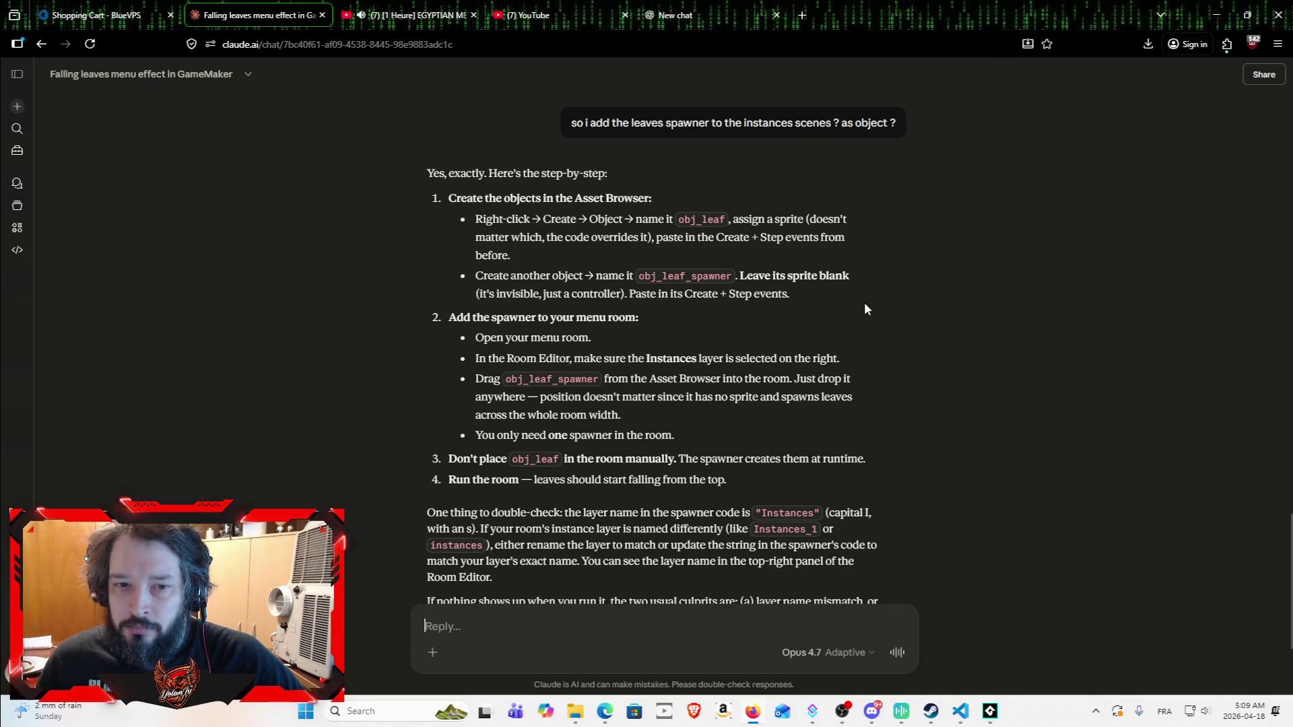
# Step: Put away the browser and folder windows, bring GameMaker forward, and scroll the Asset Browser toward Rooms
pyautogui.click(1210, 10)
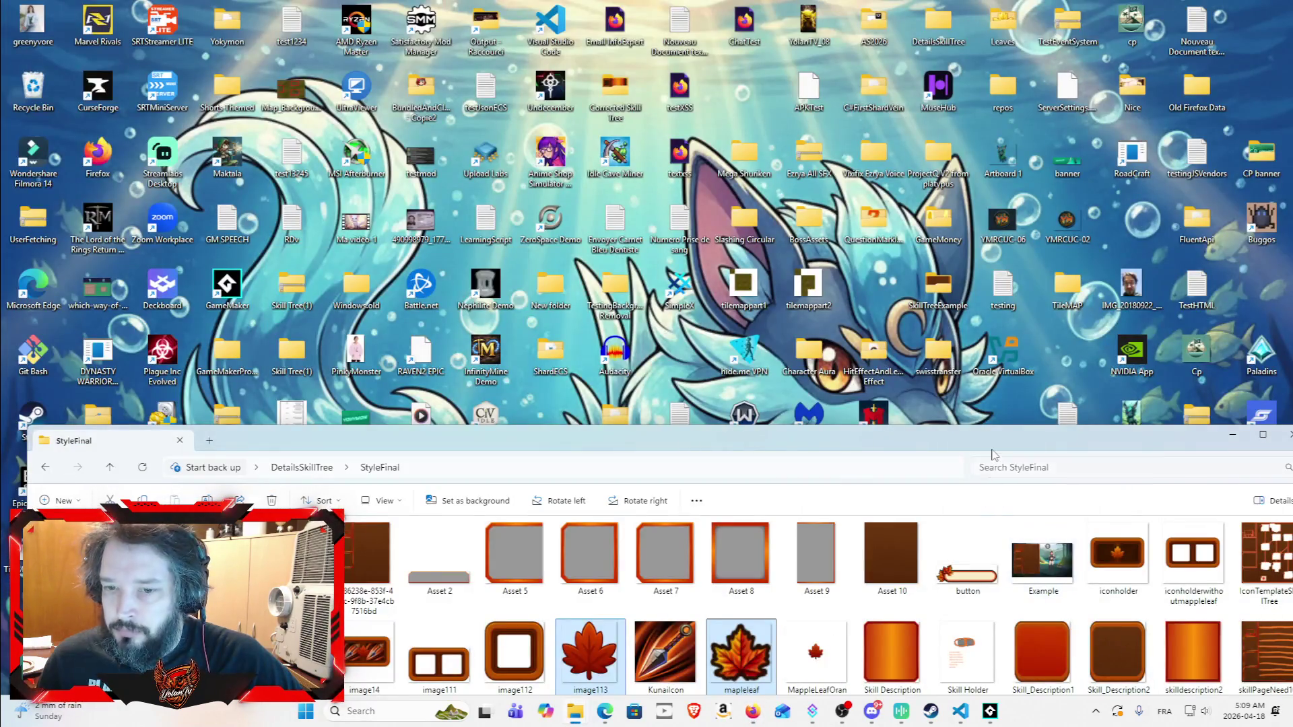
pyautogui.doubleClick(1147, 438)
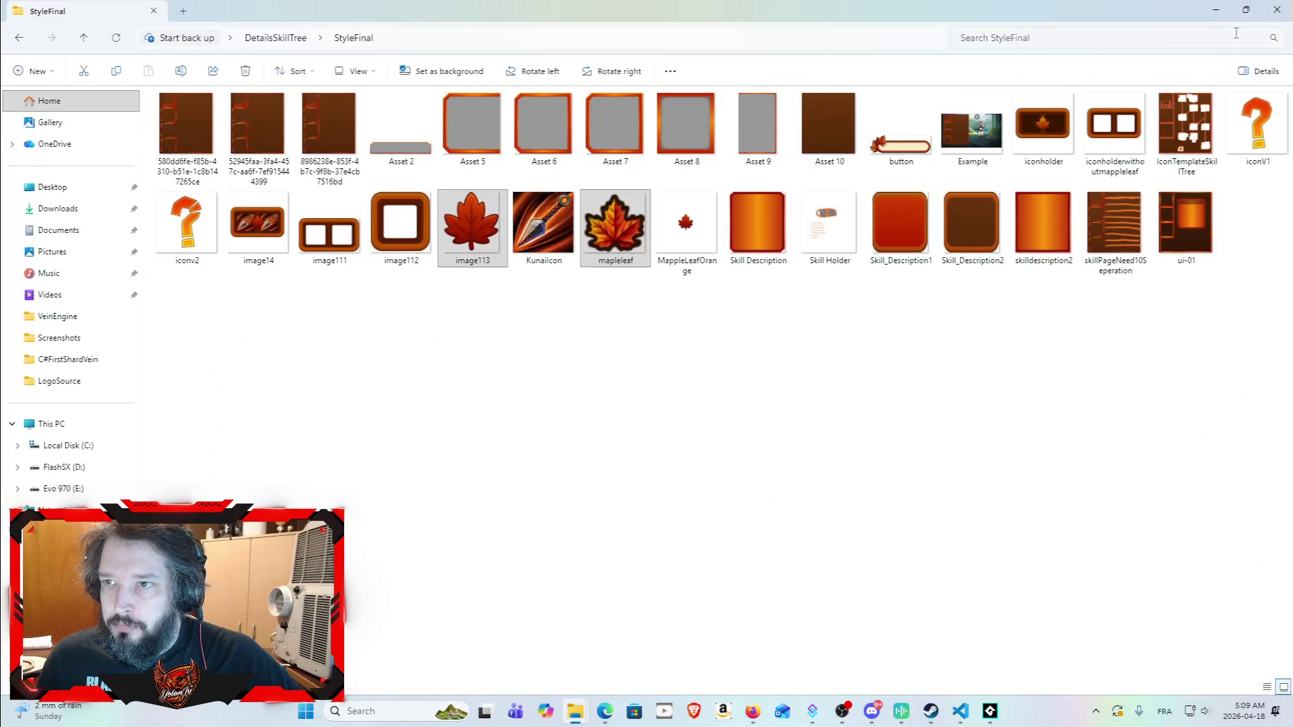
pyautogui.click(1216, 10)
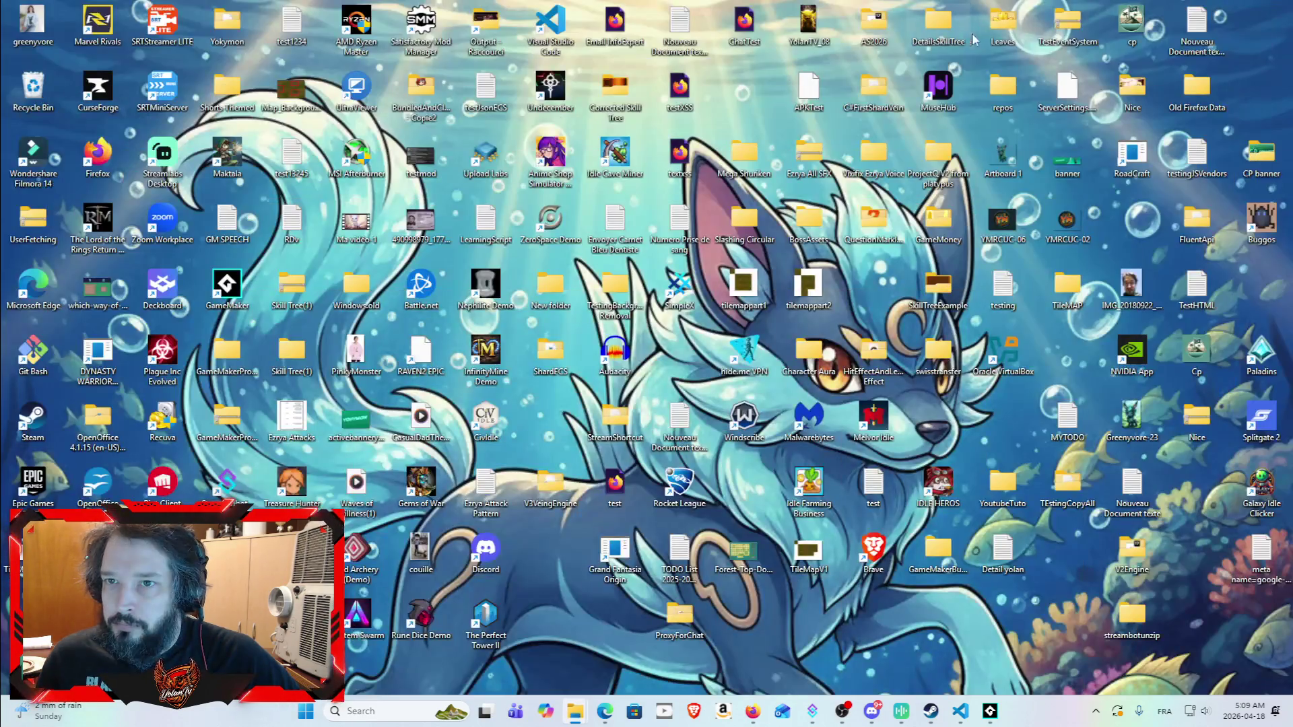
pyautogui.press('super+d')
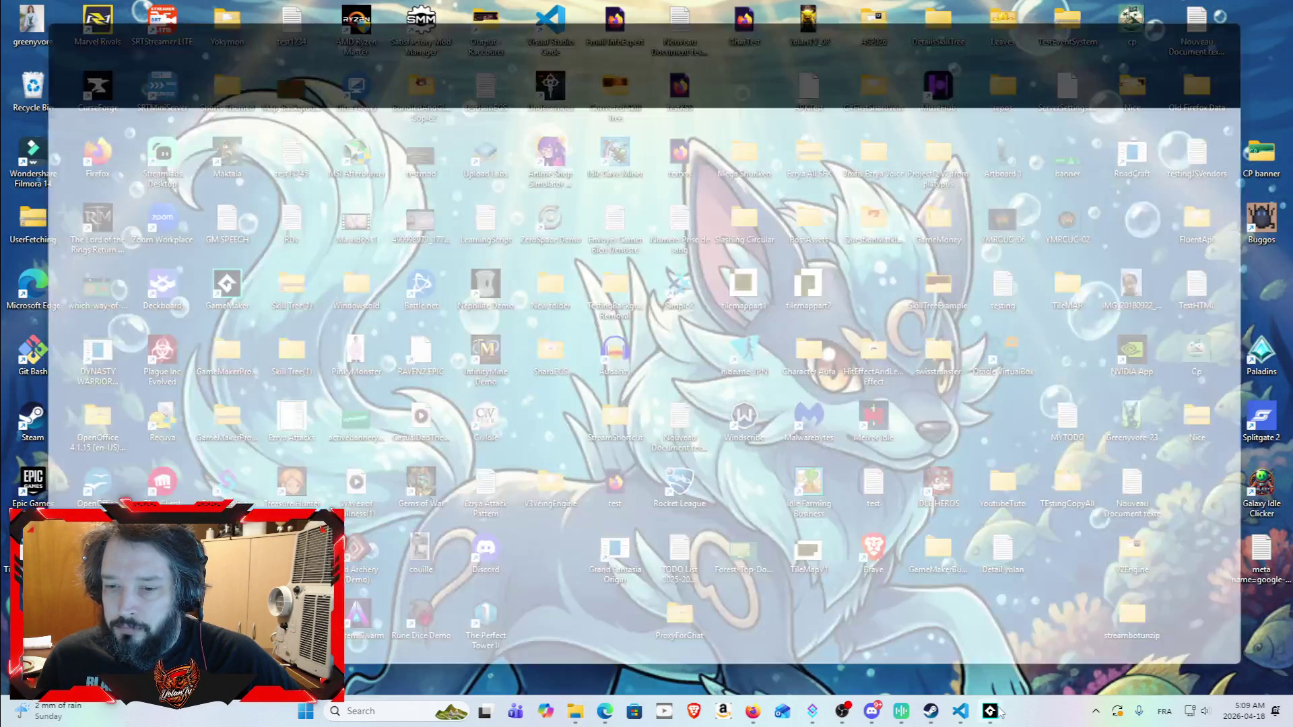
pyautogui.click(989, 710)
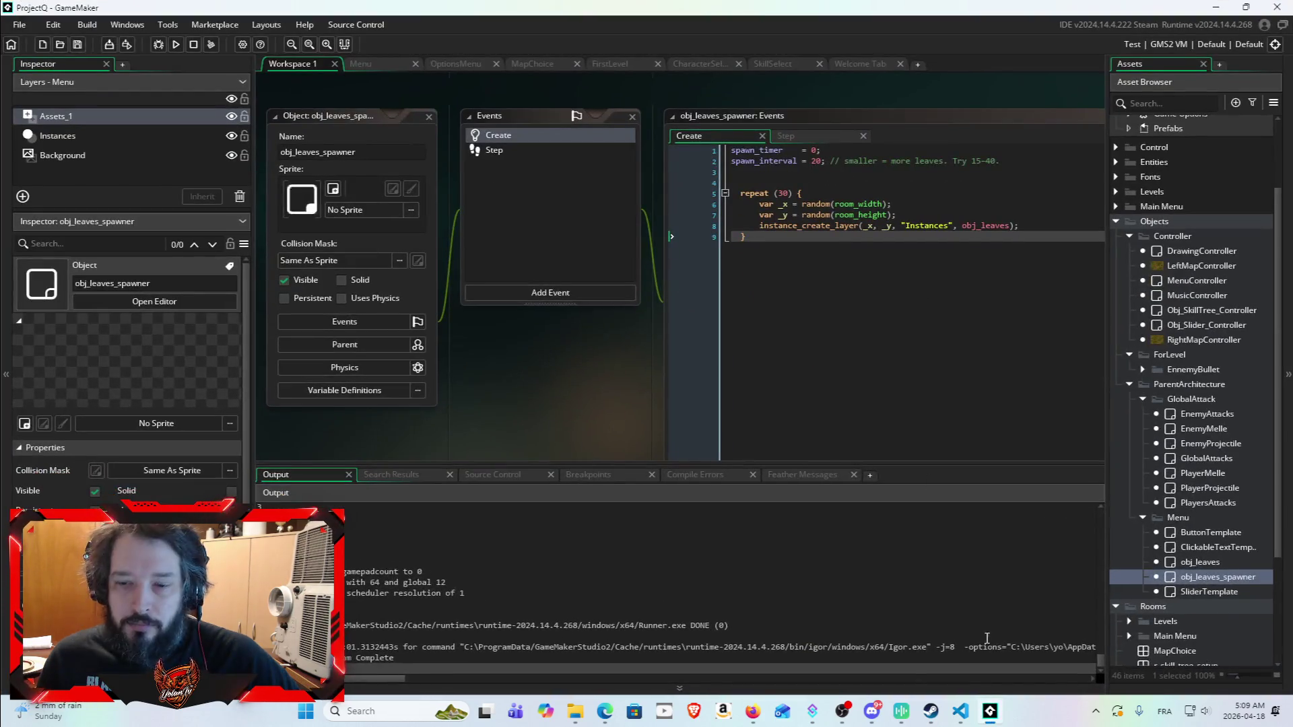
pyautogui.moveTo(579, 713)
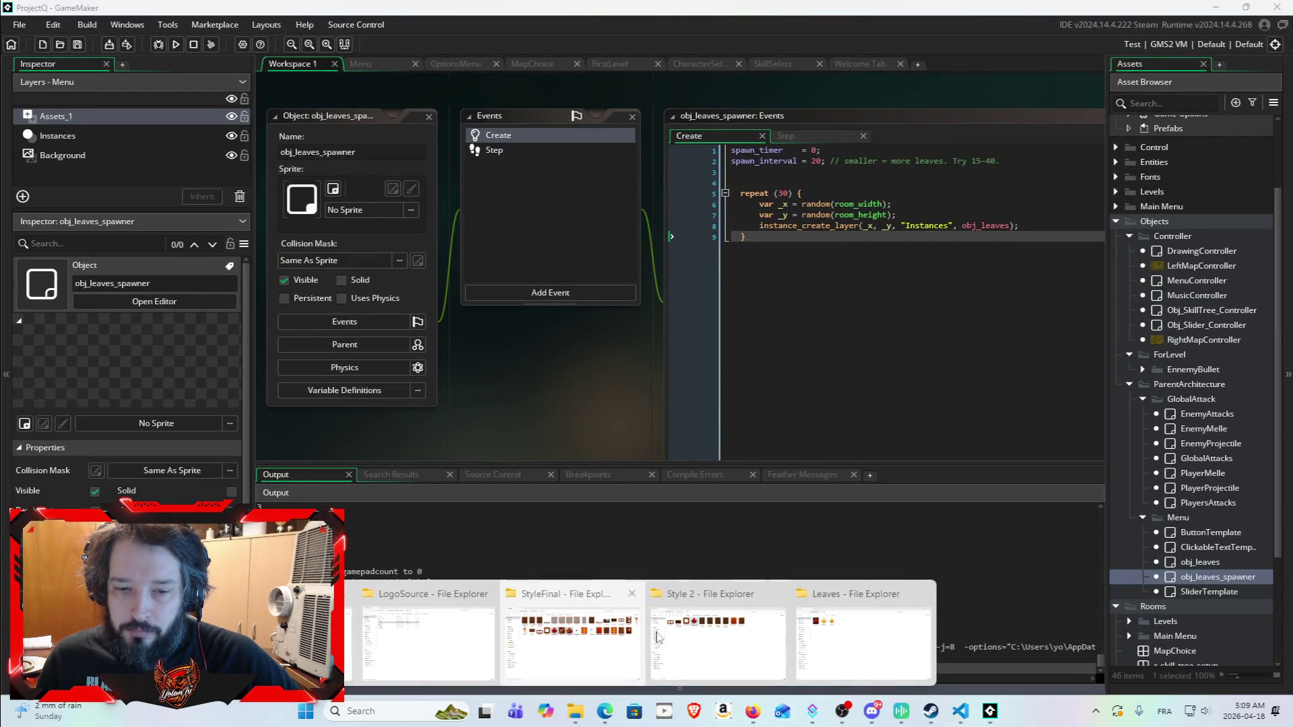
pyautogui.click(823, 641)
pyautogui.press('super+Down')
pyautogui.press('super+Down')
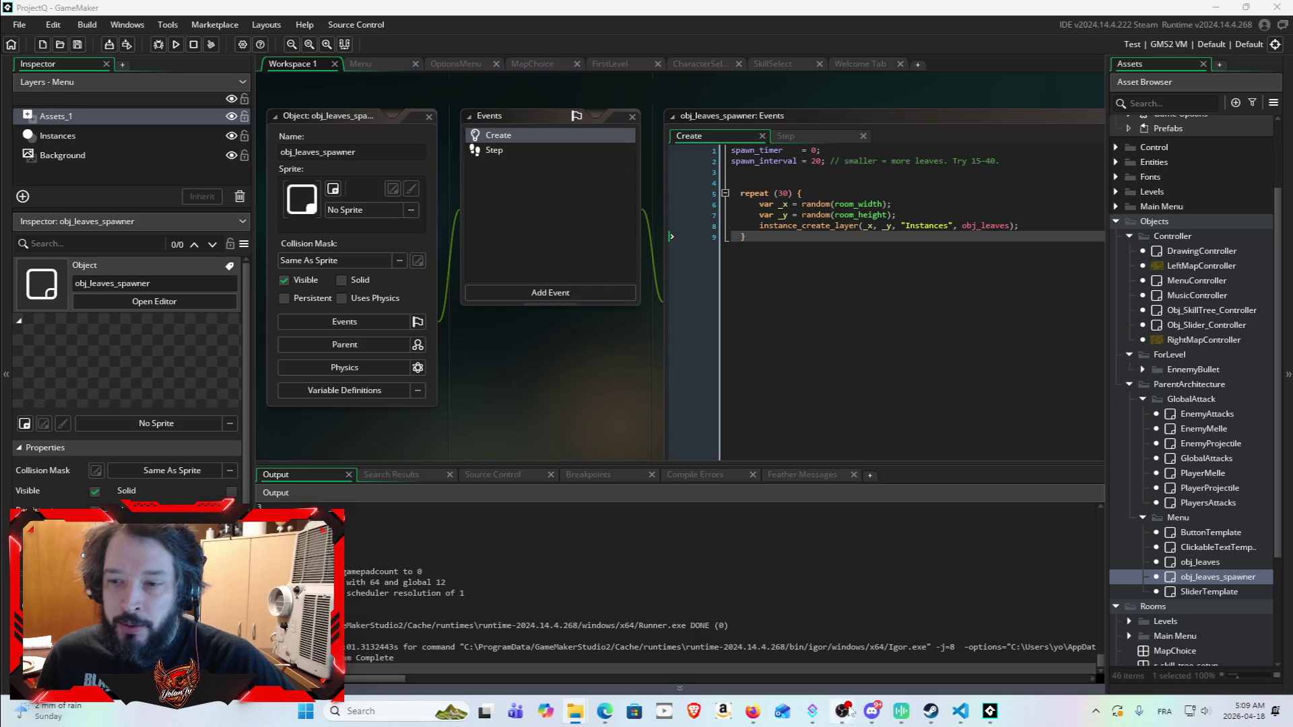
pyautogui.scroll(-5, 1144, 485)
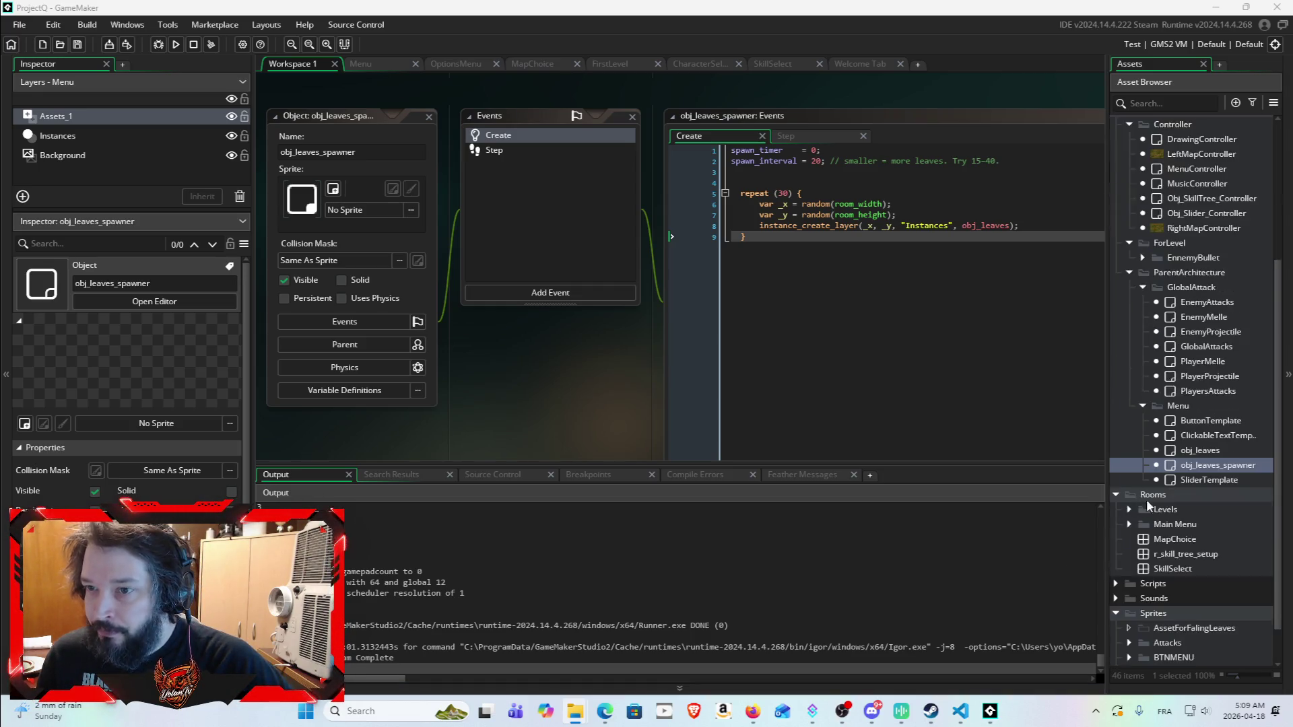